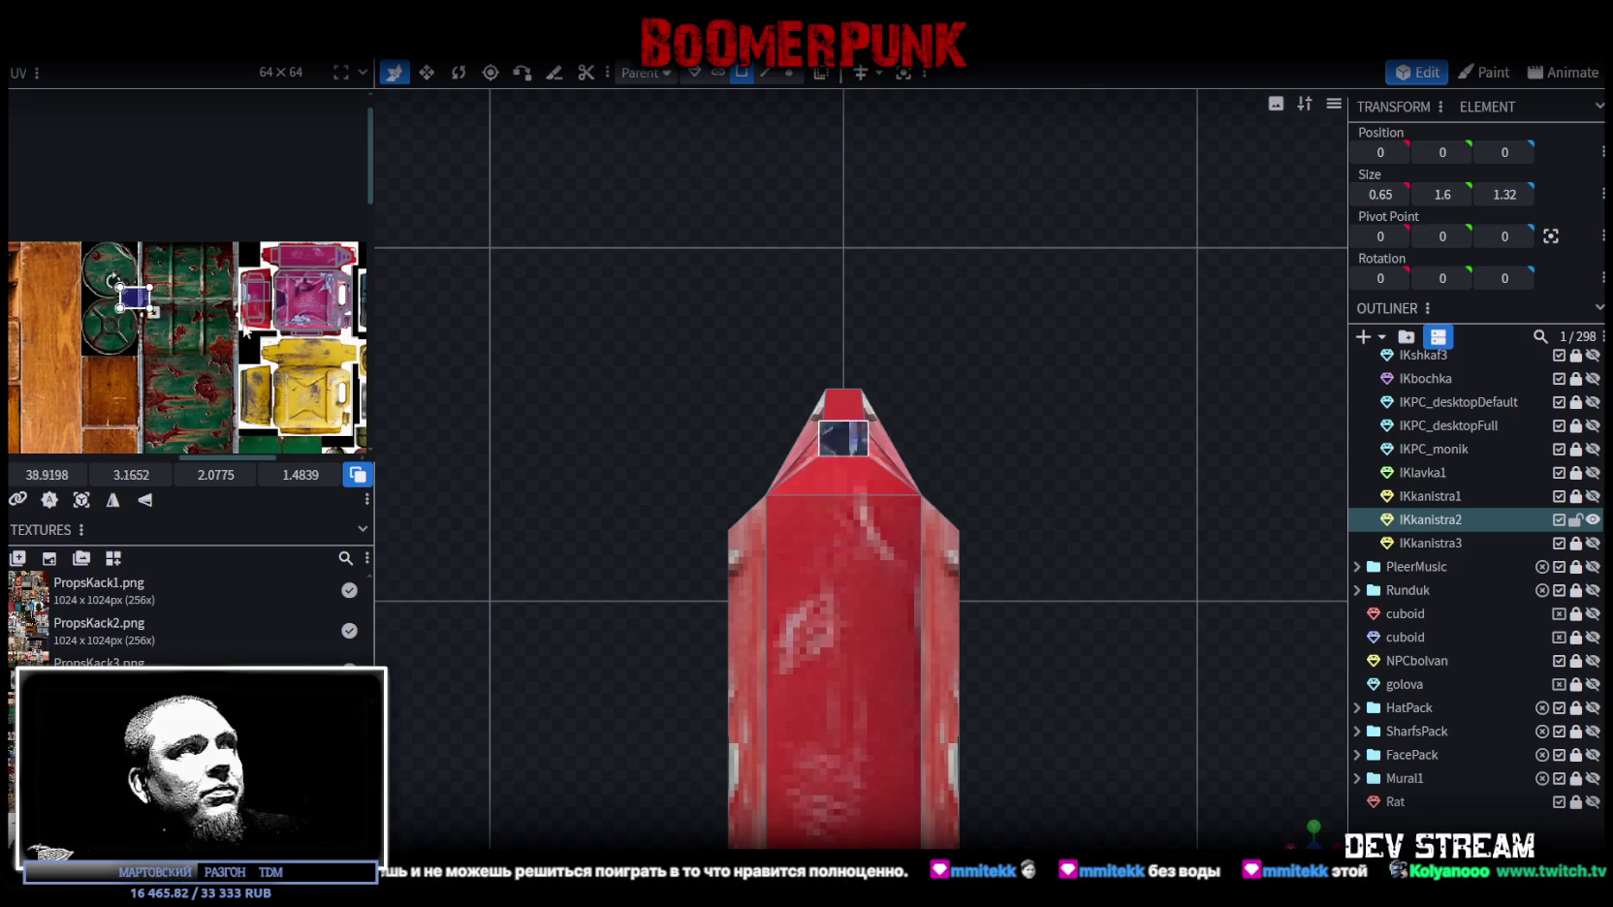
Step: Rotate the cap top face's UV mapping by 90°
{"action": "scroll", "coordinate": [334, 339], "scroll_direction": "up", "scroll_amount": 3}
{"action": "scroll", "coordinate": [244, 318], "scroll_direction": "up", "scroll_amount": 1}
{"action": "right_click", "coordinate": [245, 318]}
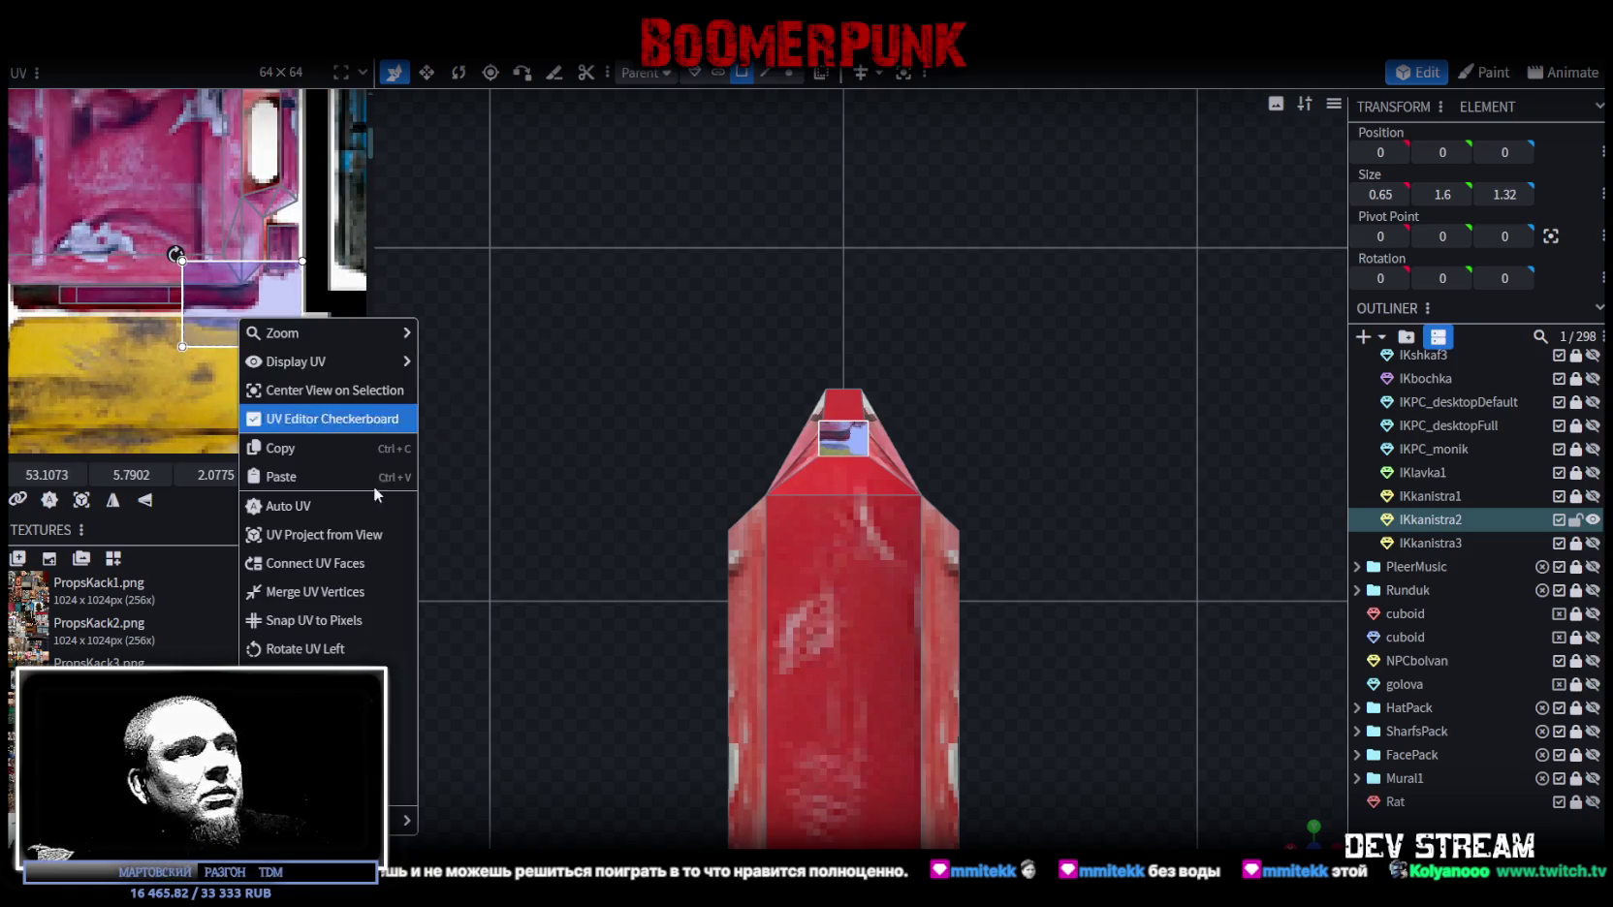
{"action": "left_click", "coordinate": [402, 678]}
Step: Move the cap face's UV onto the dark-blue atlas patch and shrink it to fit
{"action": "scroll", "coordinate": [318, 276], "scroll_direction": "up", "scroll_amount": 2}
{"action": "scroll", "coordinate": [219, 283], "scroll_direction": "up", "scroll_amount": 2}
{"action": "left_click_drag", "start_coordinate": [218, 283], "coordinate": [230, 312]}
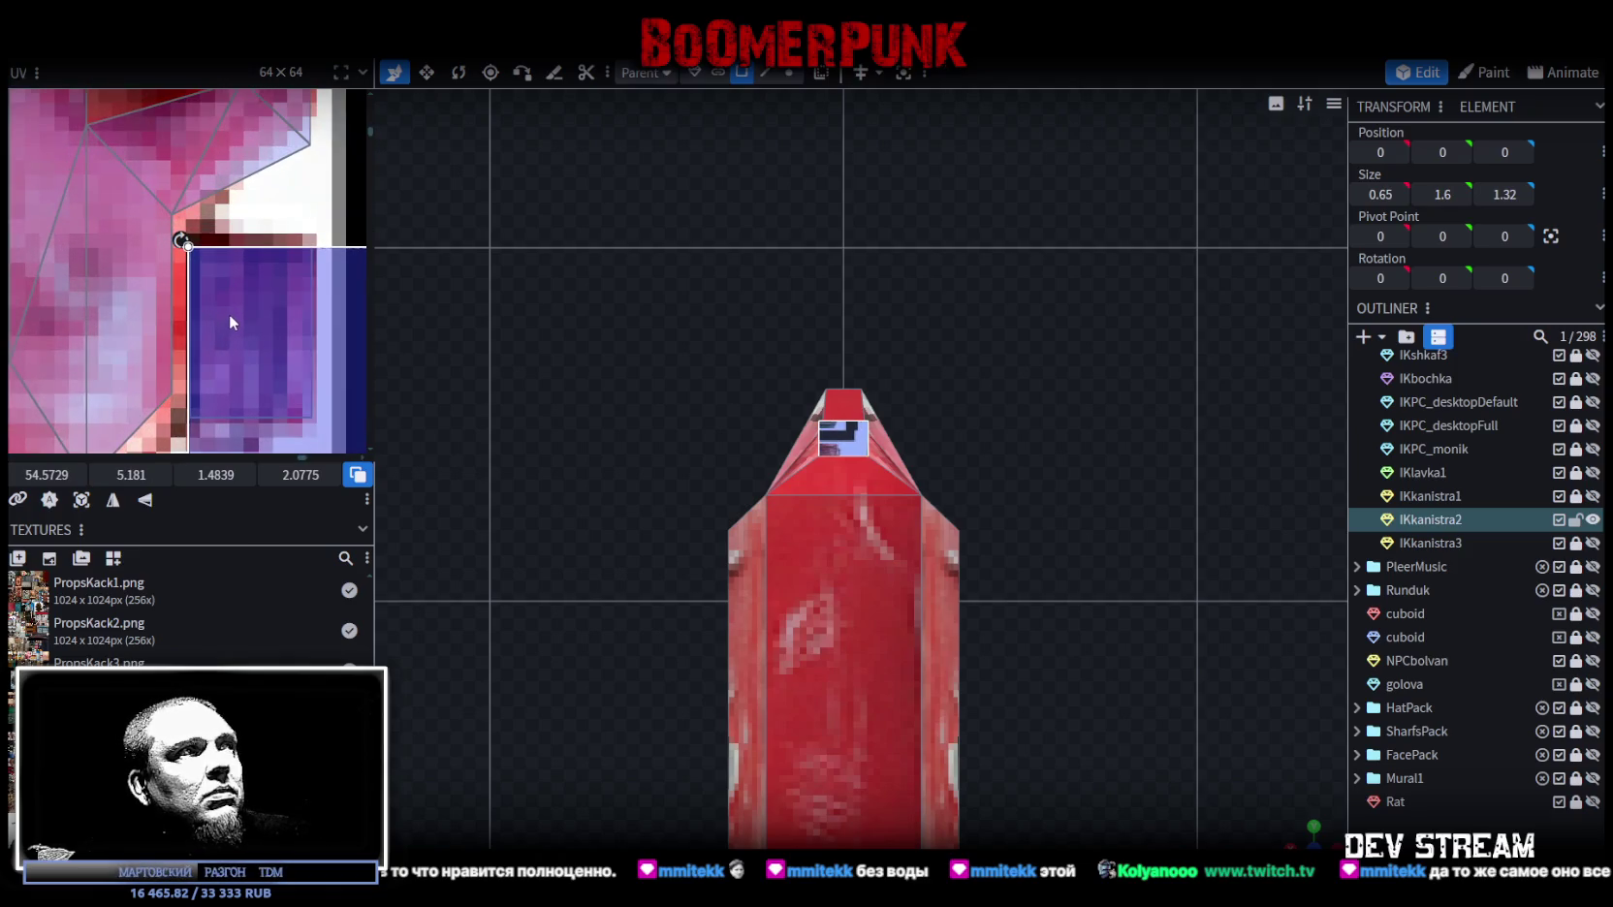
{"action": "scroll", "coordinate": [230, 314], "scroll_direction": "down", "scroll_amount": 3}
{"action": "scroll", "coordinate": [278, 325], "scroll_direction": "down", "scroll_amount": 2}
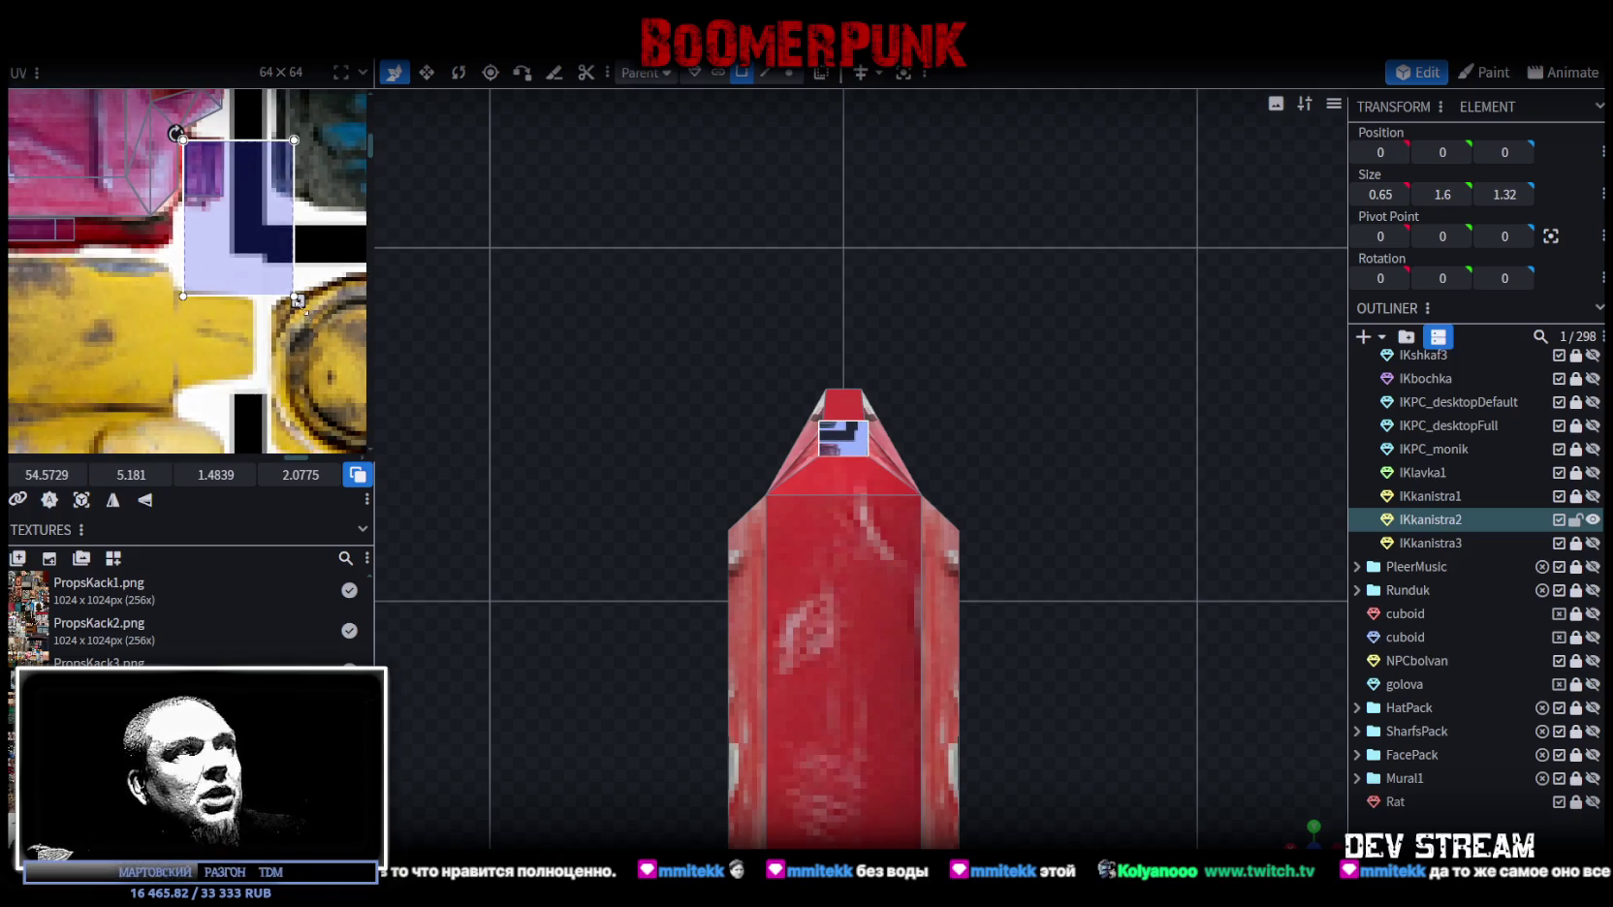
{"action": "mouse_move", "coordinate": [297, 301]}
{"action": "left_mouse_down"}
{"action": "mouse_move", "coordinate": [231, 205]}
{"action": "mouse_move", "coordinate": [181, 202]}
{"action": "mouse_move", "coordinate": [196, 223]}
{"action": "left_mouse_up"}
{"action": "scroll", "coordinate": [221, 155], "scroll_direction": "up", "scroll_amount": 2}
{"action": "scroll", "coordinate": [260, 162], "scroll_direction": "up", "scroll_amount": 2}
{"action": "left_click_drag", "start_coordinate": [278, 418], "coordinate": [275, 403]}
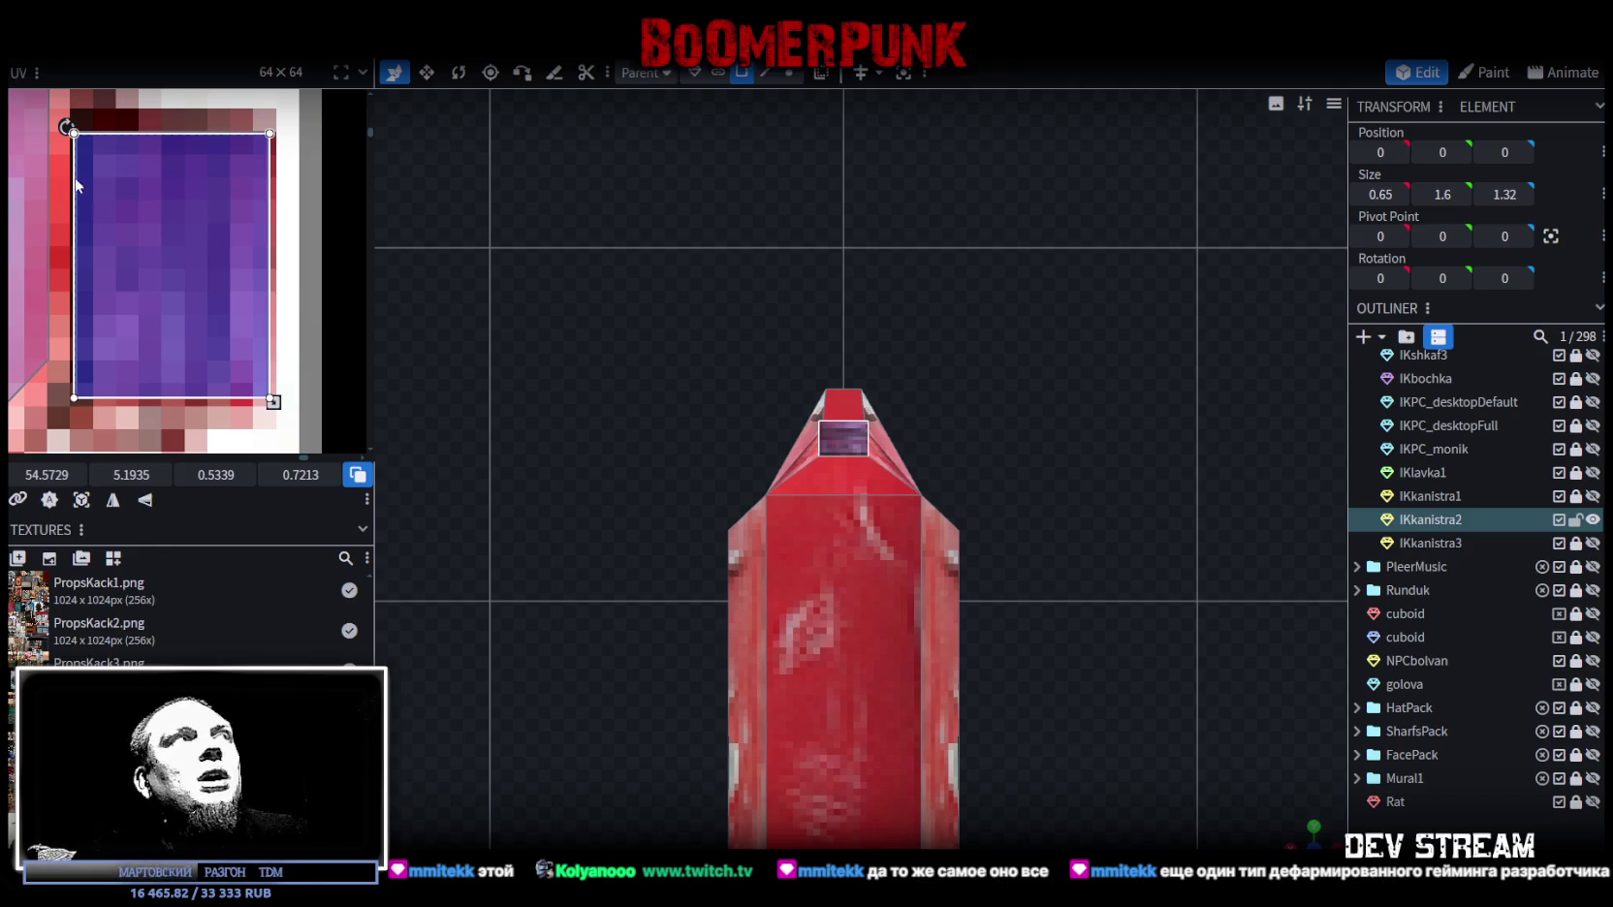
{"action": "left_click", "coordinate": [100, 152]}
Step: Nudge the cap face's UV up slightly, then orbit around the red jerrycan checking its parts
{"action": "left_click", "coordinate": [100, 152]}
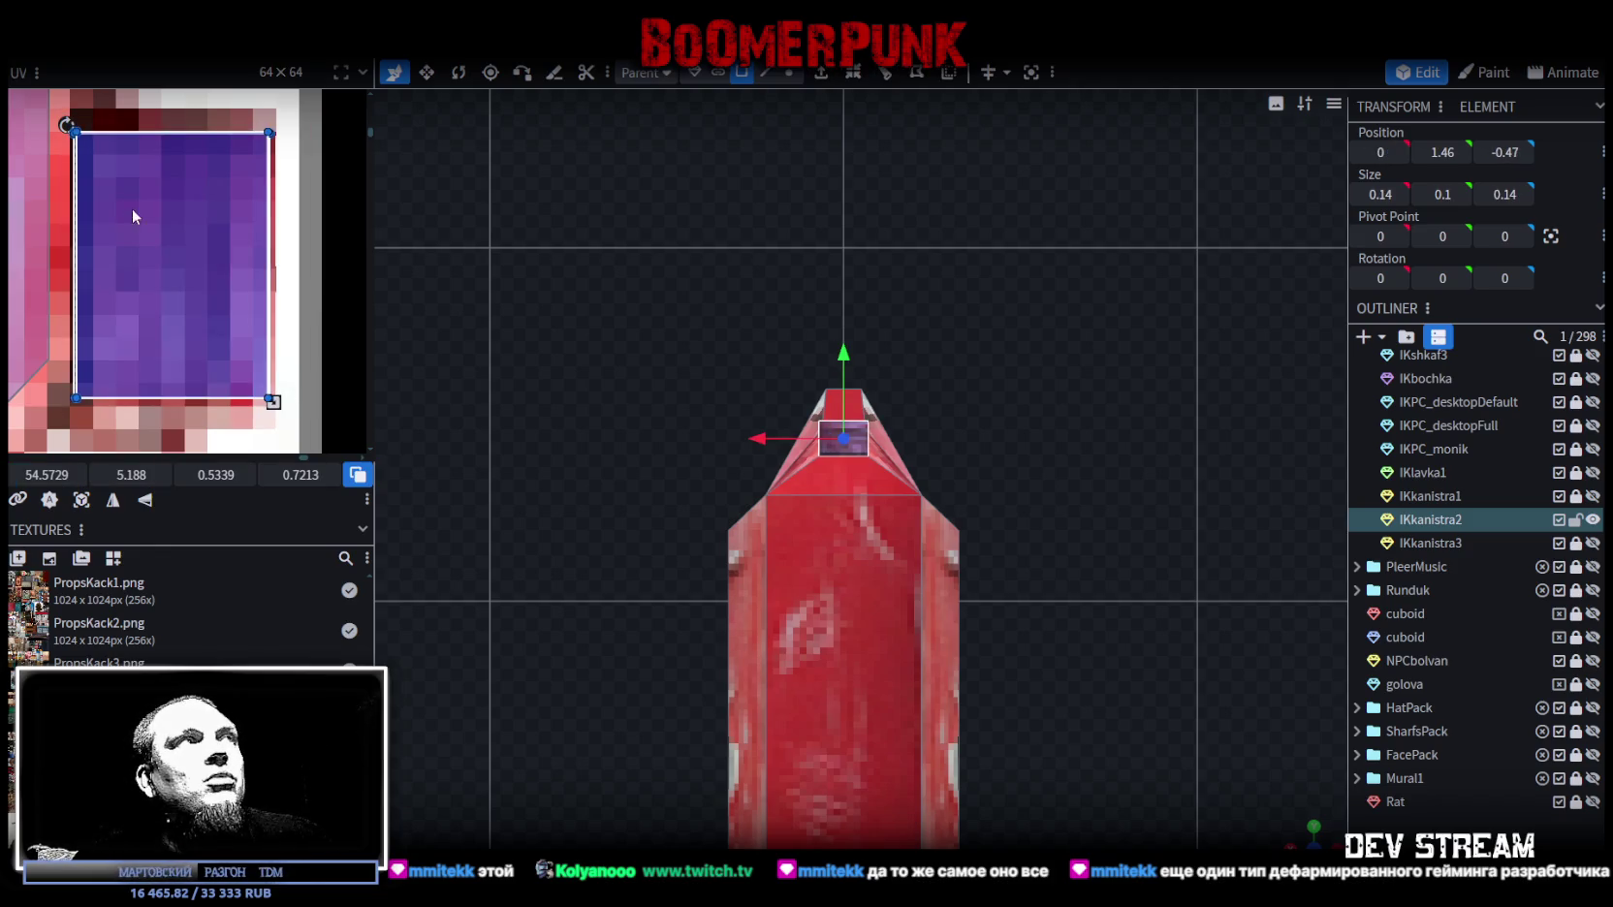
{"action": "left_click_drag", "start_coordinate": [146, 223], "coordinate": [145, 222]}
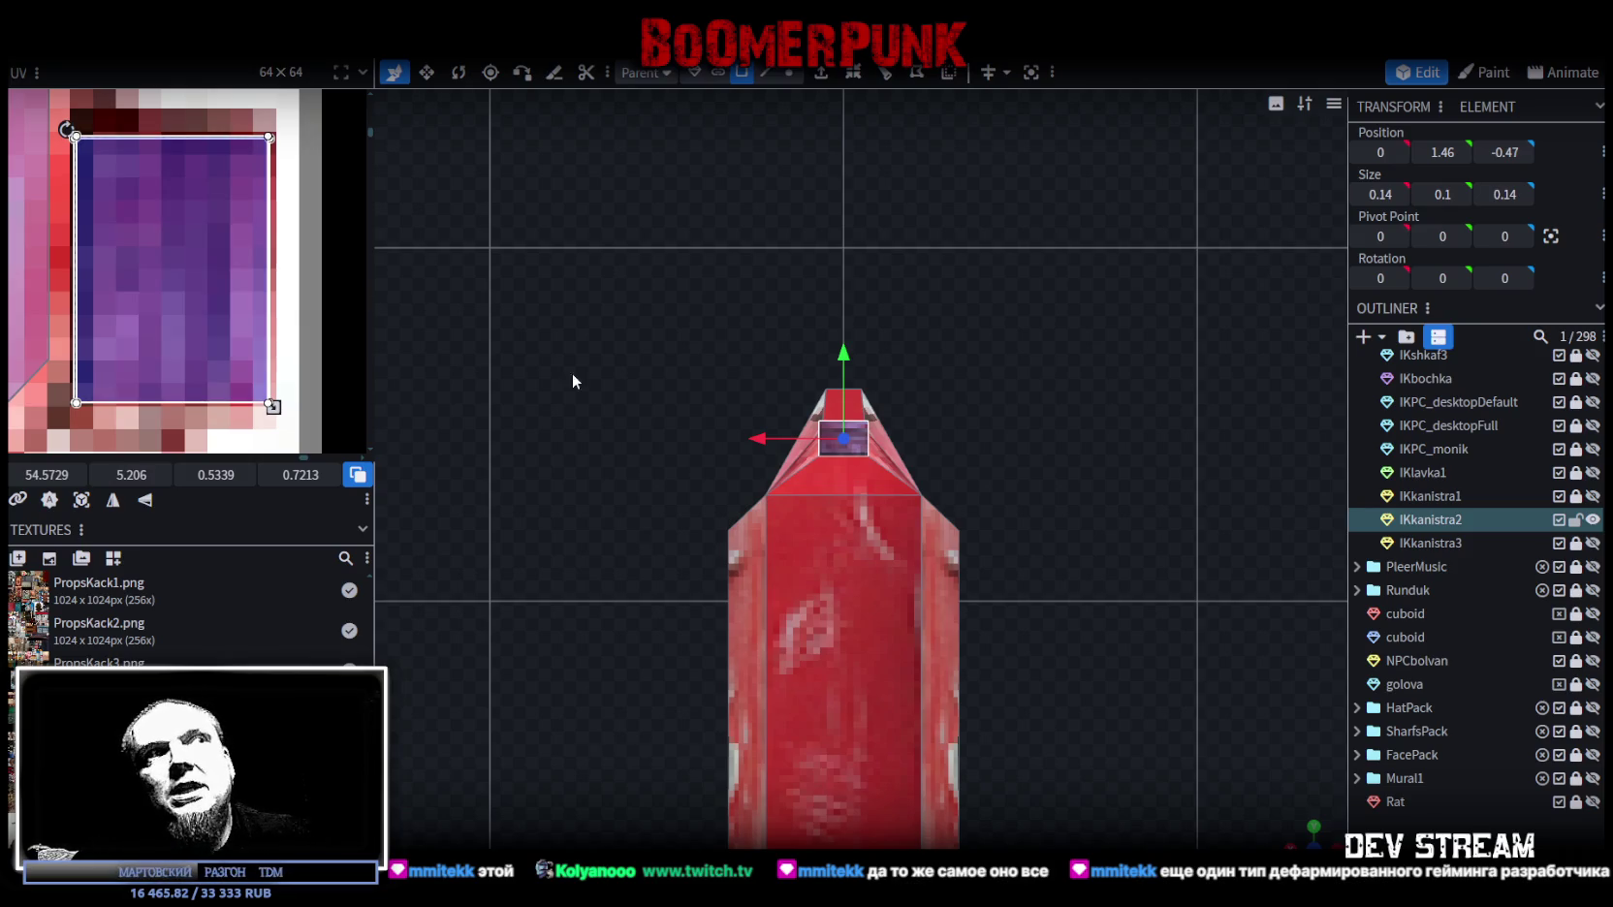
{"action": "mouse_move", "coordinate": [1310, 830]}
{"action": "left_mouse_down"}
{"action": "mouse_move", "coordinate": [1342, 845]}
{"action": "mouse_move", "coordinate": [1138, 656]}
{"action": "left_mouse_up"}
{"action": "left_click", "coordinate": [865, 579]}
{"action": "mouse_move", "coordinate": [864, 579]}
{"action": "left_mouse_down"}
{"action": "mouse_move", "coordinate": [655, 387]}
{"action": "mouse_move", "coordinate": [924, 375]}
{"action": "mouse_move", "coordinate": [1075, 580]}
{"action": "left_mouse_up"}
{"action": "left_click", "coordinate": [1008, 631]}
{"action": "mouse_move", "coordinate": [1008, 631]}
{"action": "left_mouse_down"}
{"action": "mouse_move", "coordinate": [1089, 607]}
{"action": "mouse_move", "coordinate": [878, 471]}
{"action": "mouse_move", "coordinate": [853, 559]}
{"action": "mouse_move", "coordinate": [808, 627]}
{"action": "mouse_move", "coordinate": [894, 624]}
{"action": "left_mouse_up"}
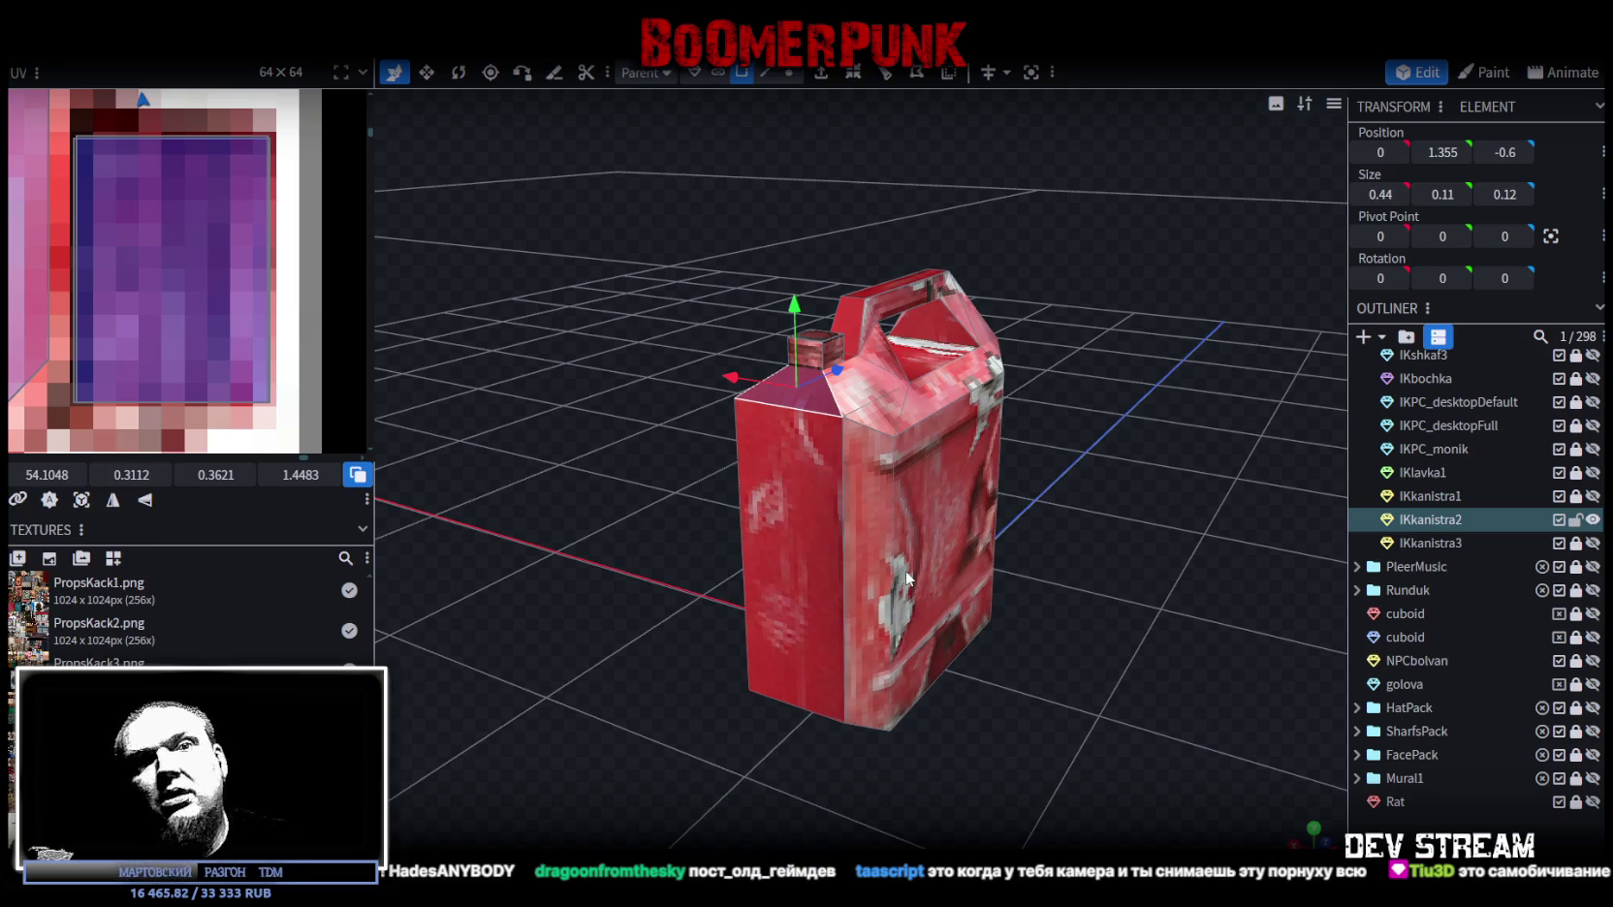
Step: Look at the red jerrycan from several angles, then hide IKkanistra2 in the Outliner
{"action": "right_click_drag", "start_coordinate": [906, 579], "coordinate": [782, 488]}
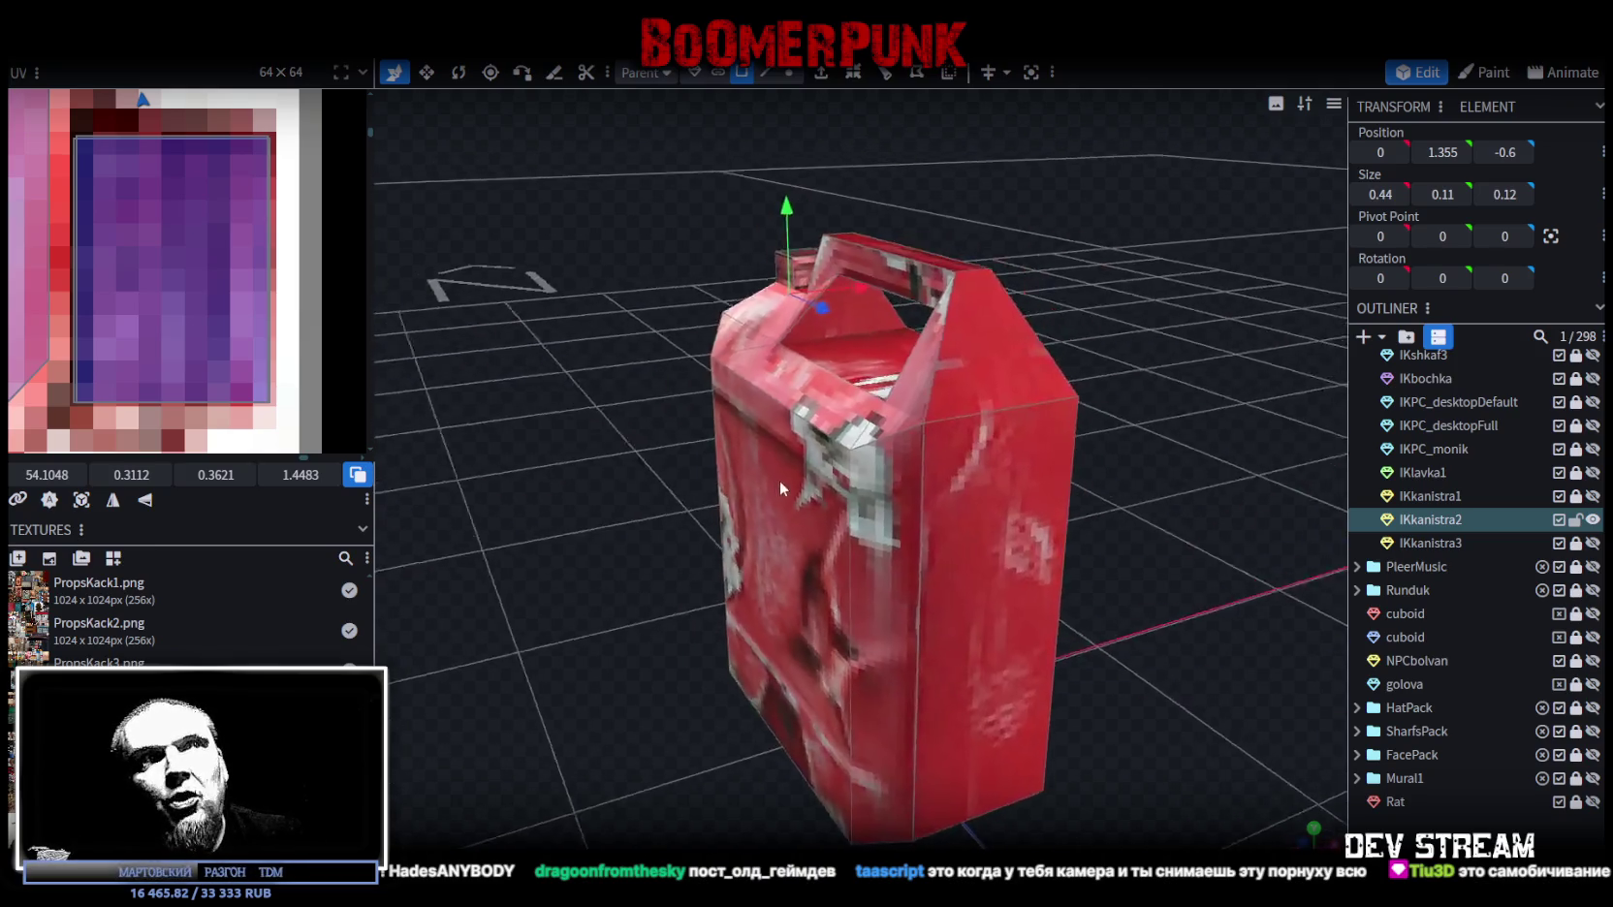
{"action": "left_click_drag", "start_coordinate": [781, 480], "coordinate": [1131, 490]}
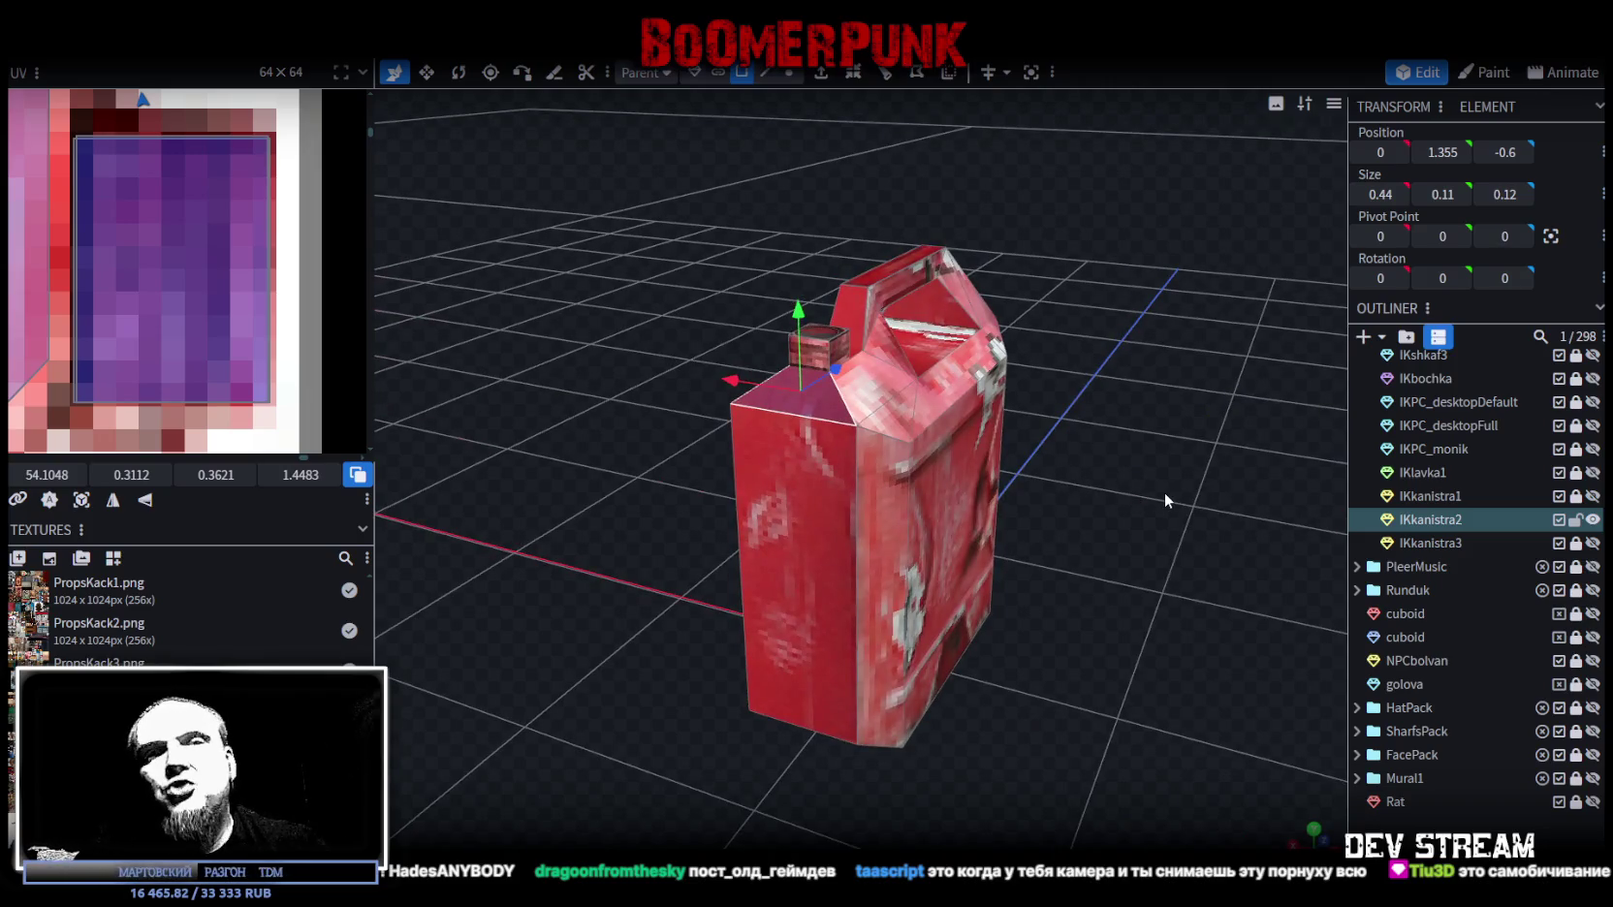
{"action": "mouse_move", "coordinate": [1154, 465]}
{"action": "left_mouse_down"}
{"action": "mouse_move", "coordinate": [1037, 423]}
{"action": "mouse_move", "coordinate": [958, 457]}
{"action": "mouse_move", "coordinate": [1021, 451]}
{"action": "mouse_move", "coordinate": [1016, 394]}
{"action": "mouse_move", "coordinate": [667, 434]}
{"action": "mouse_move", "coordinate": [997, 441]}
{"action": "mouse_move", "coordinate": [1069, 465]}
{"action": "mouse_move", "coordinate": [1082, 391]}
{"action": "mouse_move", "coordinate": [1134, 407]}
{"action": "left_mouse_up"}
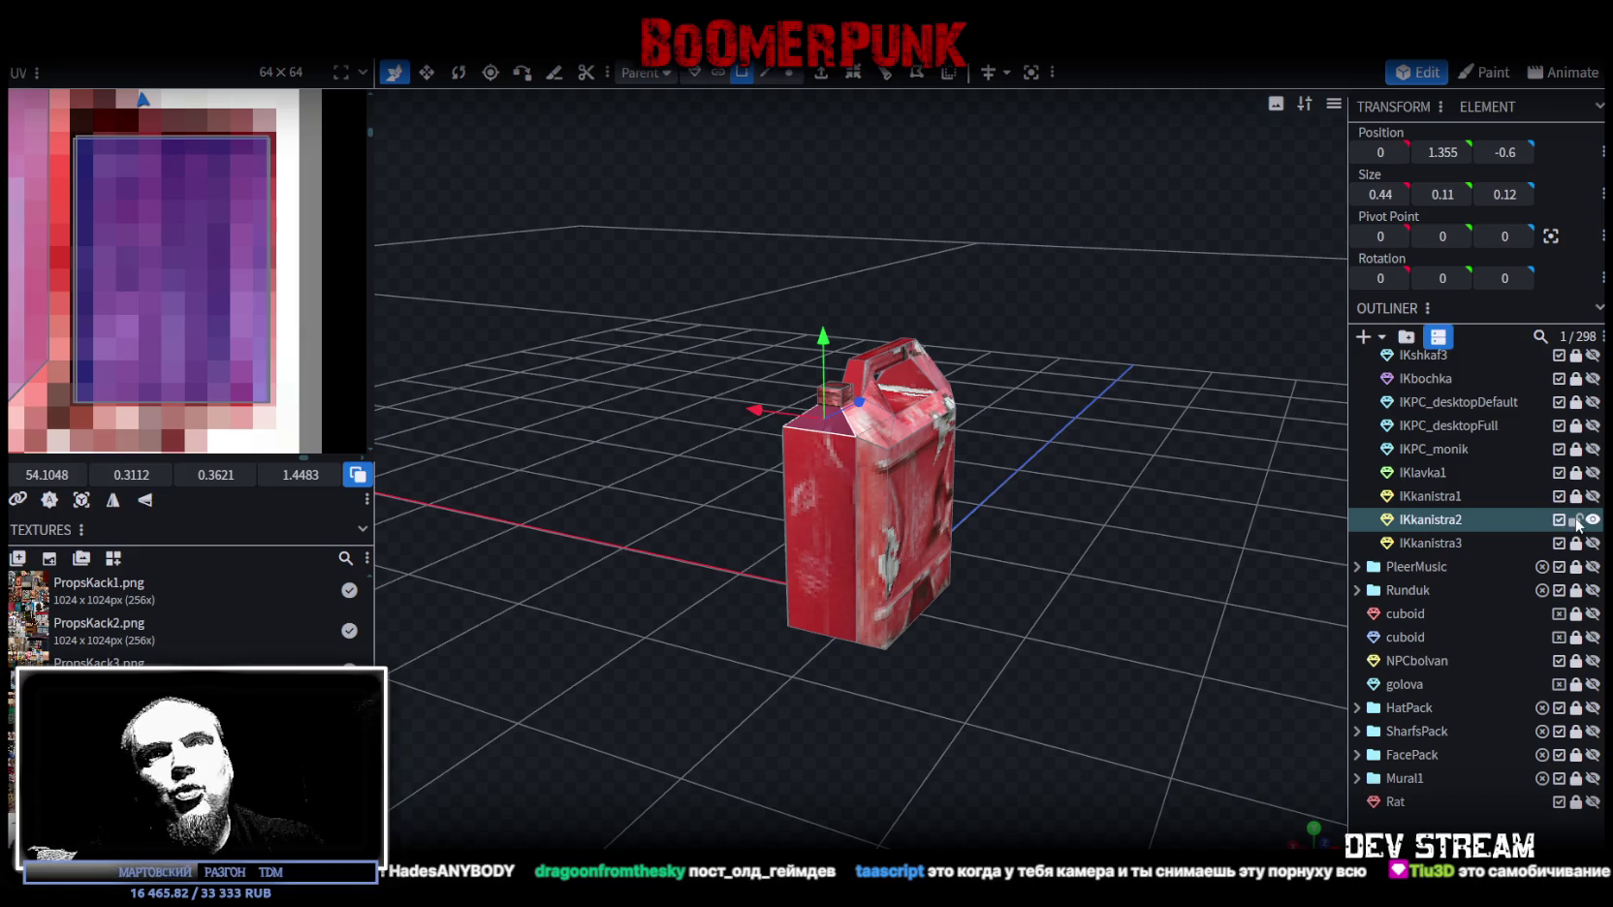
{"action": "left_click", "coordinate": [1592, 520]}
Step: Make IKkanistra3 visible and select it
{"action": "left_click", "coordinate": [1592, 543]}
{"action": "left_click", "coordinate": [1430, 543]}
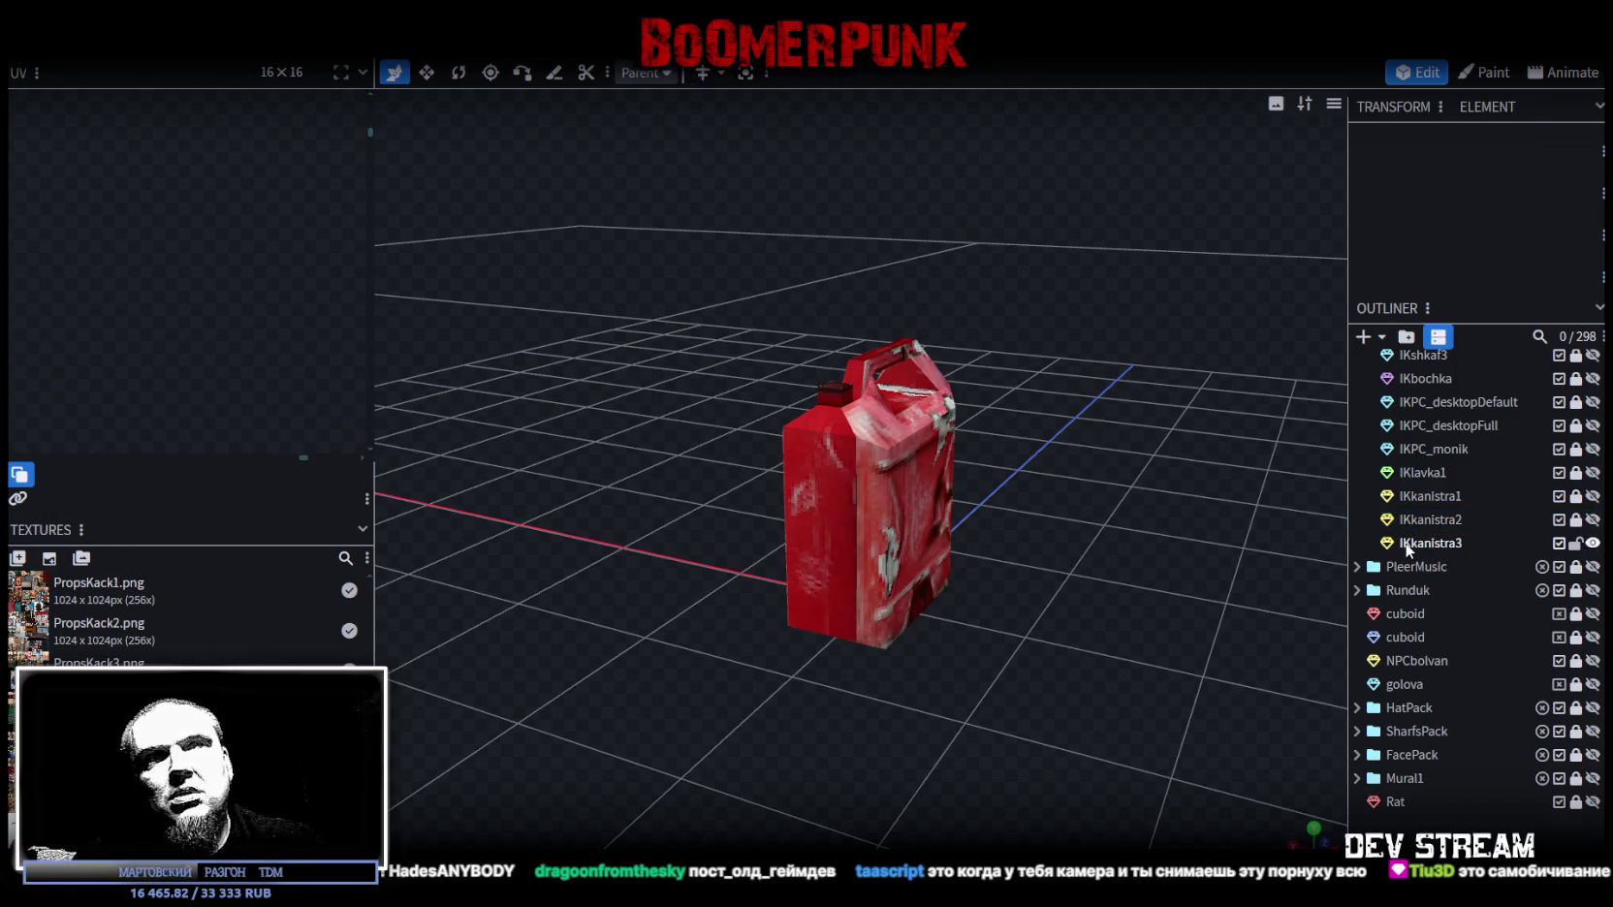
{"action": "scroll", "coordinate": [76, 283], "scroll_direction": "down", "scroll_amount": 3}
{"action": "scroll", "coordinate": [95, 281], "scroll_direction": "down", "scroll_amount": 3}
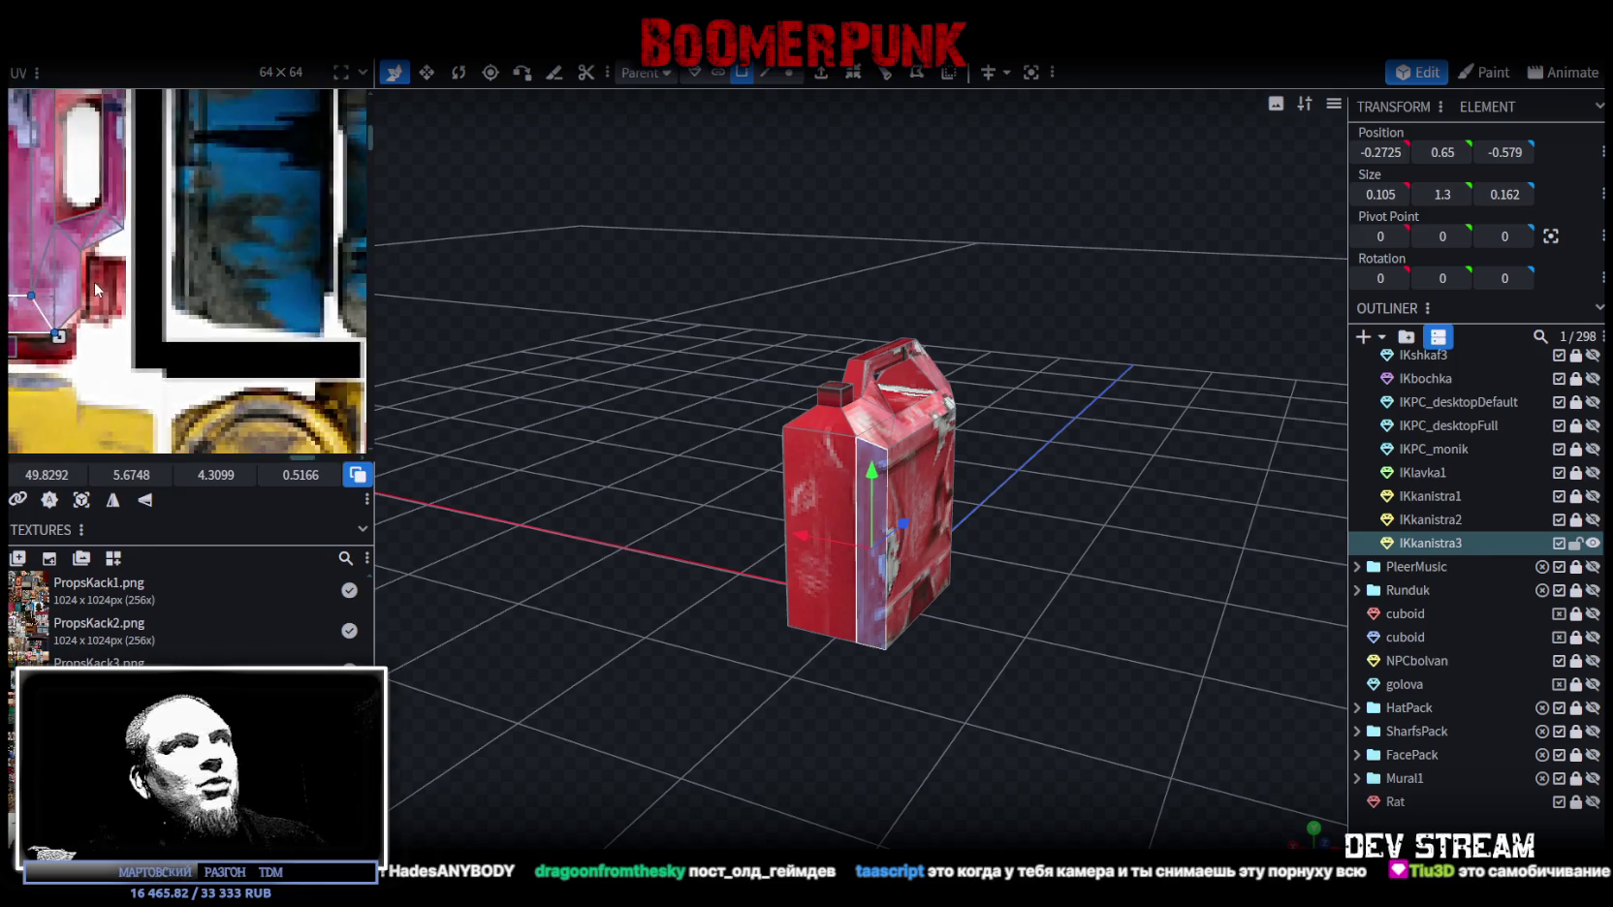
{"action": "scroll", "coordinate": [175, 284], "scroll_direction": "down", "scroll_amount": 2}
Step: Select the whole IKkanistra3 mesh and look over it and its cap
{"action": "key", "text": "ctrl+a"}
{"action": "middle_click_drag", "start_coordinate": [297, 255], "coordinate": [266, 254]}
{"action": "scroll", "coordinate": [265, 246], "scroll_direction": "down", "scroll_amount": 2}
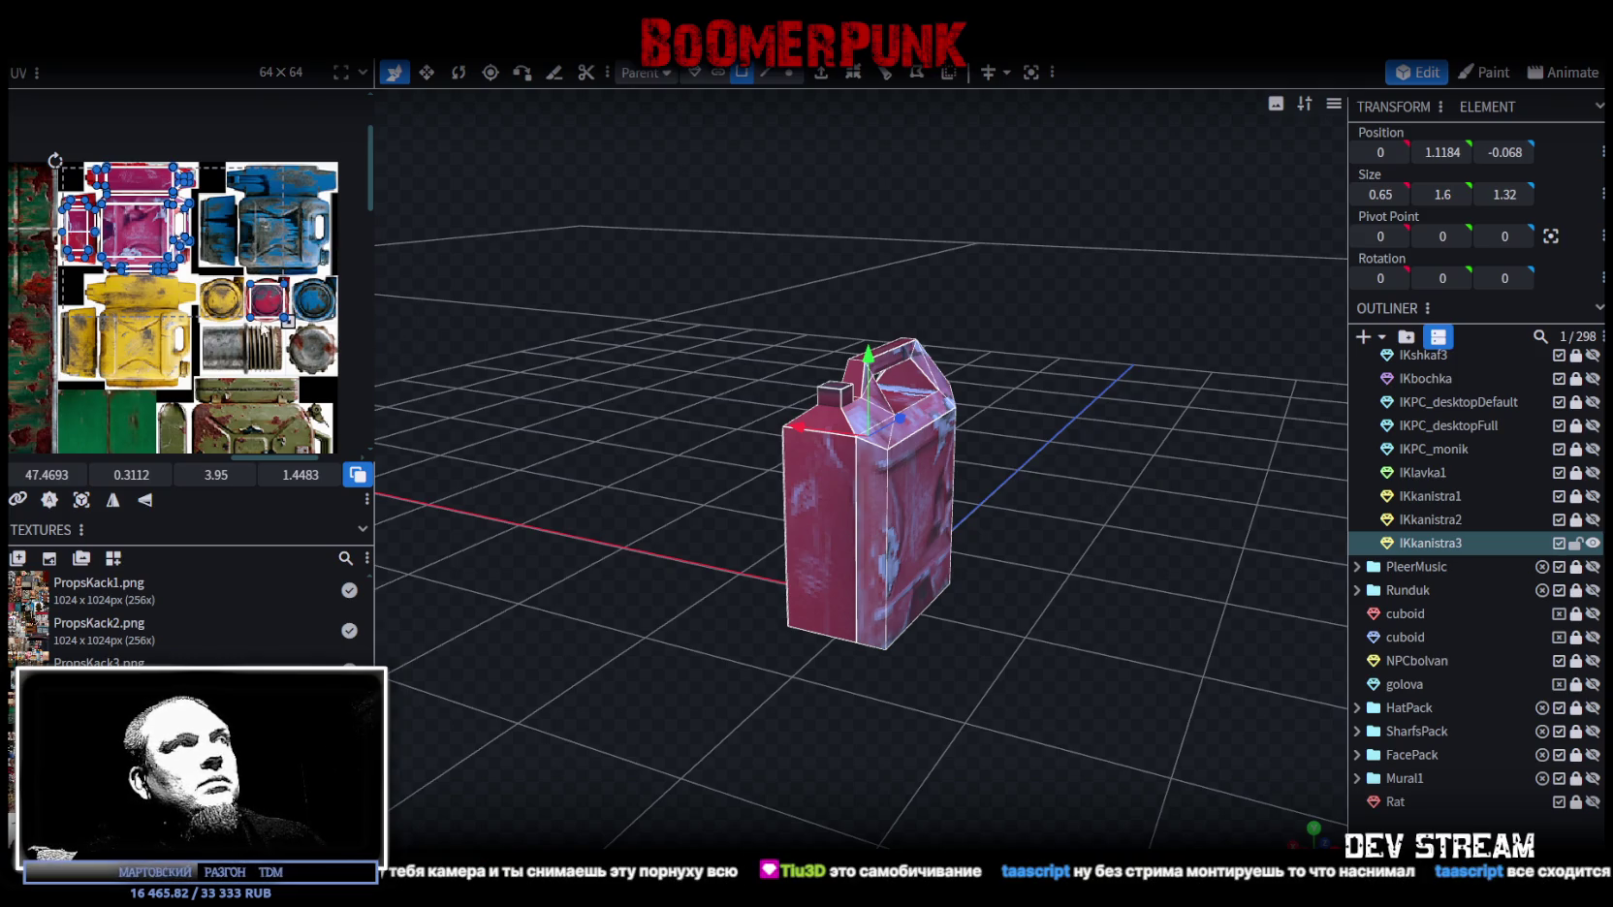
{"action": "left_click_drag", "start_coordinate": [560, 309], "coordinate": [765, 372]}
{"action": "scroll", "coordinate": [768, 367], "scroll_direction": "up", "scroll_amount": 3}
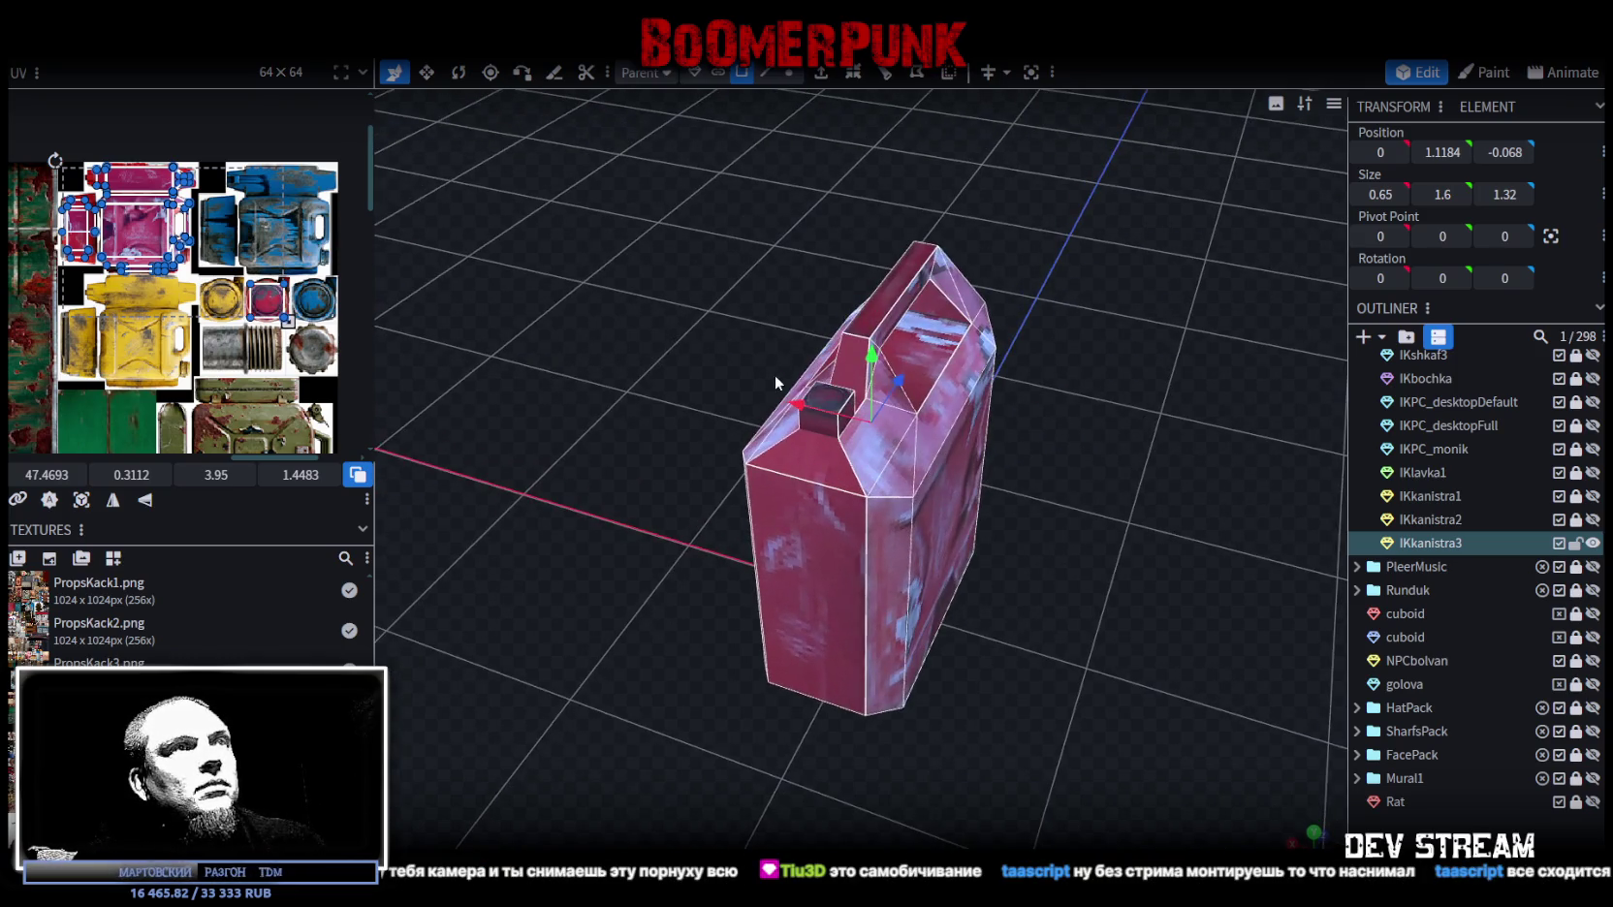
{"action": "left_click", "coordinate": [831, 400]}
{"action": "scroll", "coordinate": [308, 250], "scroll_direction": "up", "scroll_amount": 3}
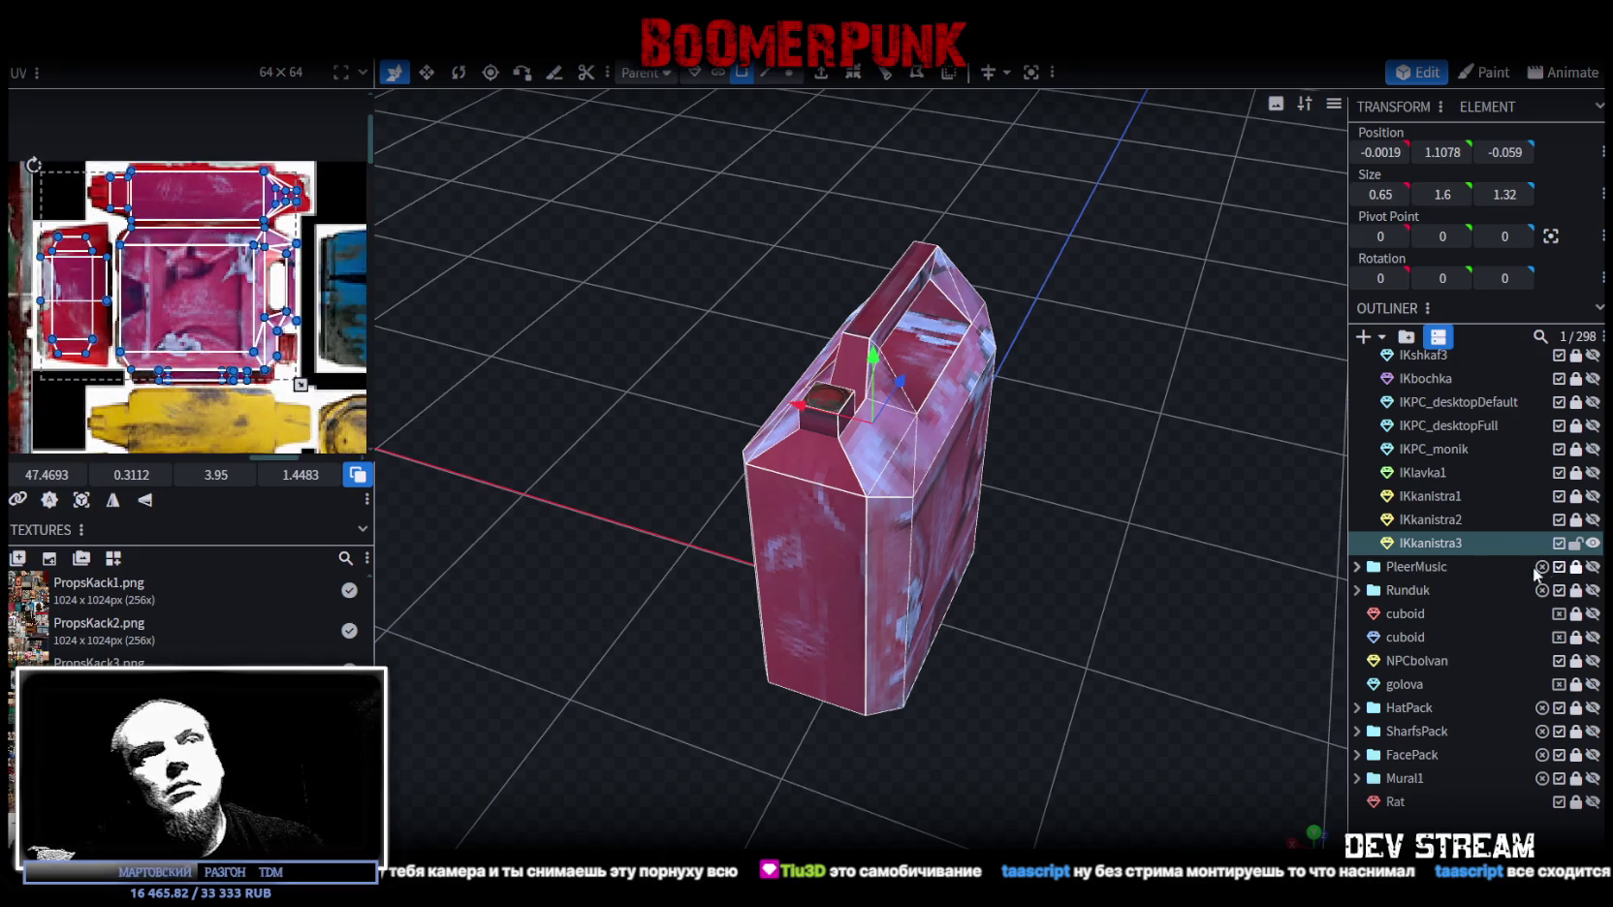
Step: Restore IKkanistra3 after accidentally deleting it, and make it visible again
{"action": "left_click", "coordinate": [1532, 545]}
{"action": "key", "text": "Delete"}
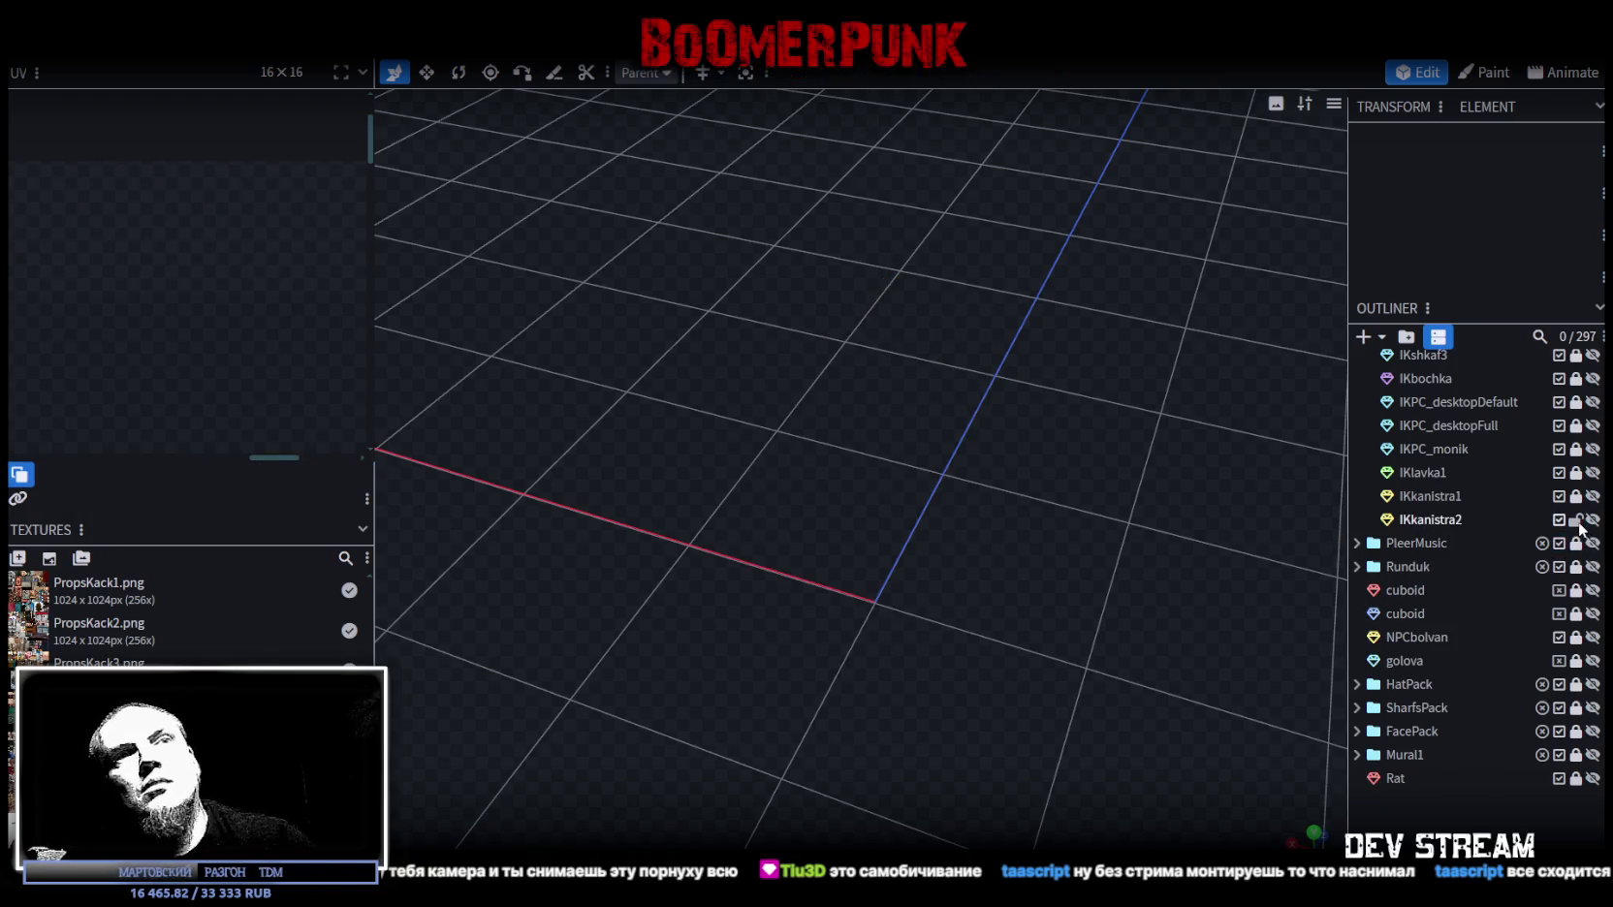
{"action": "key", "text": "ctrl+z"}
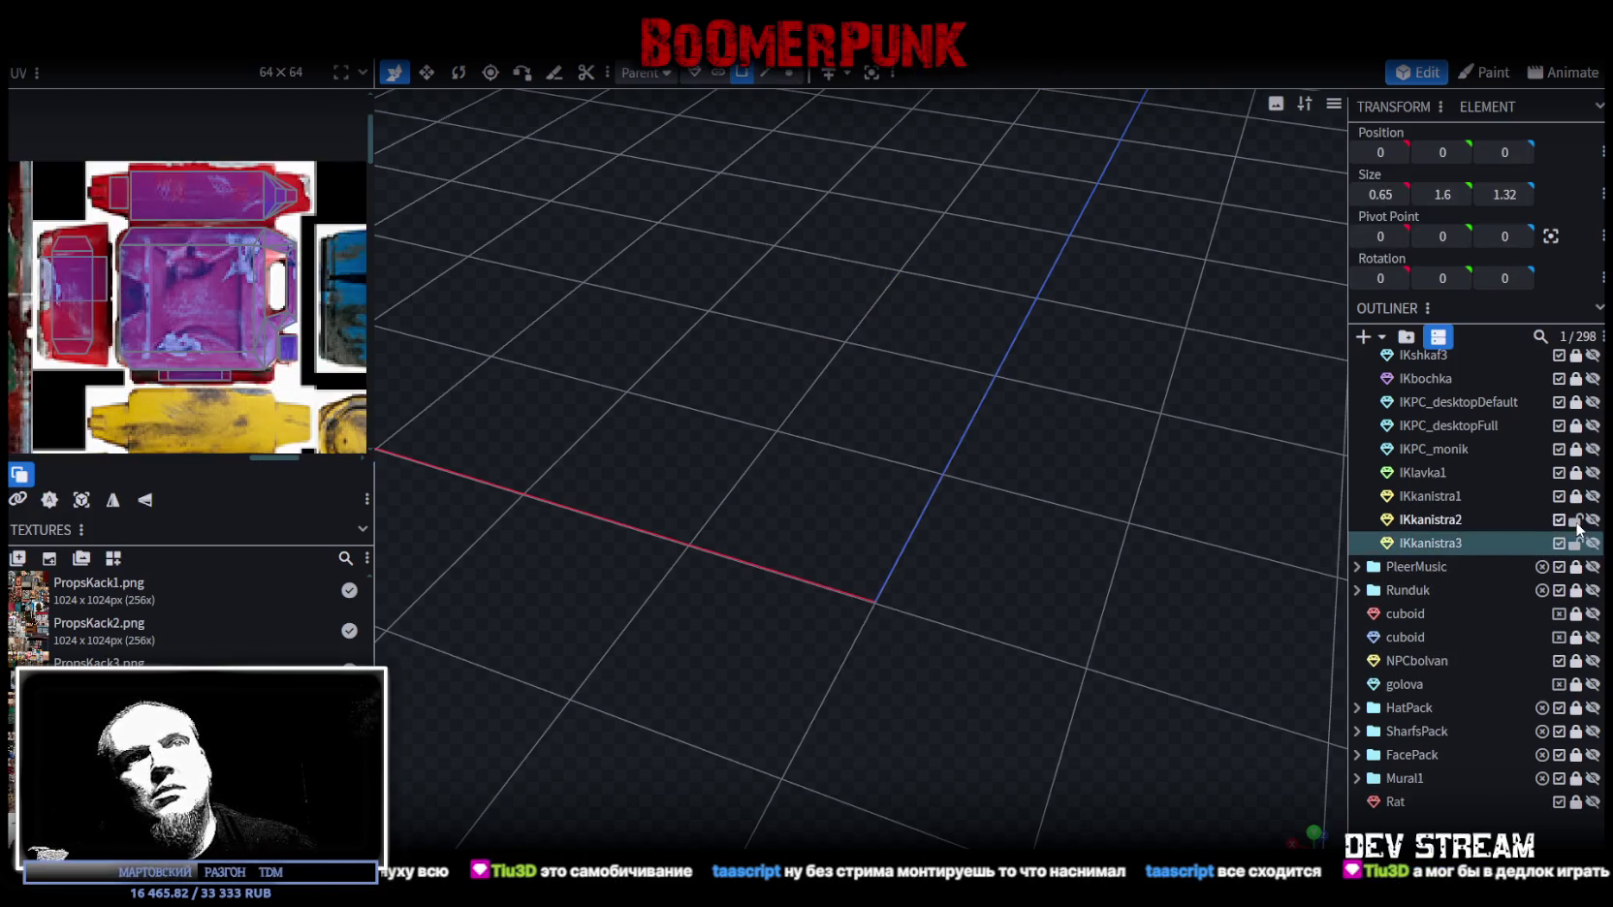
{"action": "left_click", "coordinate": [1593, 544]}
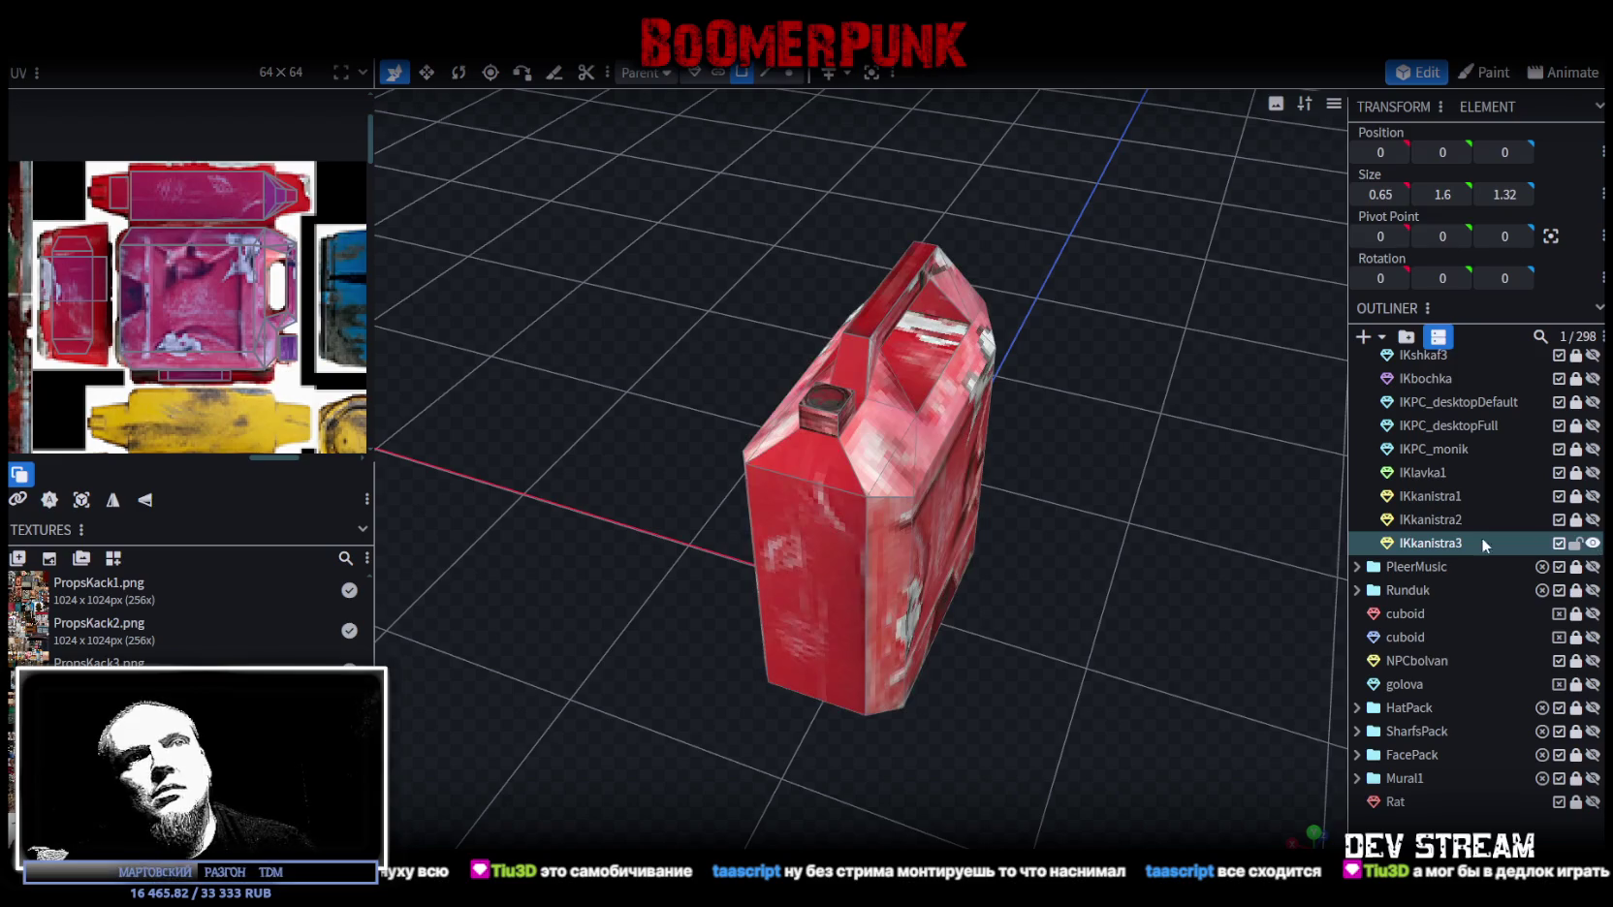
Step: Select all of the jerrycan's mesh and box-select its UV faces on the atlas
{"action": "left_click", "coordinate": [837, 574]}
{"action": "key", "text": "ctrl+a"}
{"action": "middle_click_drag", "start_coordinate": [291, 399], "coordinate": [146, 288]}
{"action": "scroll", "coordinate": [145, 287], "scroll_direction": "up", "scroll_amount": 2}
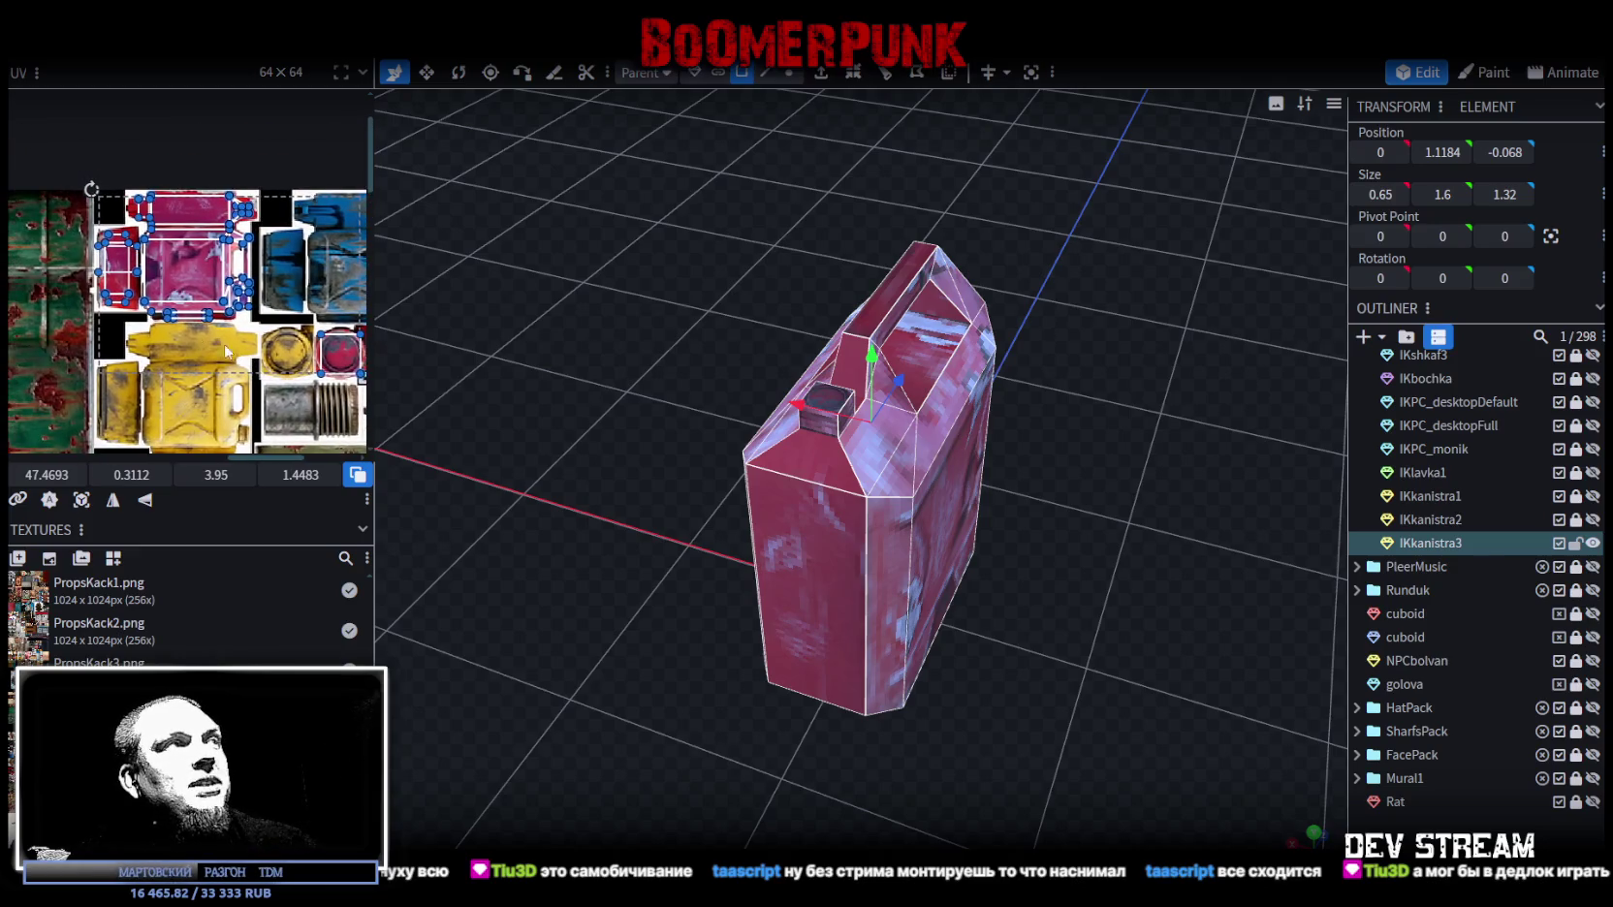
{"action": "left_click_drag", "start_coordinate": [263, 286], "coordinate": [30, 138]}
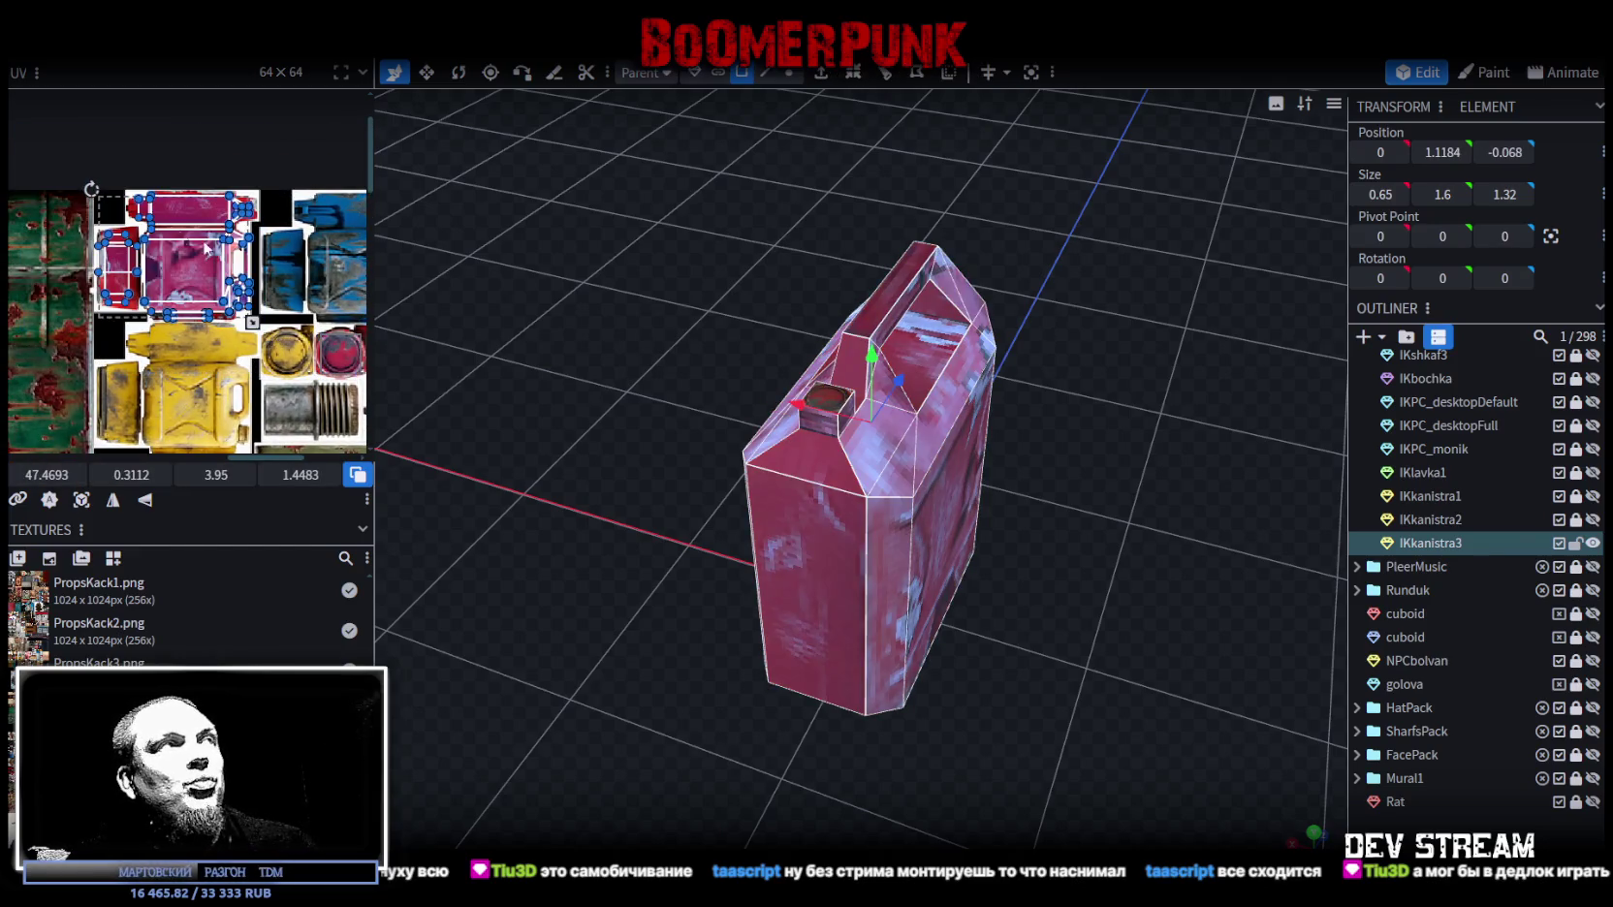
Step: Drag the jerrycan's UV islands onto the blue canister texture and align the body face
{"action": "middle_click_drag", "start_coordinate": [174, 252], "coordinate": [89, 238]}
{"action": "left_click_drag", "start_coordinate": [89, 248], "coordinate": [245, 247]}
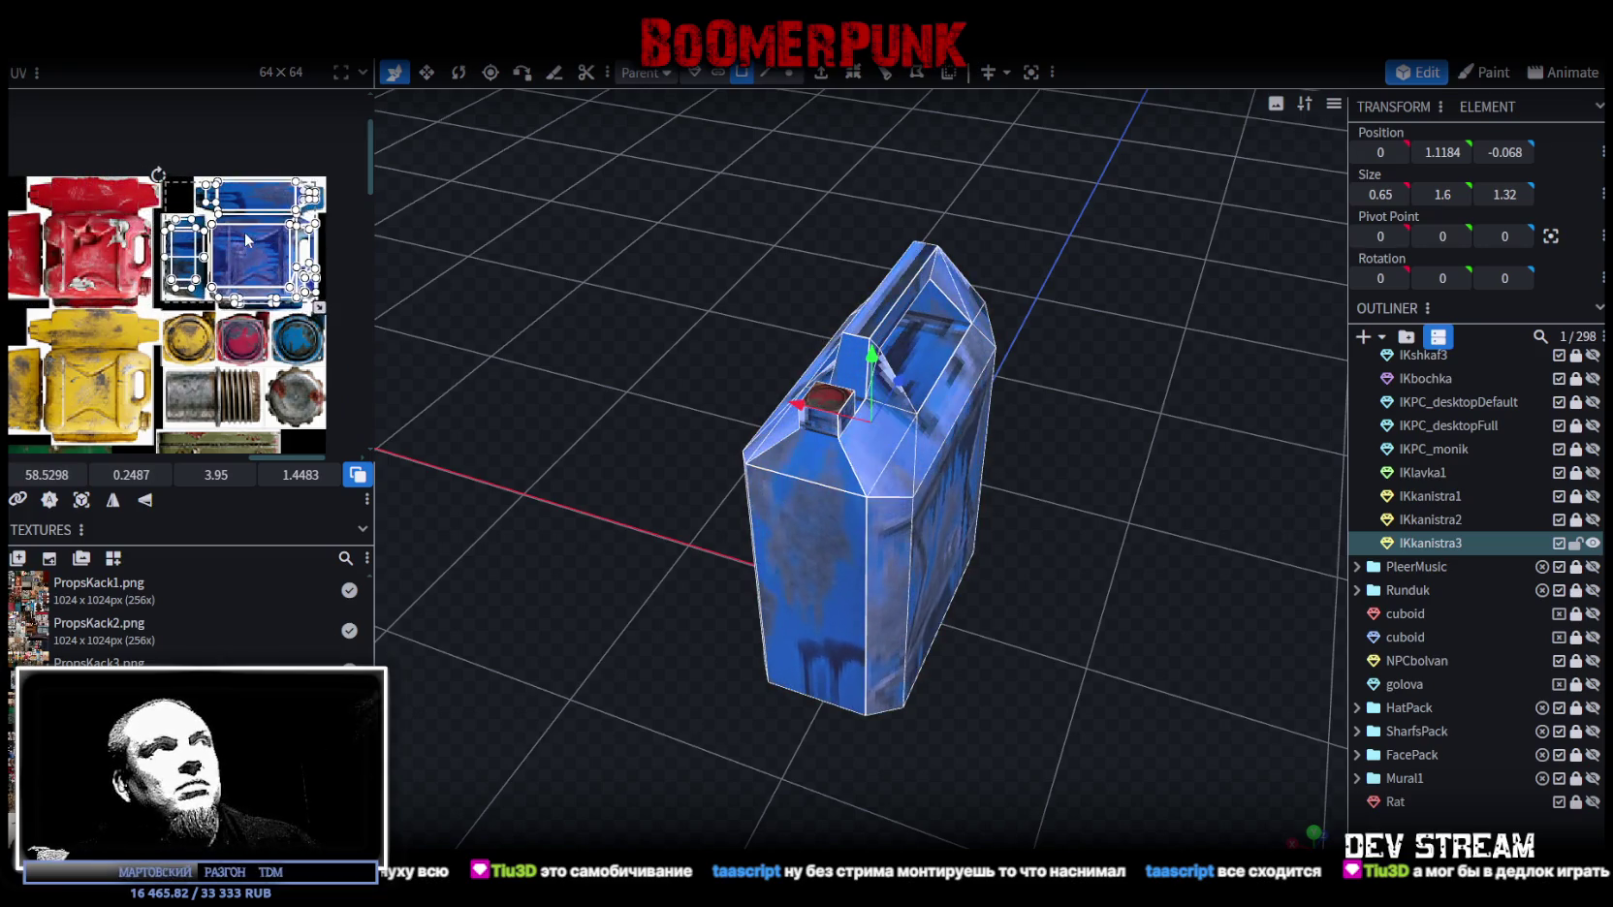
{"action": "scroll", "coordinate": [239, 232], "scroll_direction": "up", "scroll_amount": 3}
{"action": "left_click", "coordinate": [230, 268]}
{"action": "left_click_drag", "start_coordinate": [227, 269], "coordinate": [224, 271]}
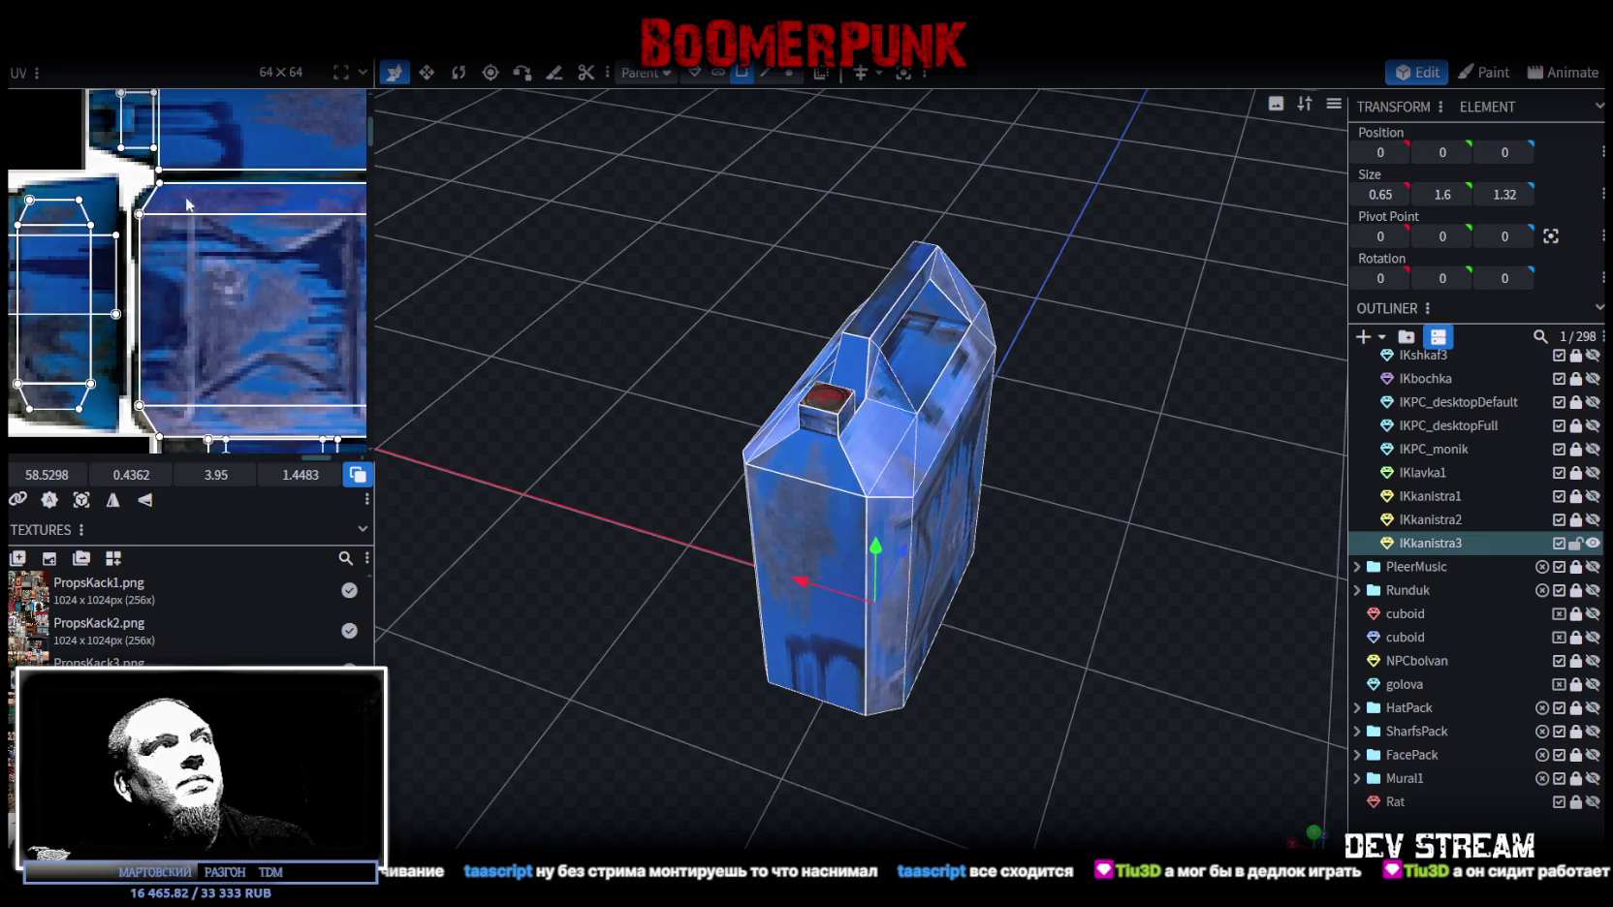
{"action": "scroll", "coordinate": [248, 215], "scroll_direction": "up", "scroll_amount": 1}
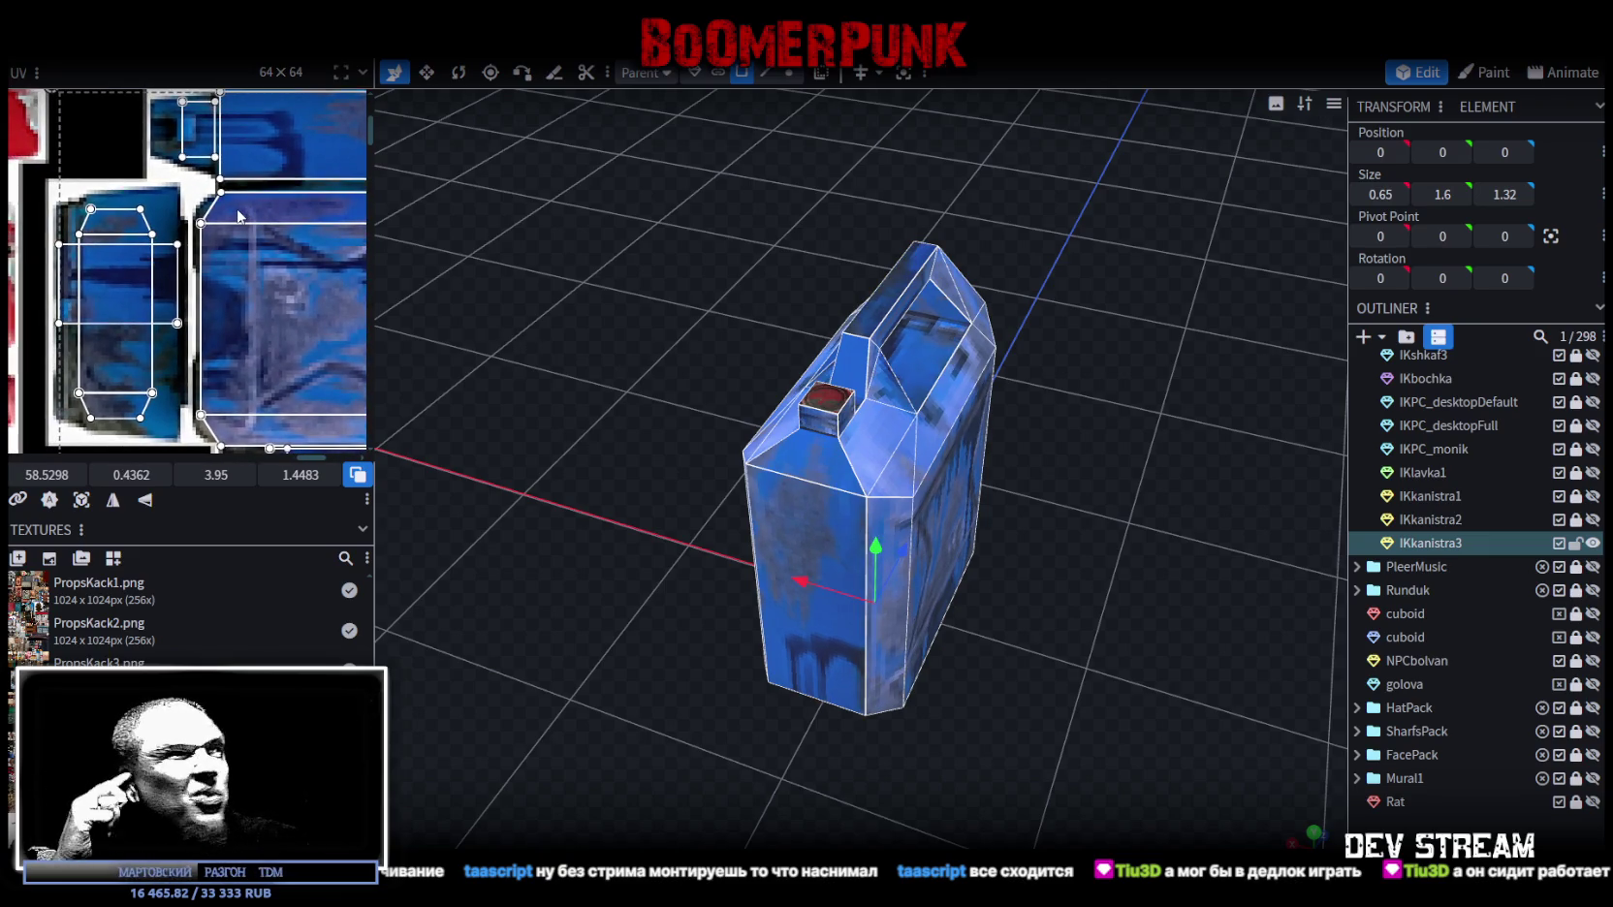
{"action": "scroll", "coordinate": [231, 242], "scroll_direction": "down", "scroll_amount": 1}
{"action": "scroll", "coordinate": [222, 267], "scroll_direction": "up", "scroll_amount": 1}
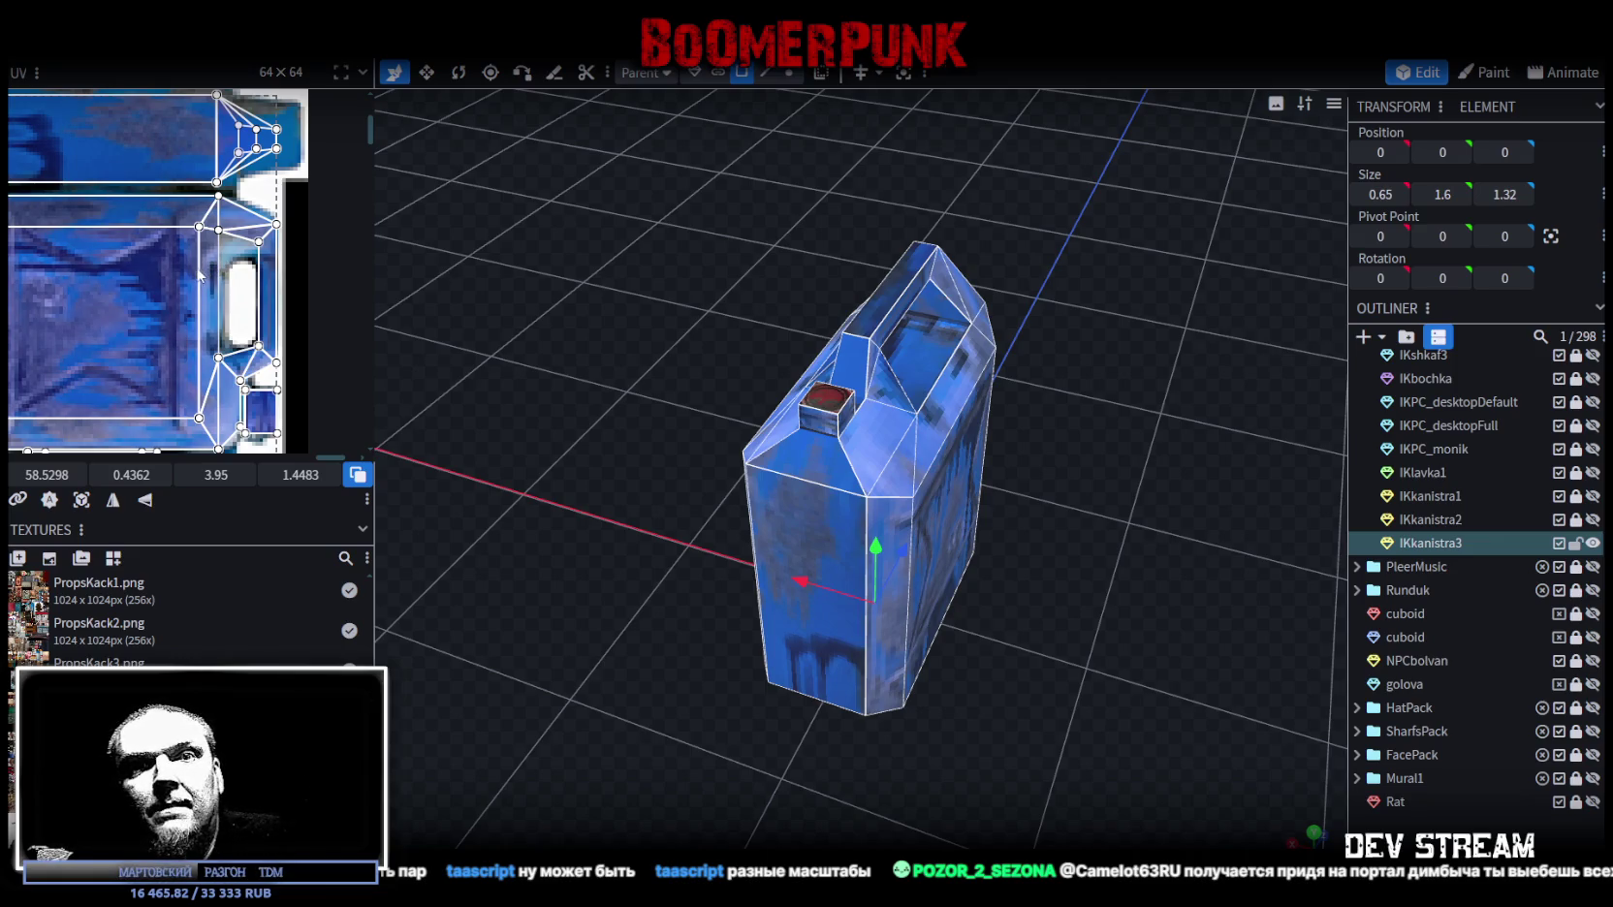
Step: Orbit around the blue jerrycan and select the small cap cube on its top
{"action": "mouse_move", "coordinate": [607, 397]}
{"action": "left_mouse_down"}
{"action": "mouse_move", "coordinate": [647, 427]}
{"action": "mouse_move", "coordinate": [756, 413]}
{"action": "mouse_move", "coordinate": [586, 424]}
{"action": "left_mouse_up"}
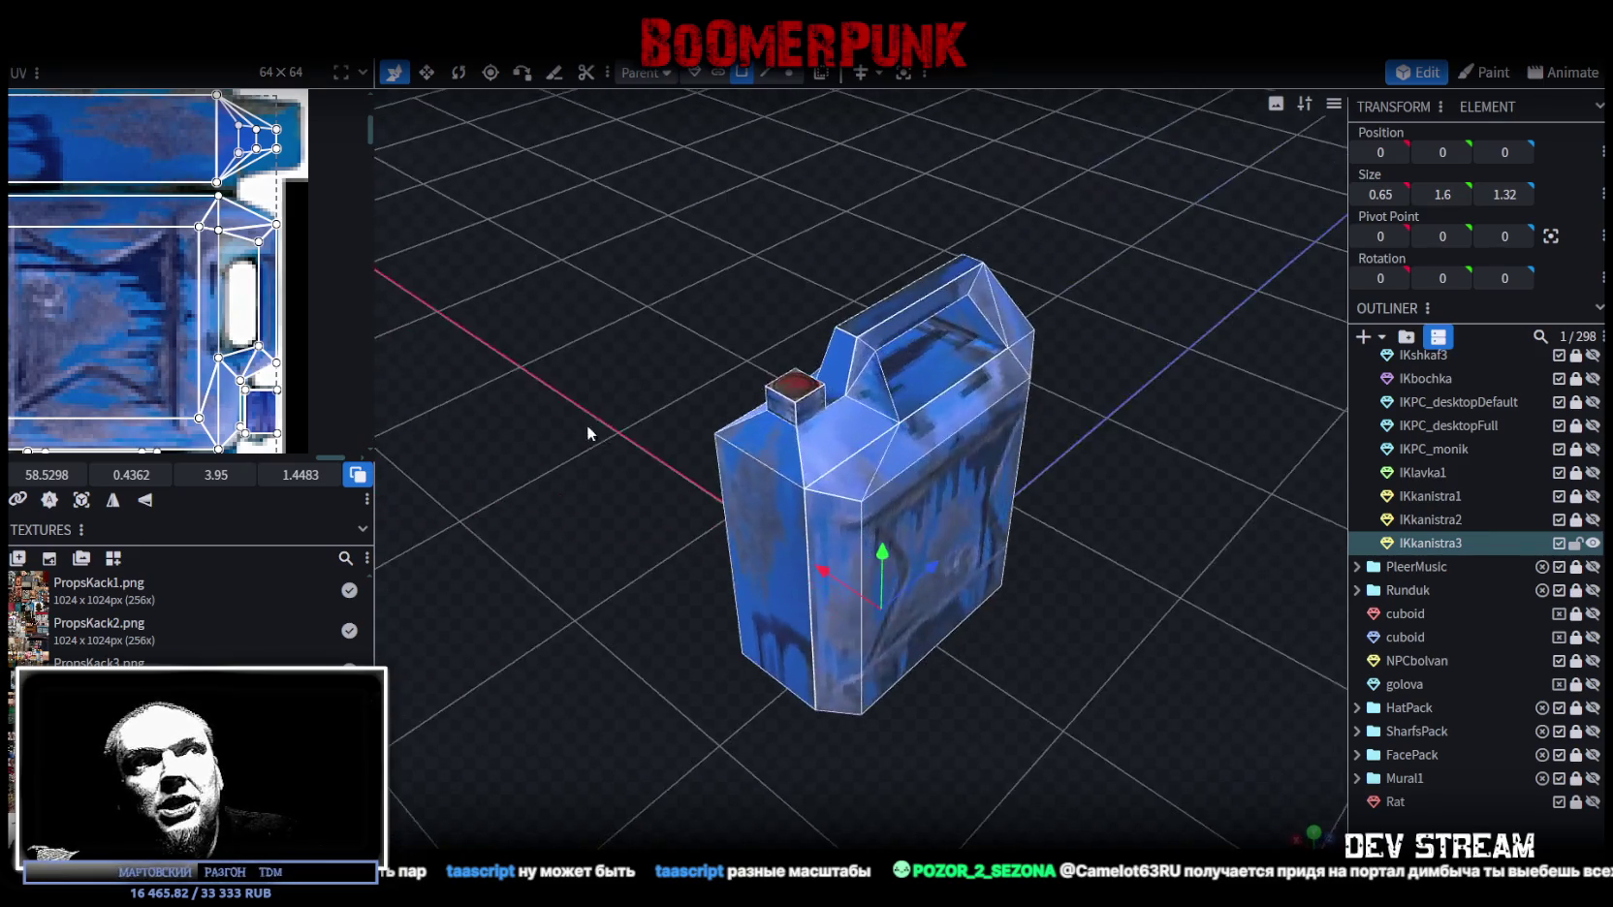
{"action": "left_click", "coordinate": [847, 426]}
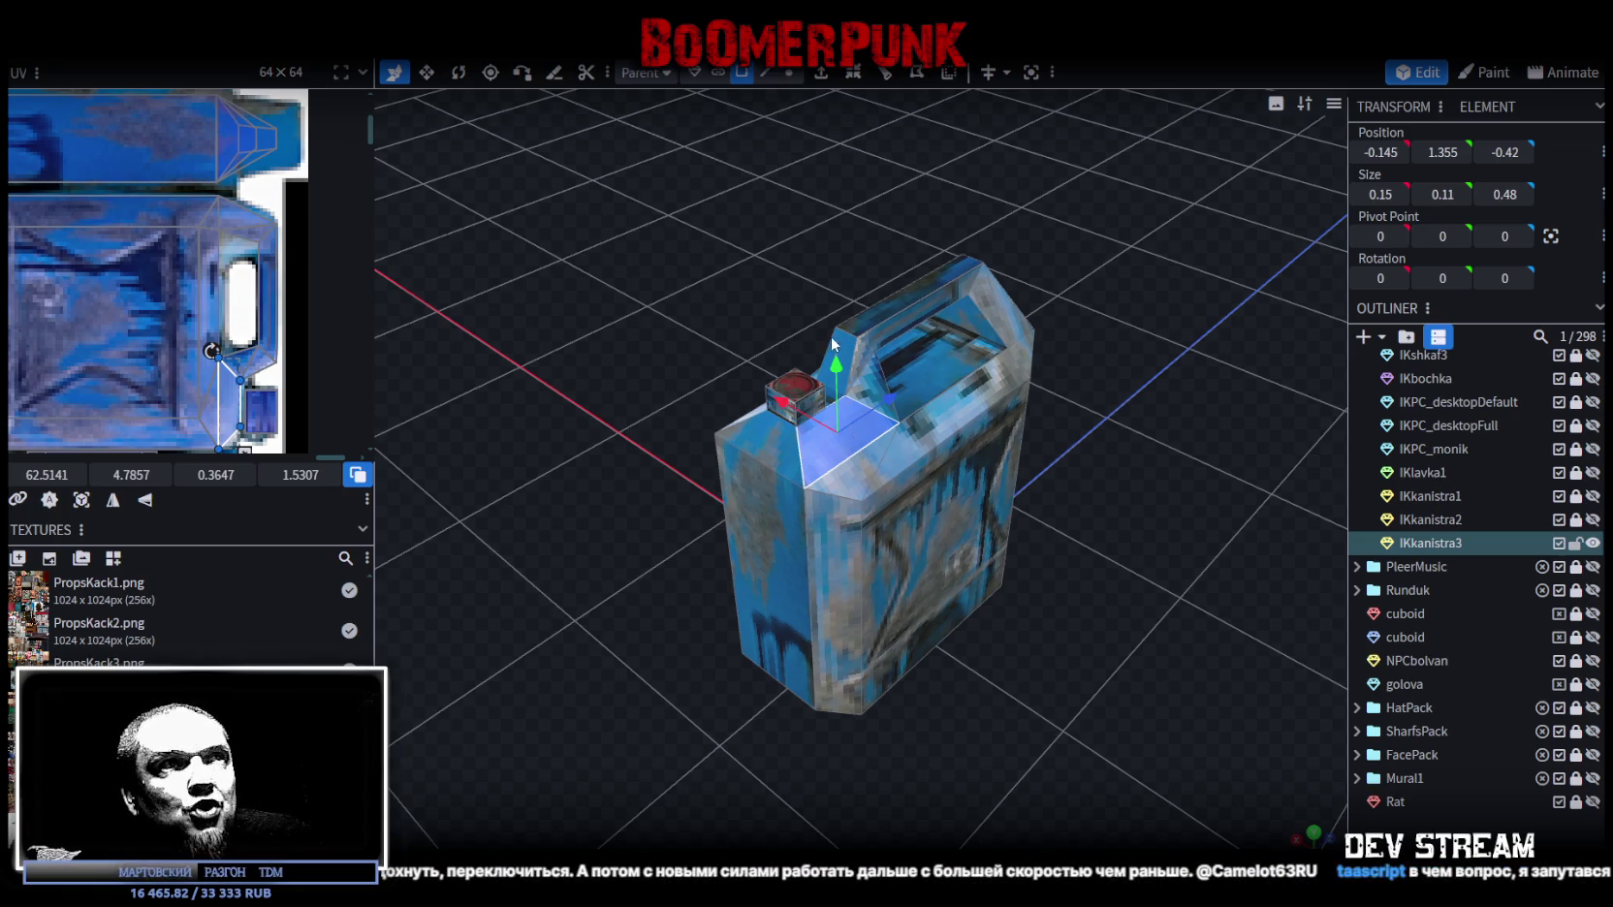
{"action": "mouse_move", "coordinate": [1137, 413]}
{"action": "left_mouse_down"}
{"action": "mouse_move", "coordinate": [1034, 333]}
{"action": "mouse_move", "coordinate": [1053, 334]}
{"action": "left_mouse_up"}
{"action": "mouse_move", "coordinate": [676, 245]}
{"action": "left_mouse_down"}
{"action": "mouse_move", "coordinate": [867, 276]}
{"action": "mouse_move", "coordinate": [904, 306]}
{"action": "mouse_move", "coordinate": [894, 329]}
{"action": "mouse_move", "coordinate": [652, 318]}
{"action": "mouse_move", "coordinate": [630, 298]}
{"action": "mouse_move", "coordinate": [722, 343]}
{"action": "mouse_move", "coordinate": [847, 330]}
{"action": "mouse_move", "coordinate": [844, 166]}
{"action": "left_mouse_up"}
Step: Resize the handle's top plane from 0.44 to 0.24 wide with the Move tool, then check it
{"action": "left_click", "coordinate": [950, 308]}
{"action": "key", "text": "v"}
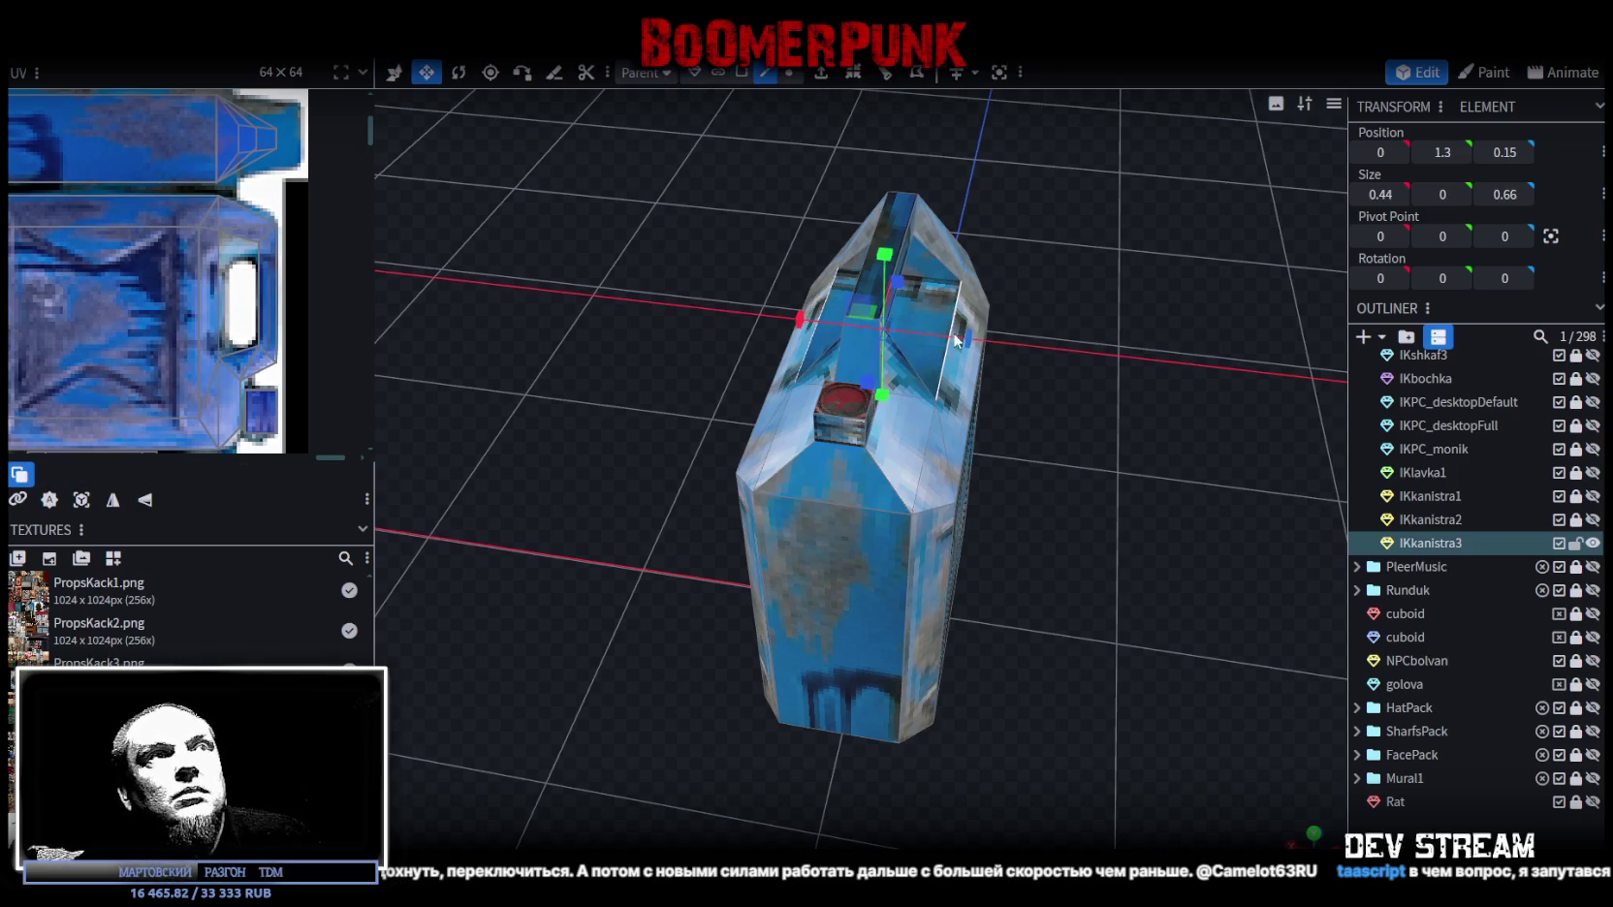
{"action": "left_click_drag", "start_coordinate": [965, 337], "coordinate": [954, 345]}
{"action": "mouse_move", "coordinate": [1073, 360]}
{"action": "left_mouse_down"}
{"action": "mouse_move", "coordinate": [975, 306]}
{"action": "mouse_move", "coordinate": [816, 387]}
{"action": "mouse_move", "coordinate": [999, 280]}
{"action": "mouse_move", "coordinate": [1053, 345]}
{"action": "mouse_move", "coordinate": [1104, 283]}
{"action": "mouse_move", "coordinate": [1018, 291]}
{"action": "left_mouse_up"}
{"action": "scroll", "coordinate": [205, 294], "scroll_direction": "down", "scroll_amount": 3}
{"action": "scroll", "coordinate": [204, 294], "scroll_direction": "up", "scroll_amount": 3}
{"action": "scroll", "coordinate": [205, 293], "scroll_direction": "down", "scroll_amount": 3}
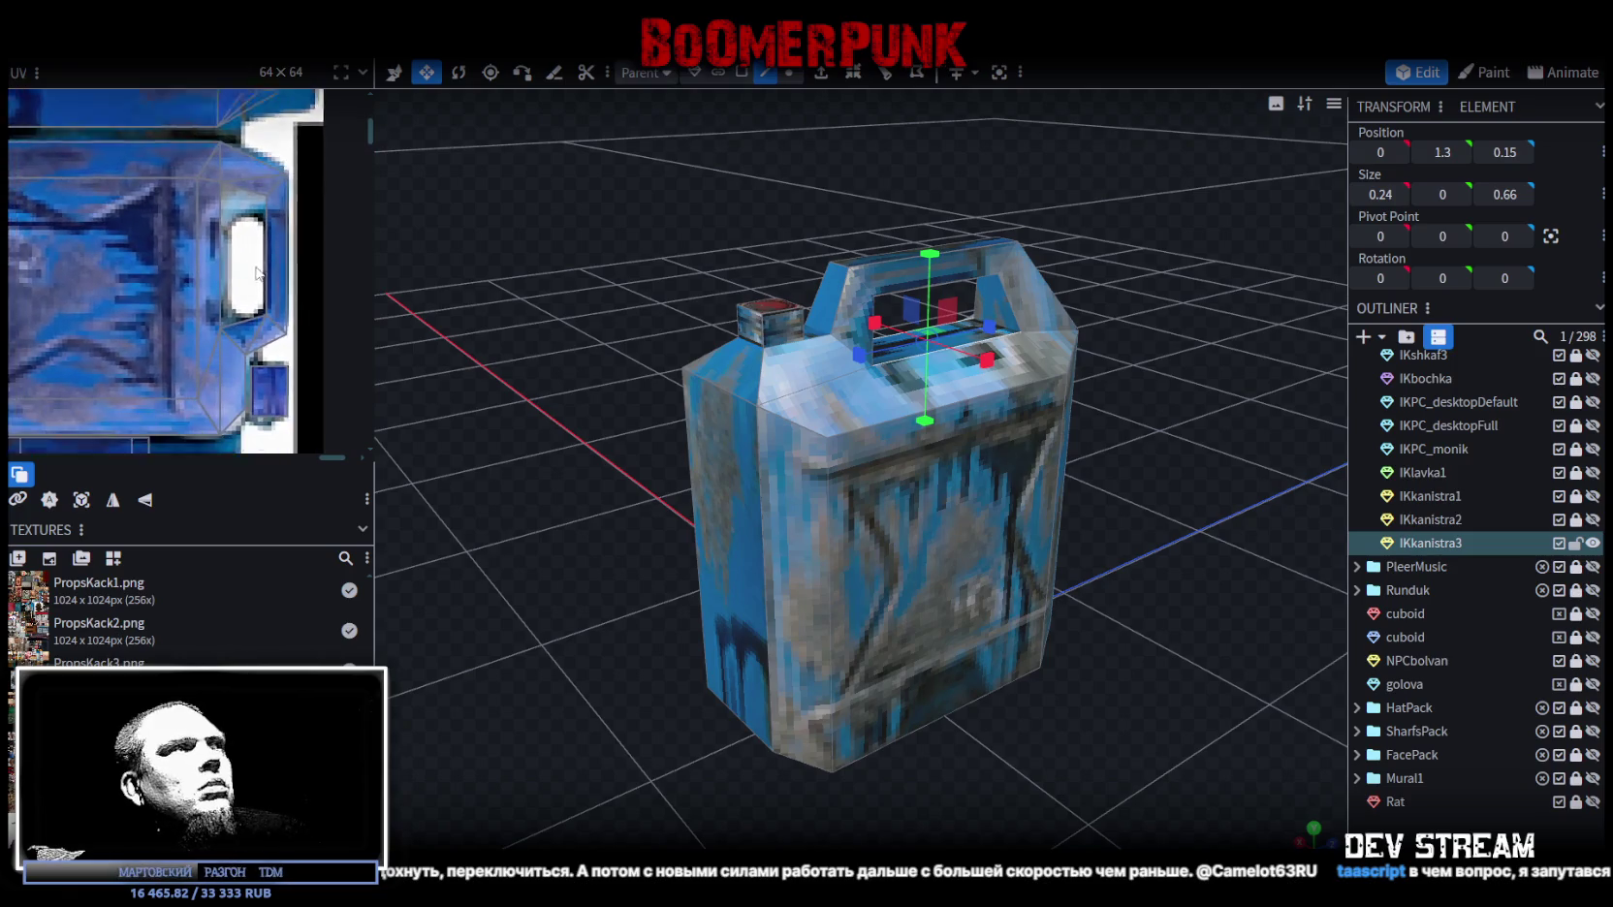
{"action": "scroll", "coordinate": [275, 215], "scroll_direction": "up", "scroll_amount": 3}
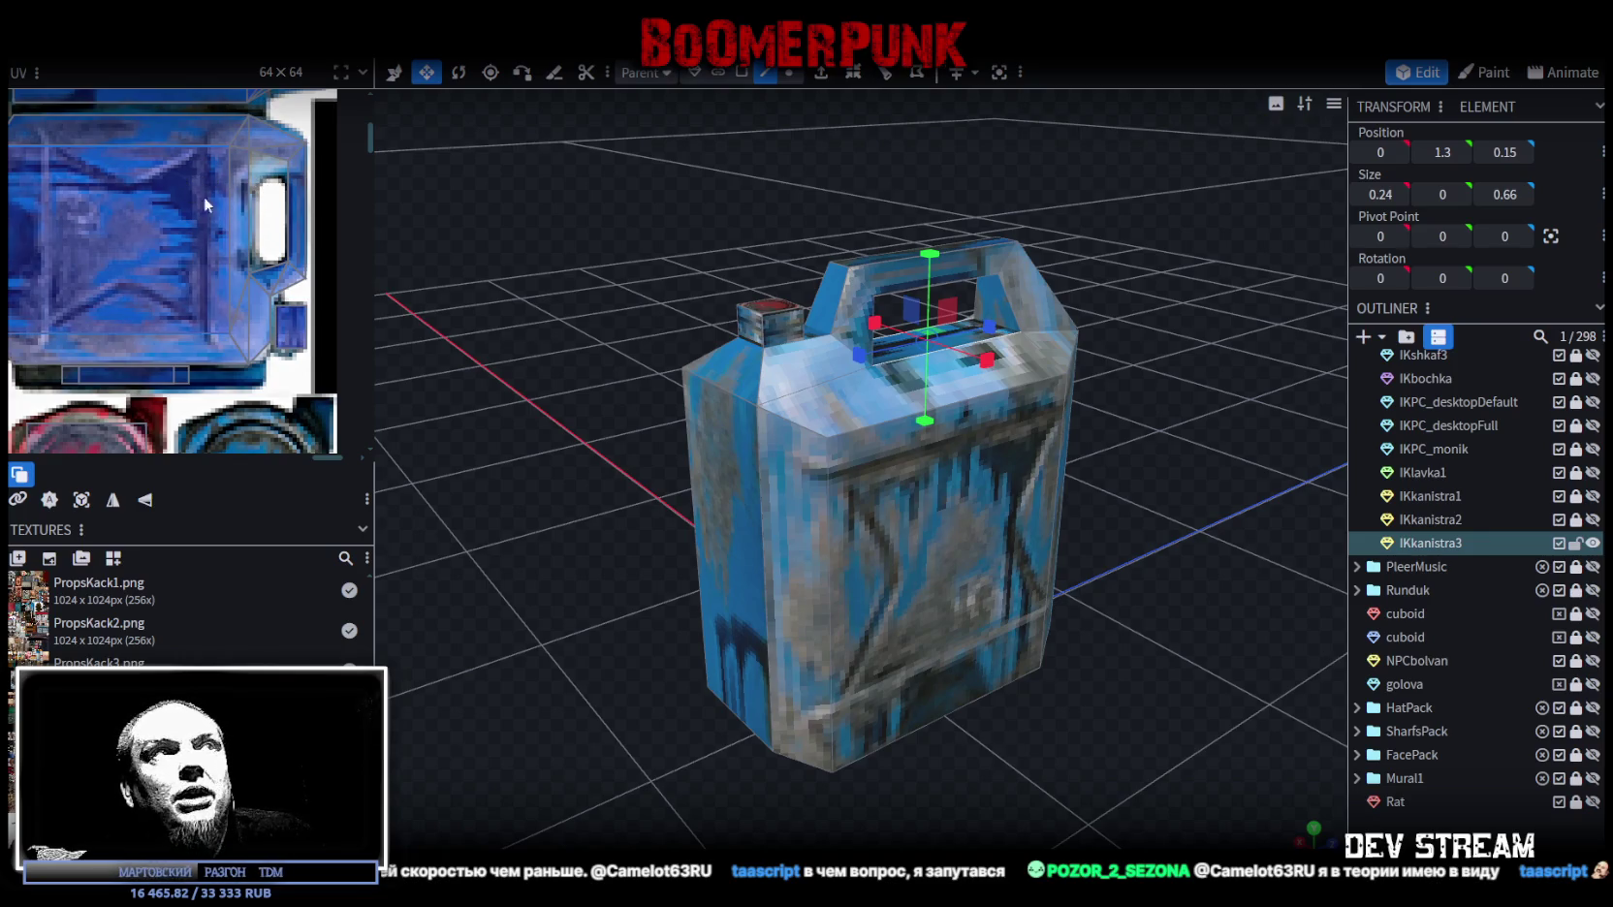
{"action": "mouse_move", "coordinate": [613, 364]}
{"action": "left_mouse_down"}
{"action": "mouse_move", "coordinate": [719, 417]}
{"action": "mouse_move", "coordinate": [723, 404]}
{"action": "mouse_move", "coordinate": [696, 403]}
{"action": "mouse_move", "coordinate": [716, 417]}
{"action": "mouse_move", "coordinate": [734, 382]}
{"action": "mouse_move", "coordinate": [659, 360]}
{"action": "mouse_move", "coordinate": [778, 357]}
{"action": "mouse_move", "coordinate": [717, 349]}
{"action": "mouse_move", "coordinate": [787, 340]}
{"action": "mouse_move", "coordinate": [841, 353]}
{"action": "mouse_move", "coordinate": [674, 335]}
{"action": "mouse_move", "coordinate": [690, 295]}
{"action": "left_mouse_up"}
{"action": "left_click", "coordinate": [1021, 379]}
{"action": "scroll", "coordinate": [692, 308], "scroll_direction": "up", "scroll_amount": 2}
{"action": "left_click", "coordinate": [1022, 394]}
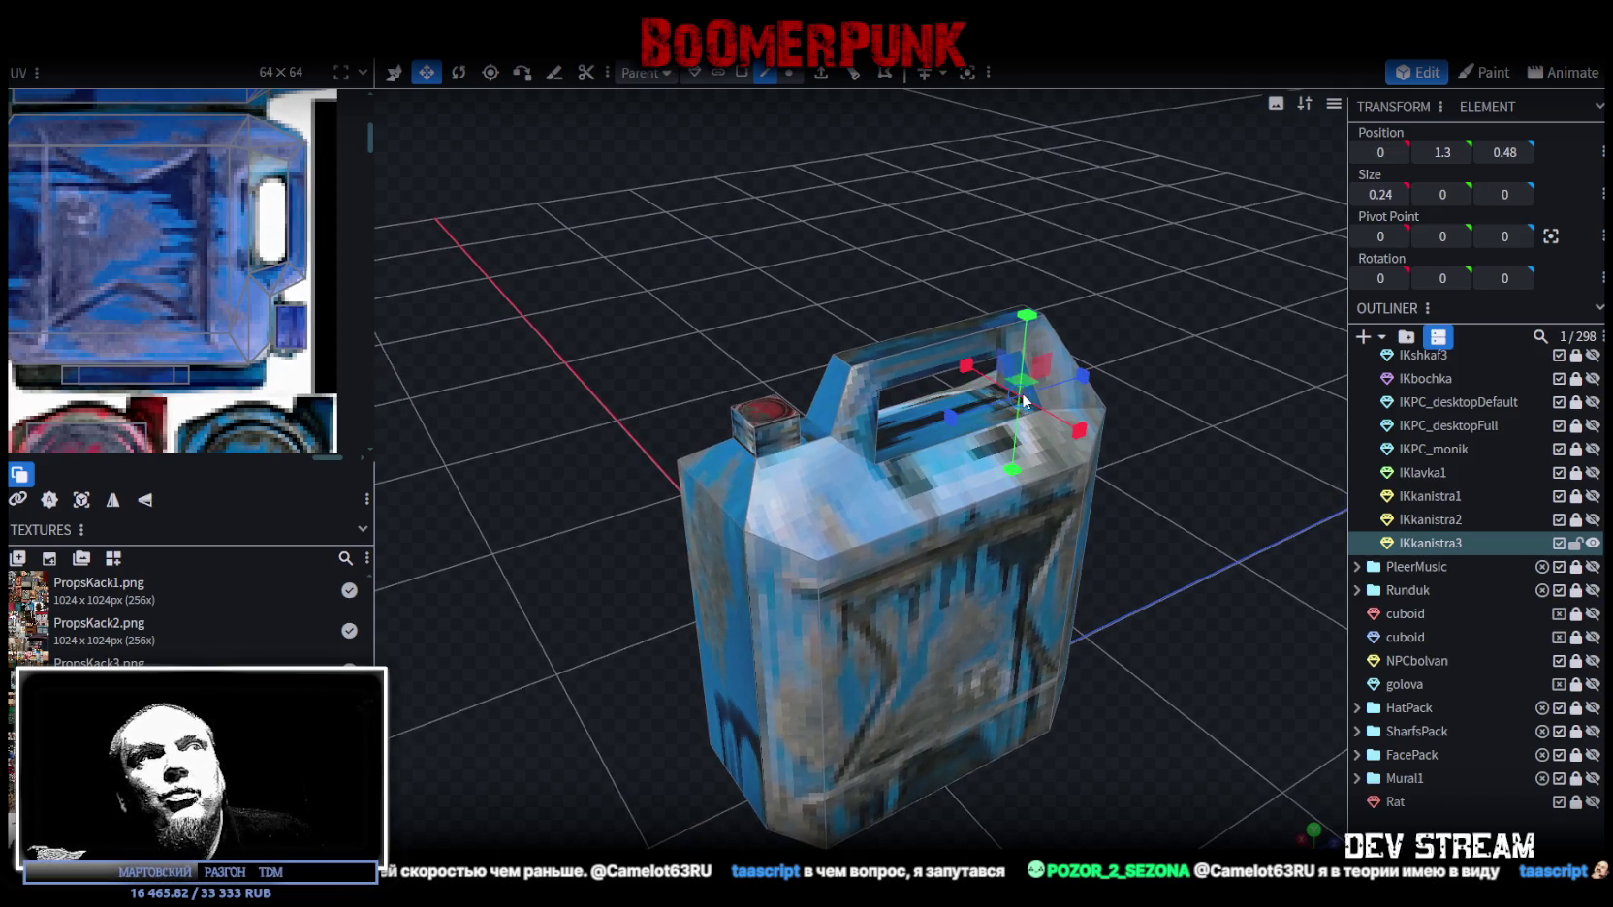
{"action": "mouse_move", "coordinate": [918, 357]}
{"action": "left_mouse_down"}
{"action": "mouse_move", "coordinate": [673, 269]}
{"action": "mouse_move", "coordinate": [797, 388]}
{"action": "mouse_move", "coordinate": [757, 365]}
{"action": "mouse_move", "coordinate": [948, 295]}
{"action": "mouse_move", "coordinate": [993, 415]}
{"action": "mouse_move", "coordinate": [912, 322]}
{"action": "mouse_move", "coordinate": [975, 409]}
{"action": "left_mouse_up"}
{"action": "left_click", "coordinate": [975, 409]}
{"action": "mouse_move", "coordinate": [883, 324]}
{"action": "left_mouse_down"}
{"action": "mouse_move", "coordinate": [1030, 379]}
{"action": "mouse_move", "coordinate": [913, 372]}
{"action": "mouse_move", "coordinate": [858, 345]}
{"action": "left_mouse_up"}
{"action": "scroll", "coordinate": [295, 249], "scroll_direction": "down", "scroll_amount": 5}
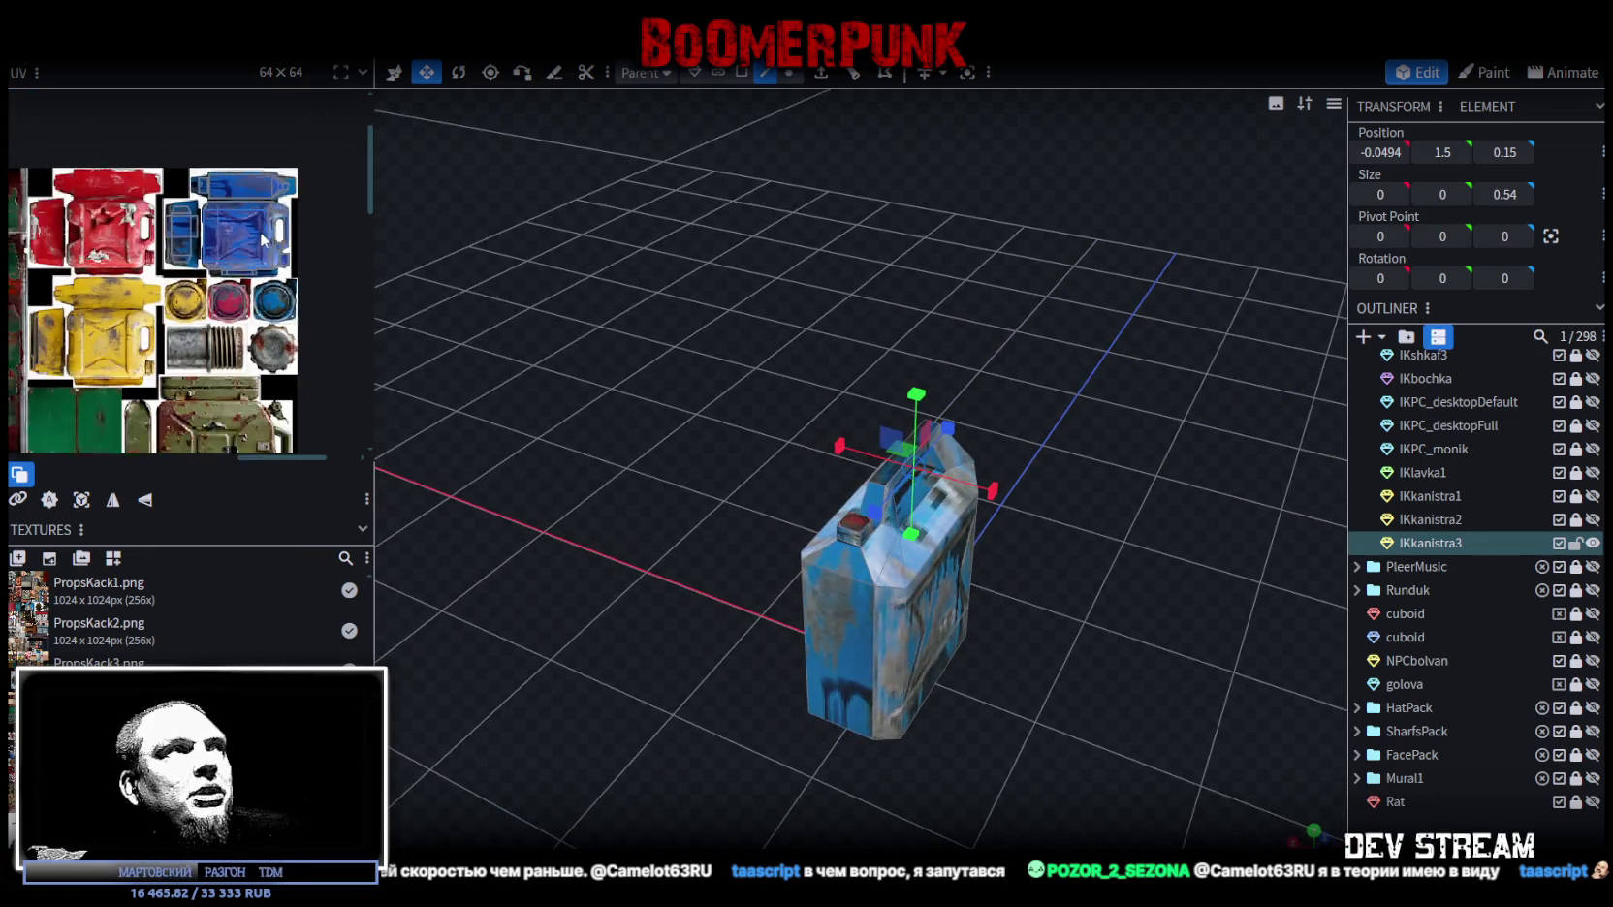
Step: Select the IKkanistra3 canister, view it from above, and enable Face selection mode
{"action": "left_click_drag", "start_coordinate": [1033, 403], "coordinate": [1102, 414]}
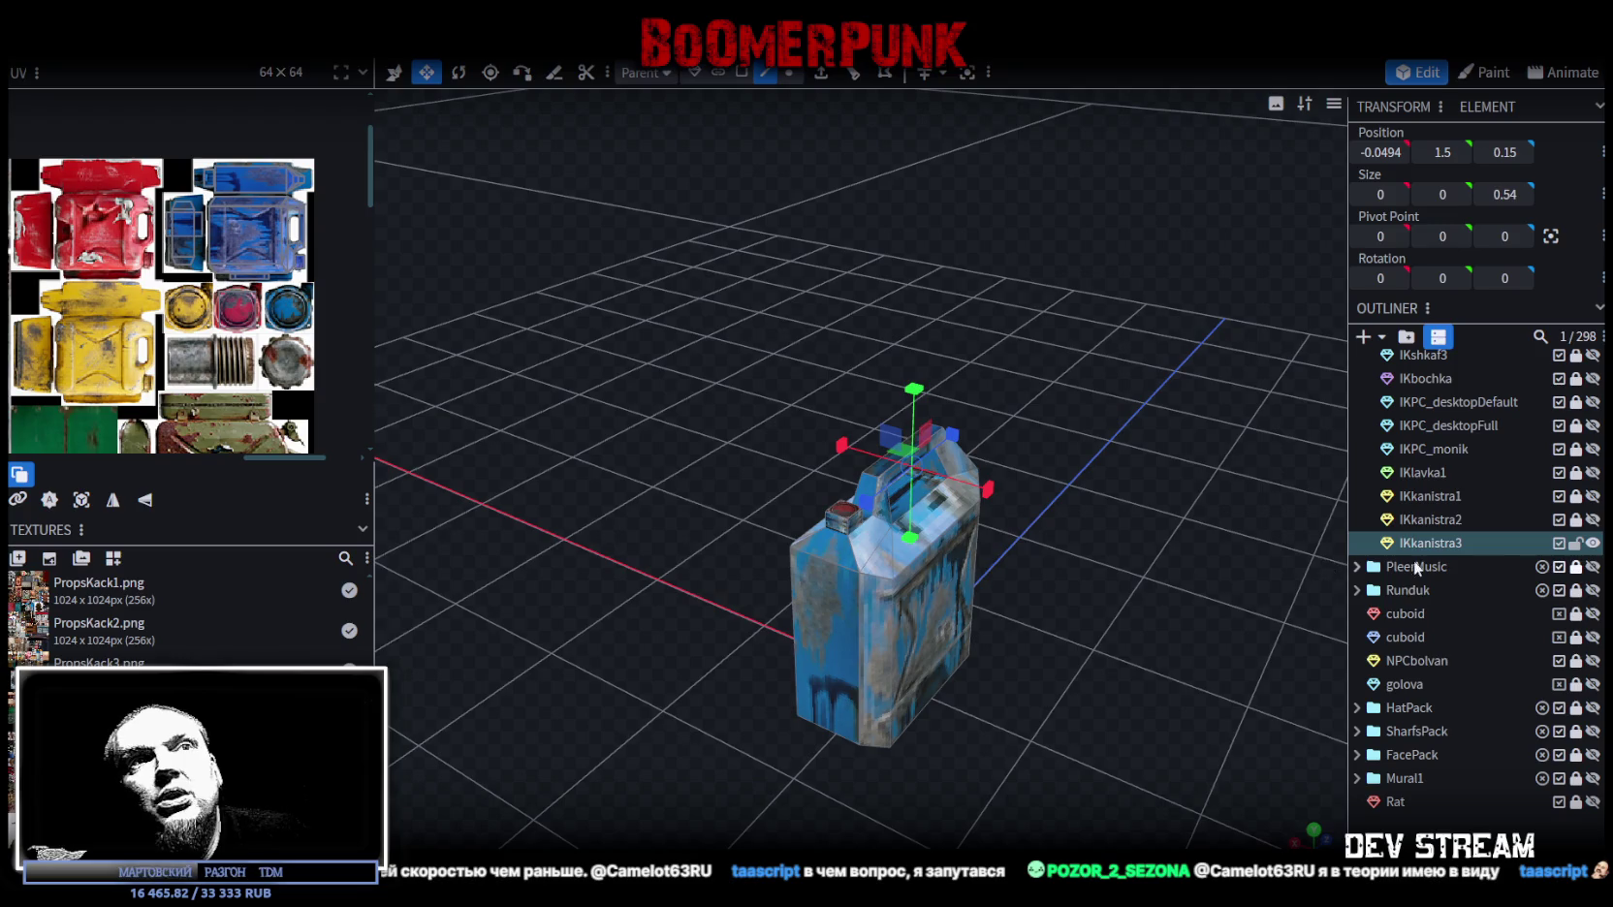
{"action": "left_click", "coordinate": [1436, 543]}
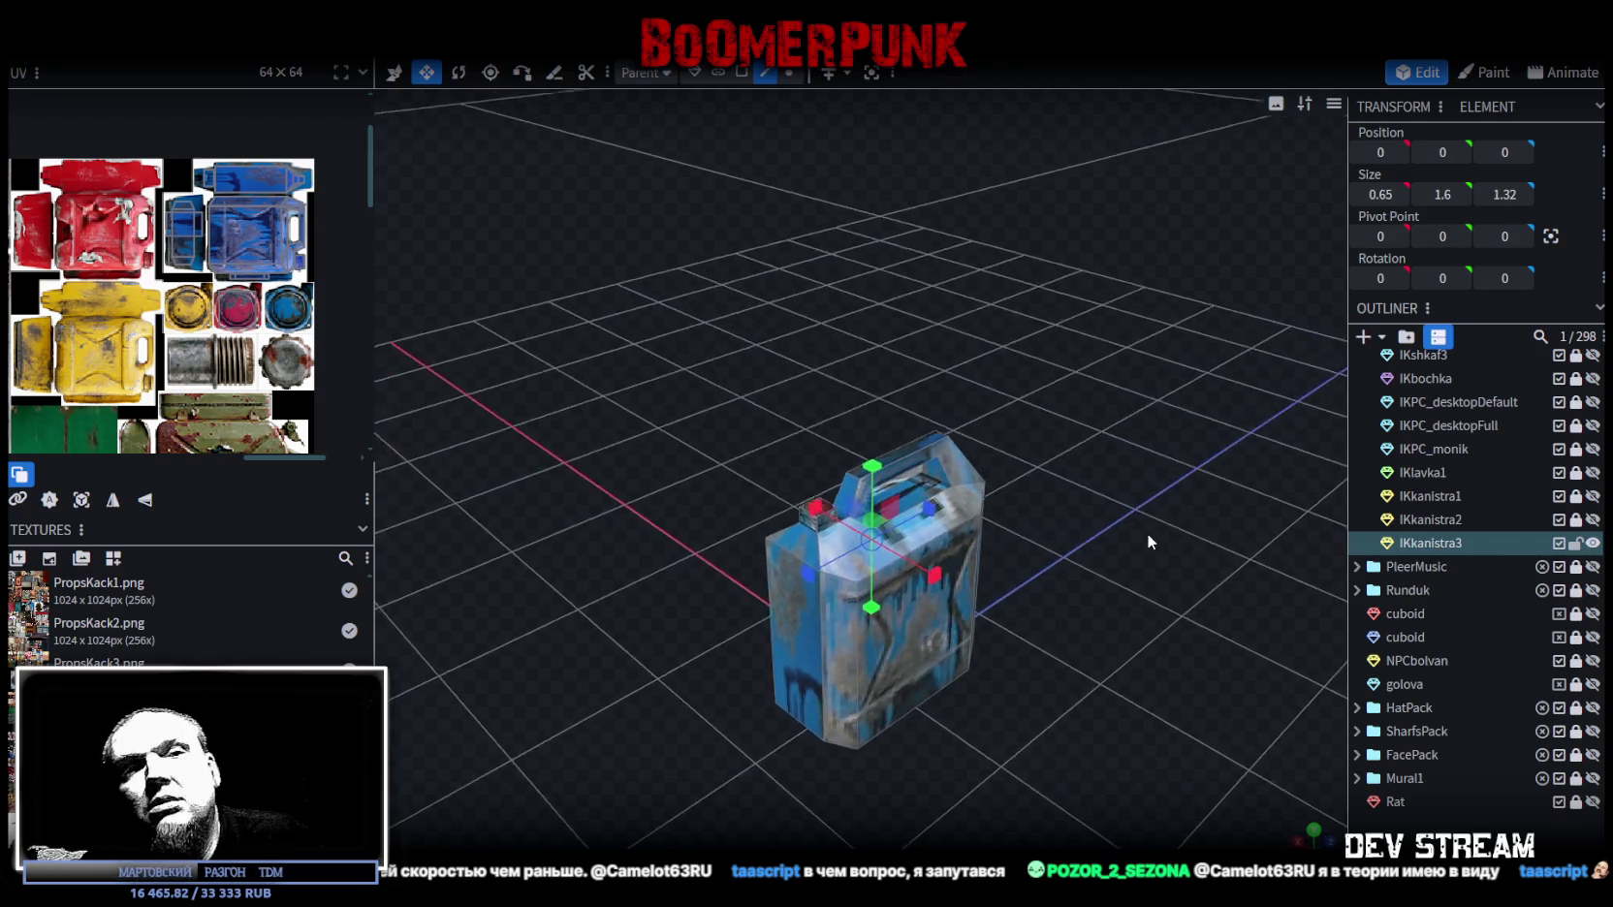
{"action": "left_click_drag", "start_coordinate": [1215, 533], "coordinate": [1163, 524]}
{"action": "scroll", "coordinate": [1162, 528], "scroll_direction": "up", "scroll_amount": 2}
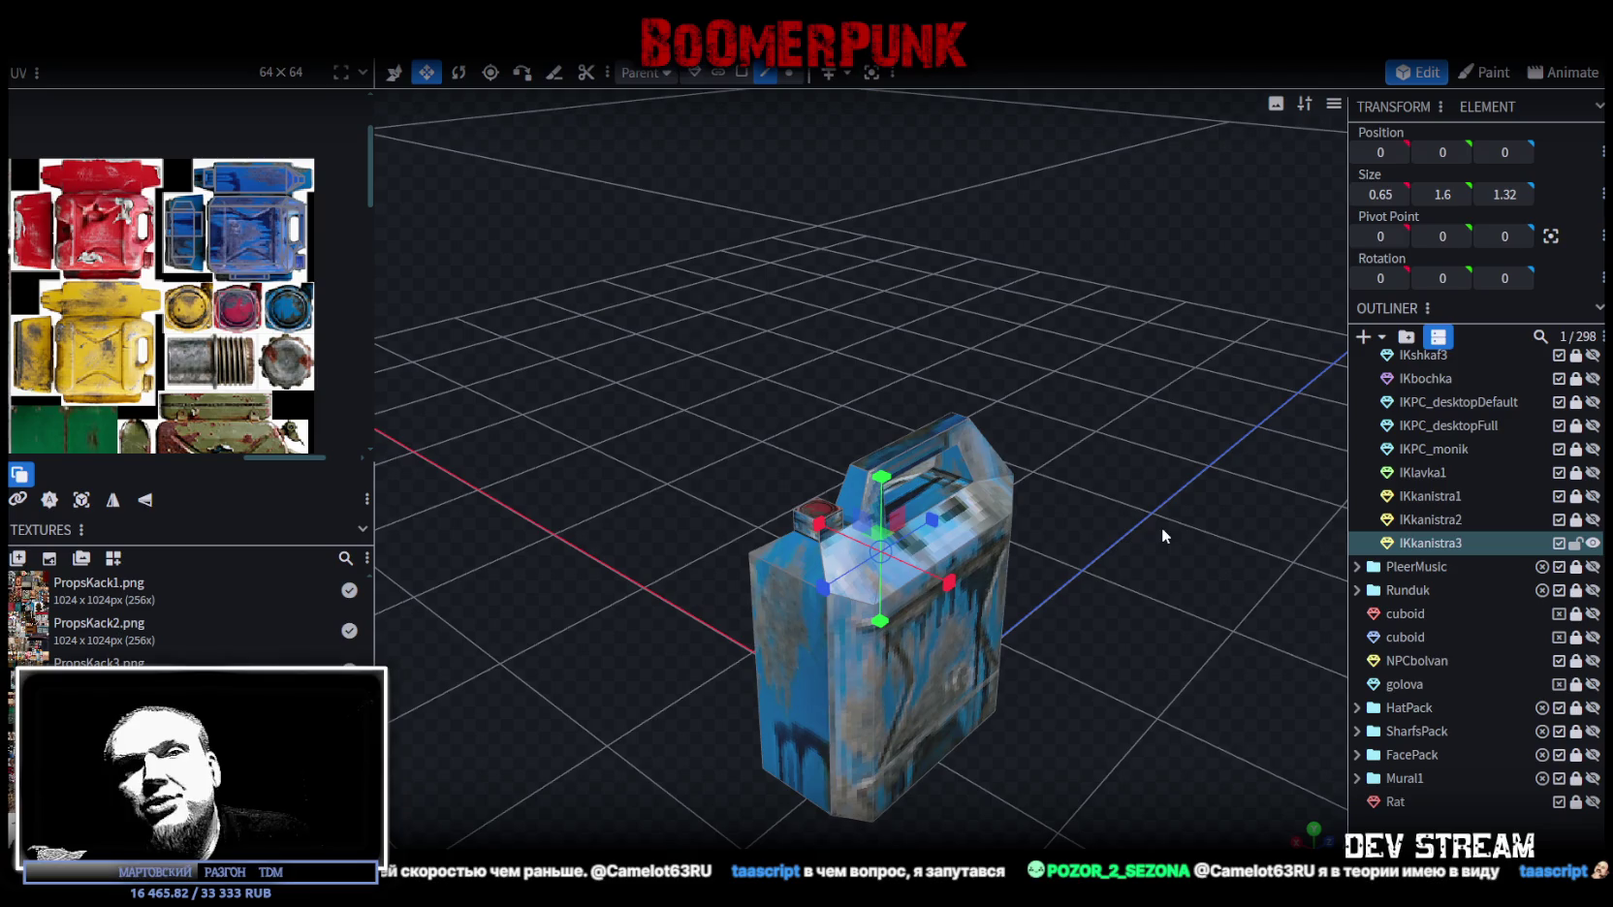
{"action": "scroll", "coordinate": [1162, 514], "scroll_direction": "up", "scroll_amount": 1}
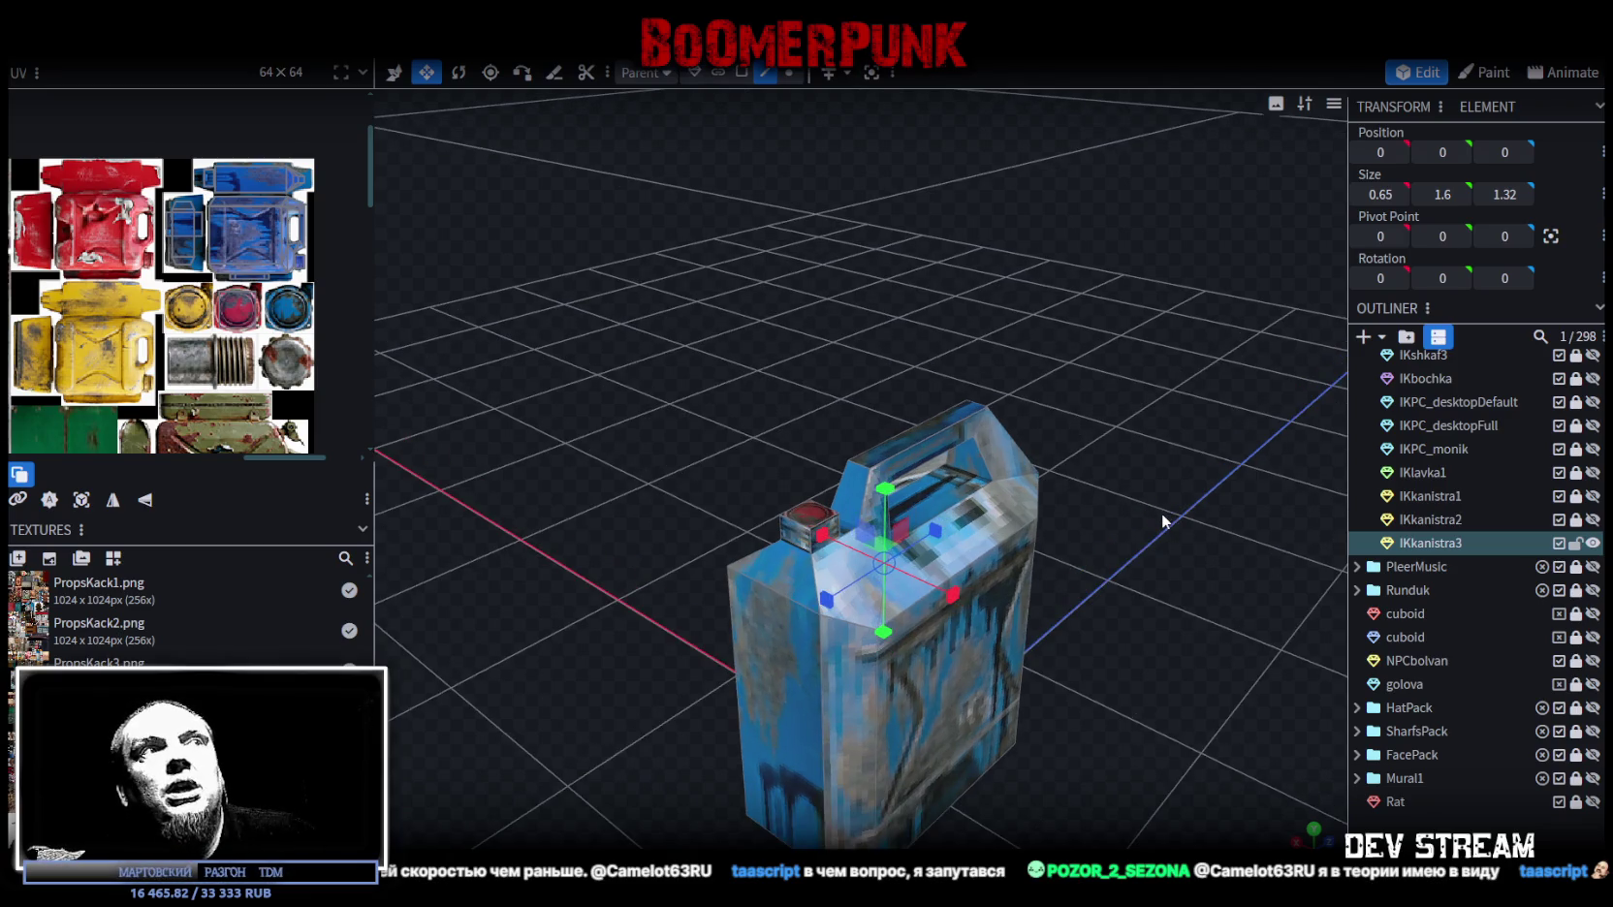
{"action": "left_click_drag", "start_coordinate": [1162, 521], "coordinate": [1056, 531]}
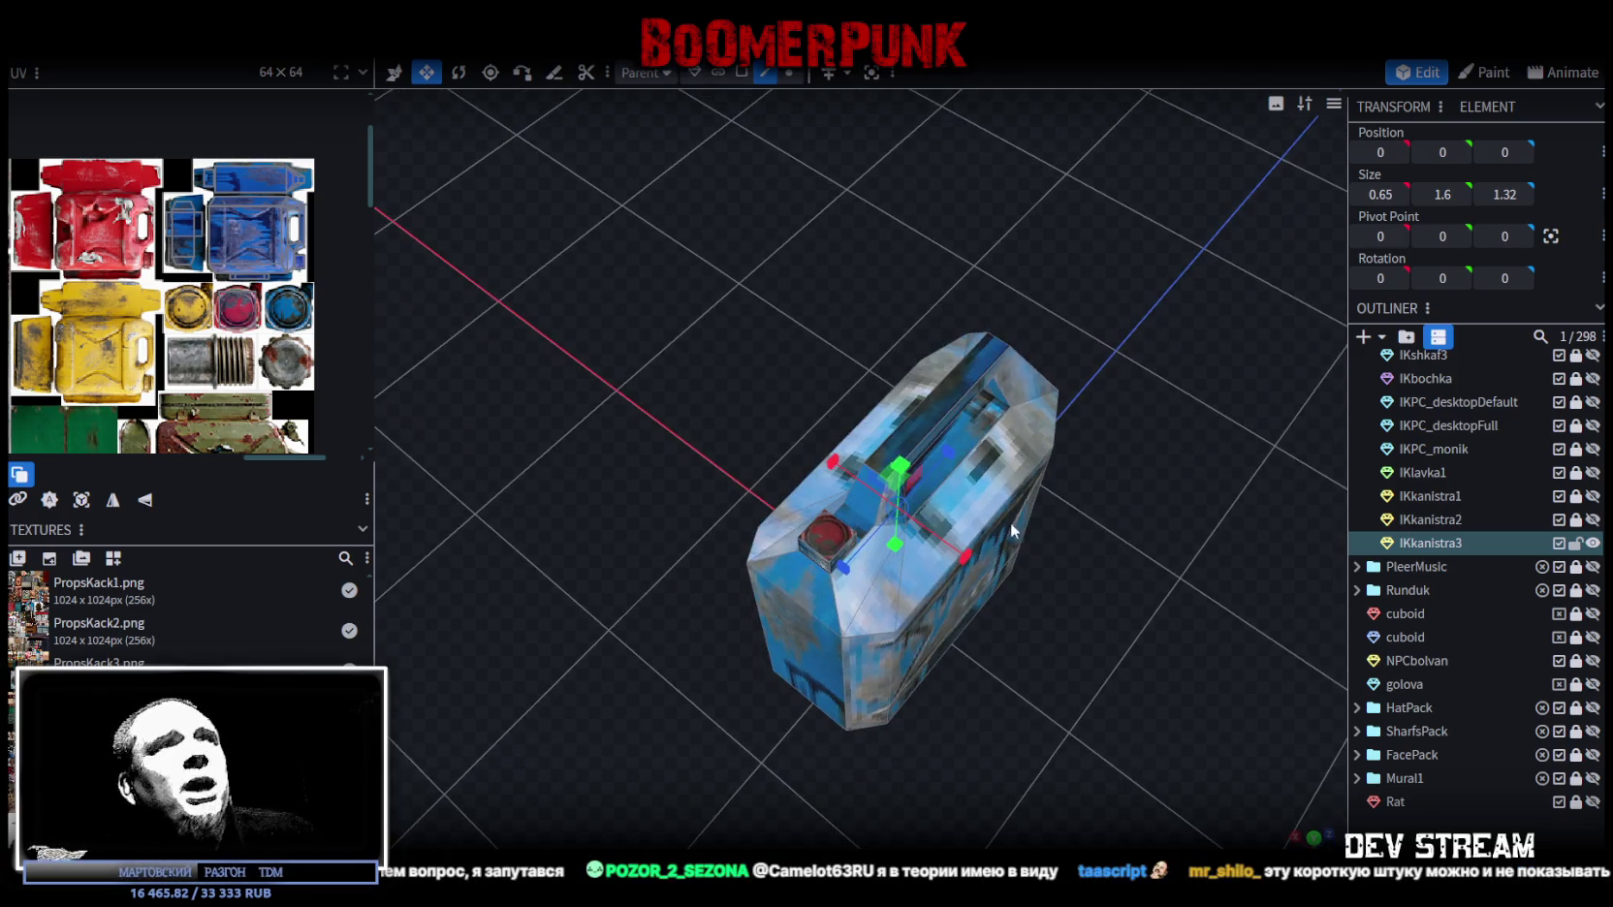
{"action": "left_click", "coordinate": [741, 72]}
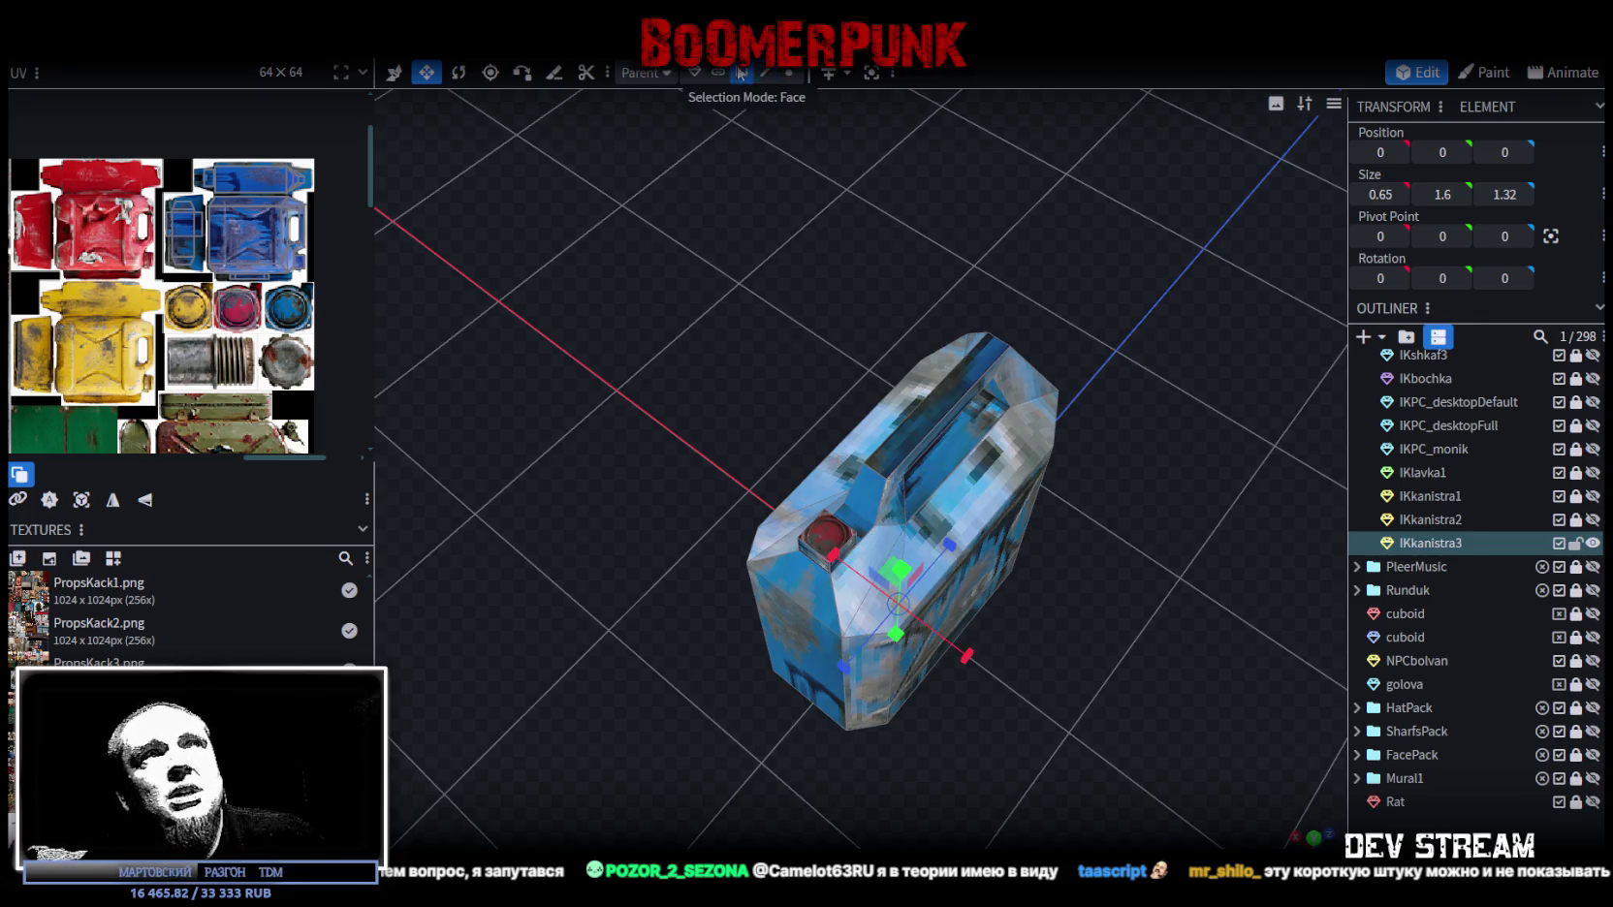
Step: Map the canister's cap face onto the blue cap in the texture atlas
{"action": "left_click", "coordinate": [828, 535]}
{"action": "scroll", "coordinate": [187, 294], "scroll_direction": "up", "scroll_amount": 2}
{"action": "scroll", "coordinate": [187, 293], "scroll_direction": "up", "scroll_amount": 2}
{"action": "scroll", "coordinate": [187, 293], "scroll_direction": "down", "scroll_amount": 2}
{"action": "middle_click_drag", "start_coordinate": [187, 293], "coordinate": [60, 245]}
{"action": "left_click_drag", "start_coordinate": [200, 268], "coordinate": [300, 268]}
{"action": "scroll", "coordinate": [301, 268], "scroll_direction": "up", "scroll_amount": 2}
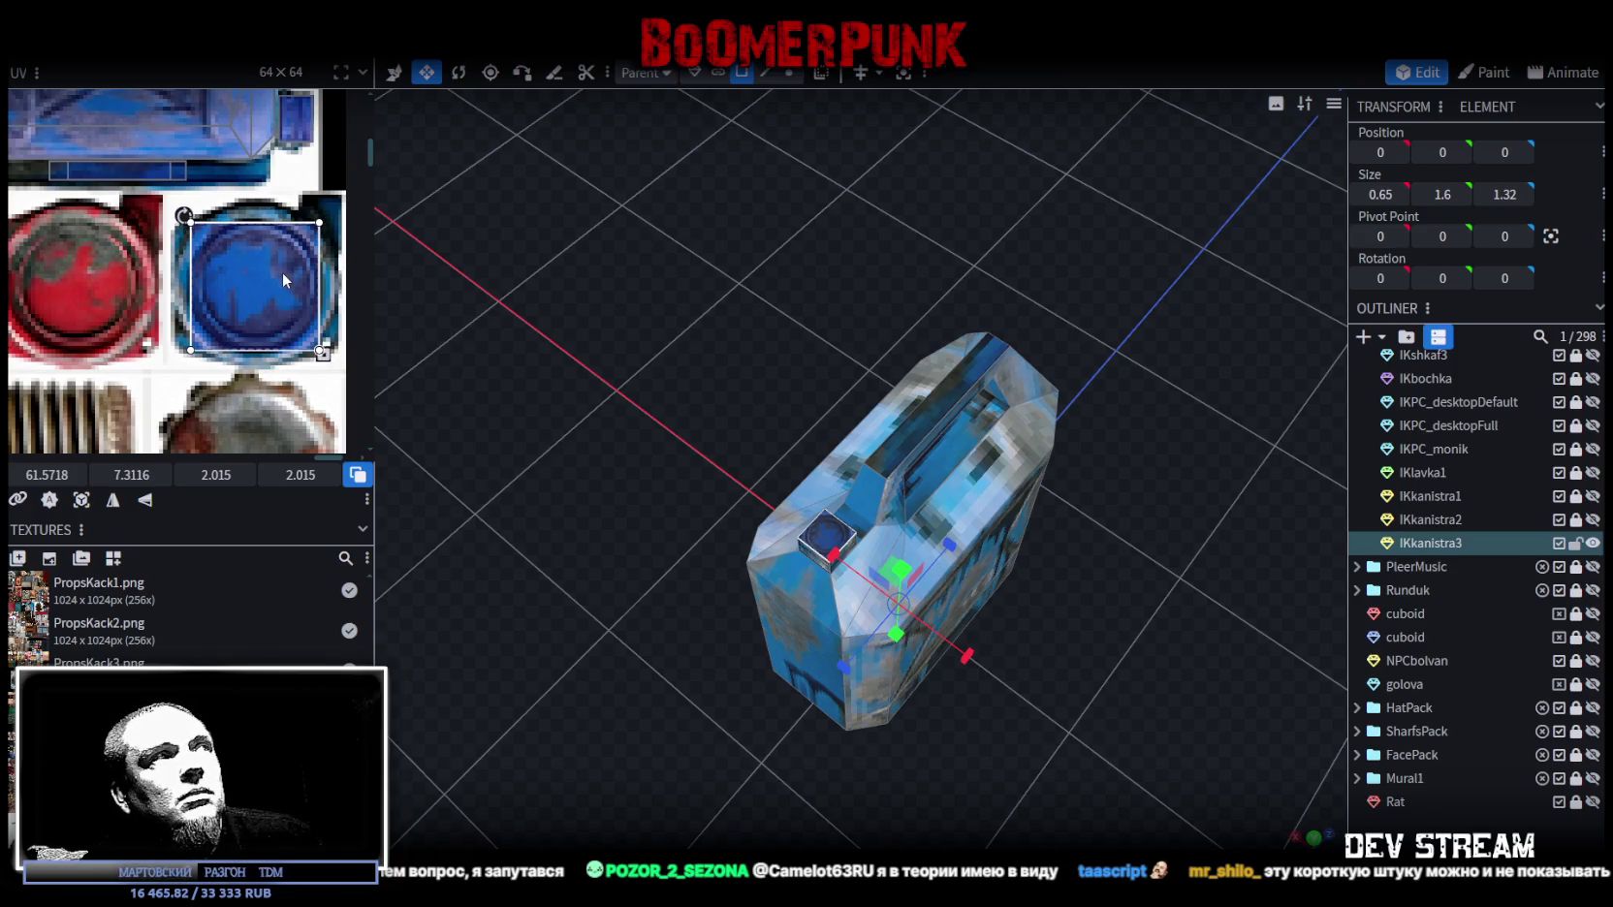
Step: Select the jerrycan's handle part, then switch to the Steam library
{"action": "left_click_drag", "start_coordinate": [1188, 756], "coordinate": [879, 366]}
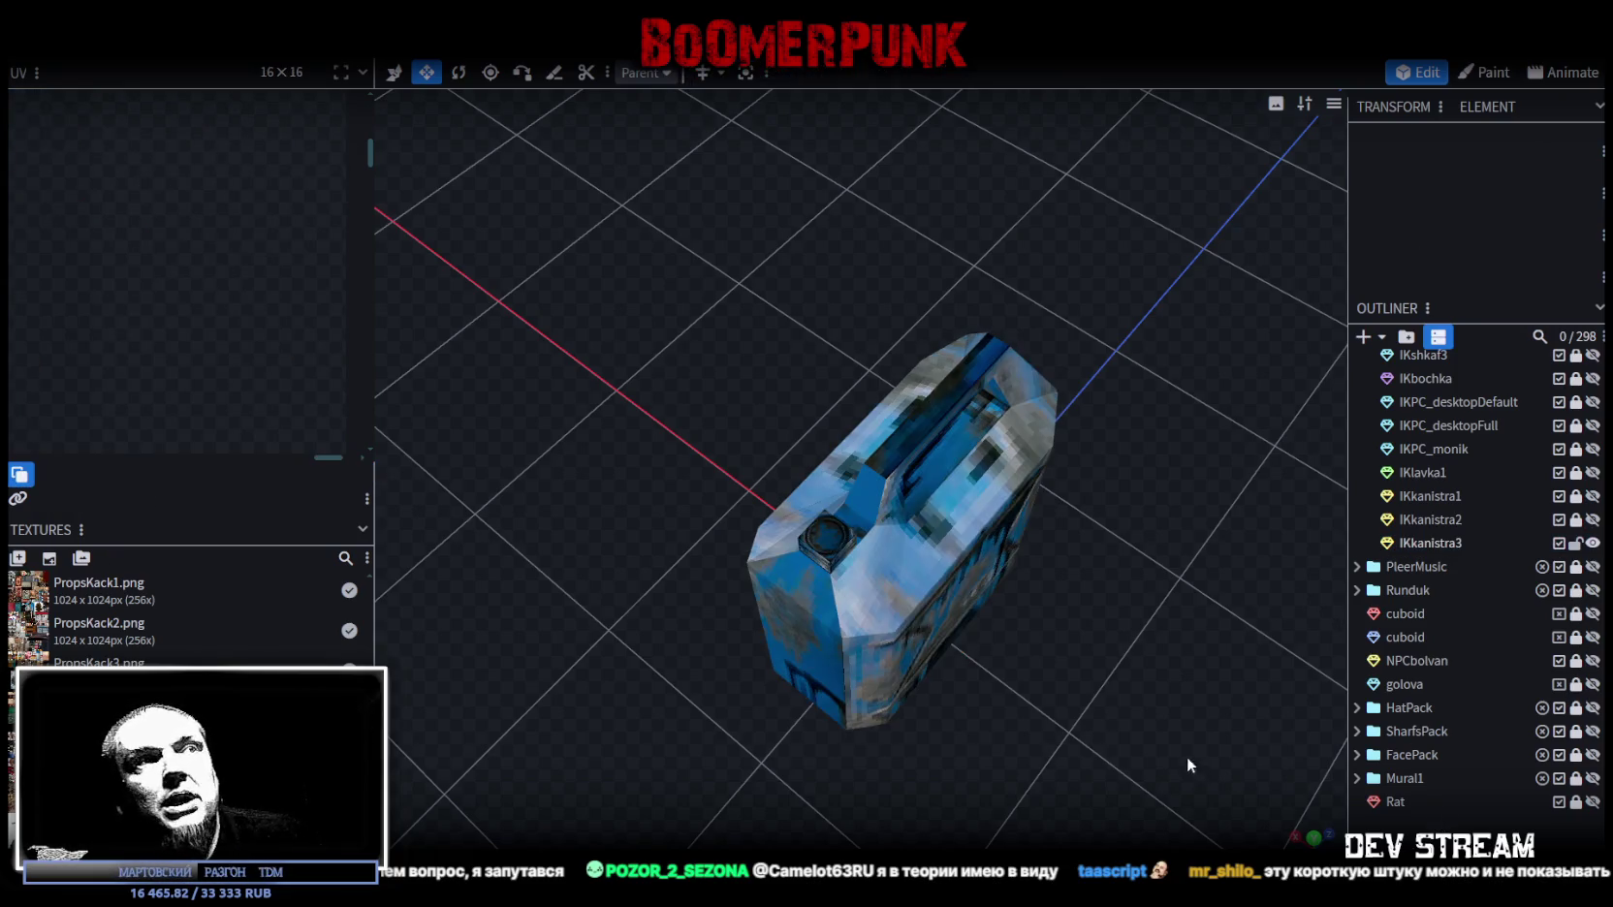
{"action": "left_click", "coordinate": [879, 366]}
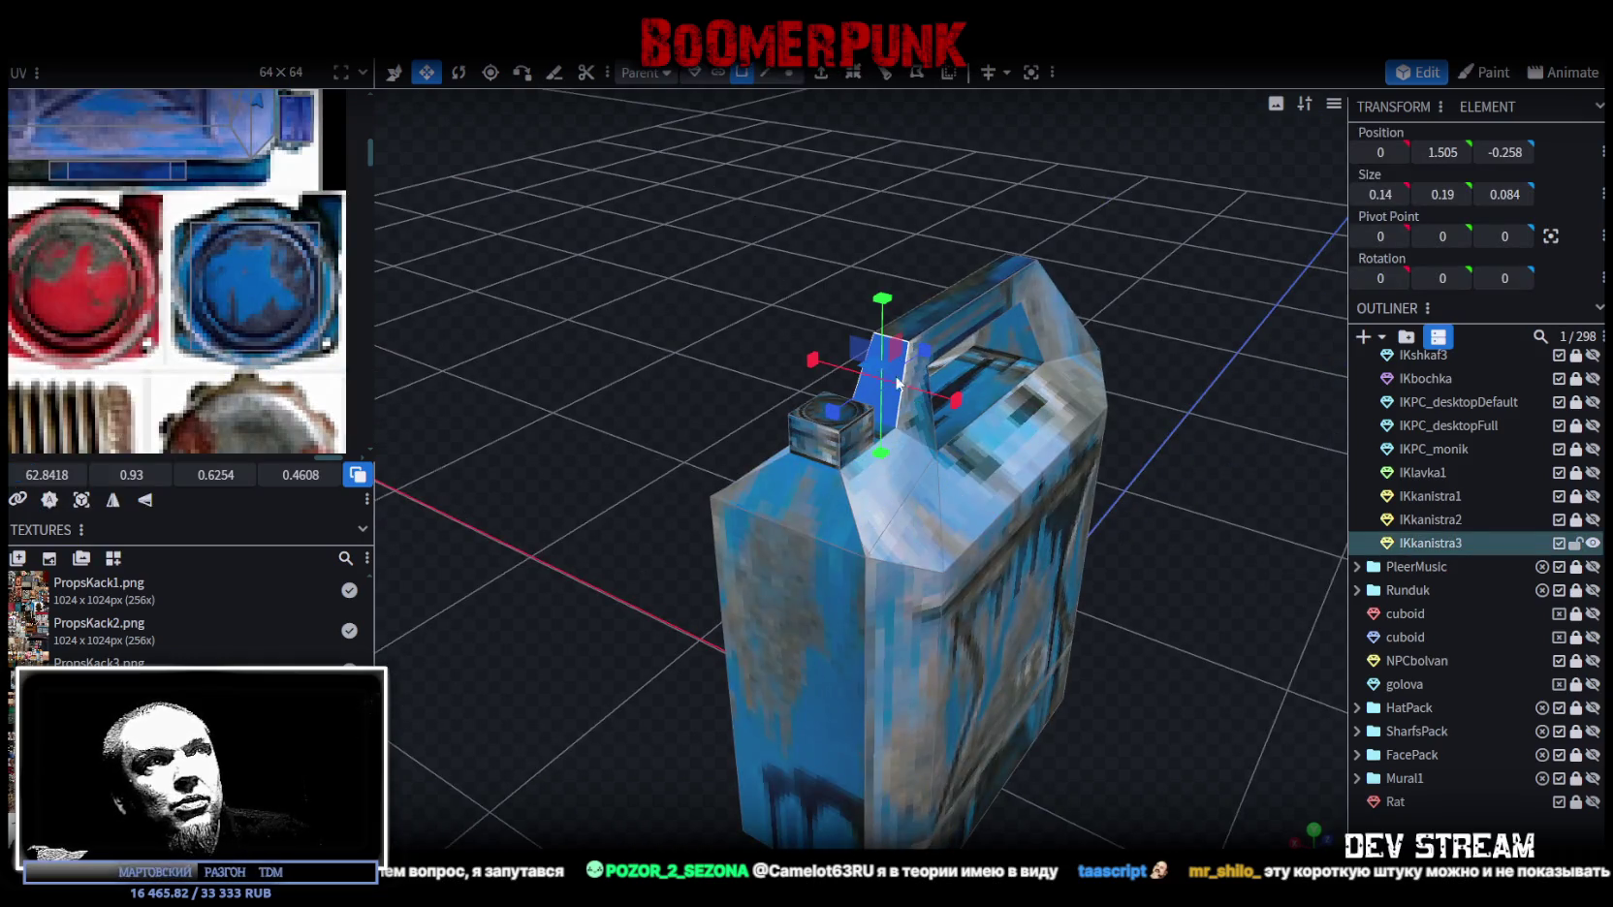
{"action": "scroll", "coordinate": [226, 208], "scroll_direction": "up", "scroll_amount": 3}
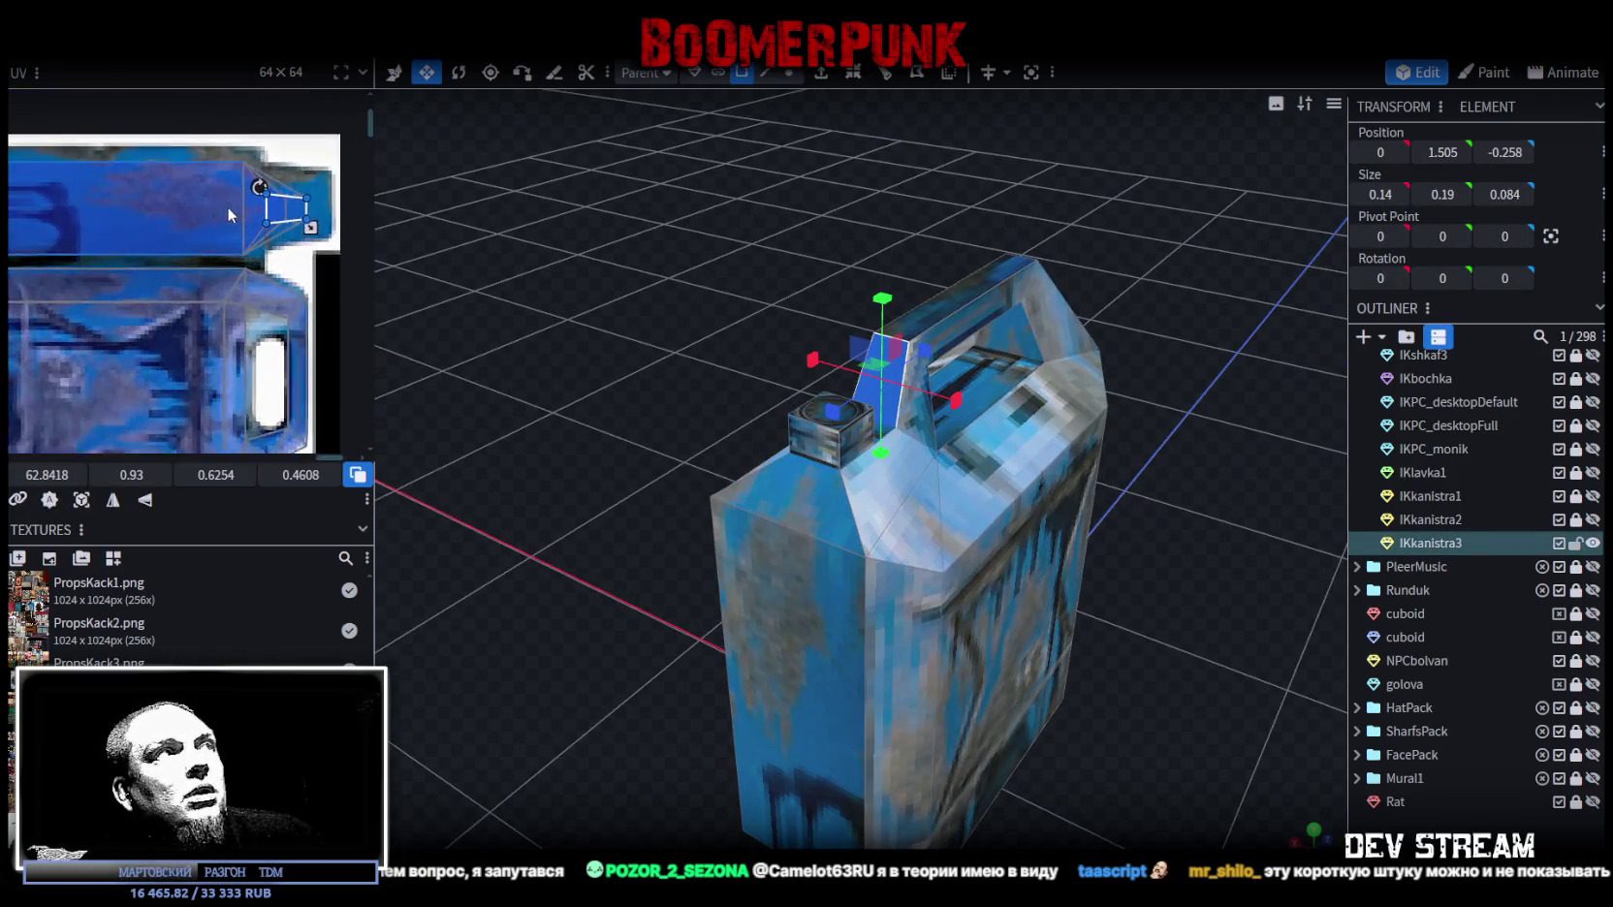
{"action": "scroll", "coordinate": [227, 207], "scroll_direction": "up", "scroll_amount": 3}
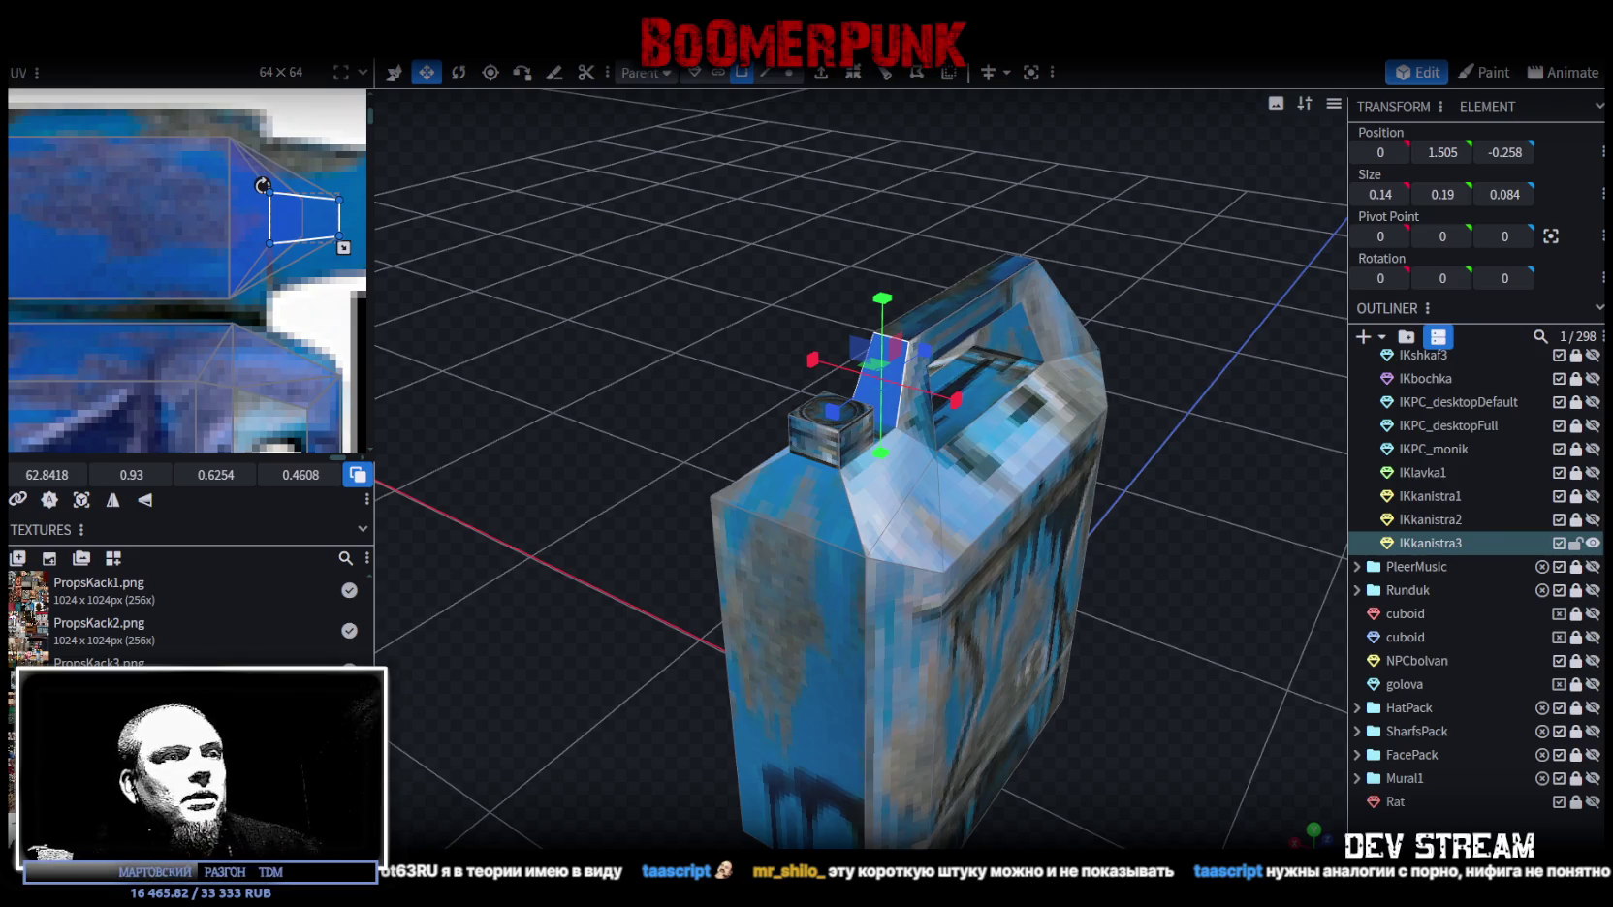
{"action": "key", "text": "alt+Tab"}
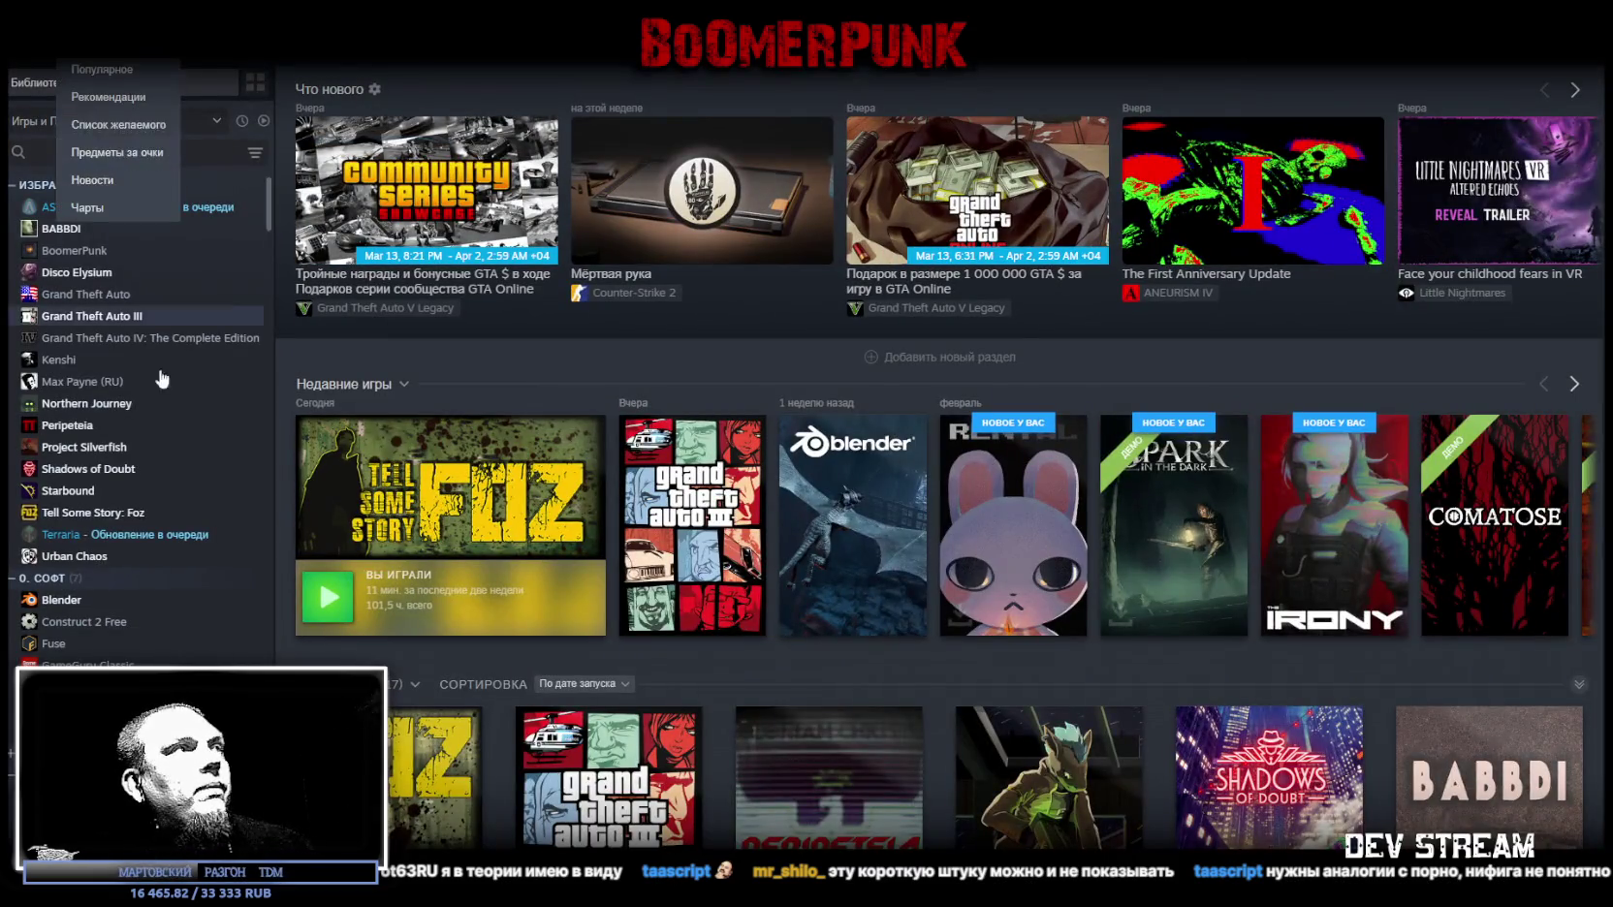
Step: Open Disco Elysium's page in Steam, then return to Blockbench viewing the canister's front
{"action": "left_click", "coordinate": [77, 272]}
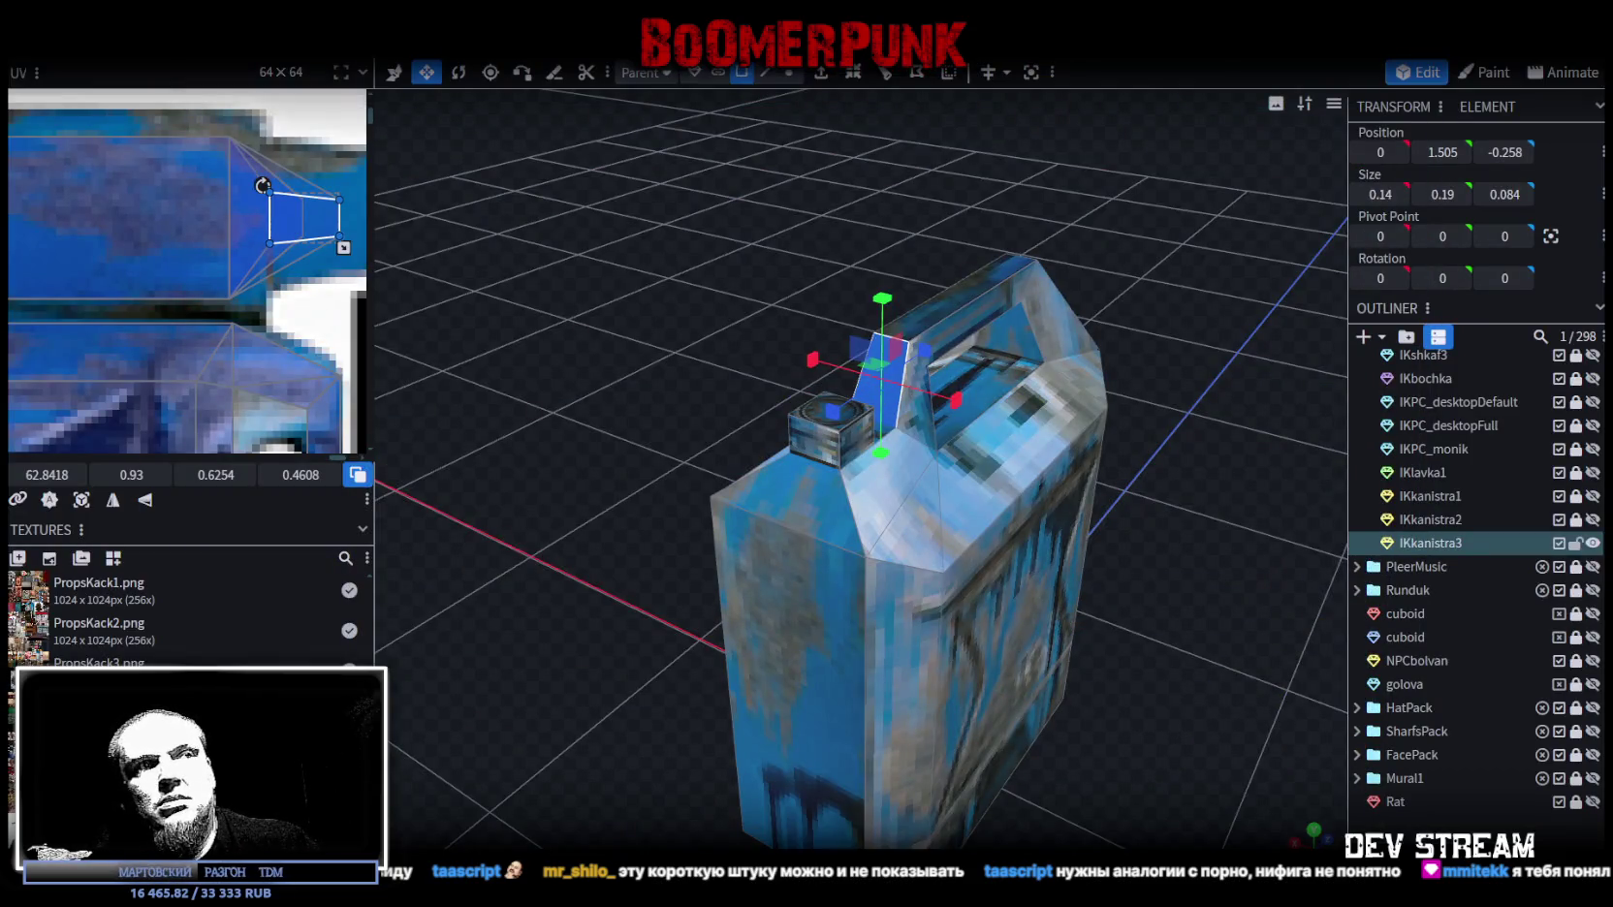
{"action": "left_click_drag", "start_coordinate": [1164, 736], "coordinate": [996, 611]}
{"action": "left_click", "coordinate": [996, 611]}
{"action": "mouse_move", "coordinate": [1097, 496]}
{"action": "left_mouse_down"}
{"action": "mouse_move", "coordinate": [1153, 686]}
{"action": "mouse_move", "coordinate": [1081, 591]}
{"action": "mouse_move", "coordinate": [1083, 635]}
{"action": "mouse_move", "coordinate": [1130, 634]}
{"action": "left_mouse_up"}
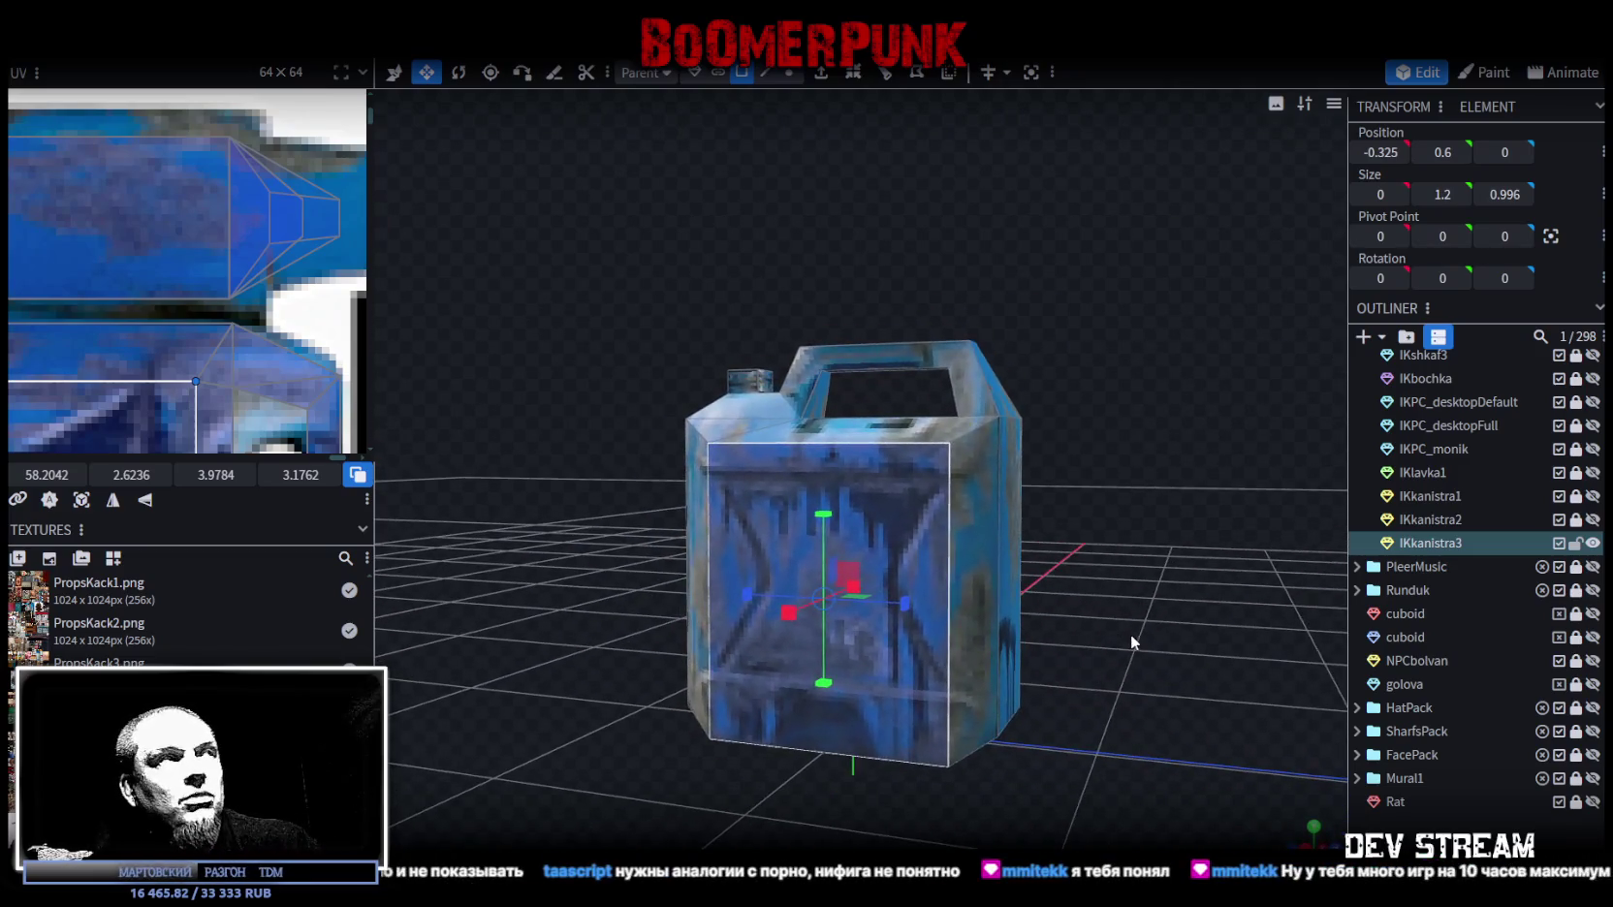
{"action": "scroll", "coordinate": [93, 210], "scroll_direction": "down", "scroll_amount": 3}
{"action": "scroll", "coordinate": [93, 210], "scroll_direction": "down", "scroll_amount": 2}
{"action": "scroll", "coordinate": [145, 223], "scroll_direction": "up", "scroll_amount": 2}
{"action": "scroll", "coordinate": [154, 233], "scroll_direction": "up", "scroll_amount": 2}
{"action": "scroll", "coordinate": [155, 243], "scroll_direction": "up", "scroll_amount": 2}
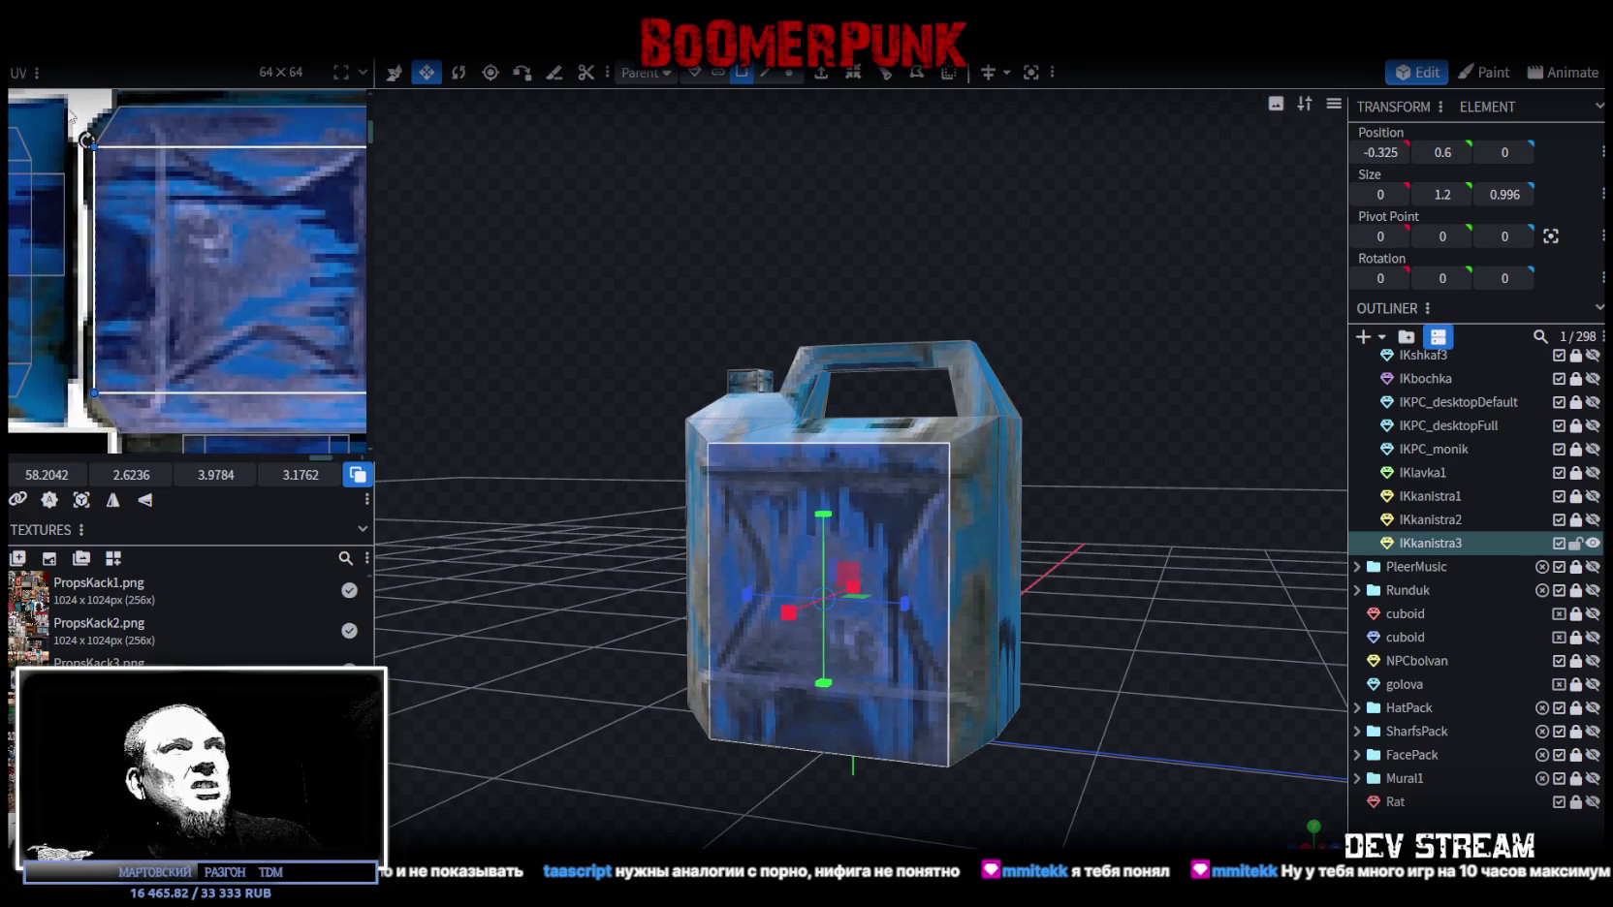
{"action": "left_click", "coordinate": [163, 290]}
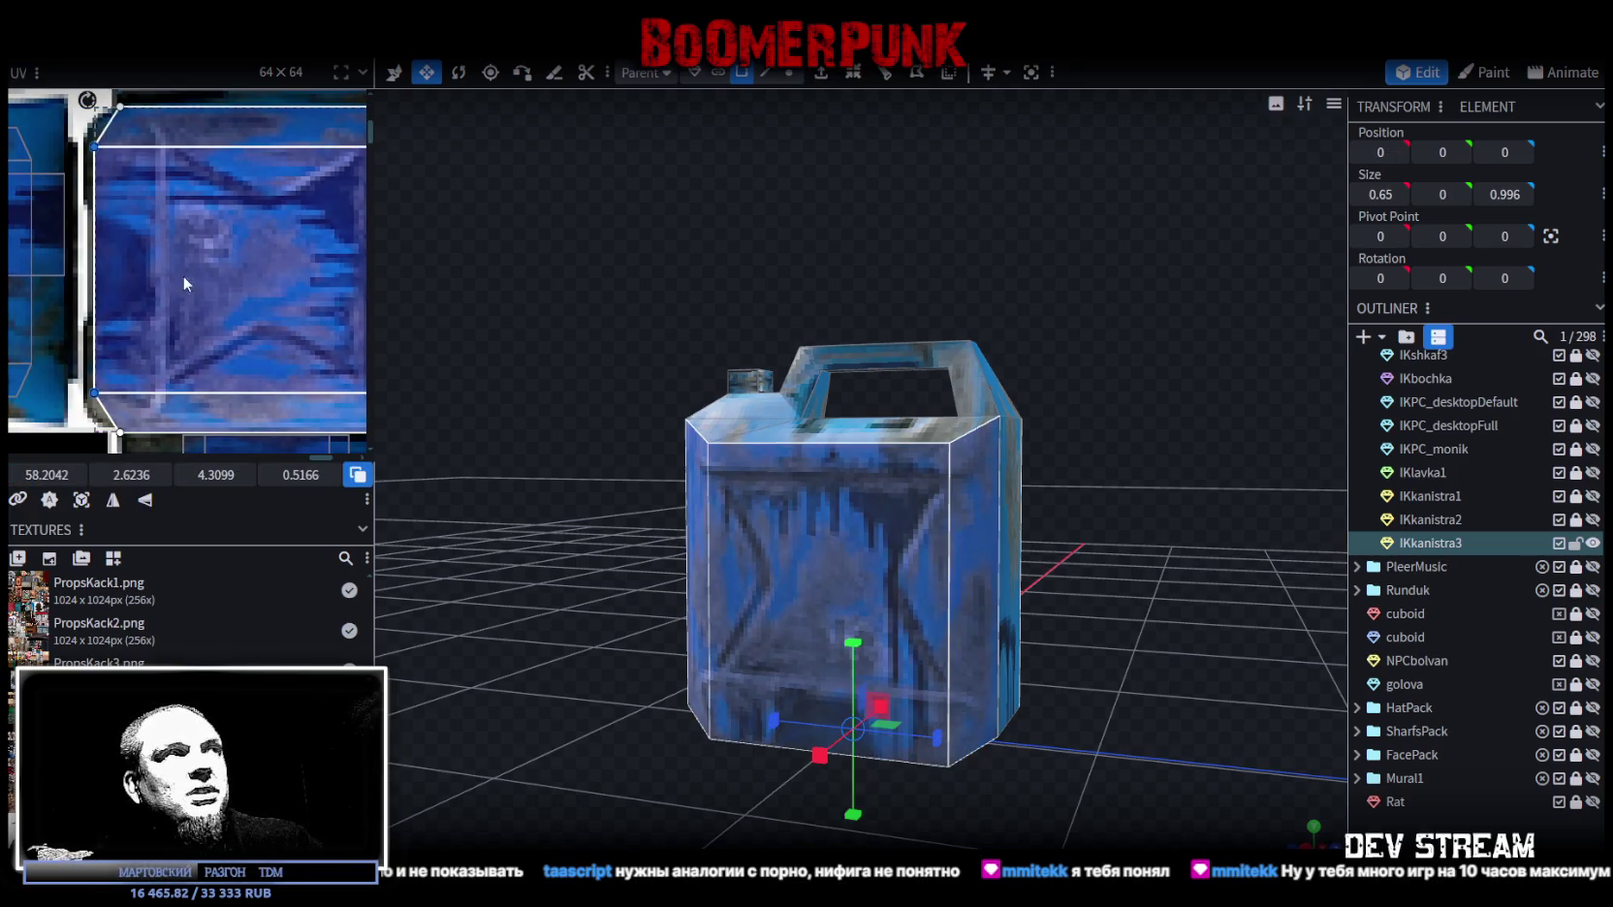
{"action": "left_click_drag", "start_coordinate": [1211, 605], "coordinate": [975, 589]}
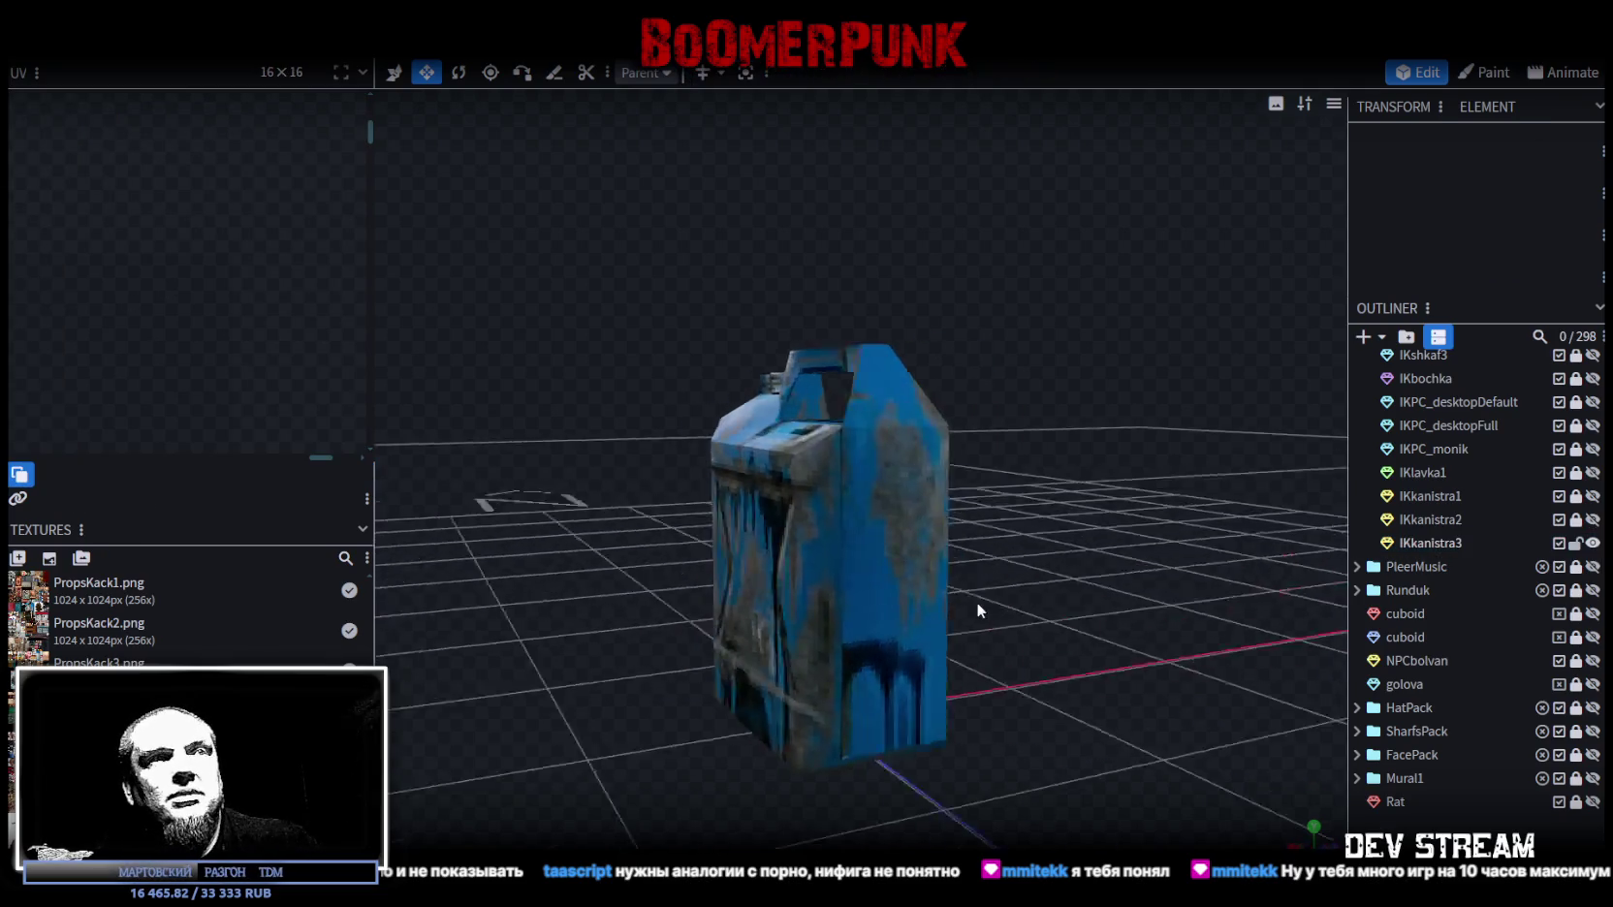
{"action": "left_click", "coordinate": [837, 543]}
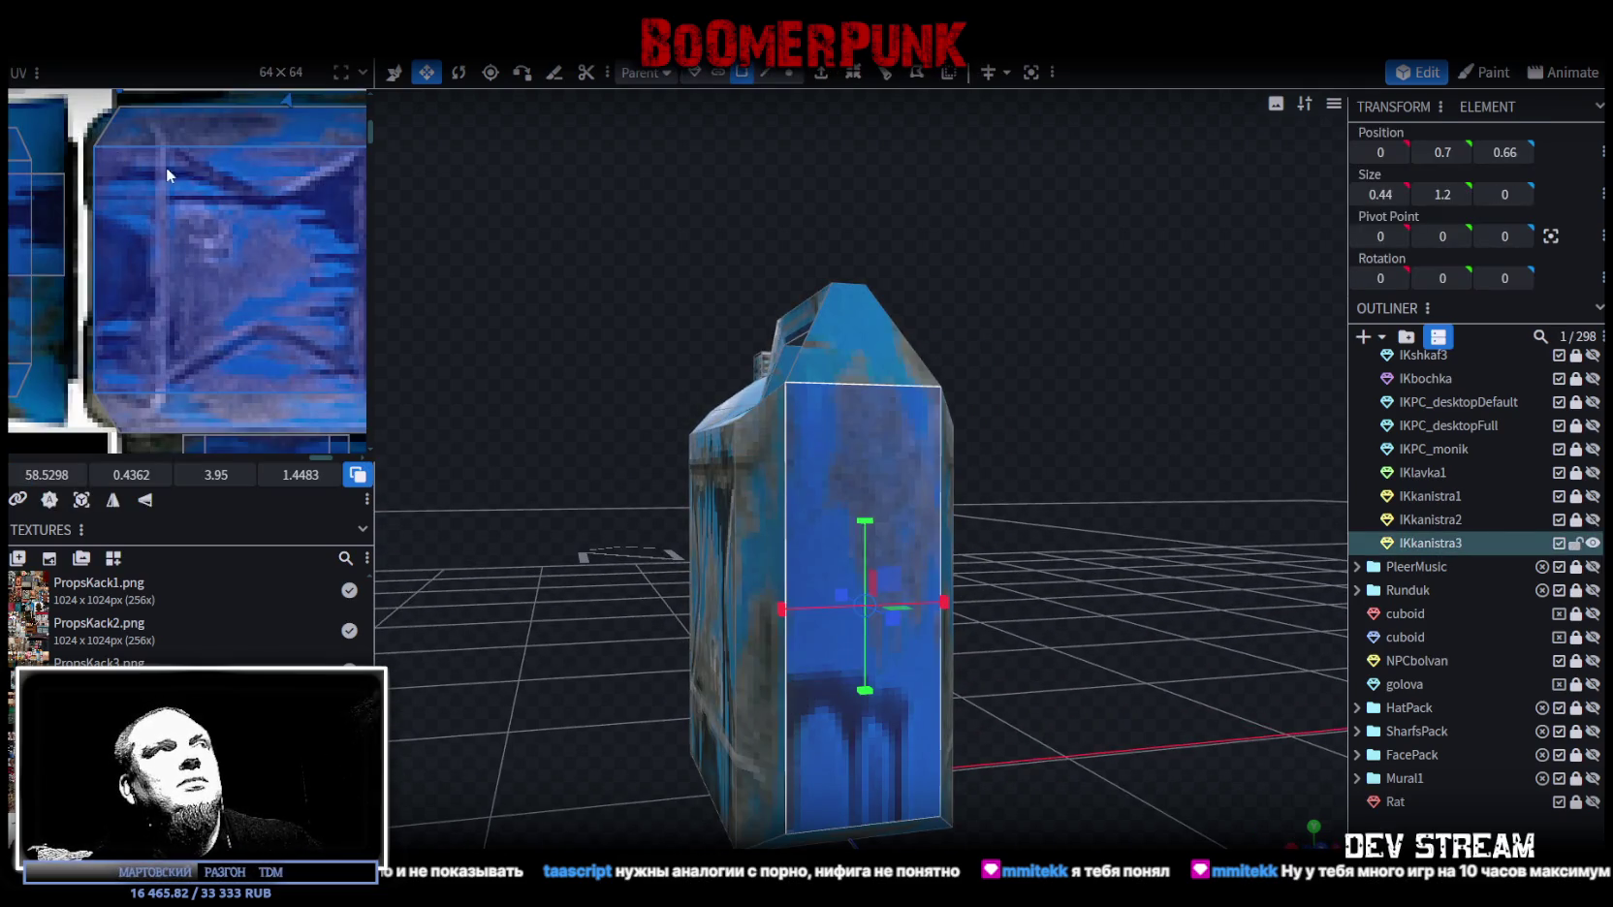
{"action": "scroll", "coordinate": [95, 323], "scroll_direction": "down", "scroll_amount": 3}
{"action": "scroll", "coordinate": [111, 247], "scroll_direction": "down", "scroll_amount": 2}
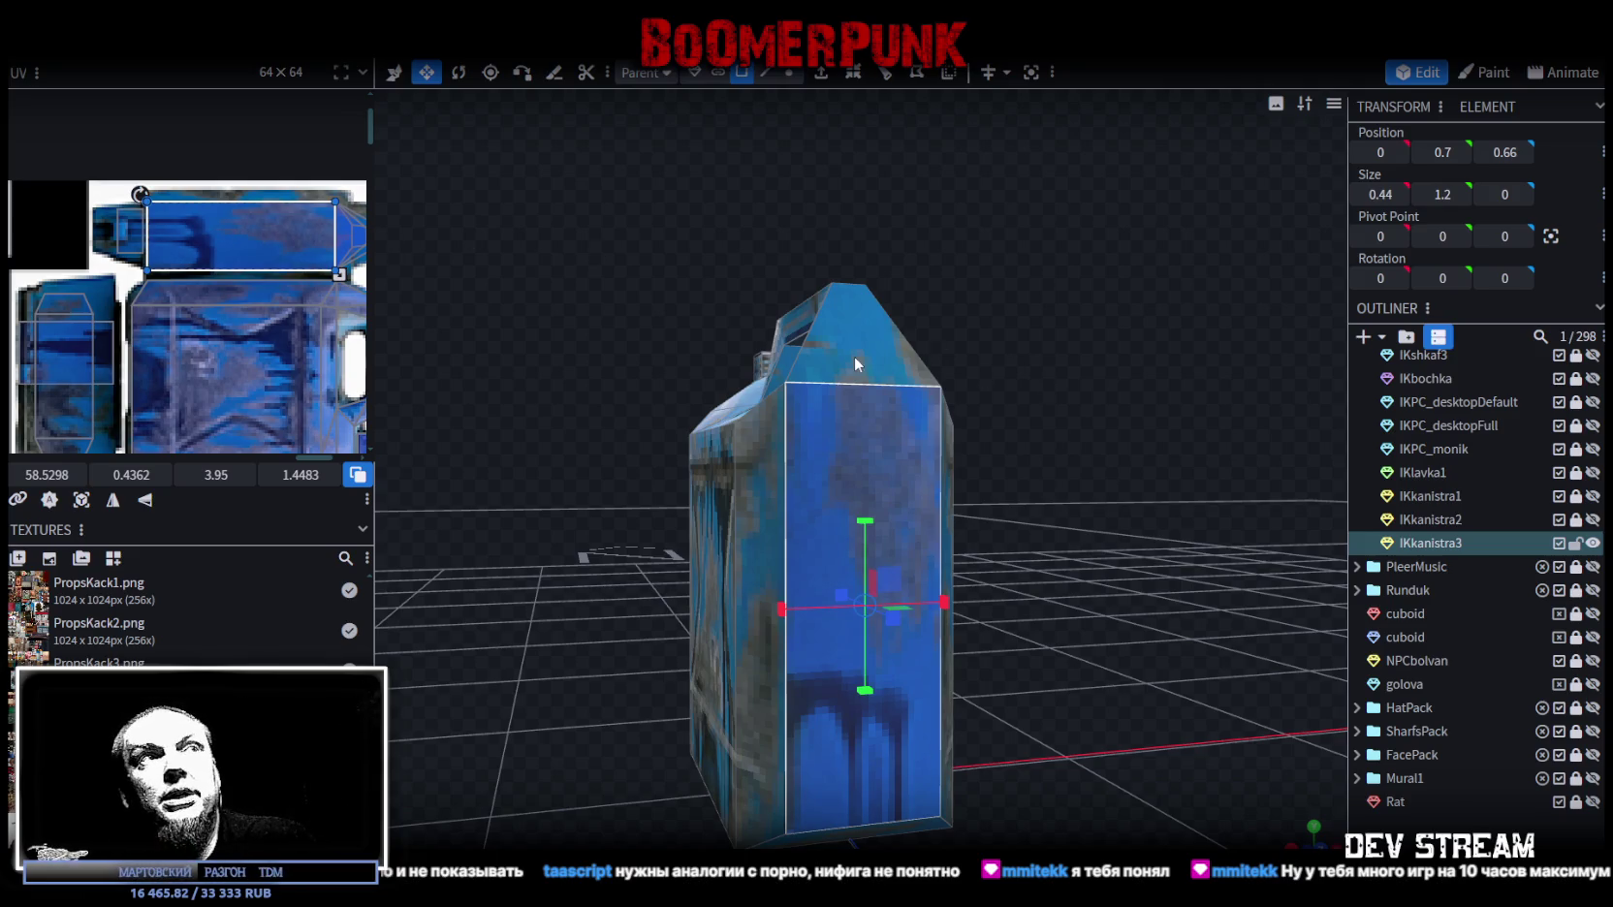
{"action": "left_click_drag", "start_coordinate": [854, 364], "coordinate": [1190, 374]}
{"action": "left_click", "coordinate": [959, 404]}
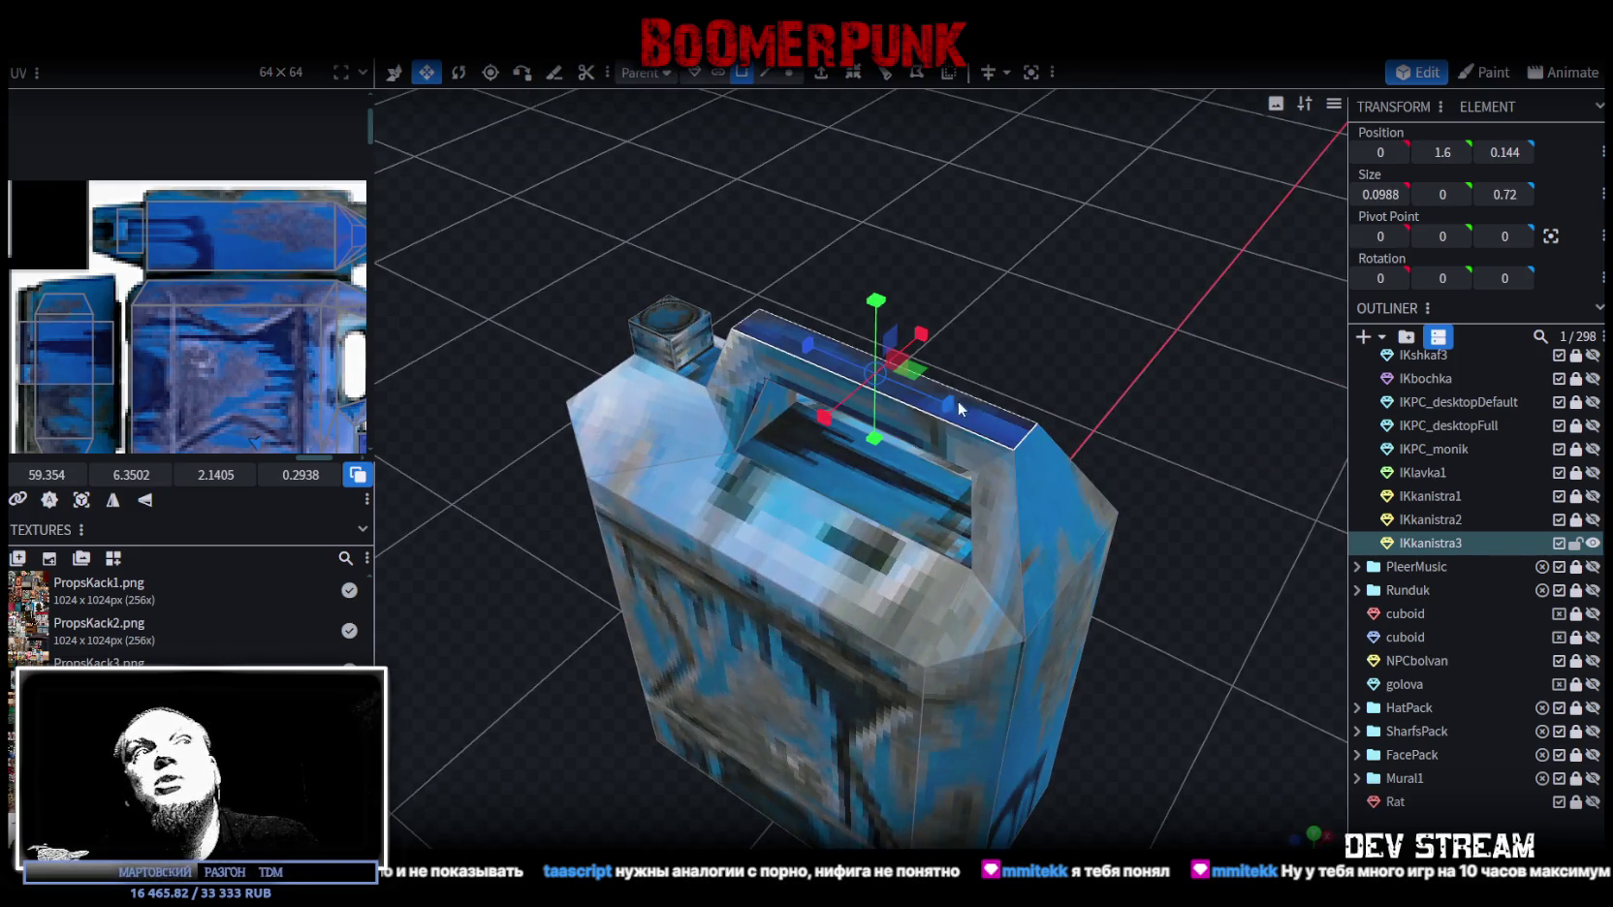
{"action": "mouse_move", "coordinate": [1190, 646]}
{"action": "left_mouse_down"}
{"action": "mouse_move", "coordinate": [819, 633]}
{"action": "mouse_move", "coordinate": [1163, 693]}
{"action": "mouse_move", "coordinate": [1054, 568]}
{"action": "mouse_move", "coordinate": [1133, 577]}
{"action": "mouse_move", "coordinate": [1073, 479]}
{"action": "mouse_move", "coordinate": [1055, 487]}
{"action": "mouse_move", "coordinate": [1013, 743]}
{"action": "left_mouse_up"}
{"action": "left_click", "coordinate": [1014, 742]}
{"action": "scroll", "coordinate": [174, 402], "scroll_direction": "down", "scroll_amount": 2}
{"action": "middle_click_drag", "start_coordinate": [173, 402], "coordinate": [222, 303]}
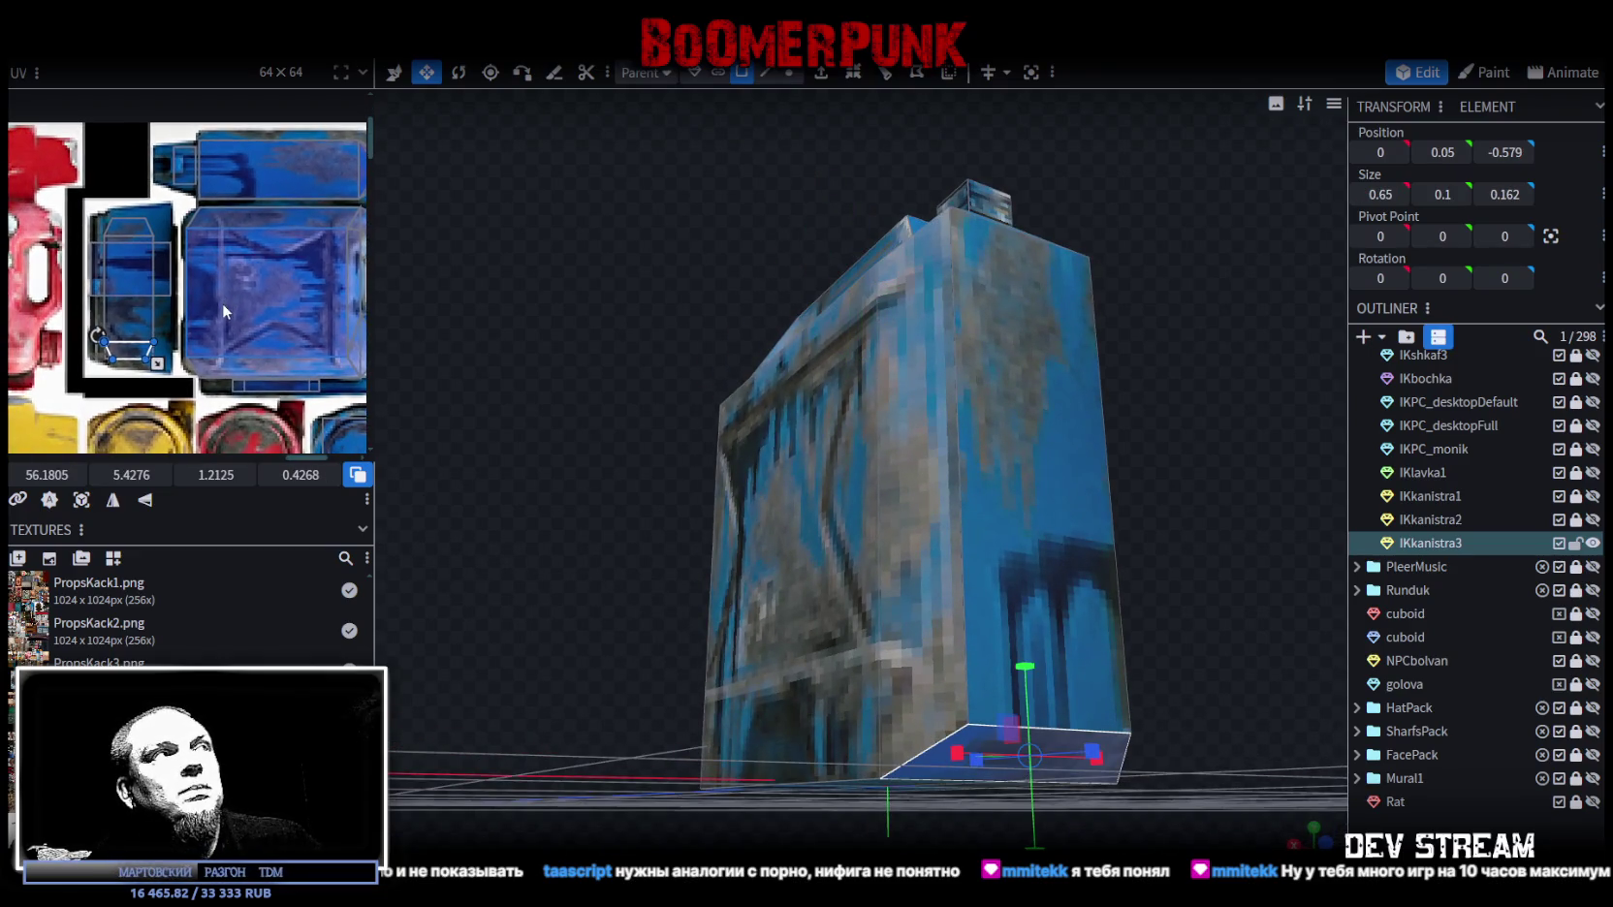
{"action": "mouse_move", "coordinate": [1095, 295]}
{"action": "left_mouse_down"}
{"action": "mouse_move", "coordinate": [1109, 372]}
{"action": "mouse_move", "coordinate": [1127, 277]}
{"action": "left_mouse_up"}
{"action": "mouse_move", "coordinate": [1199, 446]}
{"action": "left_mouse_down"}
{"action": "mouse_move", "coordinate": [1132, 442]}
{"action": "mouse_move", "coordinate": [1106, 489]}
{"action": "mouse_move", "coordinate": [1075, 482]}
{"action": "left_mouse_up"}
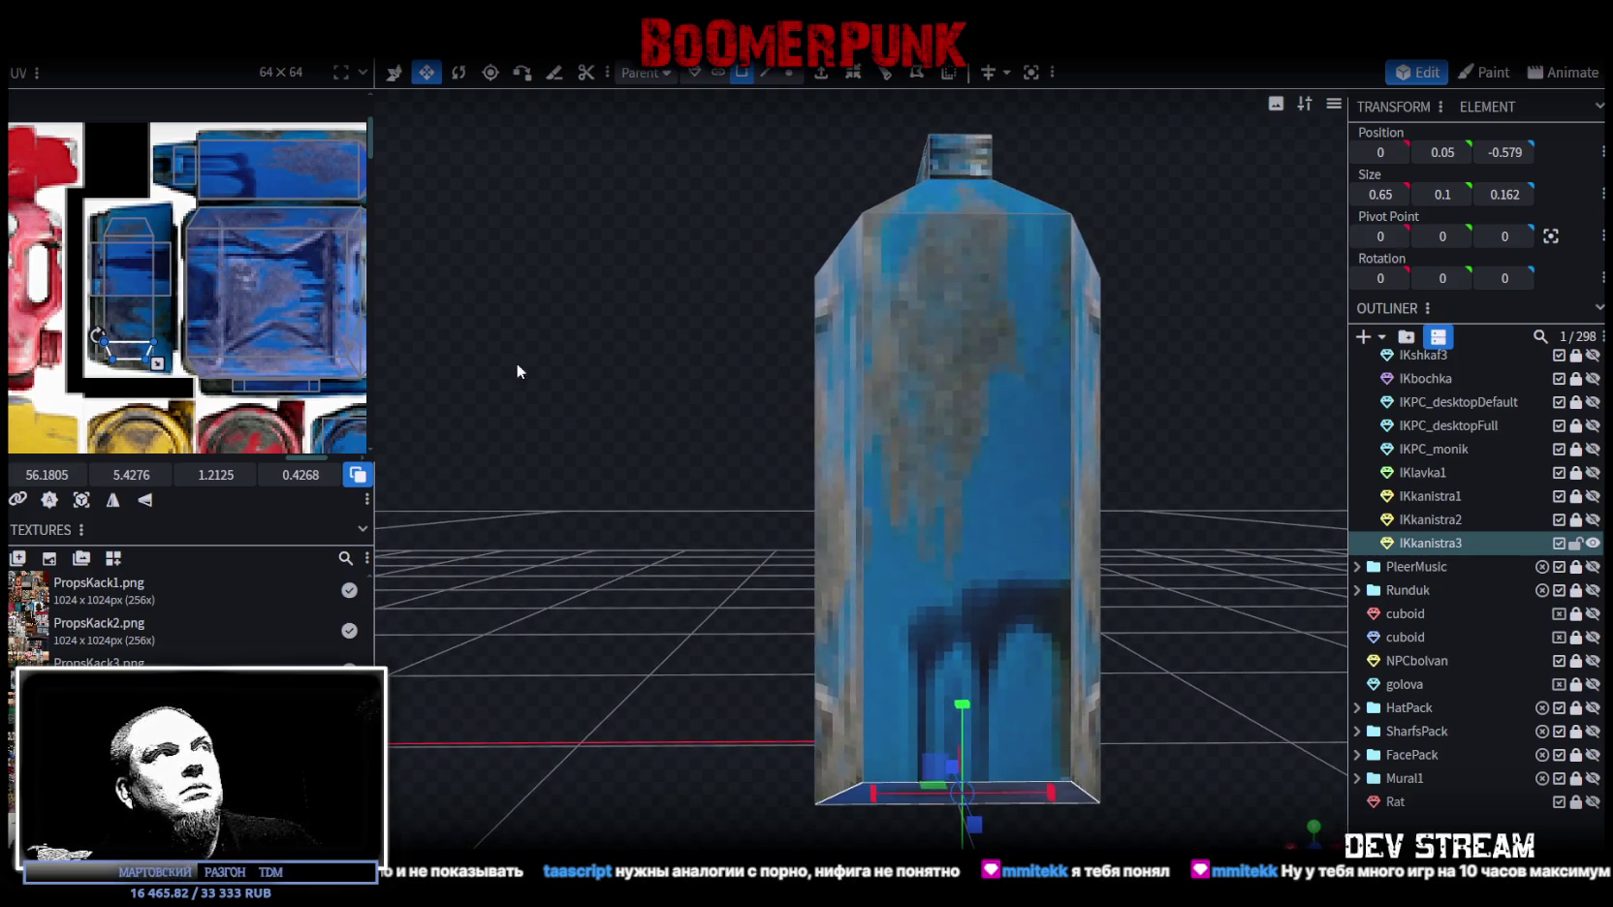
{"action": "left_click", "coordinate": [1316, 704]}
{"action": "scroll", "coordinate": [1043, 559], "scroll_direction": "up", "scroll_amount": 3}
{"action": "left_click_drag", "start_coordinate": [1043, 559], "coordinate": [870, 590]}
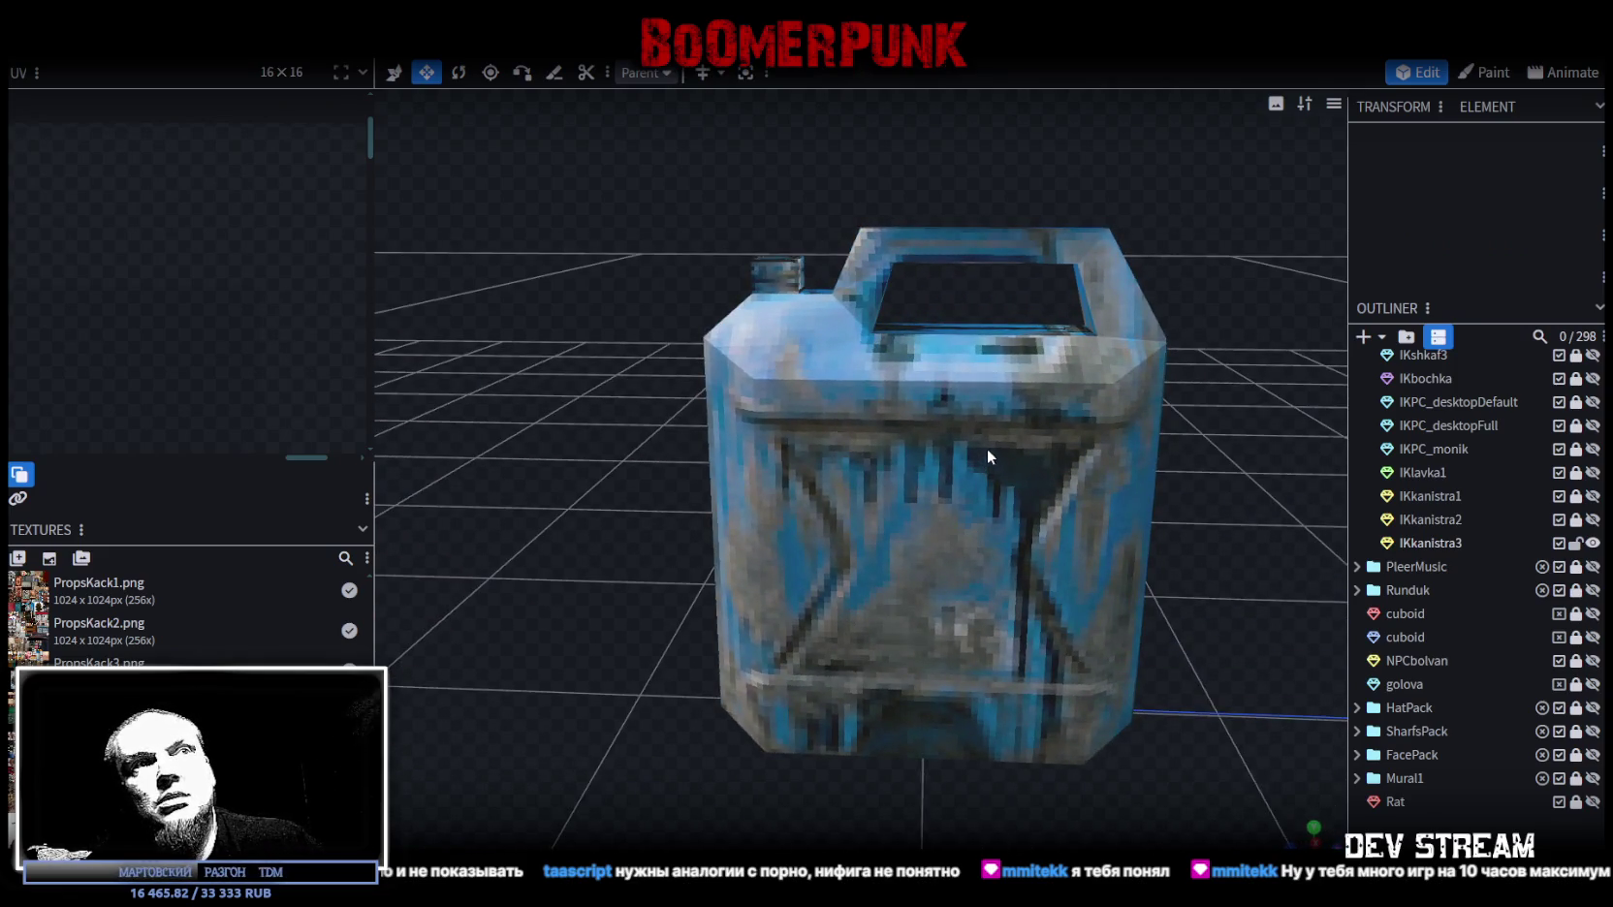
{"action": "mouse_move", "coordinate": [970, 448]}
{"action": "left_mouse_down"}
{"action": "mouse_move", "coordinate": [958, 473]}
{"action": "mouse_move", "coordinate": [1118, 607]}
{"action": "left_mouse_up"}
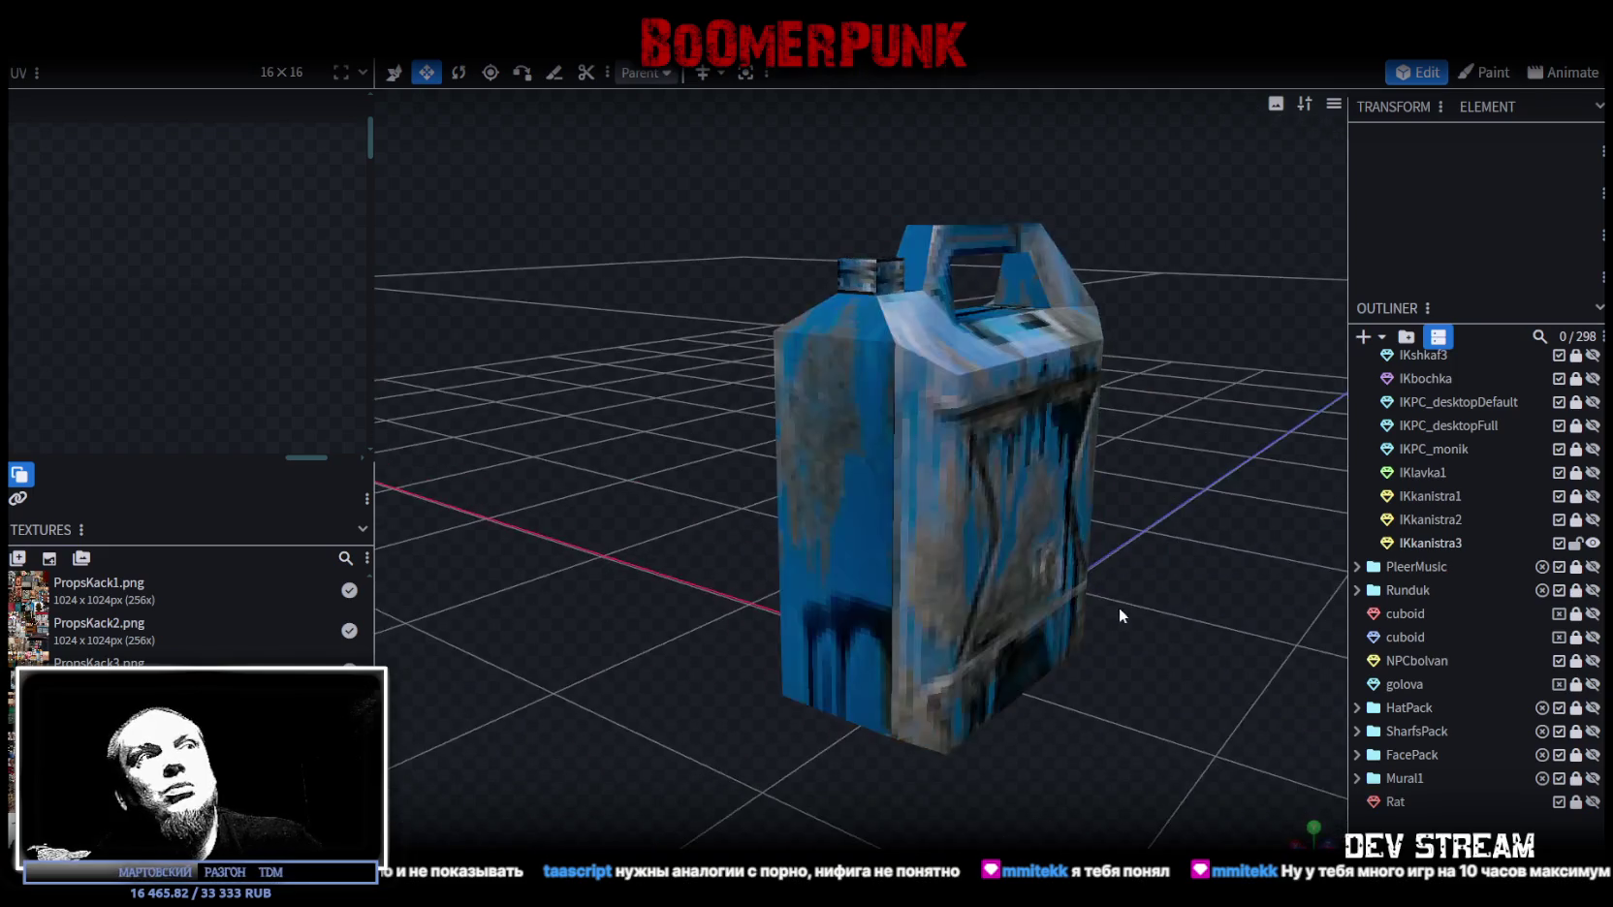
{"action": "key", "text": "ctrl+s"}
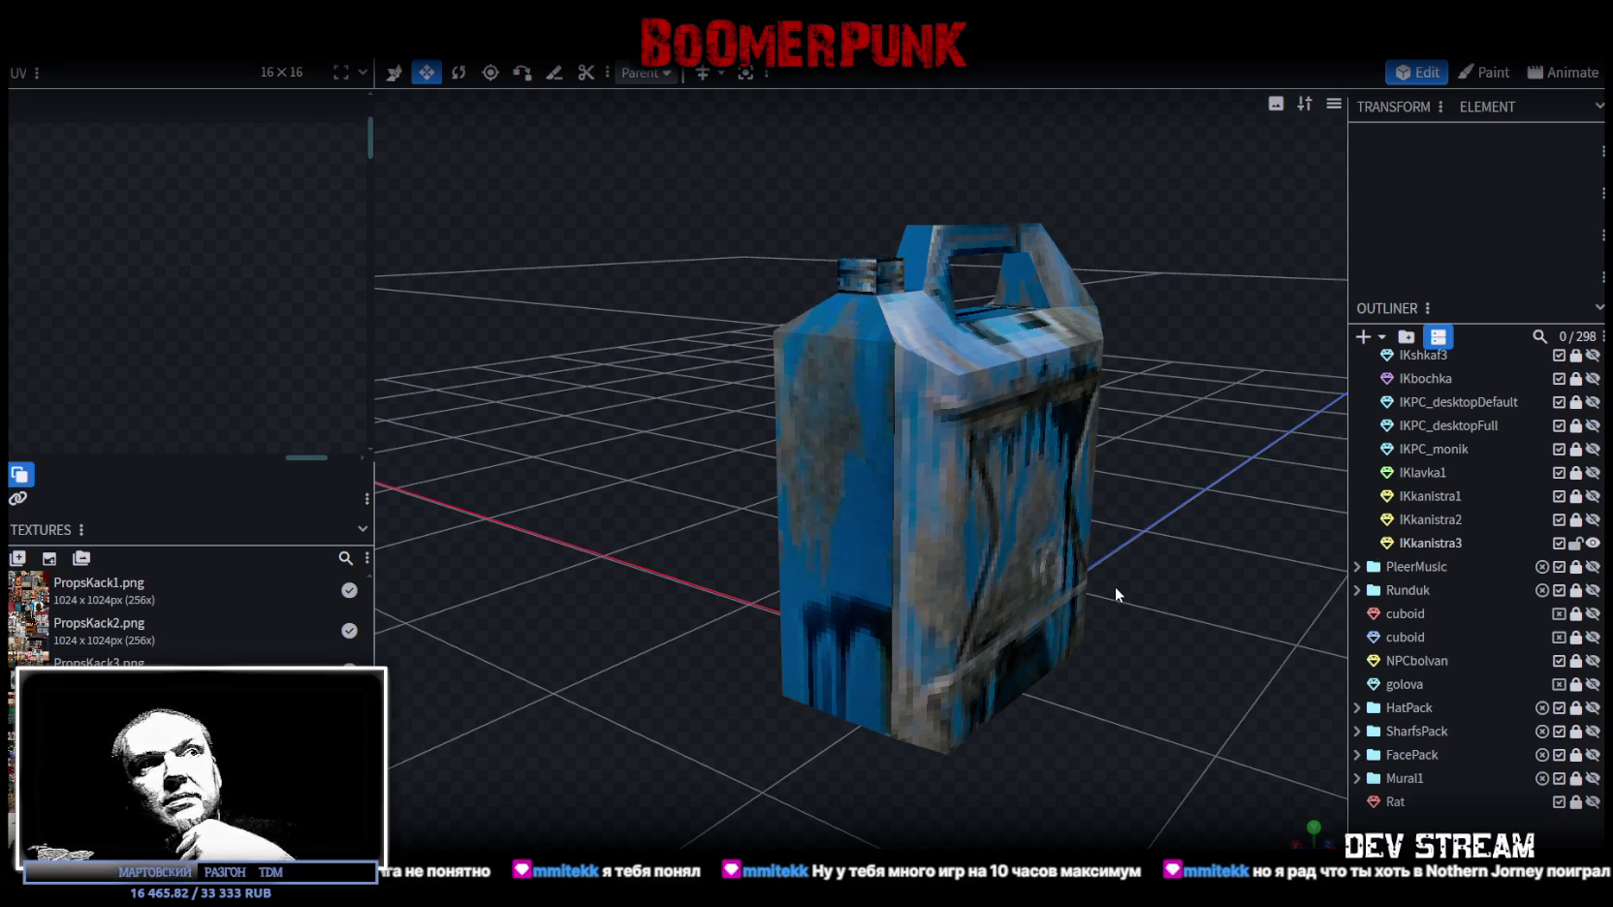
Step: Select the blue IKkanistra3 jerry can model in the viewport
{"action": "left_click", "coordinate": [938, 588]}
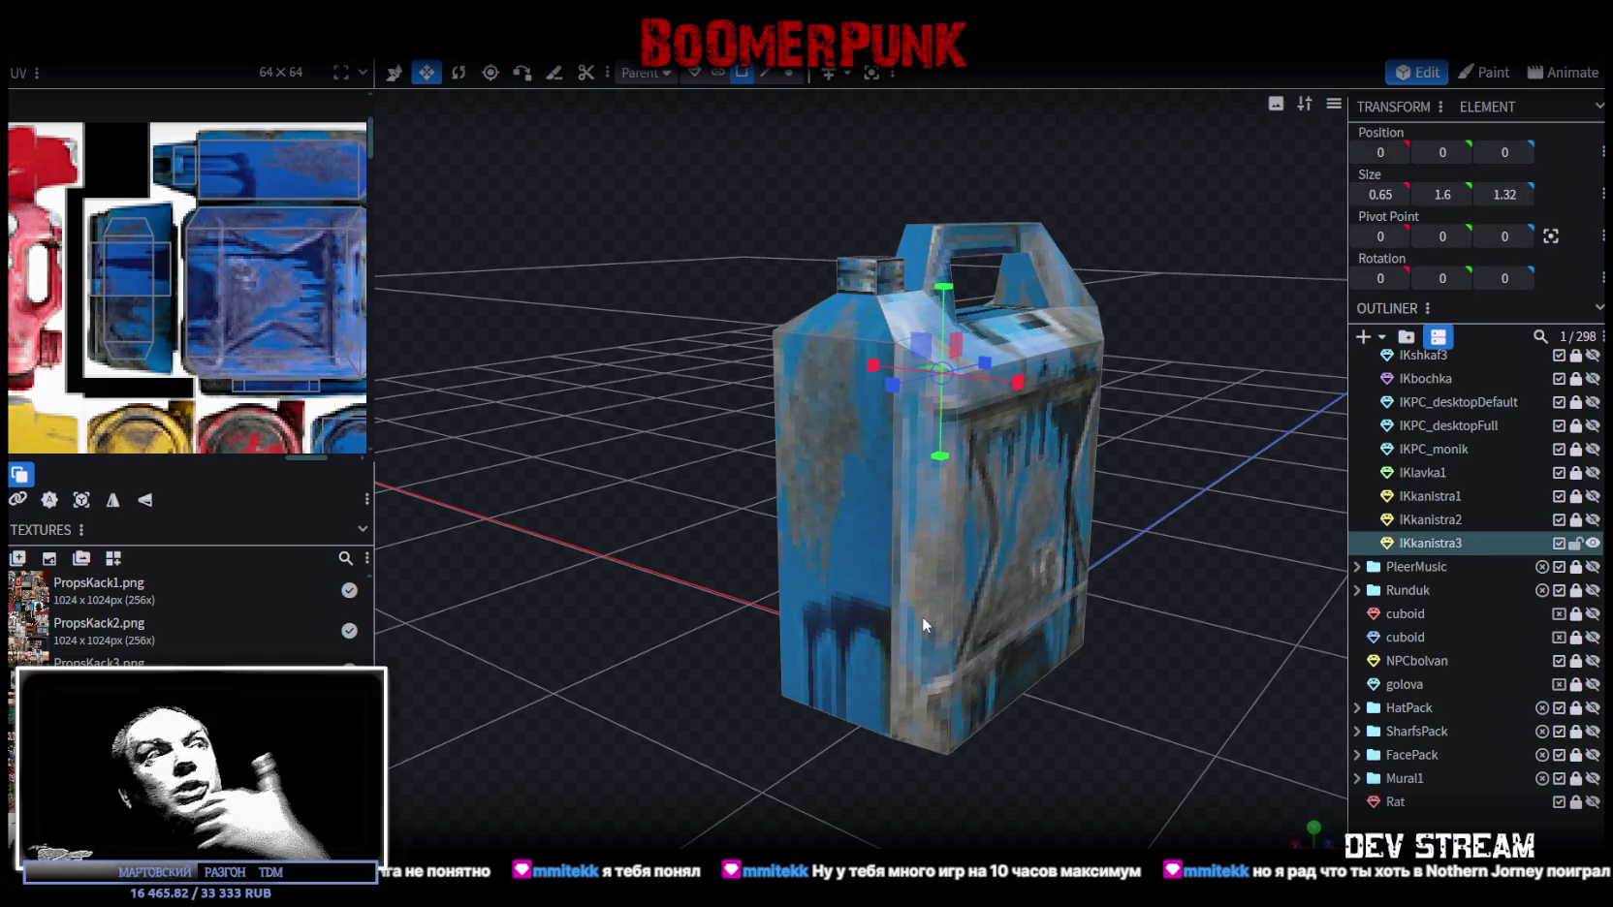
{"action": "mouse_move", "coordinate": [1143, 570]}
{"action": "left_mouse_down"}
{"action": "mouse_move", "coordinate": [1177, 574]}
{"action": "mouse_move", "coordinate": [1172, 615]}
{"action": "mouse_move", "coordinate": [906, 555]}
{"action": "left_mouse_up"}
{"action": "left_click", "coordinate": [907, 555]}
{"action": "mouse_move", "coordinate": [721, 551]}
{"action": "left_mouse_down"}
{"action": "mouse_move", "coordinate": [962, 498]}
{"action": "mouse_move", "coordinate": [831, 495]}
{"action": "left_mouse_up"}
{"action": "left_click", "coordinate": [903, 560]}
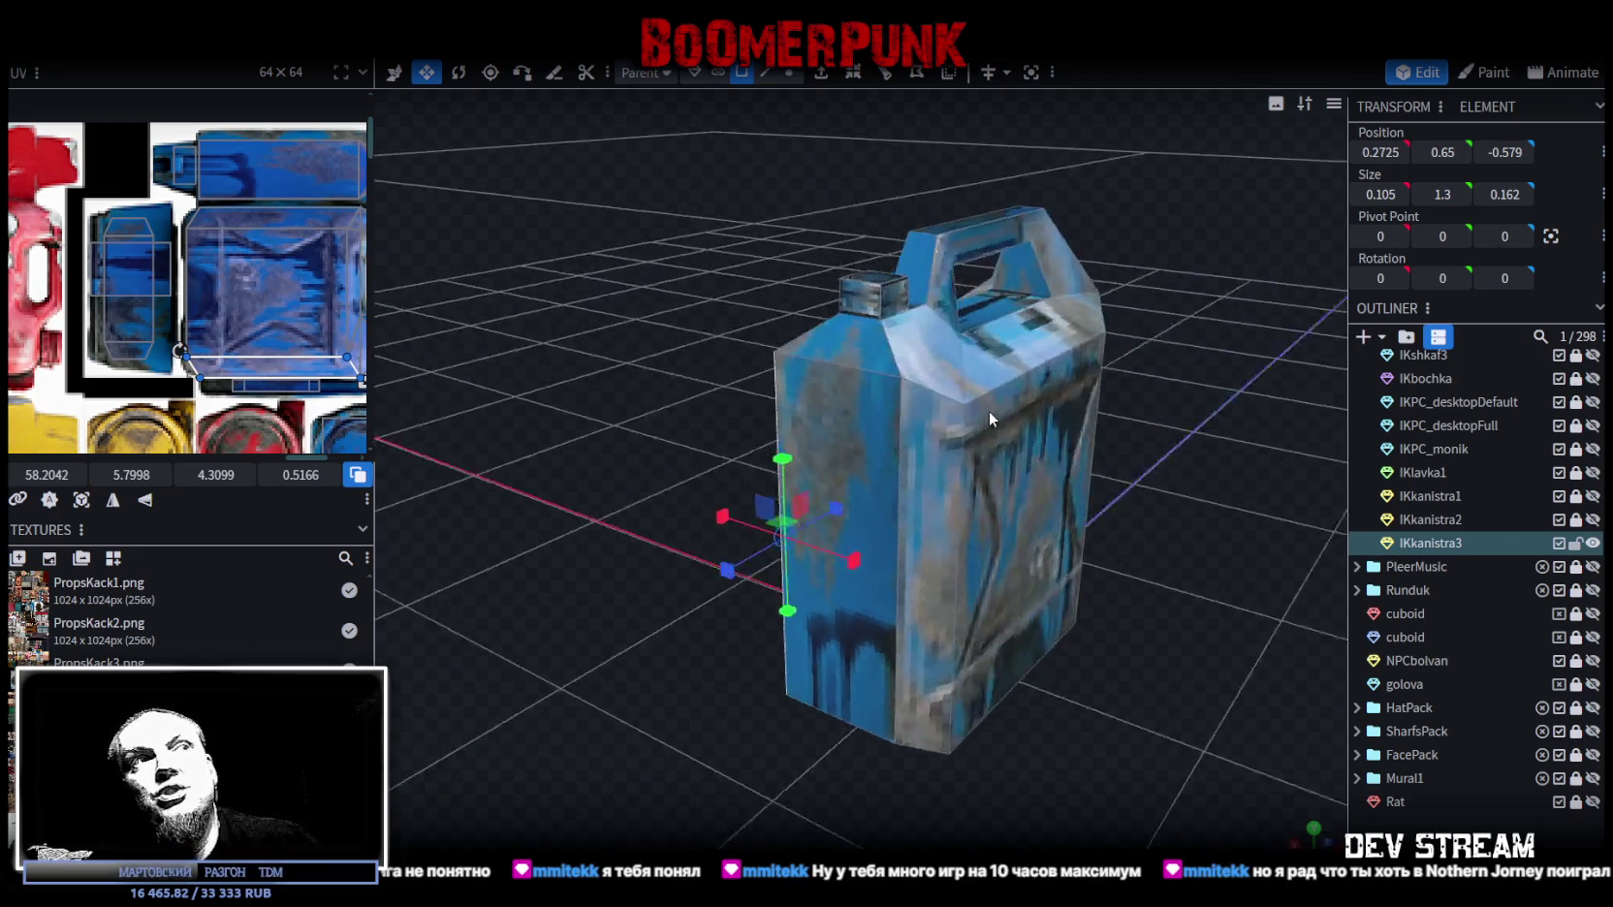
{"action": "left_click_drag", "start_coordinate": [1163, 423], "coordinate": [917, 510]}
{"action": "left_click", "coordinate": [856, 514]}
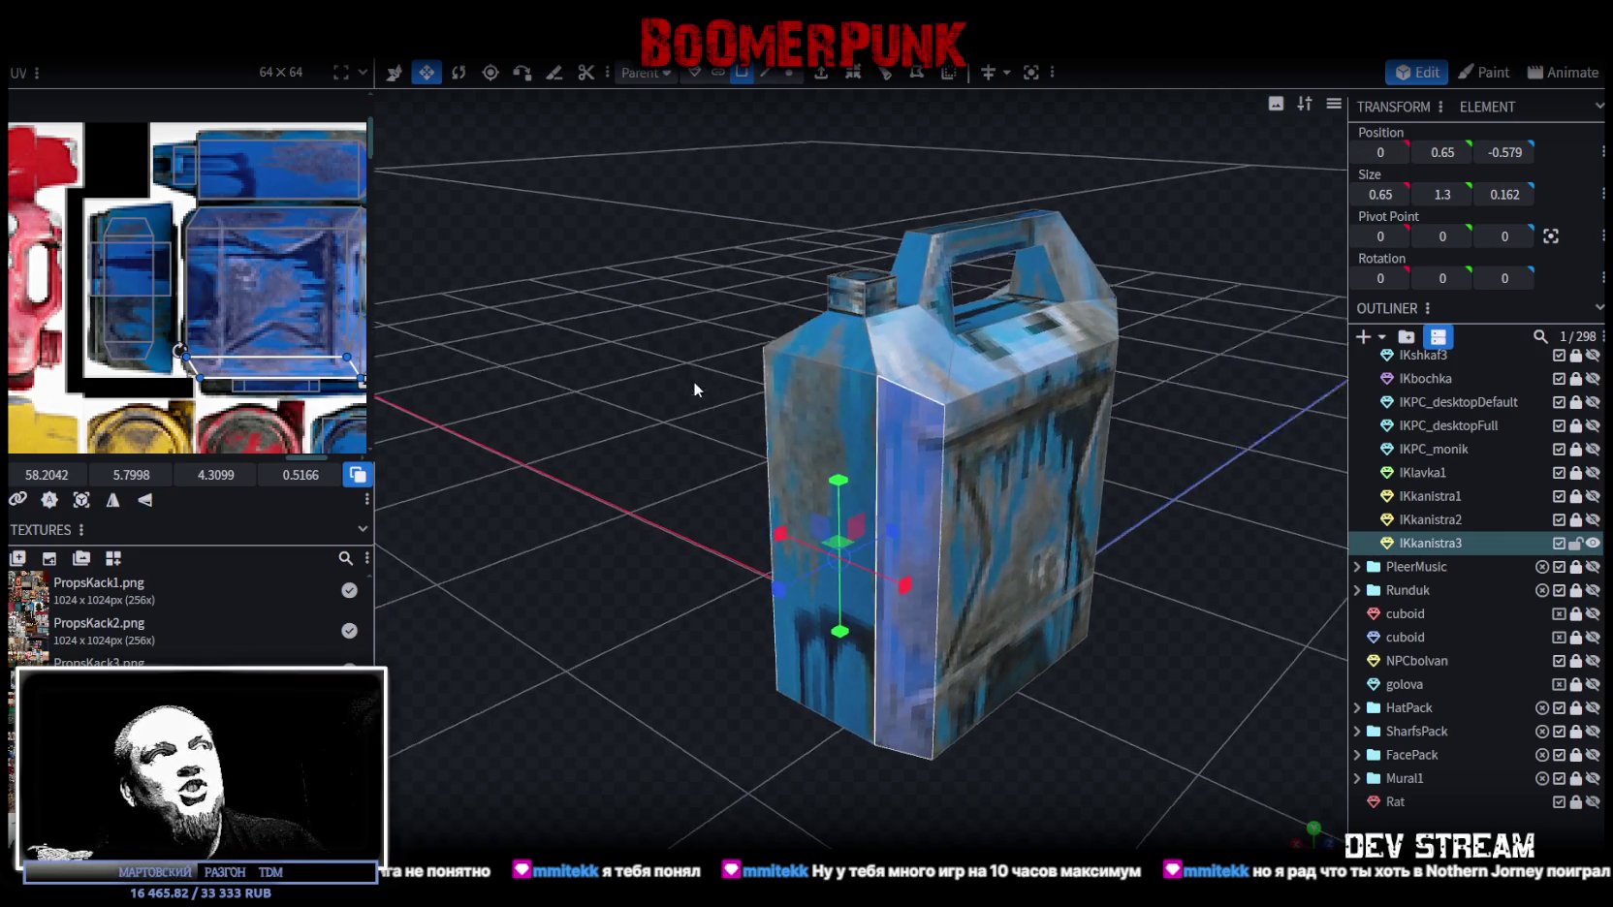
{"action": "left_click_drag", "start_coordinate": [696, 384], "coordinate": [633, 361]}
{"action": "scroll", "coordinate": [633, 360], "scroll_direction": "up", "scroll_amount": 2}
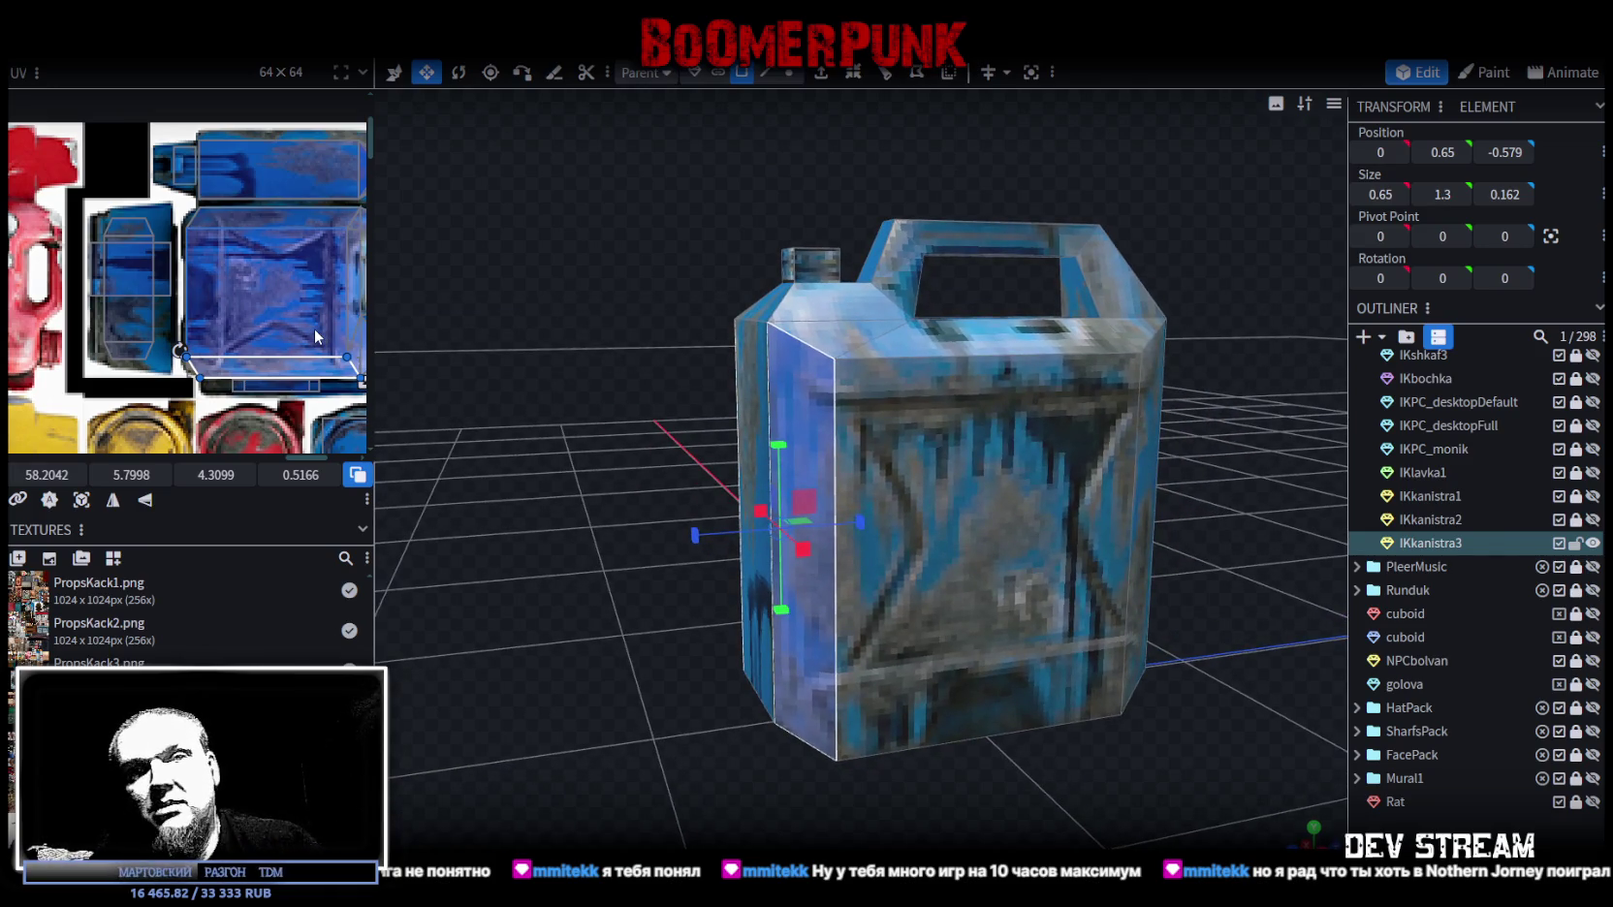
{"action": "mouse_move", "coordinate": [453, 359]}
{"action": "left_mouse_down"}
{"action": "mouse_move", "coordinate": [565, 378]}
{"action": "mouse_move", "coordinate": [550, 382]}
{"action": "mouse_move", "coordinate": [560, 411]}
{"action": "mouse_move", "coordinate": [564, 383]}
{"action": "mouse_move", "coordinate": [586, 399]}
{"action": "left_mouse_up"}
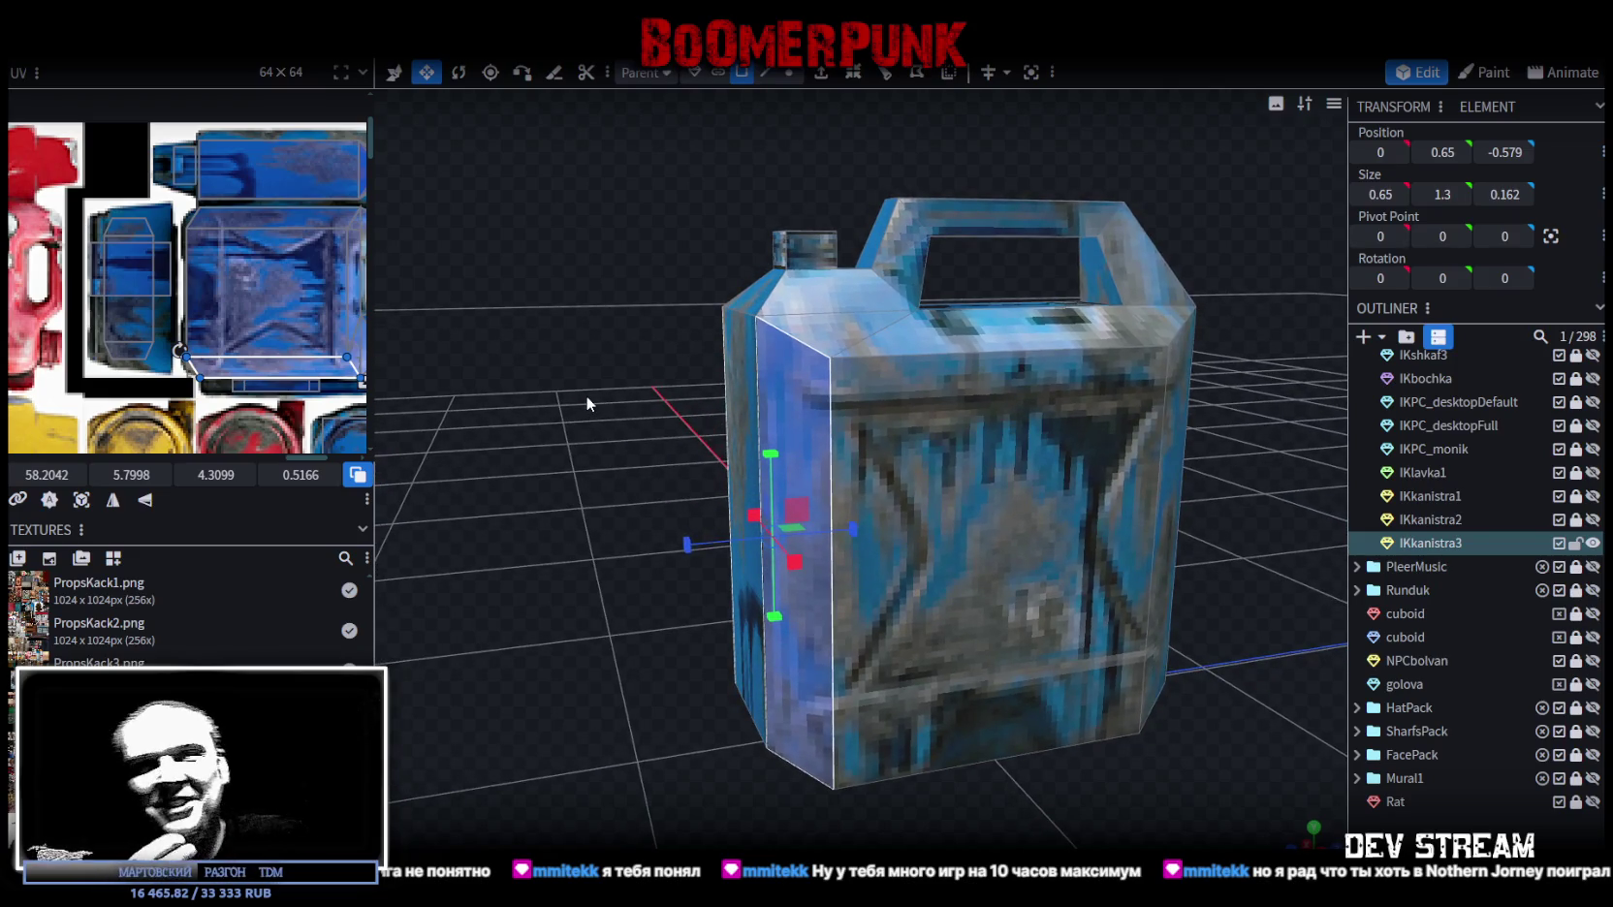
{"action": "scroll", "coordinate": [664, 438], "scroll_direction": "down", "scroll_amount": 2}
{"action": "scroll", "coordinate": [665, 438], "scroll_direction": "down", "scroll_amount": 2}
{"action": "mouse_move", "coordinate": [664, 438]}
{"action": "left_mouse_down"}
{"action": "mouse_move", "coordinate": [1078, 693]}
{"action": "mouse_move", "coordinate": [921, 678]}
{"action": "mouse_move", "coordinate": [951, 604]}
{"action": "left_mouse_up"}
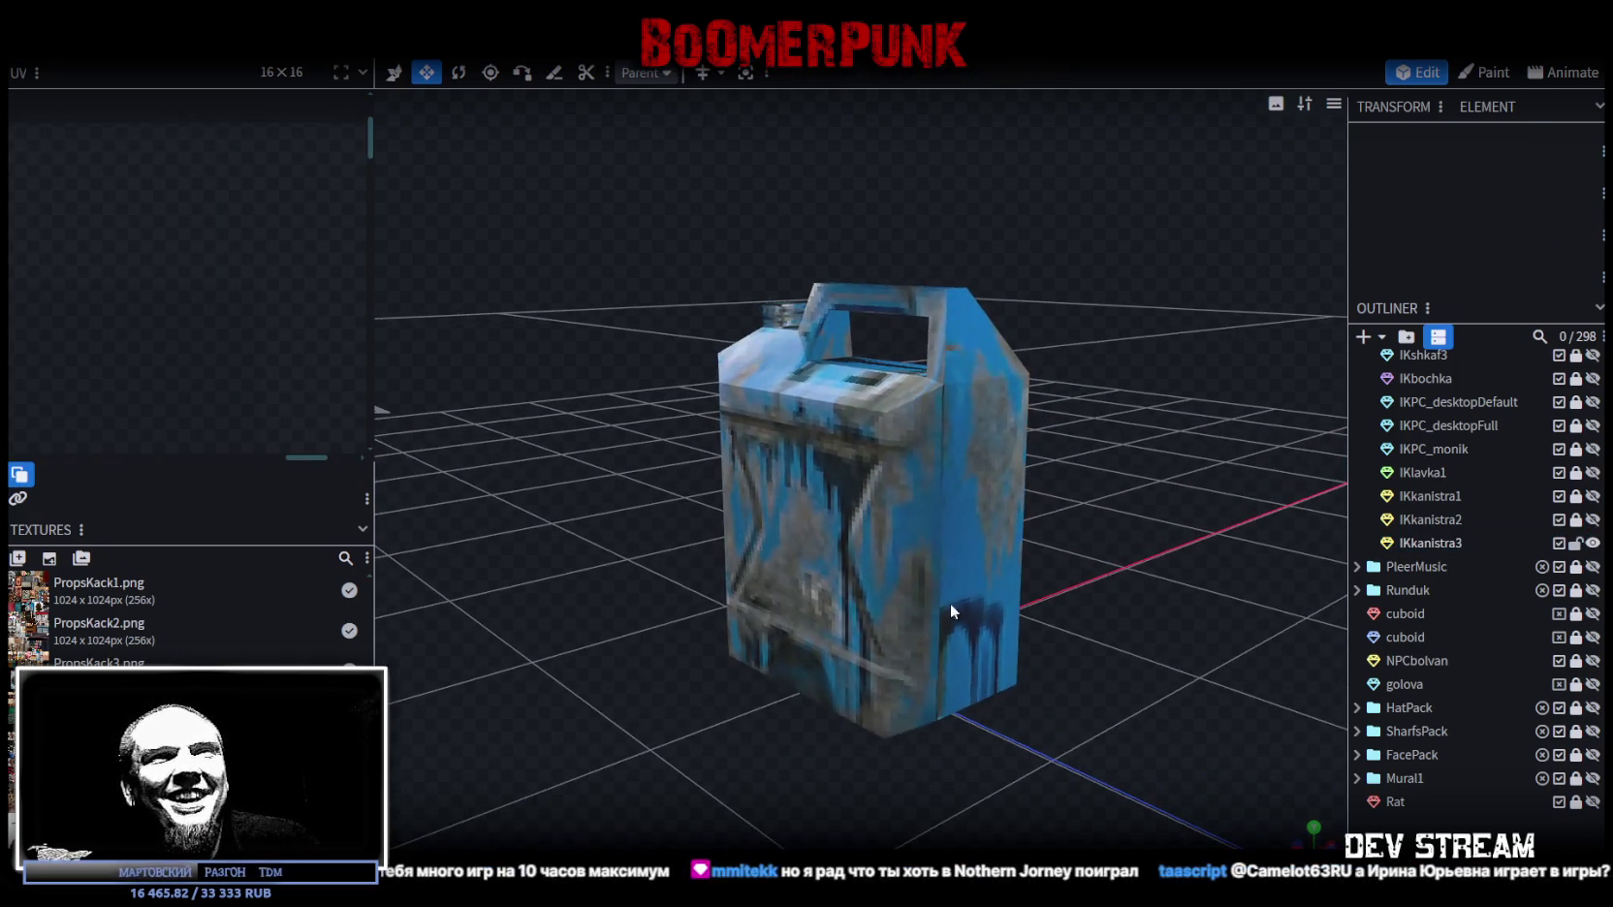
{"action": "left_click", "coordinate": [959, 550]}
{"action": "left_click", "coordinate": [1025, 538]}
{"action": "mouse_move", "coordinate": [1089, 560]}
{"action": "left_mouse_down"}
{"action": "mouse_move", "coordinate": [1083, 606]}
{"action": "mouse_move", "coordinate": [1171, 627]}
{"action": "mouse_move", "coordinate": [1131, 610]}
{"action": "left_mouse_up"}
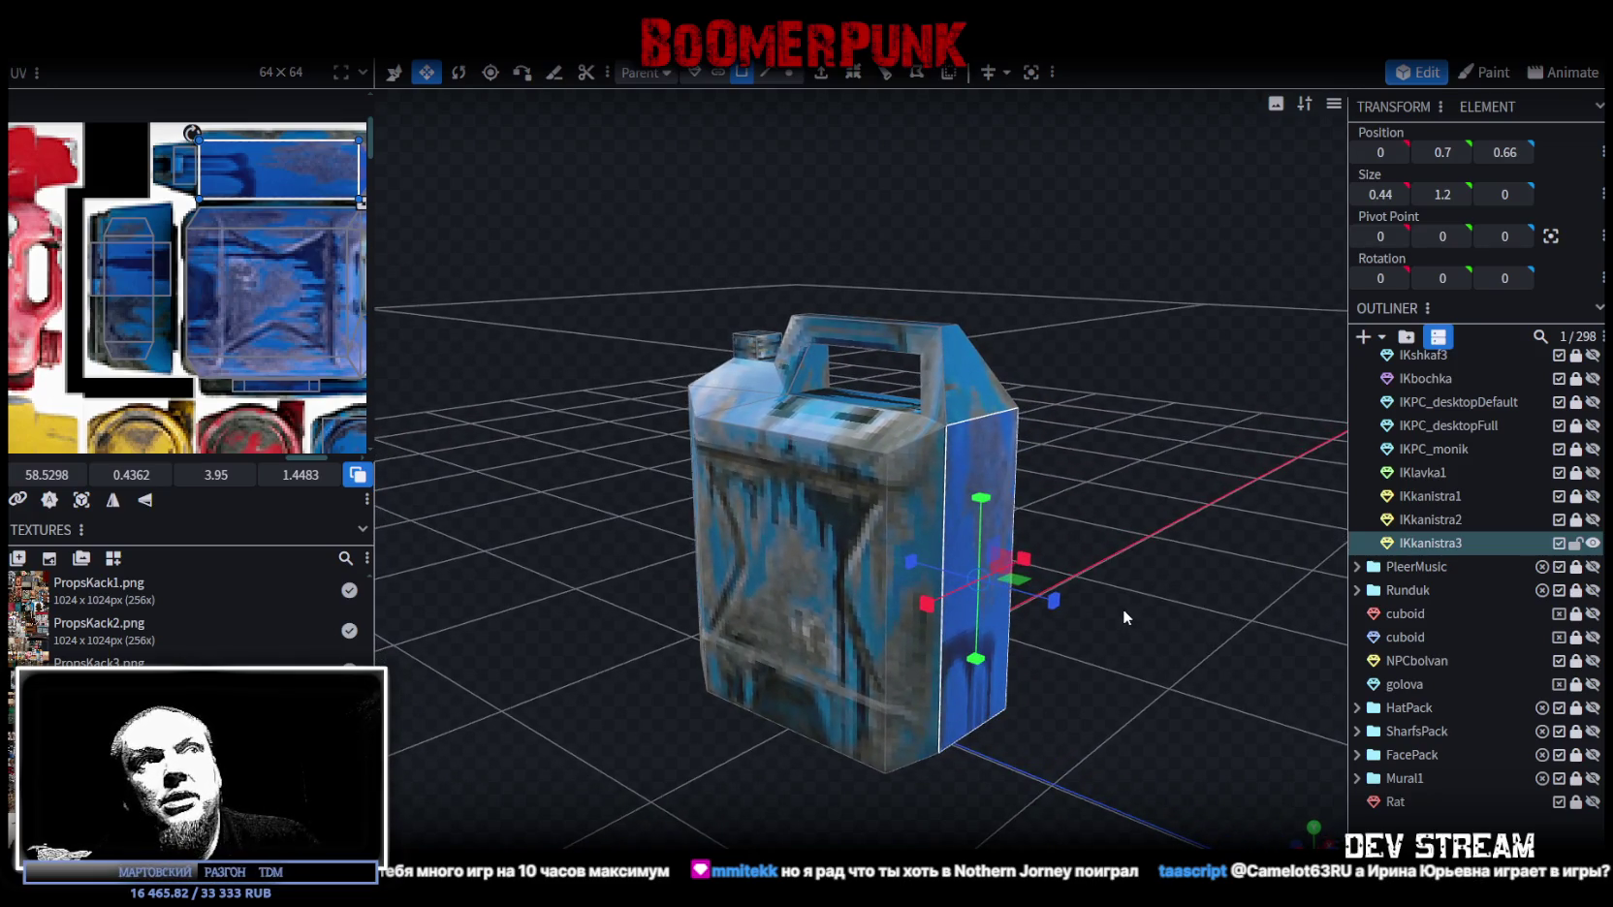
{"action": "left_click_drag", "start_coordinate": [1130, 605], "coordinate": [1229, 629]}
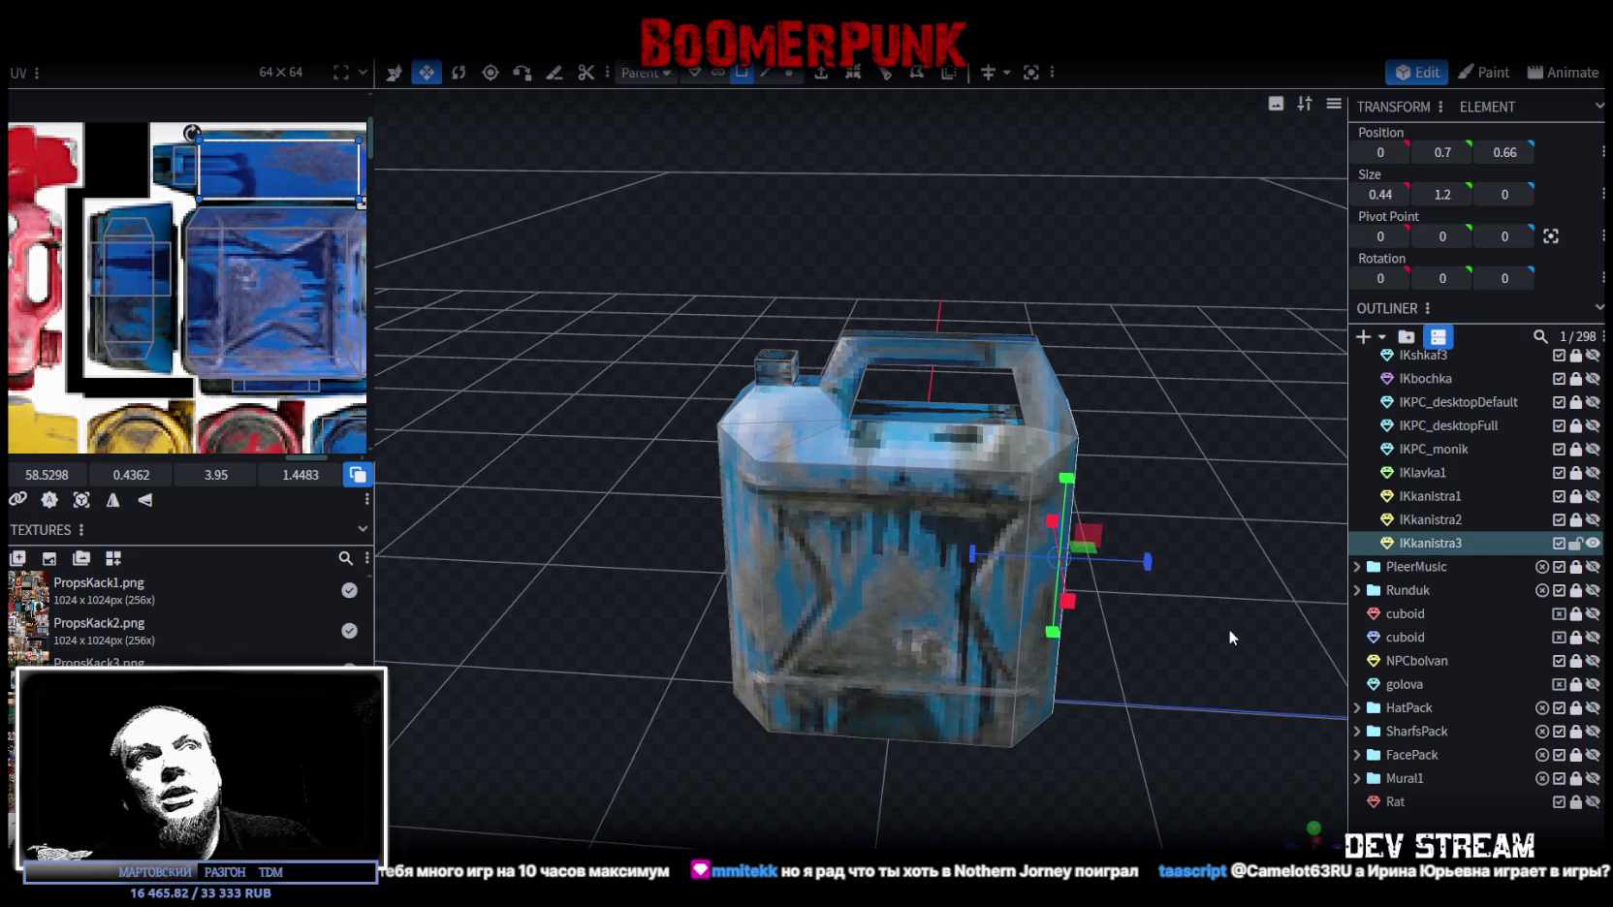
{"action": "mouse_move", "coordinate": [1209, 534]}
{"action": "left_mouse_down"}
{"action": "mouse_move", "coordinate": [1180, 478]}
{"action": "mouse_move", "coordinate": [1197, 483]}
{"action": "mouse_move", "coordinate": [1204, 452]}
{"action": "mouse_move", "coordinate": [1221, 464]}
{"action": "left_mouse_up"}
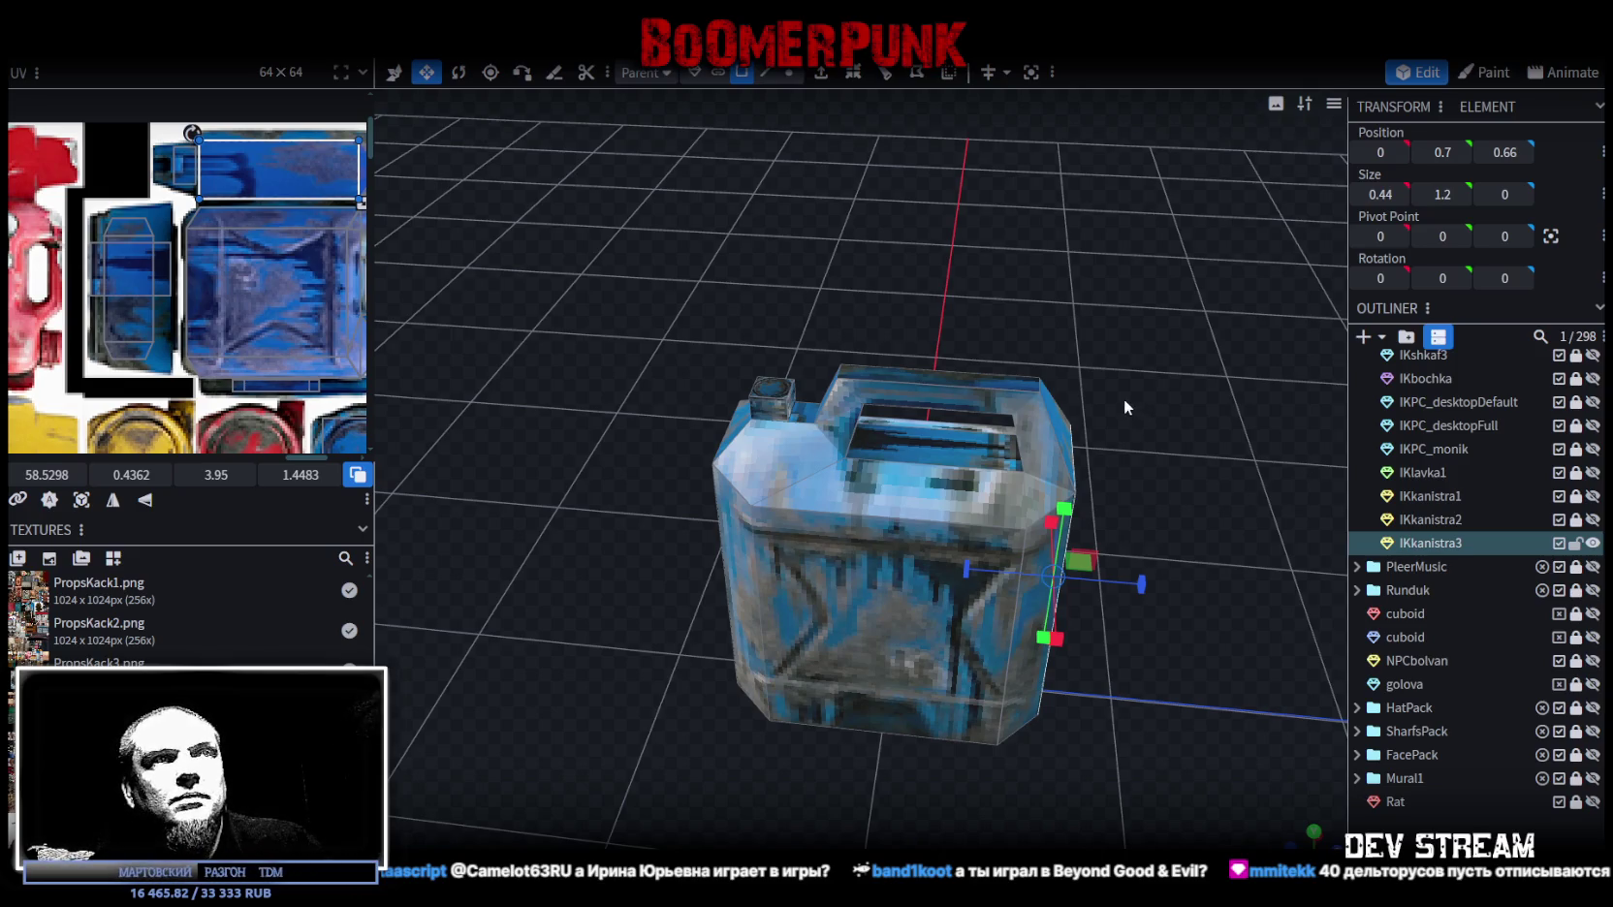
Step: Duplicate the blue can as IKkanistra4 and select all its faces and UV islands
{"action": "left_click", "coordinate": [1430, 543]}
{"action": "key", "text": "ctrl+d"}
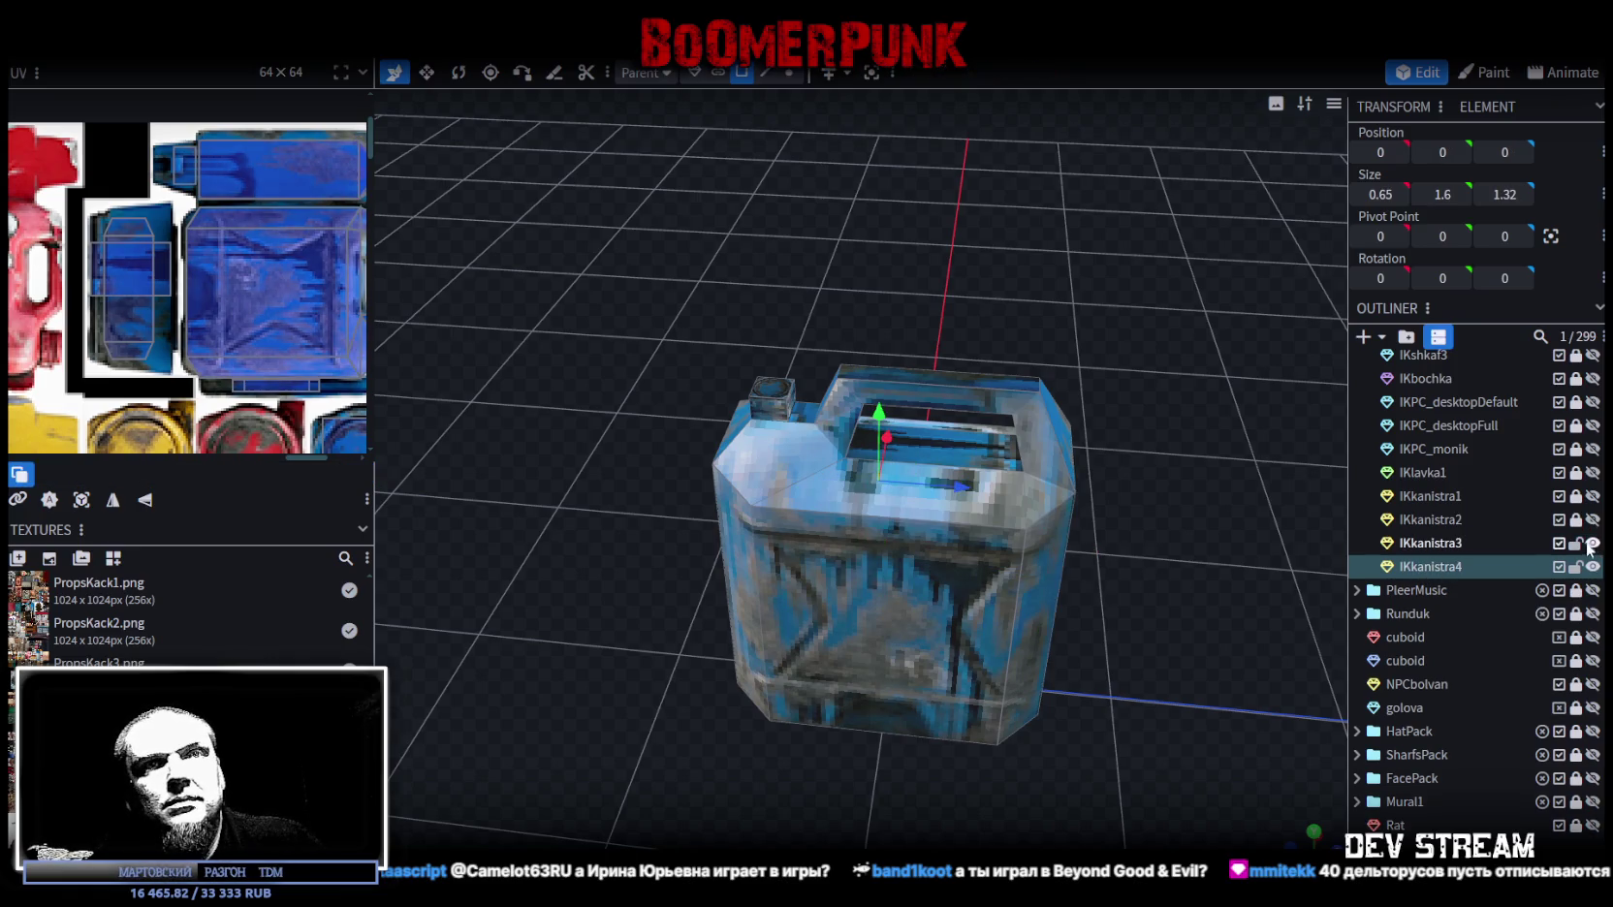
{"action": "left_click", "coordinate": [974, 562]}
{"action": "scroll", "coordinate": [258, 309], "scroll_direction": "down", "scroll_amount": 3}
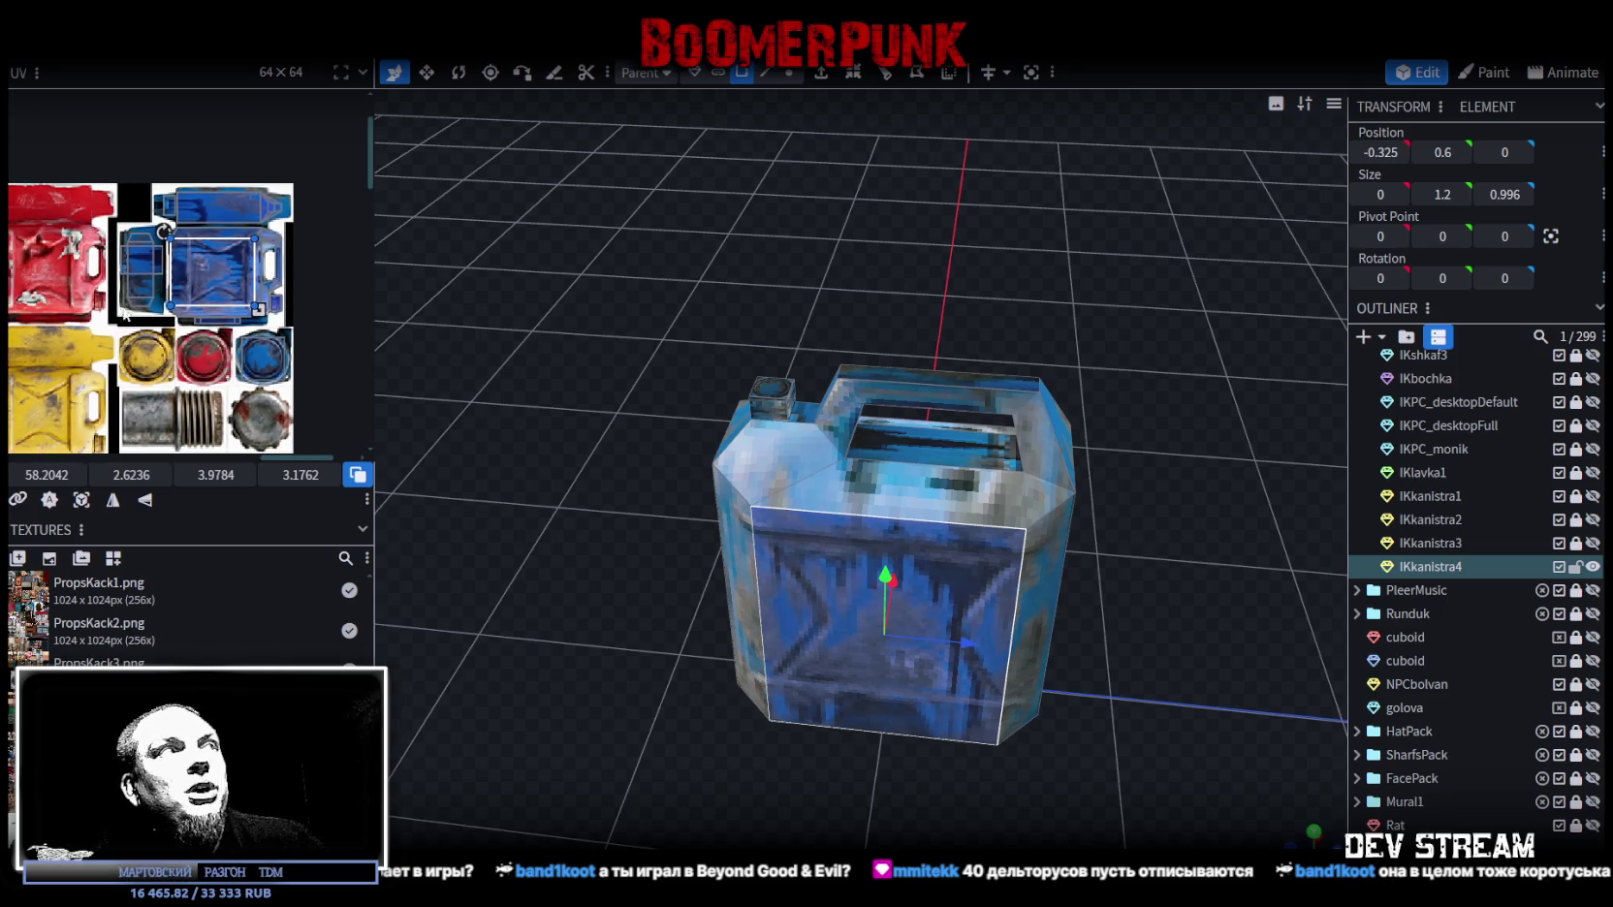
{"action": "key", "text": "ctrl+a"}
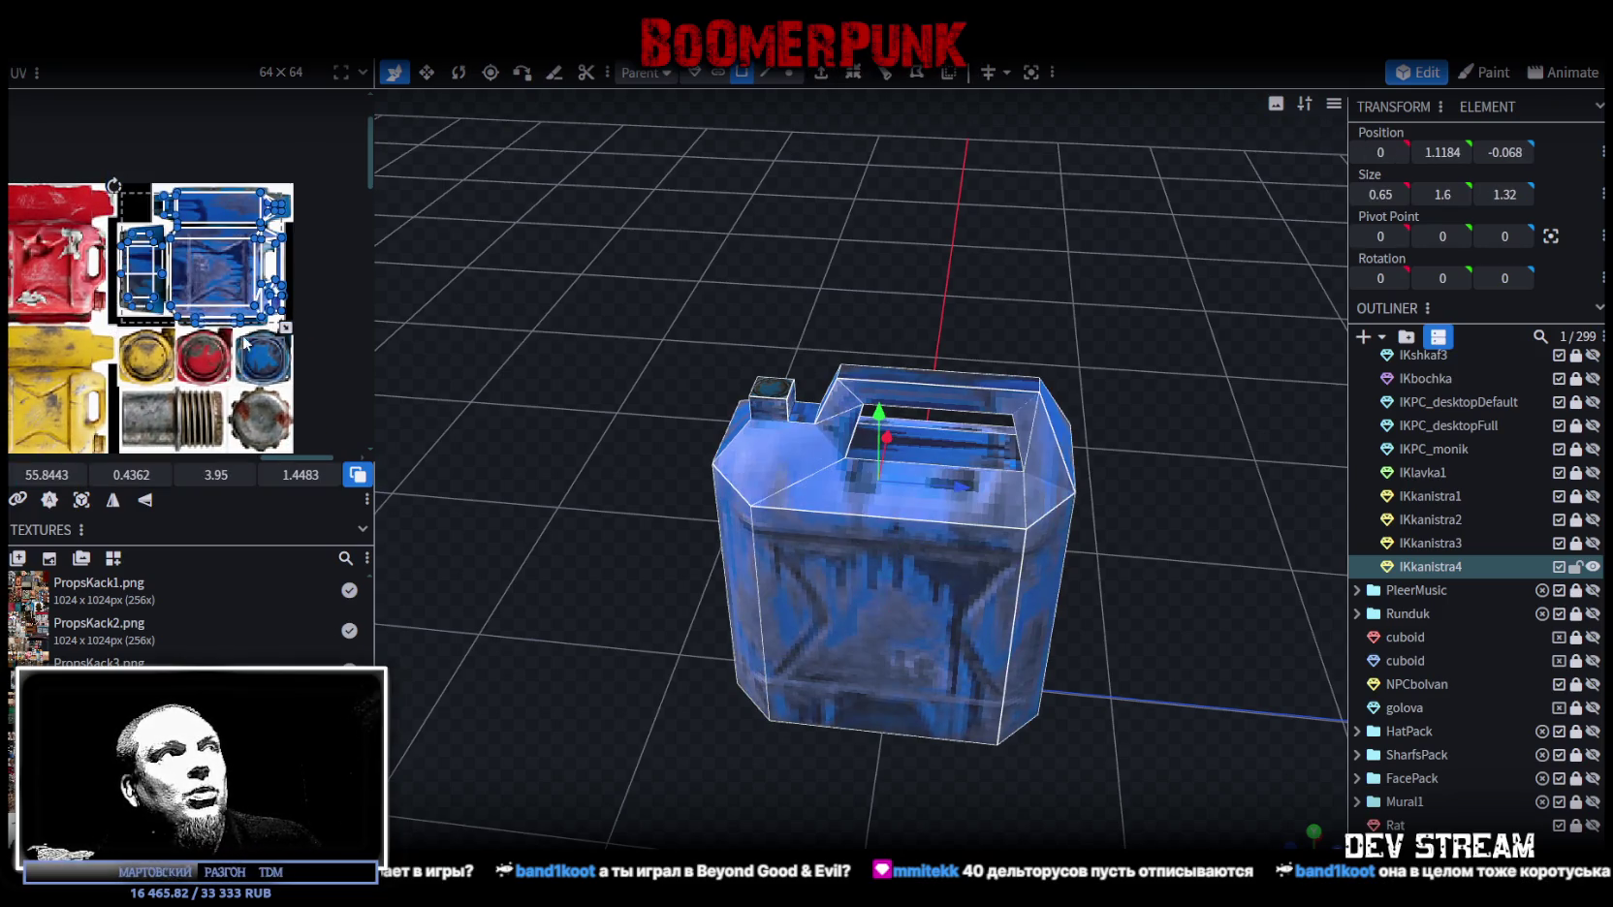
{"action": "left_click_drag", "start_coordinate": [112, 325], "coordinate": [339, 160]}
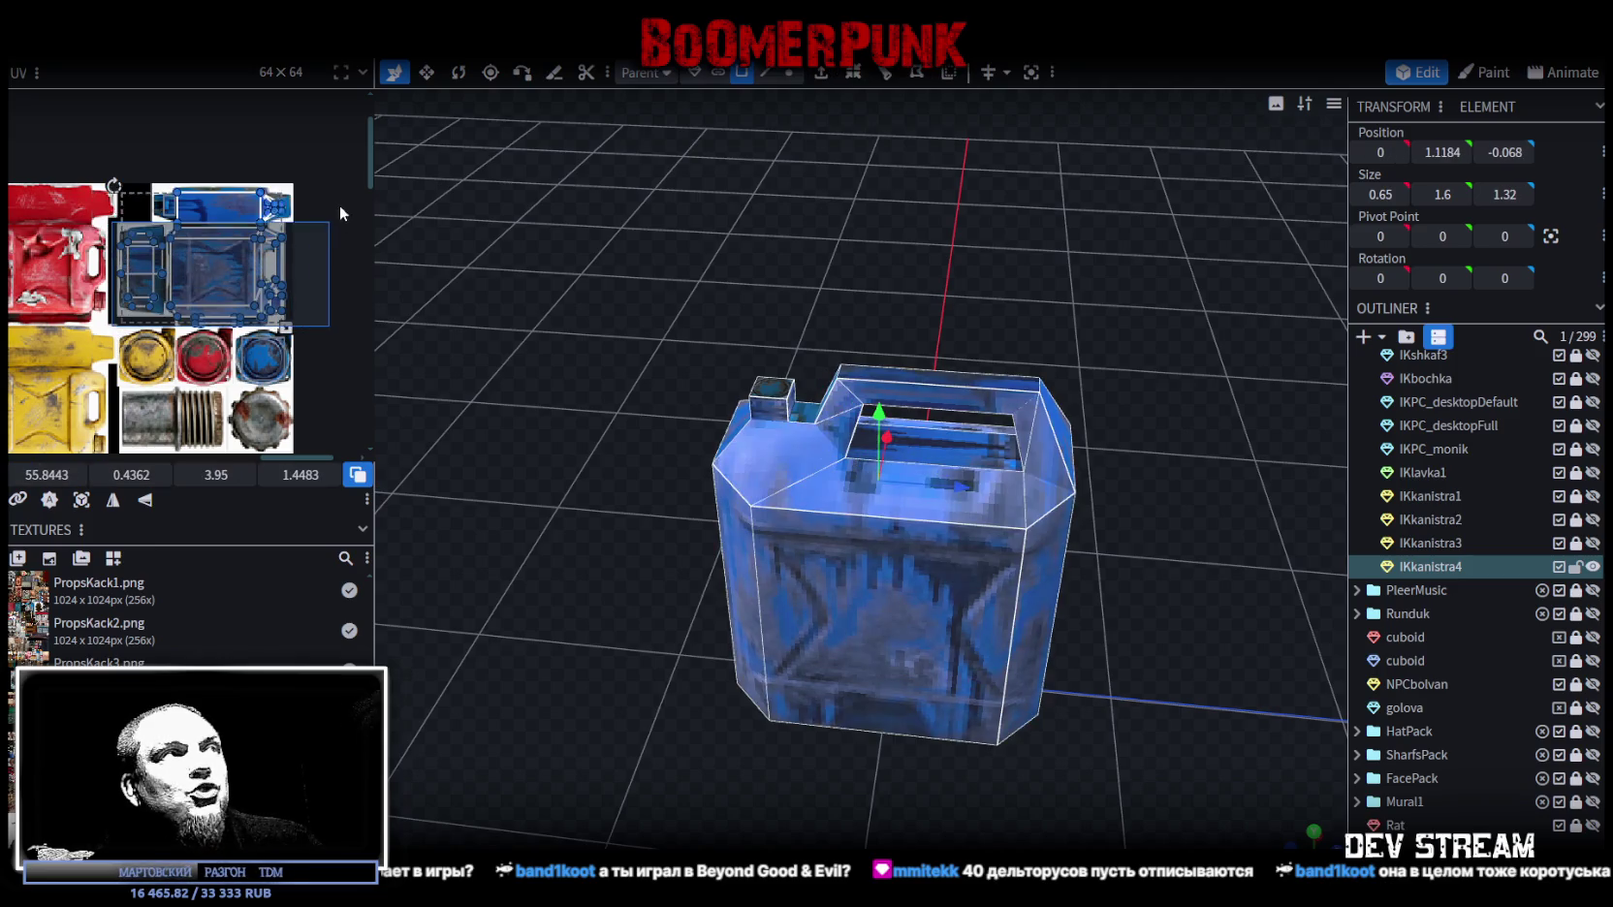
Step: Move the copy's UV islands onto the yellow jerry can in the atlas and fine-tune their placement
{"action": "scroll", "coordinate": [275, 229], "scroll_direction": "down", "scroll_amount": 2}
{"action": "scroll", "coordinate": [274, 228], "scroll_direction": "down", "scroll_amount": 1}
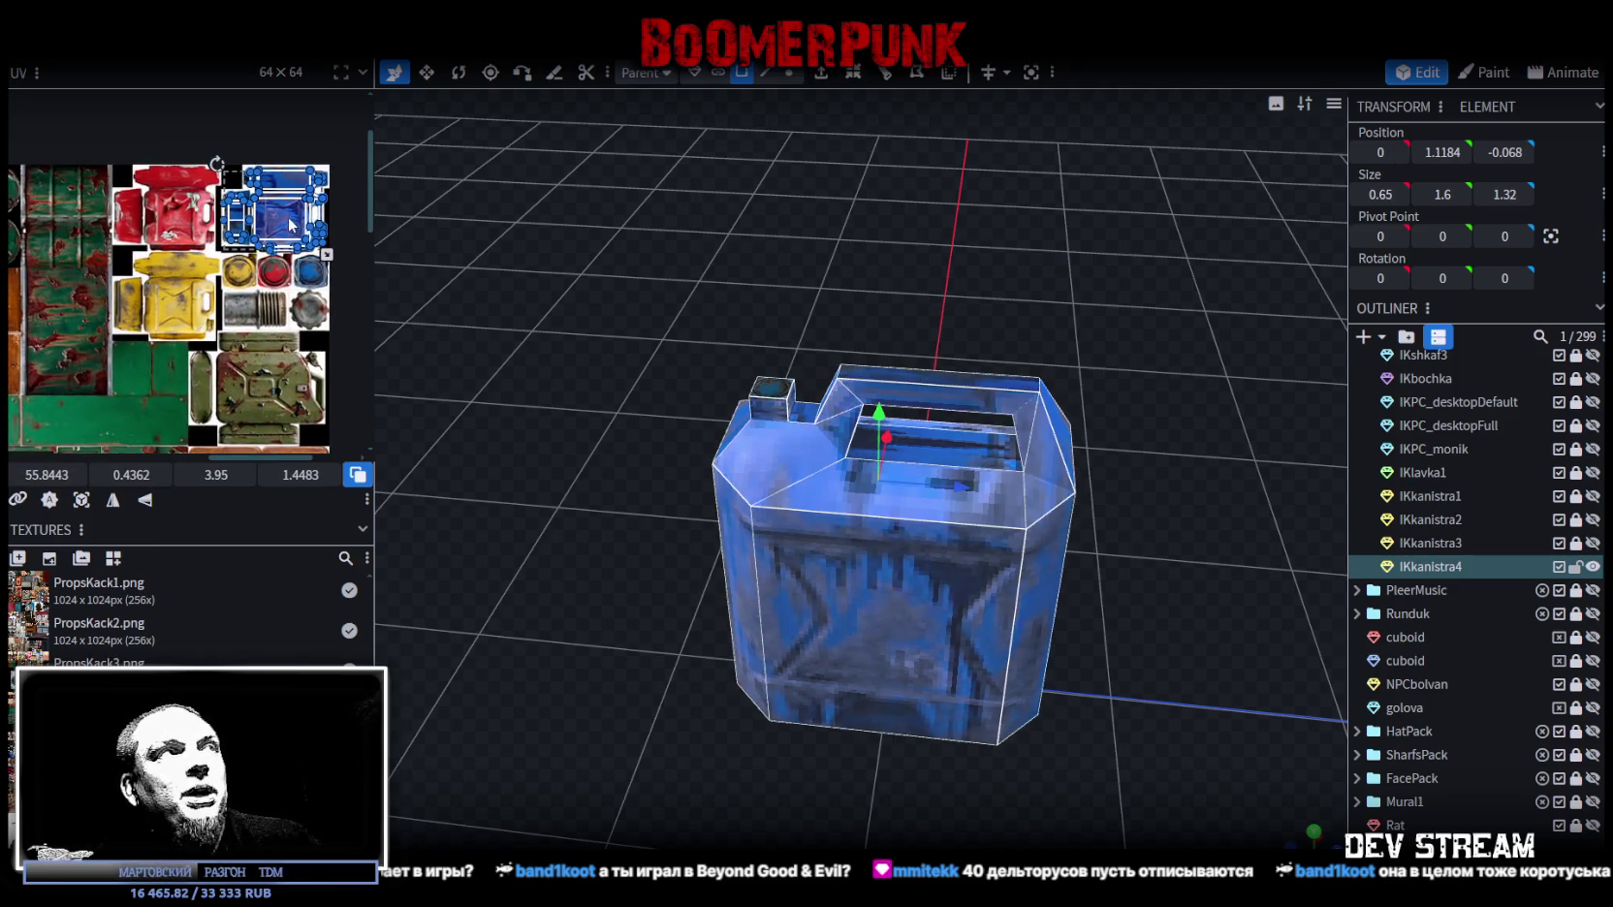
{"action": "left_click_drag", "start_coordinate": [274, 229], "coordinate": [159, 286]}
{"action": "scroll", "coordinate": [150, 262], "scroll_direction": "up", "scroll_amount": 3}
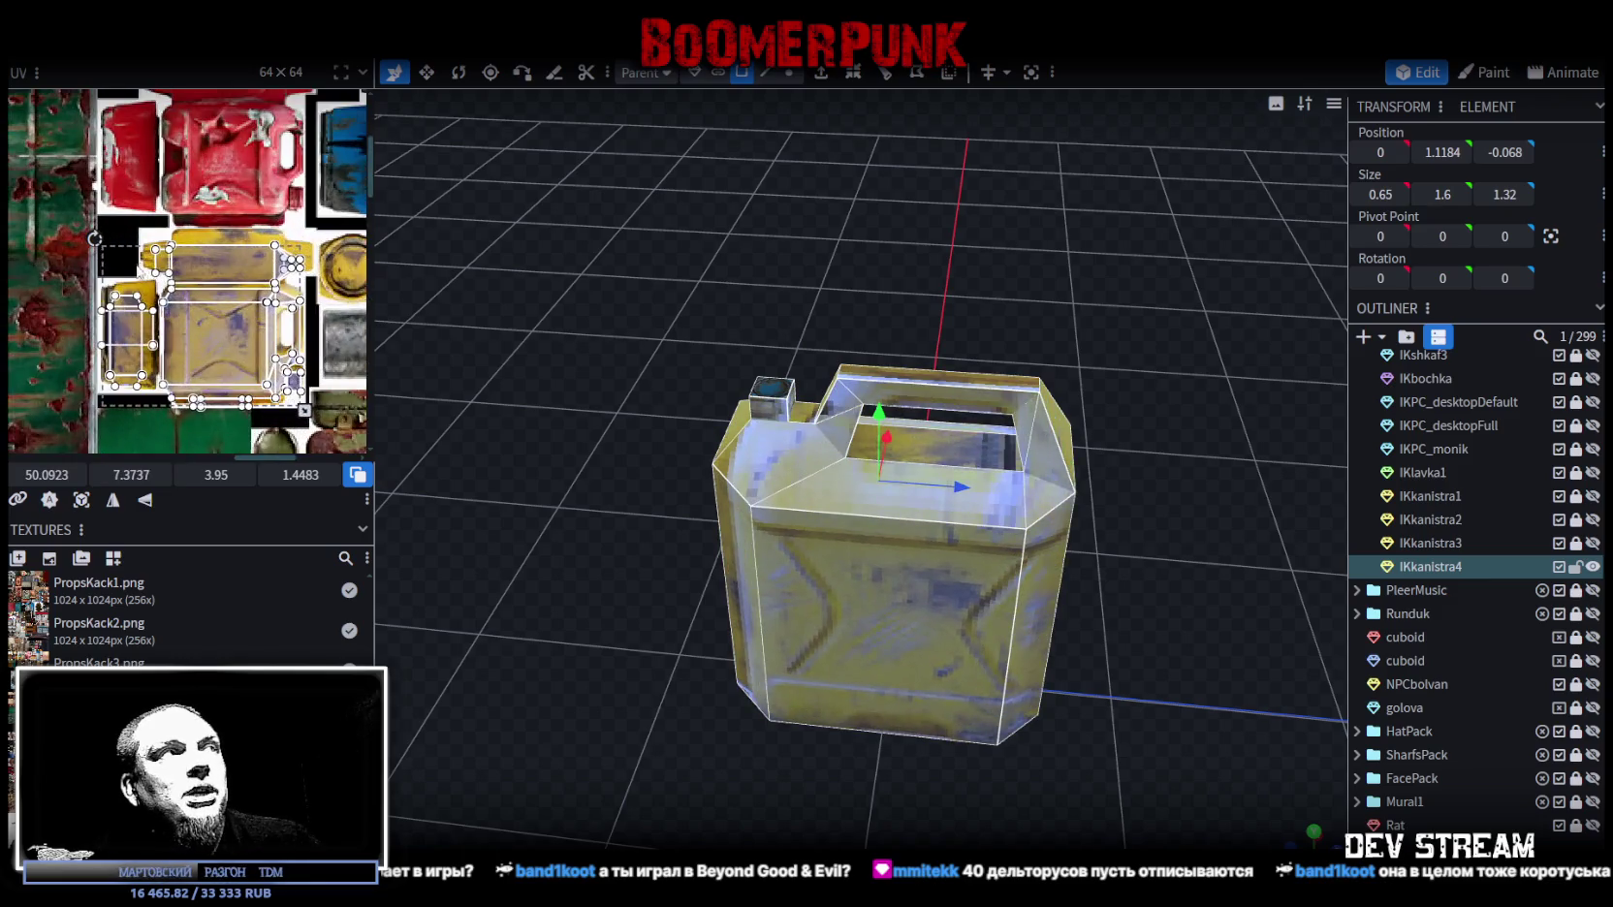
{"action": "left_click_drag", "start_coordinate": [224, 360], "coordinate": [228, 348]}
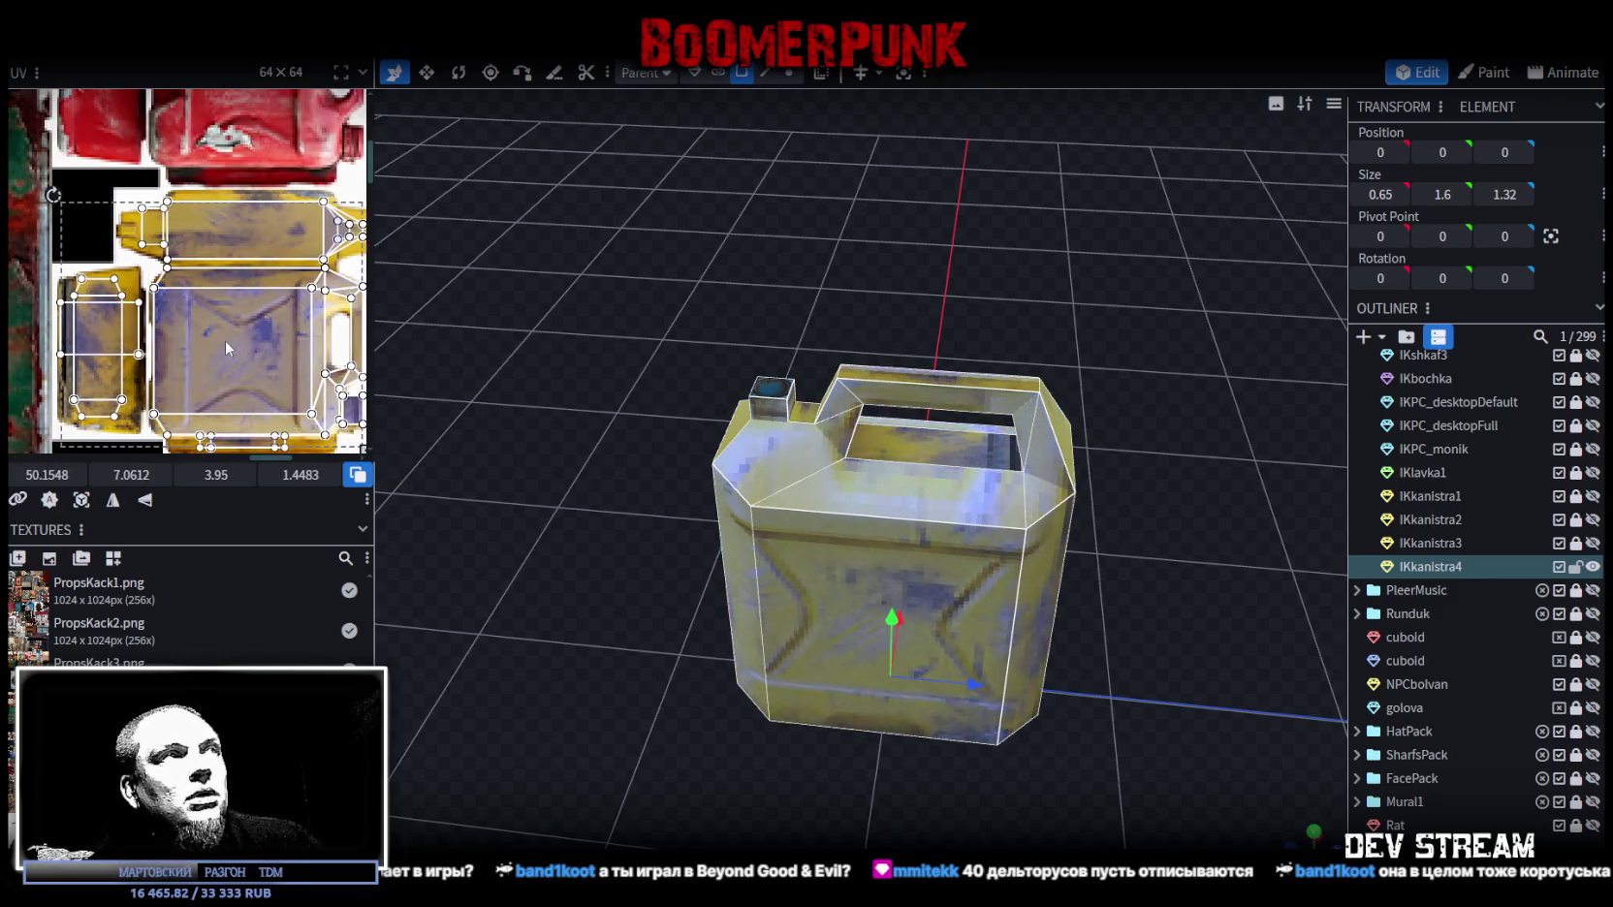
{"action": "scroll", "coordinate": [264, 325], "scroll_direction": "down", "scroll_amount": 2}
{"action": "left_click_drag", "start_coordinate": [239, 301], "coordinate": [240, 302]}
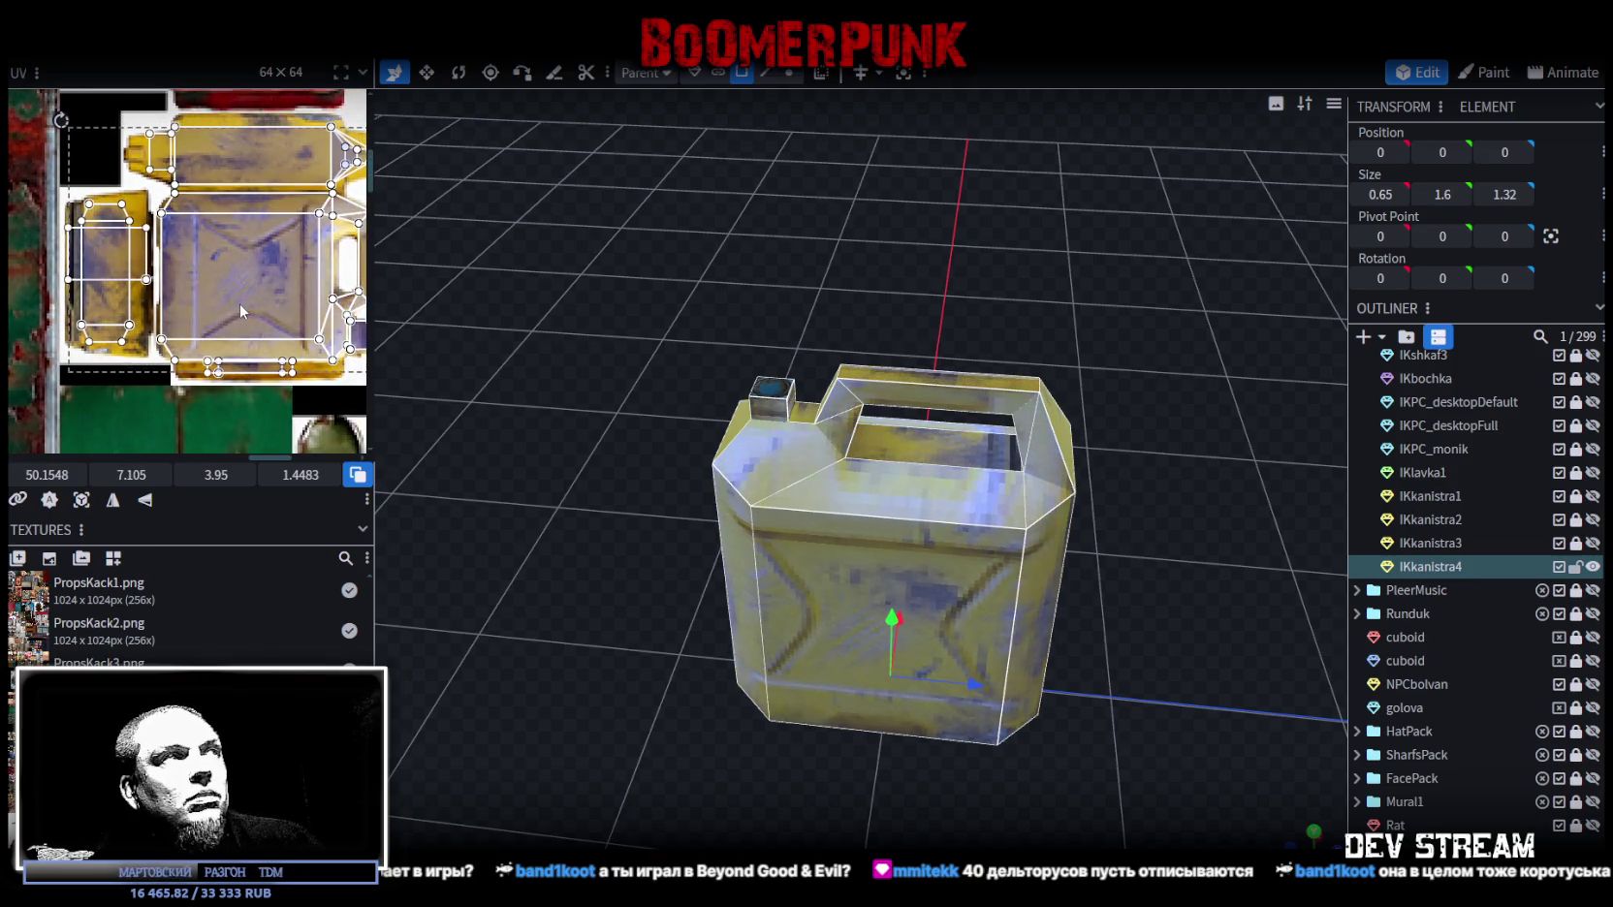
{"action": "left_click_drag", "start_coordinate": [240, 302], "coordinate": [239, 303]}
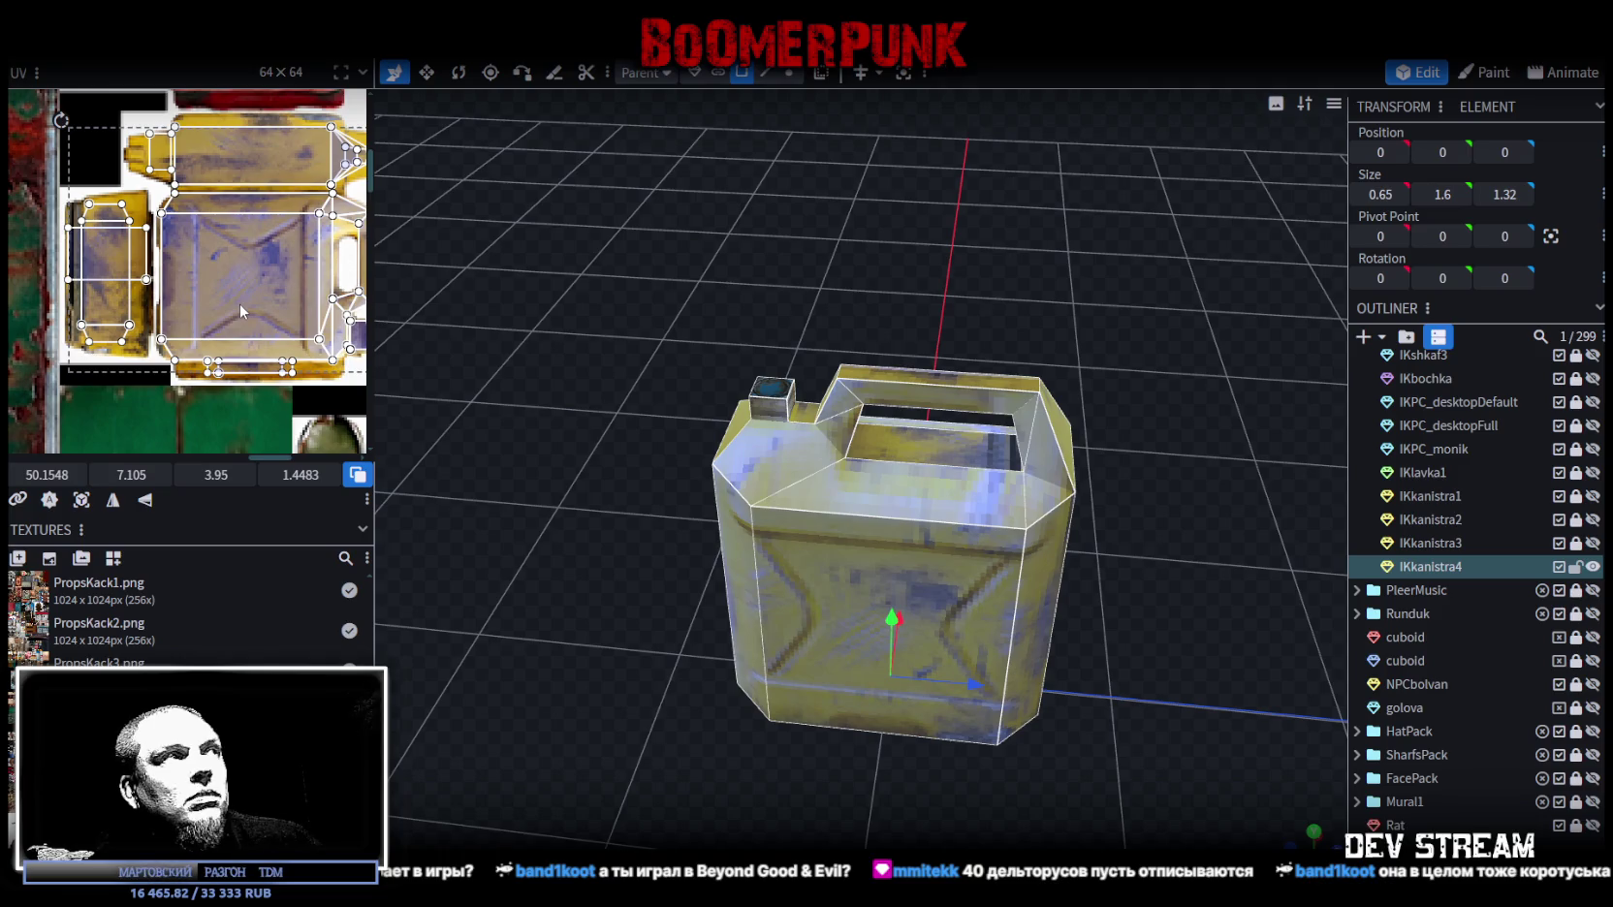
{"action": "mouse_move", "coordinate": [246, 303]}
{"action": "middle_mouse_down"}
{"action": "mouse_move", "coordinate": [199, 307]}
{"action": "mouse_move", "coordinate": [183, 340]}
{"action": "middle_mouse_up"}
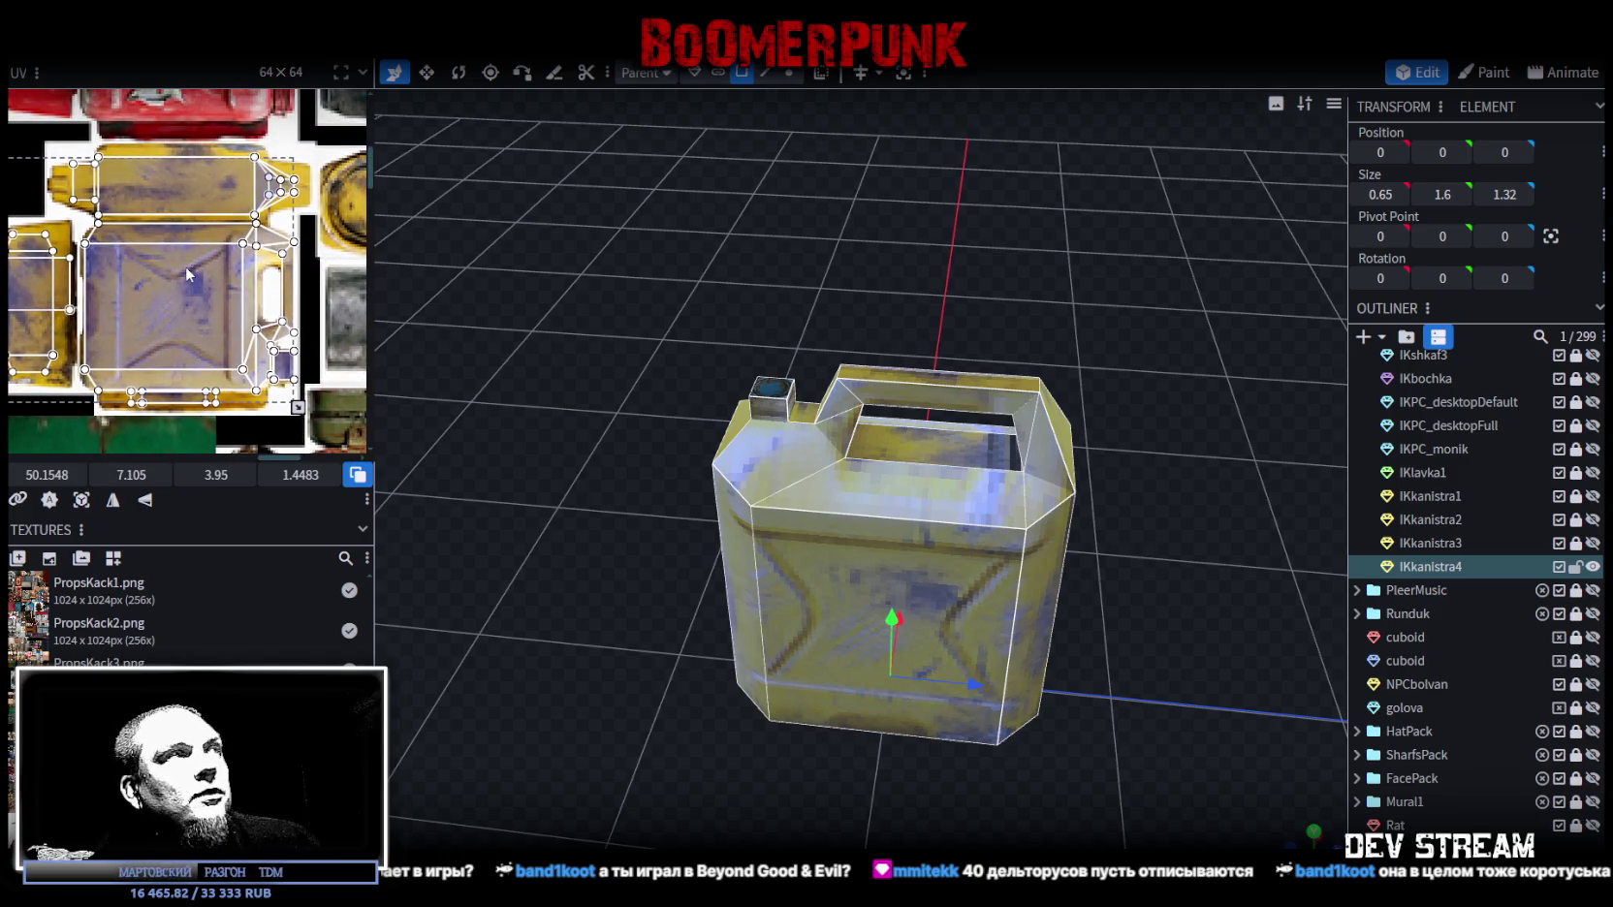
{"action": "left_click_drag", "start_coordinate": [168, 312], "coordinate": [172, 311]}
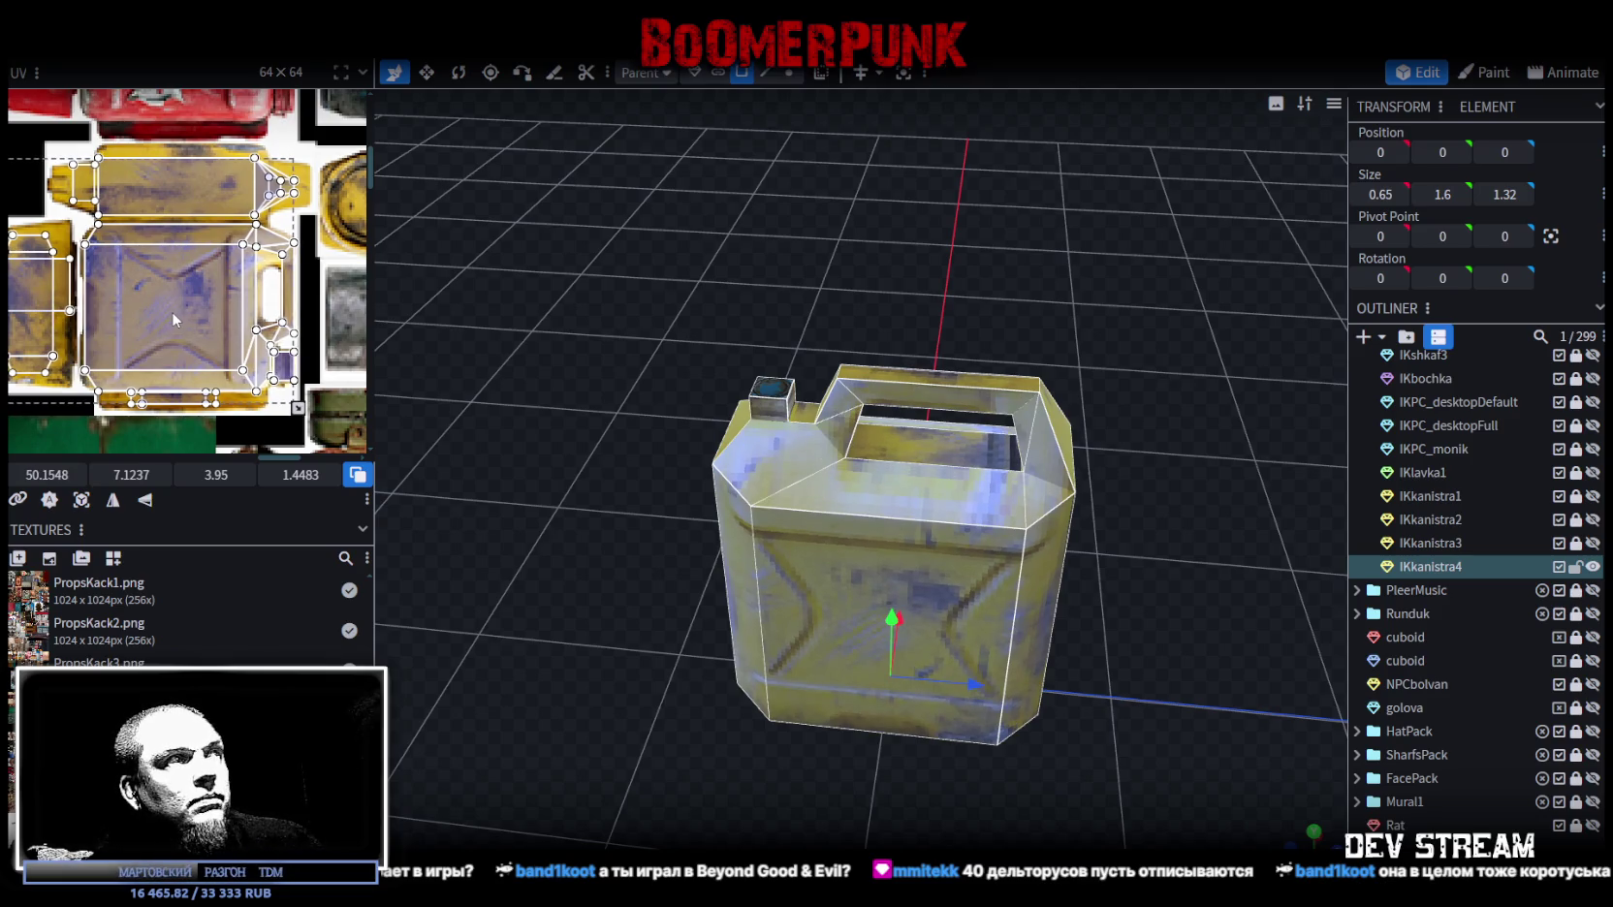
Step: Stretch the handle face's UV box wider and taller over the yellow can's handle
{"action": "scroll", "coordinate": [221, 274], "scroll_direction": "up", "scroll_amount": 3}
{"action": "scroll", "coordinate": [218, 283], "scroll_direction": "up", "scroll_amount": 2}
{"action": "middle_click_drag", "start_coordinate": [216, 285], "coordinate": [233, 276]}
{"action": "scroll", "coordinate": [239, 320], "scroll_direction": "down", "scroll_amount": 2}
{"action": "middle_click_drag", "start_coordinate": [240, 373], "coordinate": [257, 326]}
{"action": "scroll", "coordinate": [259, 316], "scroll_direction": "up", "scroll_amount": 2}
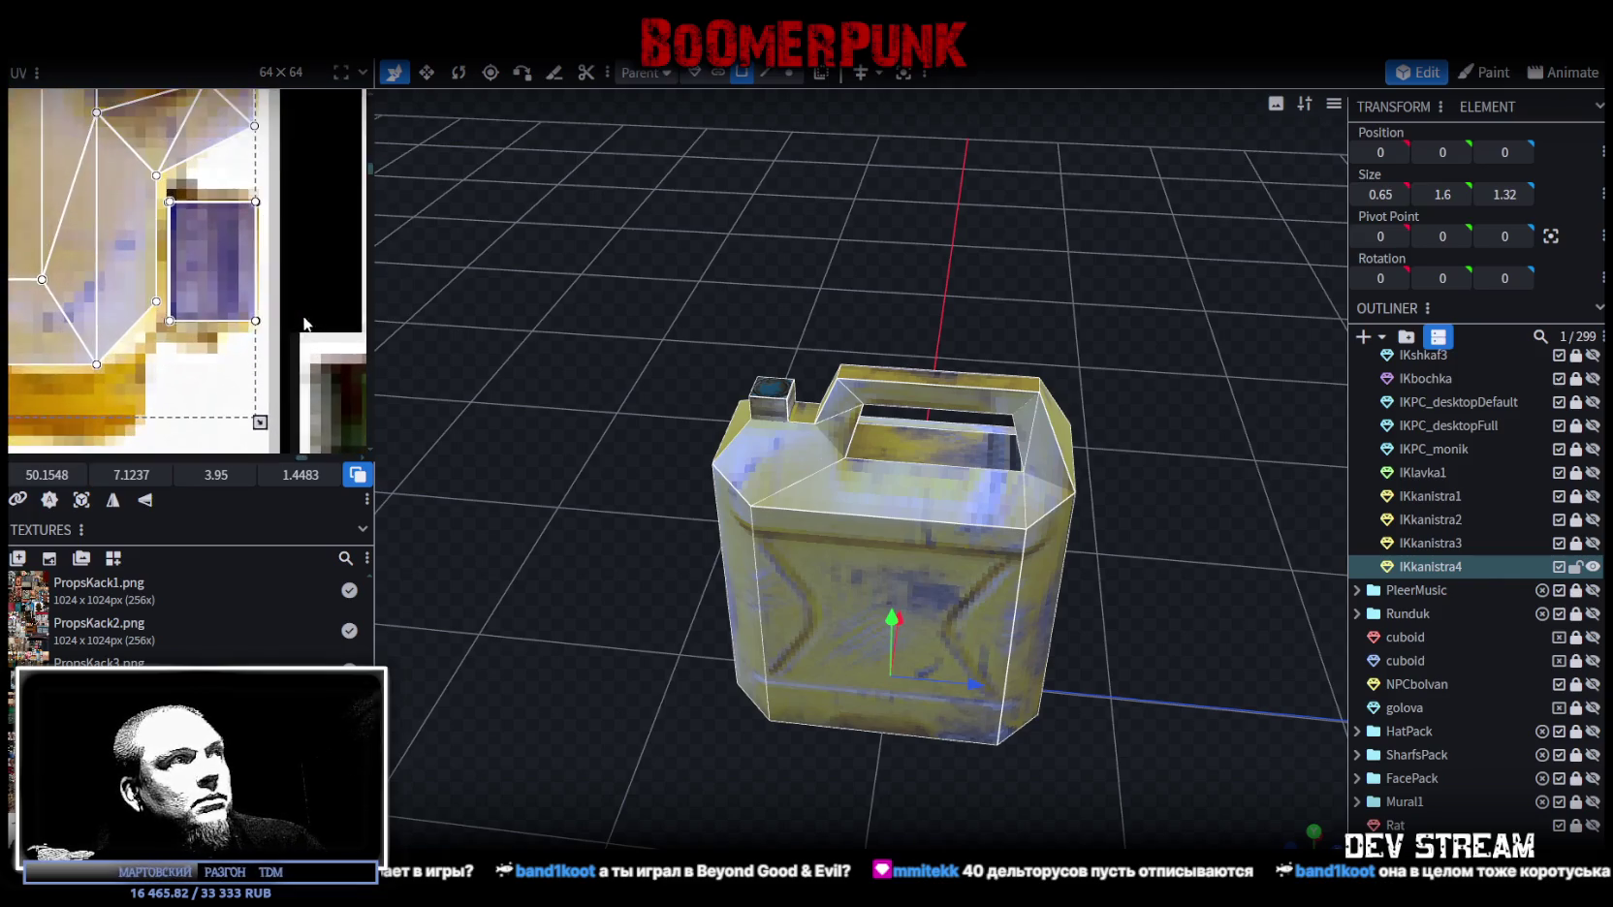
{"action": "scroll", "coordinate": [259, 312], "scroll_direction": "down", "scroll_amount": 3}
{"action": "scroll", "coordinate": [194, 291], "scroll_direction": "up", "scroll_amount": 3}
{"action": "middle_click_drag", "start_coordinate": [194, 291], "coordinate": [214, 286]}
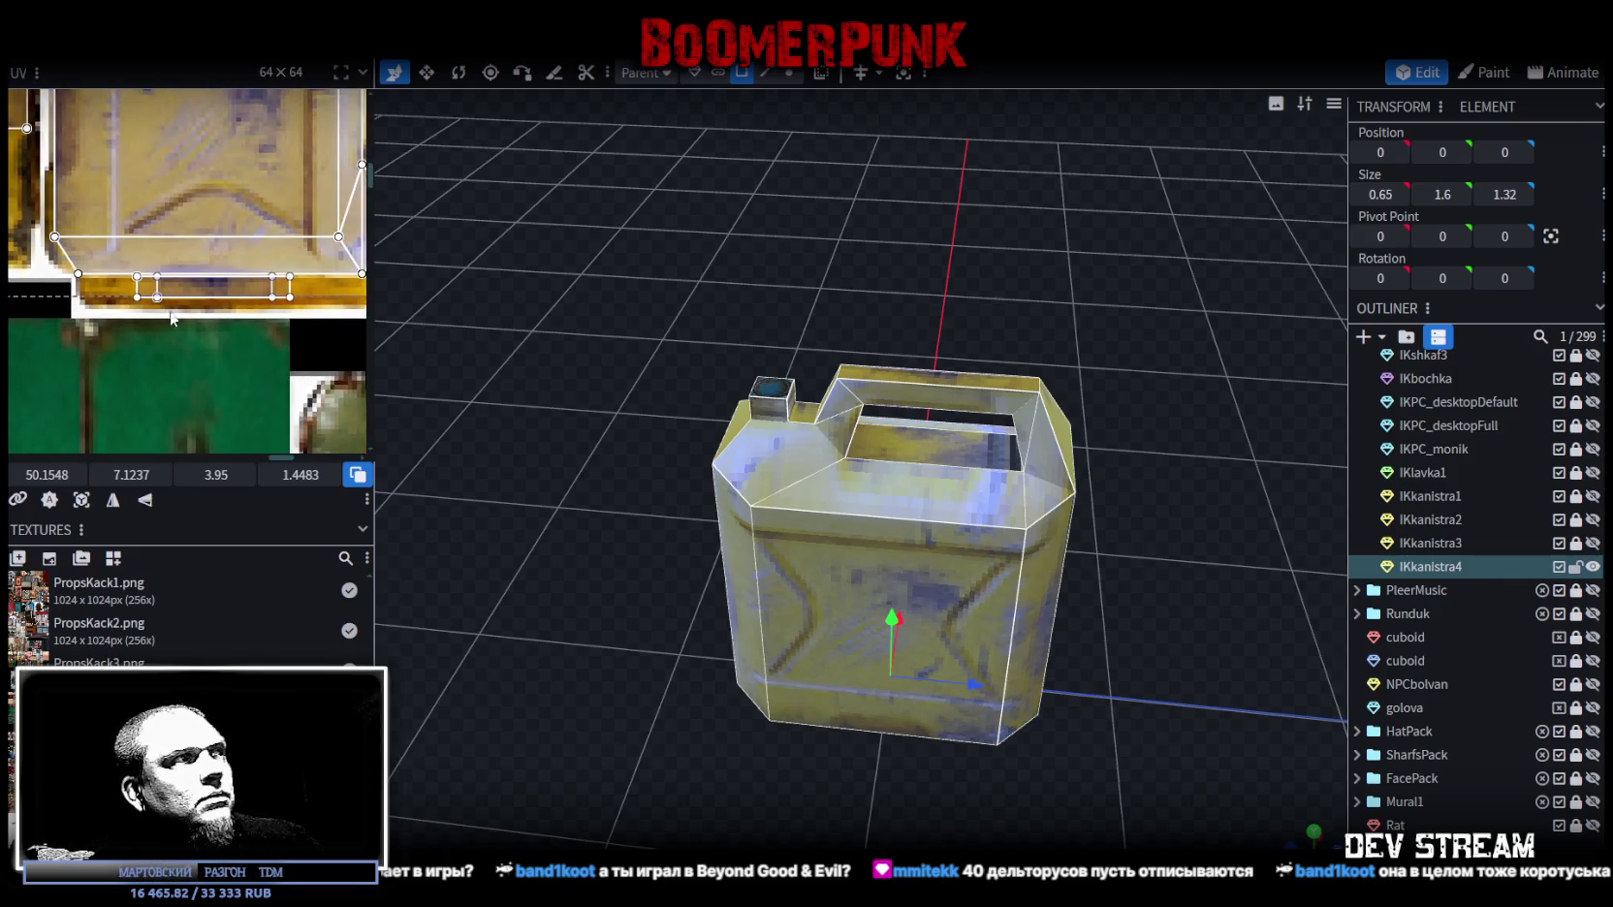
{"action": "left_click", "coordinate": [279, 301]}
{"action": "left_click", "coordinate": [278, 300]}
{"action": "scroll", "coordinate": [290, 308], "scroll_direction": "up", "scroll_amount": 1}
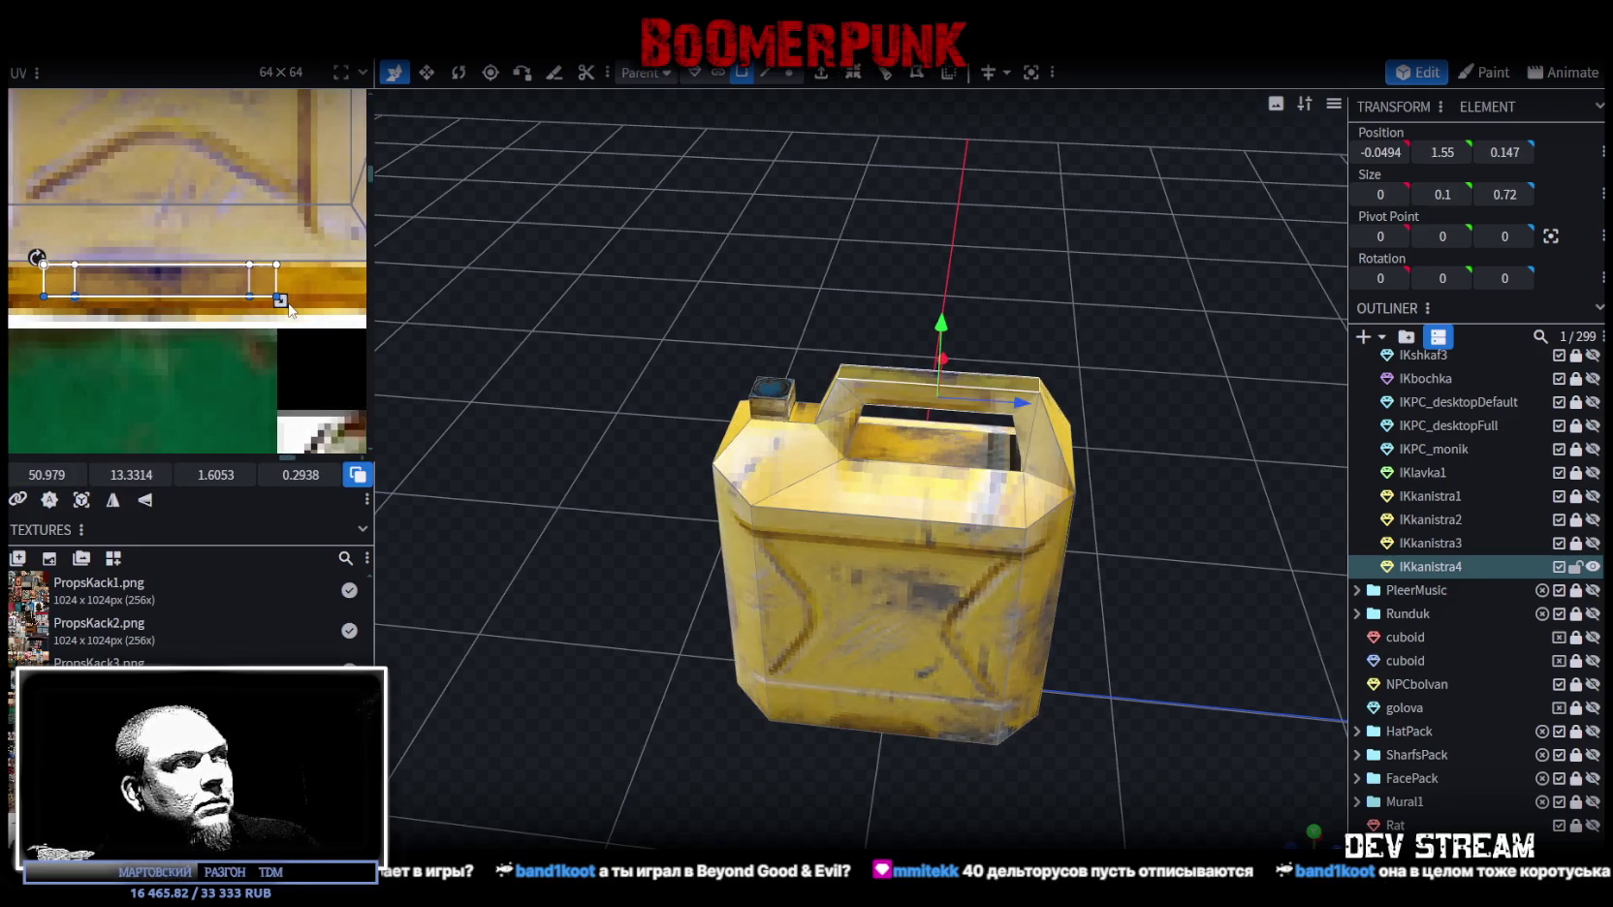
{"action": "left_click_drag", "start_coordinate": [281, 301], "coordinate": [347, 308]}
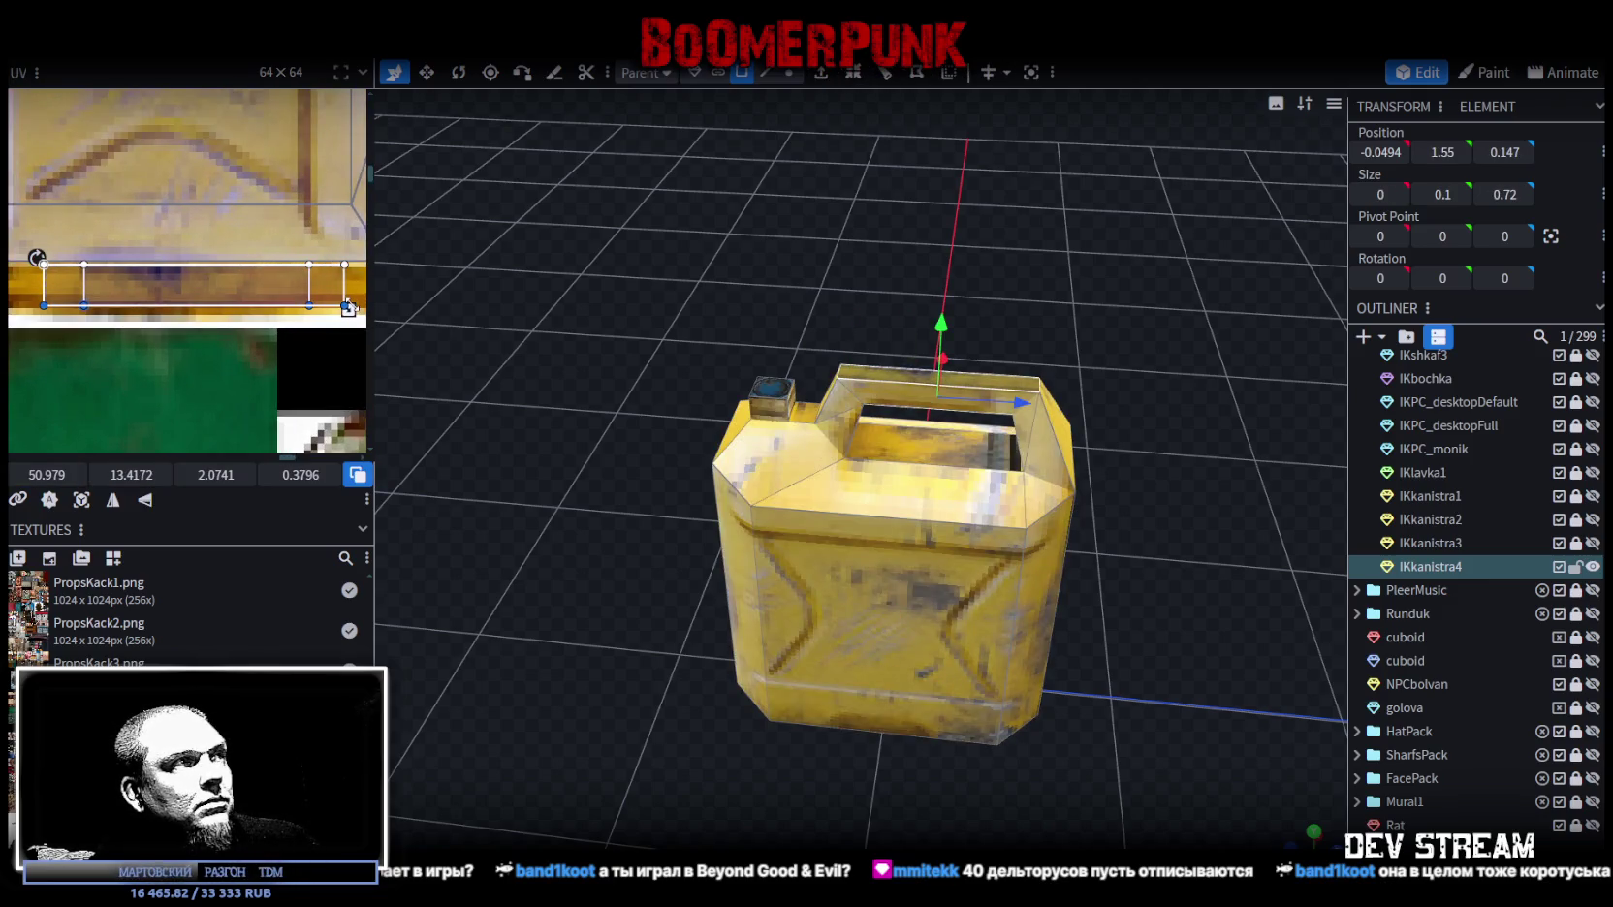
Step: Shift right and narrow the handle-top UV box, then inspect the yellow can
{"action": "left_click", "coordinate": [1291, 630]}
{"action": "mouse_move", "coordinate": [1154, 412]}
{"action": "left_mouse_down"}
{"action": "mouse_move", "coordinate": [1198, 440]}
{"action": "mouse_move", "coordinate": [936, 445]}
{"action": "left_mouse_up"}
{"action": "left_click", "coordinate": [936, 447]}
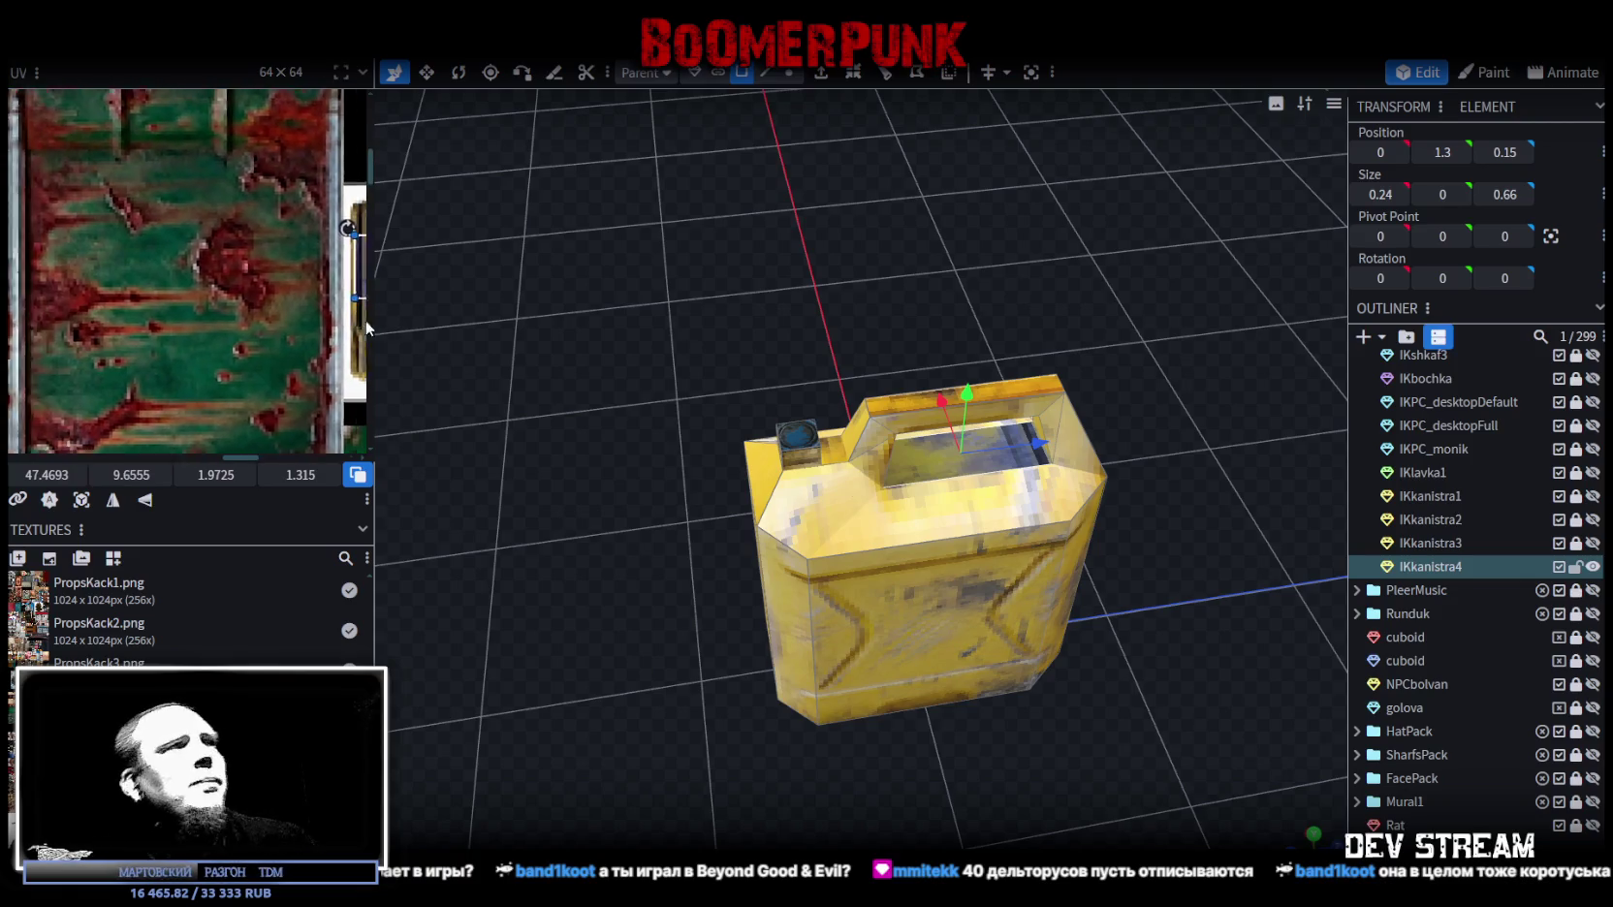
{"action": "left_click_drag", "start_coordinate": [116, 221], "coordinate": [139, 207]}
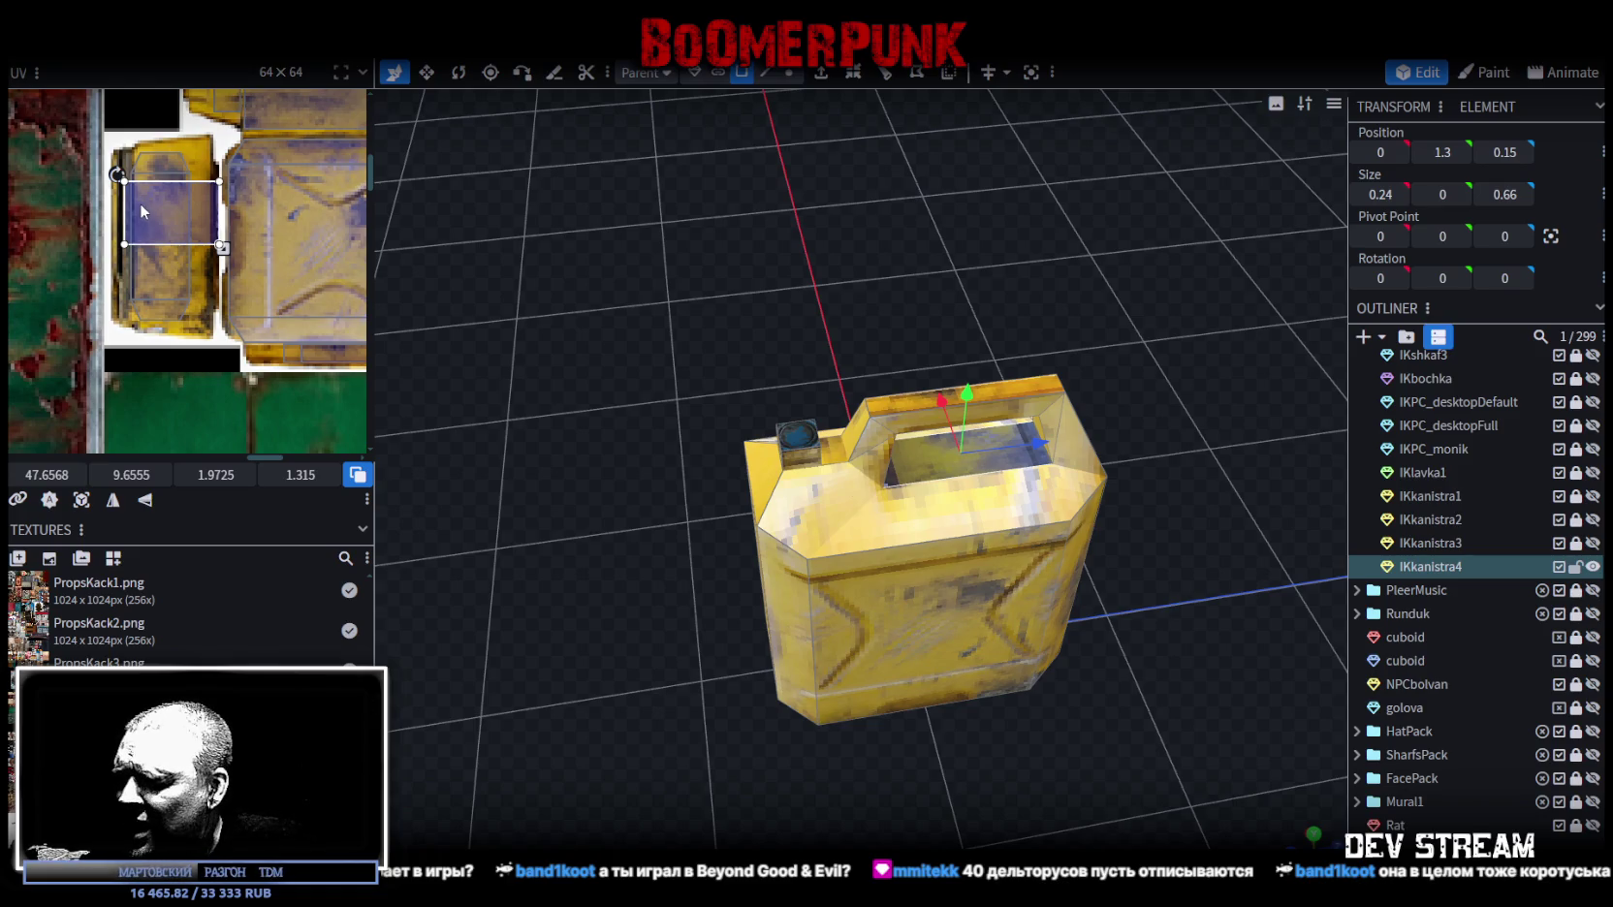
{"action": "scroll", "coordinate": [179, 214], "scroll_direction": "up", "scroll_amount": 2}
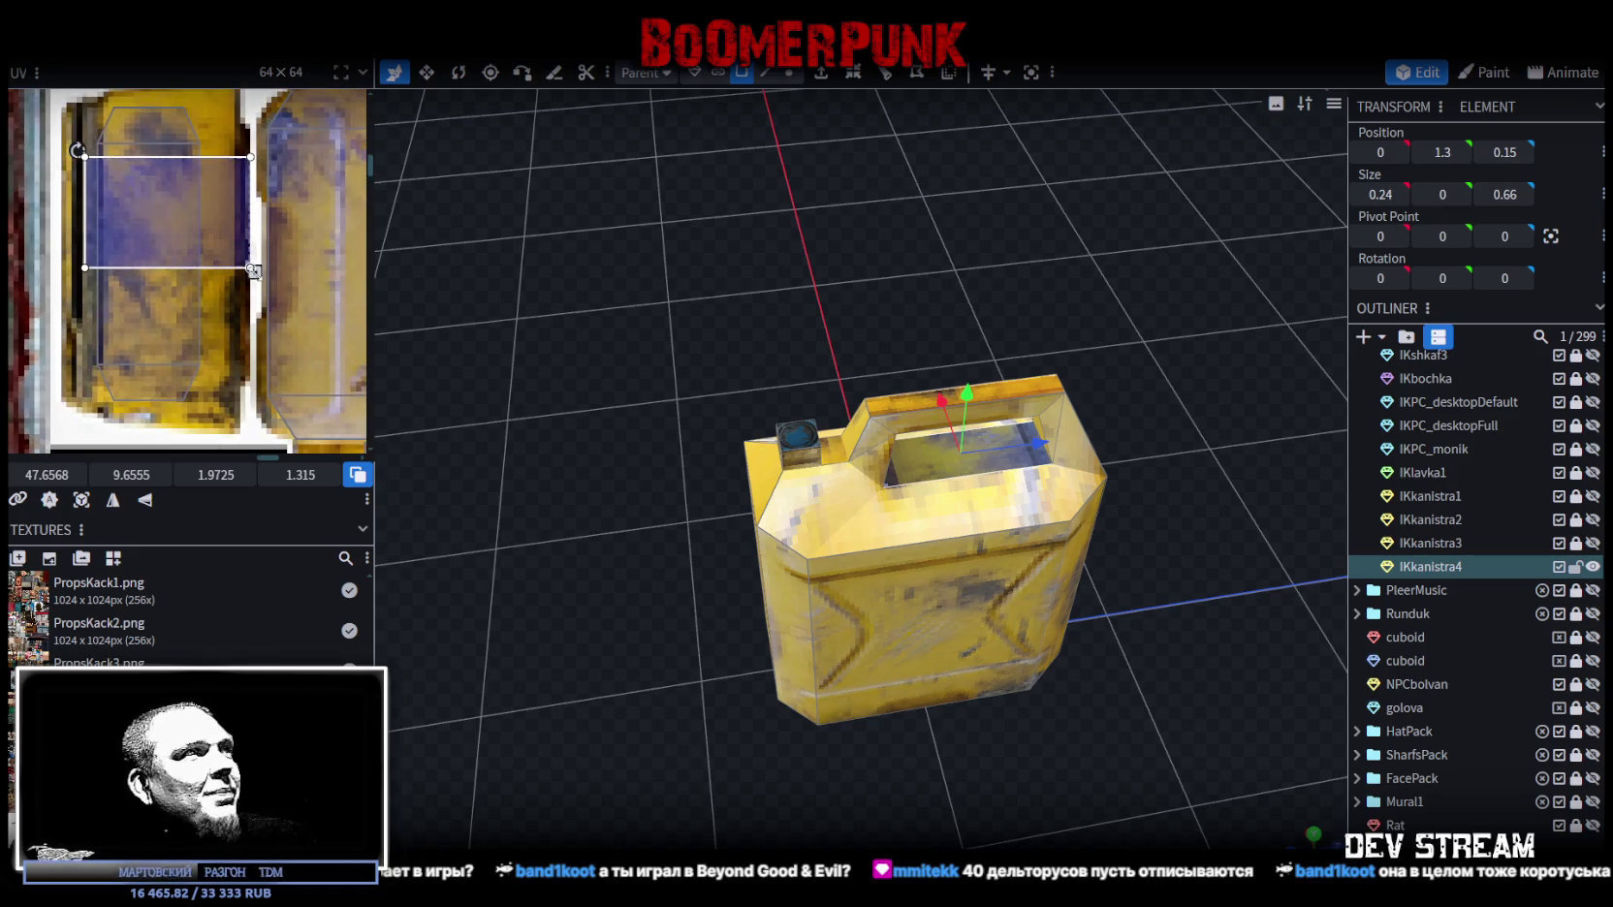
{"action": "left_click_drag", "start_coordinate": [251, 268], "coordinate": [229, 267]}
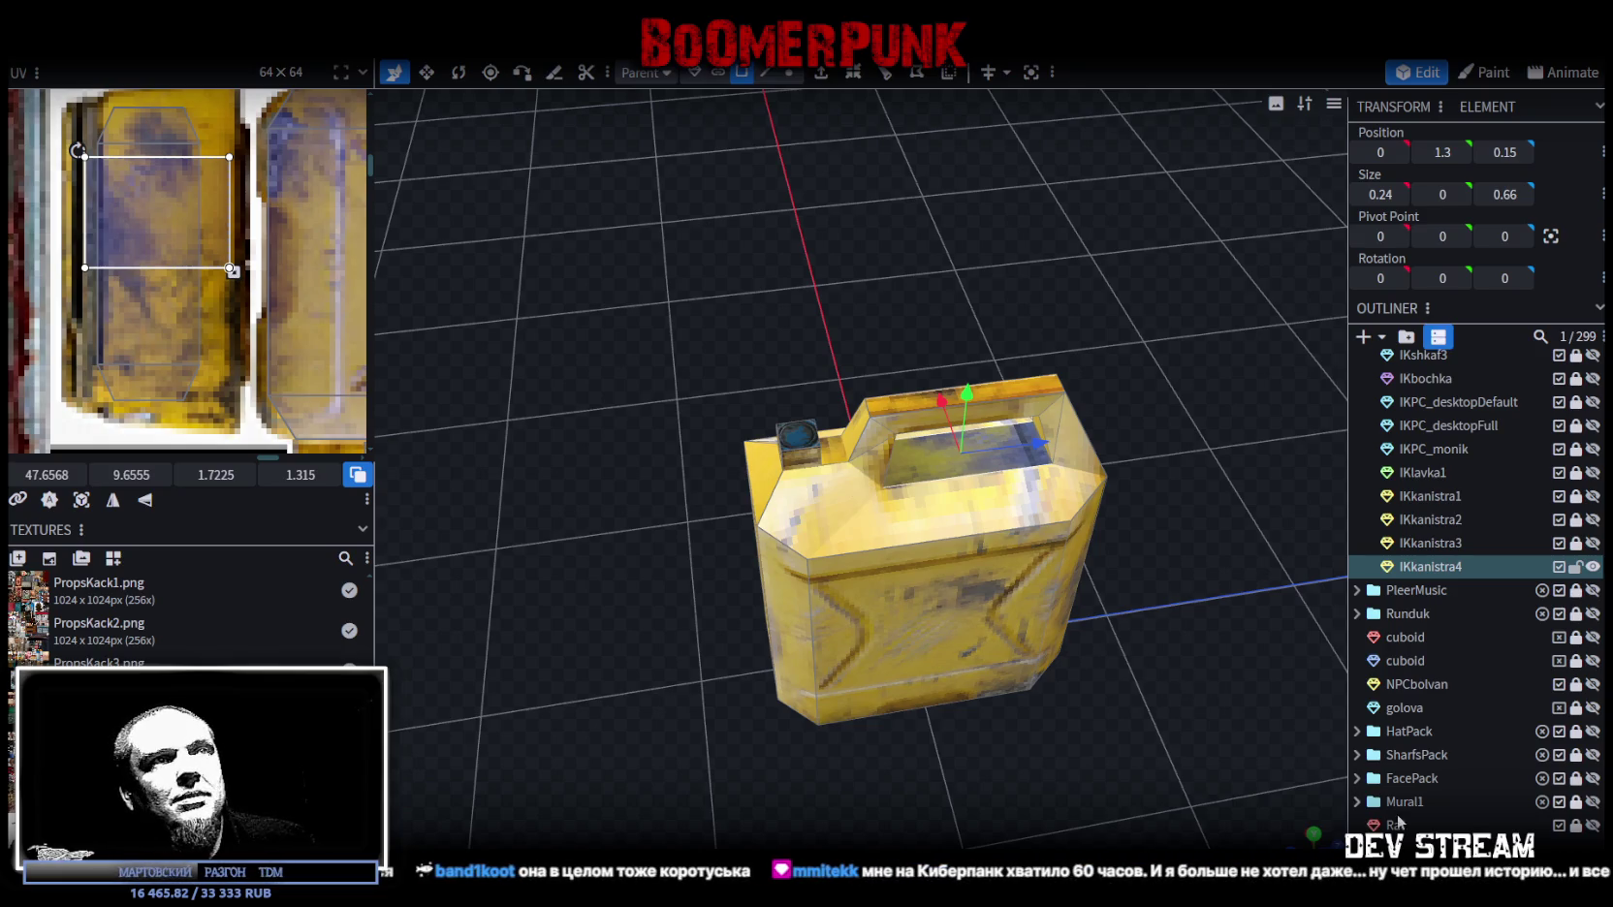
{"action": "left_click_drag", "start_coordinate": [114, 201], "coordinate": [129, 202]}
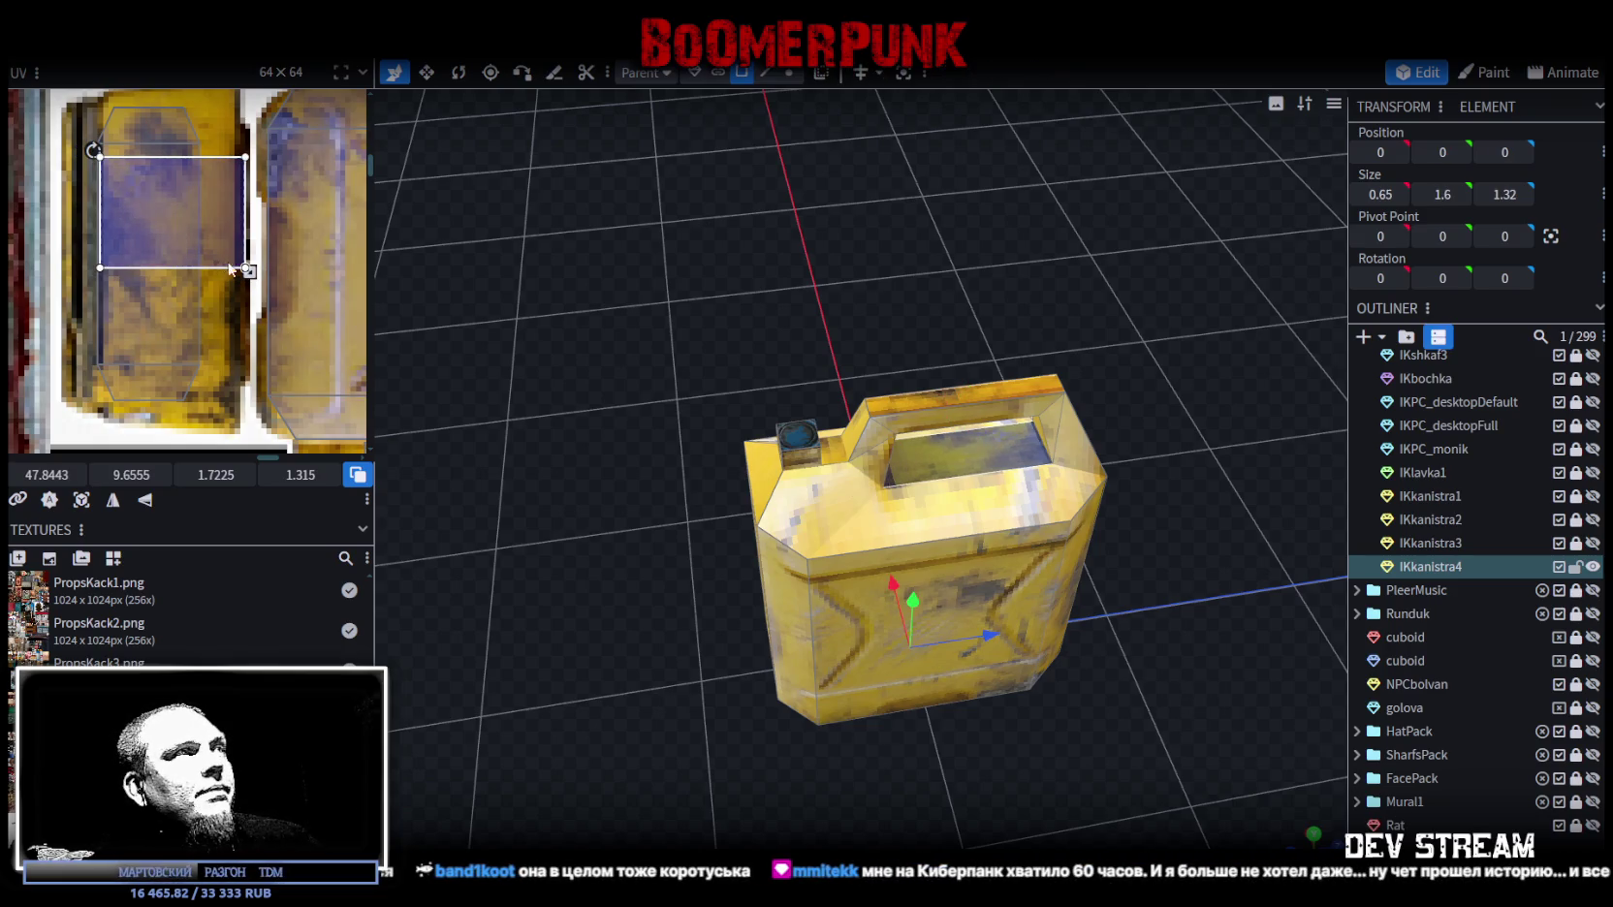
{"action": "left_click_drag", "start_coordinate": [246, 268], "coordinate": [230, 269]}
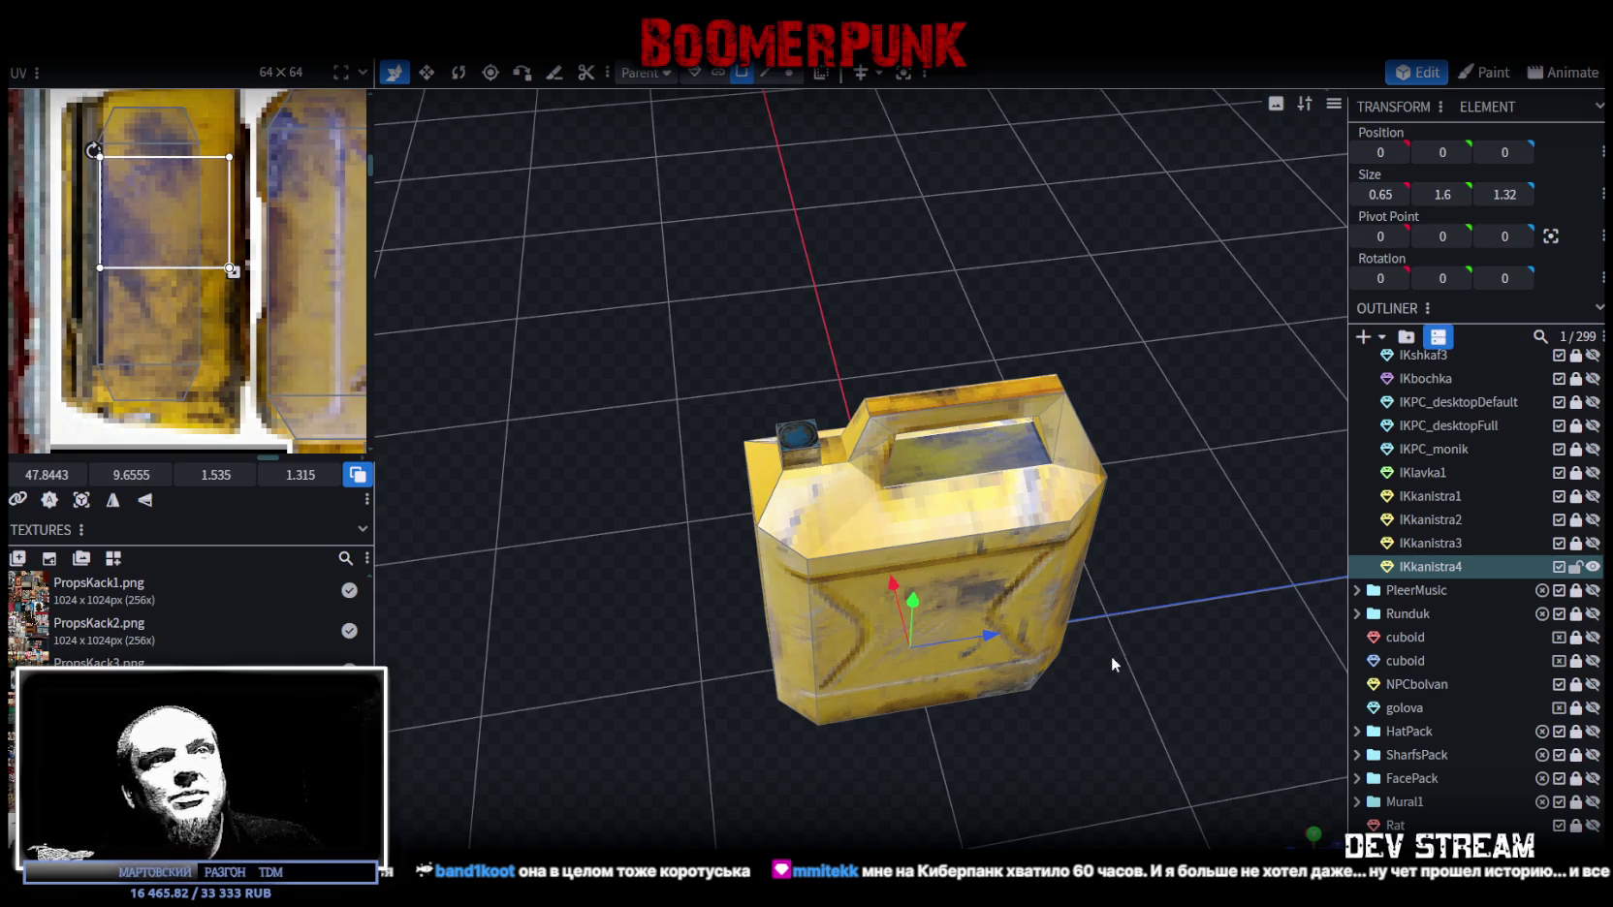
{"action": "left_click", "coordinate": [1183, 667]}
{"action": "mouse_move", "coordinate": [1183, 668]}
{"action": "left_mouse_down"}
{"action": "mouse_move", "coordinate": [979, 670]}
{"action": "mouse_move", "coordinate": [837, 585]}
{"action": "mouse_move", "coordinate": [730, 618]}
{"action": "mouse_move", "coordinate": [557, 609]}
{"action": "mouse_move", "coordinate": [584, 589]}
{"action": "left_mouse_up"}
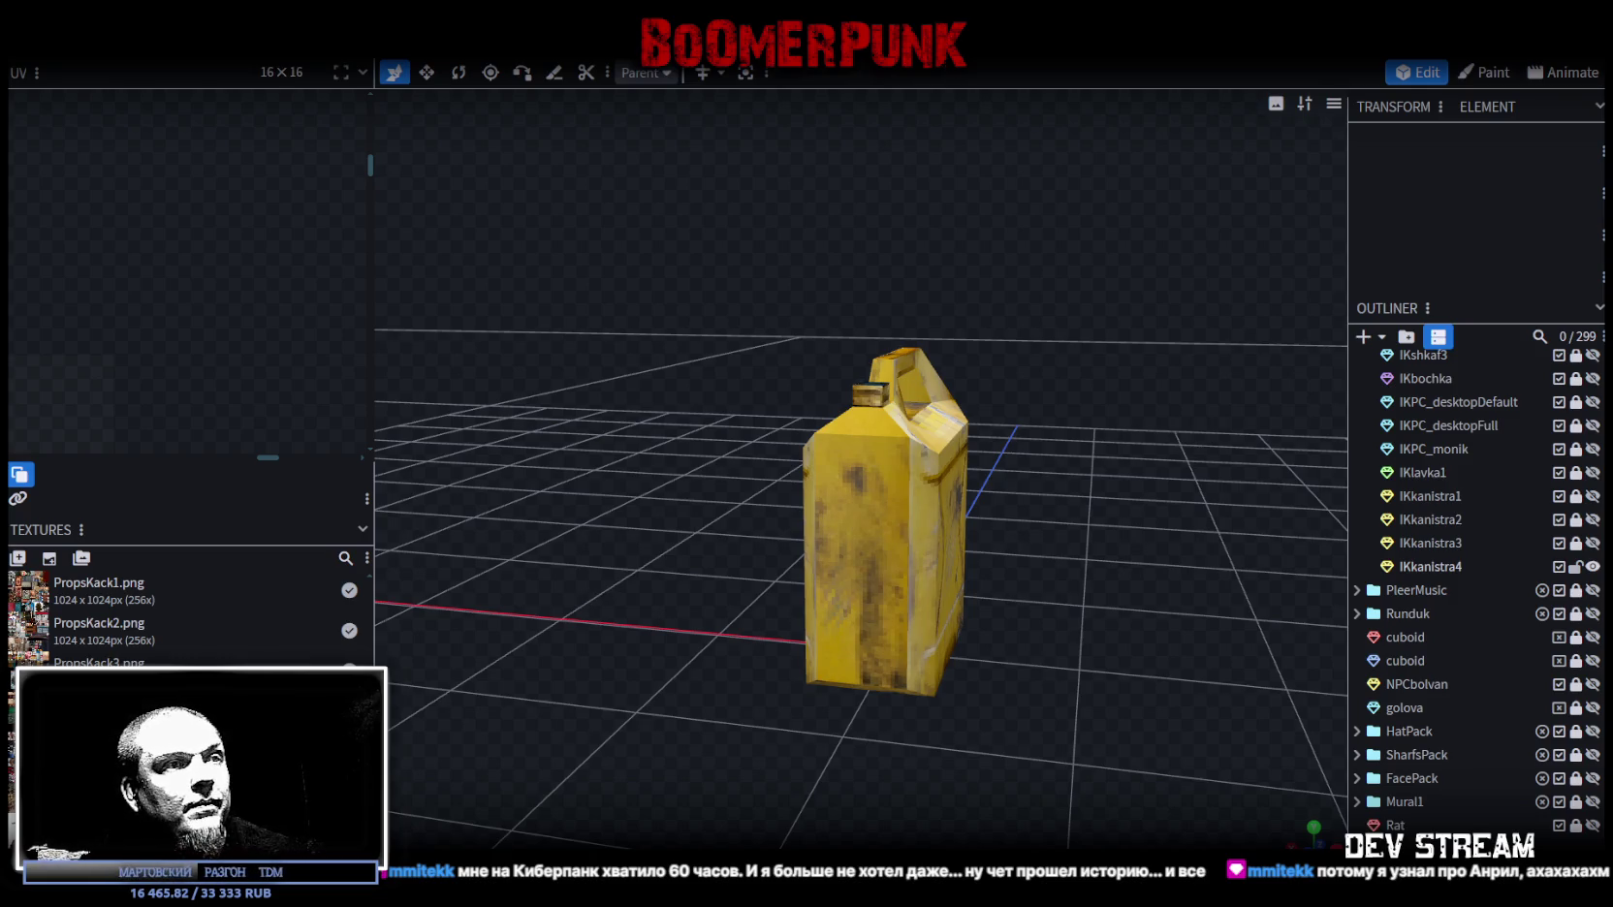
{"action": "key", "text": "alt+Tab"}
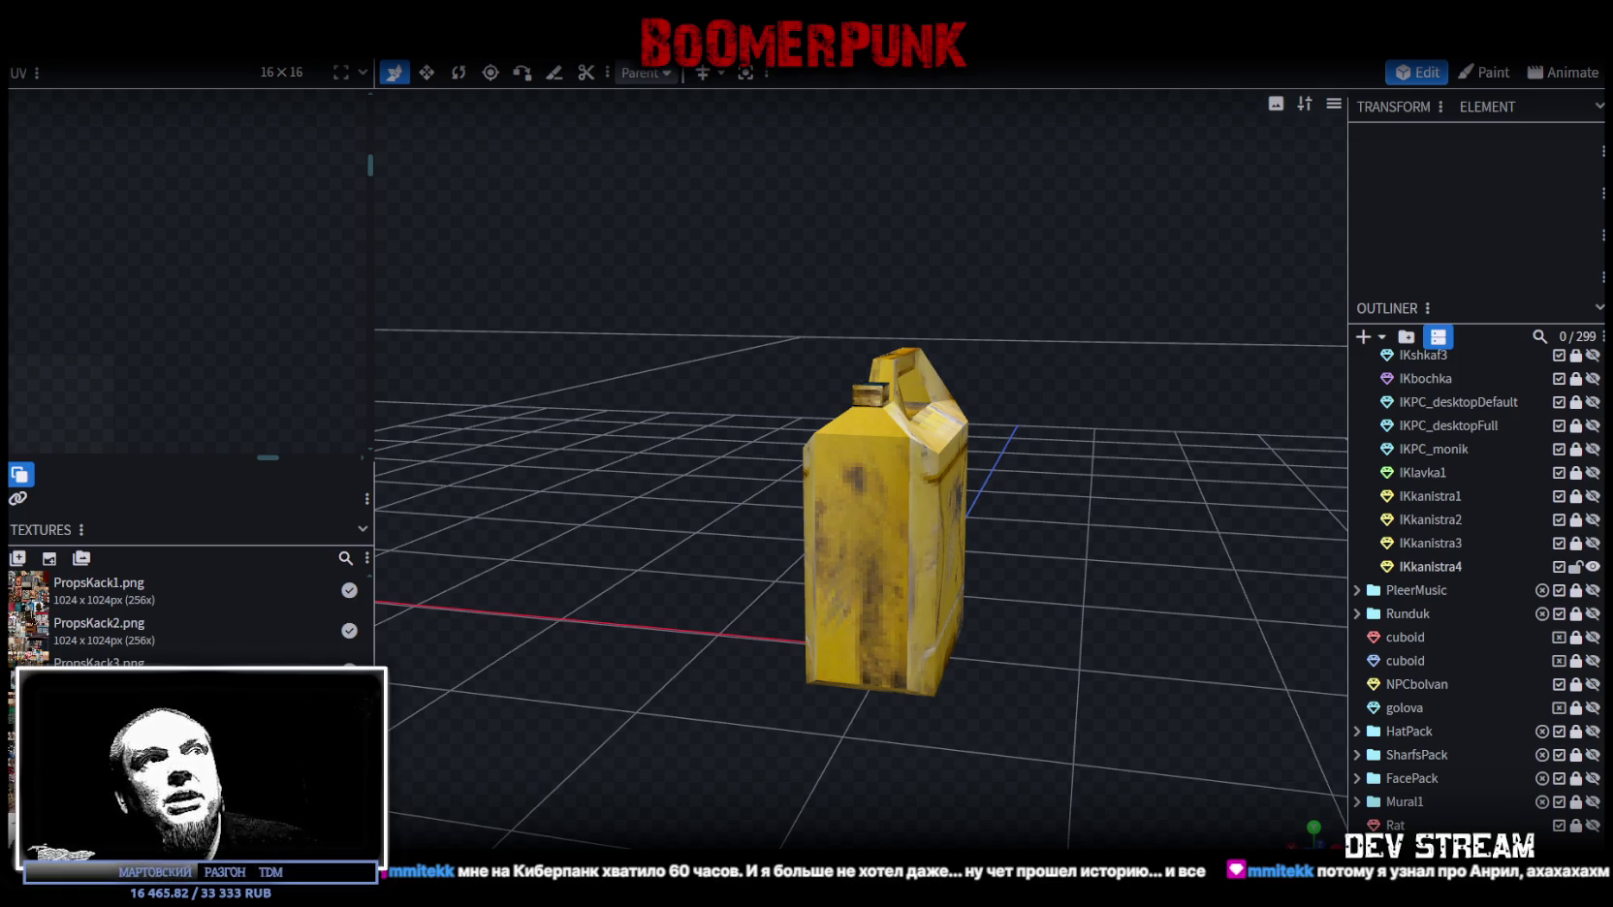
{"action": "scroll", "coordinate": [1095, 599], "scroll_direction": "up", "scroll_amount": 2}
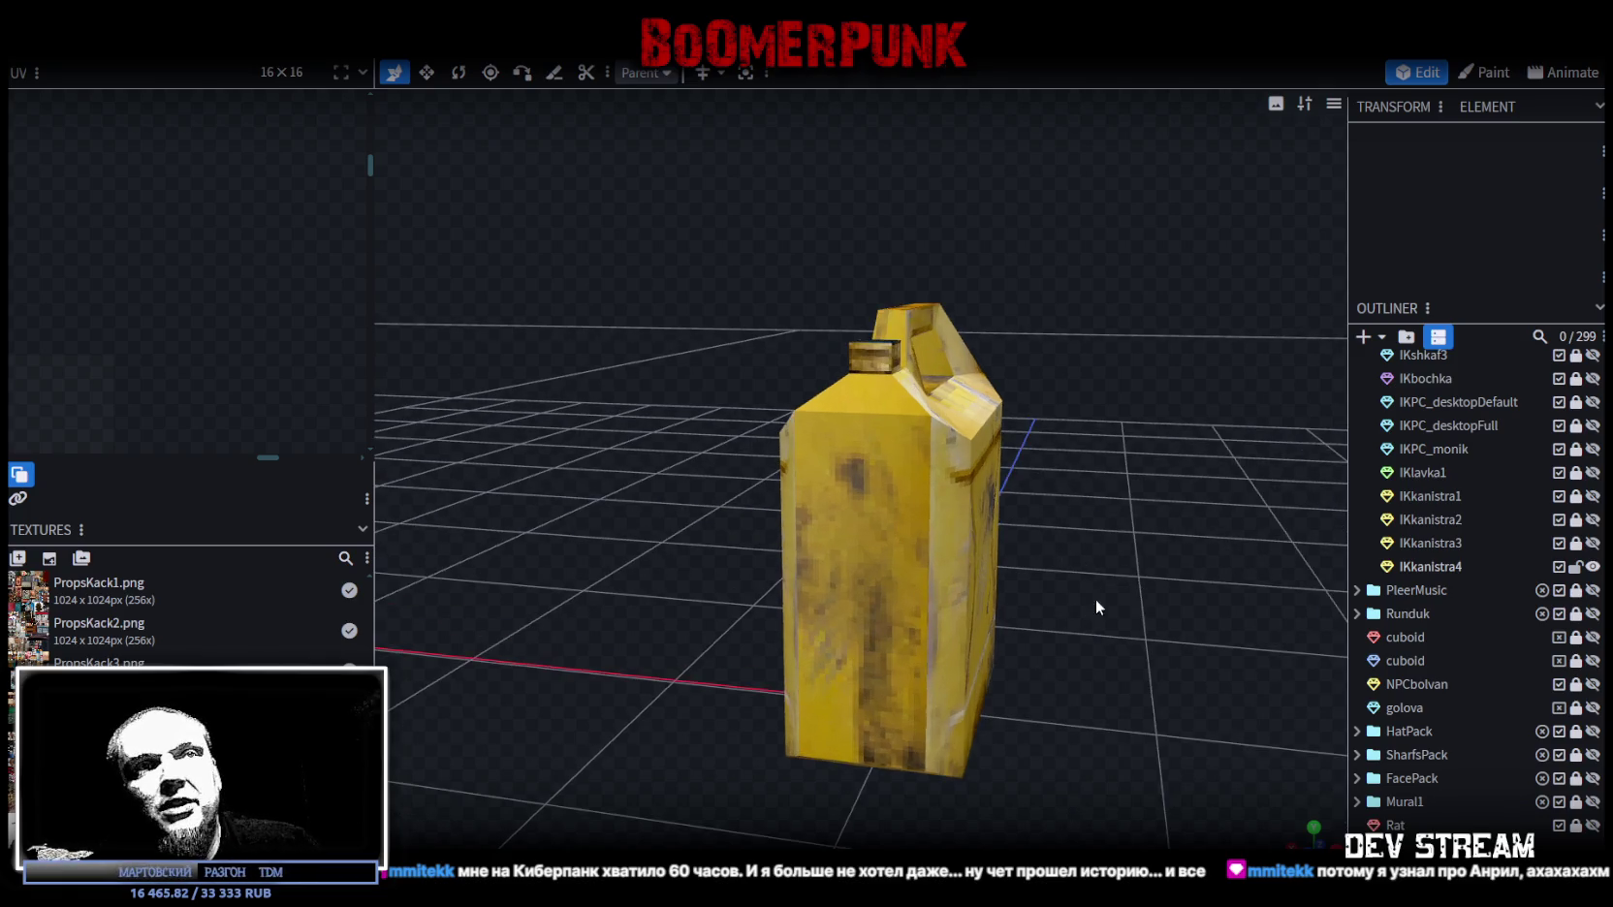
{"action": "left_click_drag", "start_coordinate": [1096, 601], "coordinate": [985, 604]}
{"action": "left_click", "coordinate": [797, 555]}
{"action": "left_click", "coordinate": [801, 550]}
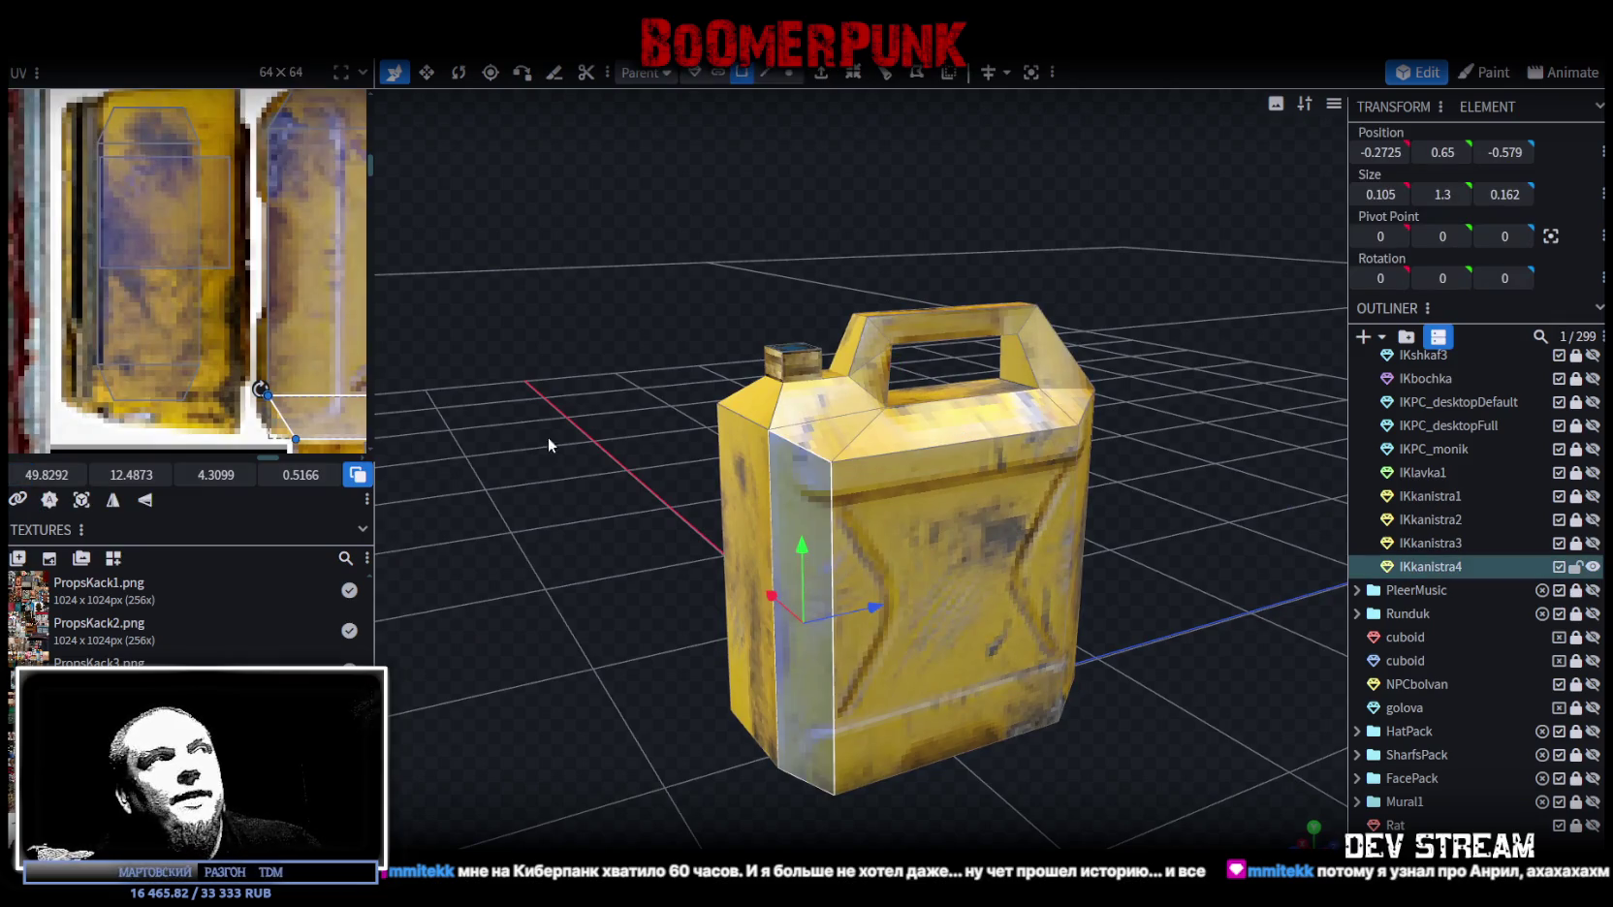
{"action": "scroll", "coordinate": [255, 286], "scroll_direction": "down", "scroll_amount": 3}
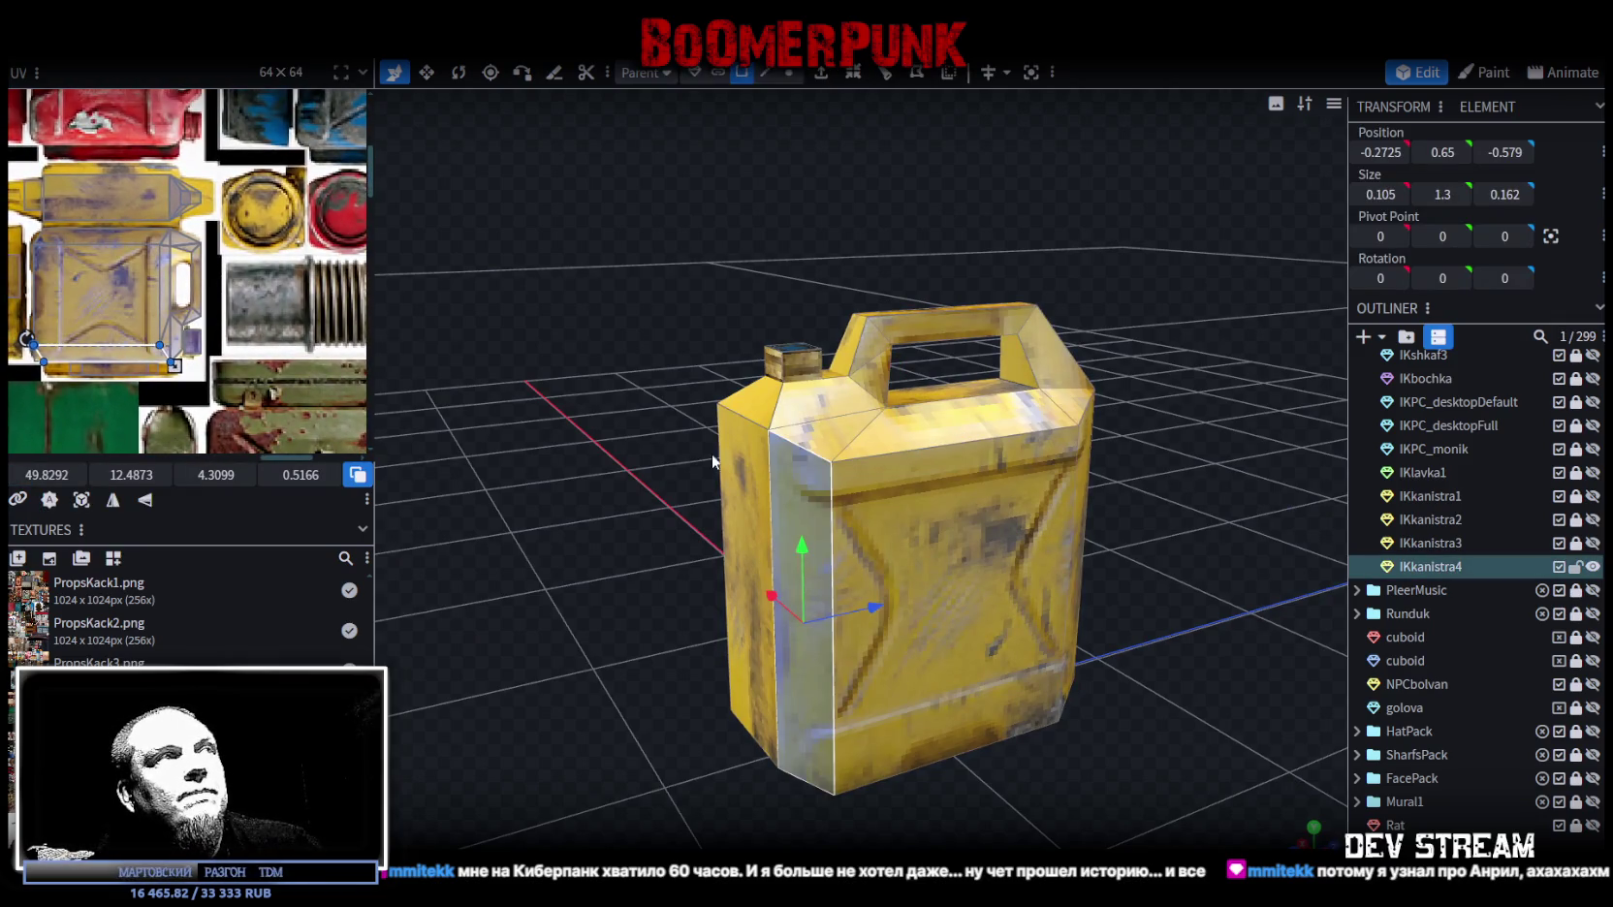
{"action": "left_click", "coordinate": [1144, 611]}
{"action": "mouse_move", "coordinate": [1144, 611]}
{"action": "left_mouse_down"}
{"action": "mouse_move", "coordinate": [1084, 652]}
{"action": "mouse_move", "coordinate": [1029, 660]}
{"action": "mouse_move", "coordinate": [659, 670]}
{"action": "mouse_move", "coordinate": [1111, 672]}
{"action": "mouse_move", "coordinate": [1103, 652]}
{"action": "mouse_move", "coordinate": [1144, 670]}
{"action": "mouse_move", "coordinate": [1230, 646]}
{"action": "left_mouse_up"}
{"action": "key", "text": "ctrl+s"}
{"action": "left_click", "coordinate": [907, 562]}
{"action": "mouse_move", "coordinate": [907, 562]}
{"action": "left_mouse_down"}
{"action": "mouse_move", "coordinate": [1150, 735]}
{"action": "mouse_move", "coordinate": [1176, 717]}
{"action": "left_mouse_up"}
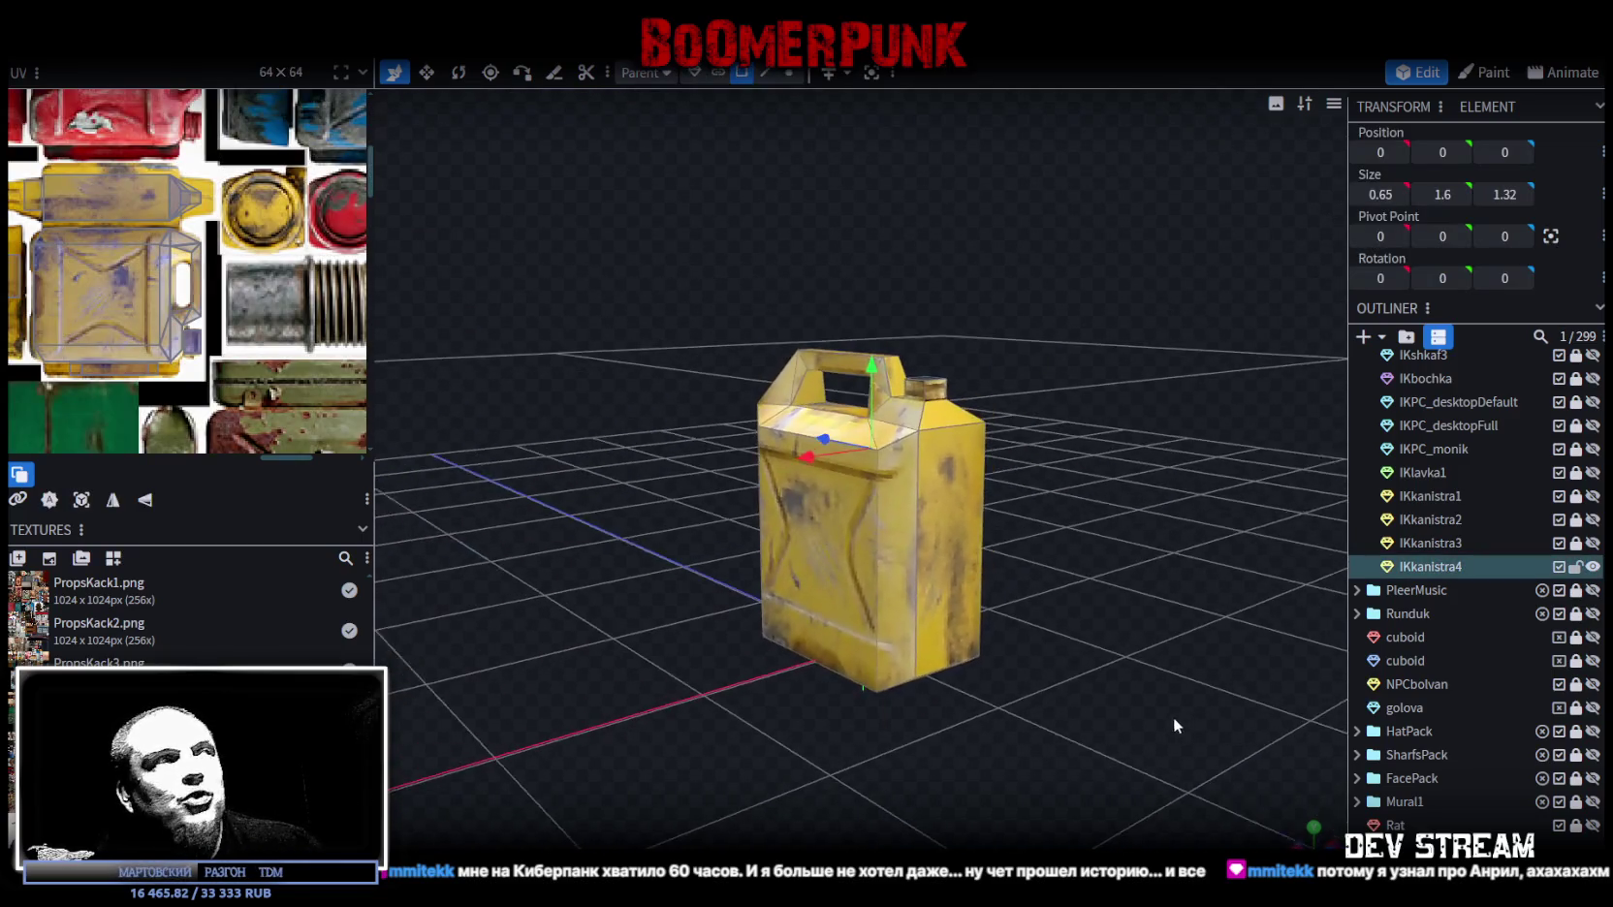
{"action": "scroll", "coordinate": [171, 256], "scroll_direction": "up", "scroll_amount": 2}
{"action": "scroll", "coordinate": [187, 288], "scroll_direction": "down", "scroll_amount": 2}
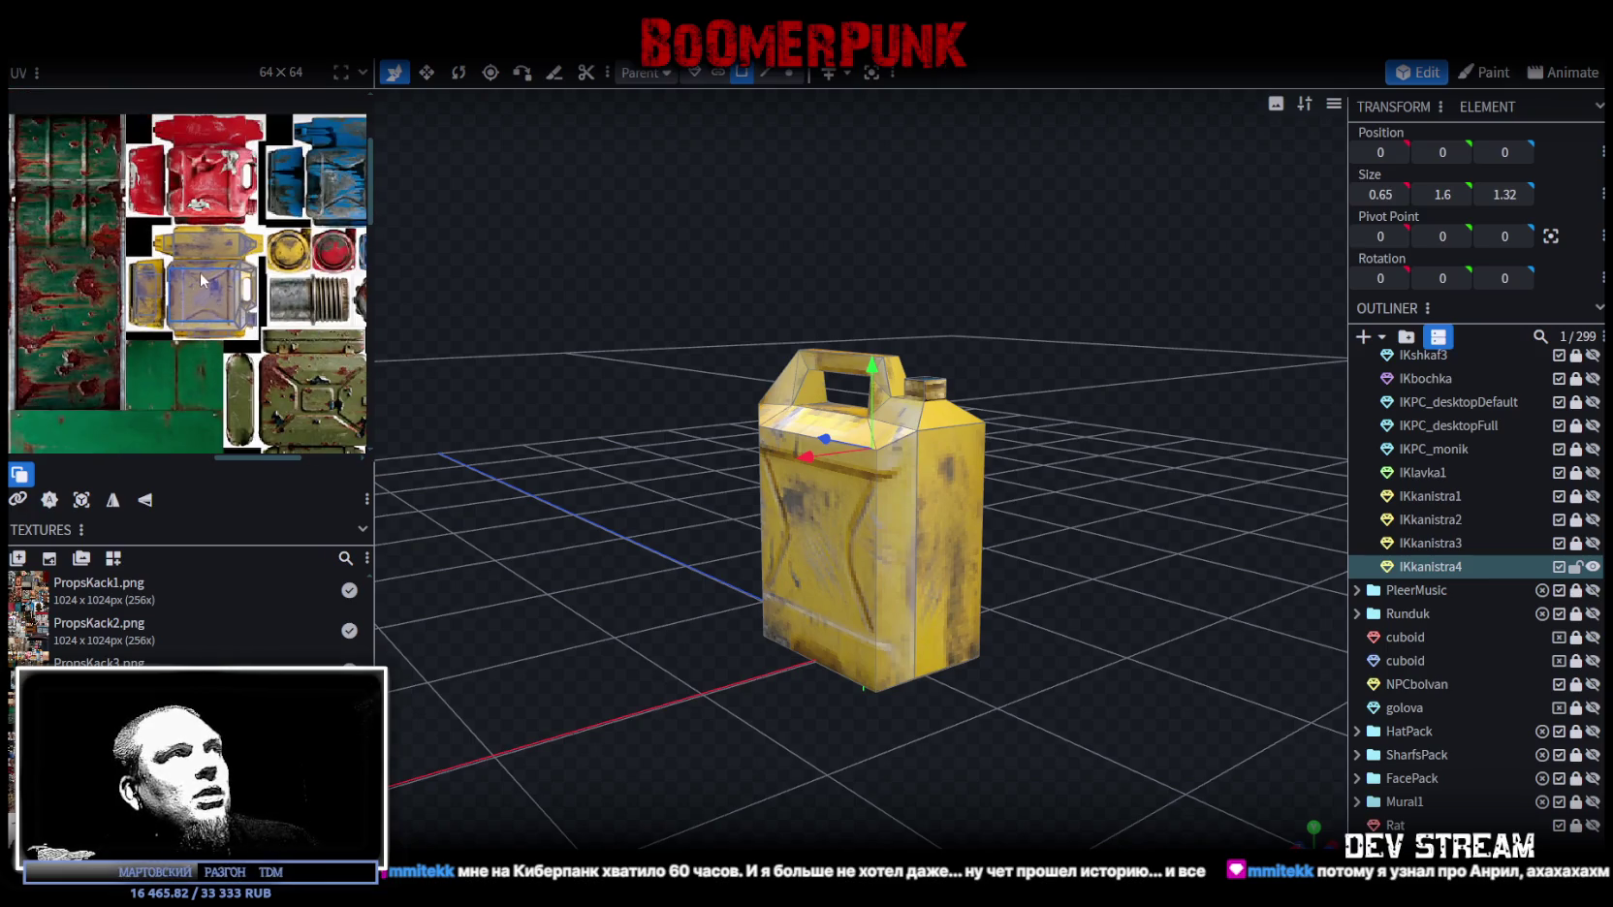
{"action": "scroll", "coordinate": [243, 252], "scroll_direction": "down", "scroll_amount": 1}
{"action": "mouse_move", "coordinate": [1078, 616]}
{"action": "left_mouse_down"}
{"action": "mouse_move", "coordinate": [1043, 628]}
{"action": "mouse_move", "coordinate": [1052, 618]}
{"action": "mouse_move", "coordinate": [936, 580]}
{"action": "mouse_move", "coordinate": [972, 463]}
{"action": "mouse_move", "coordinate": [953, 426]}
{"action": "mouse_move", "coordinate": [772, 459]}
{"action": "mouse_move", "coordinate": [661, 625]}
{"action": "mouse_move", "coordinate": [663, 683]}
{"action": "mouse_move", "coordinate": [1062, 684]}
{"action": "mouse_move", "coordinate": [1463, 612]}
{"action": "left_mouse_up"}
{"action": "left_click", "coordinate": [1115, 601]}
{"action": "left_click", "coordinate": [1565, 568]}
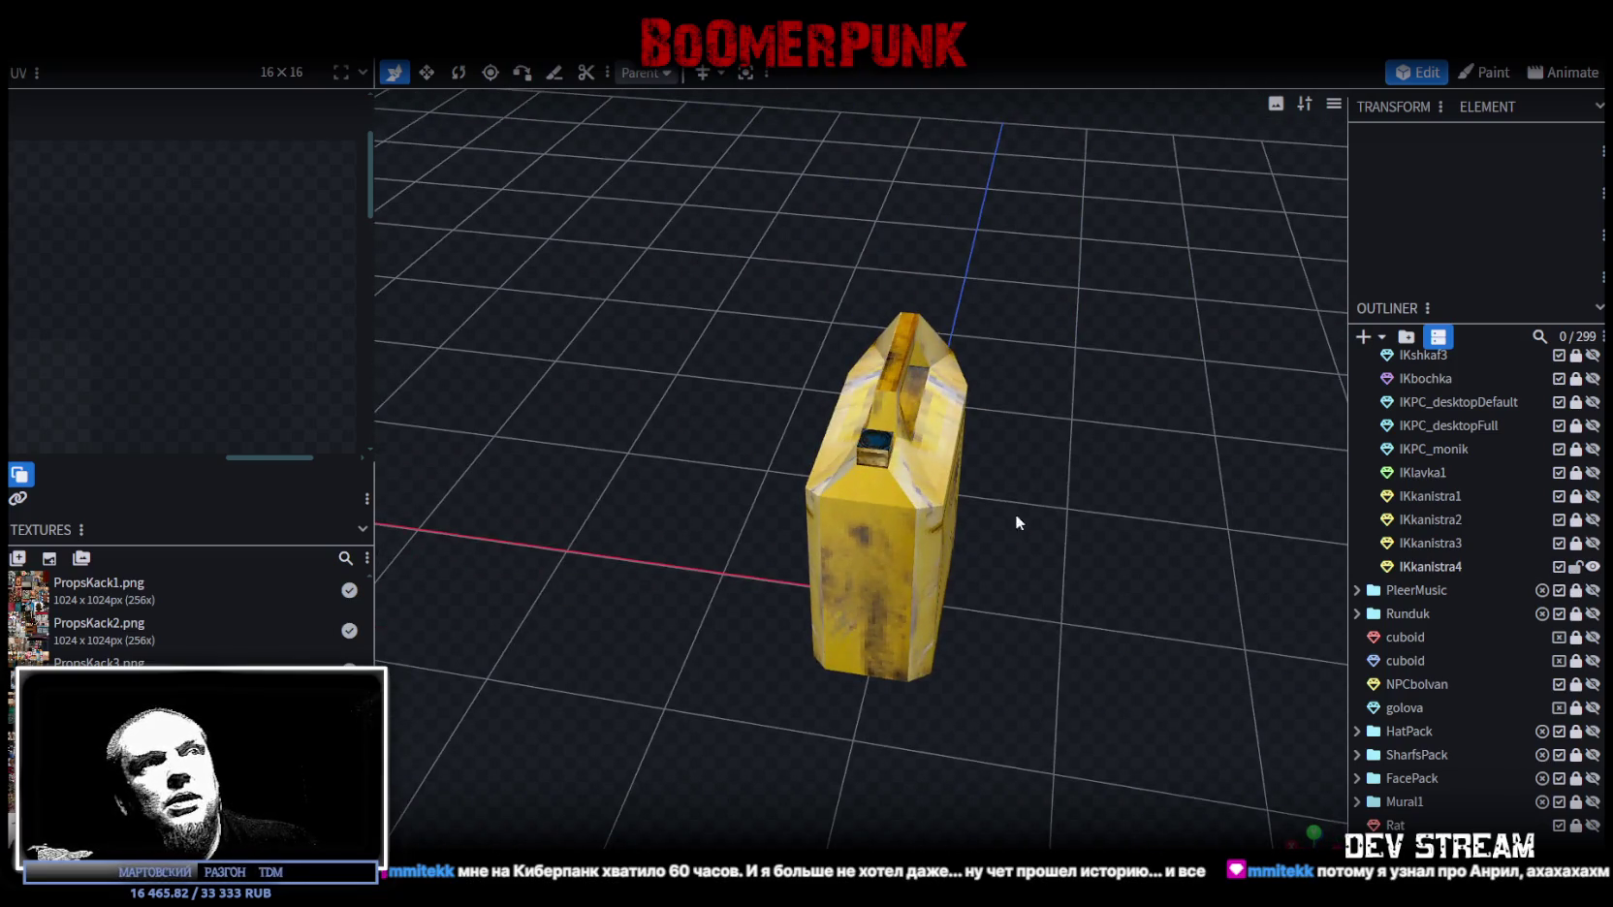
{"action": "scroll", "coordinate": [235, 359], "scroll_direction": "down", "scroll_amount": 2}
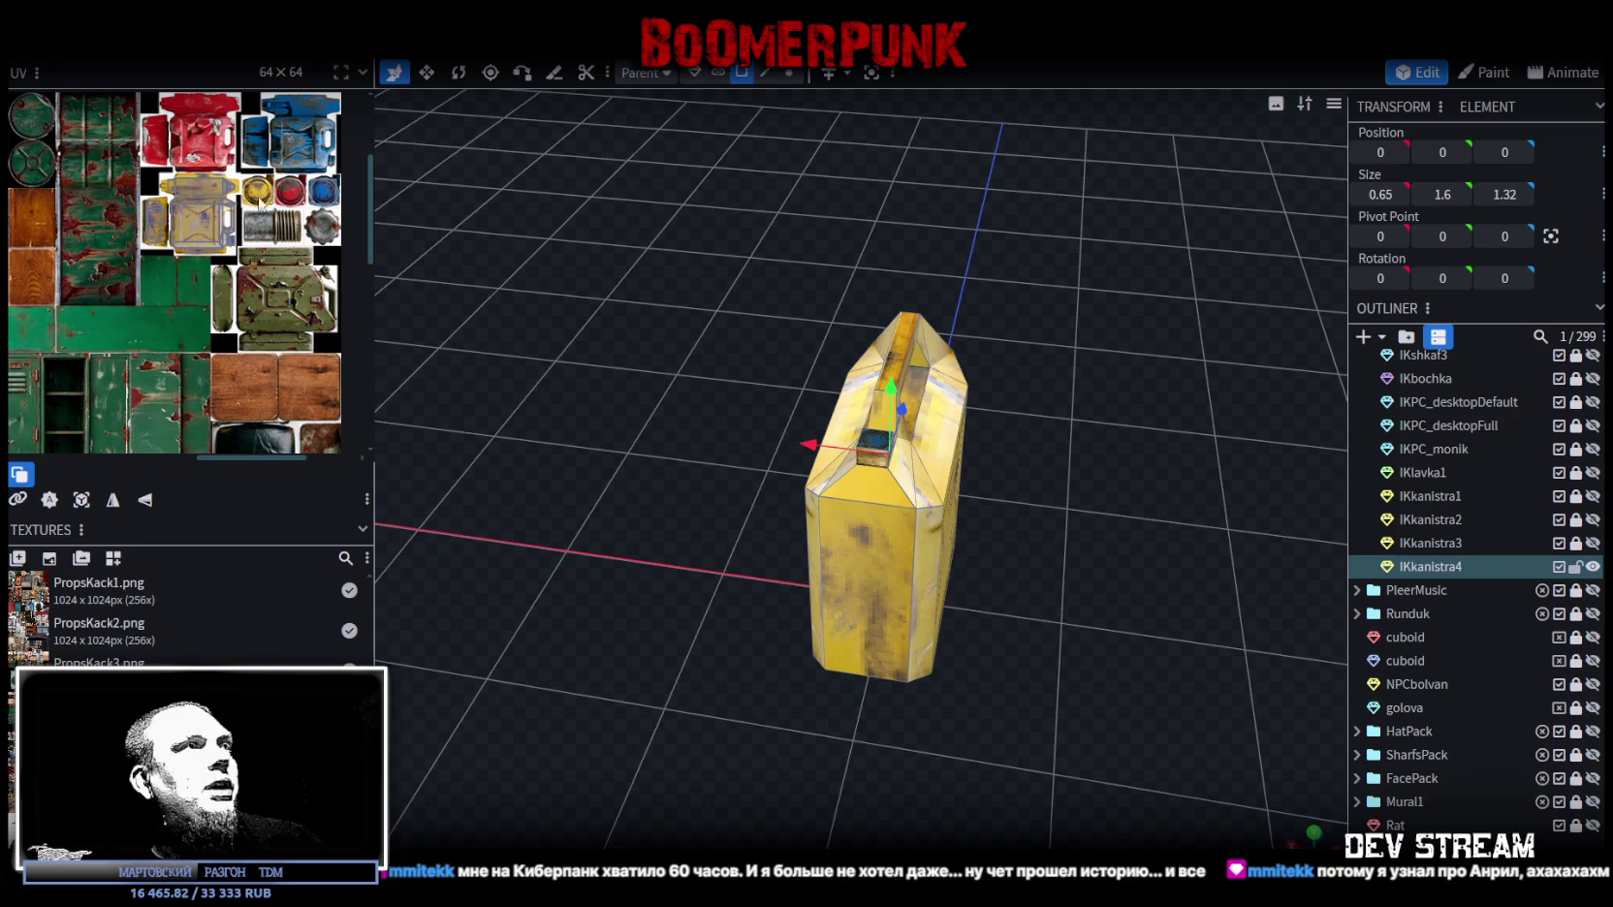
{"action": "scroll", "coordinate": [235, 334], "scroll_direction": "down", "scroll_amount": 2}
{"action": "scroll", "coordinate": [234, 311], "scroll_direction": "down", "scroll_amount": 1}
{"action": "scroll", "coordinate": [104, 290], "scroll_direction": "up", "scroll_amount": 1}
{"action": "scroll", "coordinate": [94, 342], "scroll_direction": "up", "scroll_amount": 1}
{"action": "scroll", "coordinate": [57, 279], "scroll_direction": "up", "scroll_amount": 1}
{"action": "scroll", "coordinate": [77, 264], "scroll_direction": "up", "scroll_amount": 1}
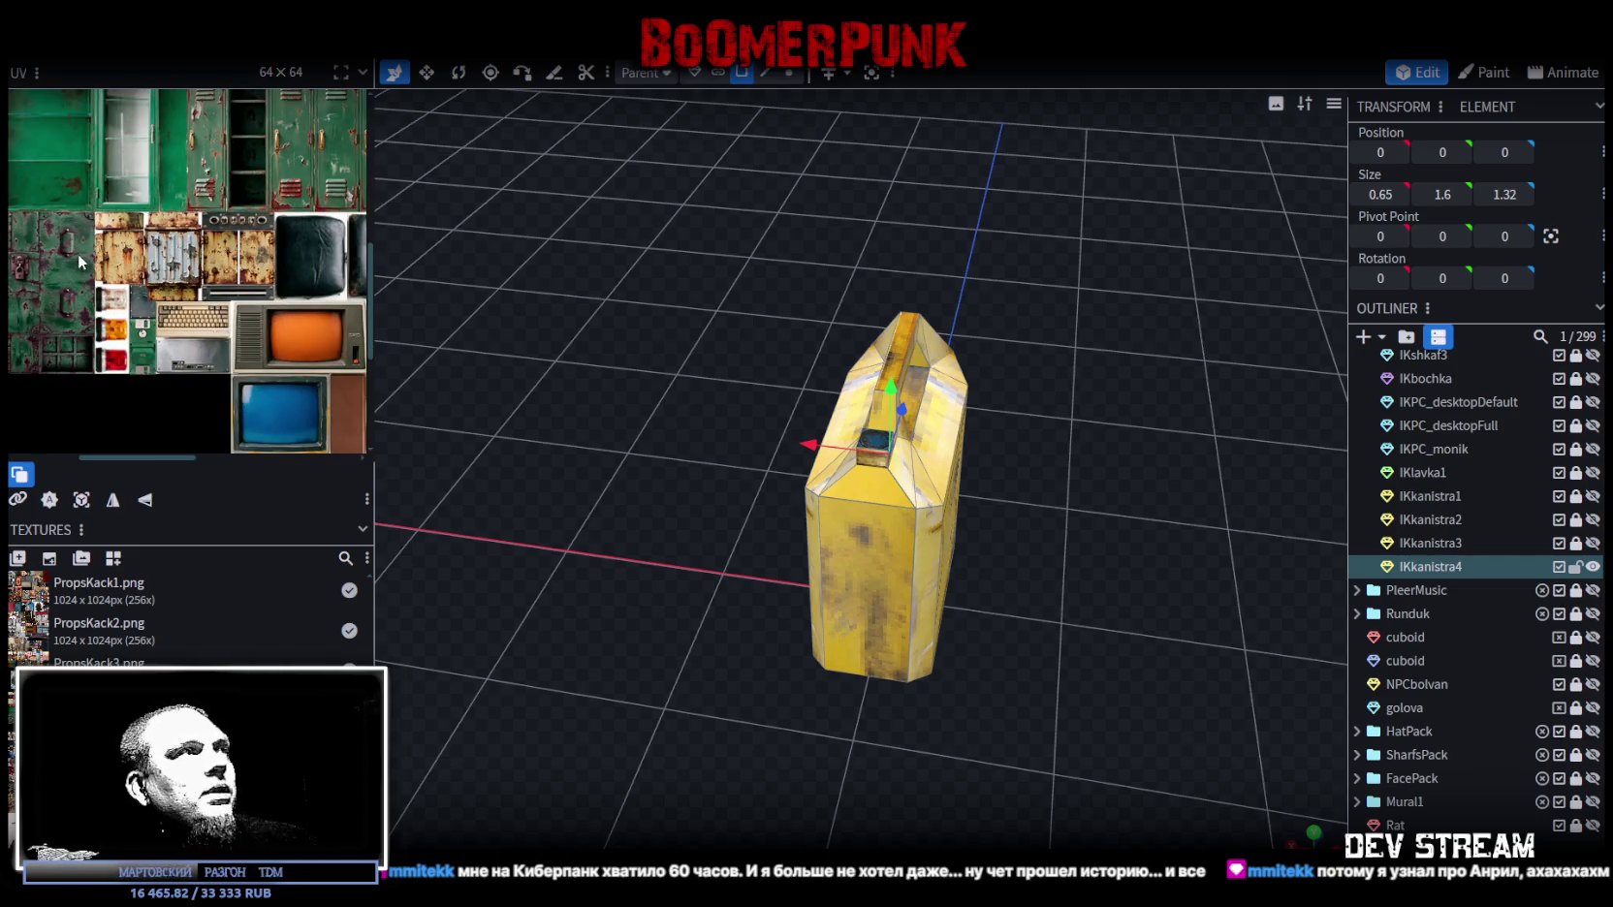
{"action": "scroll", "coordinate": [78, 262], "scroll_direction": "down", "scroll_amount": 1}
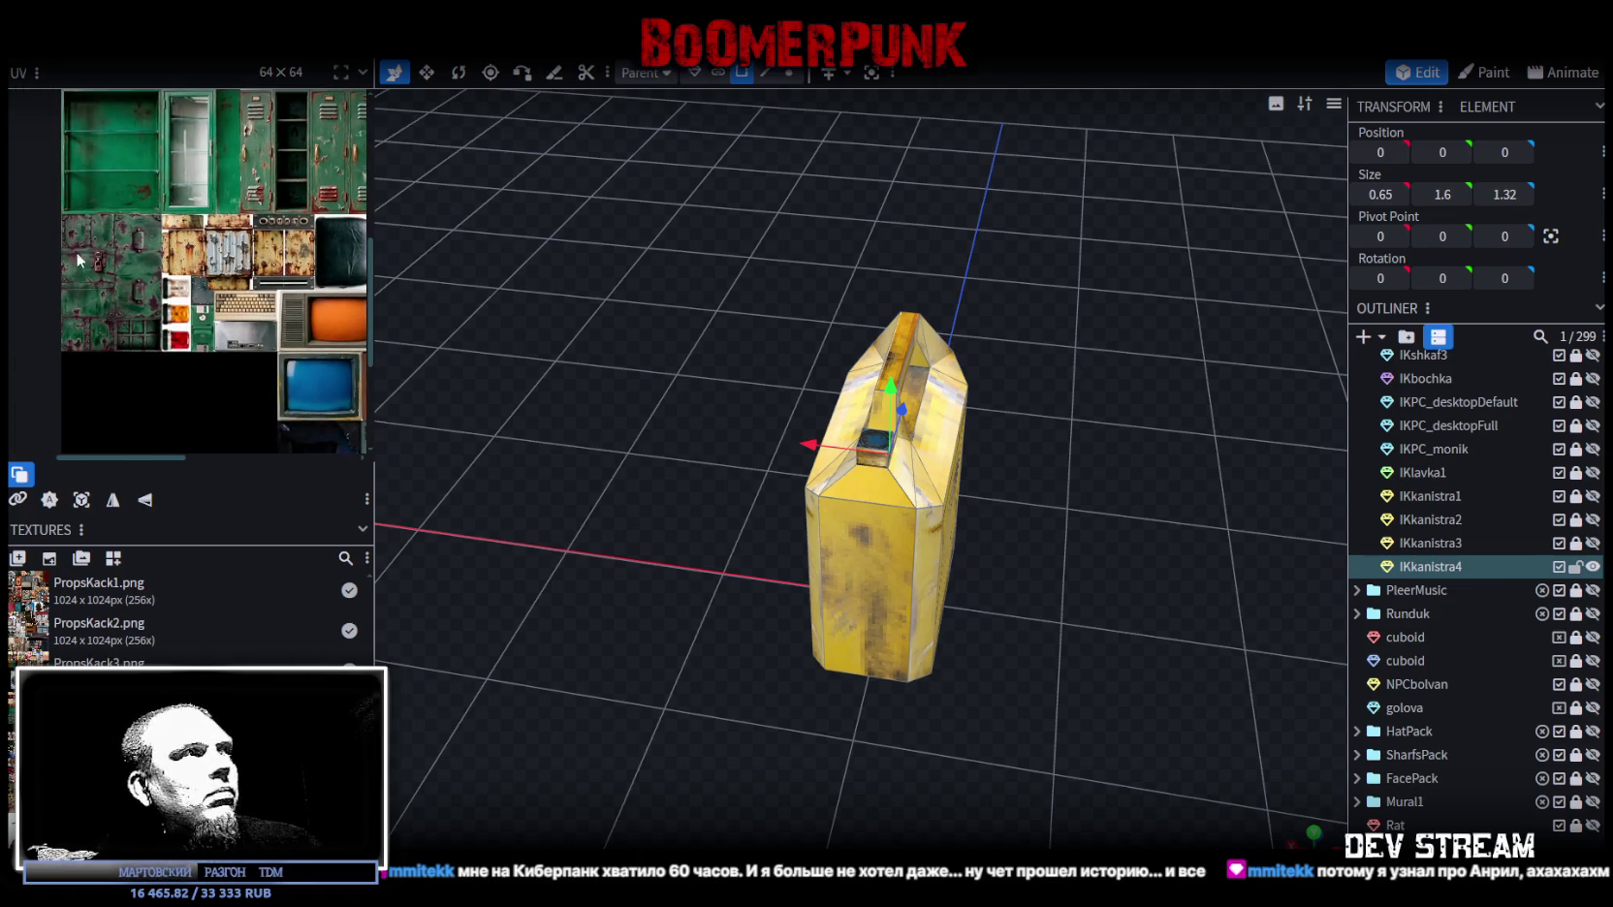
{"action": "scroll", "coordinate": [73, 259], "scroll_direction": "up", "scroll_amount": 1}
{"action": "left_click_drag", "start_coordinate": [1113, 399], "coordinate": [1136, 341]}
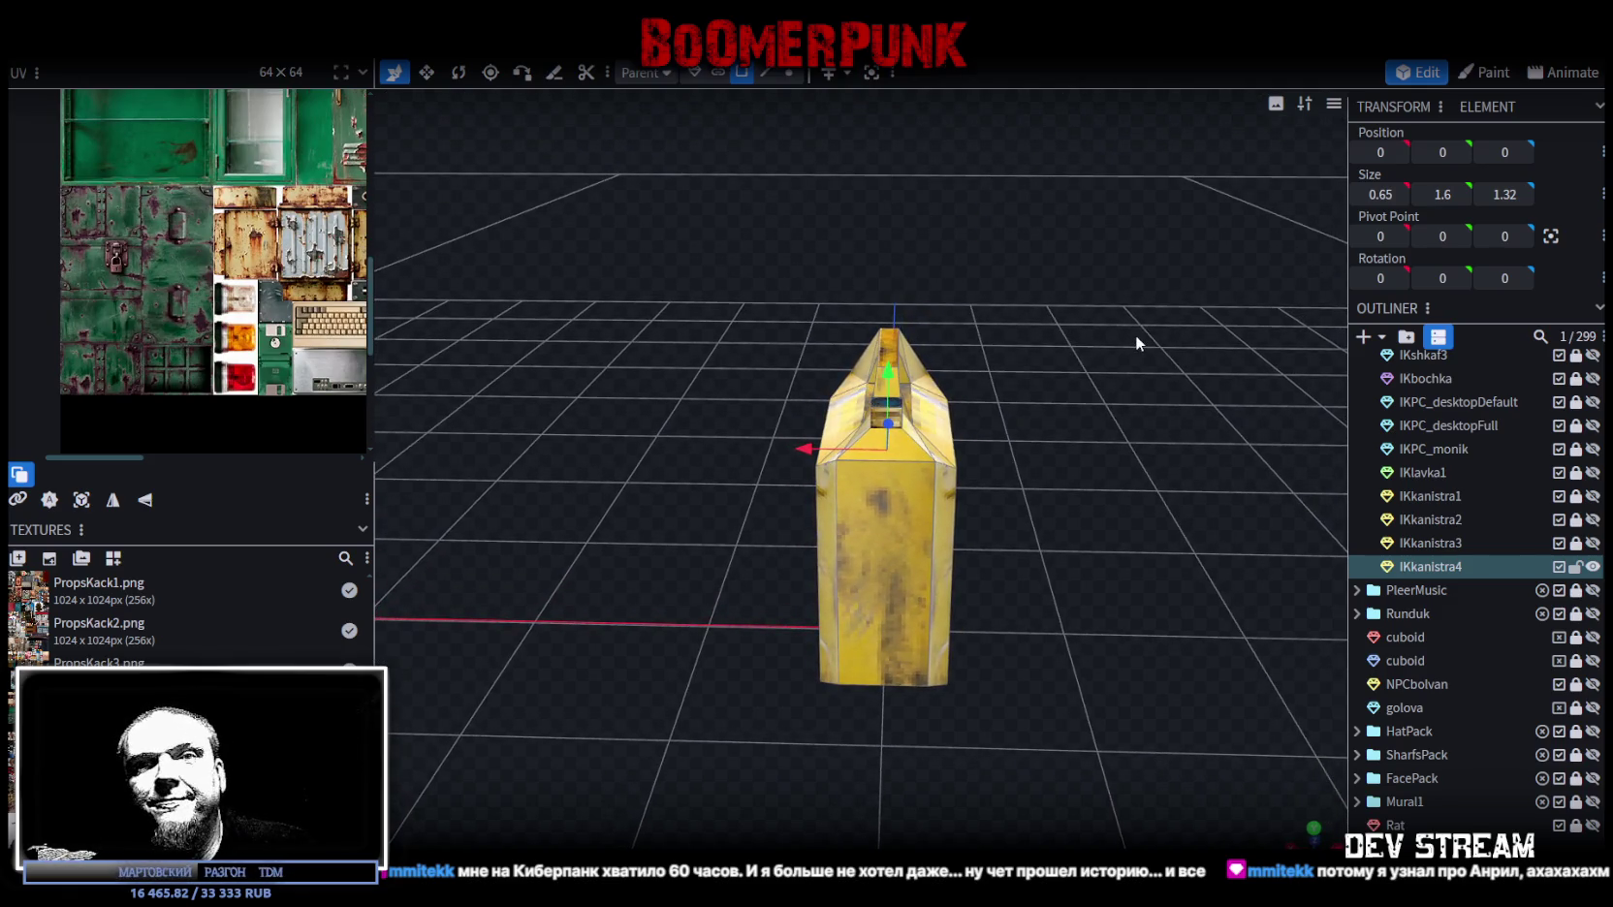
{"action": "left_click", "coordinate": [1575, 566]}
Step: Hide IKkanistra4 and add a new cuboid mesh to the scene
{"action": "left_click", "coordinate": [1592, 566]}
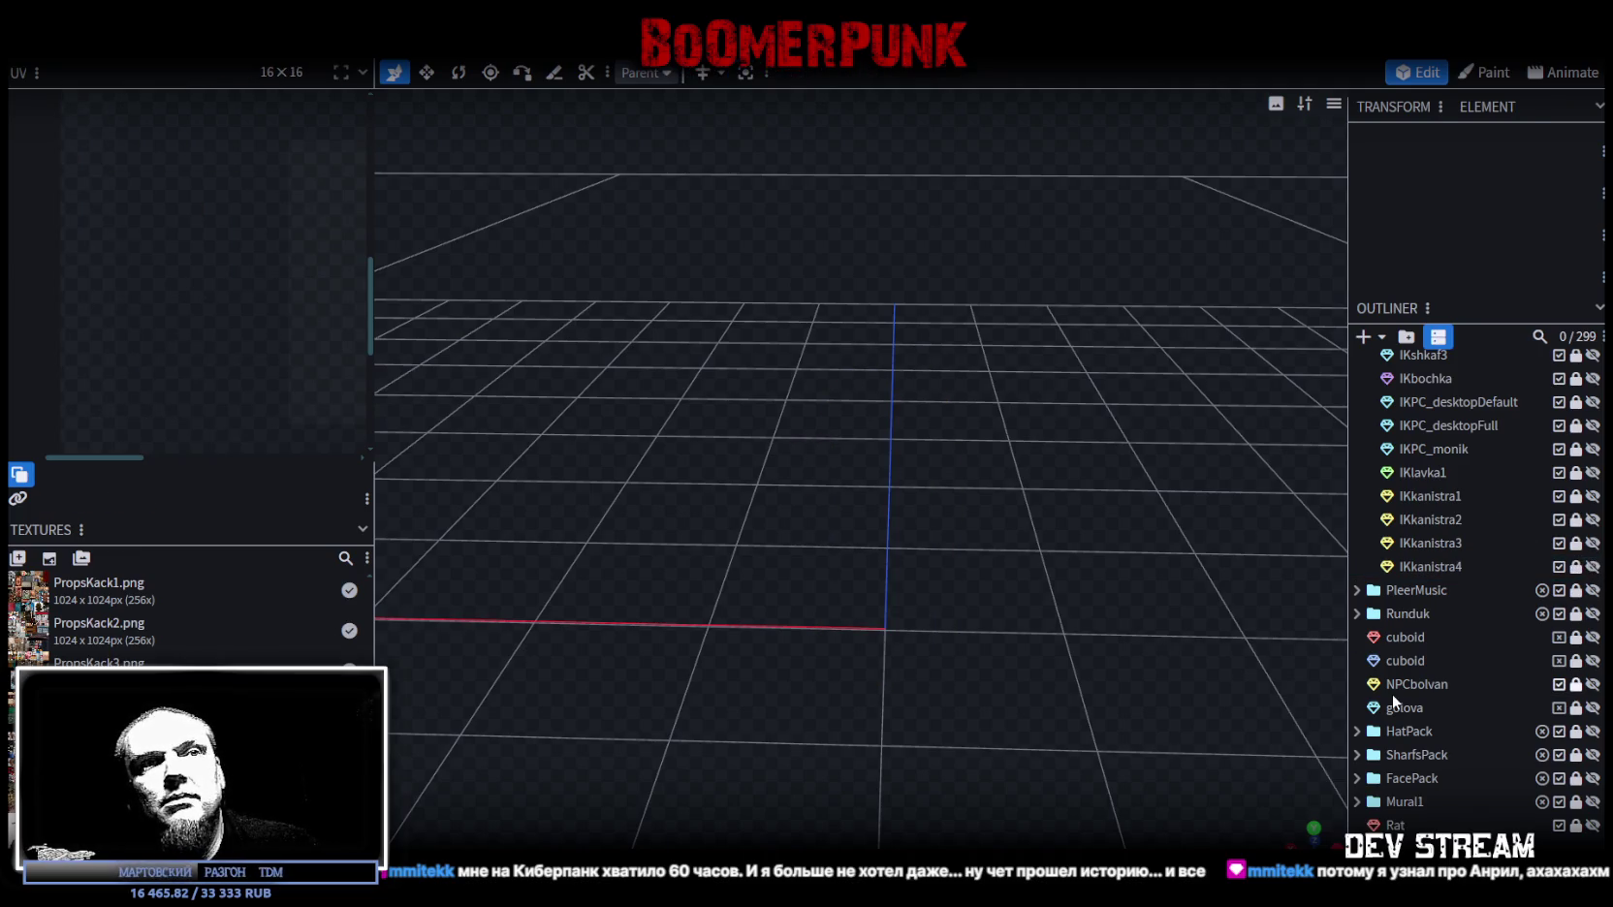
{"action": "left_click", "coordinate": [1363, 337]}
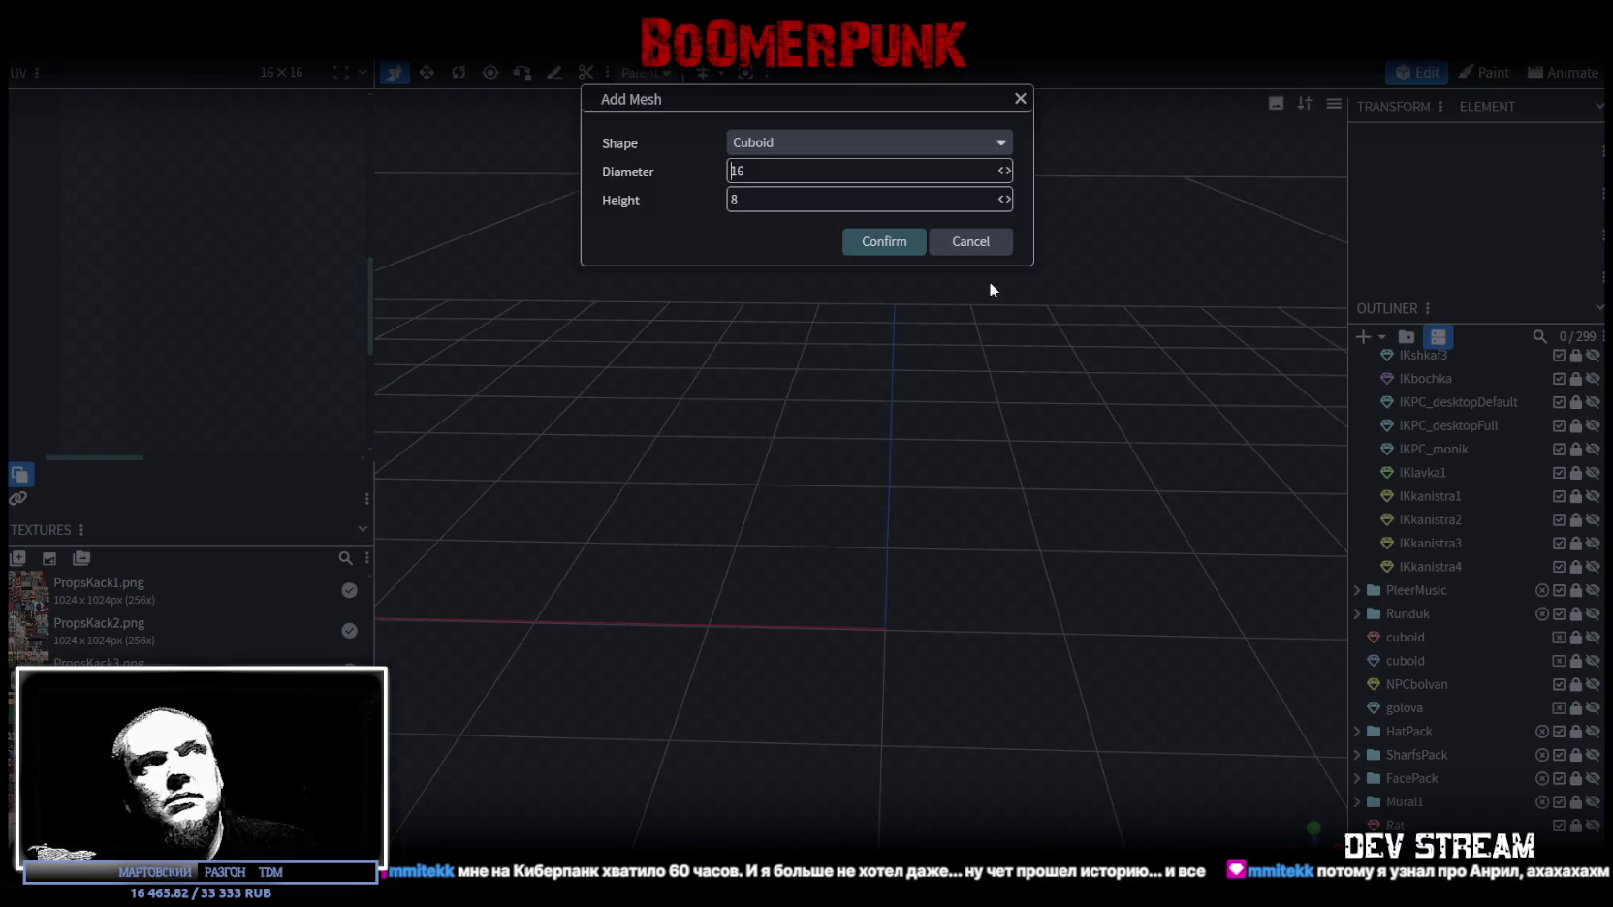
{"action": "left_click", "coordinate": [877, 241]}
{"action": "scroll", "coordinate": [899, 382], "scroll_direction": "down", "scroll_amount": 2}
{"action": "scroll", "coordinate": [900, 378], "scroll_direction": "down", "scroll_amount": 2}
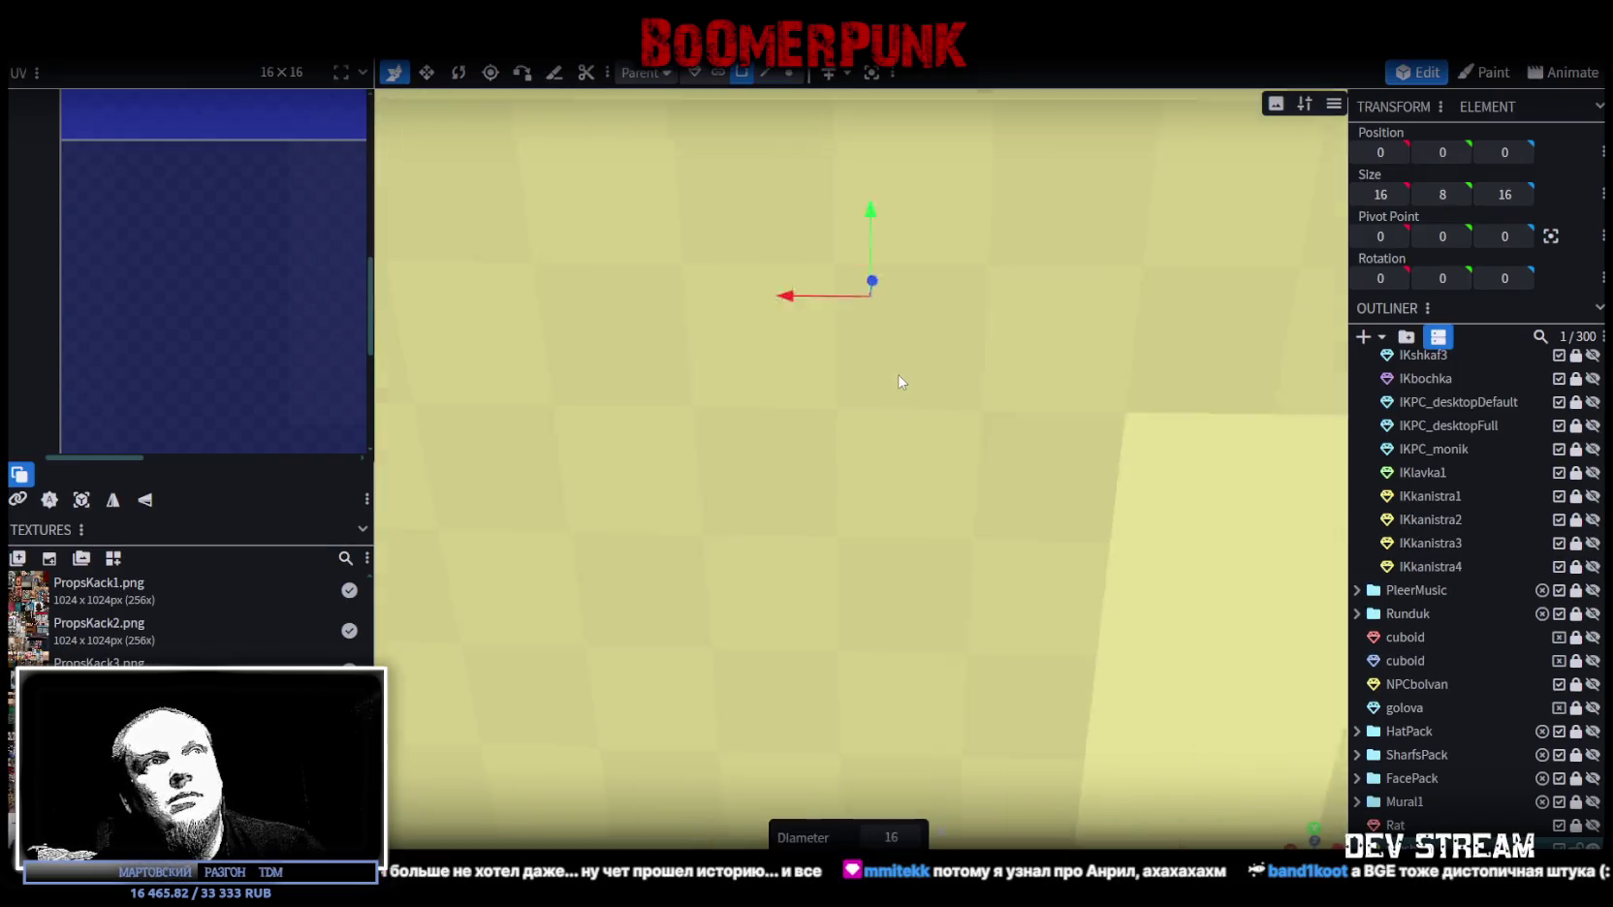
{"action": "scroll", "coordinate": [898, 365], "scroll_direction": "down", "scroll_amount": 2}
{"action": "scroll", "coordinate": [897, 365], "scroll_direction": "down", "scroll_amount": 2}
{"action": "mouse_move", "coordinate": [897, 365]}
{"action": "left_mouse_down"}
{"action": "mouse_move", "coordinate": [1173, 604]}
{"action": "mouse_move", "coordinate": [995, 600]}
{"action": "mouse_move", "coordinate": [1112, 608]}
{"action": "mouse_move", "coordinate": [841, 339]}
{"action": "mouse_move", "coordinate": [894, 523]}
{"action": "mouse_move", "coordinate": [711, 504]}
{"action": "left_mouse_up"}
{"action": "key", "text": "v"}
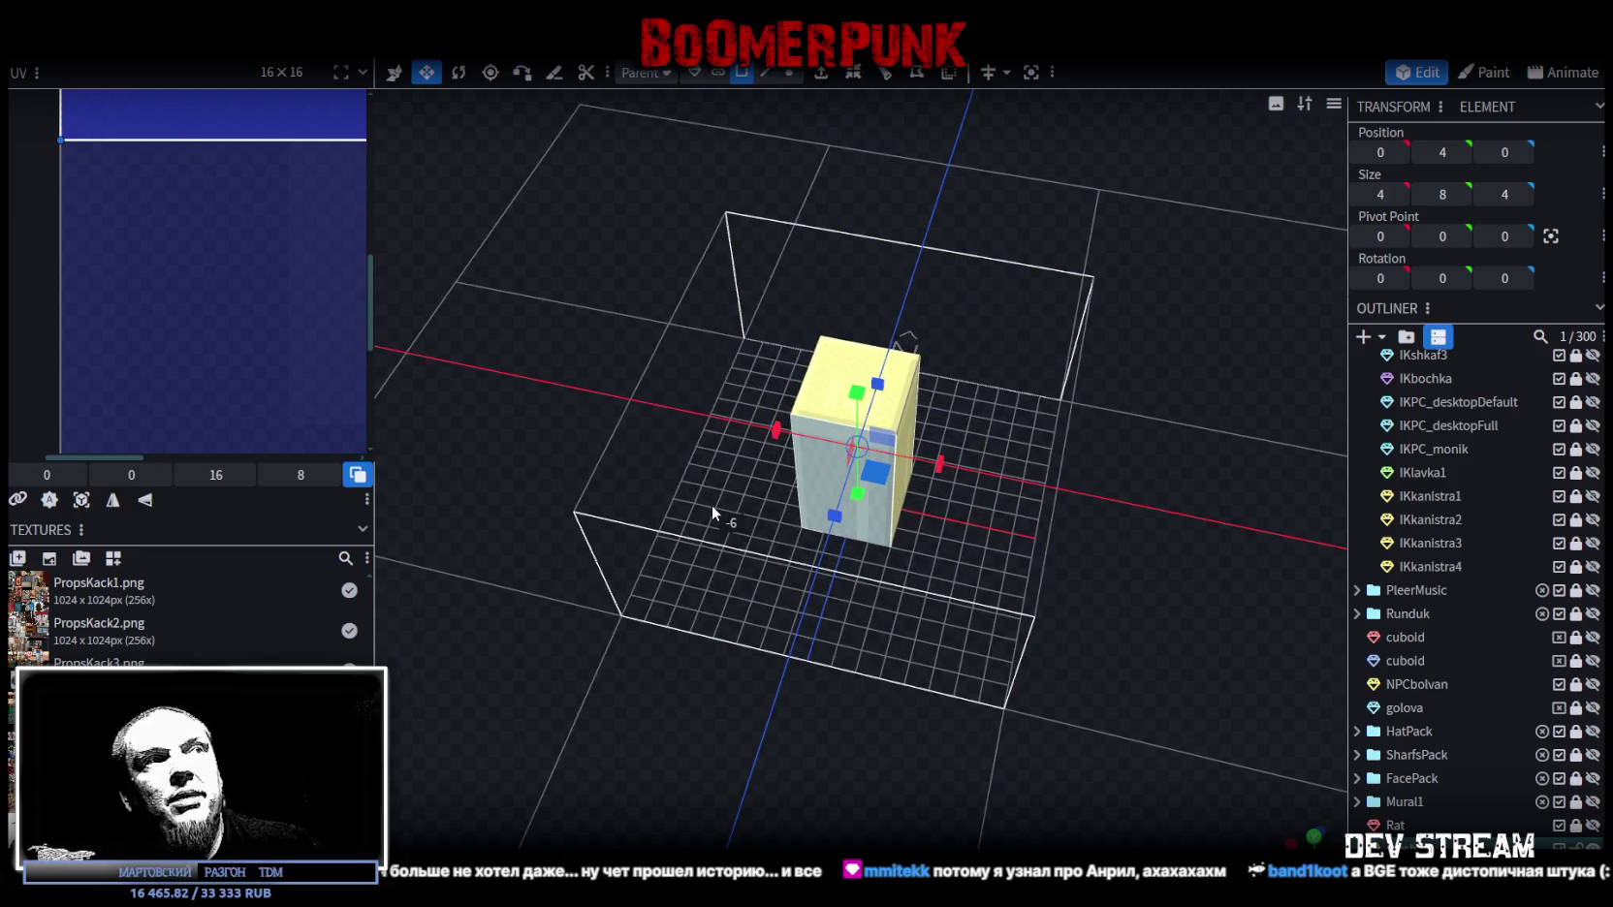
{"action": "left_click_drag", "start_coordinate": [941, 554], "coordinate": [740, 480]}
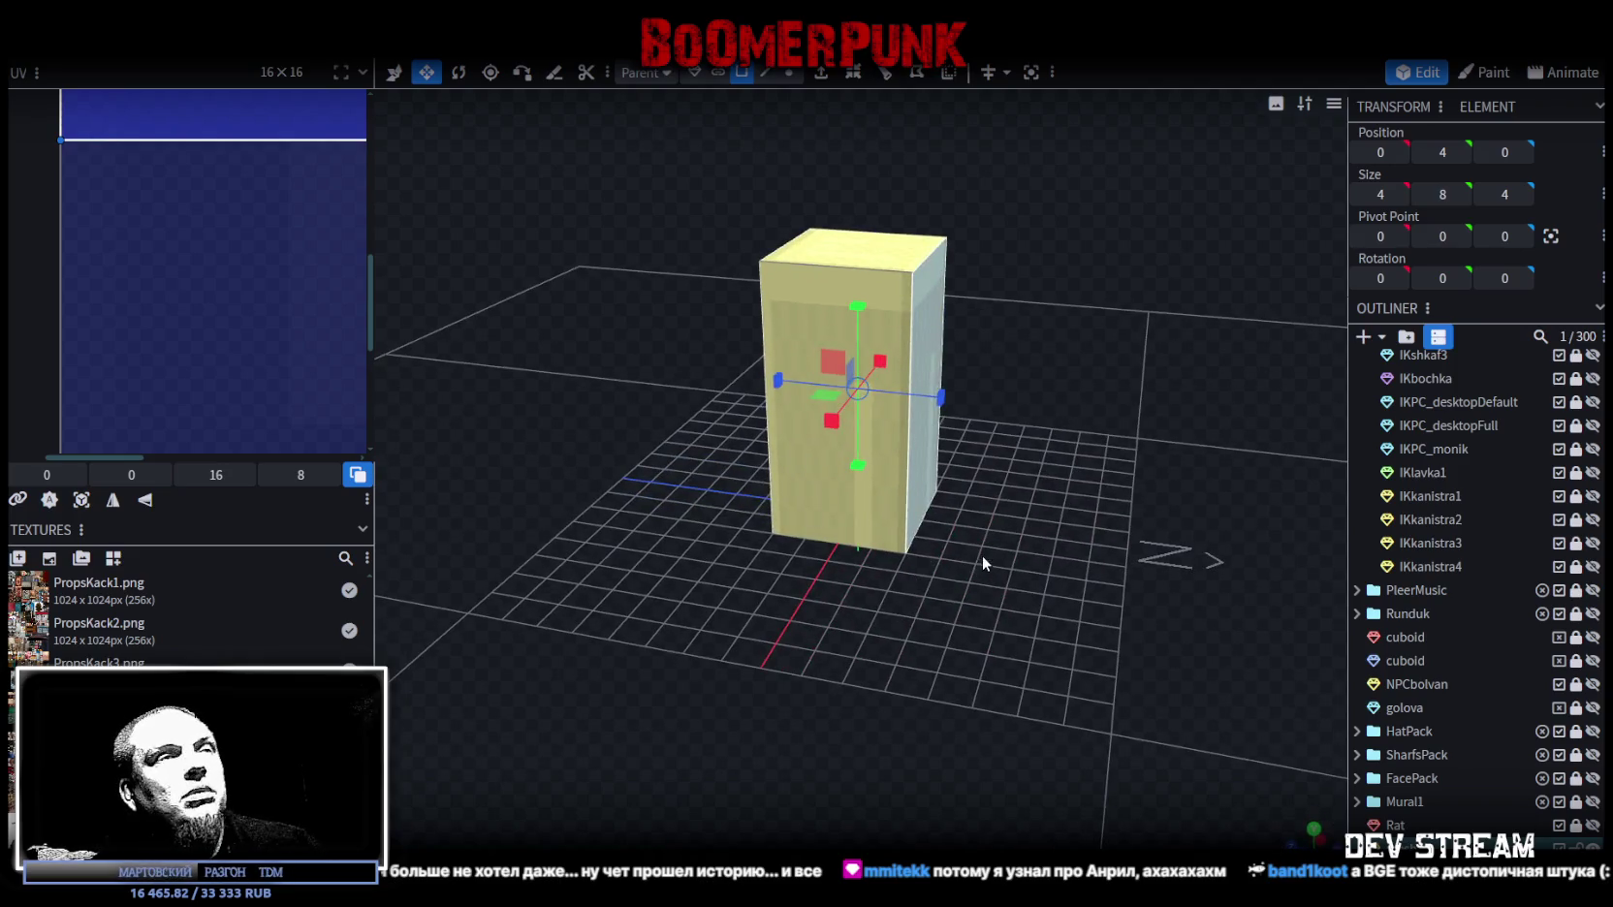
Step: Apply the PropsKack4.png texture to the new cube
{"action": "right_click", "coordinate": [1473, 824]}
{"action": "mouse_move", "coordinate": [1462, 752]}
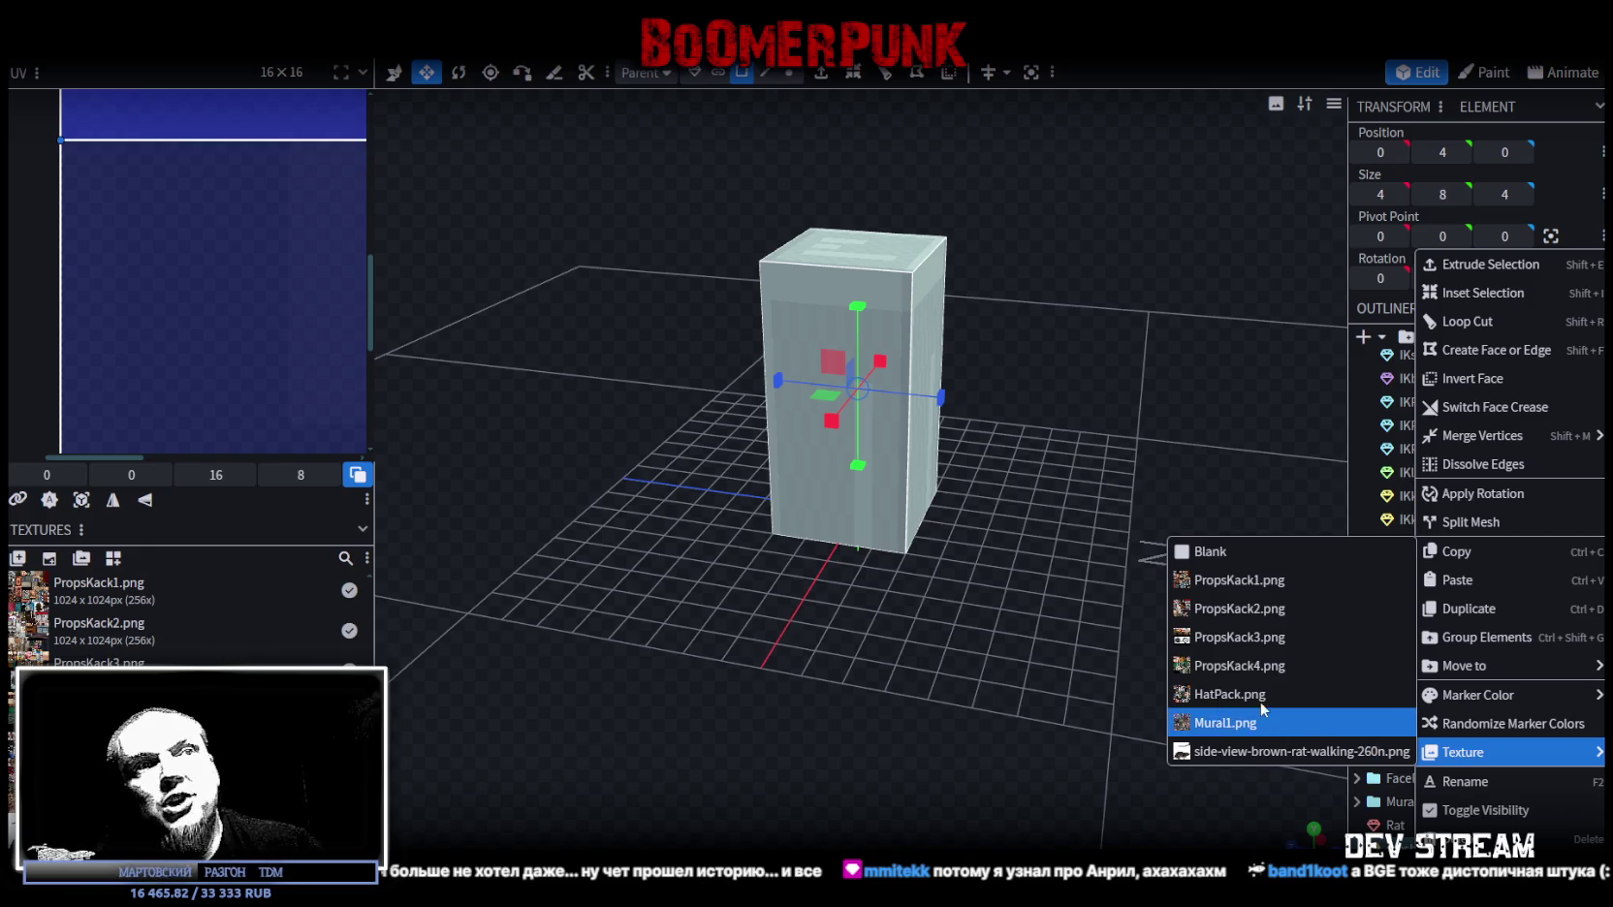
{"action": "left_click", "coordinate": [1260, 666]}
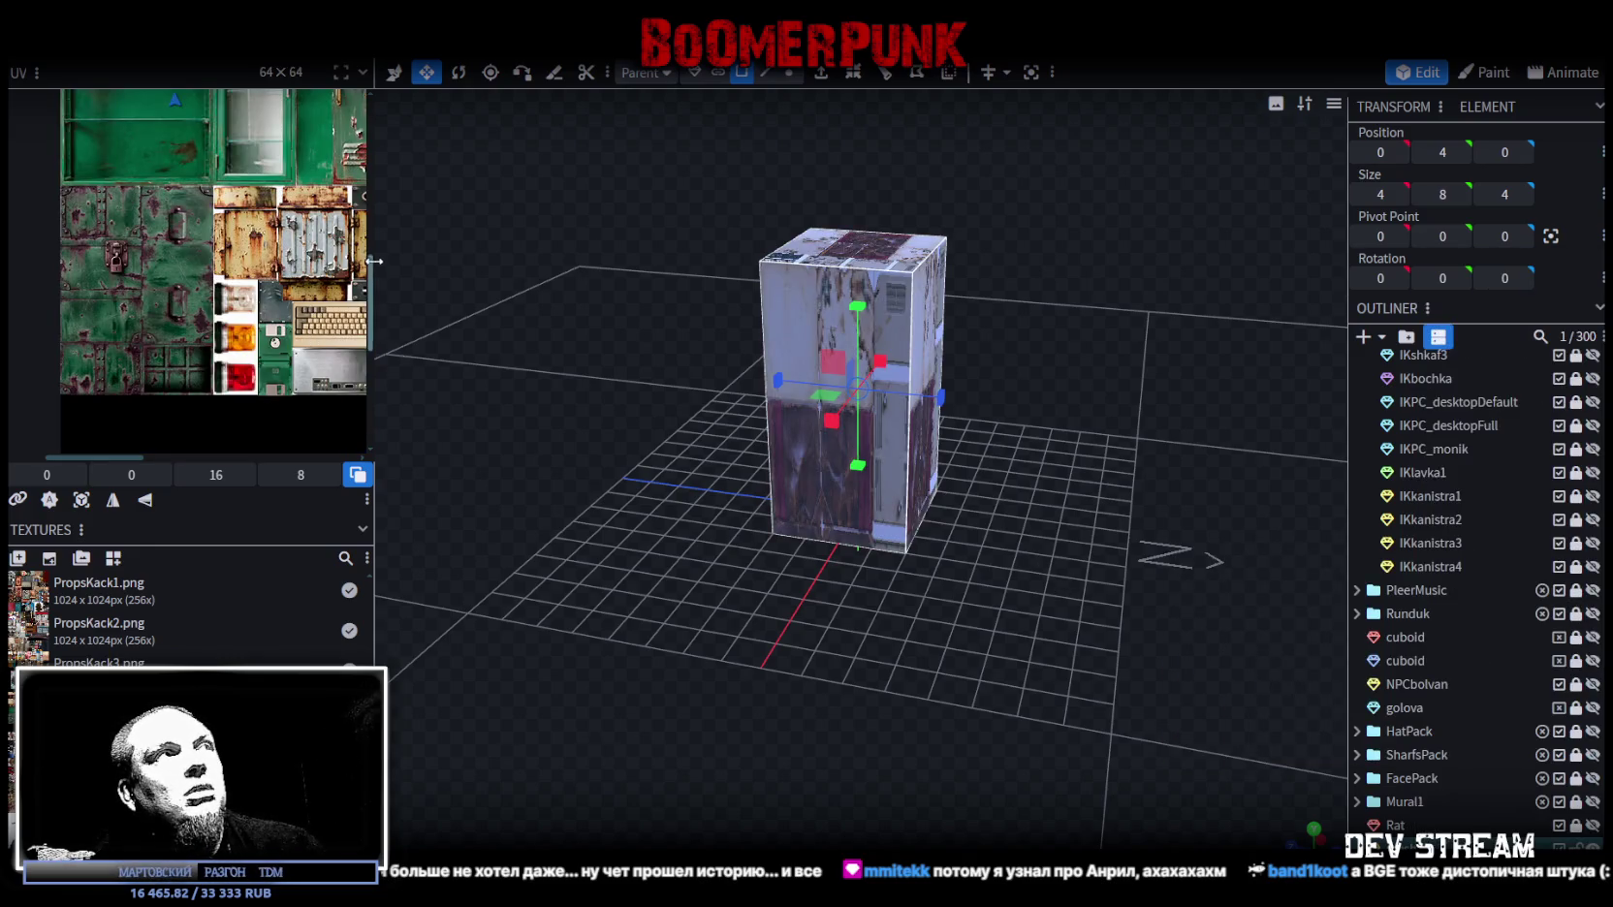
{"action": "left_click_drag", "start_coordinate": [375, 266], "coordinate": [609, 271]}
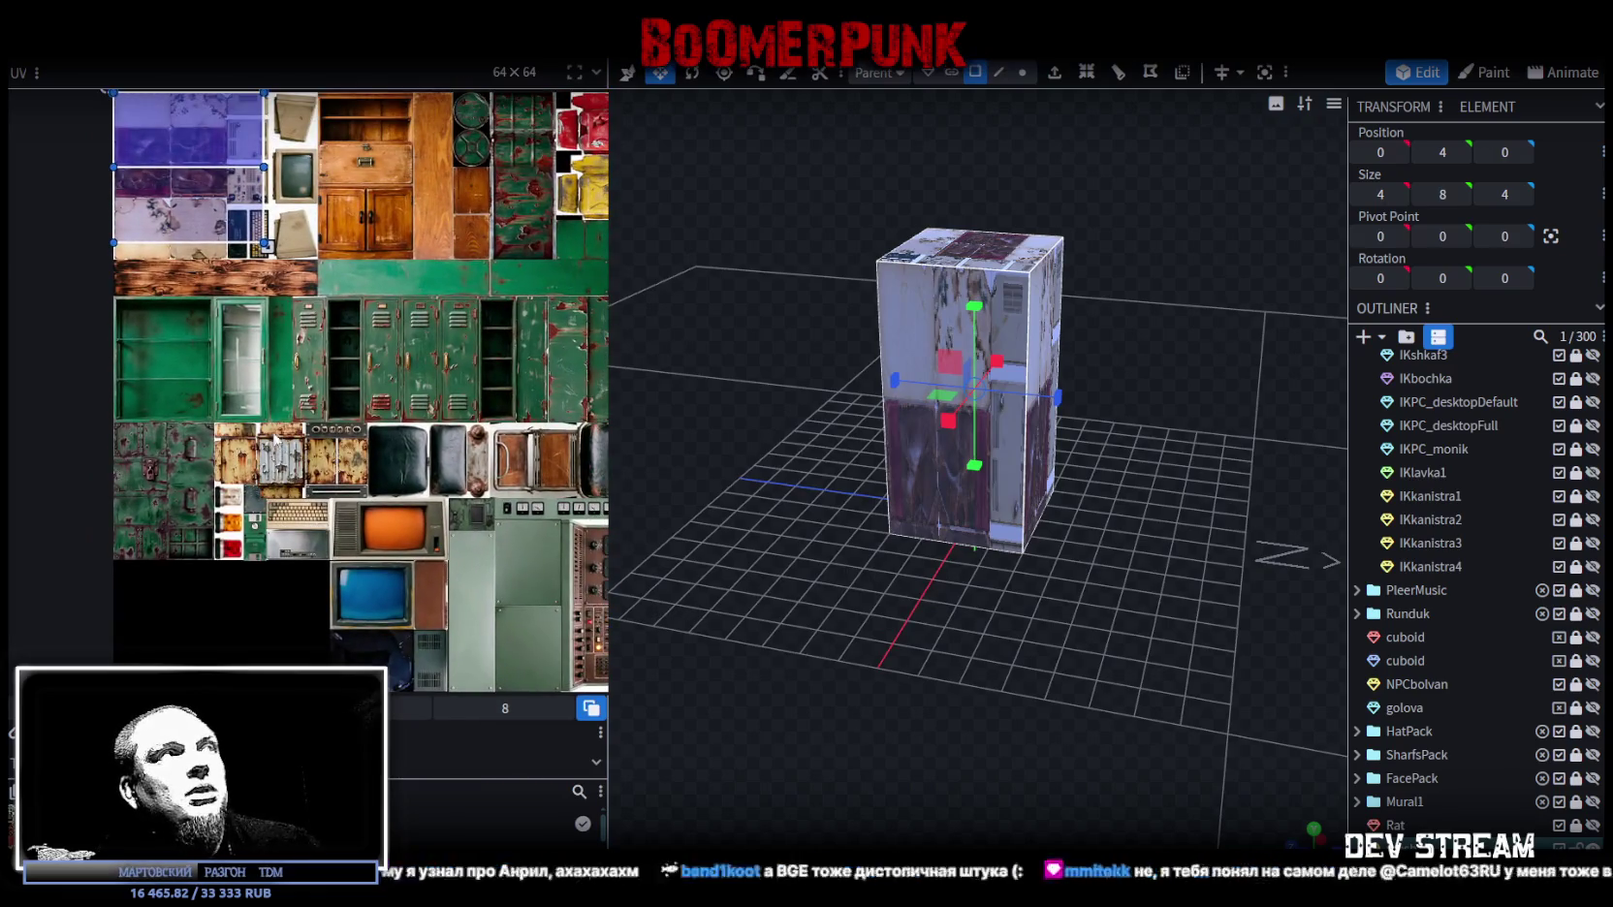
Step: Reduce the cube's depth to 2 and lower its top face by 6 units
{"action": "mouse_move", "coordinate": [1096, 203]}
{"action": "left_mouse_down"}
{"action": "mouse_move", "coordinate": [1087, 622]}
{"action": "mouse_move", "coordinate": [1049, 463]}
{"action": "left_mouse_up"}
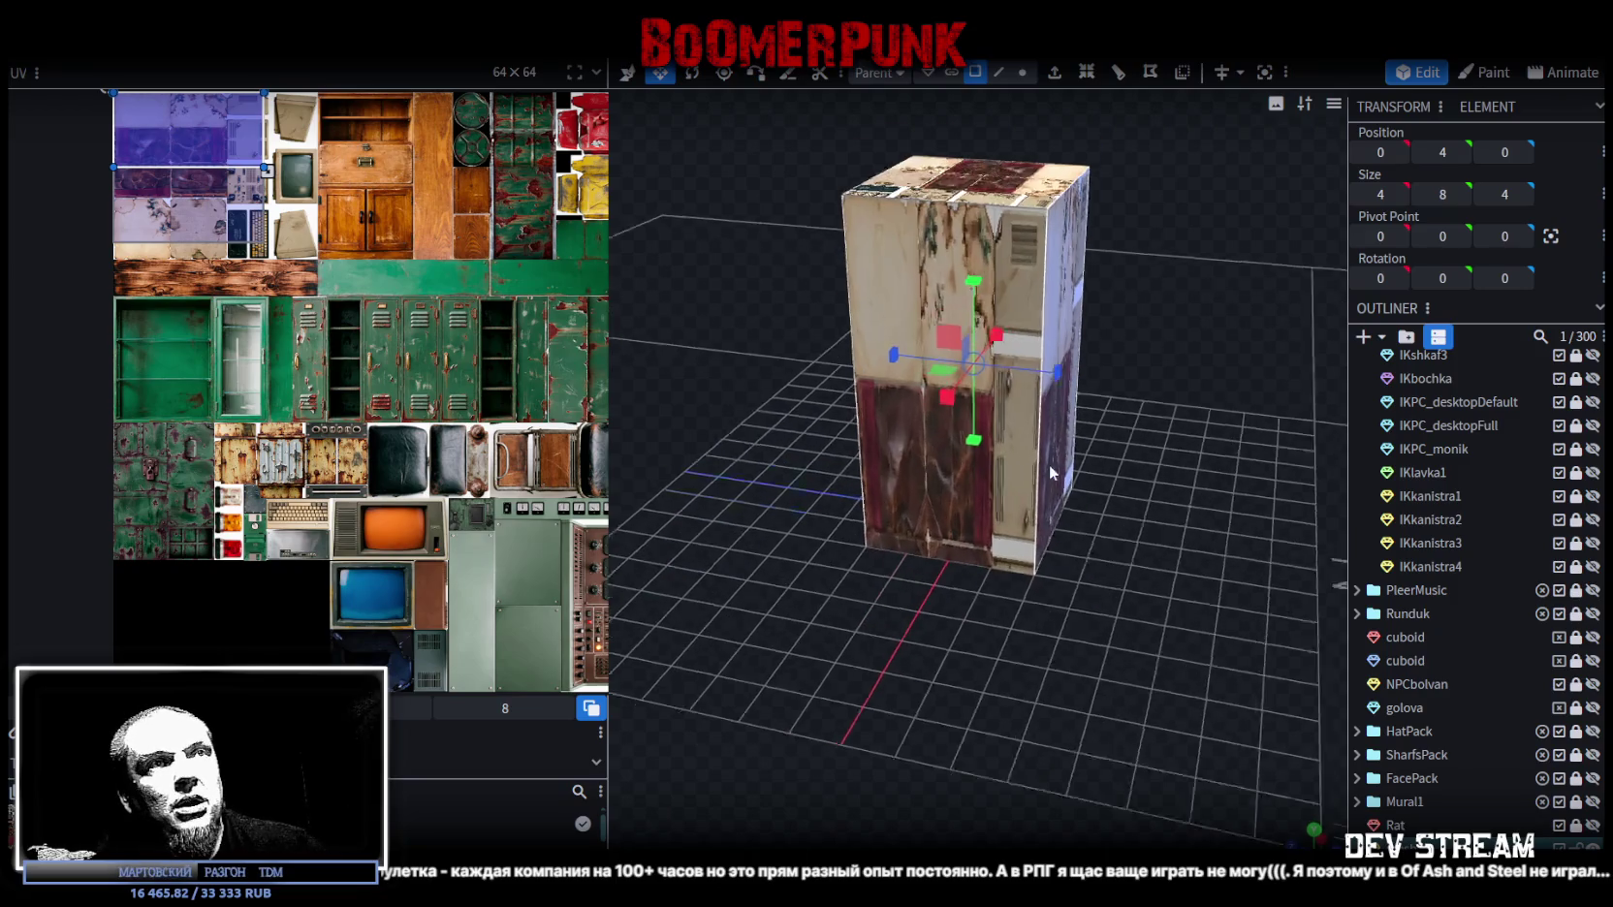
{"action": "mouse_move", "coordinate": [1057, 362]}
{"action": "left_mouse_down"}
{"action": "mouse_move", "coordinate": [1016, 361]}
{"action": "mouse_move", "coordinate": [1071, 364]}
{"action": "mouse_move", "coordinate": [1143, 438]}
{"action": "mouse_move", "coordinate": [1037, 394]}
{"action": "mouse_move", "coordinate": [1168, 402]}
{"action": "mouse_move", "coordinate": [1173, 444]}
{"action": "mouse_move", "coordinate": [1117, 517]}
{"action": "mouse_move", "coordinate": [1141, 510]}
{"action": "mouse_move", "coordinate": [887, 582]}
{"action": "mouse_move", "coordinate": [1216, 440]}
{"action": "mouse_move", "coordinate": [879, 438]}
{"action": "mouse_move", "coordinate": [1033, 513]}
{"action": "mouse_move", "coordinate": [801, 535]}
{"action": "mouse_move", "coordinate": [1026, 505]}
{"action": "mouse_move", "coordinate": [1182, 423]}
{"action": "mouse_move", "coordinate": [1216, 490]}
{"action": "mouse_move", "coordinate": [1224, 468]}
{"action": "mouse_move", "coordinate": [1034, 444]}
{"action": "mouse_move", "coordinate": [1088, 418]}
{"action": "mouse_move", "coordinate": [1036, 514]}
{"action": "mouse_move", "coordinate": [915, 489]}
{"action": "left_mouse_up"}
{"action": "scroll", "coordinate": [1116, 516], "scroll_direction": "up", "scroll_amount": 2}
{"action": "left_click", "coordinate": [915, 488]}
{"action": "left_click_drag", "start_coordinate": [1203, 508], "coordinate": [1069, 492]}
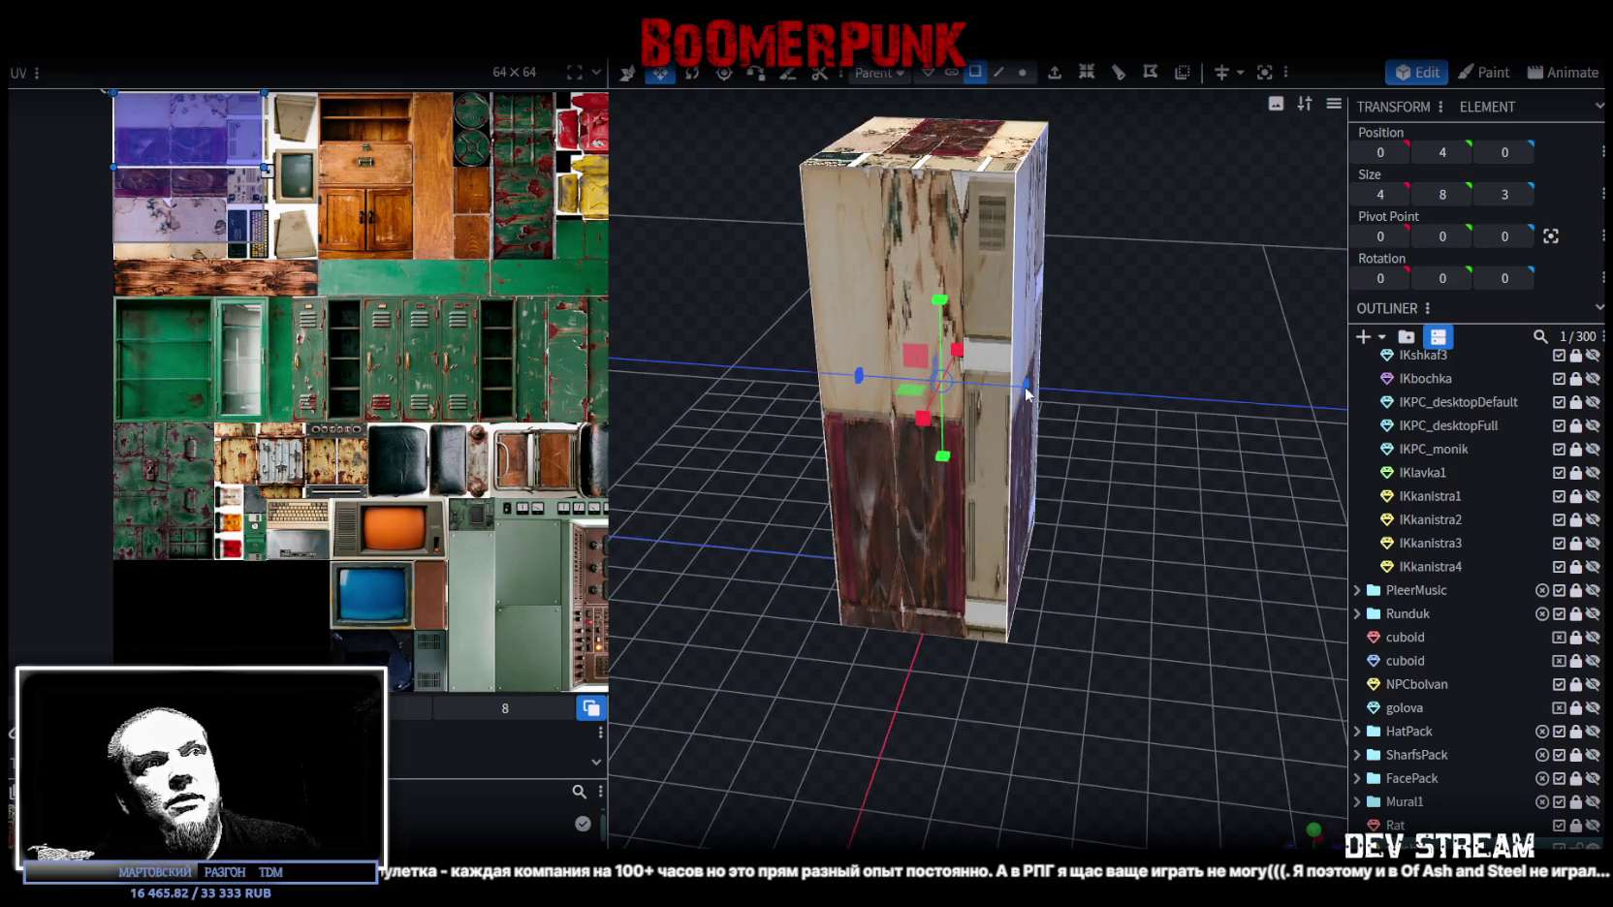
{"action": "mouse_move", "coordinate": [1026, 392]}
{"action": "left_mouse_down"}
{"action": "mouse_move", "coordinate": [1002, 387]}
{"action": "mouse_move", "coordinate": [1029, 461]}
{"action": "left_mouse_up"}
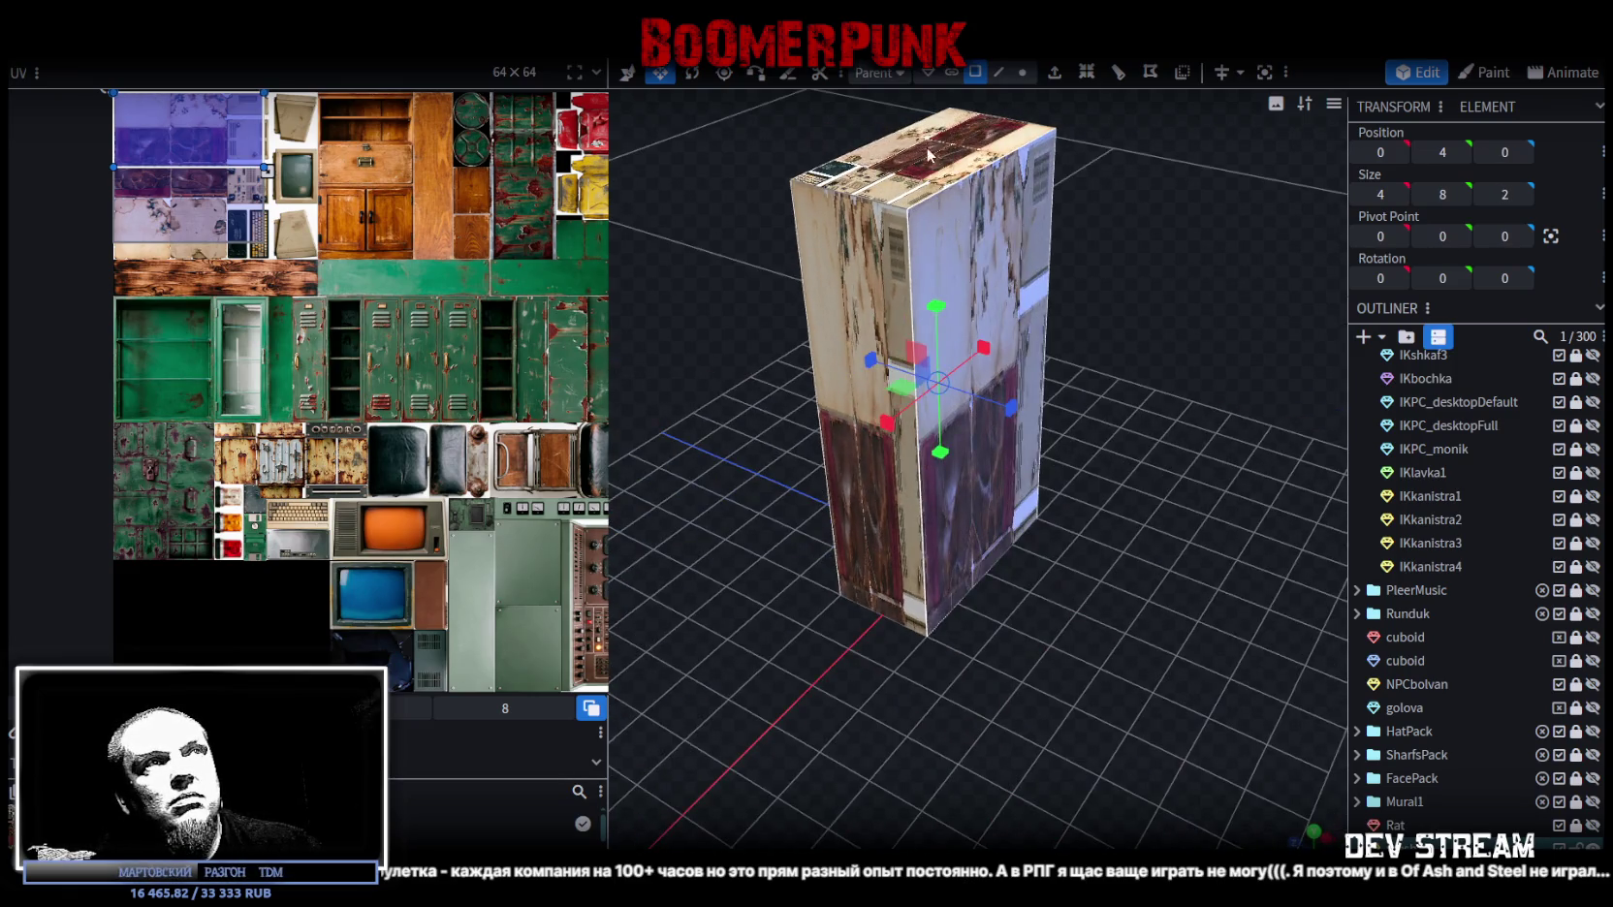
{"action": "left_click", "coordinate": [928, 155]}
{"action": "mouse_move", "coordinate": [928, 155]}
{"action": "left_mouse_down"}
{"action": "mouse_move", "coordinate": [1124, 375]}
{"action": "mouse_move", "coordinate": [1103, 440]}
{"action": "mouse_move", "coordinate": [1112, 432]}
{"action": "mouse_move", "coordinate": [1059, 398]}
{"action": "left_mouse_up"}
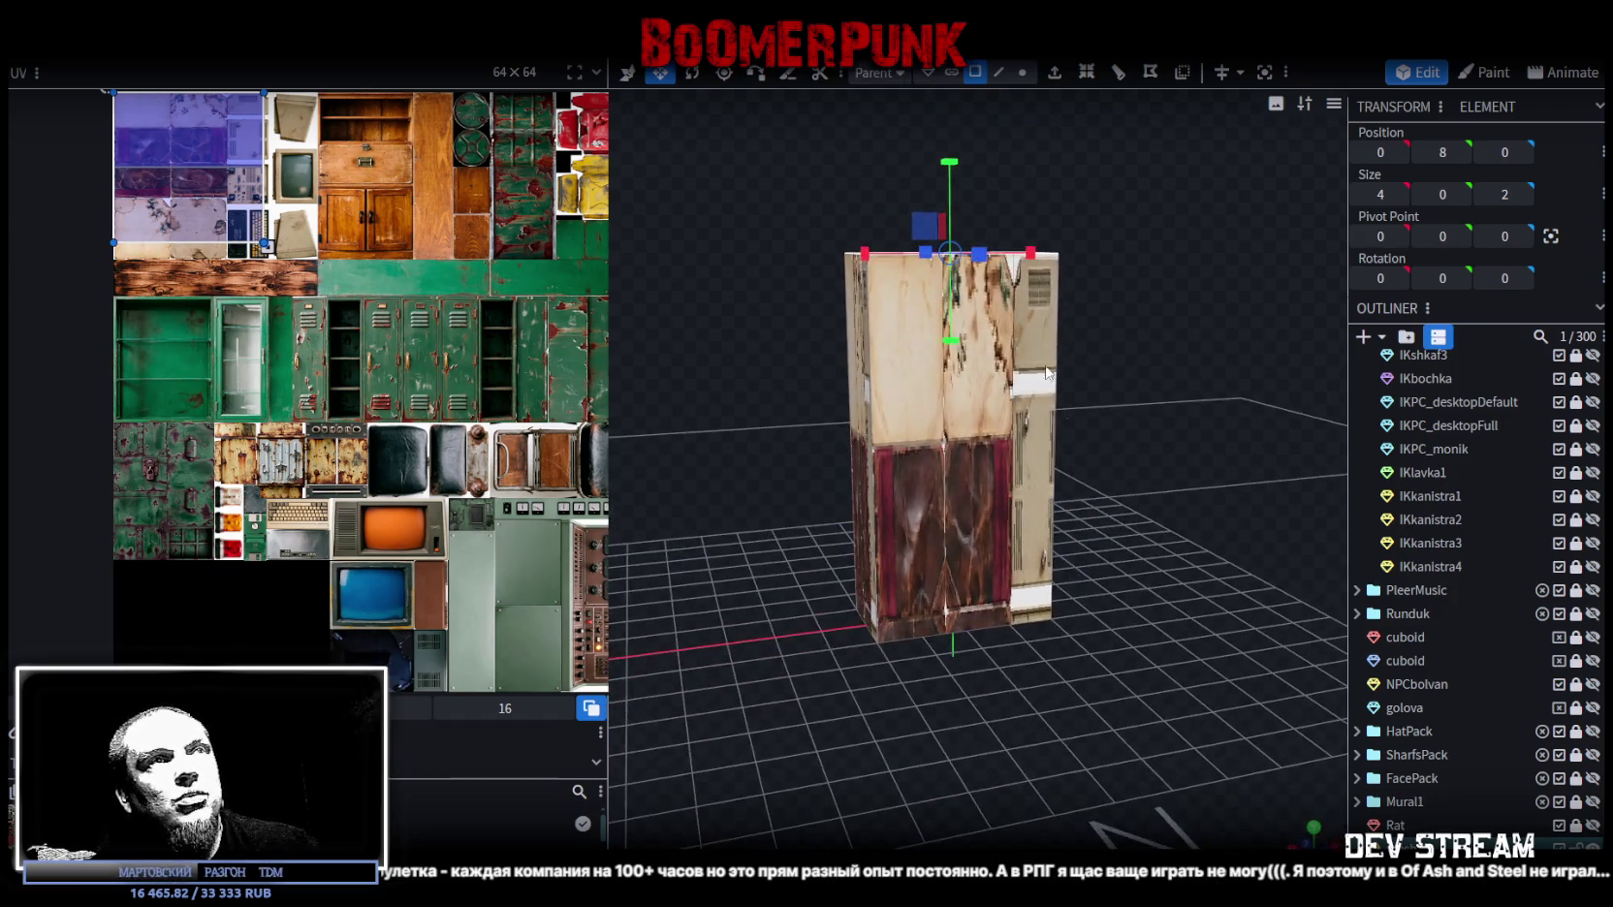
{"action": "key", "text": "v"}
{"action": "left_click_drag", "start_coordinate": [955, 171], "coordinate": [952, 470]}
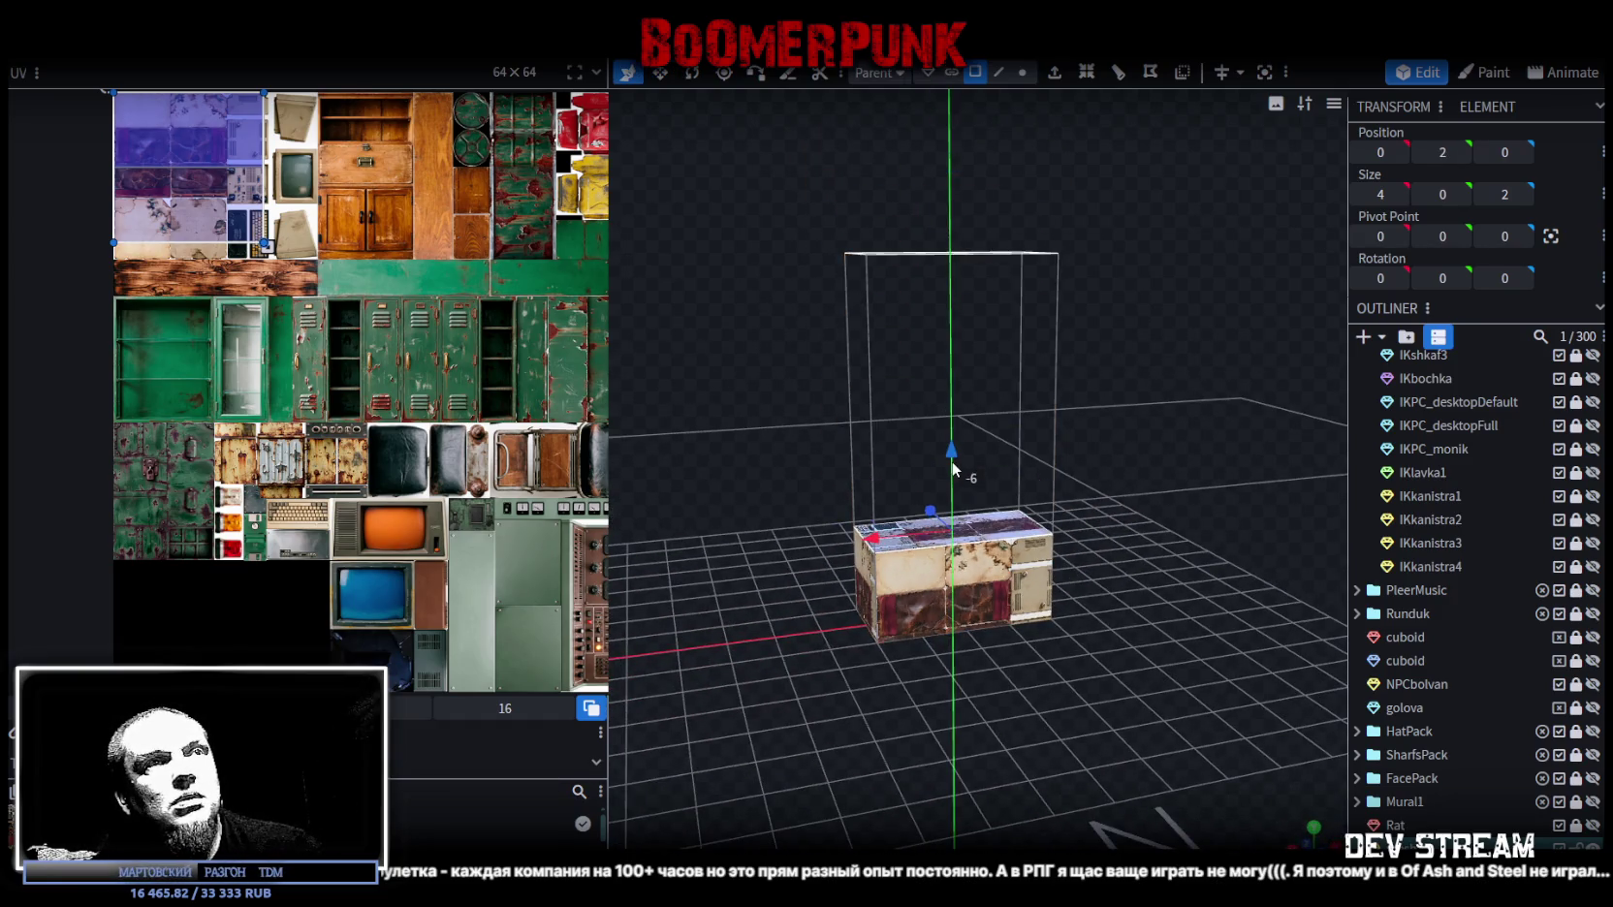
{"action": "left_click_drag", "start_coordinate": [953, 469], "coordinate": [1122, 462]}
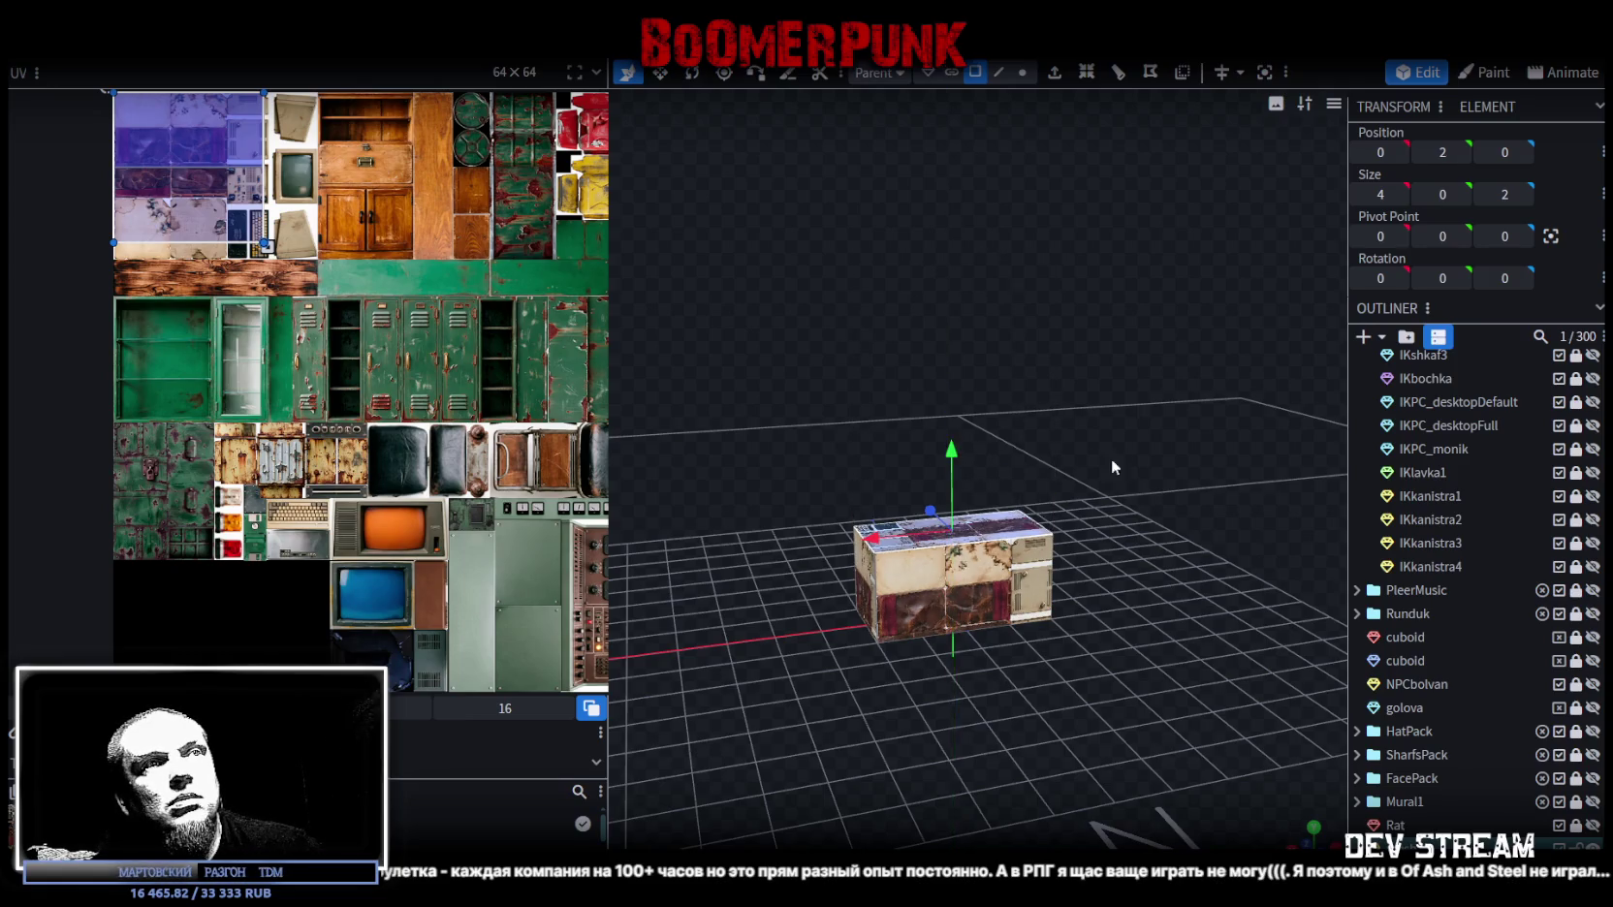
Step: Narrow the box to a width of 3, giving a 3 × 2 × 2 box
{"action": "double_click", "coordinate": [1012, 602]}
{"action": "mouse_move", "coordinate": [1013, 602]}
{"action": "left_mouse_down"}
{"action": "mouse_move", "coordinate": [1038, 710]}
{"action": "mouse_move", "coordinate": [1131, 591]}
{"action": "mouse_move", "coordinate": [1034, 546]}
{"action": "left_mouse_up"}
{"action": "key", "text": "v"}
{"action": "left_click", "coordinate": [1030, 543]}
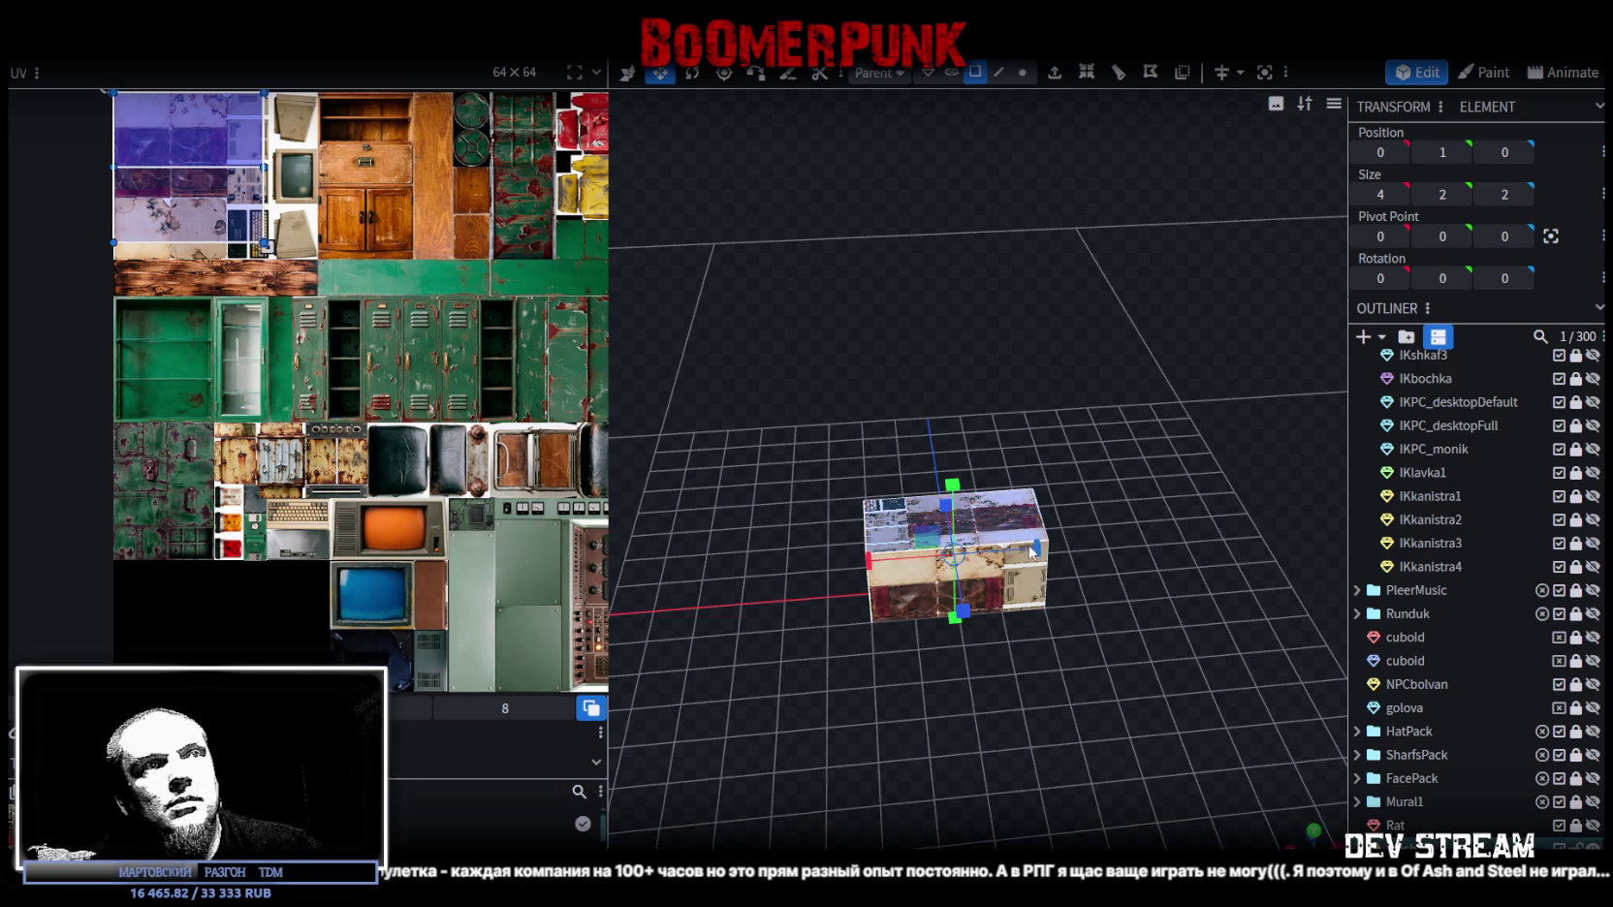
{"action": "left_click_drag", "start_coordinate": [1034, 550], "coordinate": [1066, 581]}
{"action": "left_click", "coordinate": [1066, 582]}
{"action": "mouse_move", "coordinate": [1112, 661]}
{"action": "left_mouse_down"}
{"action": "mouse_move", "coordinate": [875, 608]}
{"action": "mouse_move", "coordinate": [1165, 600]}
{"action": "left_mouse_up"}
{"action": "left_click_drag", "start_coordinate": [1039, 562], "coordinate": [1013, 567]}
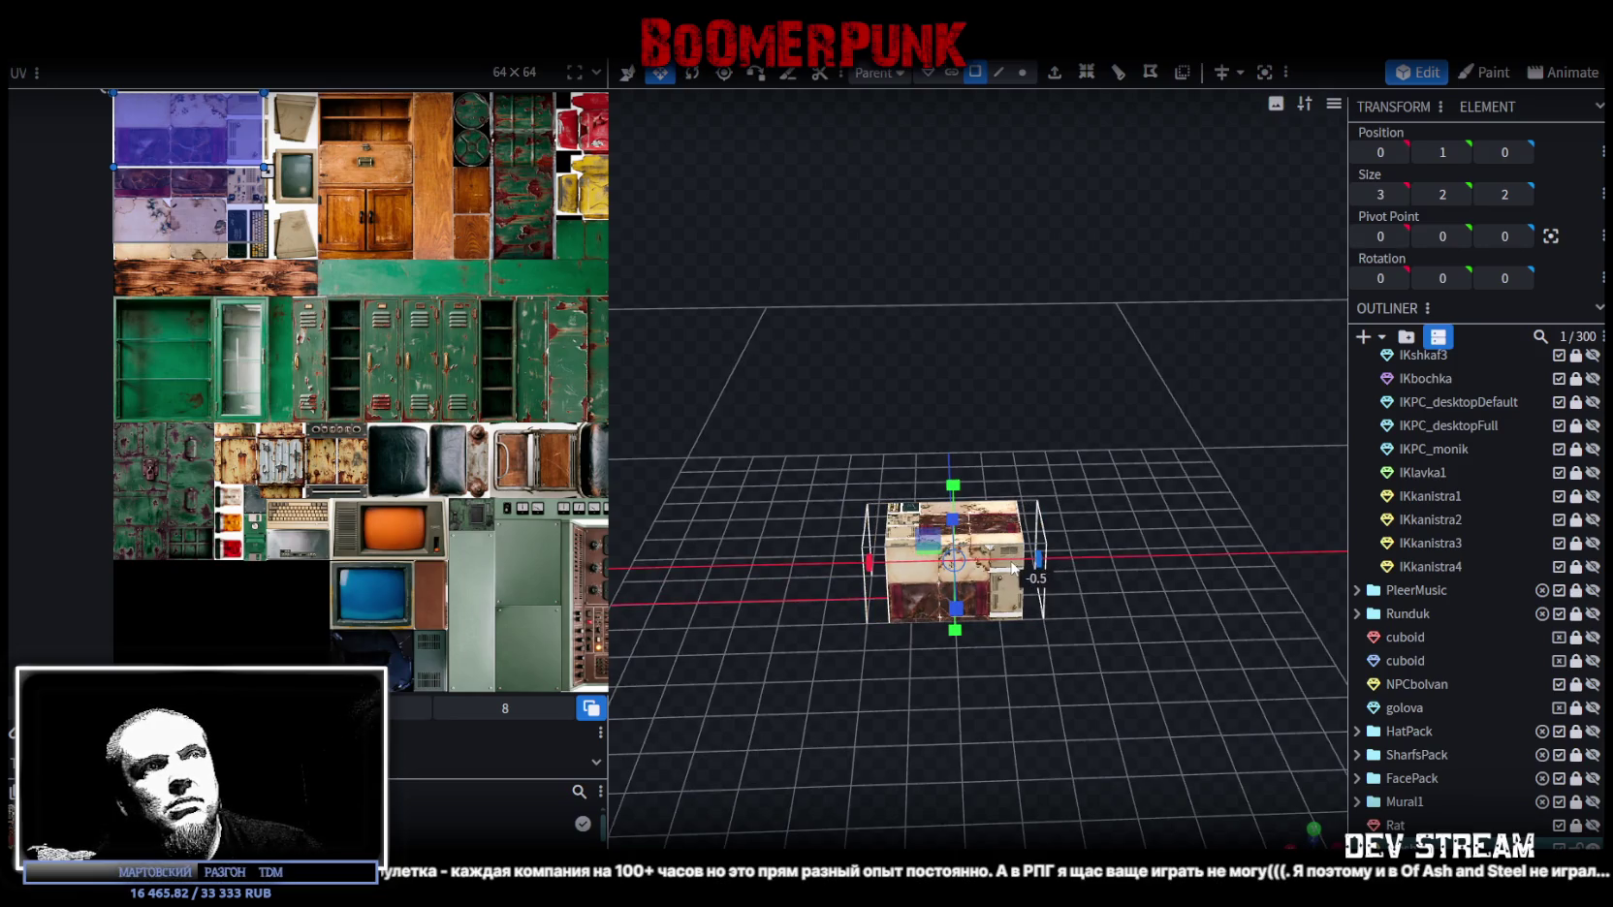
{"action": "left_click_drag", "start_coordinate": [1124, 532], "coordinate": [900, 484]}
{"action": "scroll", "coordinate": [1106, 488], "scroll_direction": "up", "scroll_amount": 3}
{"action": "mouse_move", "coordinate": [1106, 488]}
{"action": "left_mouse_down"}
{"action": "mouse_move", "coordinate": [1036, 434]}
{"action": "mouse_move", "coordinate": [1068, 334]}
{"action": "mouse_move", "coordinate": [1140, 396]}
{"action": "mouse_move", "coordinate": [1050, 417]}
{"action": "left_mouse_up"}
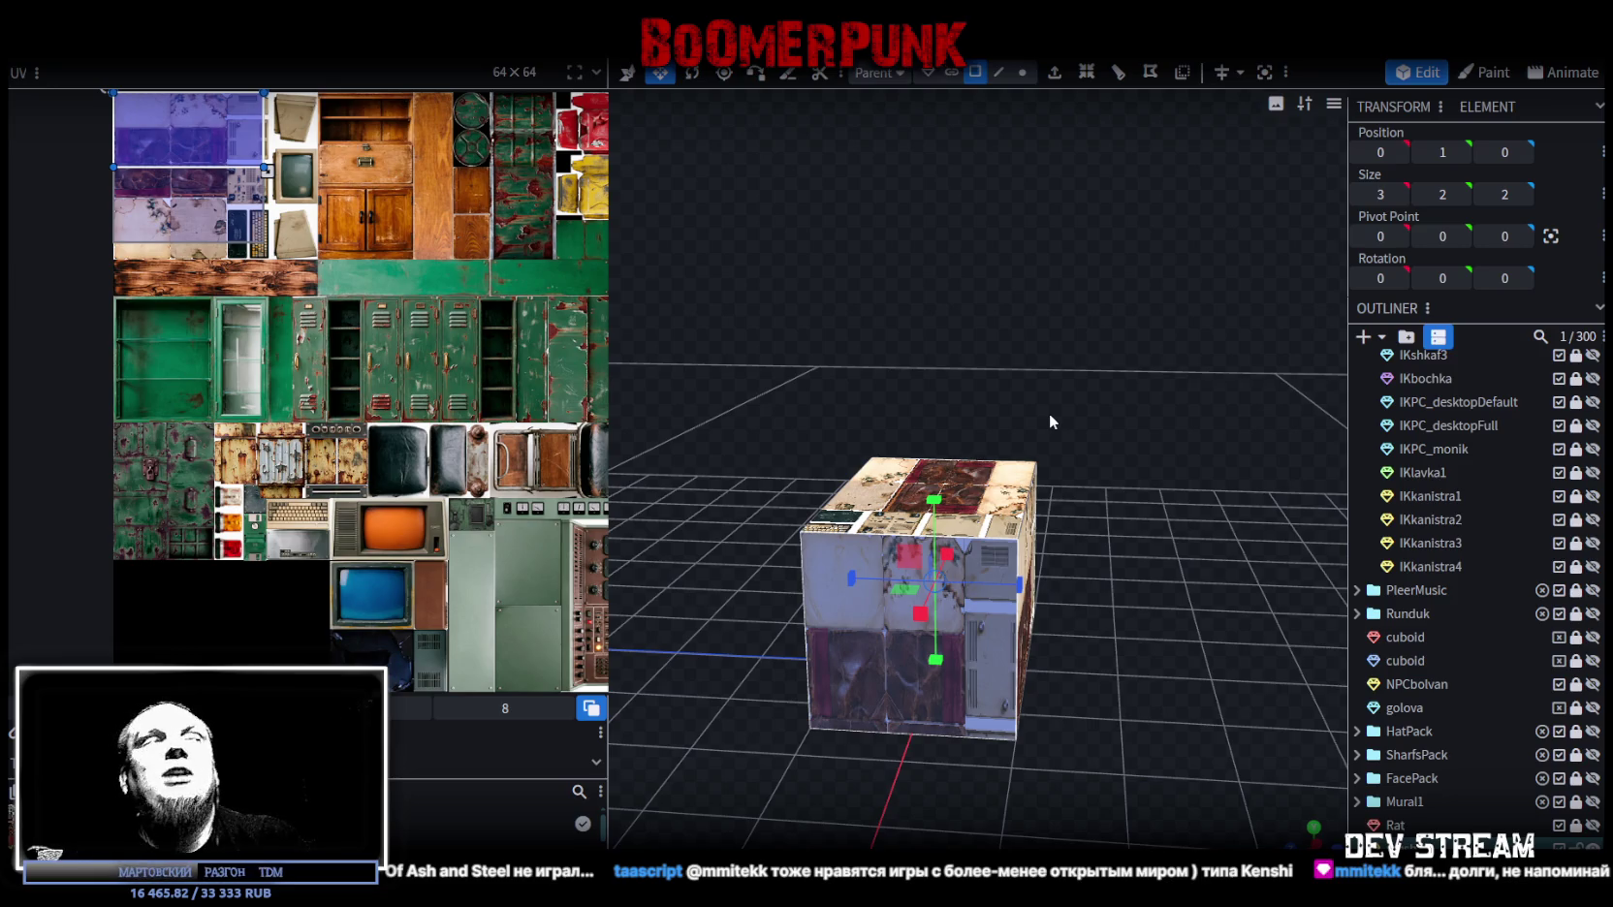
Step: Drag the front face's UV rectangle onto the green metal panels of the atlas
{"action": "scroll", "coordinate": [1070, 480], "scroll_direction": "up", "scroll_amount": 3}
{"action": "mouse_move", "coordinate": [1070, 480]}
{"action": "left_mouse_down"}
{"action": "mouse_move", "coordinate": [963, 323]}
{"action": "mouse_move", "coordinate": [904, 333]}
{"action": "left_mouse_up"}
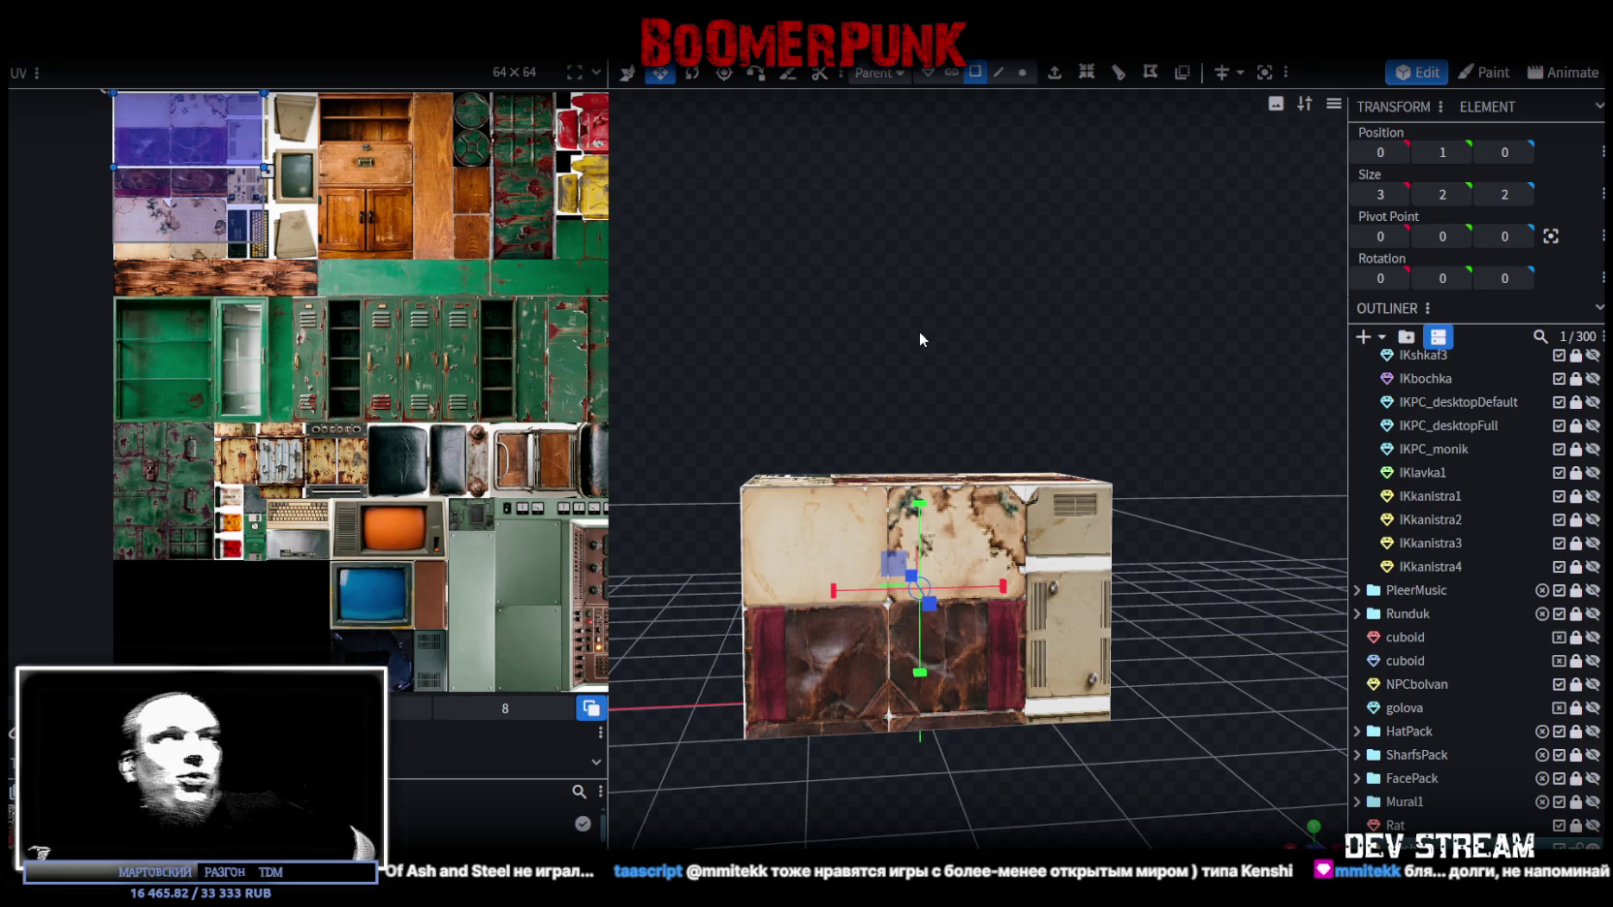
{"action": "mouse_move", "coordinate": [826, 316]}
{"action": "left_mouse_down"}
{"action": "mouse_move", "coordinate": [1185, 276]}
{"action": "mouse_move", "coordinate": [1140, 251]}
{"action": "mouse_move", "coordinate": [1076, 278]}
{"action": "left_mouse_up"}
{"action": "mouse_move", "coordinate": [207, 146]}
{"action": "left_mouse_down"}
{"action": "mouse_move", "coordinate": [198, 364]}
{"action": "mouse_move", "coordinate": [226, 524]}
{"action": "mouse_move", "coordinate": [192, 550]}
{"action": "left_mouse_up"}
Step: Nudge, shrink and fine-tune the front face's UV area on the green riveted panel
{"action": "scroll", "coordinate": [152, 525], "scroll_direction": "up", "scroll_amount": 3}
{"action": "scroll", "coordinate": [126, 502], "scroll_direction": "up", "scroll_amount": 2}
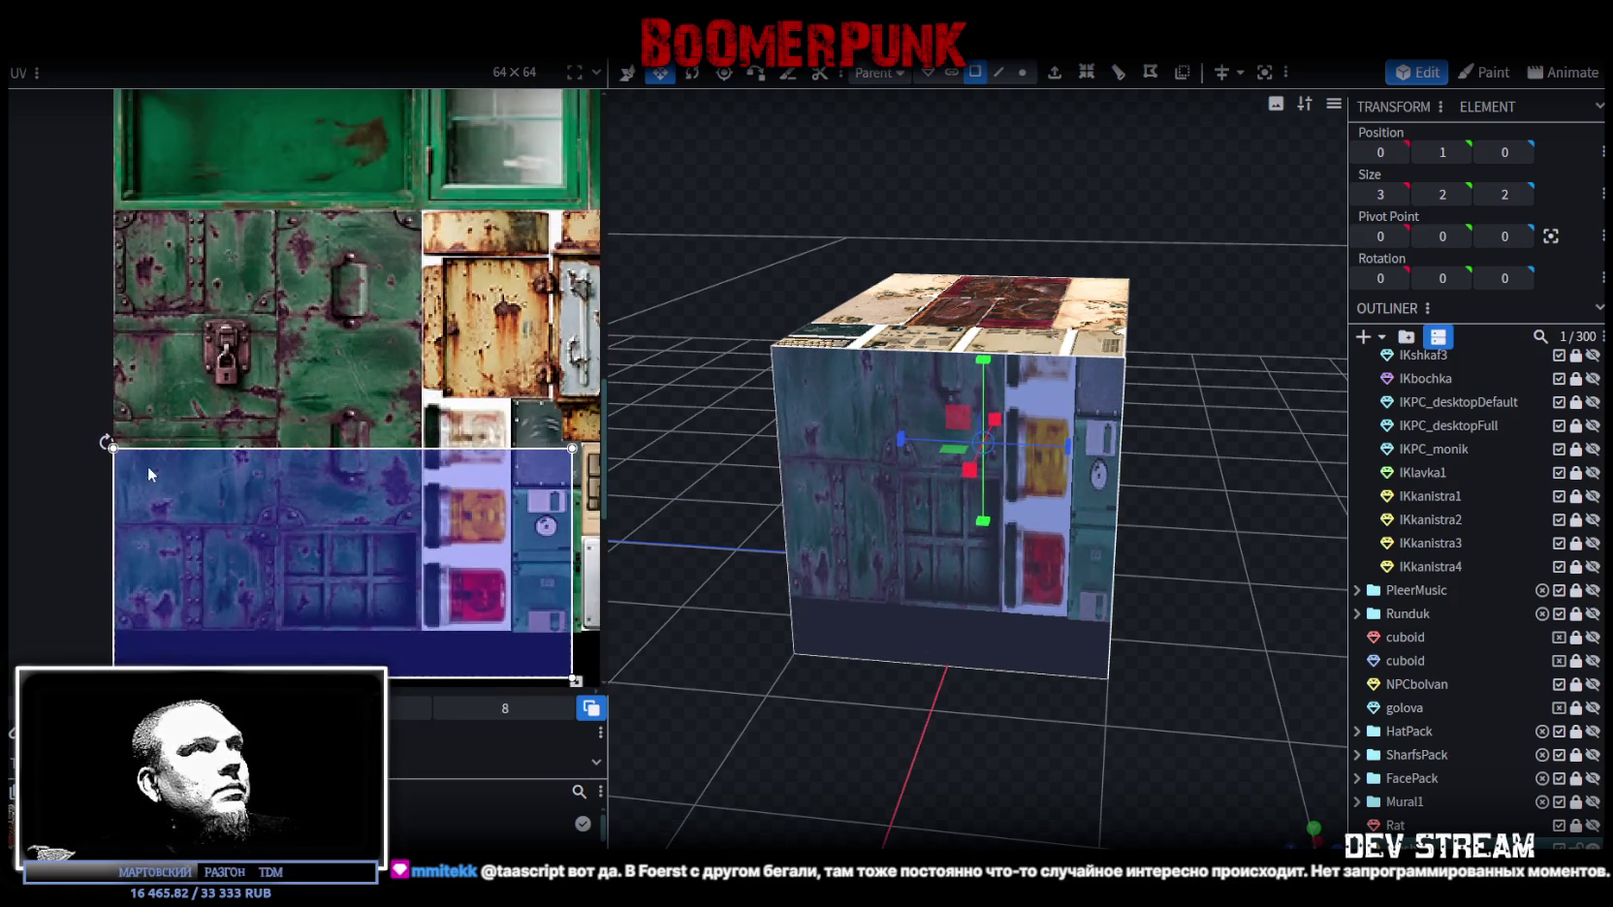
{"action": "mouse_move", "coordinate": [155, 462]}
{"action": "left_mouse_down"}
{"action": "mouse_move", "coordinate": [190, 550]}
{"action": "mouse_move", "coordinate": [359, 473]}
{"action": "mouse_move", "coordinate": [131, 473]}
{"action": "mouse_move", "coordinate": [129, 451]}
{"action": "left_mouse_up"}
{"action": "scroll", "coordinate": [145, 495], "scroll_direction": "up", "scroll_amount": 3}
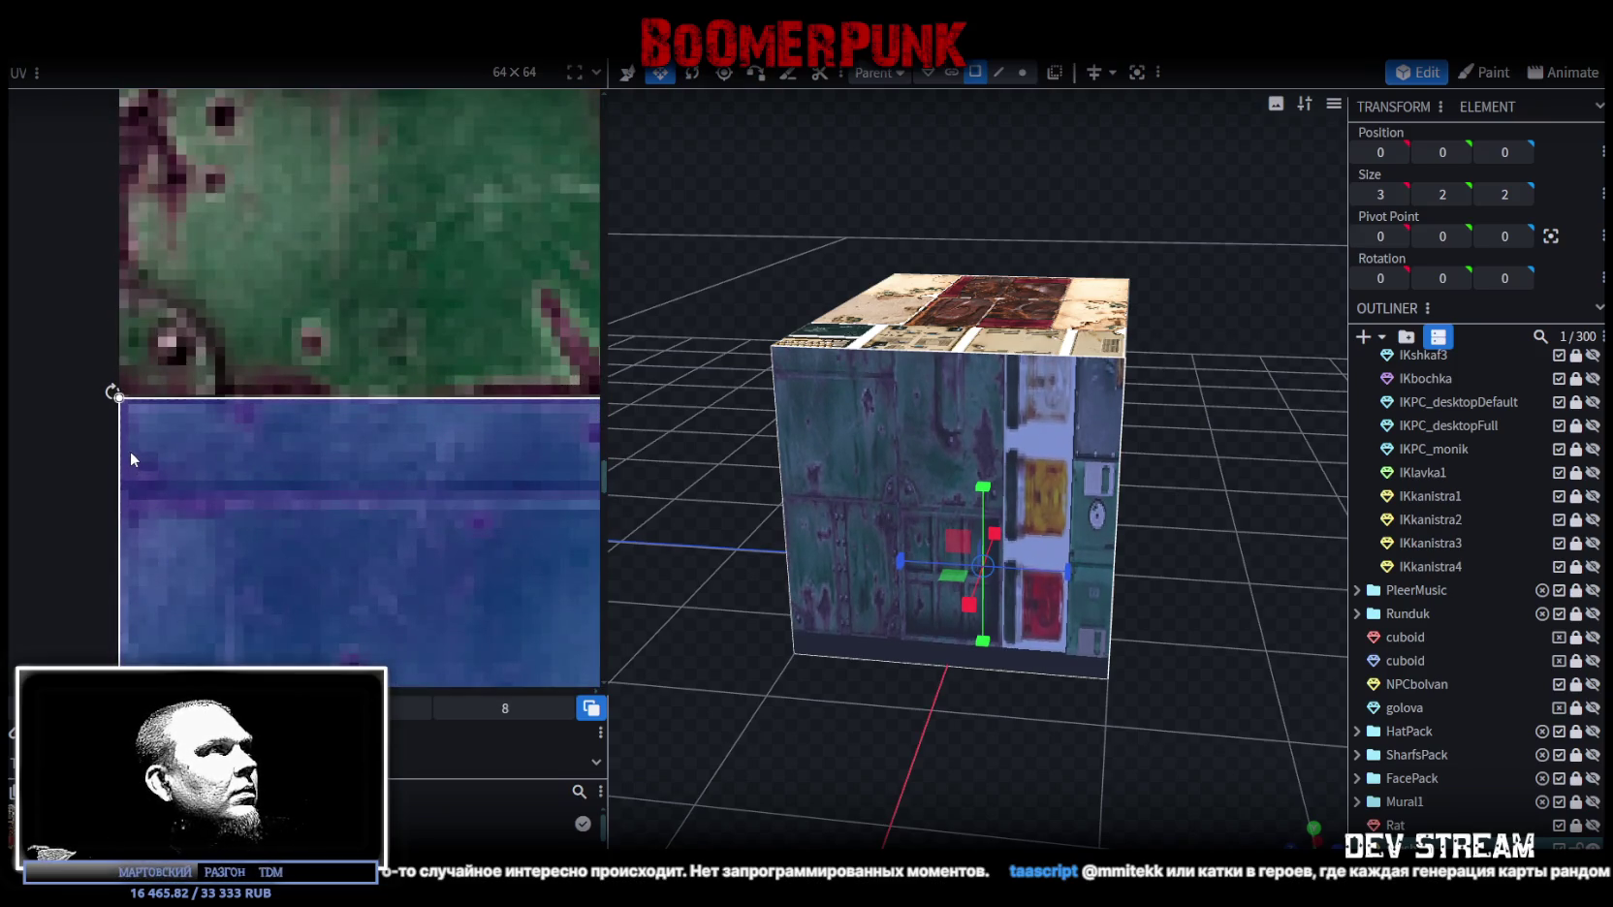
{"action": "scroll", "coordinate": [213, 470], "scroll_direction": "down", "scroll_amount": 3}
{"action": "scroll", "coordinate": [268, 478], "scroll_direction": "down", "scroll_amount": 2}
{"action": "left_click_drag", "start_coordinate": [393, 517], "coordinate": [172, 425]}
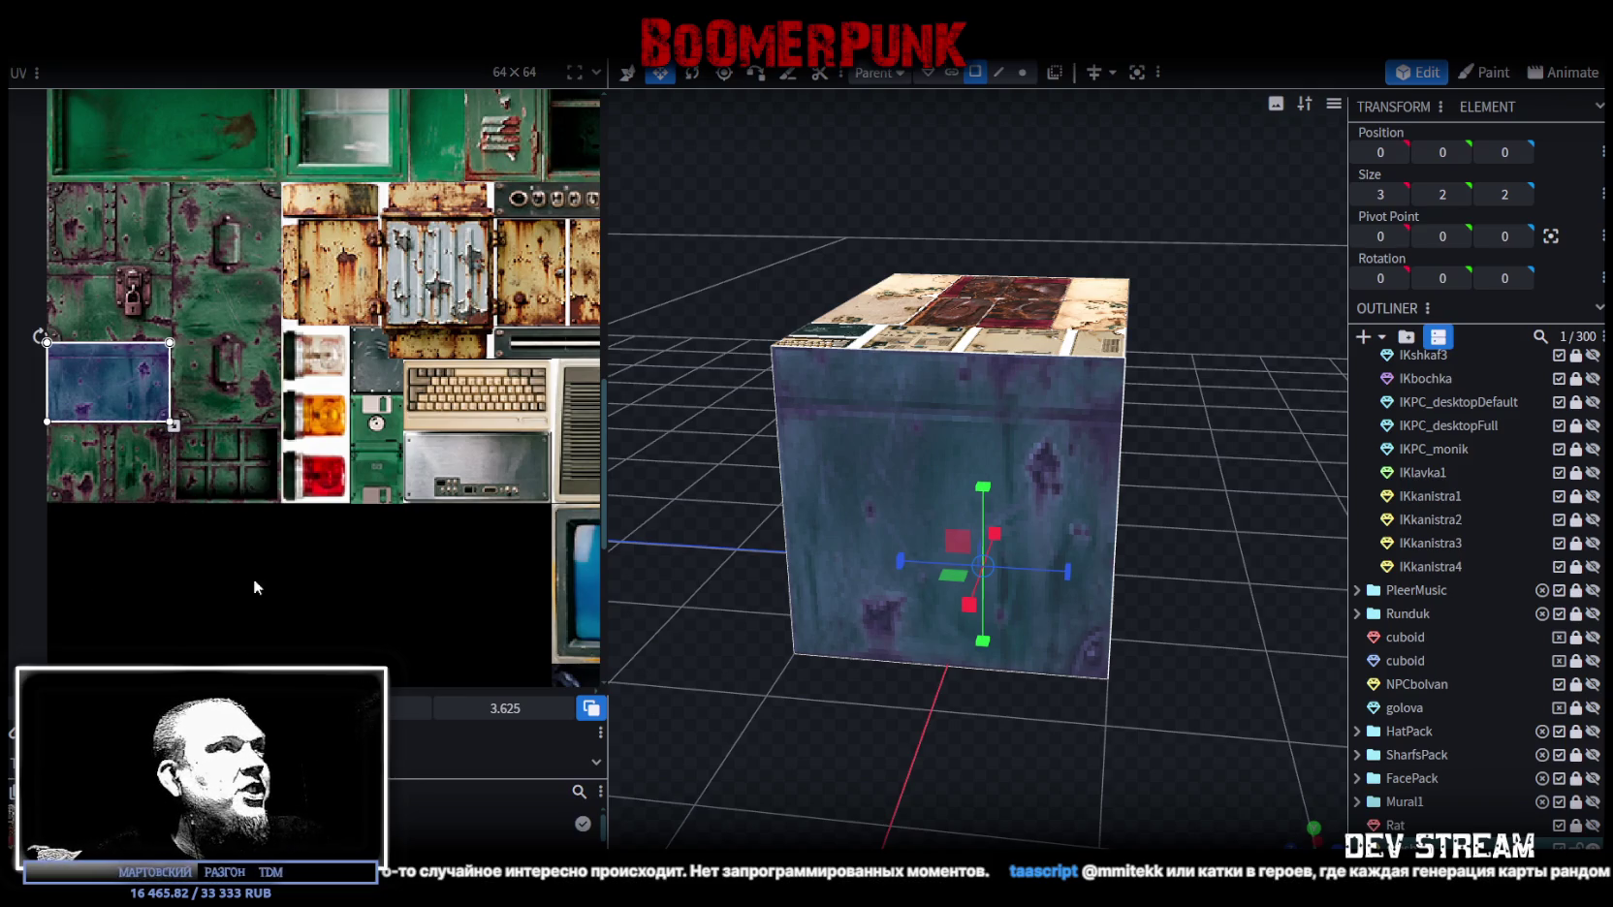
{"action": "scroll", "coordinate": [189, 426], "scroll_direction": "up", "scroll_amount": 1}
{"action": "scroll", "coordinate": [194, 422], "scroll_direction": "up", "scroll_amount": 3}
{"action": "scroll", "coordinate": [197, 417], "scroll_direction": "up", "scroll_amount": 2}
{"action": "left_click_drag", "start_coordinate": [195, 417], "coordinate": [218, 423]}
{"action": "scroll", "coordinate": [215, 423], "scroll_direction": "down", "scroll_amount": 2}
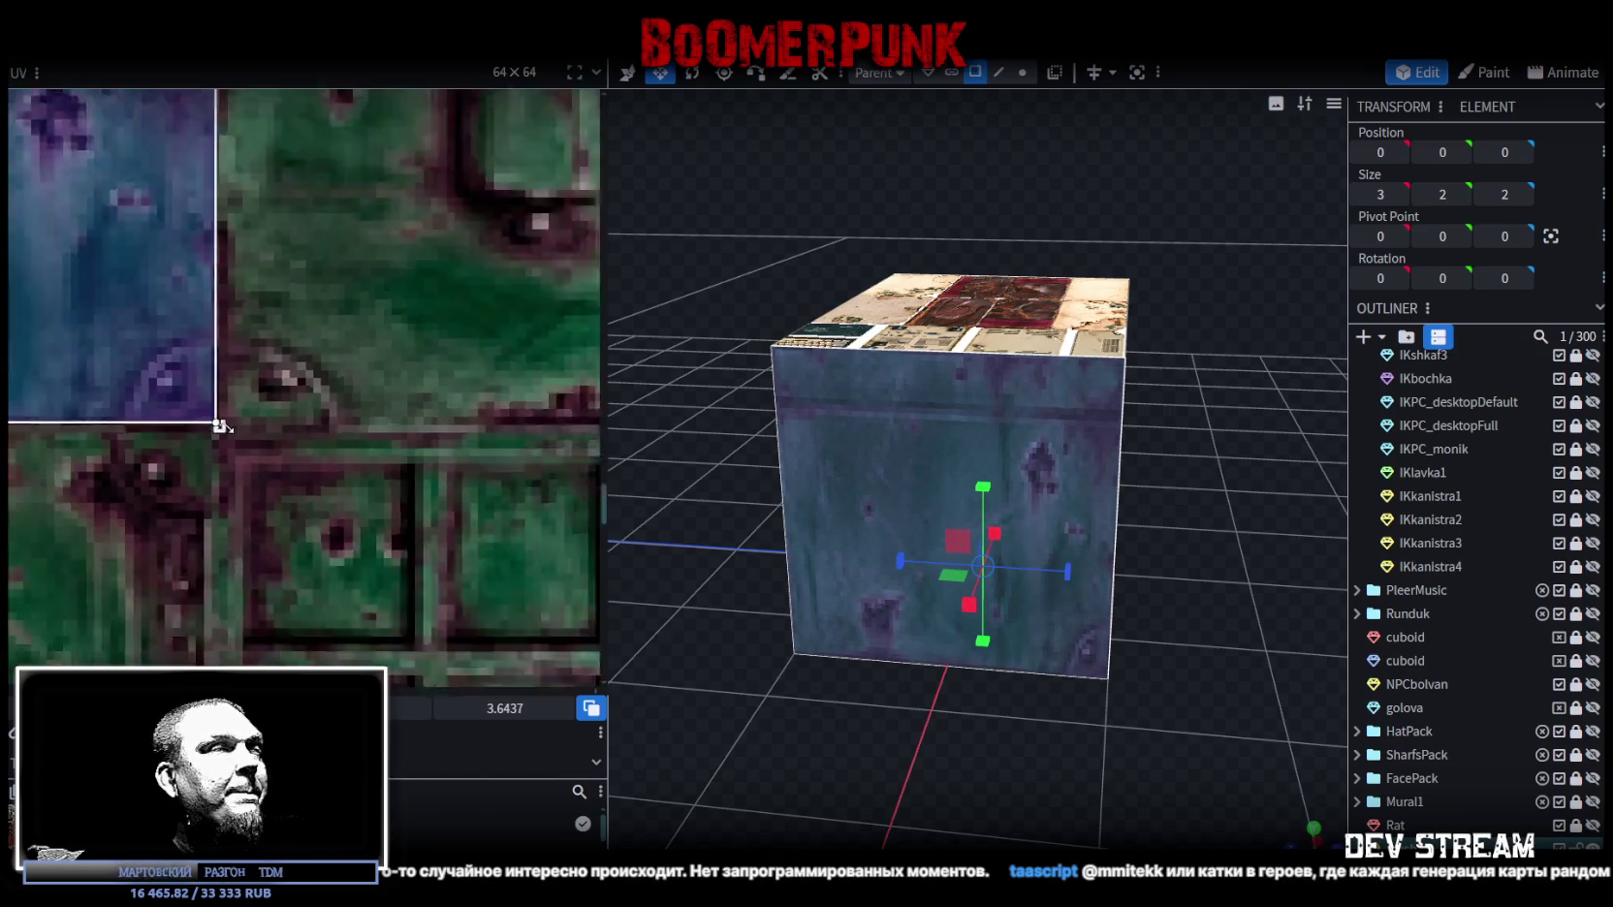
{"action": "scroll", "coordinate": [228, 420], "scroll_direction": "down", "scroll_amount": 2}
{"action": "scroll", "coordinate": [233, 419], "scroll_direction": "down", "scroll_amount": 2}
{"action": "scroll", "coordinate": [843, 557], "scroll_direction": "down", "scroll_amount": 3}
{"action": "mouse_move", "coordinate": [853, 553]}
{"action": "left_mouse_down"}
{"action": "mouse_move", "coordinate": [1147, 510]}
{"action": "mouse_move", "coordinate": [1043, 482]}
{"action": "mouse_move", "coordinate": [1207, 481]}
{"action": "mouse_move", "coordinate": [1160, 523]}
{"action": "left_mouse_up"}
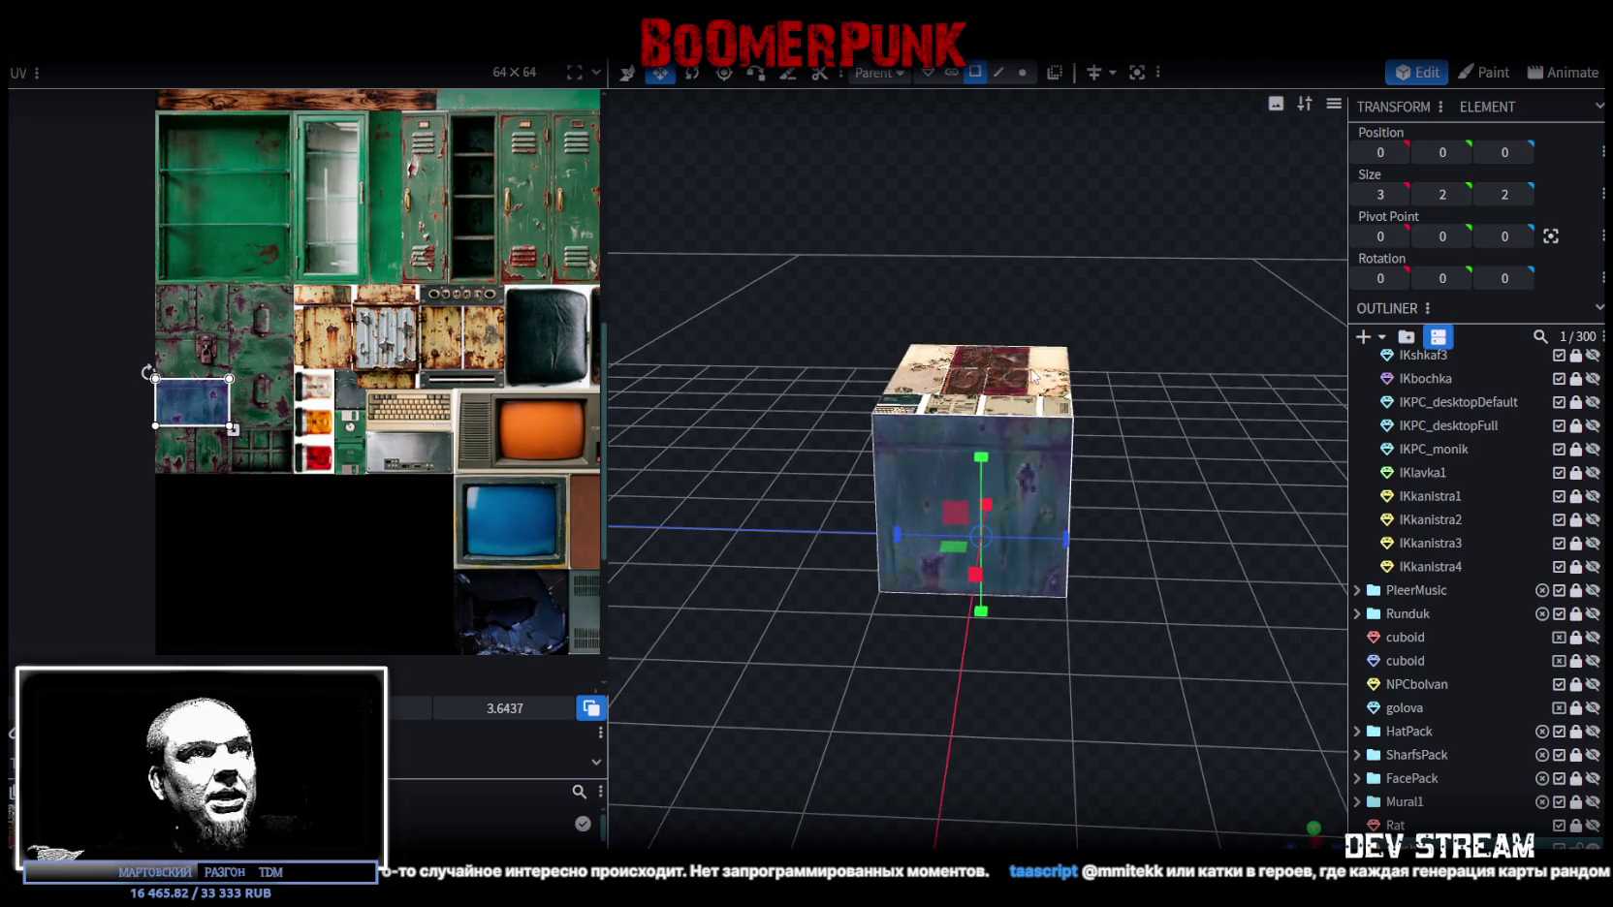
Step: Map a second face of the box onto the riveted panel and trim its UV area
{"action": "mouse_move", "coordinate": [1032, 377]}
{"action": "left_mouse_down"}
{"action": "mouse_move", "coordinate": [1093, 264]}
{"action": "mouse_move", "coordinate": [923, 513]}
{"action": "left_mouse_up"}
{"action": "left_click", "coordinate": [921, 545]}
{"action": "scroll", "coordinate": [284, 443], "scroll_direction": "up", "scroll_amount": 3}
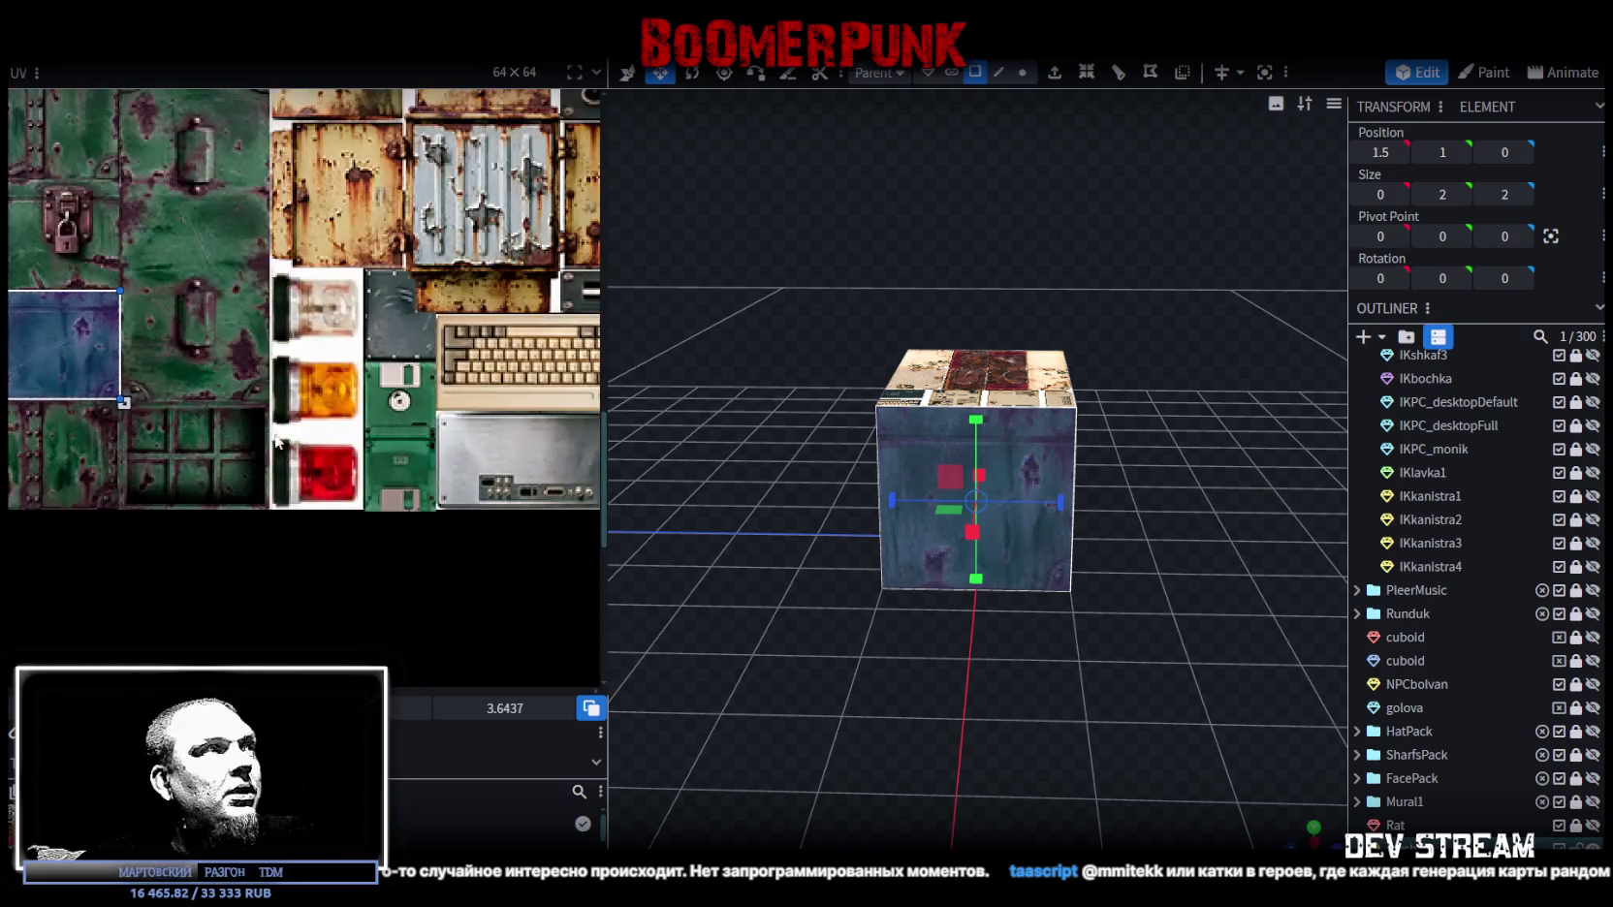
{"action": "scroll", "coordinate": [200, 359], "scroll_direction": "up", "scroll_amount": 2}
{"action": "scroll", "coordinate": [132, 321], "scroll_direction": "up", "scroll_amount": 3}
{"action": "scroll", "coordinate": [202, 330], "scroll_direction": "down", "scroll_amount": 3}
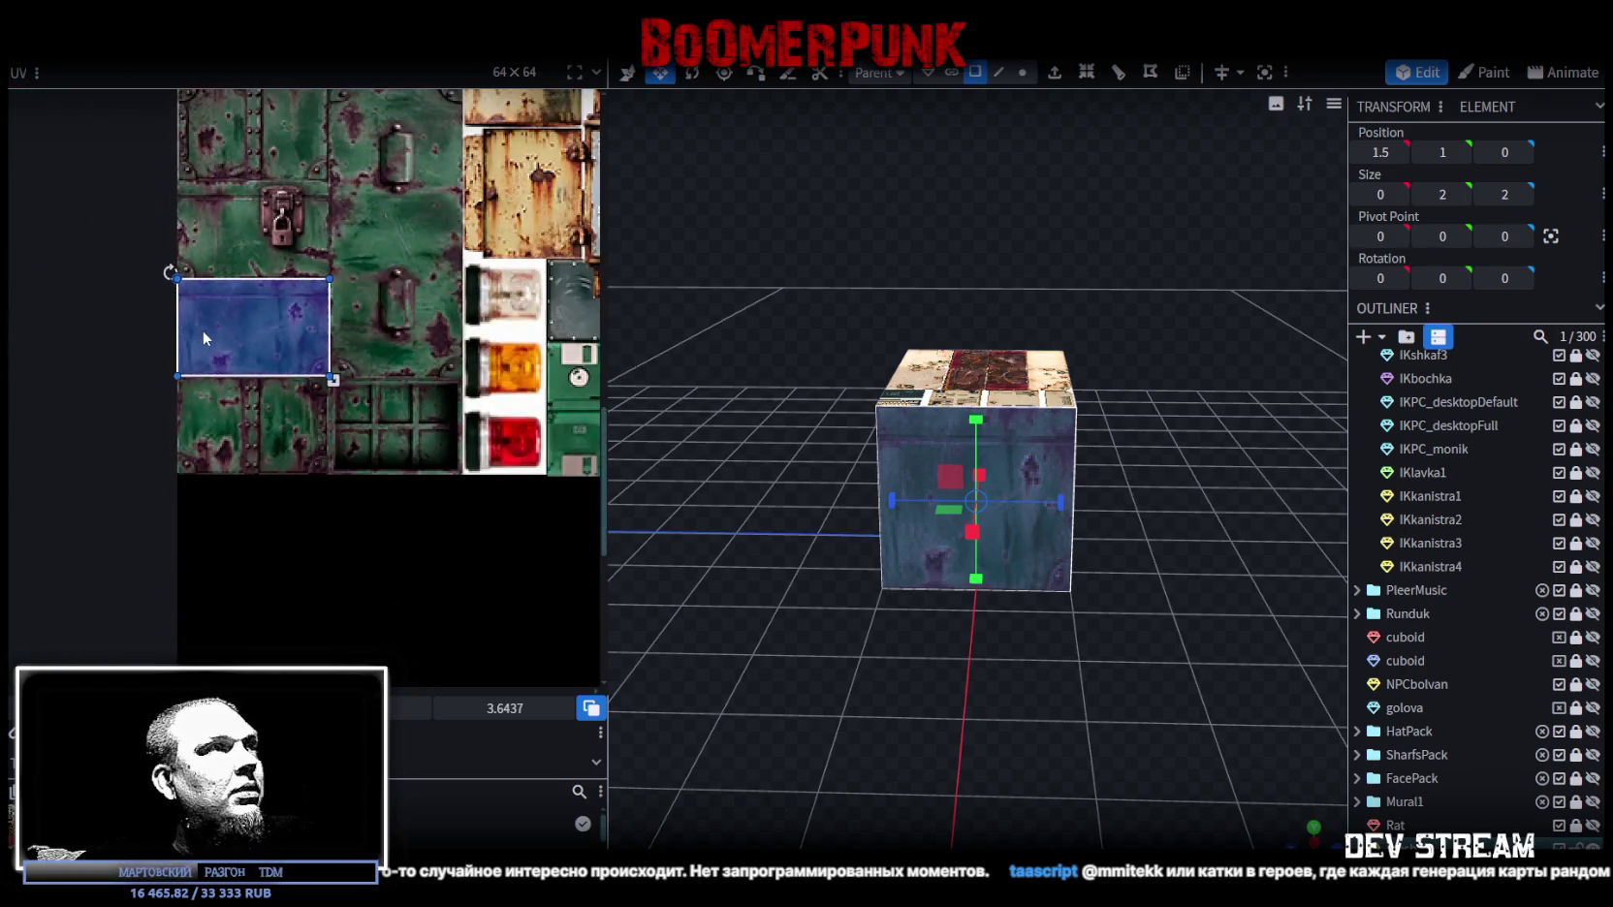
{"action": "scroll", "coordinate": [373, 424], "scroll_direction": "up", "scroll_amount": 1}
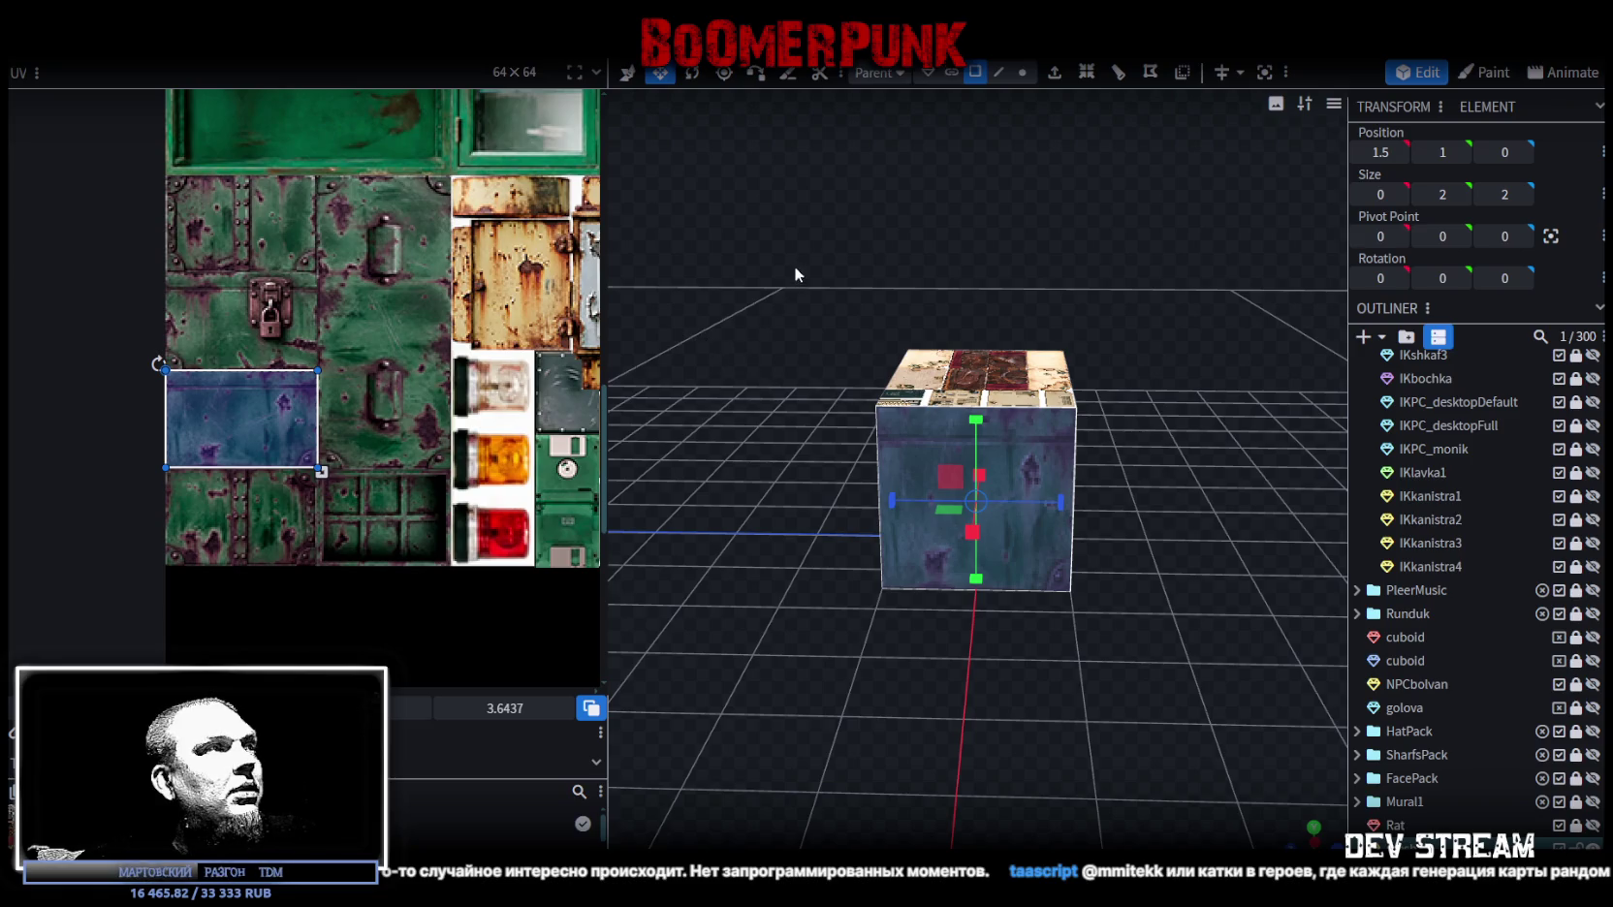
{"action": "left_click_drag", "start_coordinate": [275, 443], "coordinate": [198, 558]}
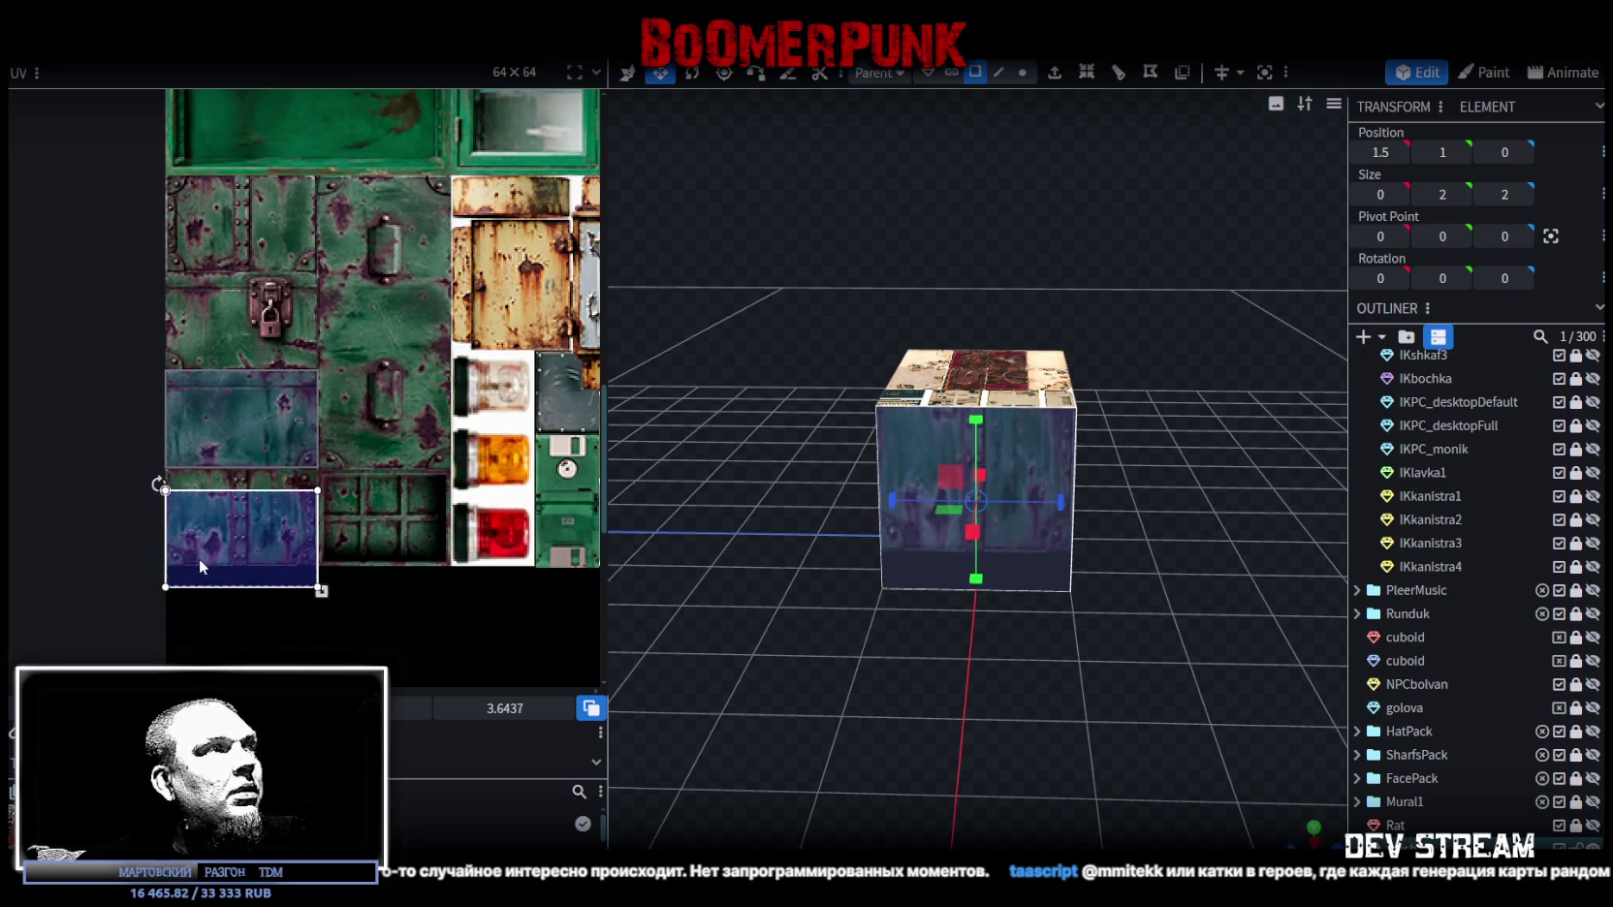
{"action": "scroll", "coordinate": [209, 518], "scroll_direction": "up", "scroll_amount": 3}
{"action": "left_click_drag", "start_coordinate": [196, 495], "coordinate": [185, 408]}
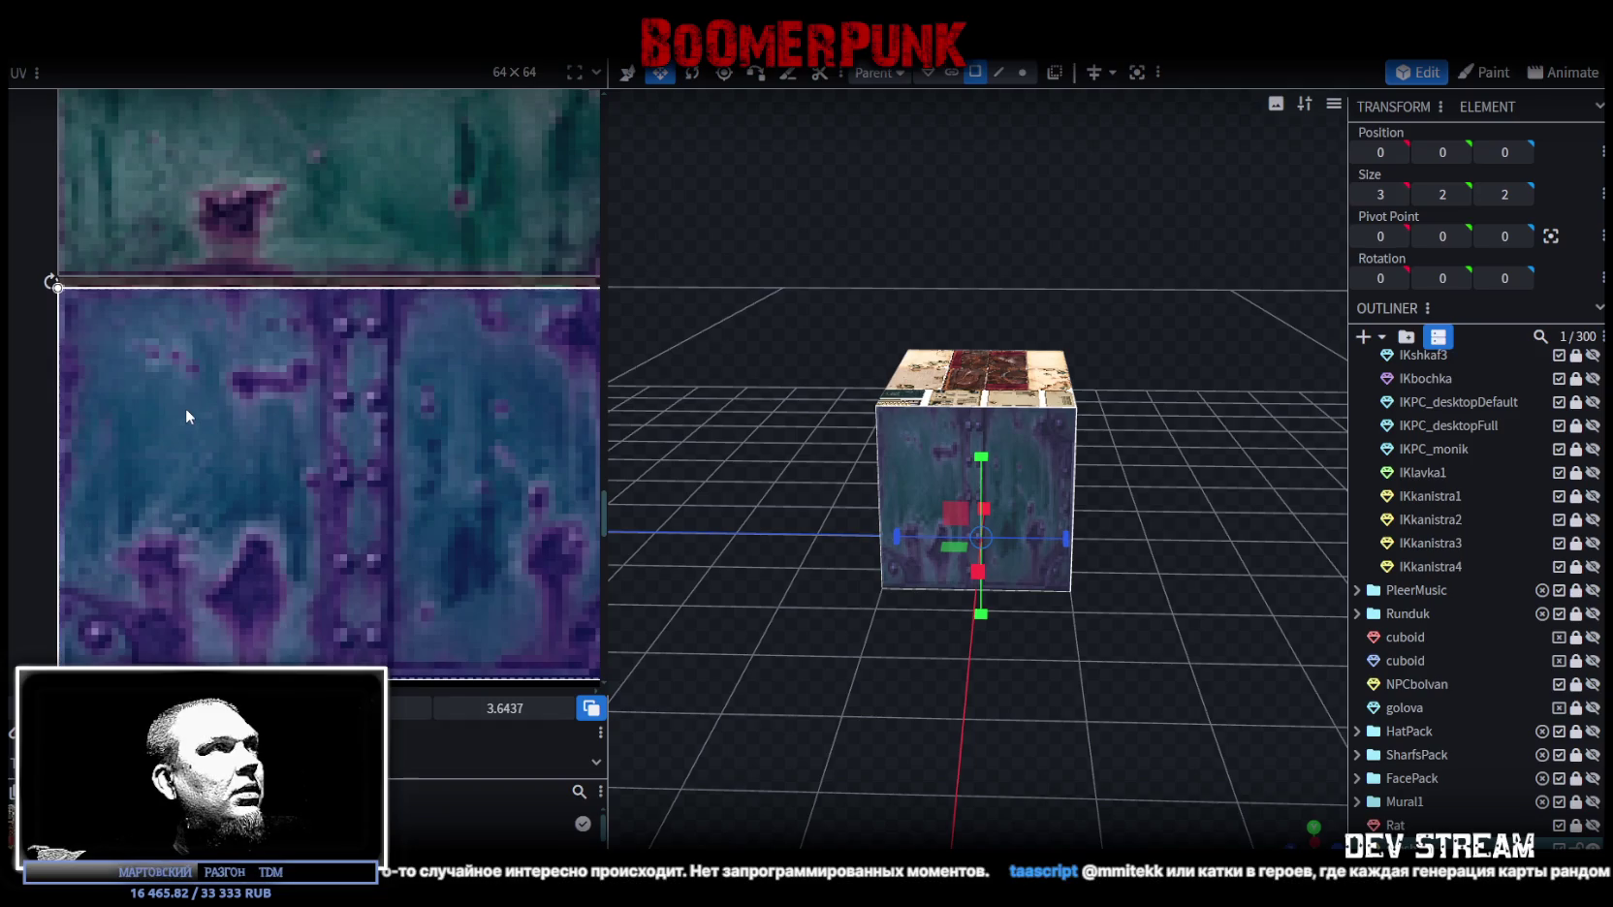
{"action": "scroll", "coordinate": [186, 408], "scroll_direction": "down", "scroll_amount": 2}
{"action": "scroll", "coordinate": [388, 456], "scroll_direction": "up", "scroll_amount": 2}
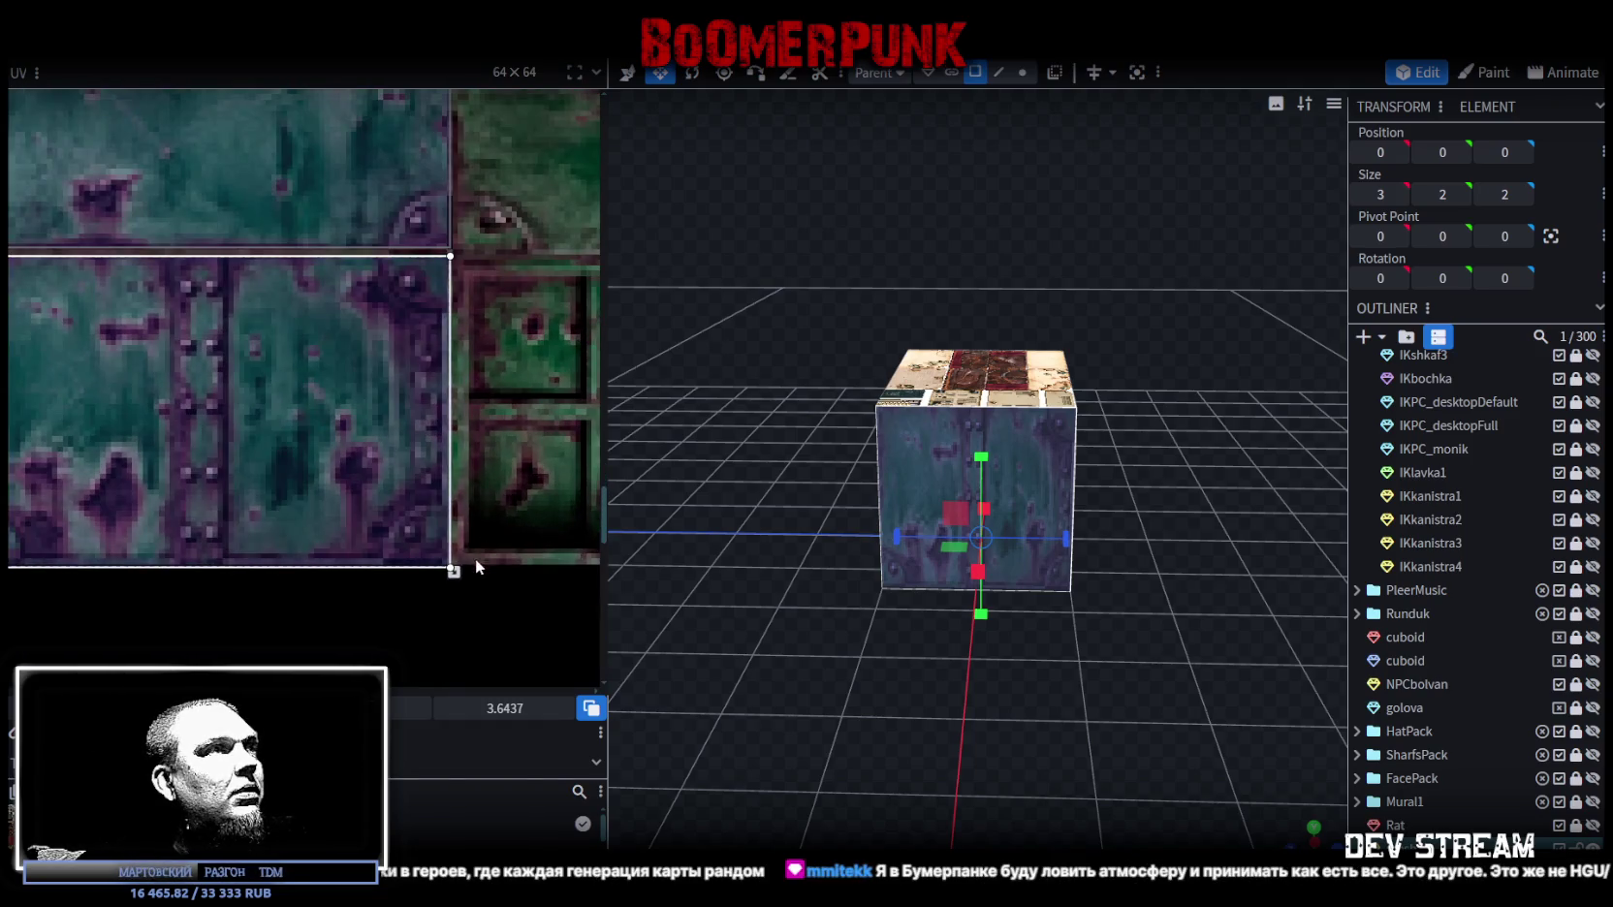
{"action": "left_click_drag", "start_coordinate": [454, 572], "coordinate": [453, 566]}
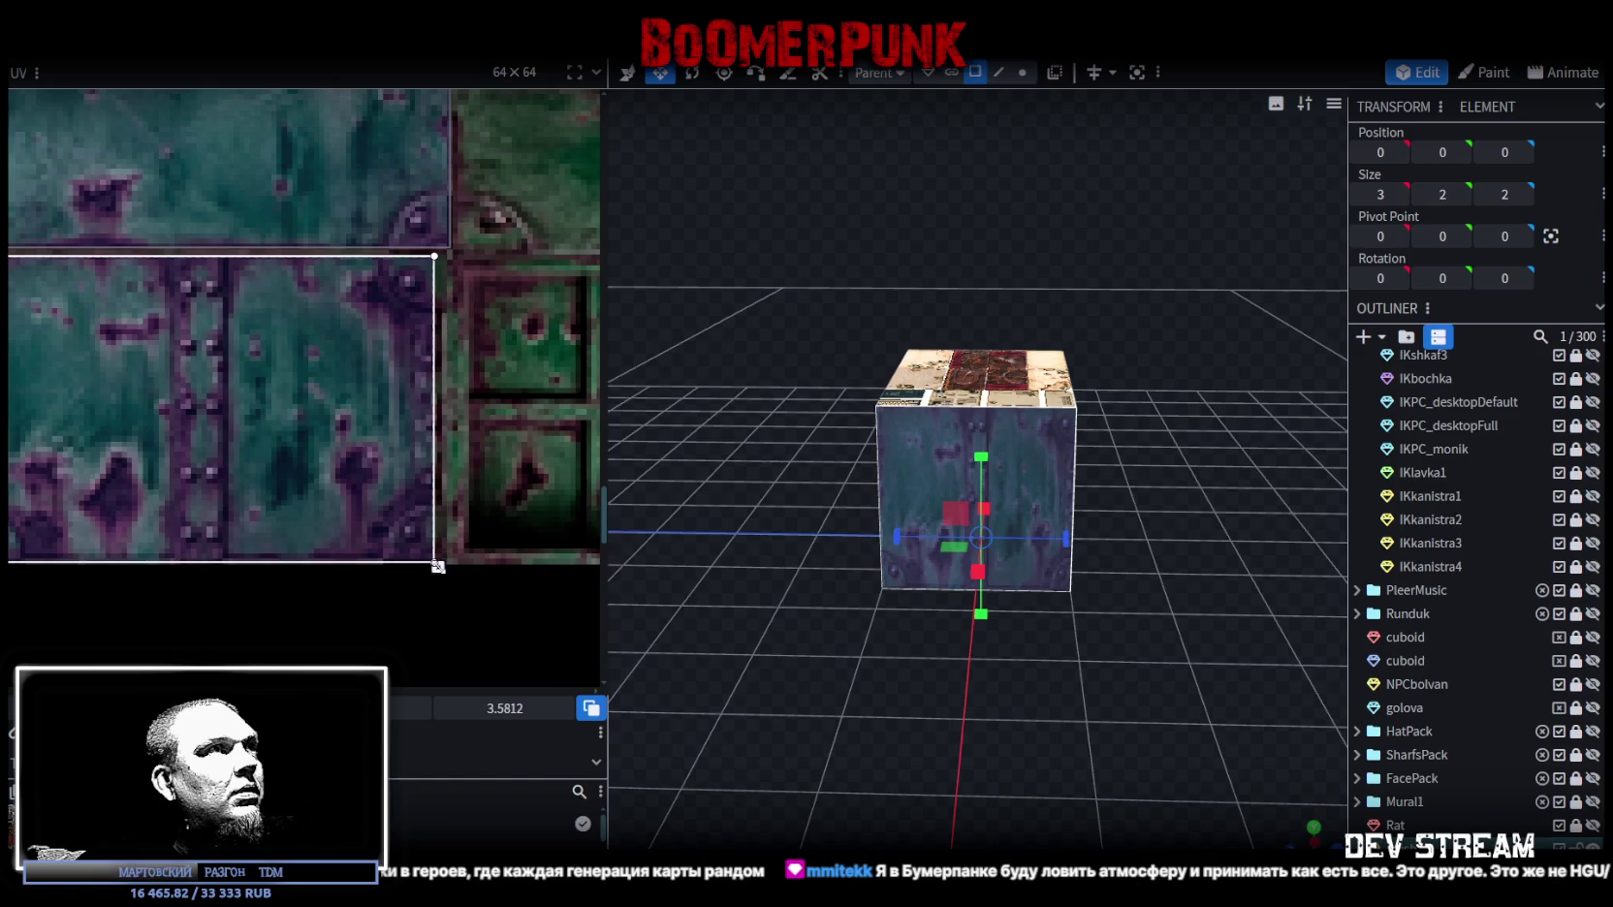
{"action": "left_click", "coordinate": [1050, 389]}
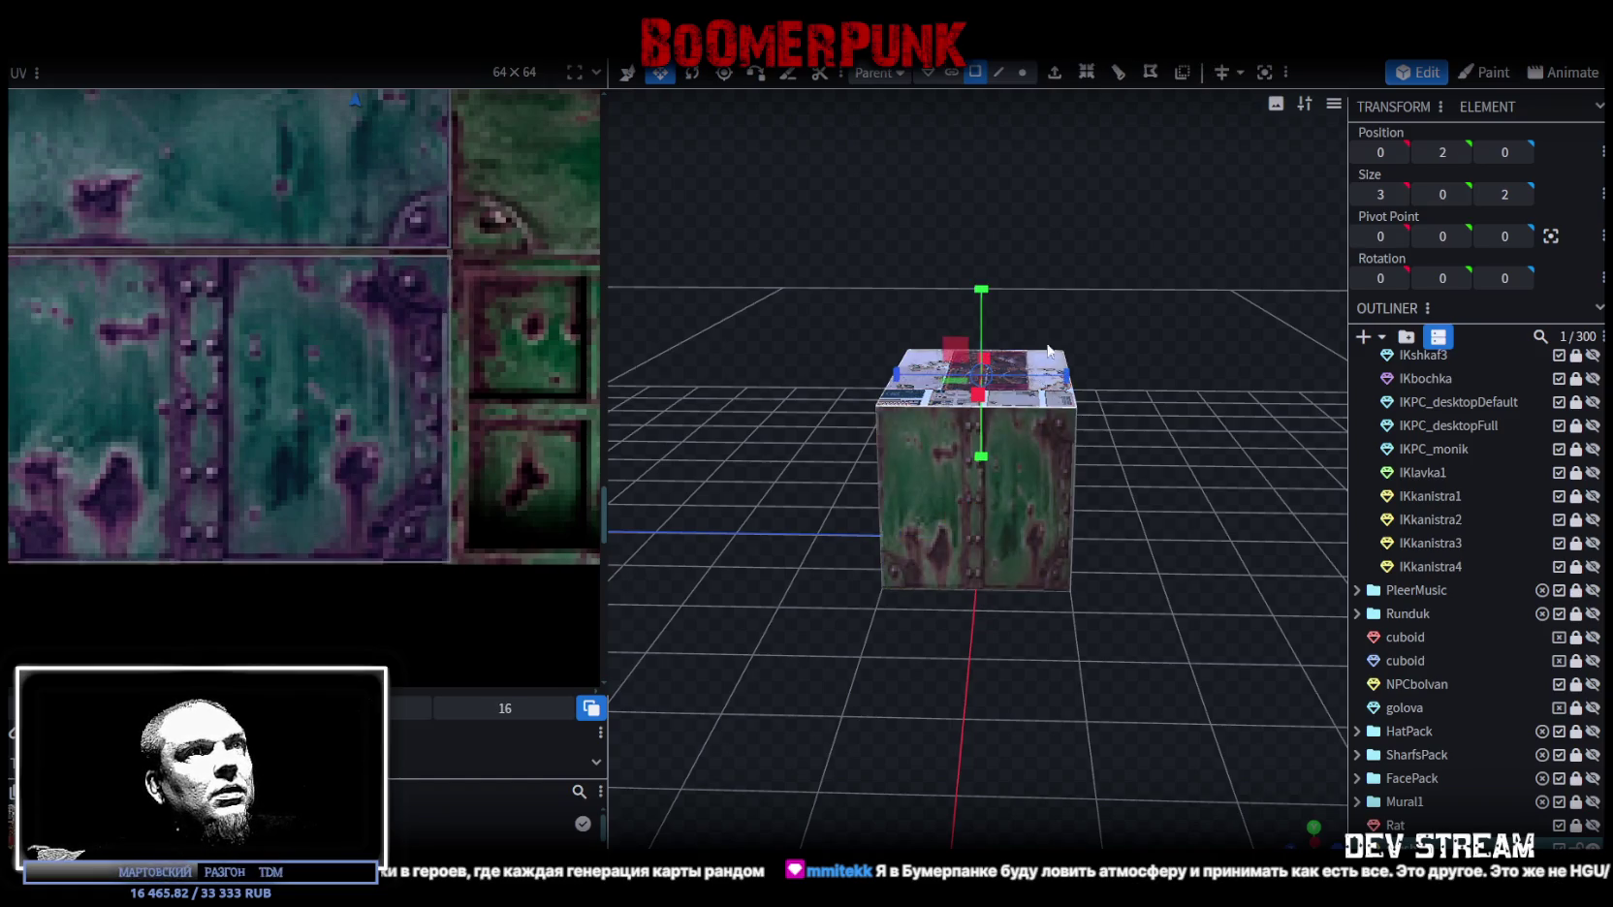
Step: Lower the crate's top plane from height 2 to 1.5
{"action": "left_click_drag", "start_coordinate": [1049, 389], "coordinate": [1082, 264]}
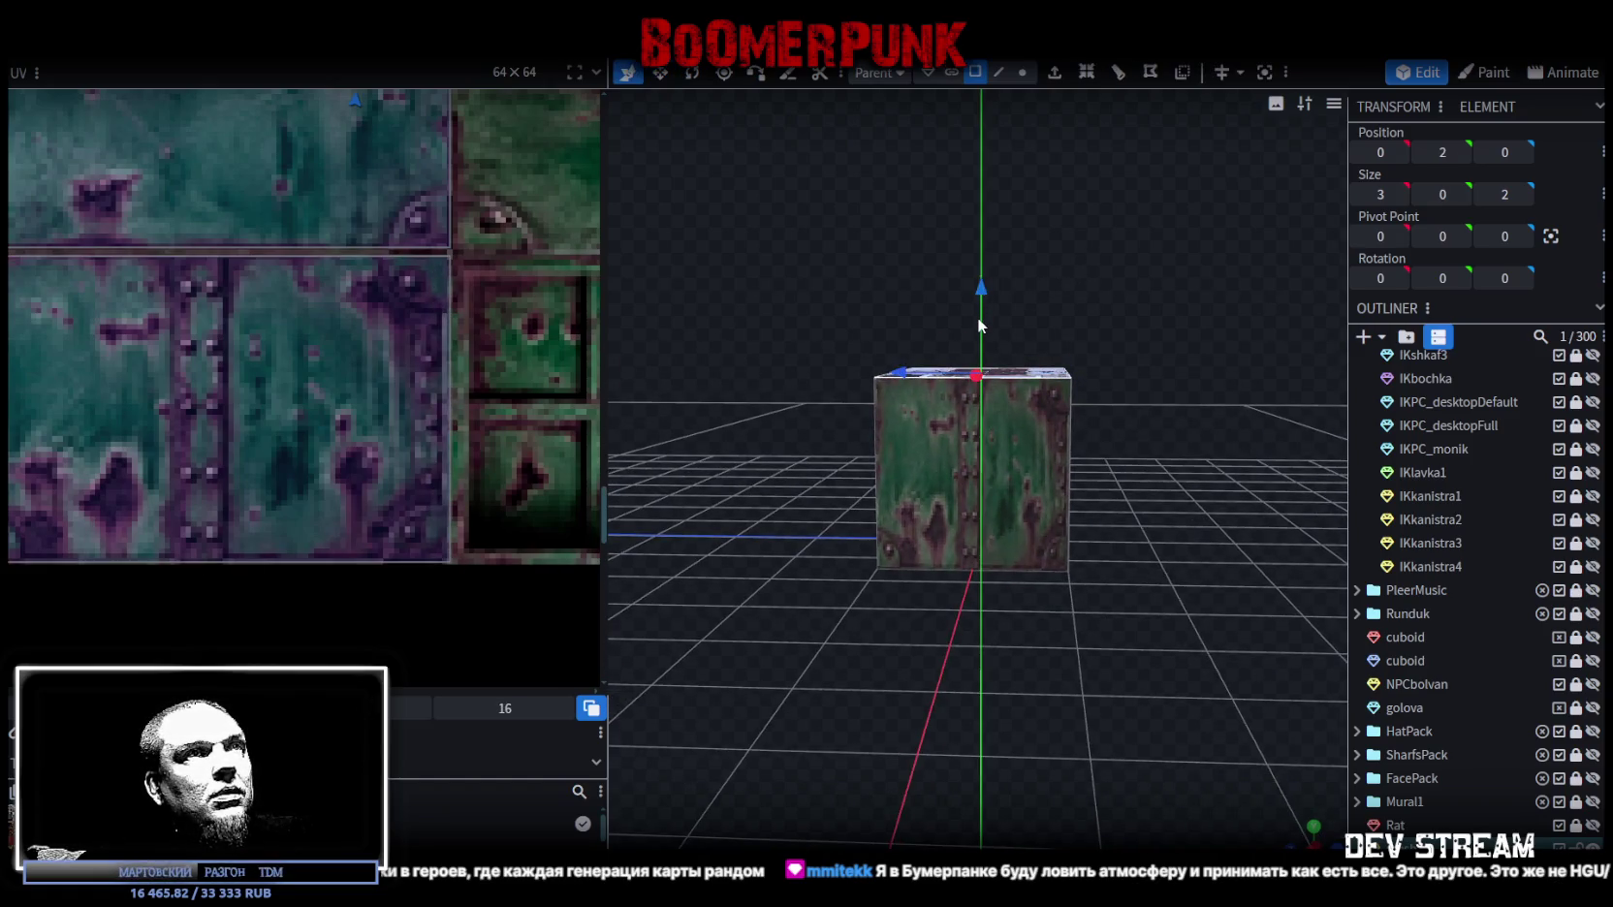
{"action": "left_click_drag", "start_coordinate": [982, 293], "coordinate": [986, 334]}
{"action": "mouse_move", "coordinate": [1056, 291]}
{"action": "left_mouse_down"}
{"action": "mouse_move", "coordinate": [1013, 353]}
{"action": "mouse_move", "coordinate": [1028, 513]}
{"action": "left_mouse_up"}
Step: Move the side face's UV onto the blue-green riveted panel and narrow it slightly
{"action": "left_click", "coordinate": [1029, 478]}
{"action": "scroll", "coordinate": [291, 310], "scroll_direction": "down", "scroll_amount": 5, "text": "ctrl"}
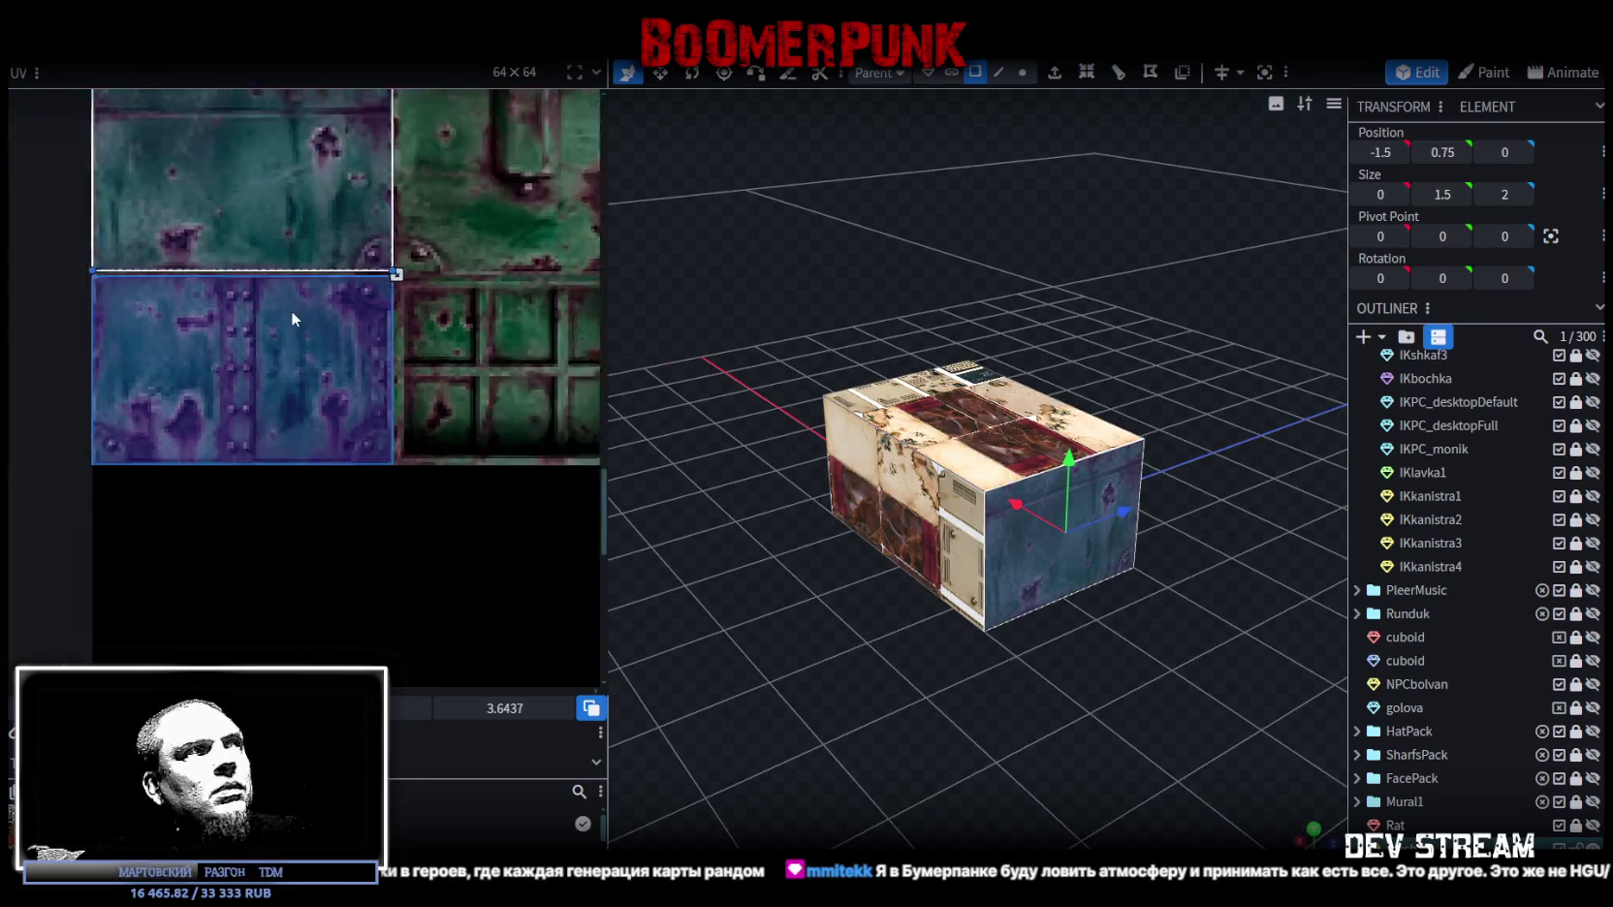
{"action": "scroll", "coordinate": [290, 238], "scroll_direction": "down", "scroll_amount": 2, "text": "ctrl"}
{"action": "scroll", "coordinate": [417, 340], "scroll_direction": "up", "scroll_amount": 1}
{"action": "scroll", "coordinate": [368, 524], "scroll_direction": "up", "scroll_amount": 3}
{"action": "left_click_drag", "start_coordinate": [366, 524], "coordinate": [229, 295]}
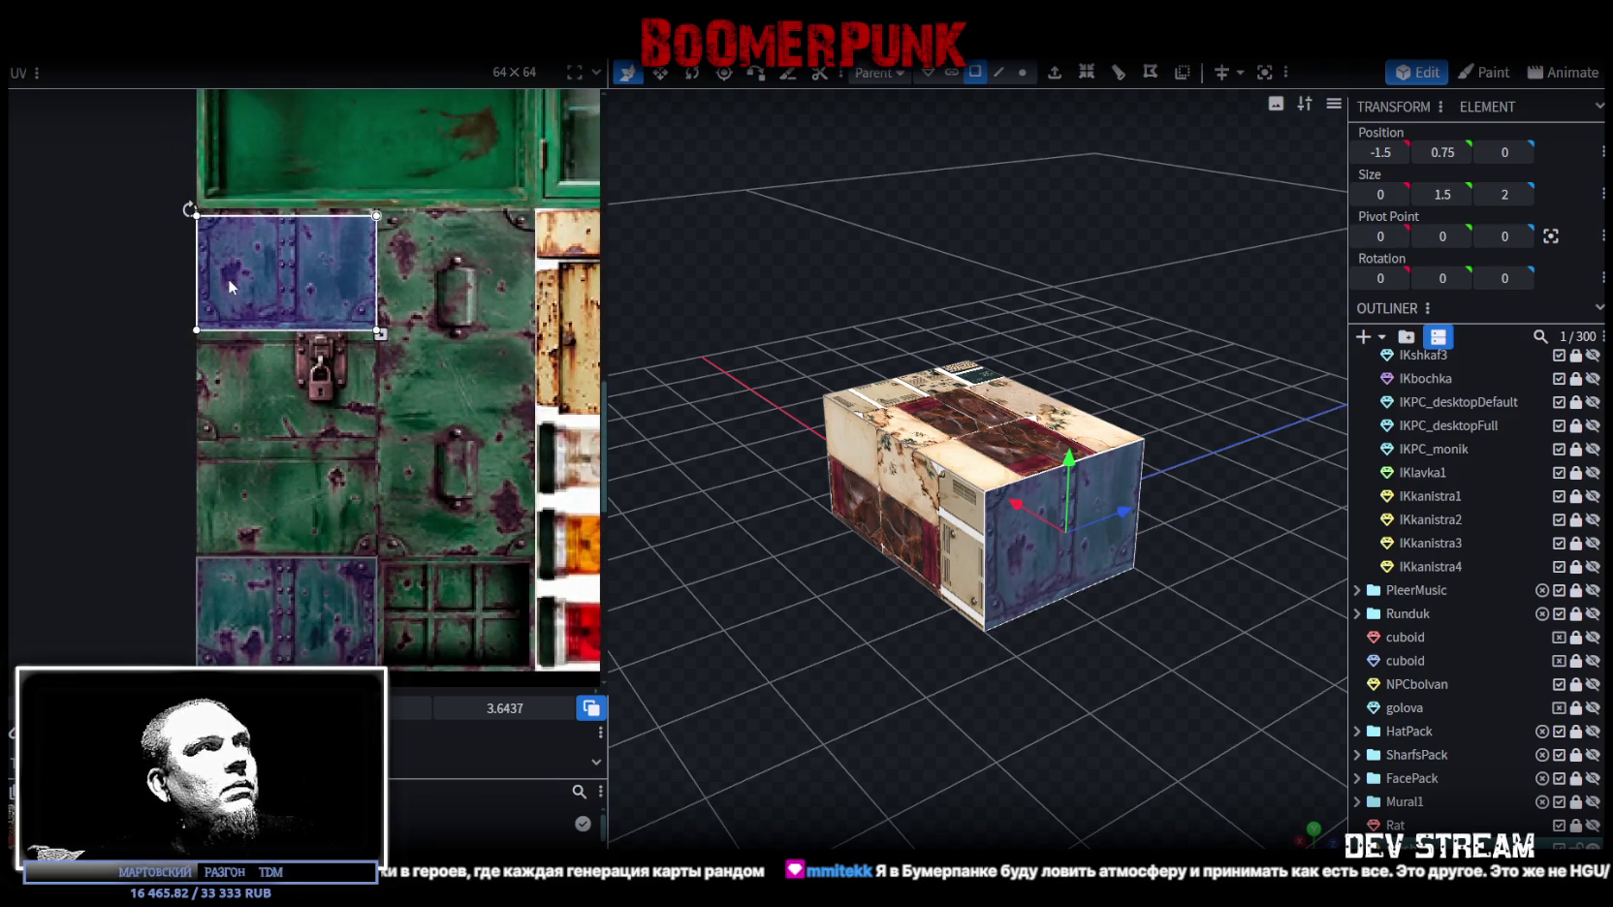
{"action": "scroll", "coordinate": [228, 278], "scroll_direction": "up", "scroll_amount": 3, "text": "ctrl"}
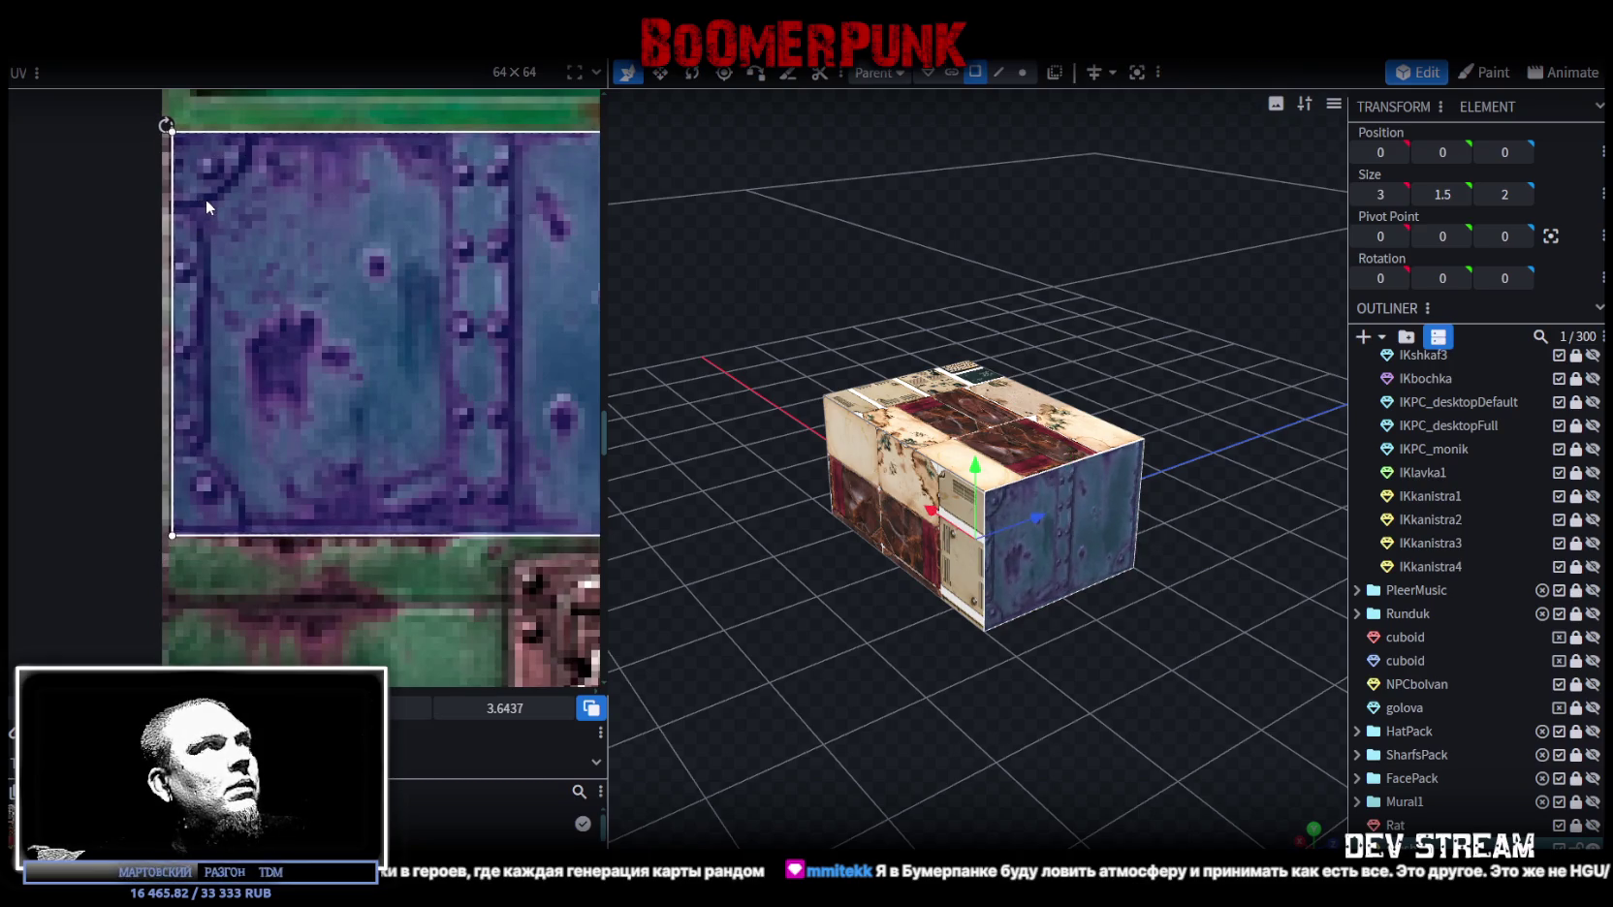
{"action": "scroll", "coordinate": [416, 257], "scroll_direction": "down", "scroll_amount": 2, "text": "ctrl"}
{"action": "middle_click_drag", "start_coordinate": [416, 257], "coordinate": [243, 246]}
{"action": "scroll", "coordinate": [243, 246], "scroll_direction": "up", "scroll_amount": 2, "text": "ctrl"}
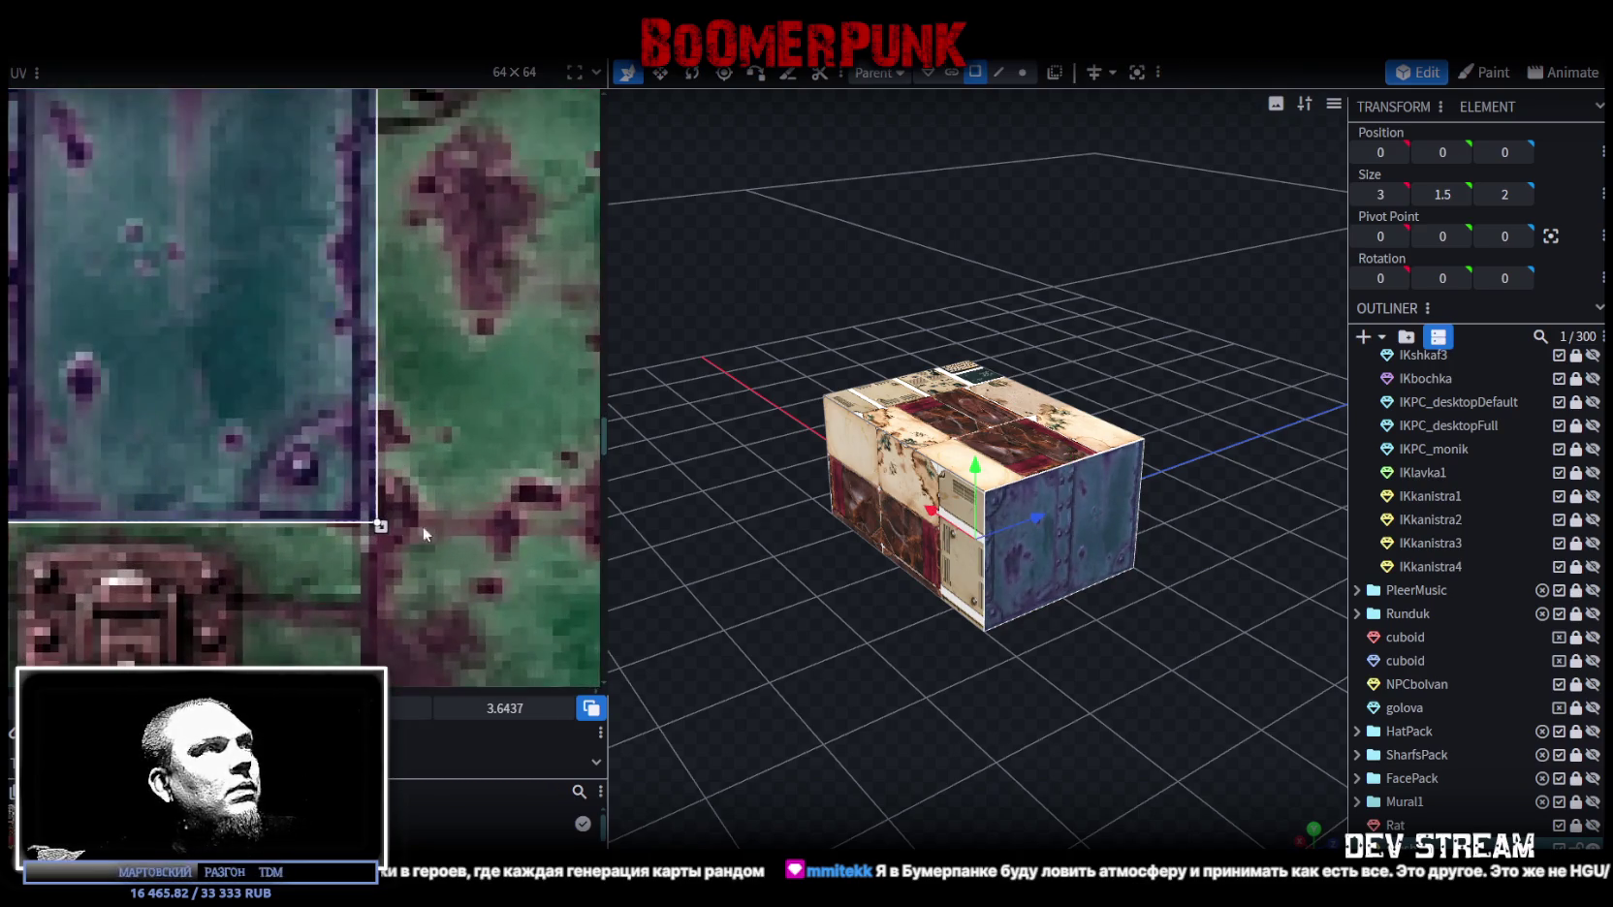
{"action": "left_click_drag", "start_coordinate": [383, 525], "coordinate": [363, 523]}
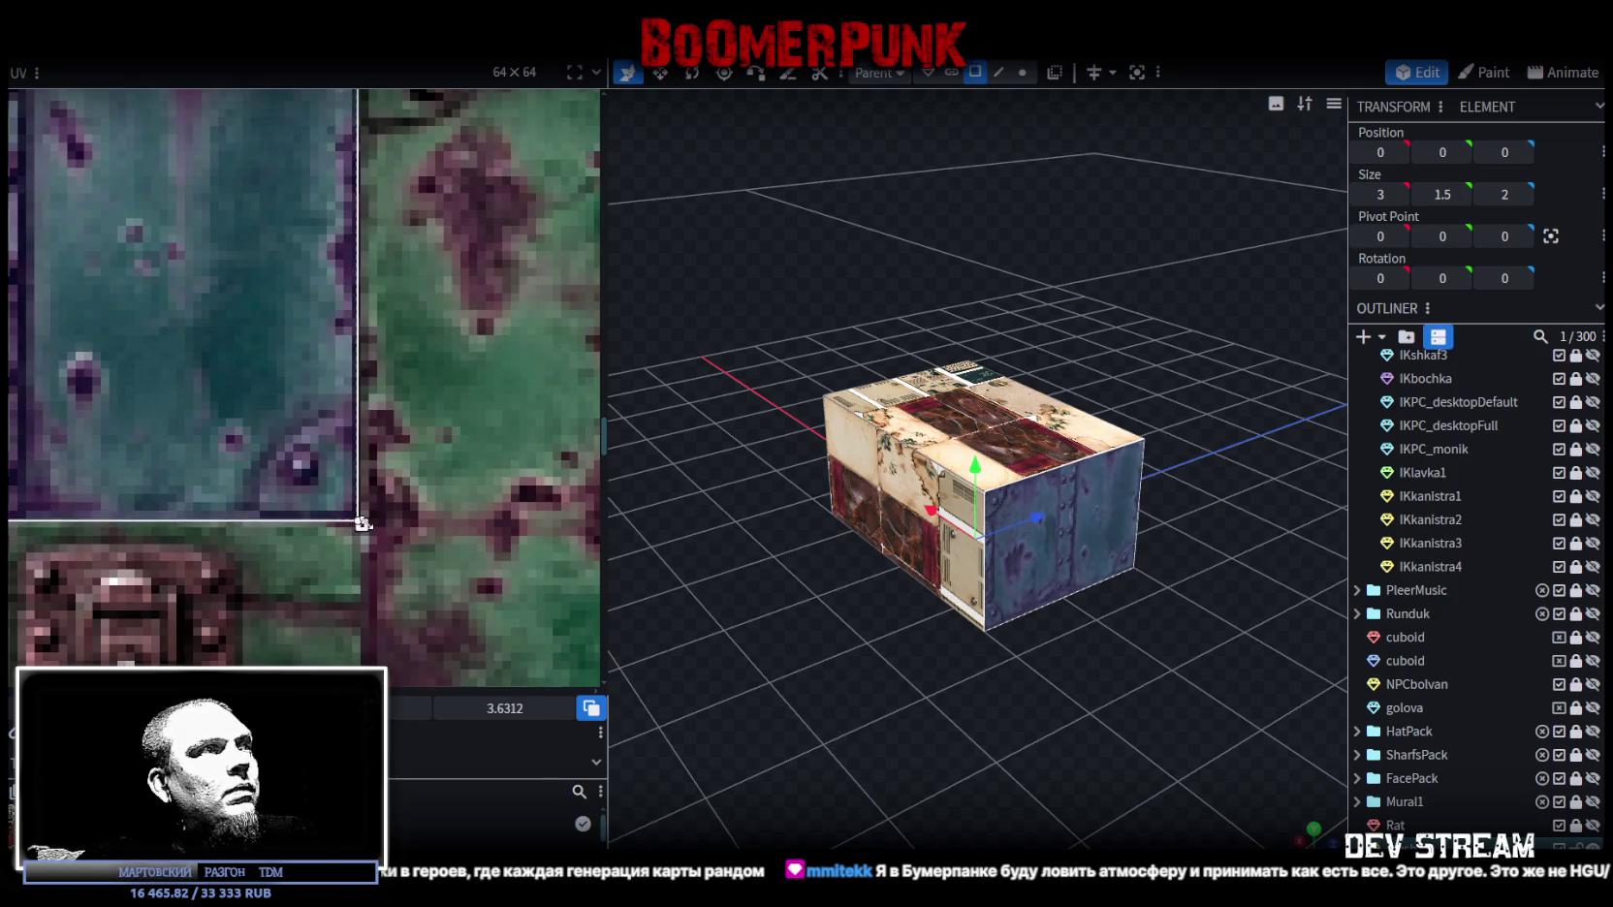
{"action": "mouse_move", "coordinate": [842, 649]}
{"action": "left_mouse_down"}
{"action": "mouse_move", "coordinate": [744, 614]}
{"action": "mouse_move", "coordinate": [764, 606]}
{"action": "left_mouse_up"}
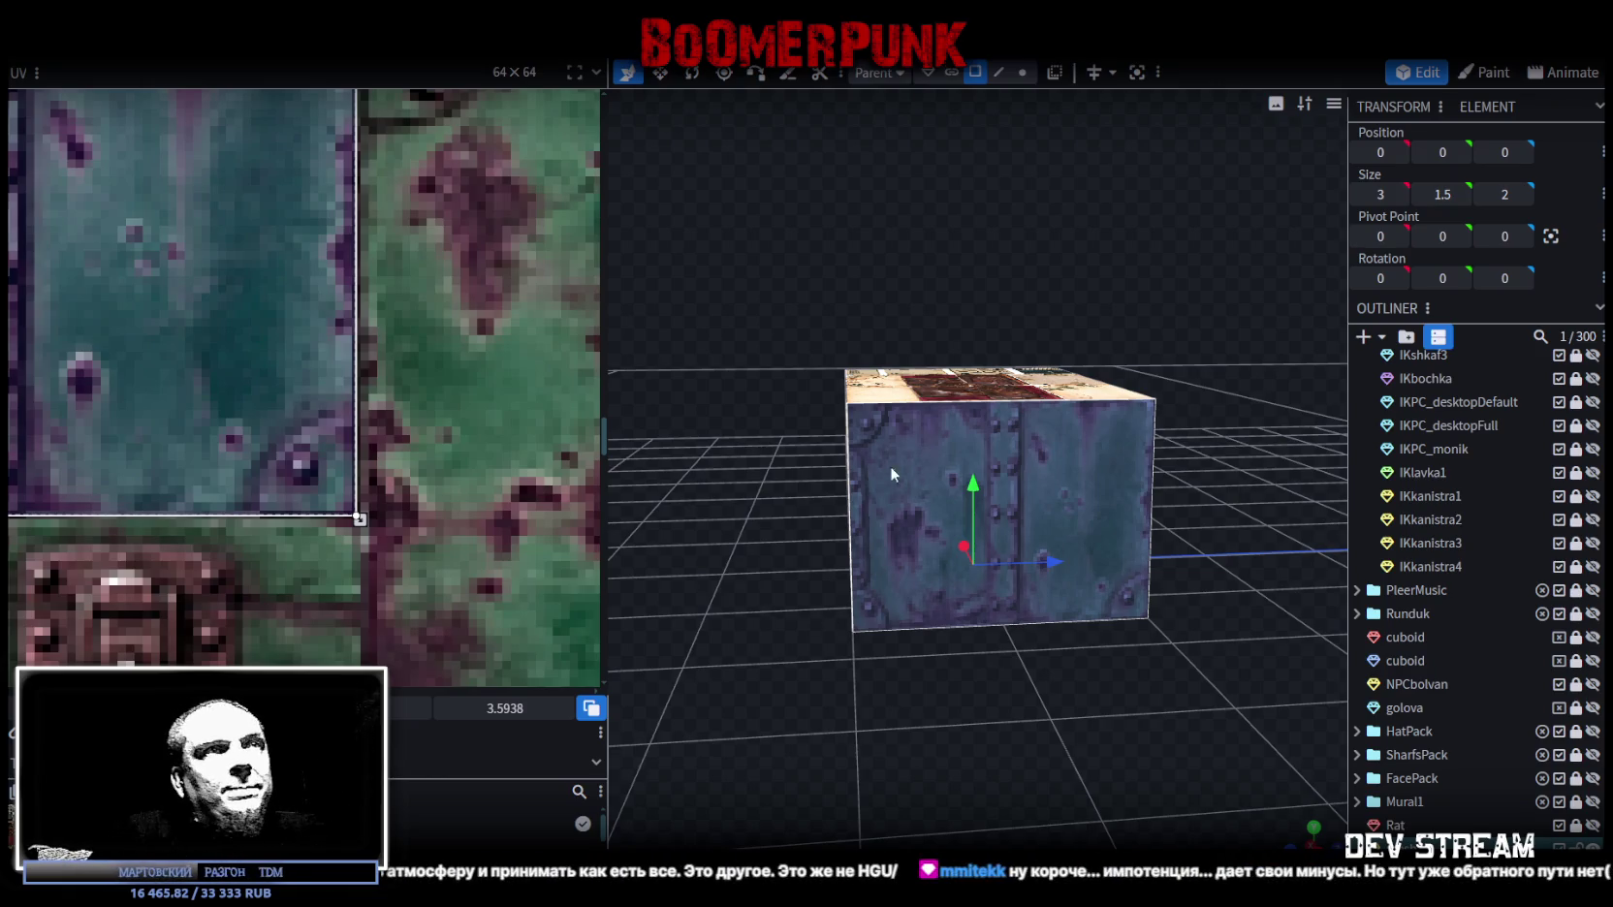
{"action": "left_click_drag", "start_coordinate": [904, 312], "coordinate": [737, 369]}
{"action": "scroll", "coordinate": [29, 417], "scroll_direction": "down", "scroll_amount": 5}
{"action": "scroll", "coordinate": [97, 445], "scroll_direction": "down", "scroll_amount": 2}
{"action": "scroll", "coordinate": [221, 432], "scroll_direction": "up", "scroll_amount": 4}
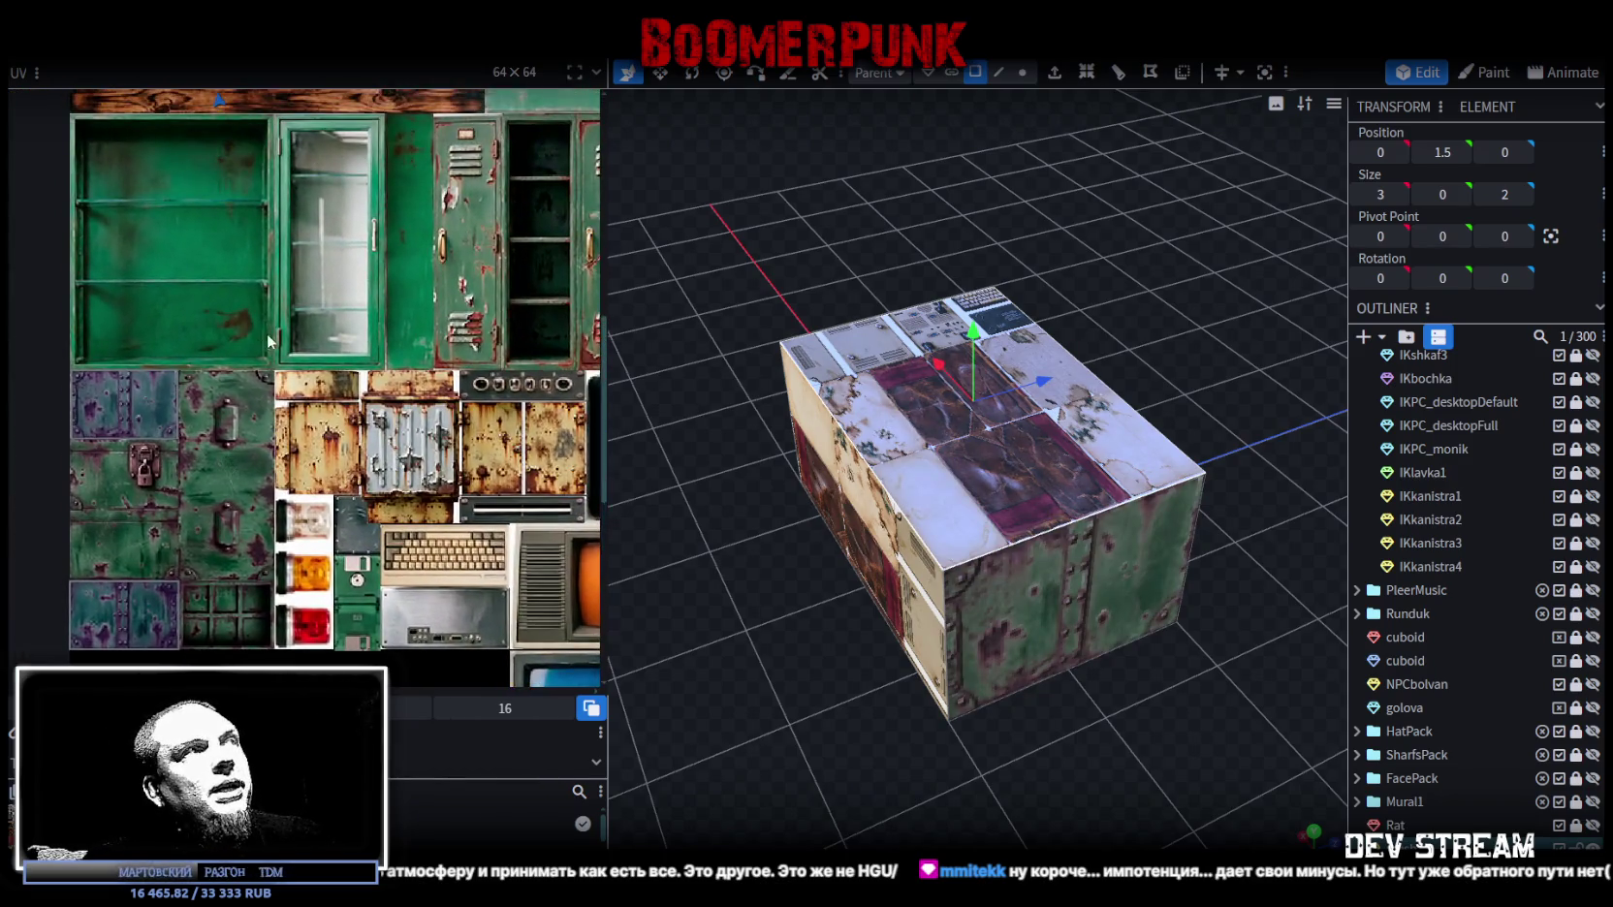
Step: Move the top face's UV box onto the two-latch handle panel and rotate it
{"action": "scroll", "coordinate": [256, 393], "scroll_direction": "down", "scroll_amount": 3}
{"action": "mouse_move", "coordinate": [175, 136]}
{"action": "left_mouse_down"}
{"action": "mouse_move", "coordinate": [297, 369]}
{"action": "mouse_move", "coordinate": [269, 512]}
{"action": "left_mouse_up"}
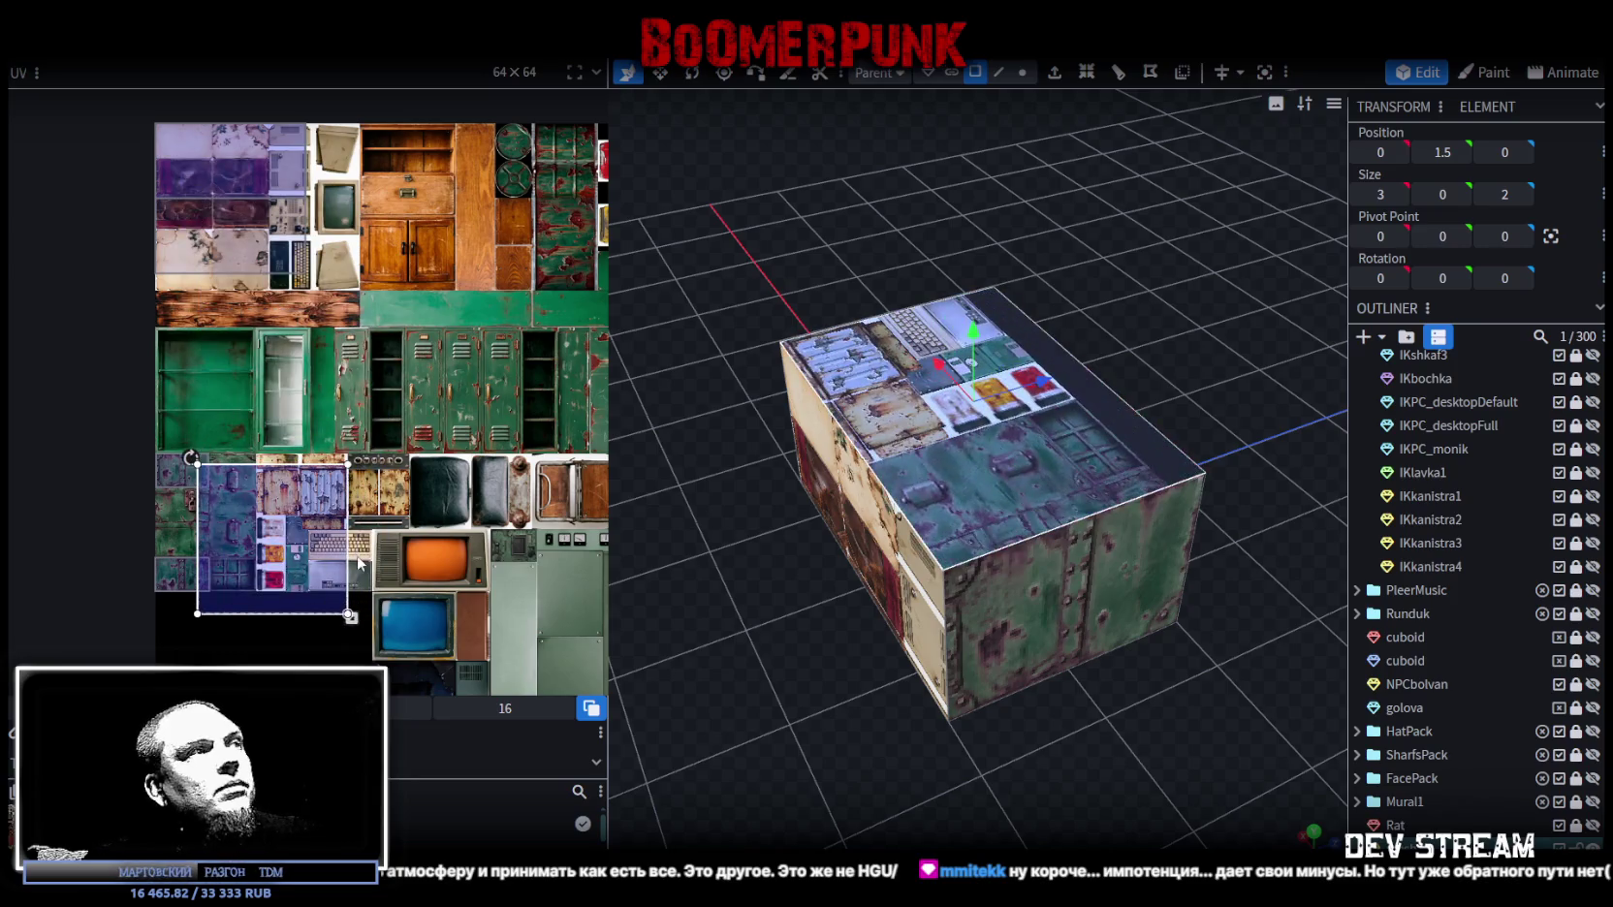
{"action": "scroll", "coordinate": [383, 412], "scroll_direction": "up", "scroll_amount": 2}
{"action": "left_click_drag", "start_coordinate": [383, 409], "coordinate": [327, 374]}
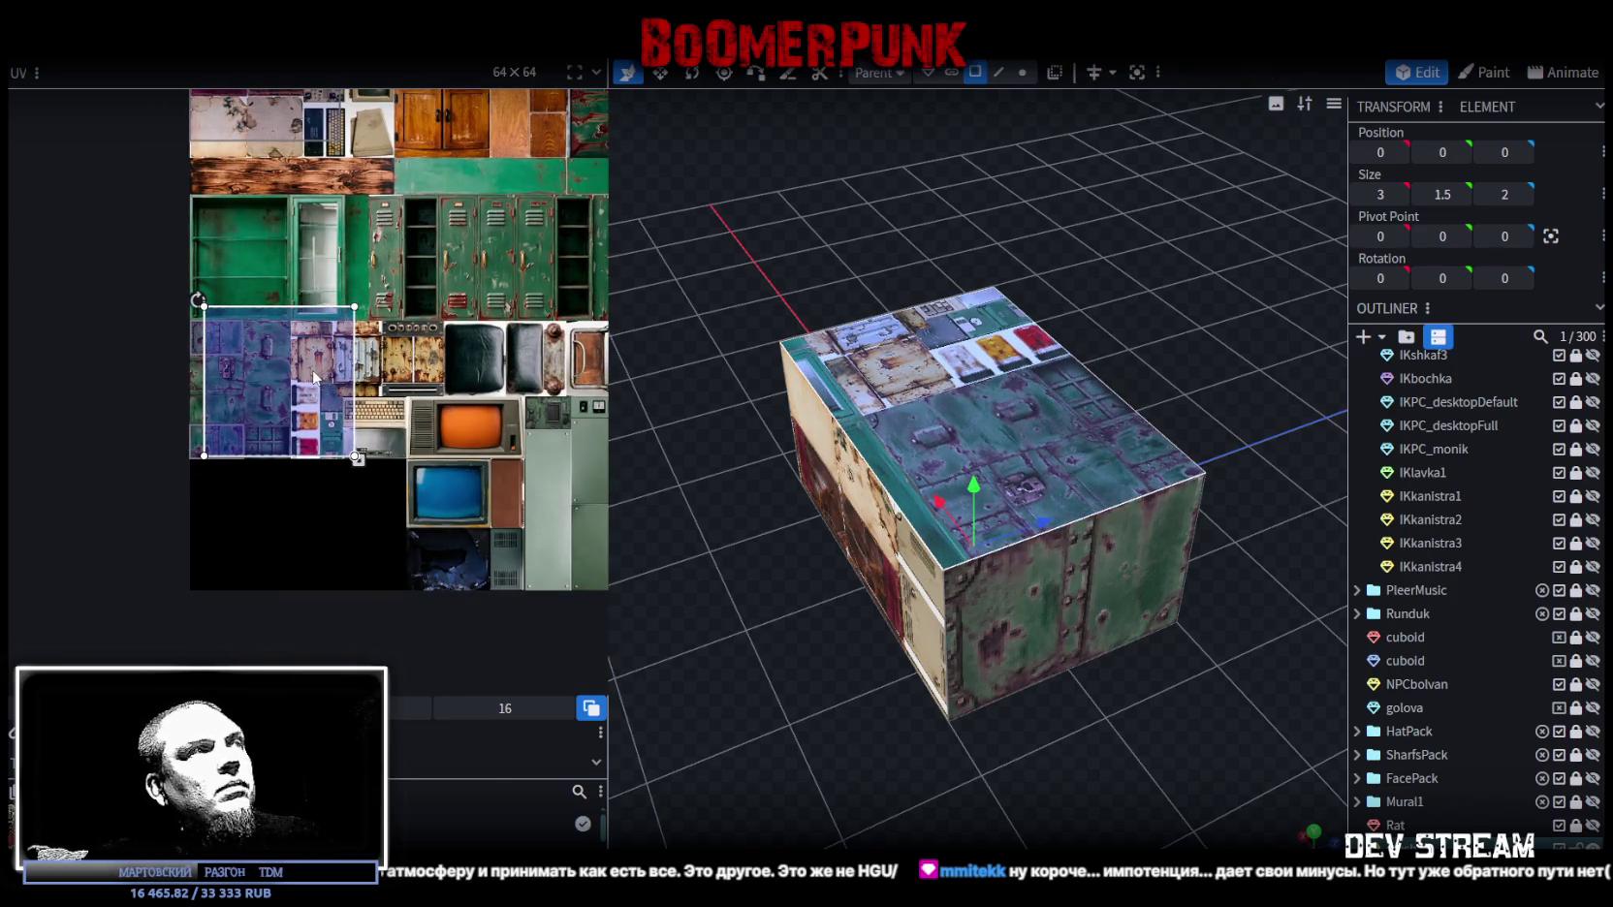
{"action": "right_click", "coordinate": [313, 376]}
{"action": "left_click", "coordinate": [380, 644]}
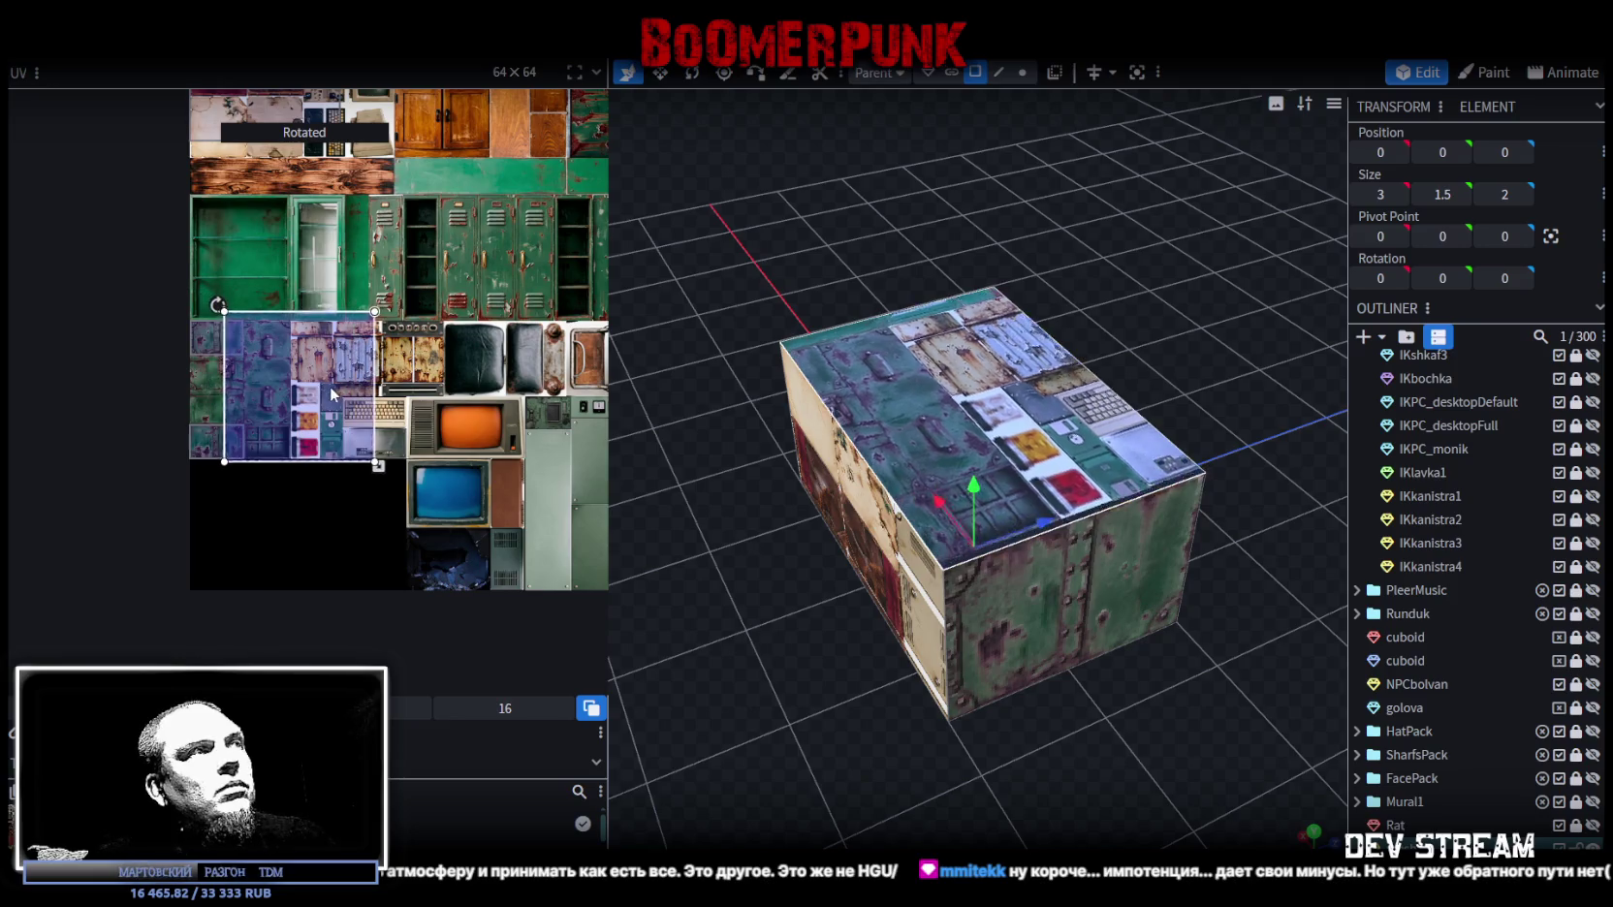
Step: Reposition and resize the rotated top UV box so it fits the blue-green latch panel
{"action": "left_click_drag", "start_coordinate": [333, 393], "coordinate": [332, 387]}
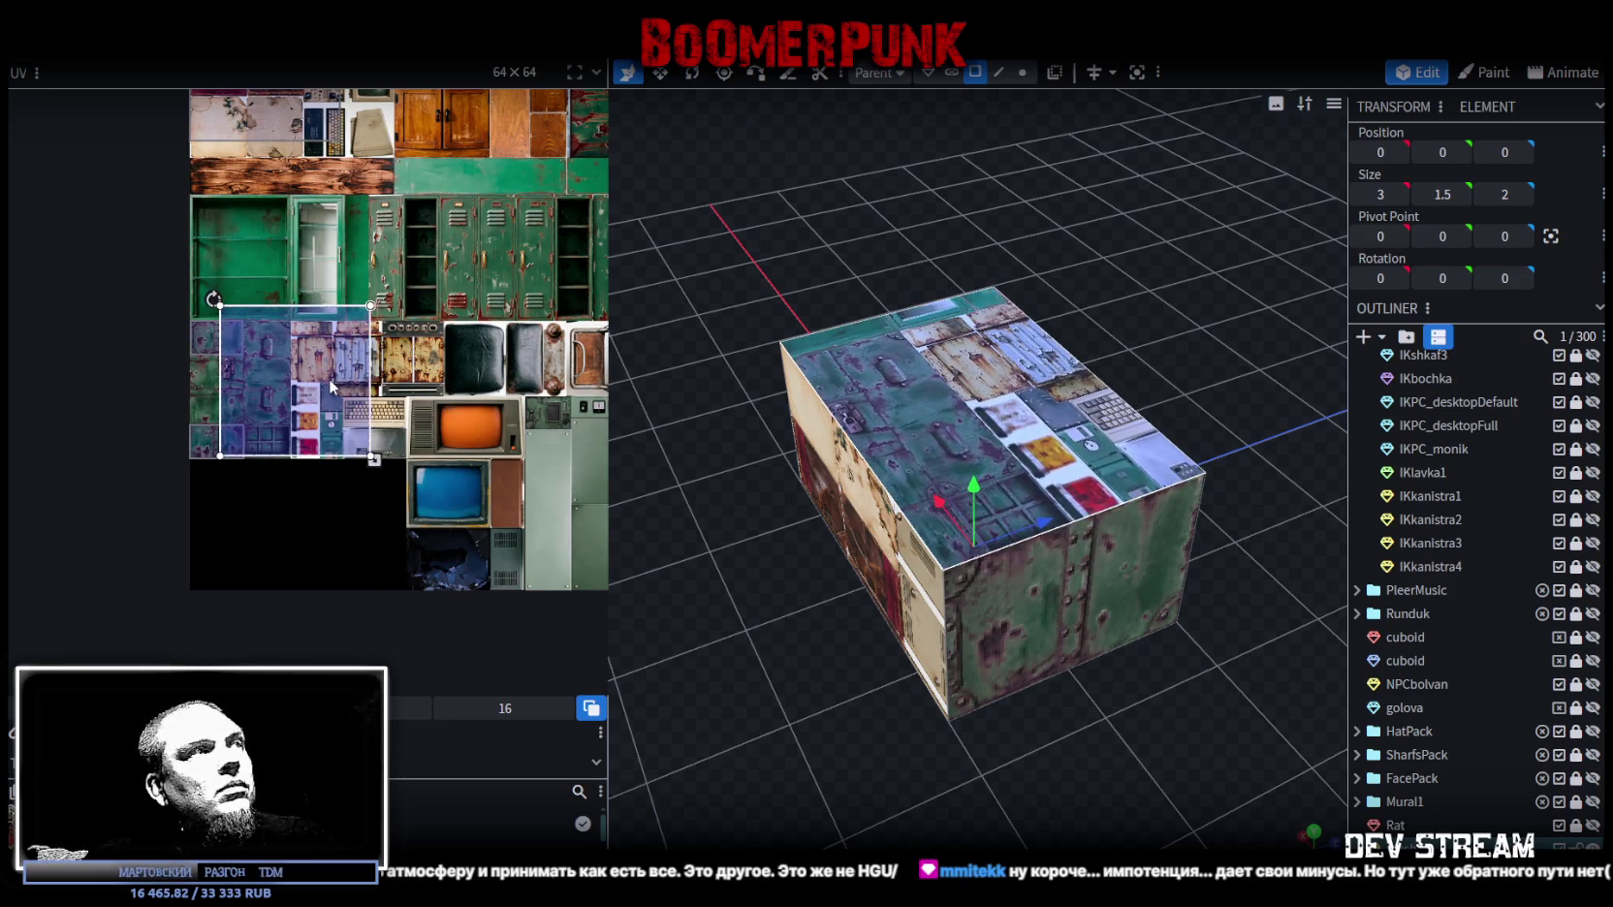
{"action": "left_click_drag", "start_coordinate": [331, 388], "coordinate": [366, 392]}
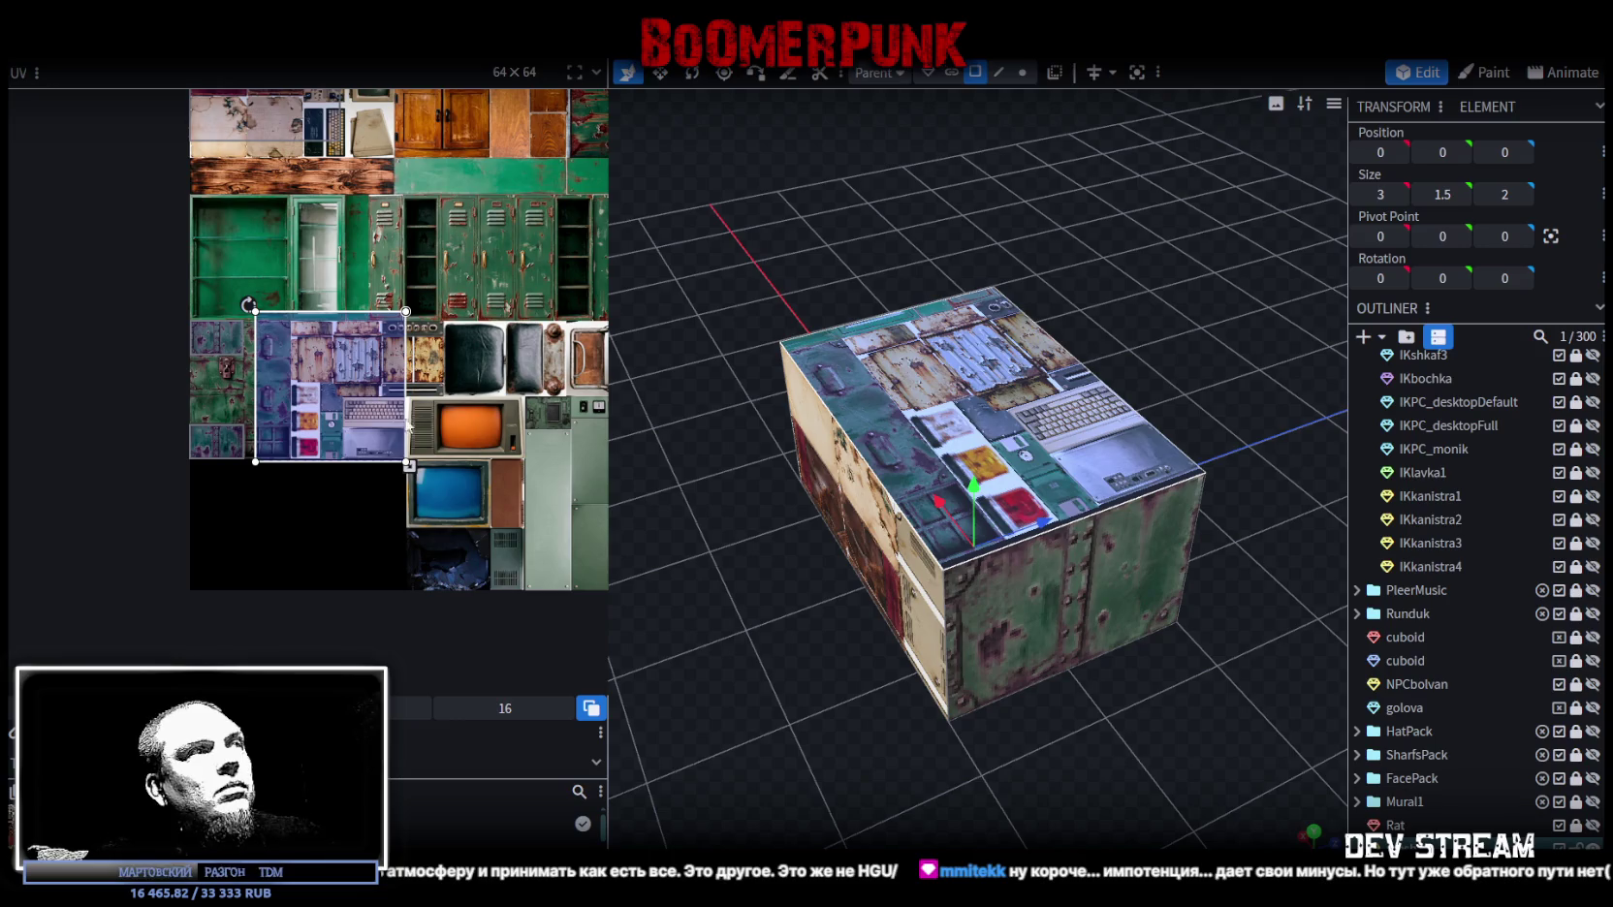
{"action": "left_click_drag", "start_coordinate": [409, 466], "coordinate": [293, 408]}
{"action": "scroll", "coordinate": [264, 344], "scroll_direction": "up", "scroll_amount": 2}
{"action": "scroll", "coordinate": [264, 344], "scroll_direction": "up", "scroll_amount": 3}
{"action": "left_click_drag", "start_coordinate": [264, 344], "coordinate": [230, 372]}
{"action": "scroll", "coordinate": [221, 293], "scroll_direction": "up", "scroll_amount": 2}
{"action": "scroll", "coordinate": [182, 327], "scroll_direction": "up", "scroll_amount": 2}
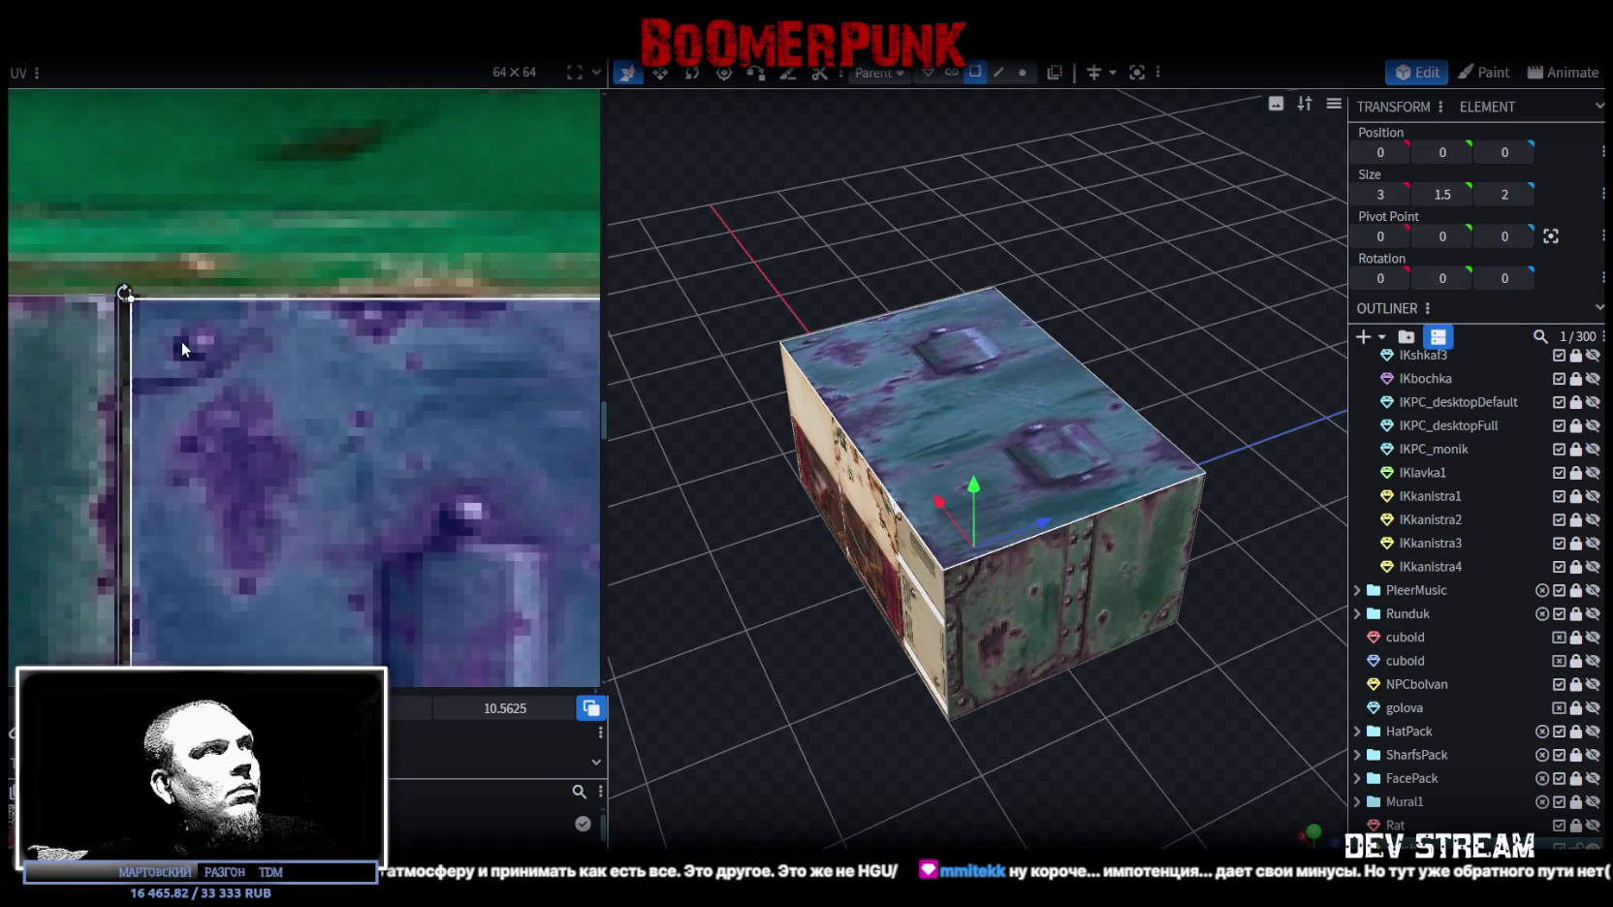
{"action": "scroll", "coordinate": [289, 472], "scroll_direction": "down", "scroll_amount": 3}
{"action": "scroll", "coordinate": [329, 464], "scroll_direction": "up", "scroll_amount": 2}
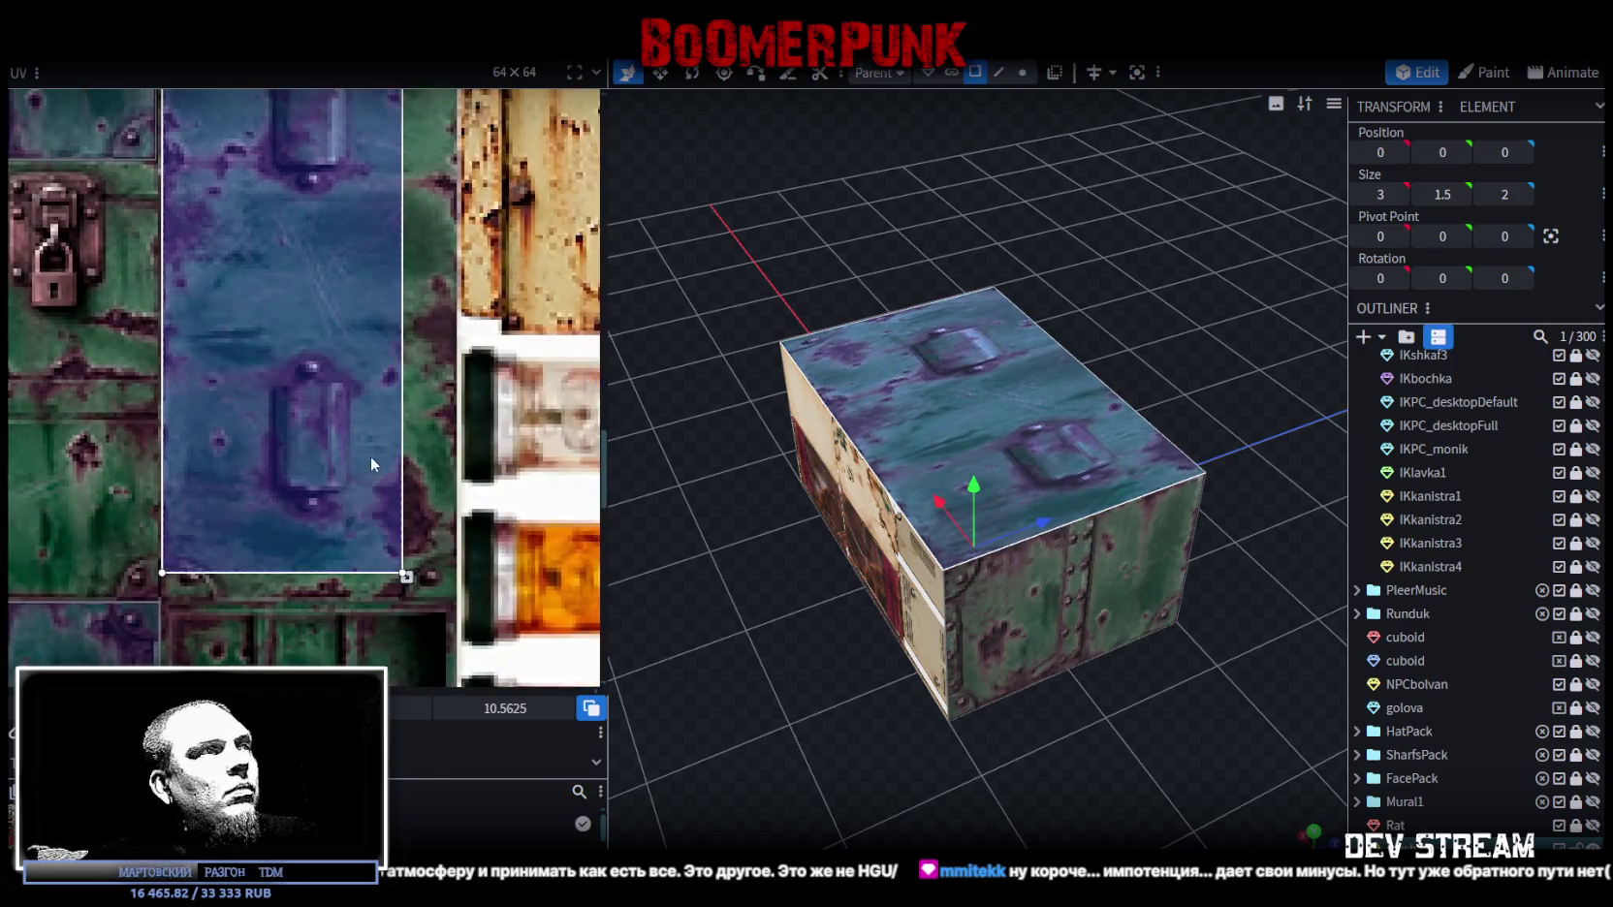
{"action": "scroll", "coordinate": [388, 460], "scroll_direction": "up", "scroll_amount": 3}
{"action": "left_click_drag", "start_coordinate": [390, 458], "coordinate": [483, 504]}
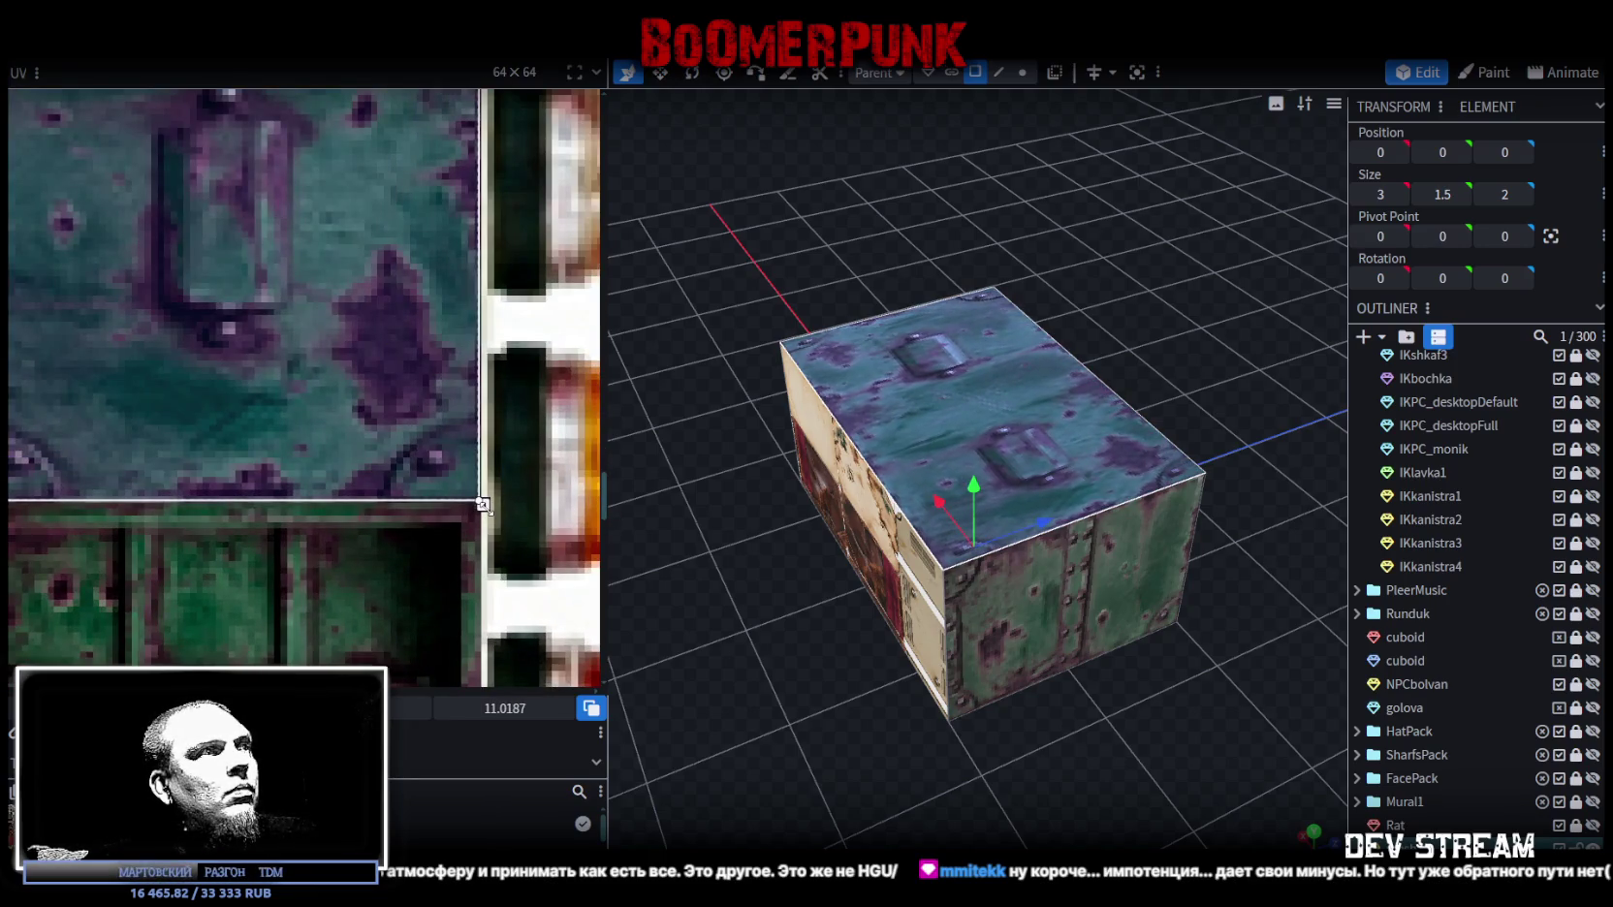
{"action": "left_click", "coordinate": [1160, 721]}
{"action": "mouse_move", "coordinate": [1160, 721]}
{"action": "left_mouse_down"}
{"action": "mouse_move", "coordinate": [1021, 708]}
{"action": "mouse_move", "coordinate": [954, 664]}
{"action": "mouse_move", "coordinate": [1118, 692]}
{"action": "mouse_move", "coordinate": [1139, 668]}
{"action": "left_mouse_up"}
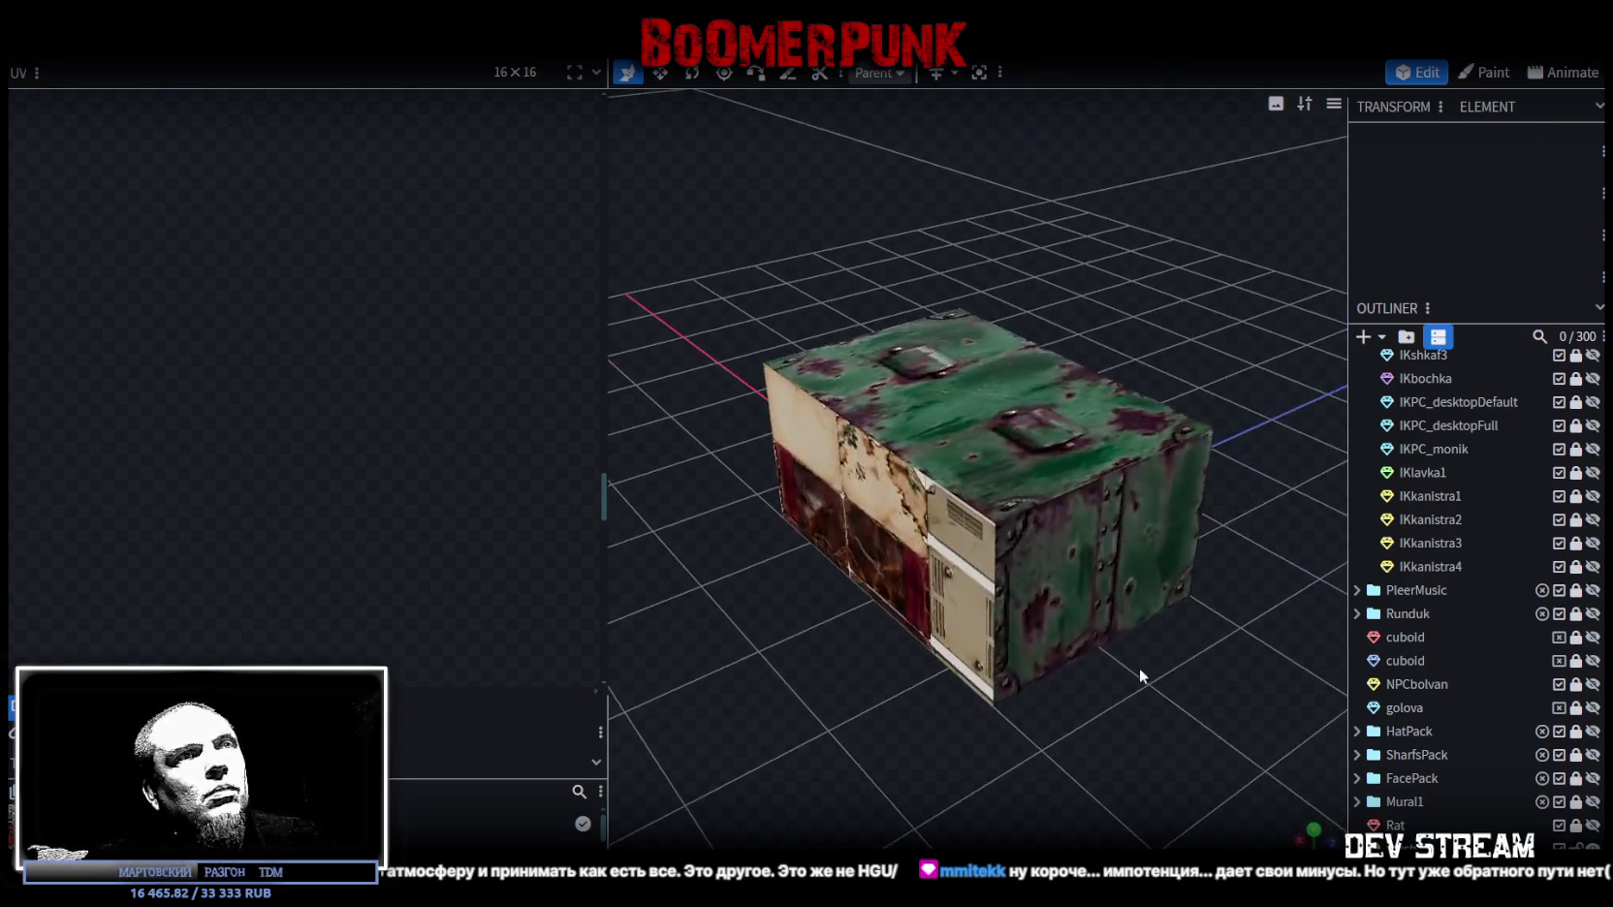
Step: Resize the crate body's Z depth from 2 to 1.6, making it 3 × 1.5 × 1.6
{"action": "left_click", "coordinate": [890, 550]}
{"action": "mouse_move", "coordinate": [889, 551]}
{"action": "left_mouse_down"}
{"action": "mouse_move", "coordinate": [873, 725]}
{"action": "mouse_move", "coordinate": [875, 497]}
{"action": "left_mouse_up"}
{"action": "mouse_move", "coordinate": [1084, 379]}
{"action": "left_mouse_down"}
{"action": "mouse_move", "coordinate": [1117, 283]}
{"action": "mouse_move", "coordinate": [1023, 347]}
{"action": "left_mouse_up"}
{"action": "mouse_move", "coordinate": [928, 477]}
{"action": "left_mouse_down"}
{"action": "mouse_move", "coordinate": [1011, 480]}
{"action": "mouse_move", "coordinate": [1206, 640]}
{"action": "left_mouse_up"}
{"action": "key", "text": "s"}
{"action": "mouse_move", "coordinate": [1064, 475]}
{"action": "left_mouse_down"}
{"action": "mouse_move", "coordinate": [1033, 473]}
{"action": "mouse_move", "coordinate": [1177, 429]}
{"action": "mouse_move", "coordinate": [1189, 451]}
{"action": "mouse_move", "coordinate": [1215, 426]}
{"action": "mouse_move", "coordinate": [1190, 337]}
{"action": "mouse_move", "coordinate": [735, 348]}
{"action": "mouse_move", "coordinate": [1229, 344]}
{"action": "mouse_move", "coordinate": [1167, 316]}
{"action": "mouse_move", "coordinate": [1010, 371]}
{"action": "left_mouse_up"}
{"action": "left_click", "coordinate": [1005, 384]}
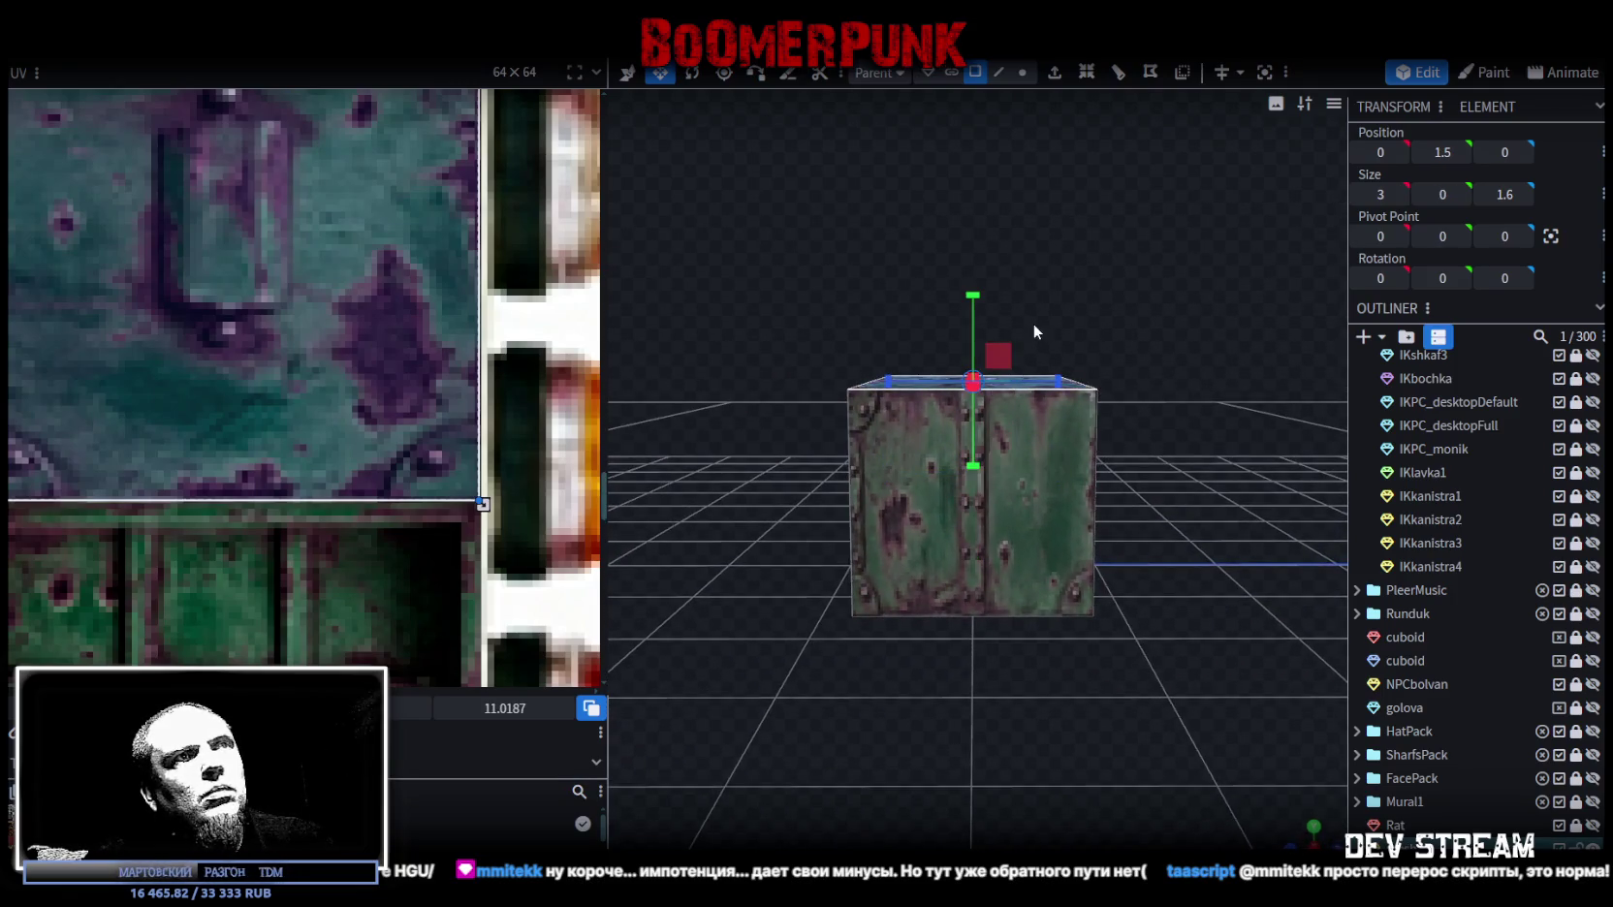
Step: Lower the crate's top plane from height 1.5 down to 0.8
{"action": "left_click_drag", "start_coordinate": [973, 294], "coordinate": [966, 328]}
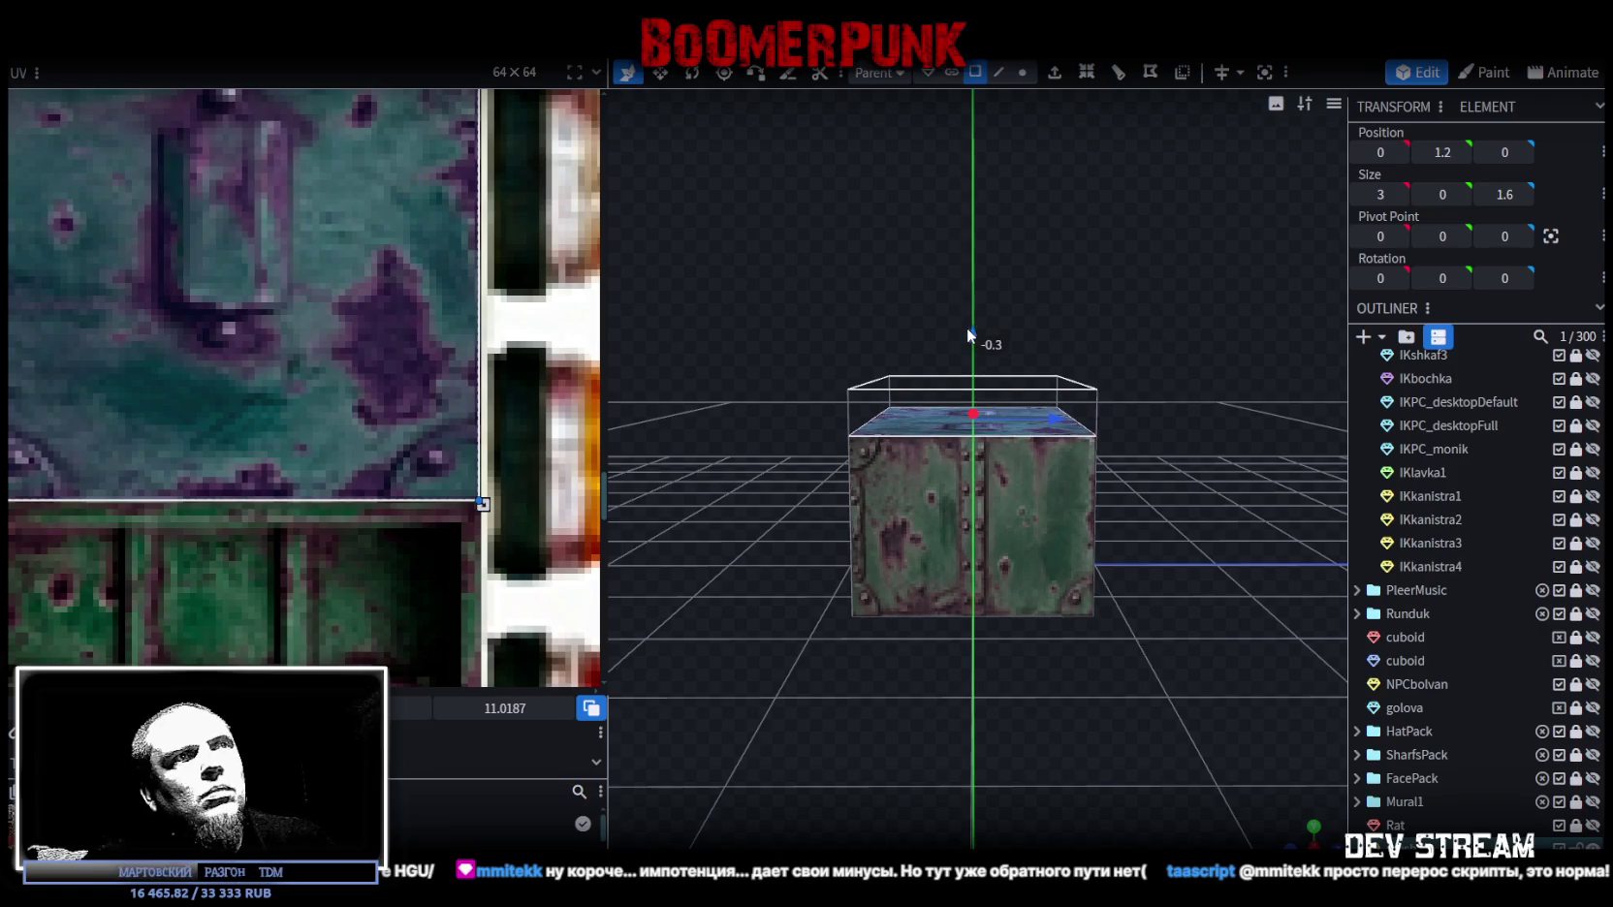
{"action": "mouse_move", "coordinate": [870, 255]}
{"action": "left_mouse_down"}
{"action": "mouse_move", "coordinate": [1039, 340]}
{"action": "mouse_move", "coordinate": [903, 289]}
{"action": "mouse_move", "coordinate": [886, 308]}
{"action": "mouse_move", "coordinate": [945, 298]}
{"action": "mouse_move", "coordinate": [954, 258]}
{"action": "mouse_move", "coordinate": [890, 283]}
{"action": "left_mouse_up"}
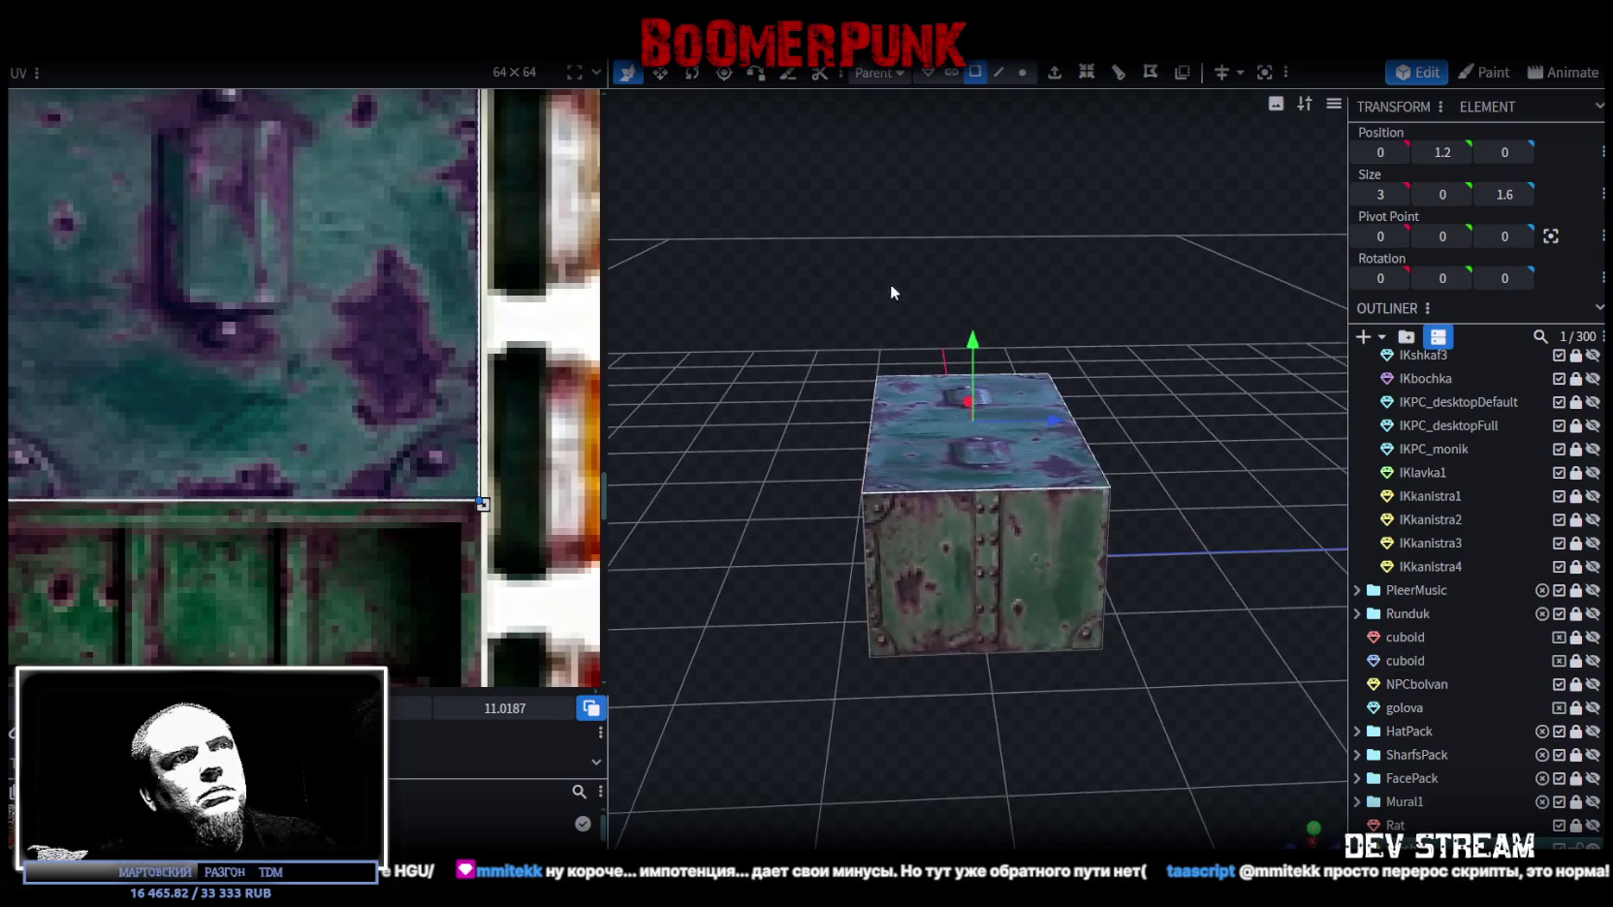
{"action": "mouse_move", "coordinate": [980, 337]}
{"action": "left_mouse_down"}
{"action": "mouse_move", "coordinate": [983, 395]}
{"action": "mouse_move", "coordinate": [960, 369]}
{"action": "mouse_move", "coordinate": [902, 354]}
{"action": "left_mouse_up"}
{"action": "left_click", "coordinate": [948, 564]}
{"action": "mouse_move", "coordinate": [827, 730]}
{"action": "left_mouse_down"}
{"action": "mouse_move", "coordinate": [1314, 721]}
{"action": "mouse_move", "coordinate": [956, 577]}
{"action": "mouse_move", "coordinate": [1027, 676]}
{"action": "mouse_move", "coordinate": [977, 685]}
{"action": "left_mouse_up"}
{"action": "left_click", "coordinate": [956, 576]}
Step: Extrude the top face upward by 0.2 to form a 3 × 0.2 × 1.6 lid slab
{"action": "left_click", "coordinate": [962, 474]}
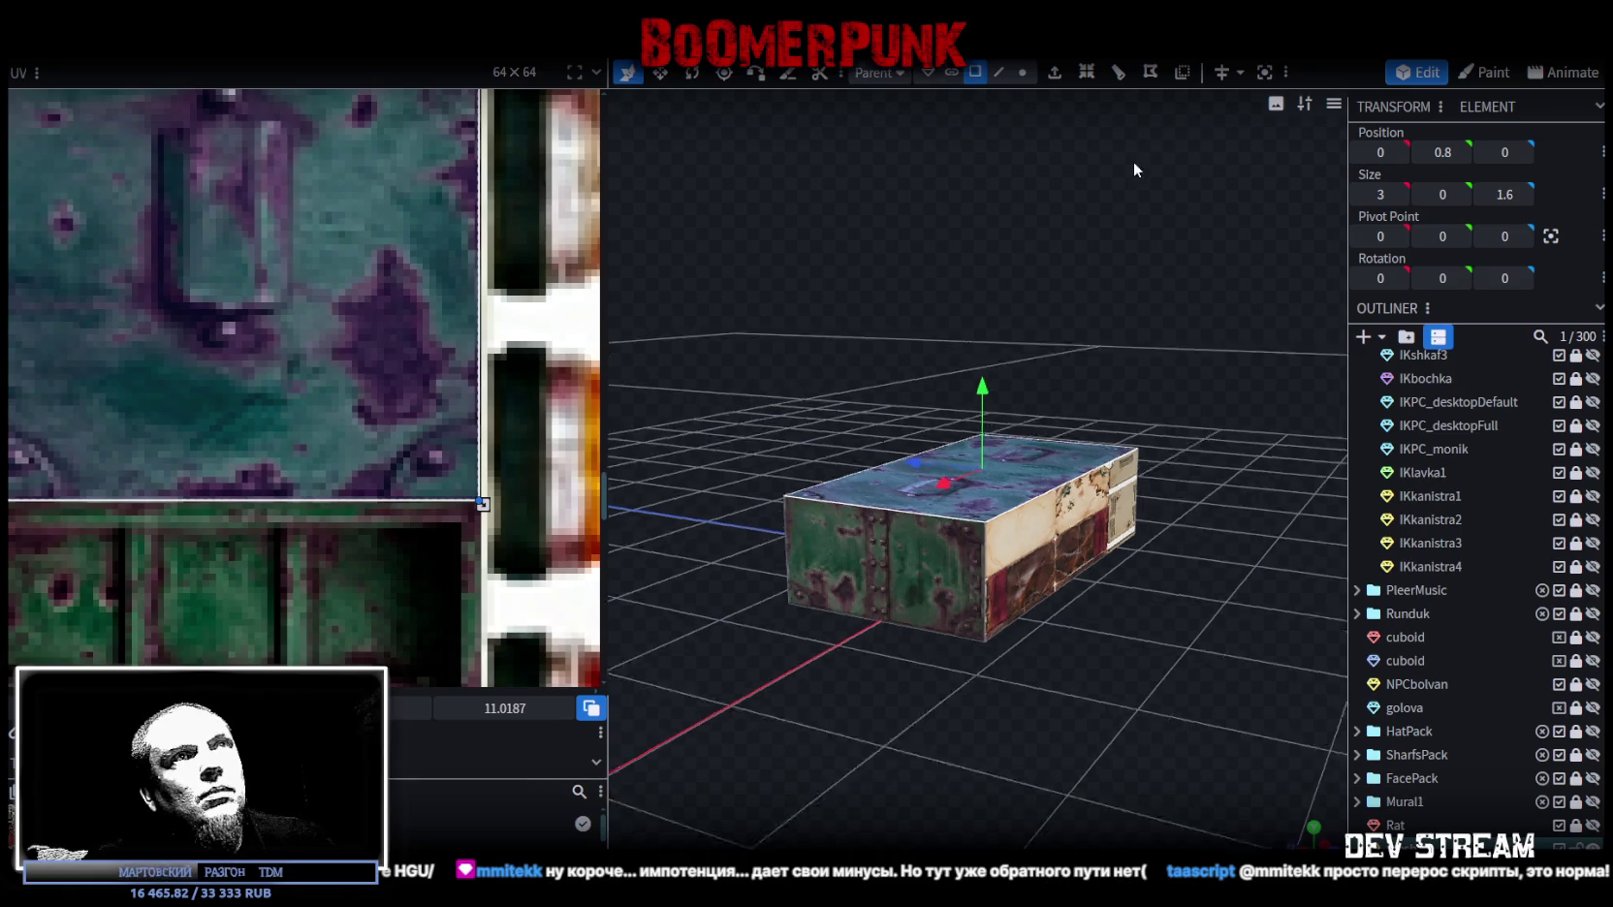
{"action": "left_click", "coordinate": [1056, 74]}
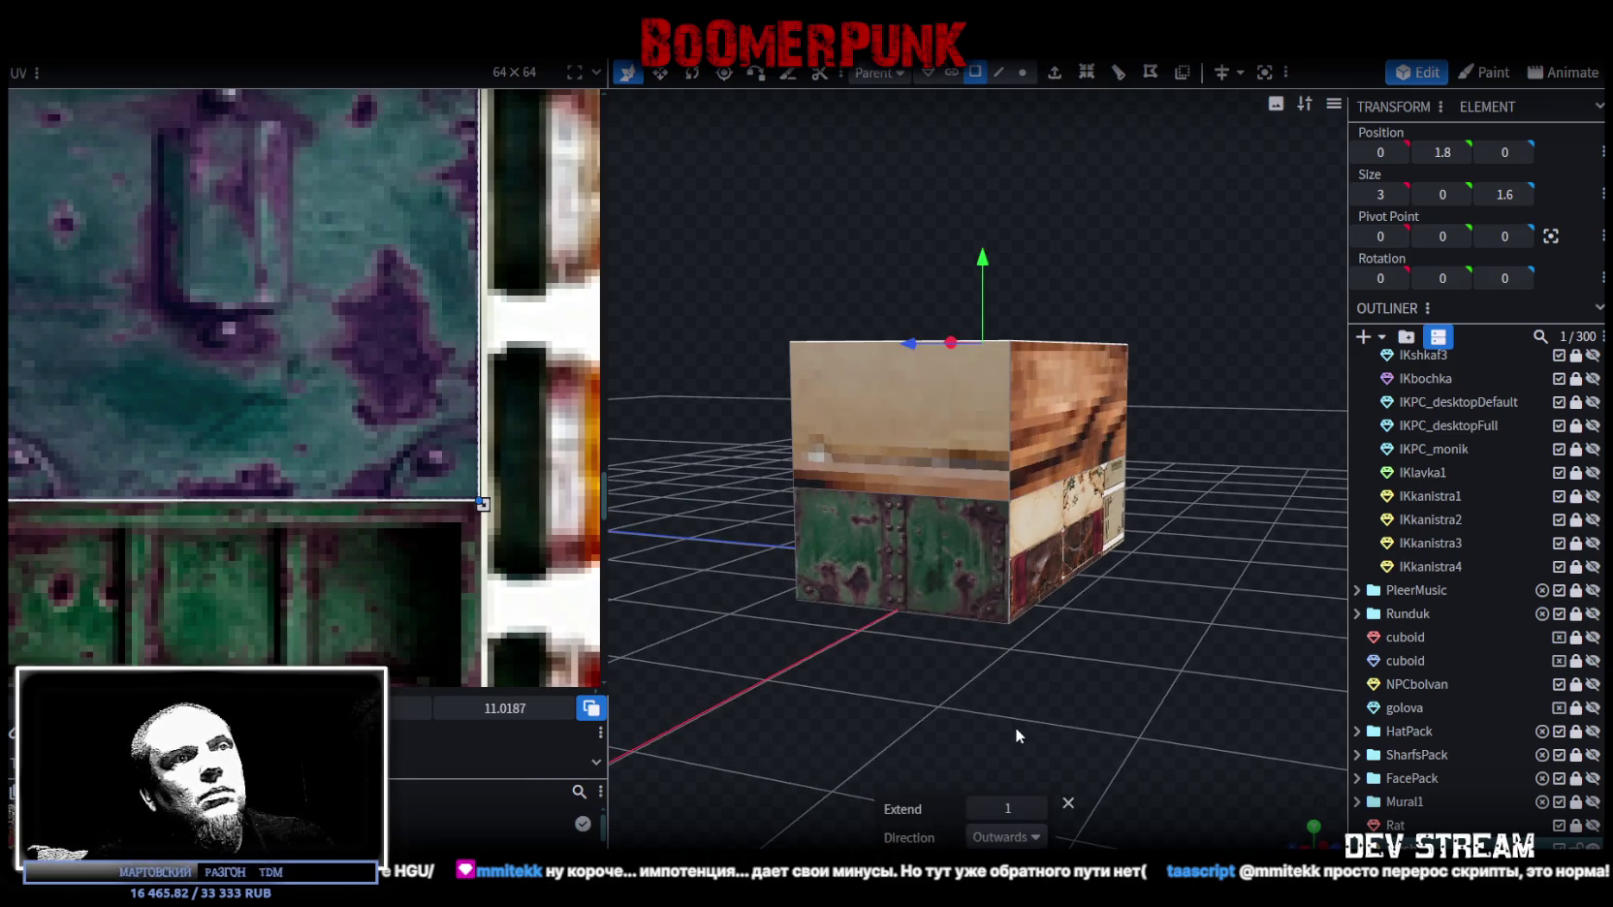
{"action": "left_click", "coordinate": [977, 808]}
{"action": "left_click", "coordinate": [1042, 806]}
{"action": "left_click", "coordinate": [1042, 806]}
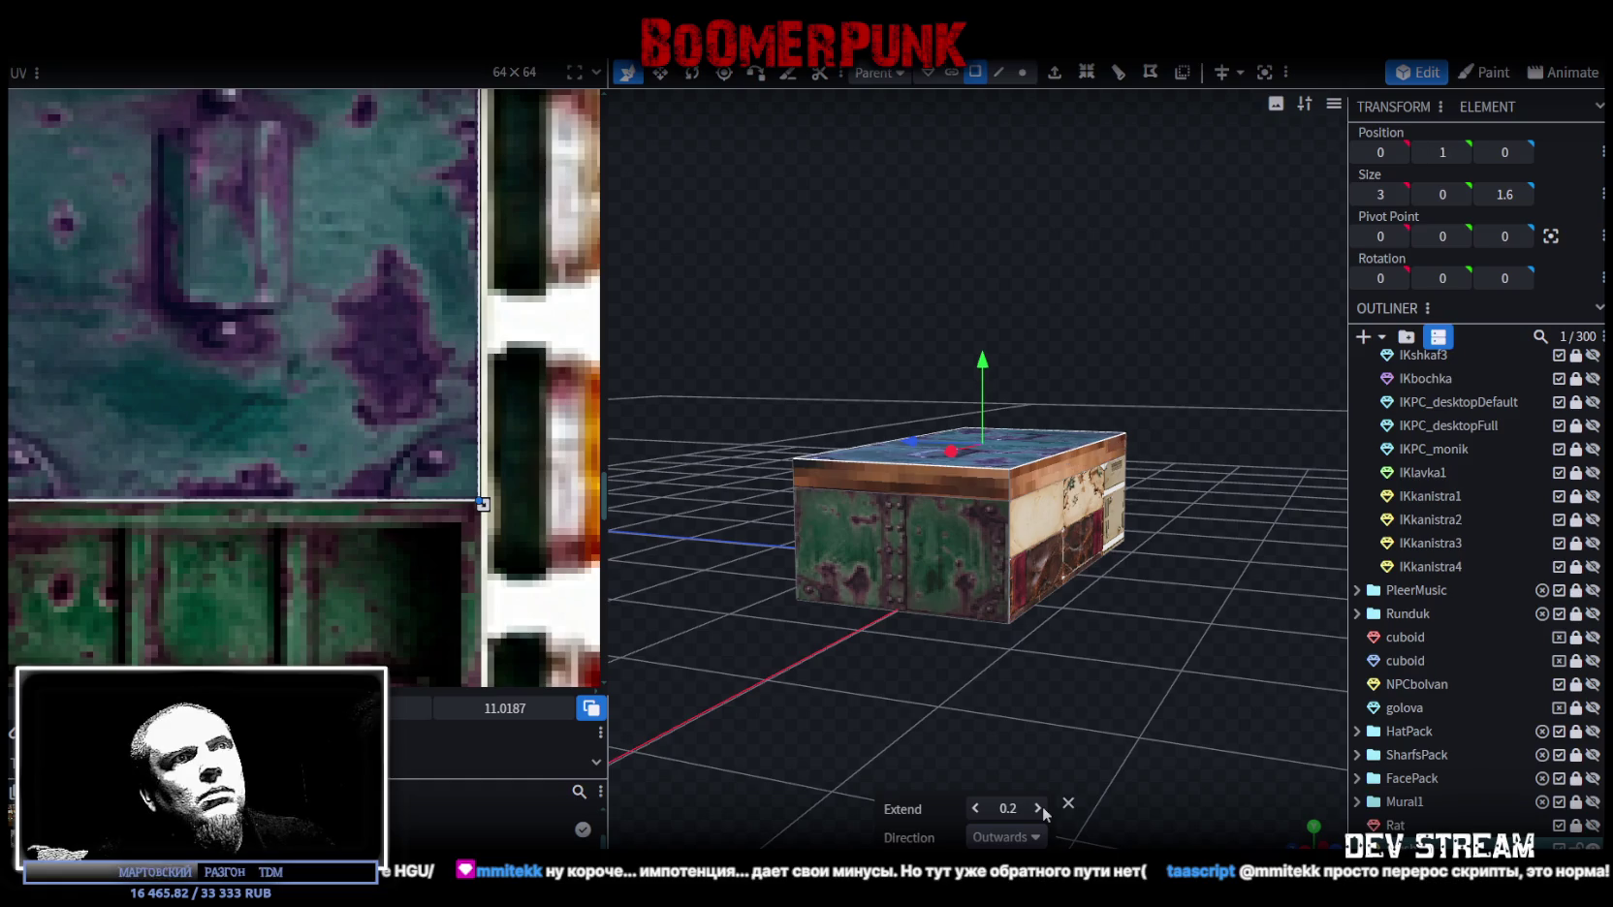
{"action": "left_click", "coordinate": [913, 478]}
{"action": "left_click_drag", "start_coordinate": [913, 478], "coordinate": [866, 662]}
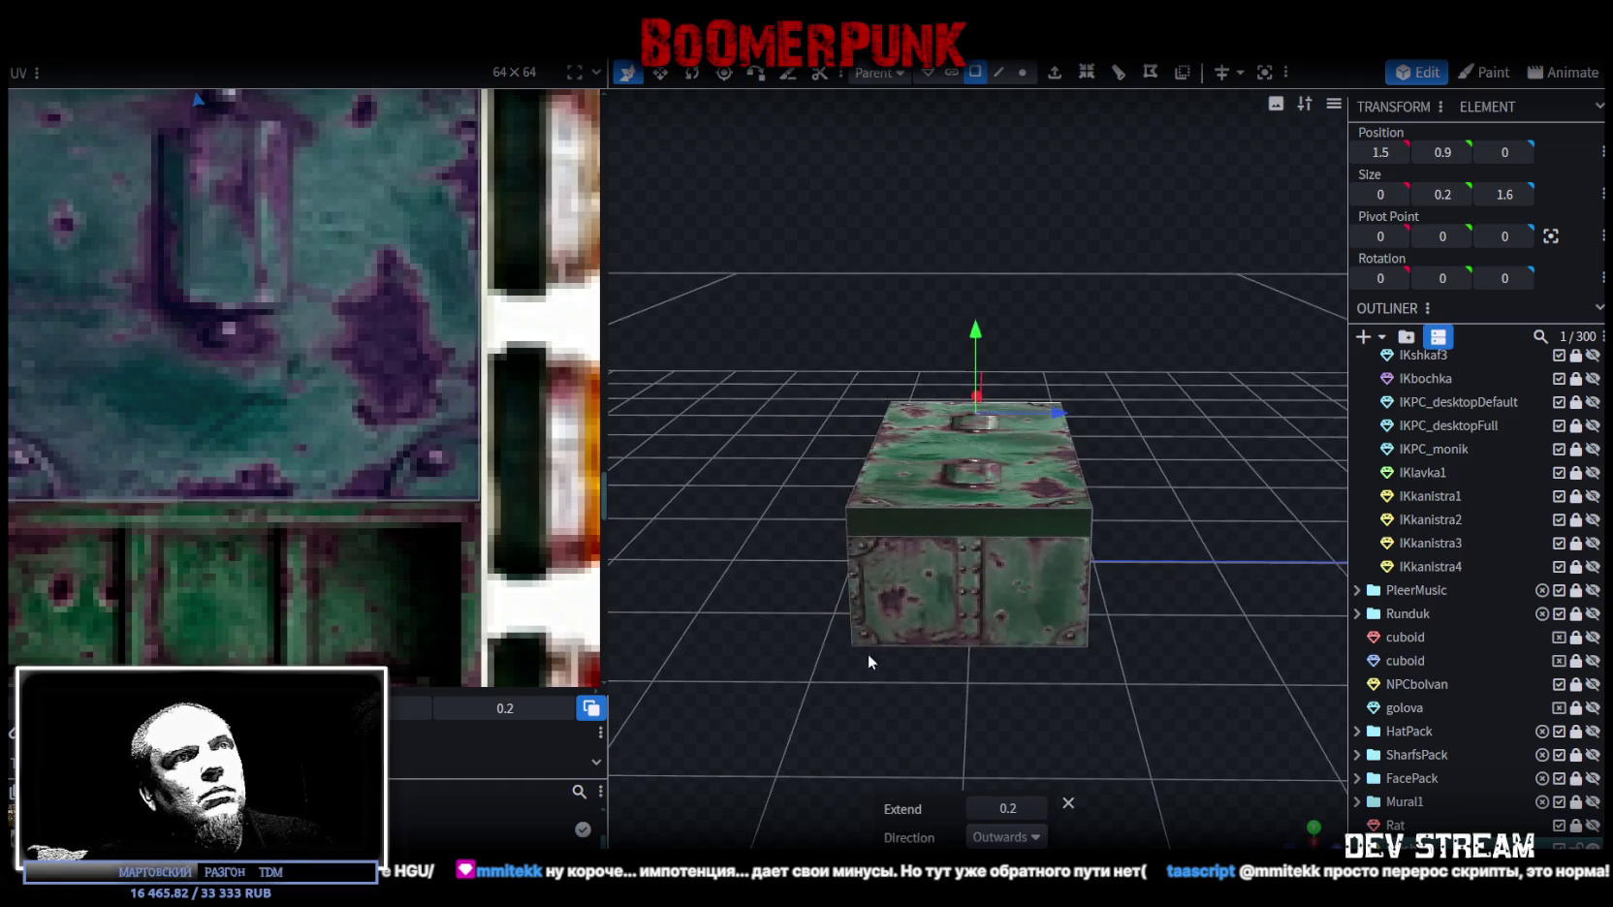
{"action": "left_click", "coordinate": [990, 521]}
{"action": "left_click_drag", "start_coordinate": [762, 437], "coordinate": [952, 478]}
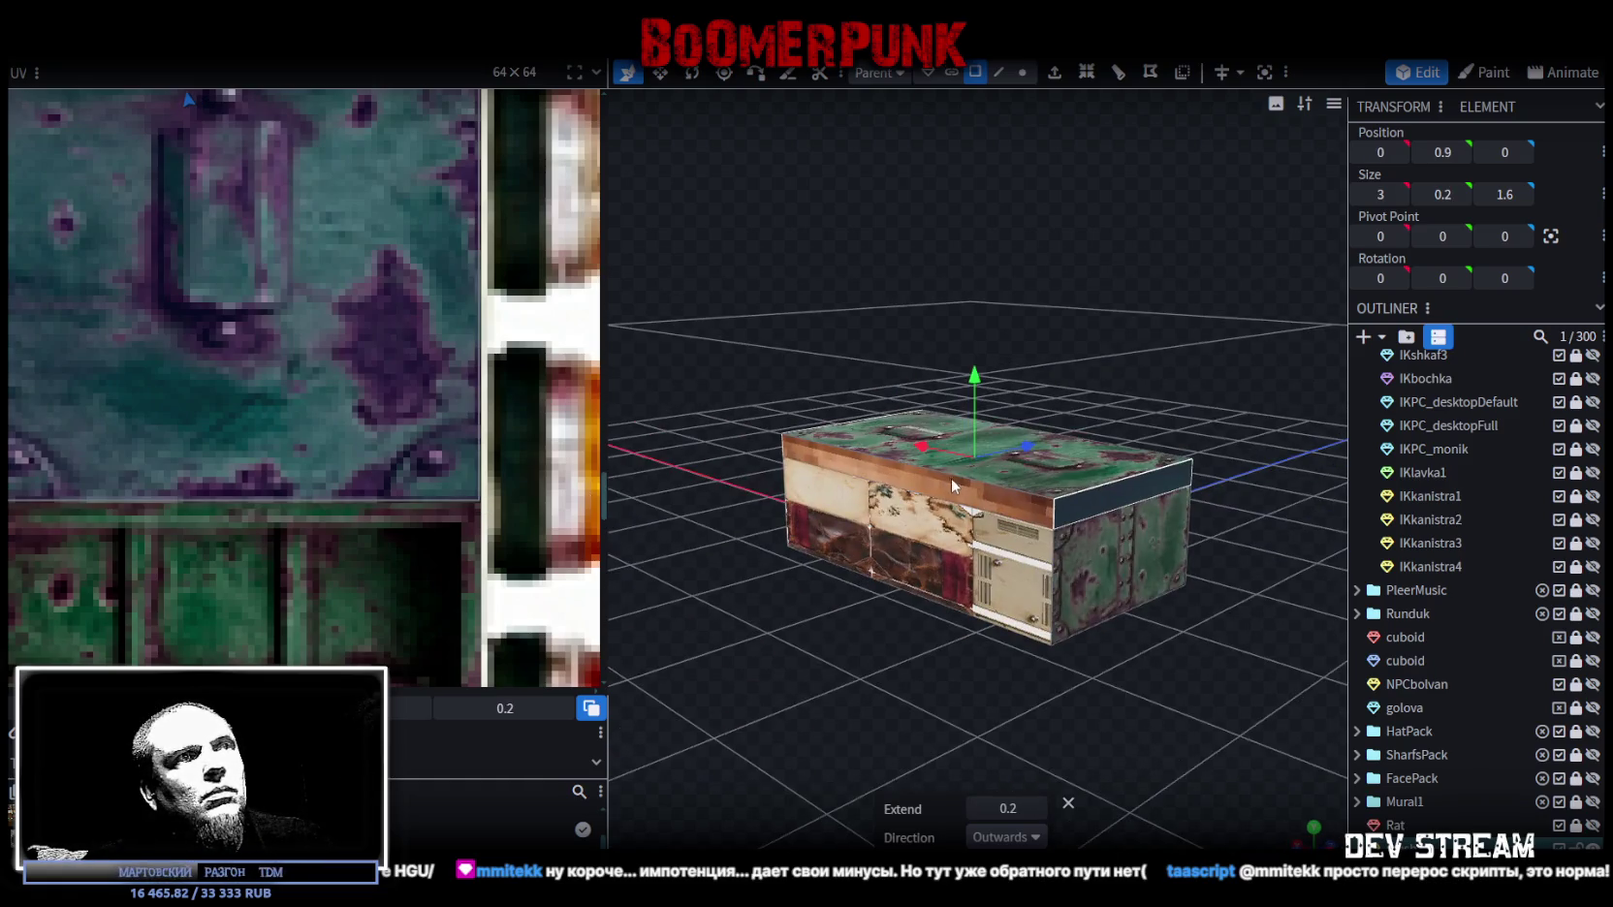
{"action": "scroll", "coordinate": [67, 154], "scroll_direction": "down", "scroll_amount": 5}
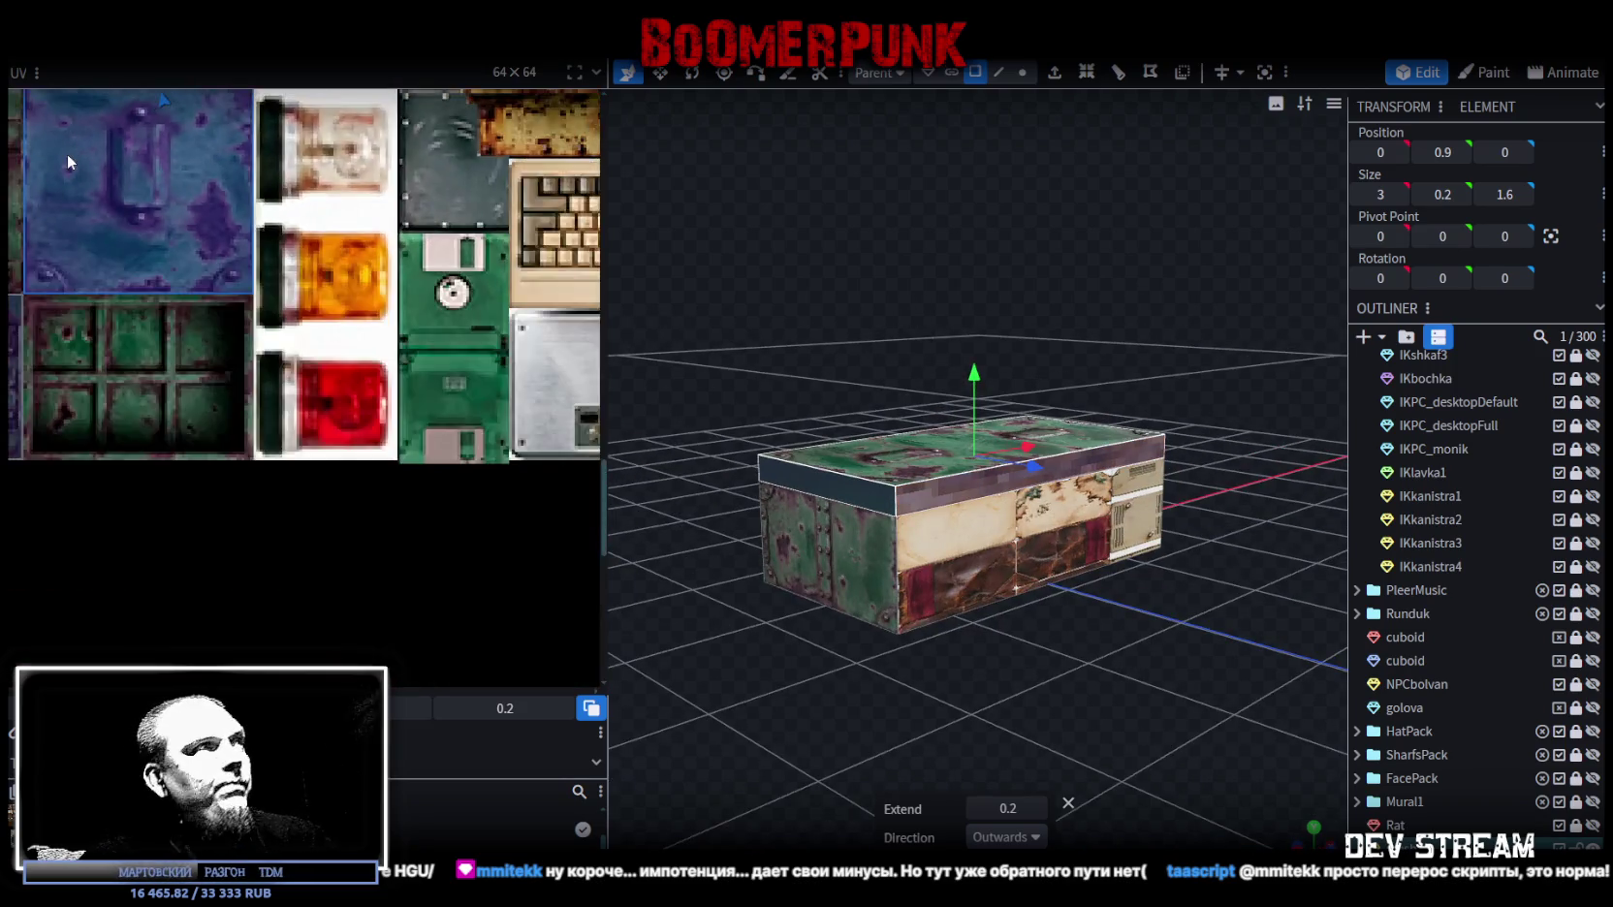
Step: Map the thin lid strip's UV onto the purple-green riveted metal tile
{"action": "scroll", "coordinate": [245, 243], "scroll_direction": "down", "scroll_amount": 2}
{"action": "left_click_drag", "start_coordinate": [230, 190], "coordinate": [218, 500]}
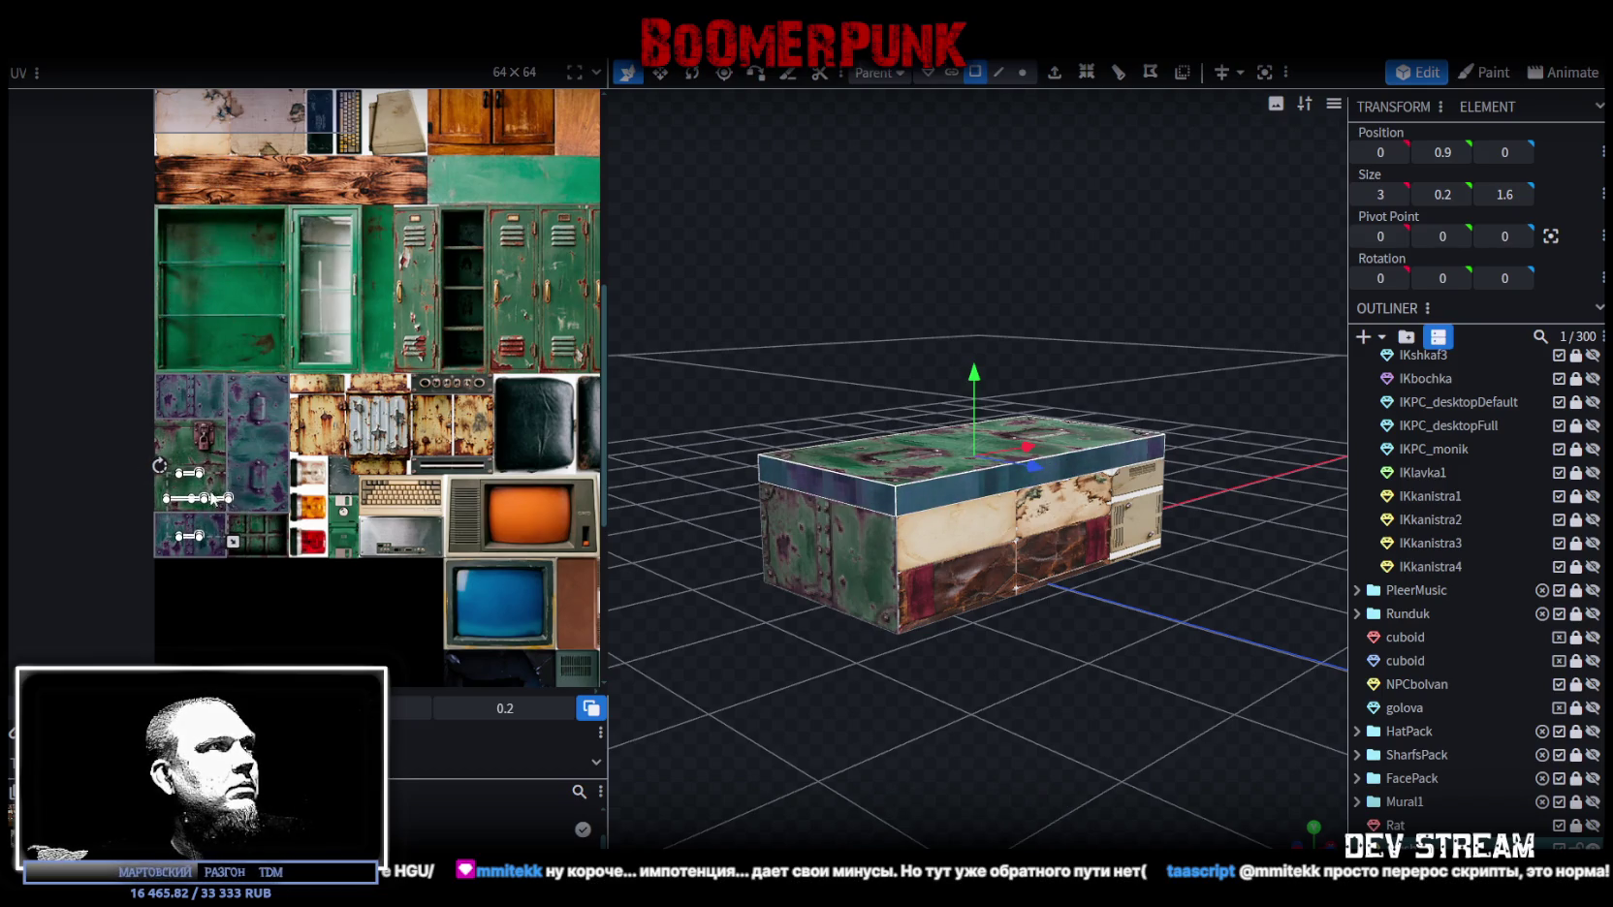
{"action": "scroll", "coordinate": [217, 500], "scroll_direction": "up", "scroll_amount": 1}
{"action": "scroll", "coordinate": [246, 476], "scroll_direction": "up", "scroll_amount": 2}
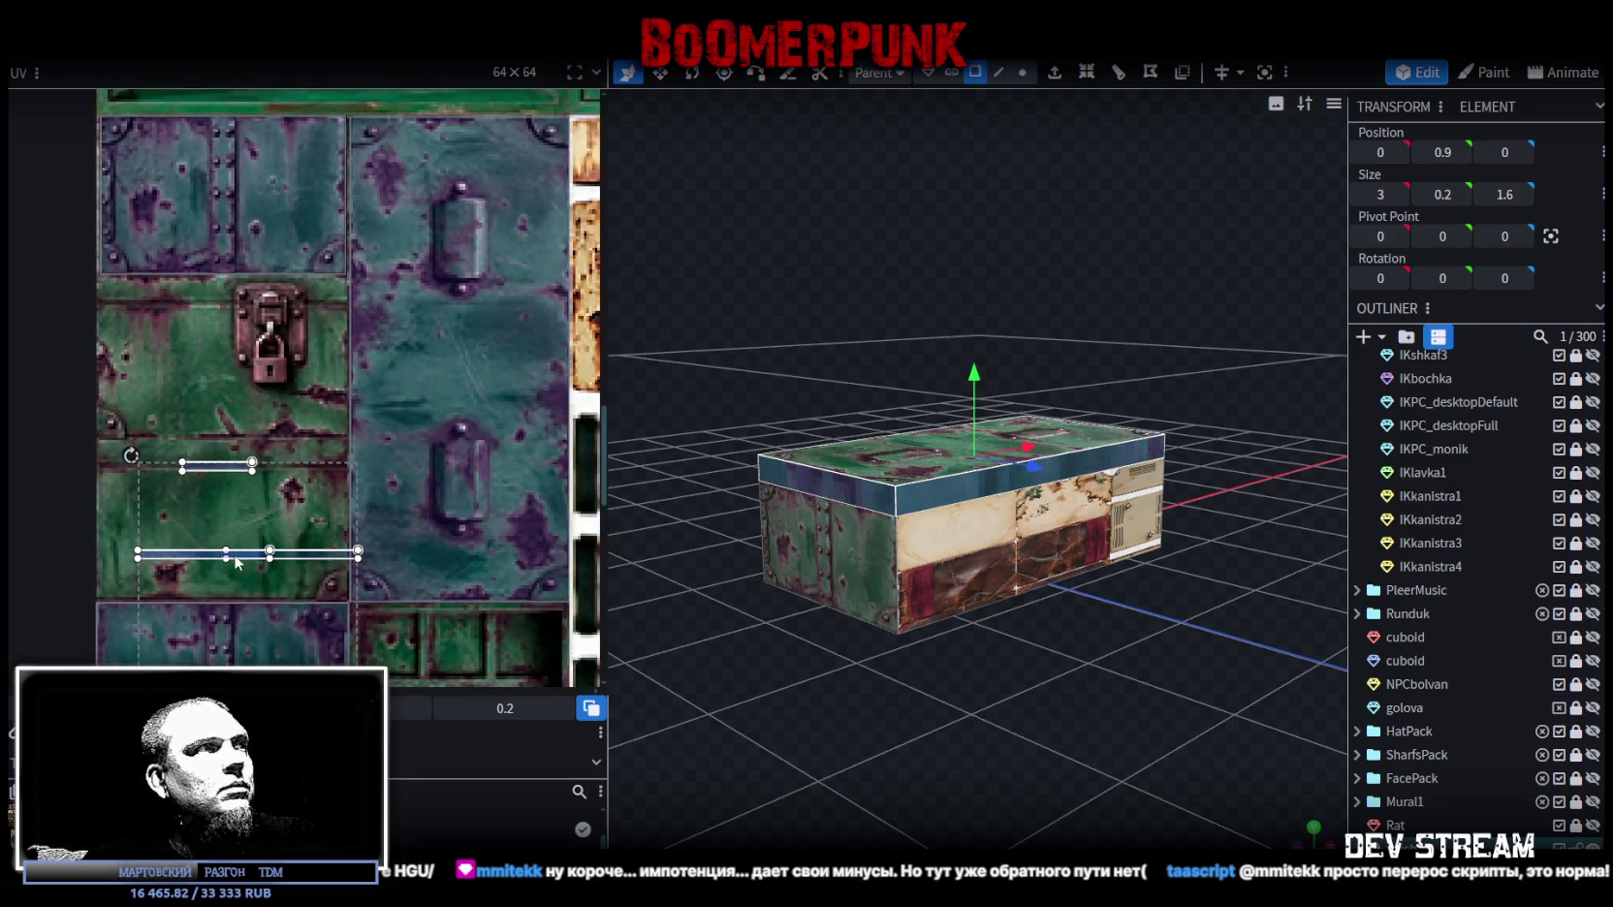
Step: Select the box's front face in front view and move its UV onto the metal tile
{"action": "left_click", "coordinate": [137, 291]}
{"action": "mouse_move", "coordinate": [1066, 736]}
{"action": "left_mouse_down"}
{"action": "mouse_move", "coordinate": [1089, 752]}
{"action": "mouse_move", "coordinate": [927, 744]}
{"action": "mouse_move", "coordinate": [1090, 759]}
{"action": "mouse_move", "coordinate": [1101, 557]}
{"action": "left_mouse_up"}
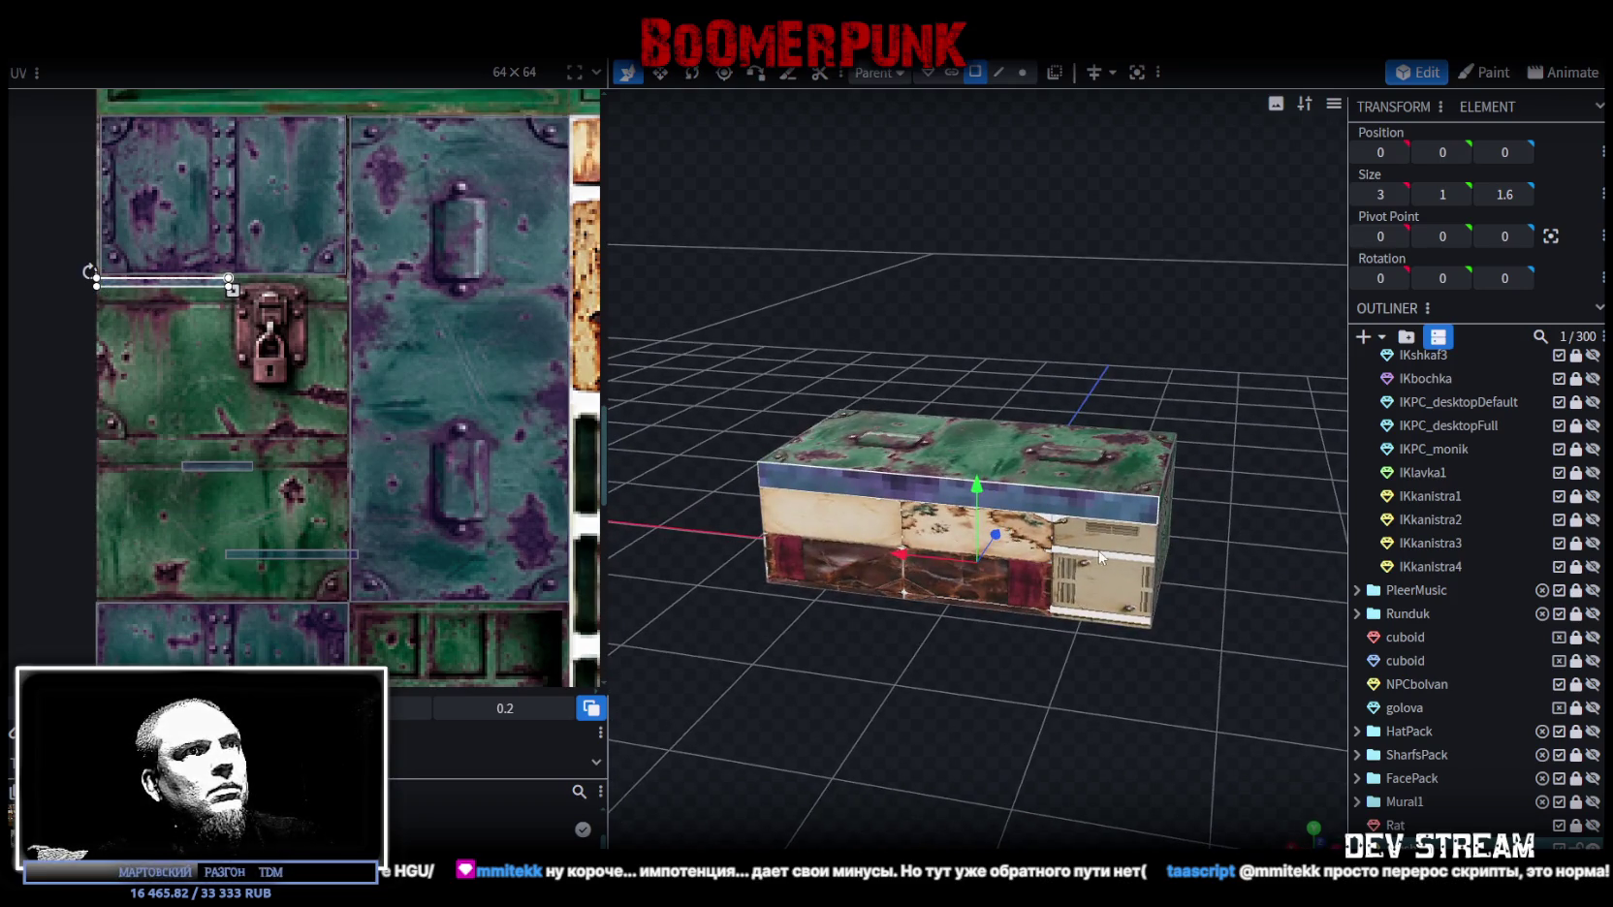
{"action": "left_click", "coordinate": [1101, 558]}
{"action": "scroll", "coordinate": [317, 442], "scroll_direction": "down", "scroll_amount": 2}
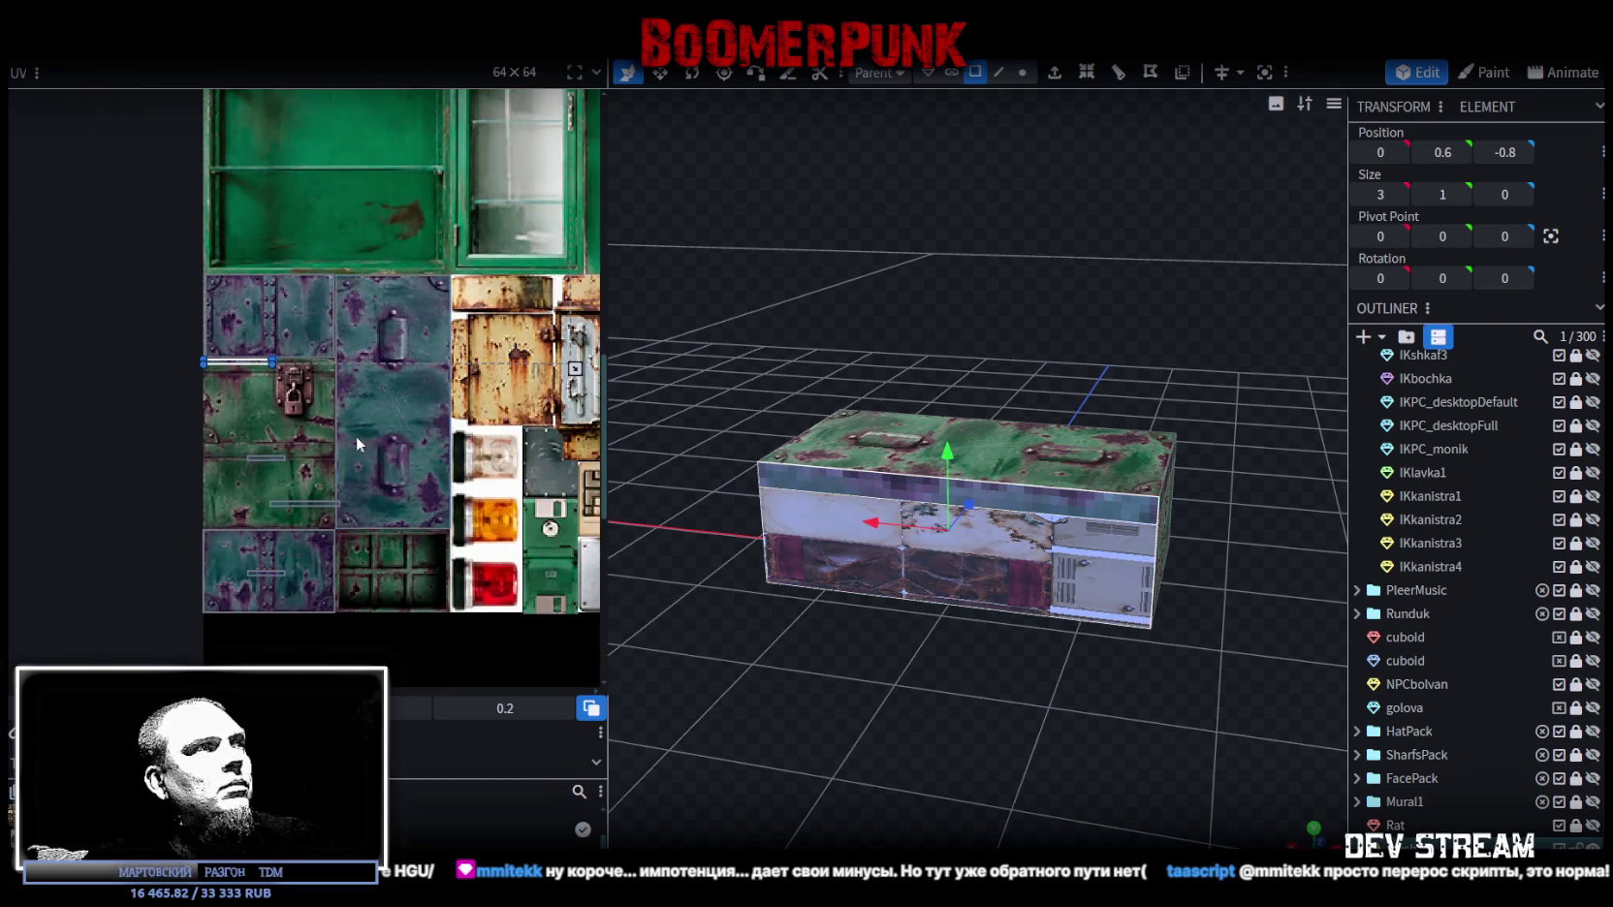
{"action": "scroll", "coordinate": [355, 444], "scroll_direction": "down", "scroll_amount": 2}
{"action": "key", "text": "KP_1"}
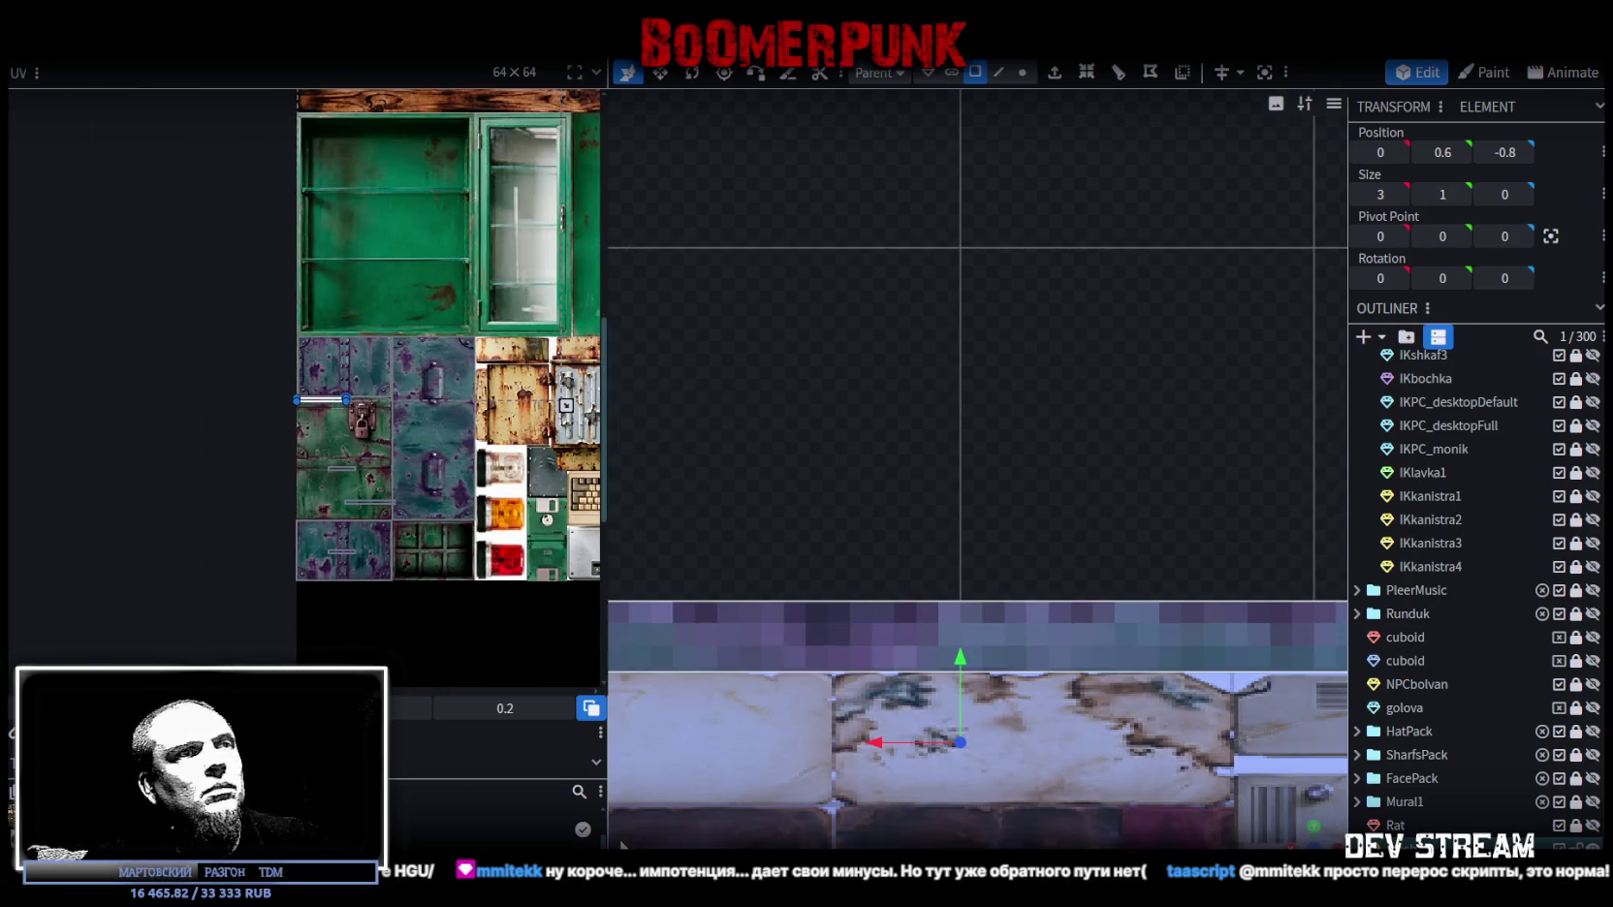
{"action": "scroll", "coordinate": [320, 281], "scroll_direction": "down", "scroll_amount": 2}
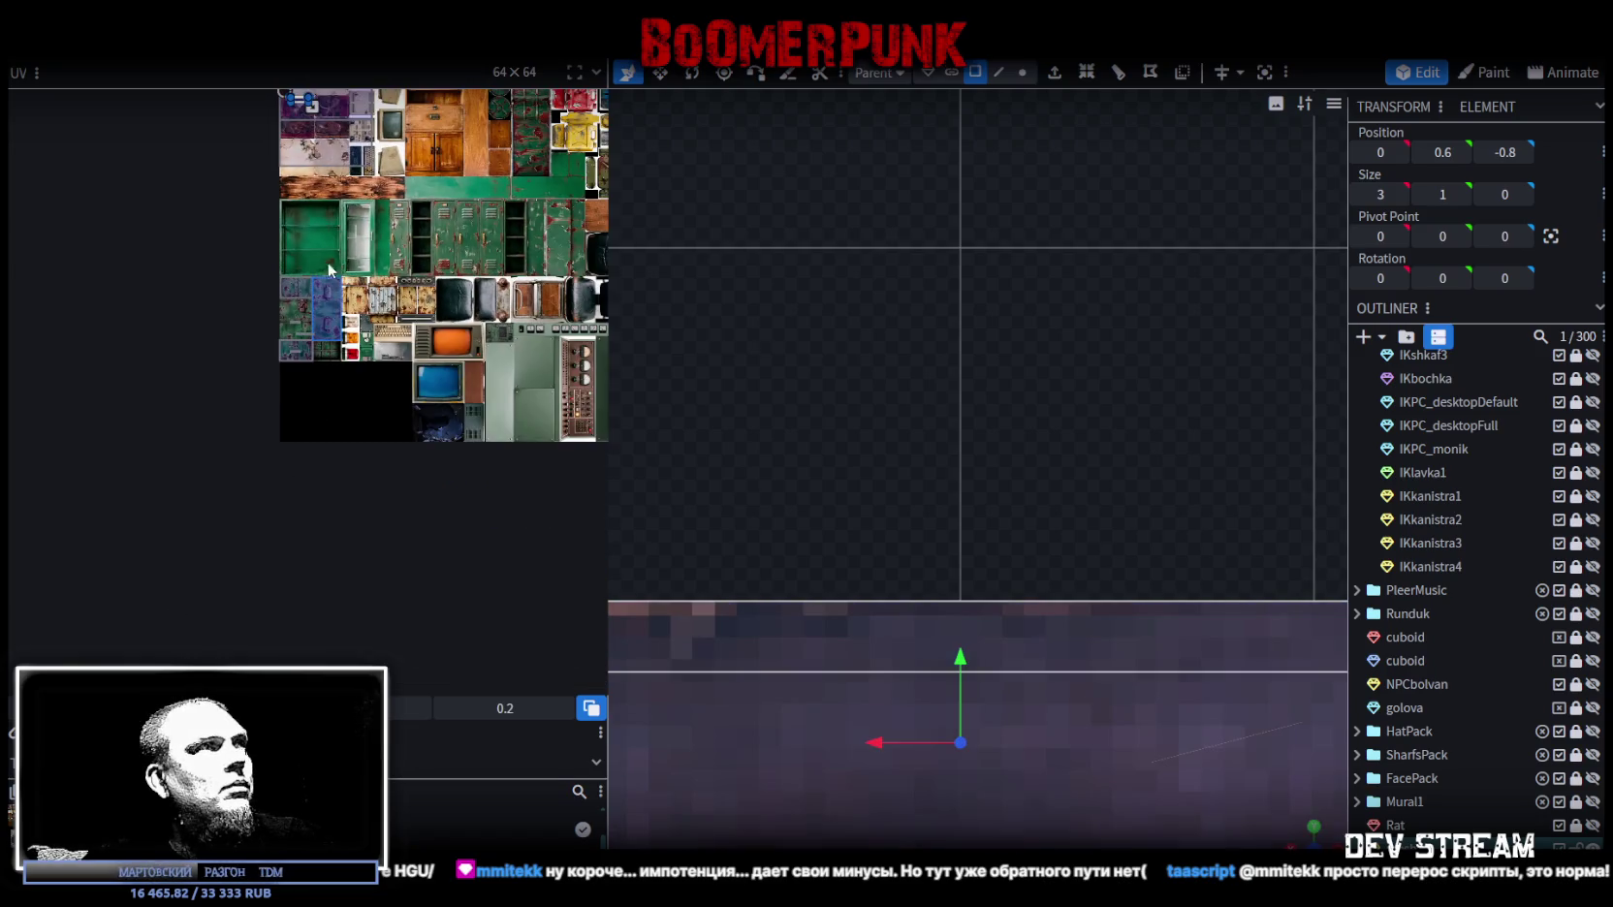
{"action": "mouse_move", "coordinate": [304, 109]}
{"action": "left_mouse_down"}
{"action": "mouse_move", "coordinate": [281, 294]}
{"action": "mouse_move", "coordinate": [231, 249]}
{"action": "left_mouse_up"}
{"action": "scroll", "coordinate": [245, 313], "scroll_direction": "up", "scroll_amount": 3}
{"action": "scroll", "coordinate": [245, 312], "scroll_direction": "up", "scroll_amount": 3}
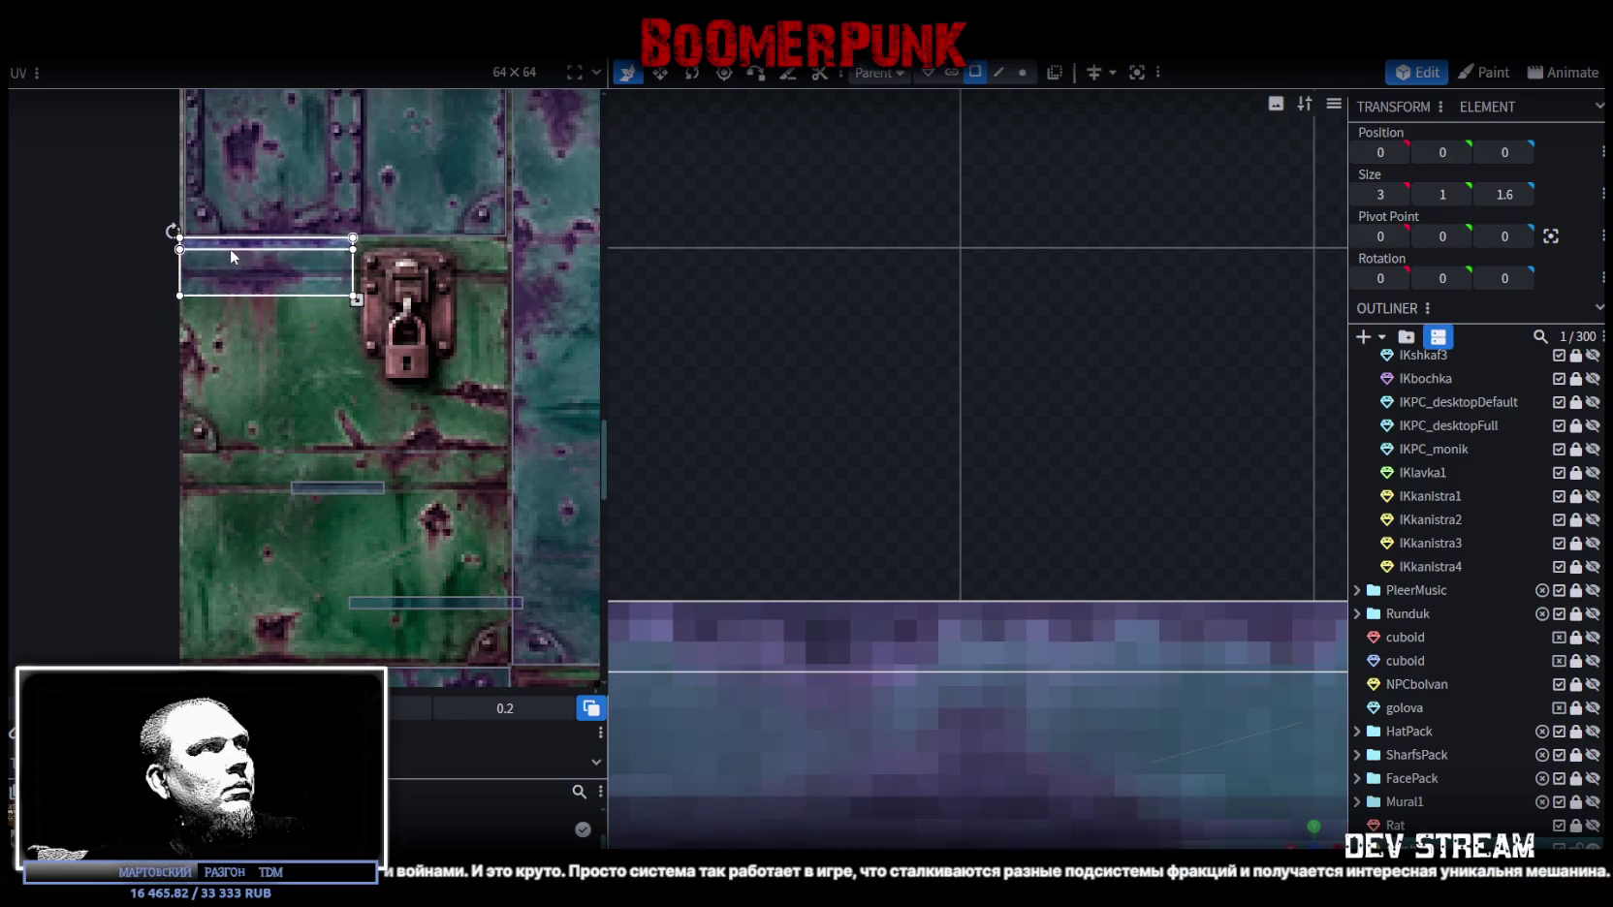
Step: Stretch and adjust the front face's UV box to cover the full padlock and hasp panel
{"action": "mouse_move", "coordinate": [358, 321]}
{"action": "left_mouse_down"}
{"action": "mouse_move", "coordinate": [511, 471]}
{"action": "mouse_move", "coordinate": [512, 453]}
{"action": "left_mouse_up"}
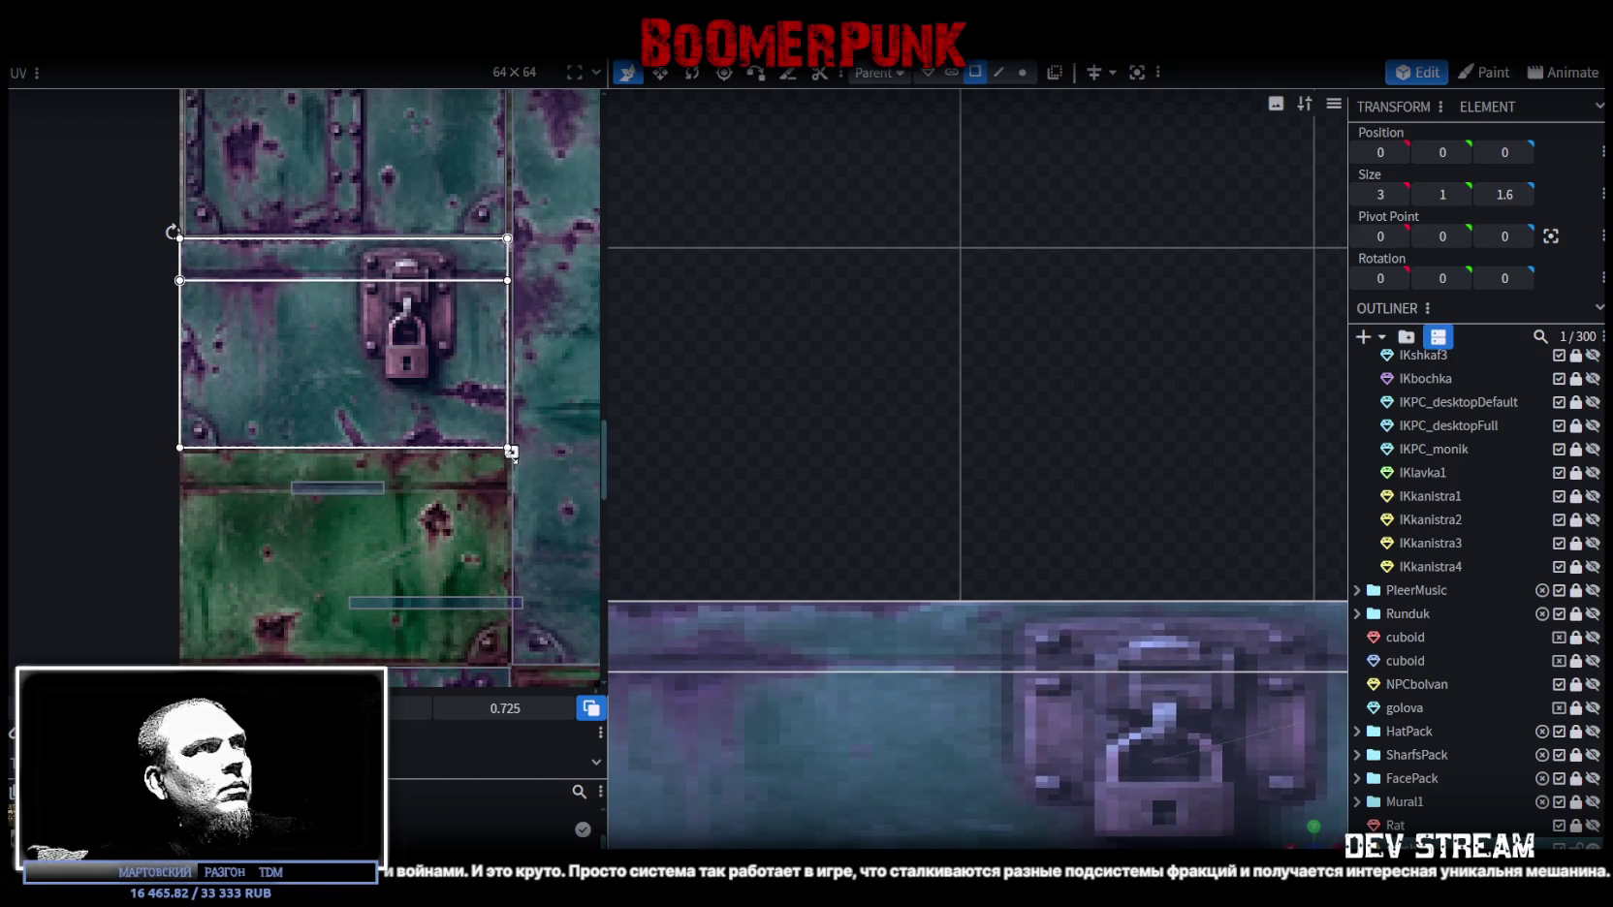
{"action": "scroll", "coordinate": [787, 535], "scroll_direction": "down", "scroll_amount": 5}
{"action": "scroll", "coordinate": [903, 430], "scroll_direction": "down", "scroll_amount": 3}
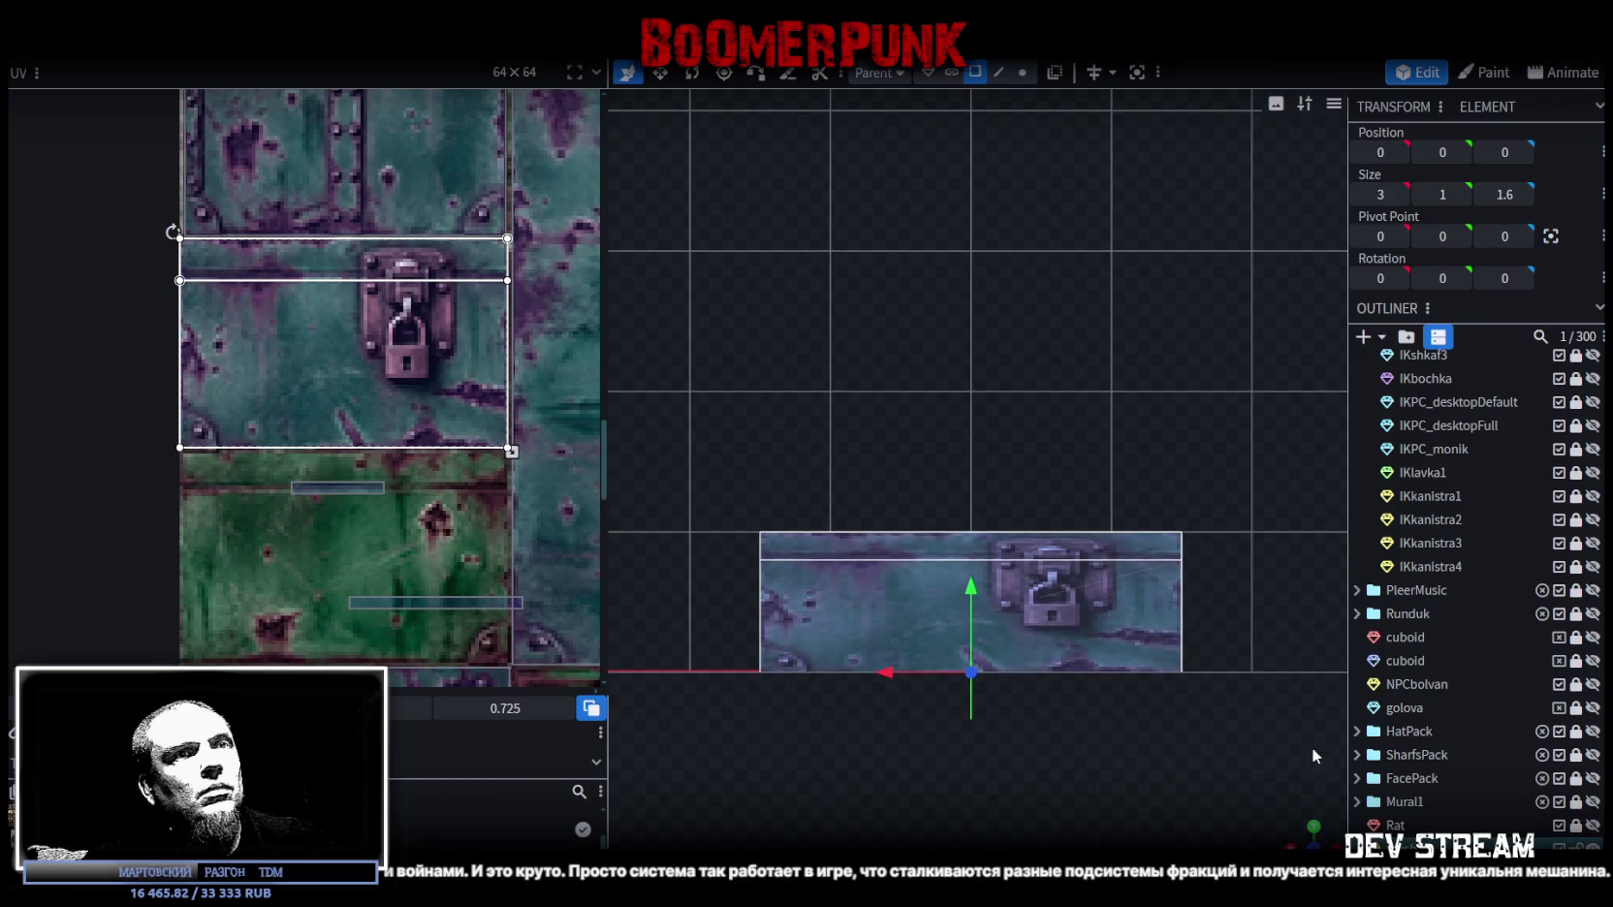
{"action": "left_click_drag", "start_coordinate": [1306, 841], "coordinate": [775, 683]}
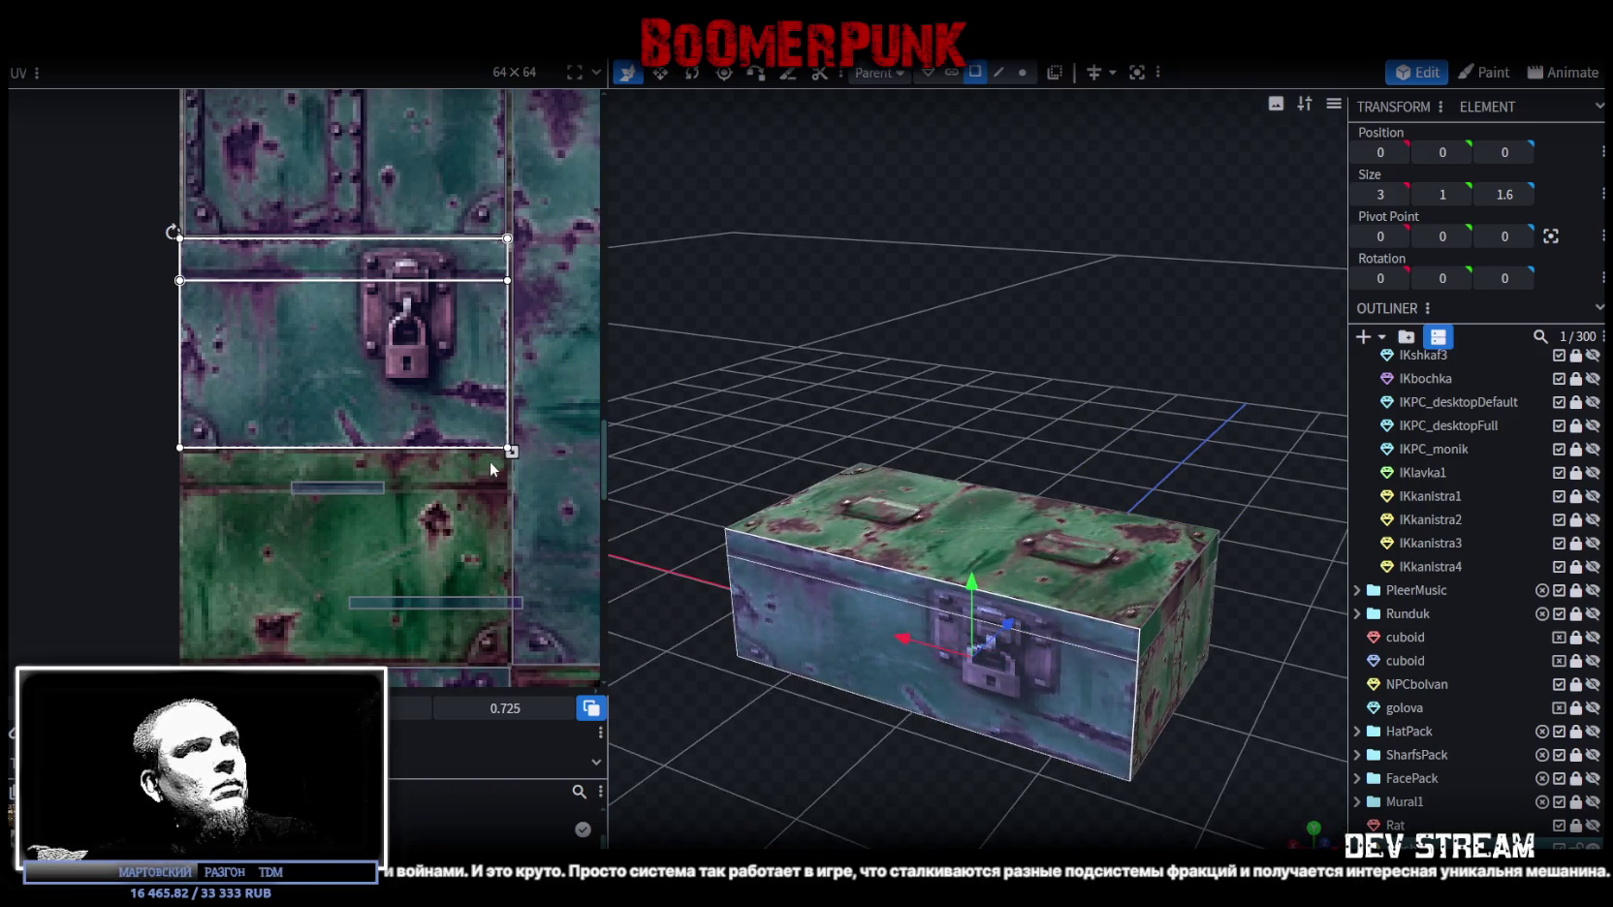
{"action": "mouse_move", "coordinate": [511, 451]}
{"action": "left_mouse_down"}
{"action": "mouse_move", "coordinate": [327, 451]}
{"action": "mouse_move", "coordinate": [394, 418]}
{"action": "left_mouse_up"}
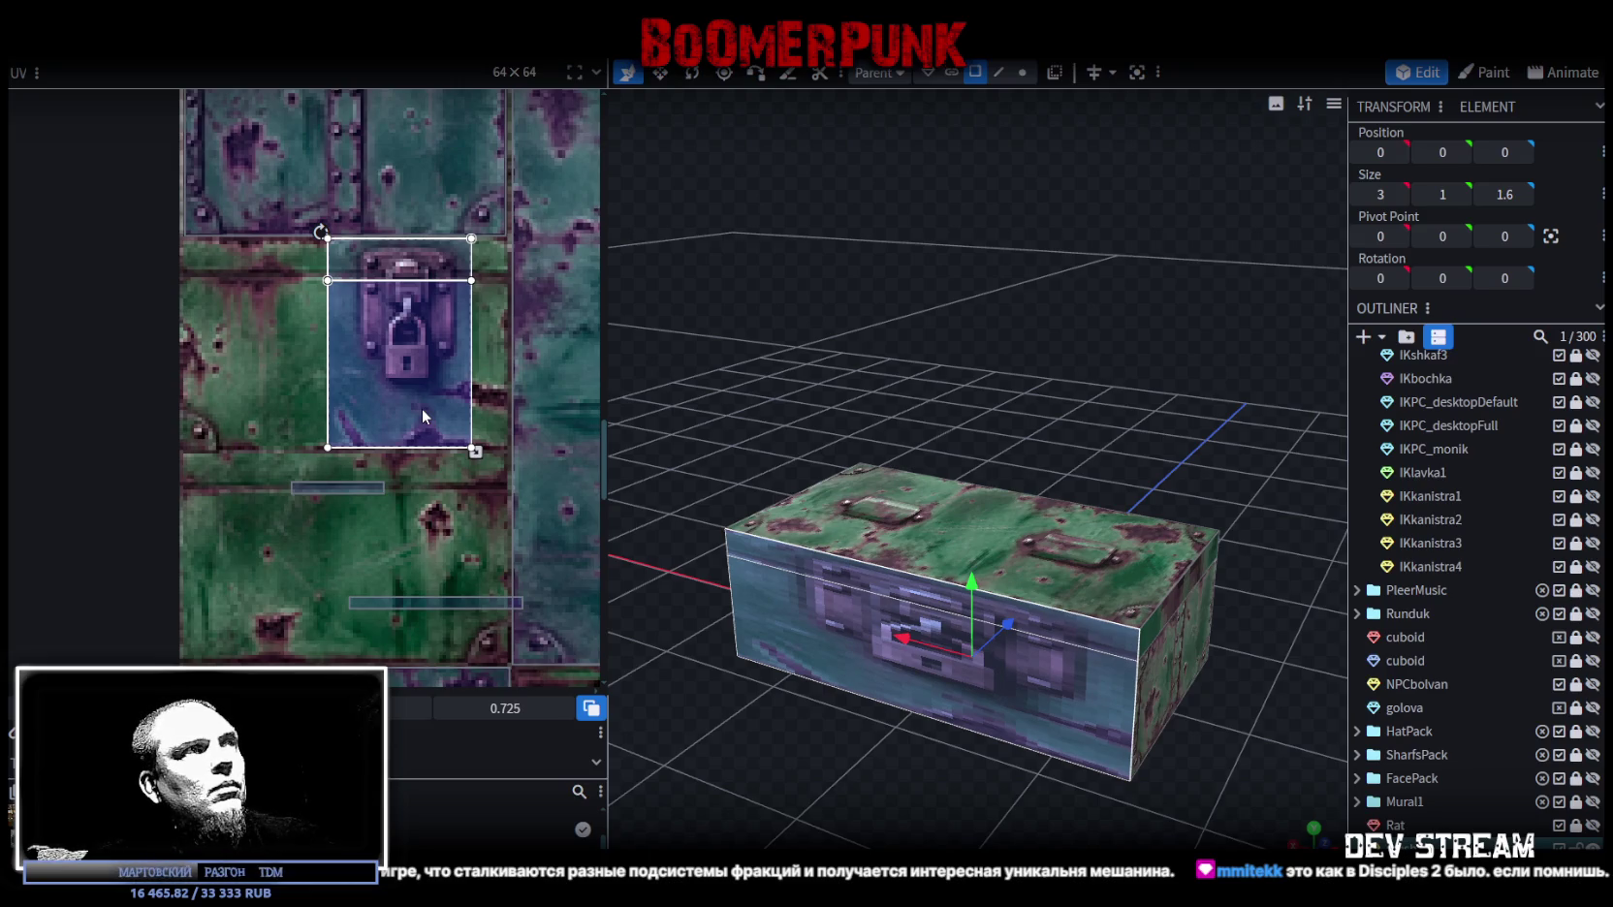
{"action": "double_click", "coordinate": [422, 408]}
{"action": "mouse_move", "coordinate": [927, 448]}
{"action": "left_mouse_down"}
{"action": "mouse_move", "coordinate": [1026, 377]}
{"action": "mouse_move", "coordinate": [978, 334]}
{"action": "mouse_move", "coordinate": [853, 524]}
{"action": "left_mouse_up"}
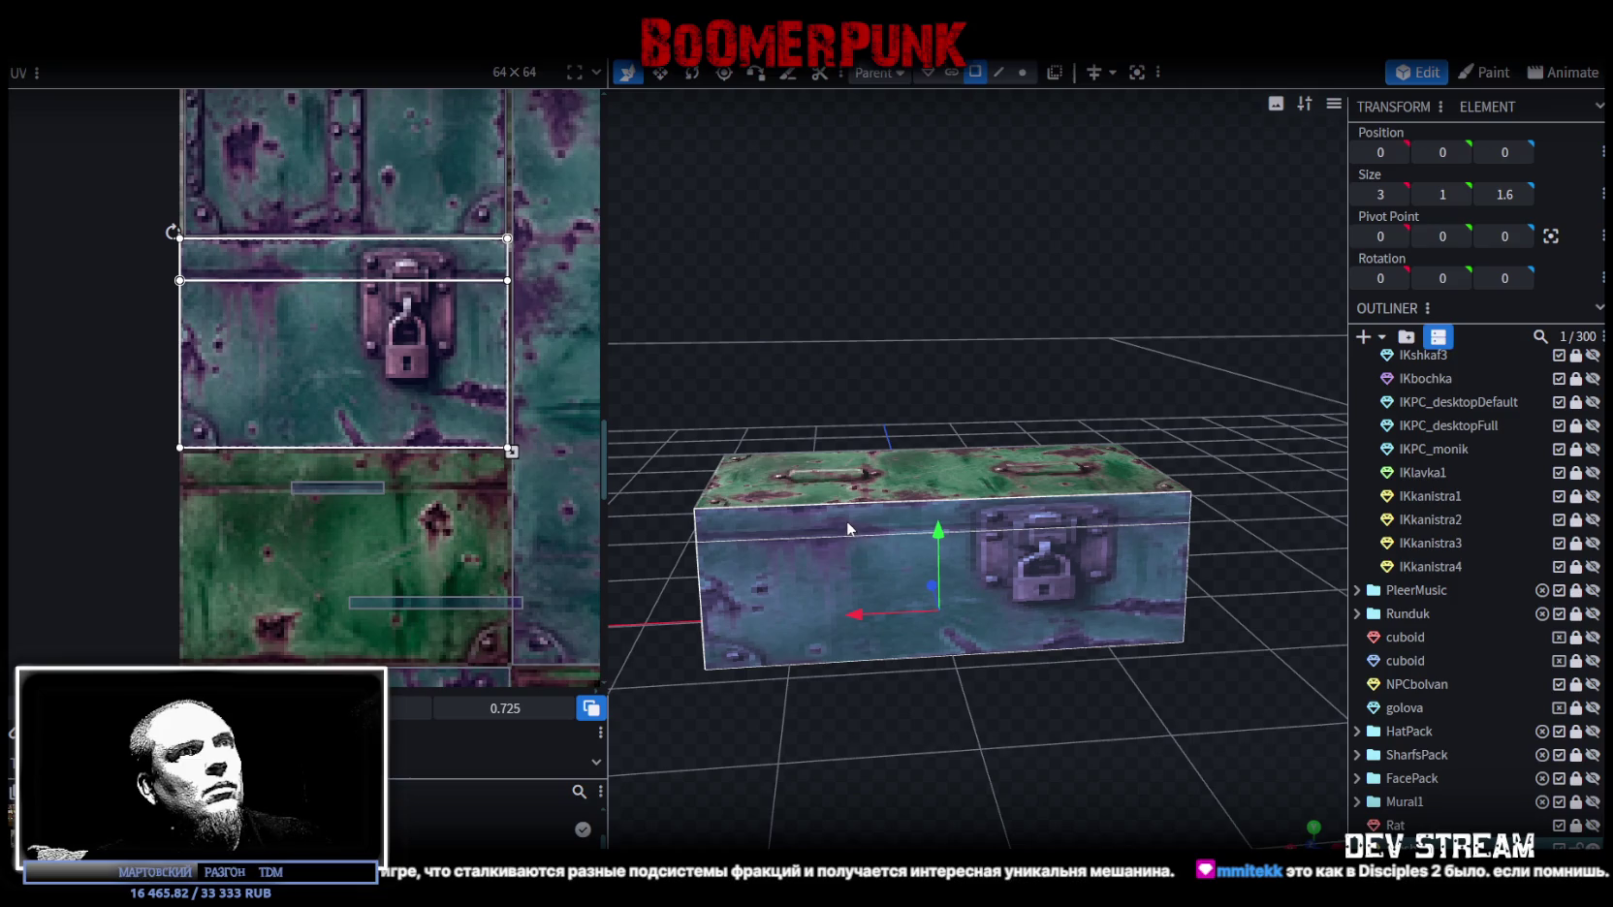
Step: Split off the padlock front face and resize it to 1.5 wide at X -0.75
{"action": "left_click", "coordinate": [849, 524]}
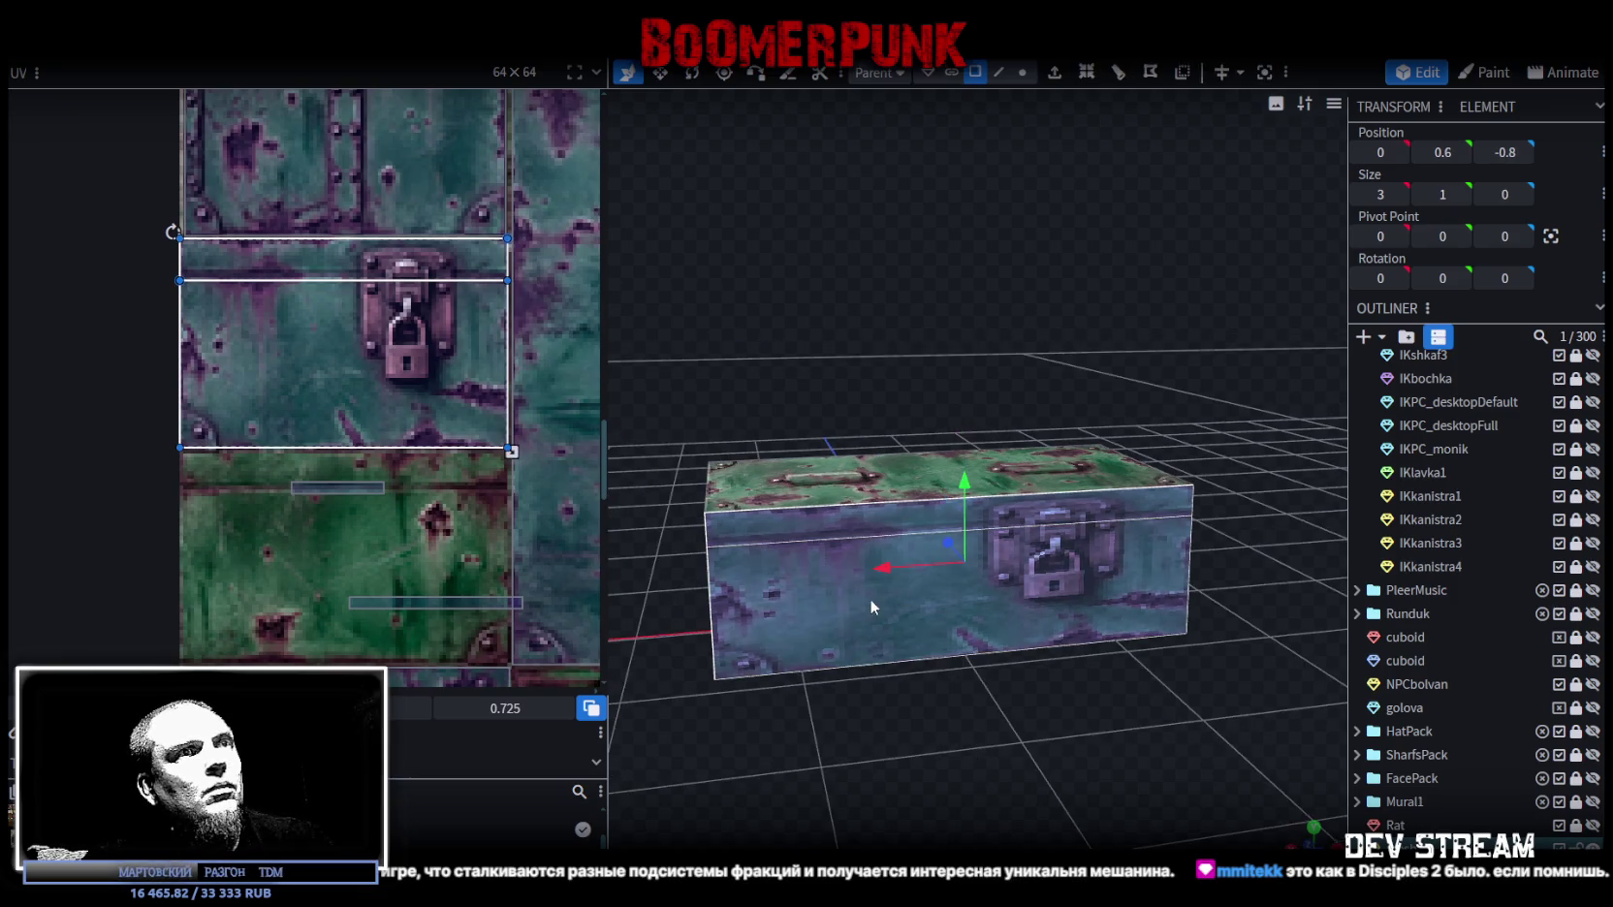
{"action": "right_click", "coordinate": [871, 598]}
{"action": "left_click", "coordinate": [942, 555]}
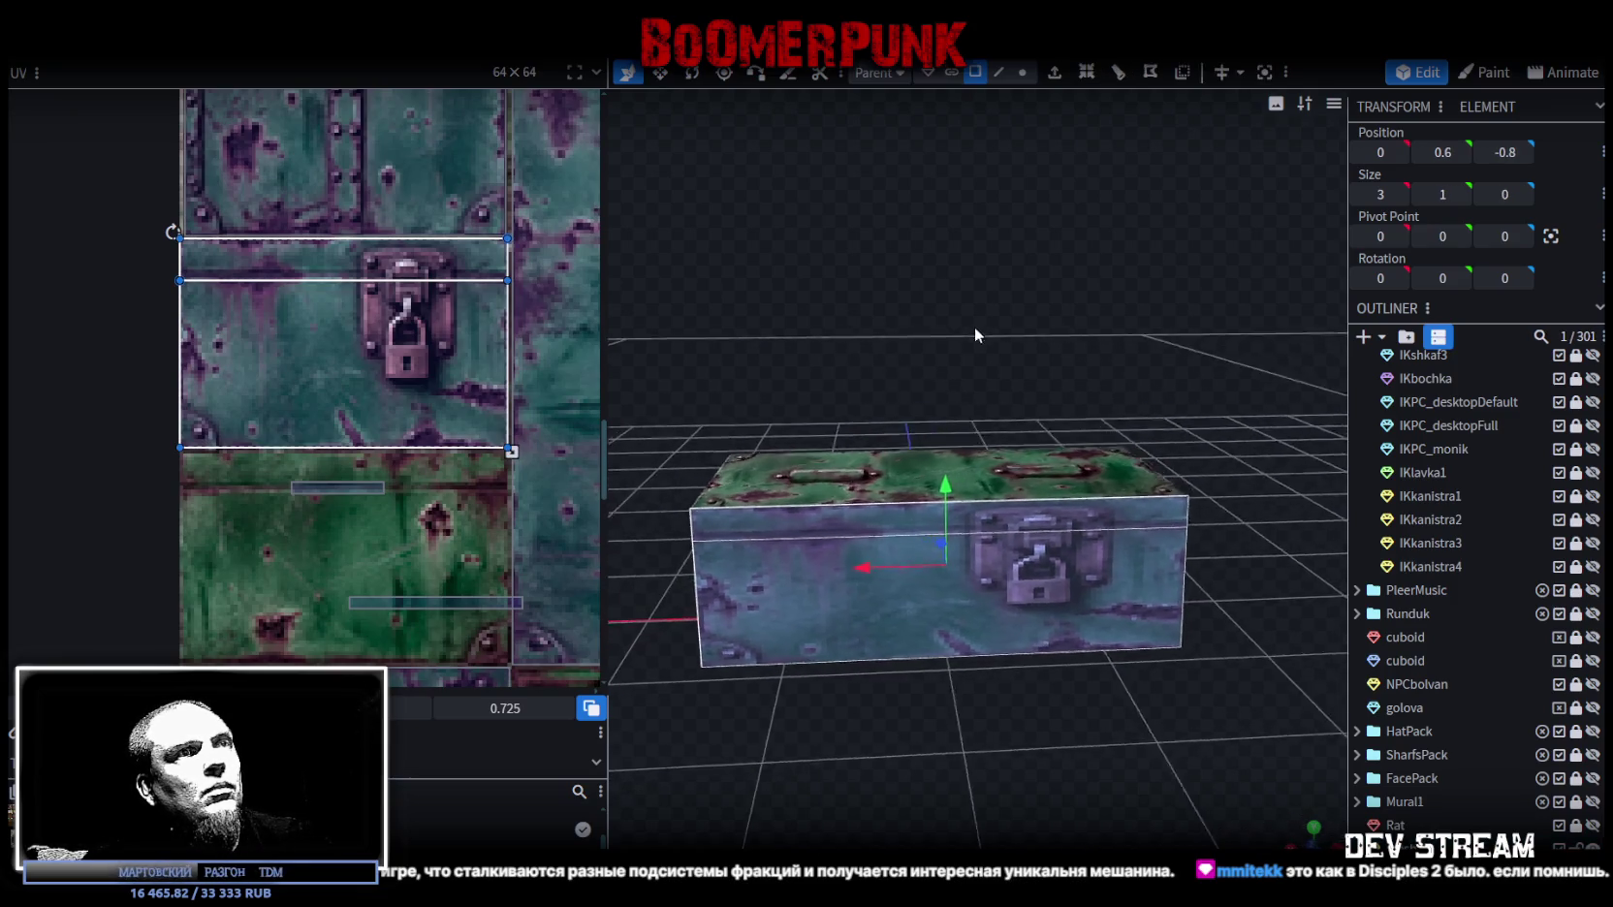
{"action": "key", "text": "s"}
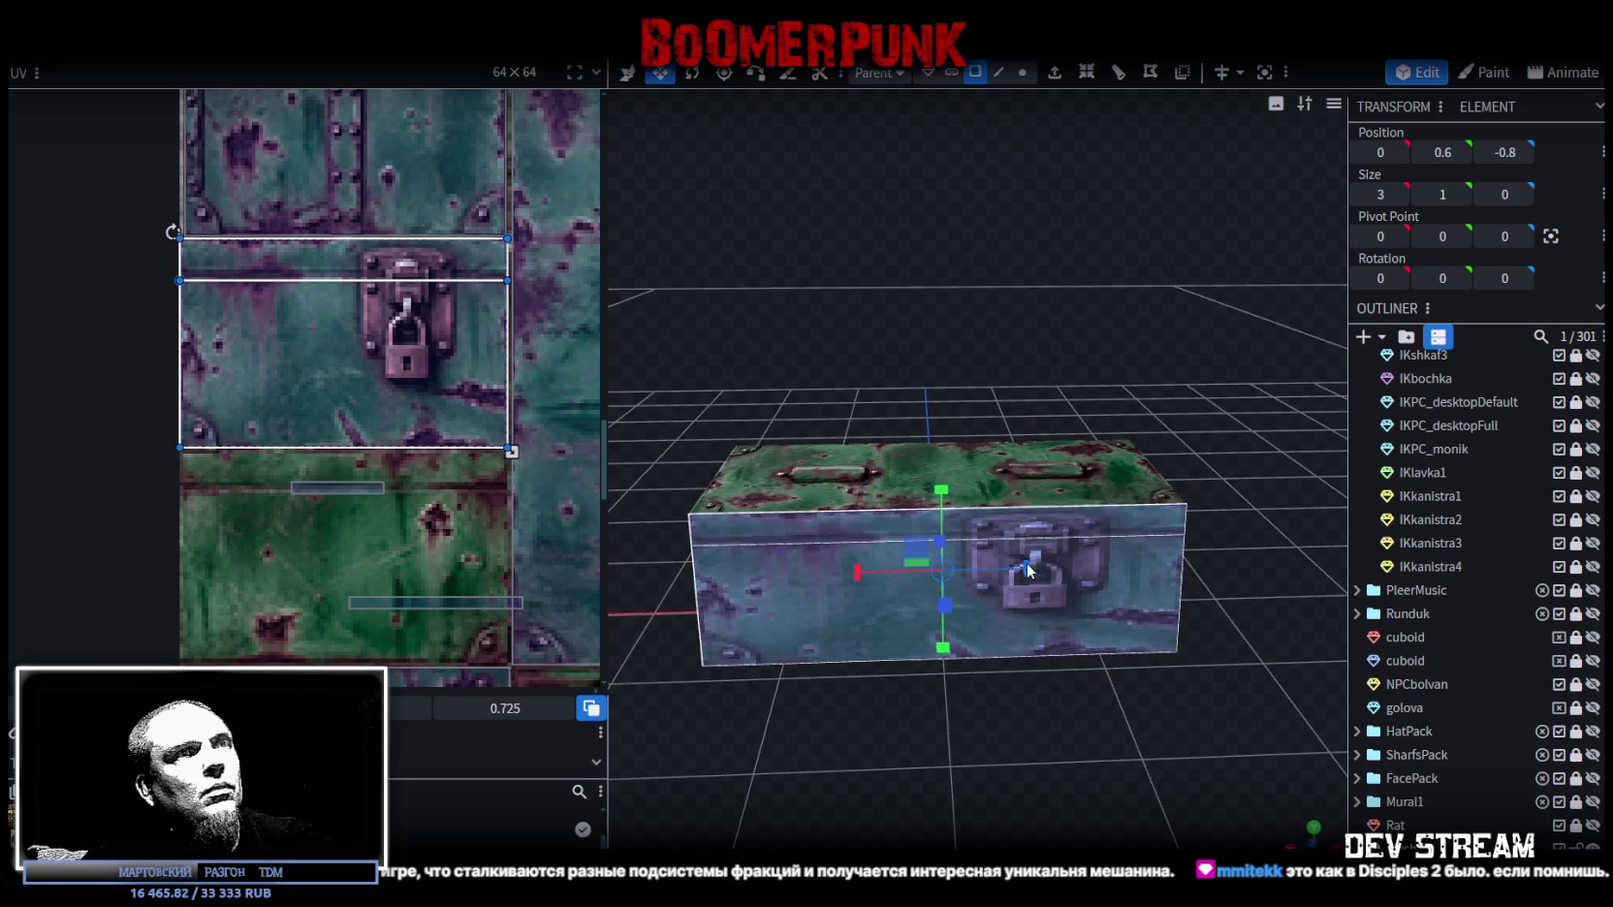
{"action": "left_click_drag", "start_coordinate": [1027, 563], "coordinate": [872, 557]}
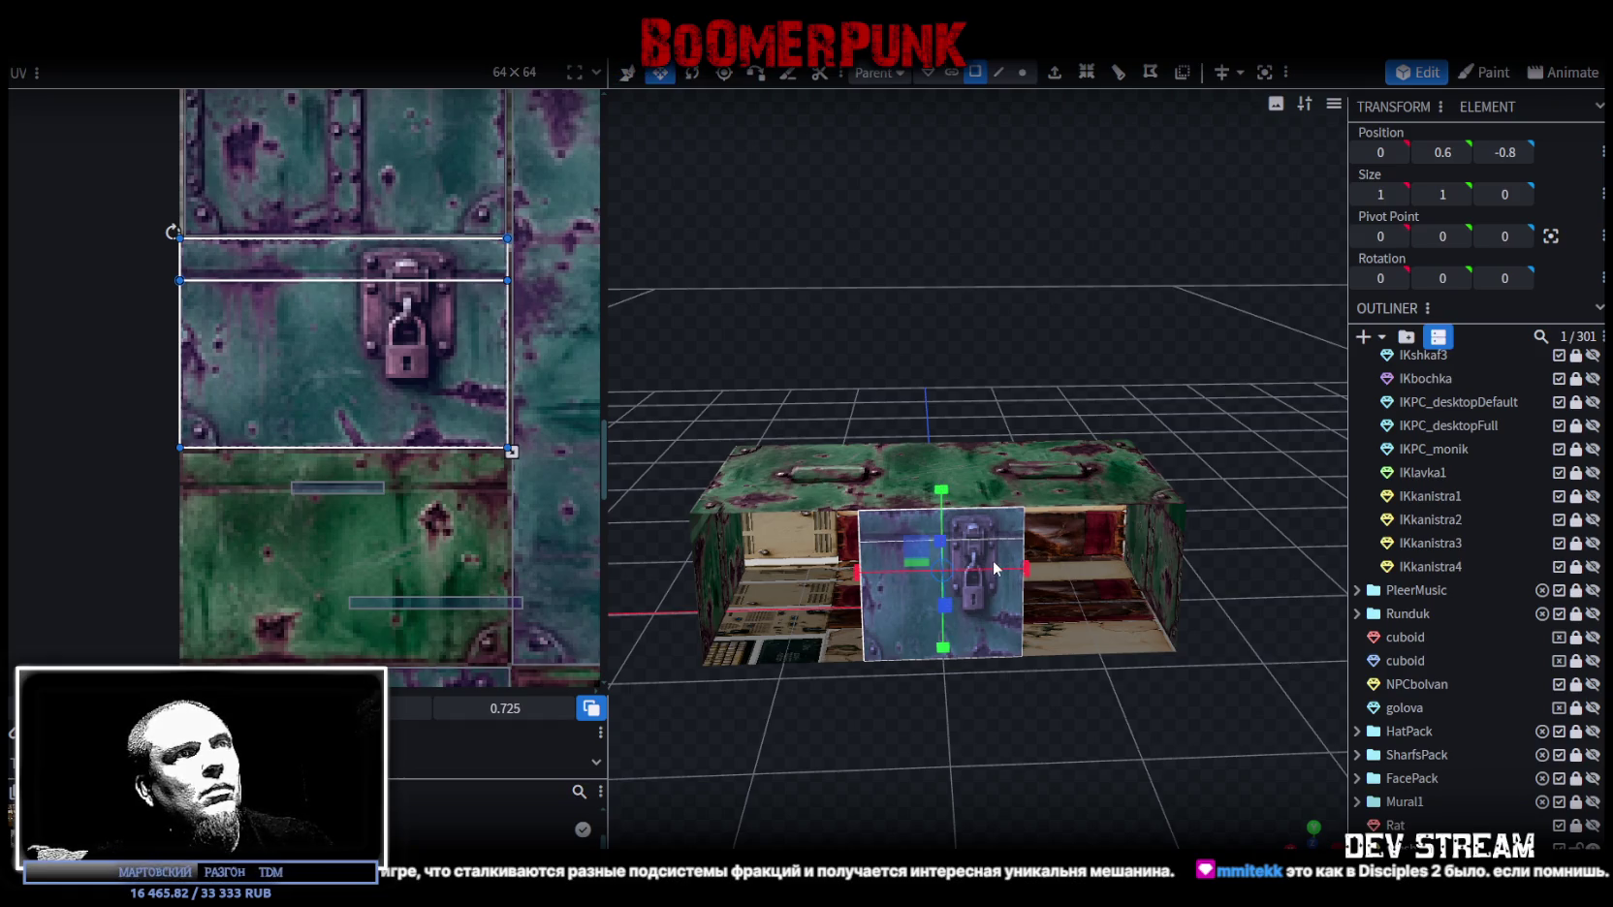
{"action": "left_click_drag", "start_coordinate": [1026, 570], "coordinate": [1036, 570]}
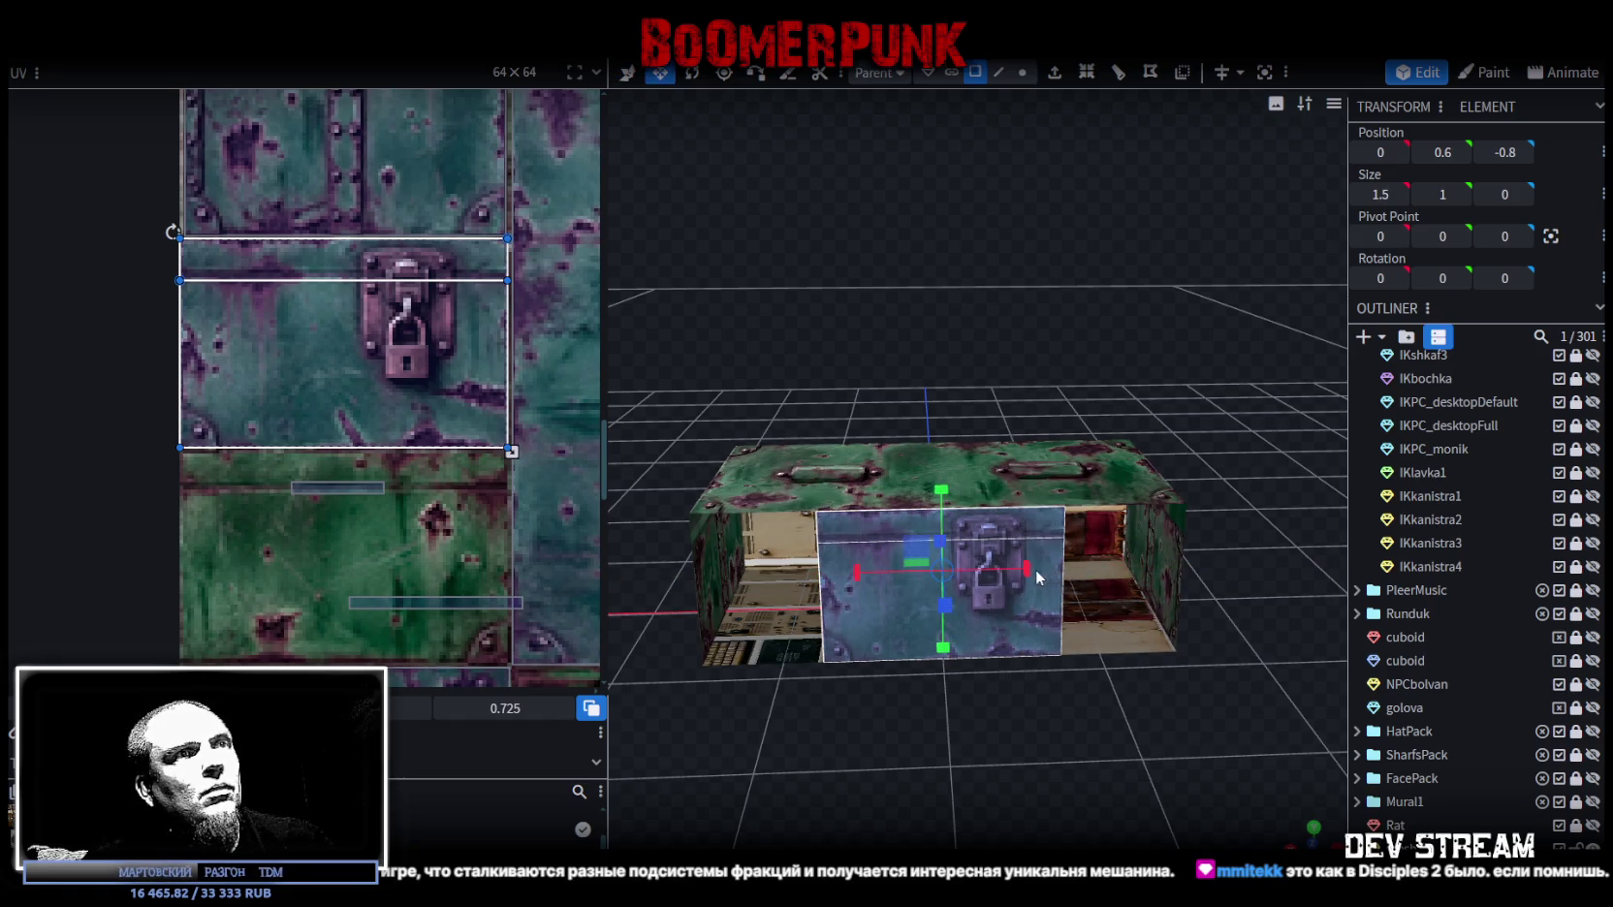
{"action": "key", "text": "v"}
{"action": "left_click_drag", "start_coordinate": [863, 569], "coordinate": [982, 574]}
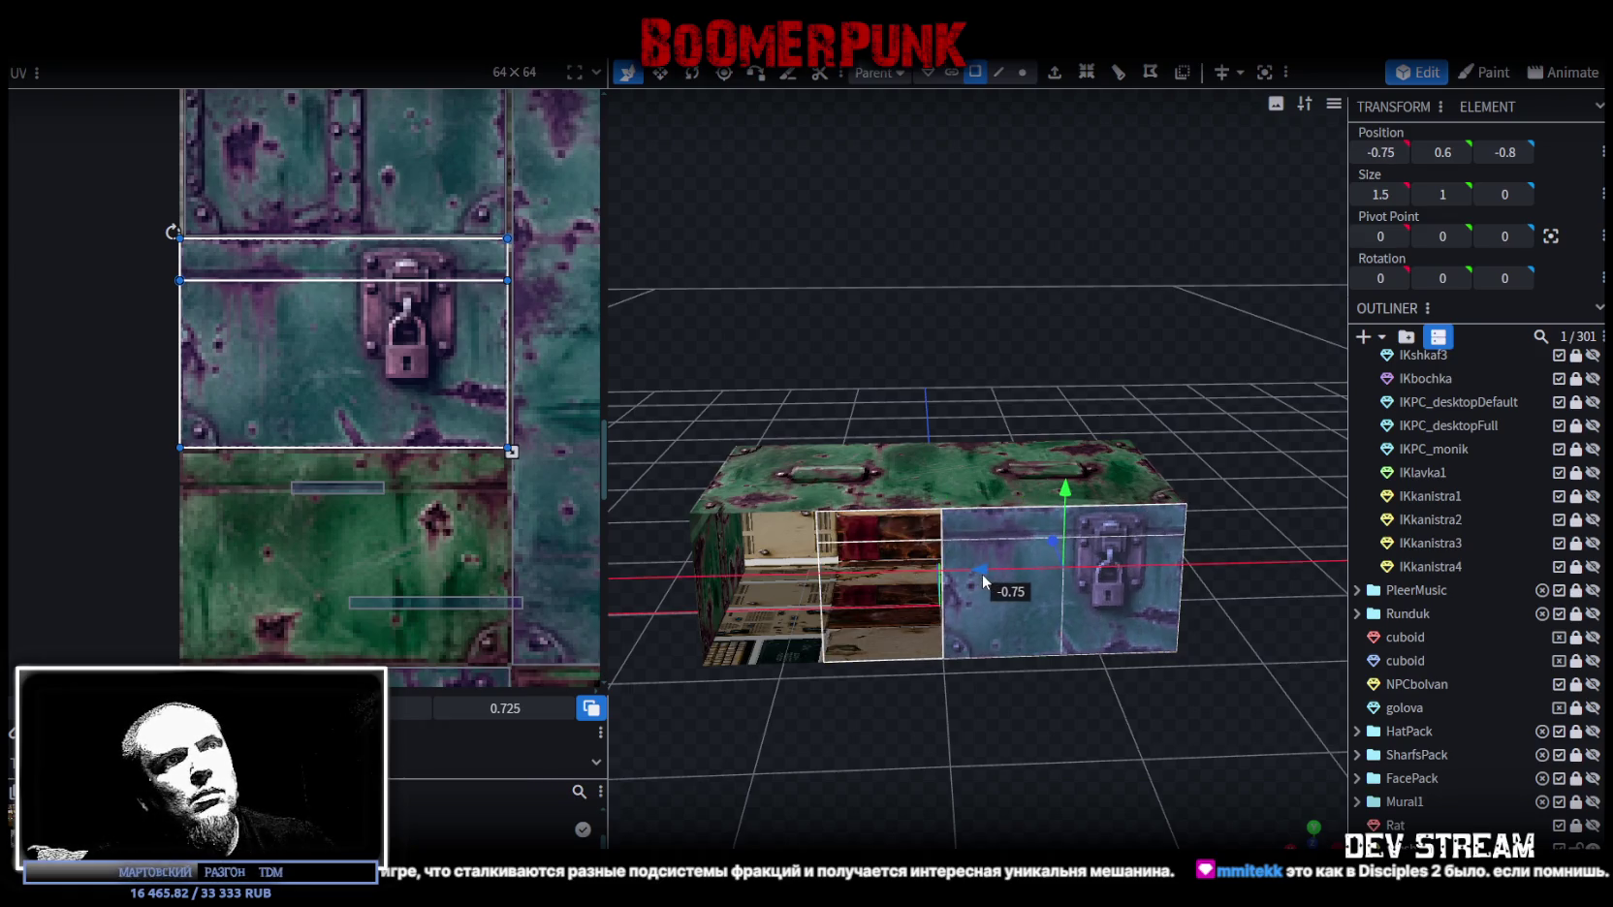
Step: Select both the box mesh and the split-off front panel mesh together
{"action": "left_click_drag", "start_coordinate": [967, 352], "coordinate": [1119, 365]}
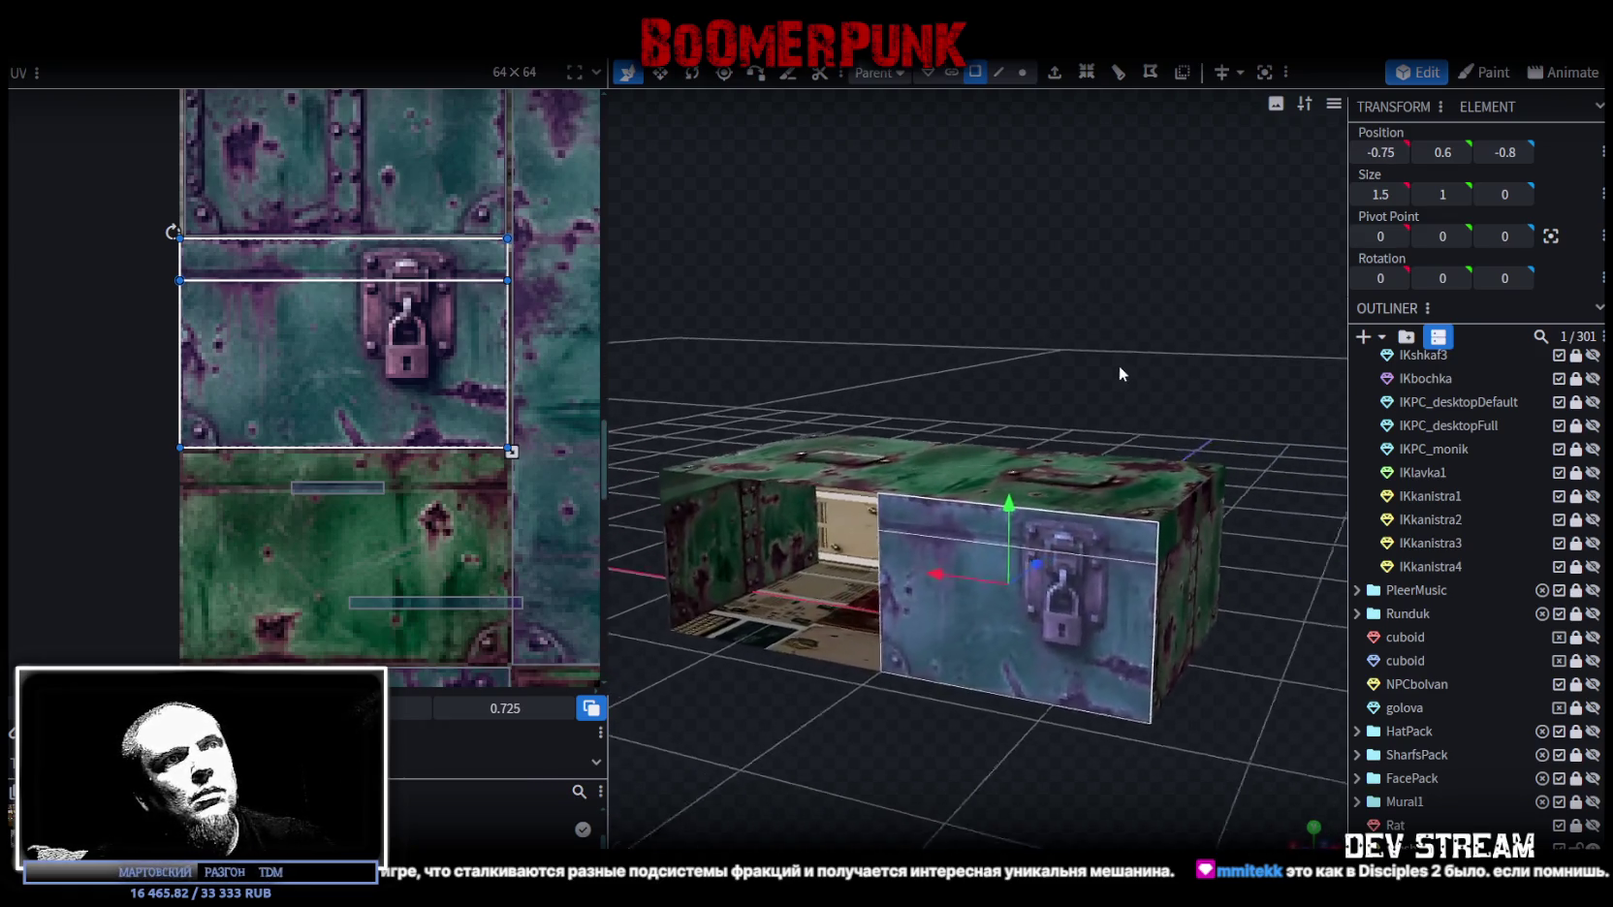
{"action": "left_click", "coordinate": [1119, 365]}
{"action": "left_click", "coordinate": [1066, 668], "text": "shift"}
{"action": "right_click", "coordinate": [1408, 497]}
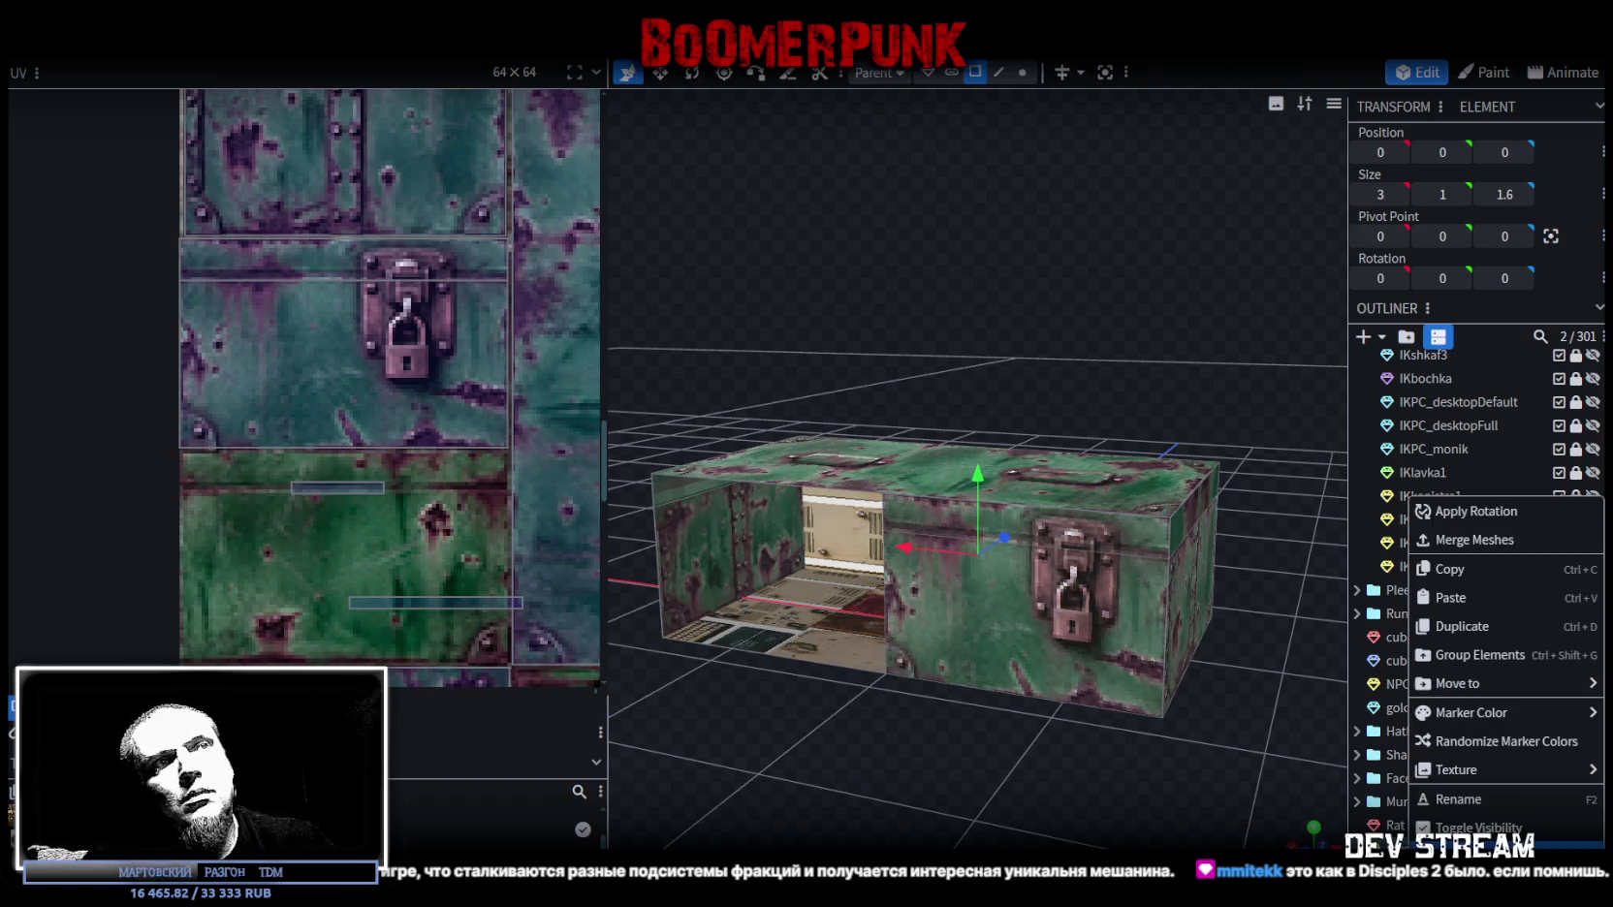
Step: Merge the meshes and fill the open left front with a new 1.5 × 0.8 face
{"action": "left_click", "coordinate": [1490, 540]}
{"action": "left_click_drag", "start_coordinate": [888, 784], "coordinate": [1071, 745]}
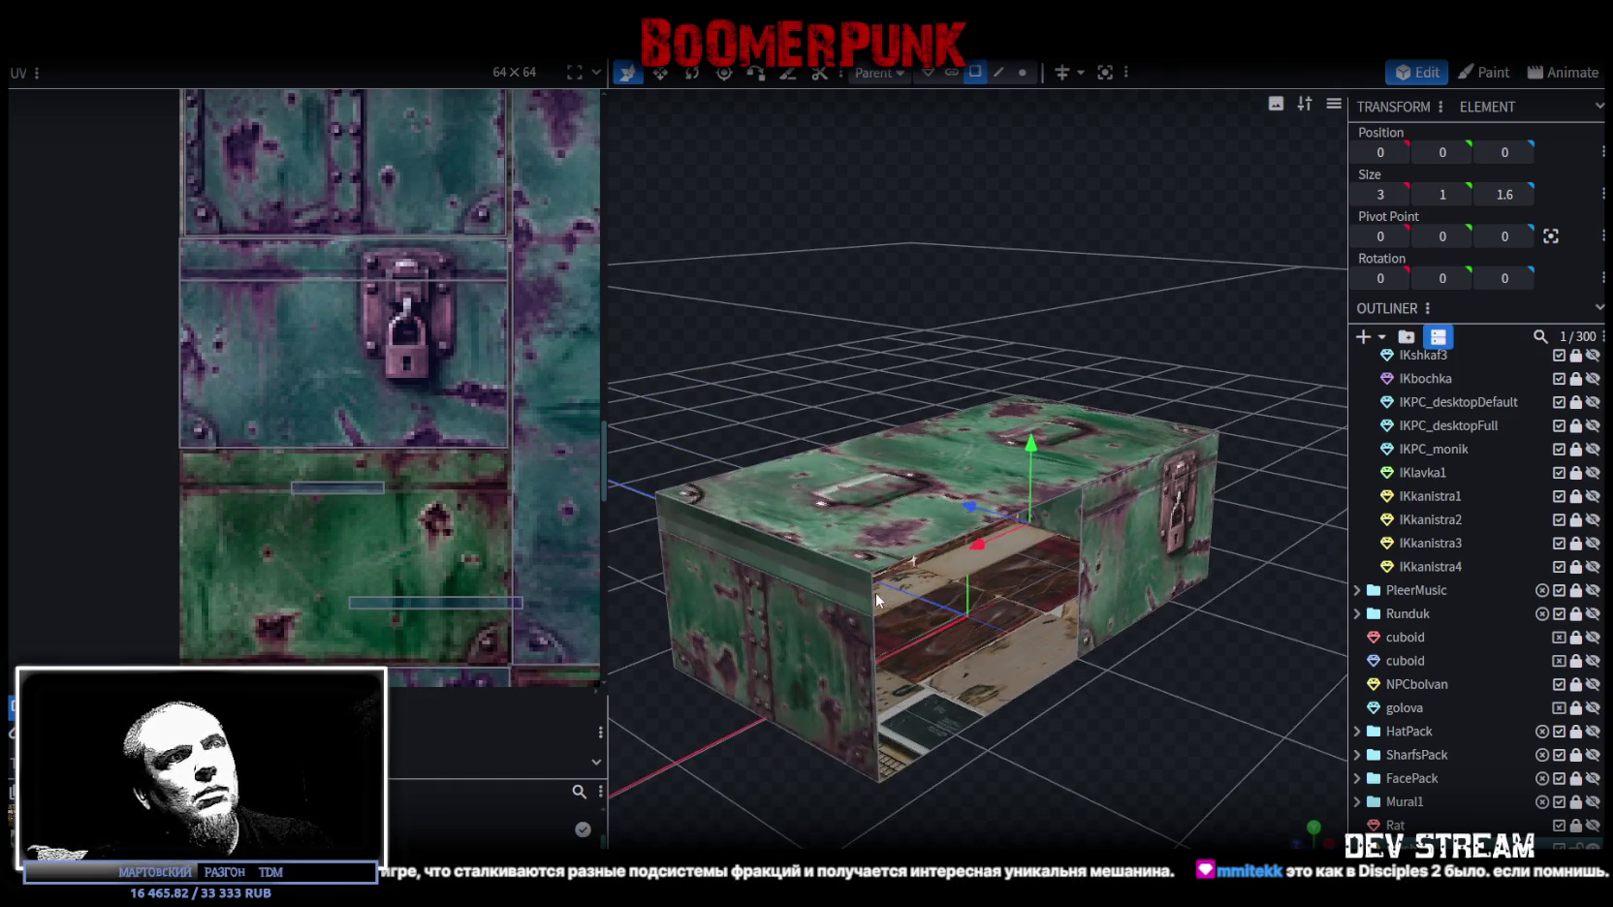
{"action": "left_click", "coordinate": [998, 73]}
{"action": "left_click", "coordinate": [1083, 505]}
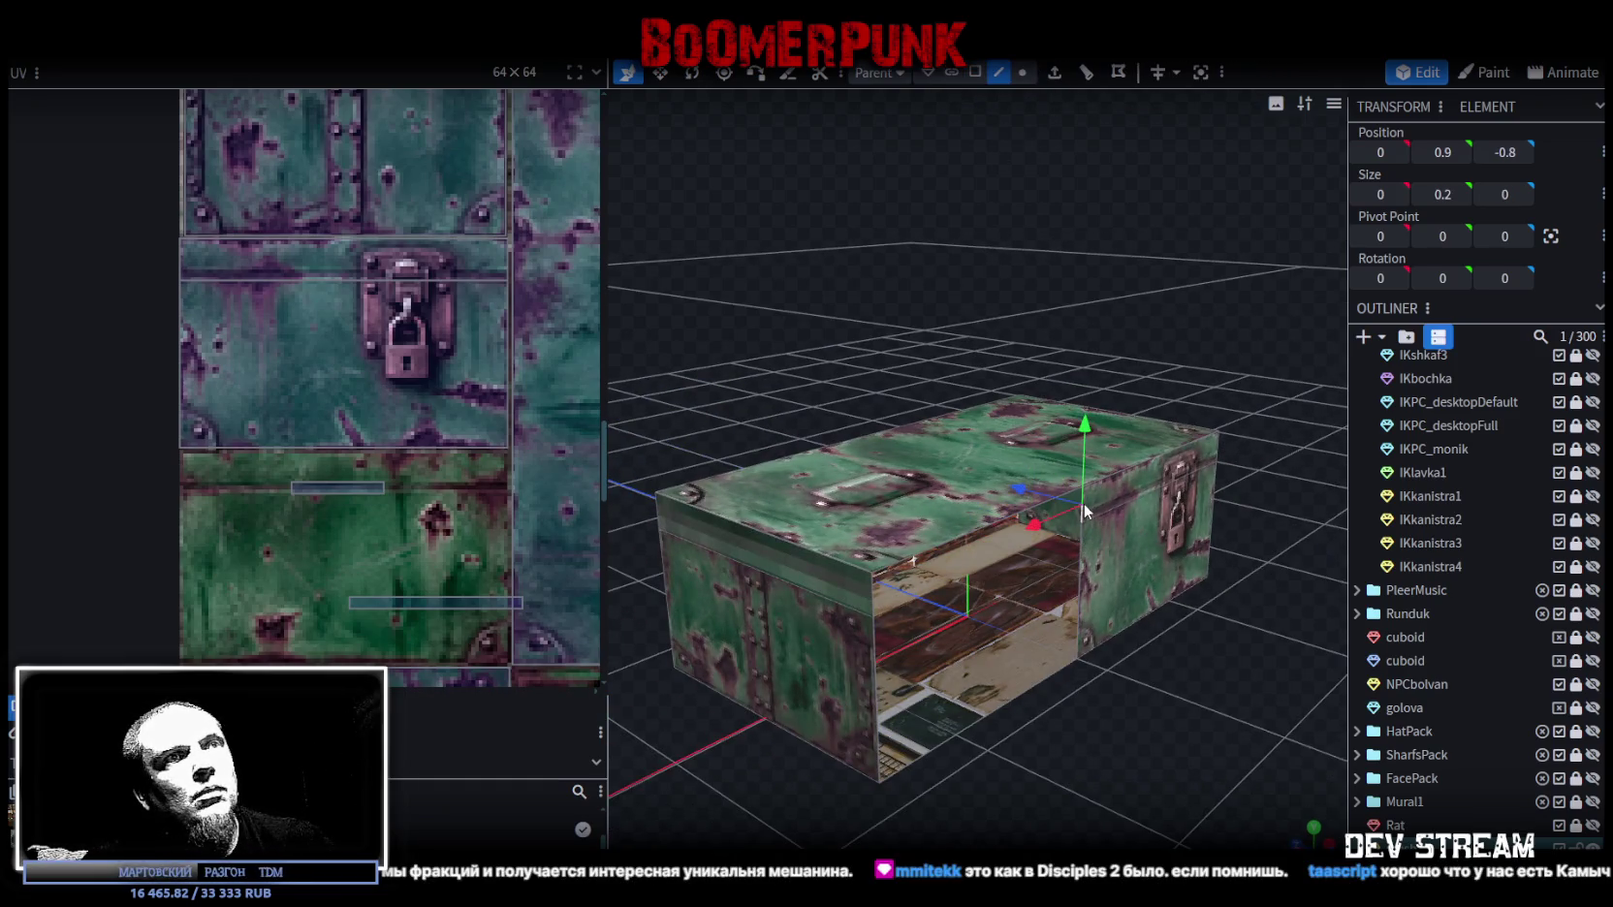
{"action": "left_click", "coordinate": [872, 577], "text": "shift"}
{"action": "key", "text": "f"}
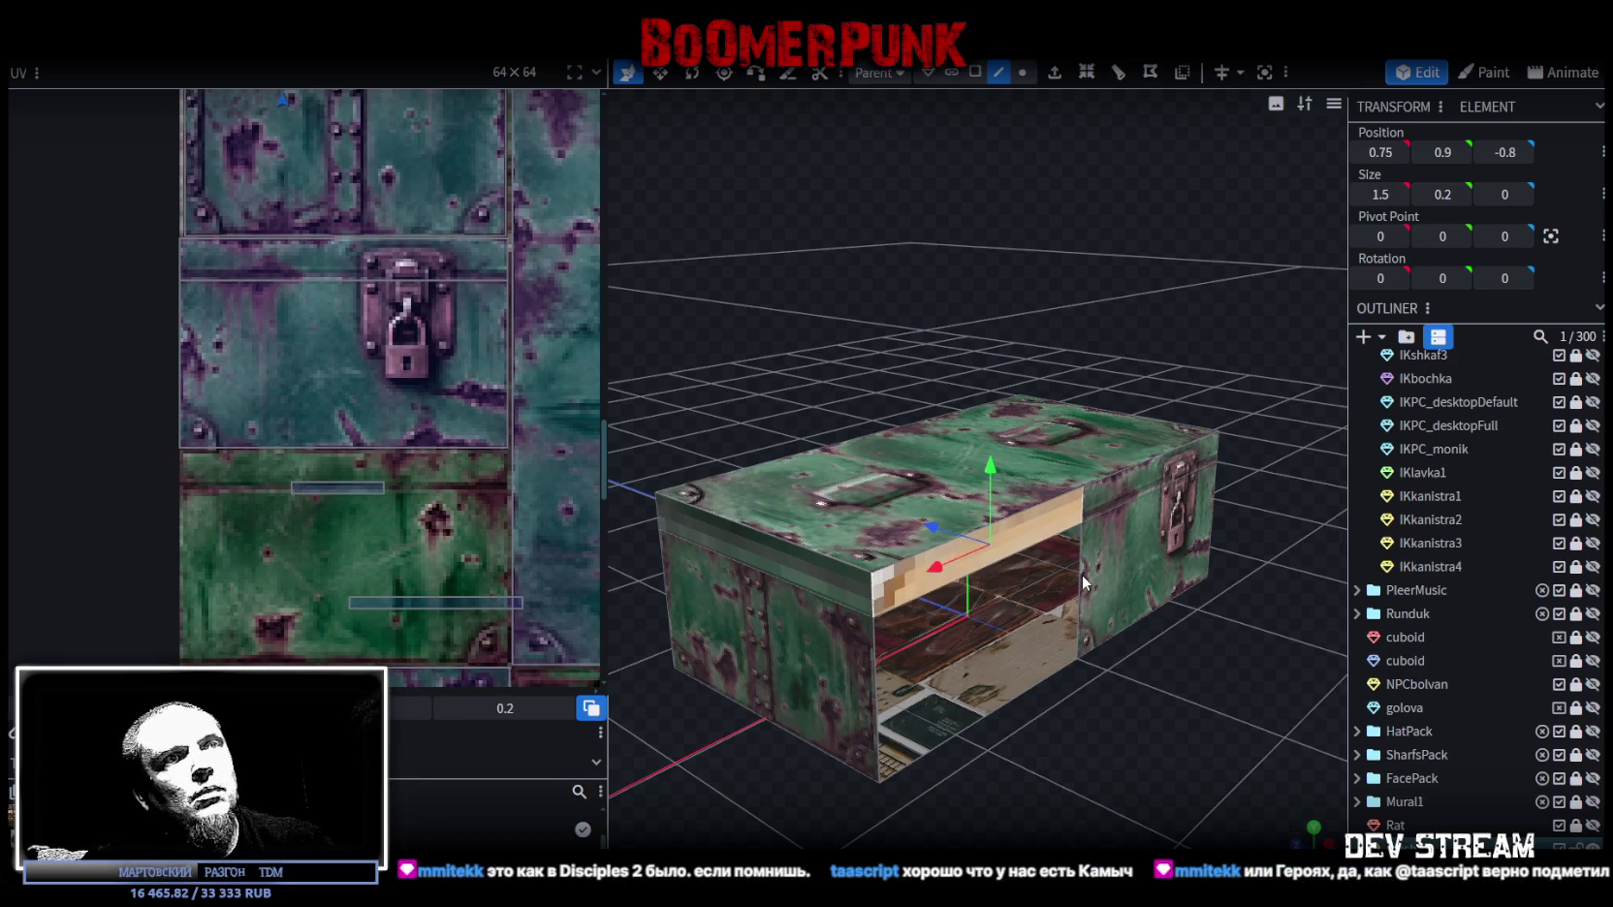
{"action": "left_click", "coordinate": [1151, 72]}
{"action": "mouse_move", "coordinate": [979, 320]}
{"action": "left_mouse_down"}
{"action": "mouse_move", "coordinate": [938, 368]}
{"action": "mouse_move", "coordinate": [969, 291]}
{"action": "left_mouse_up"}
{"action": "left_click", "coordinate": [972, 72]}
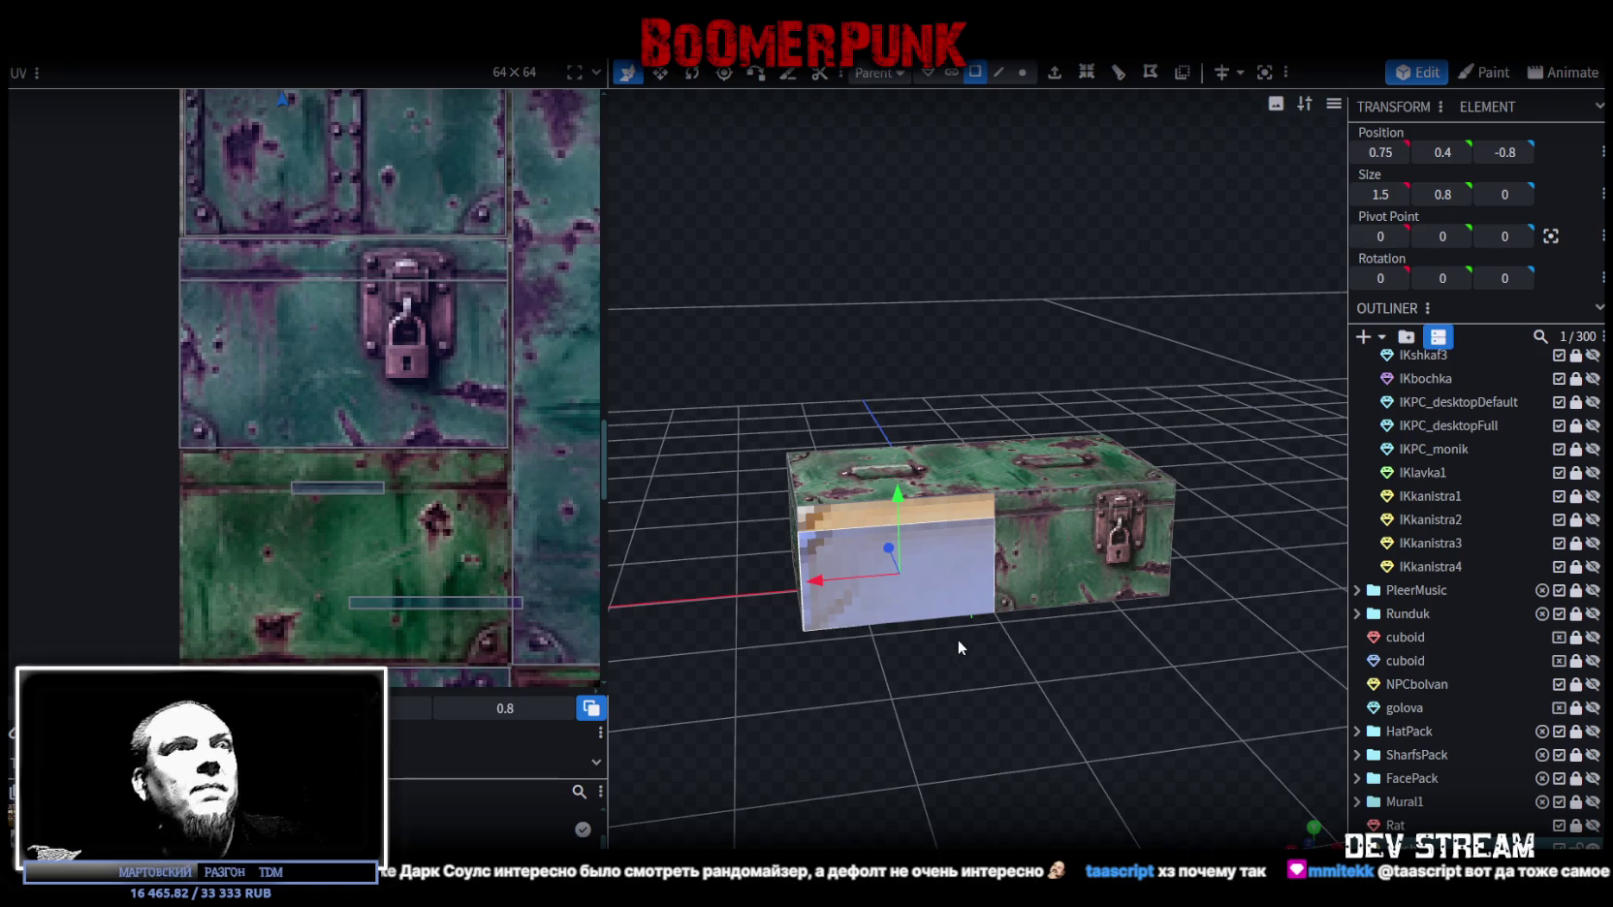
Step: In front view, move the new front panel's UV onto the purple riveted metal
{"action": "left_click", "coordinate": [1311, 832]}
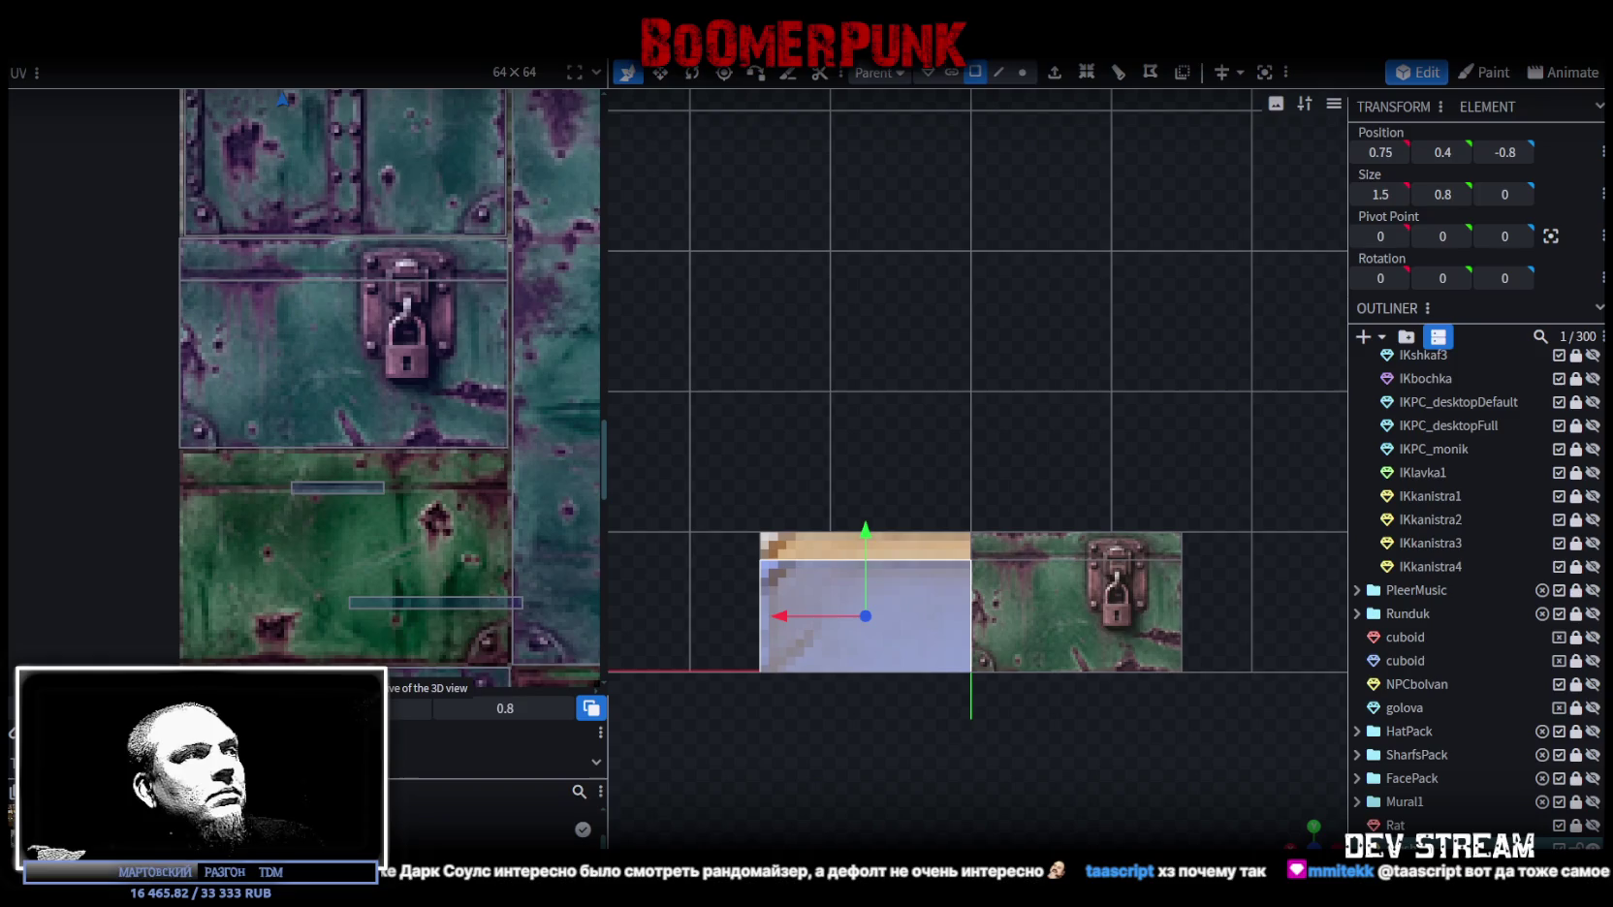
{"action": "key", "text": "ctrl+z"}
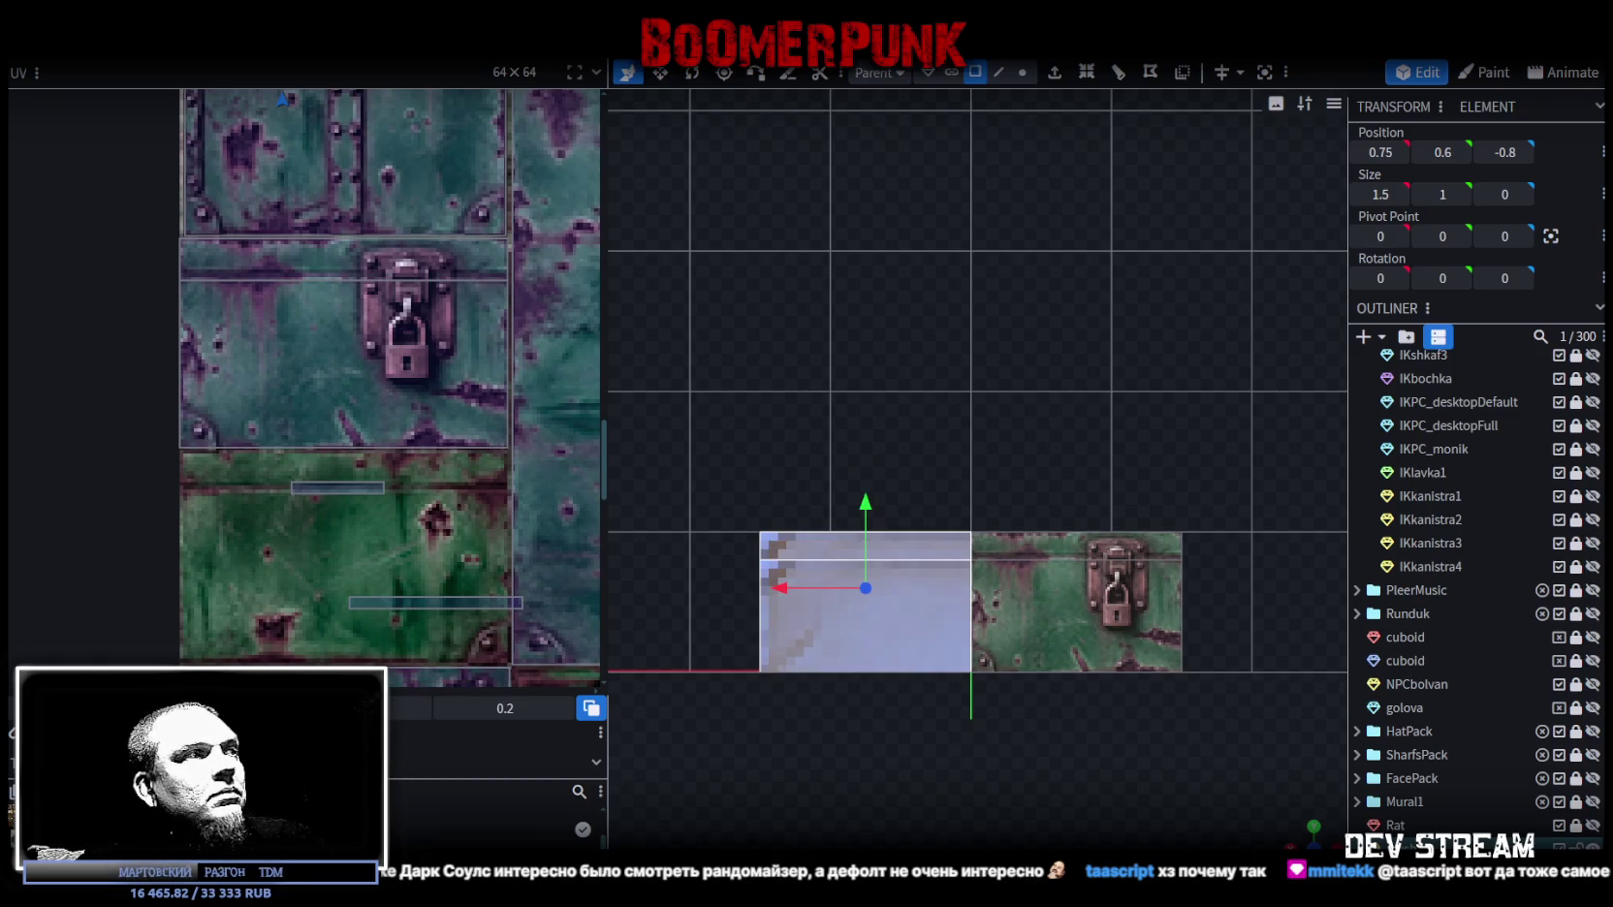
{"action": "scroll", "coordinate": [358, 387], "scroll_direction": "down", "scroll_amount": 3}
{"action": "scroll", "coordinate": [365, 430], "scroll_direction": "up", "scroll_amount": 1}
{"action": "scroll", "coordinate": [358, 350], "scroll_direction": "up", "scroll_amount": 4}
{"action": "left_click_drag", "start_coordinate": [324, 145], "coordinate": [350, 593]}
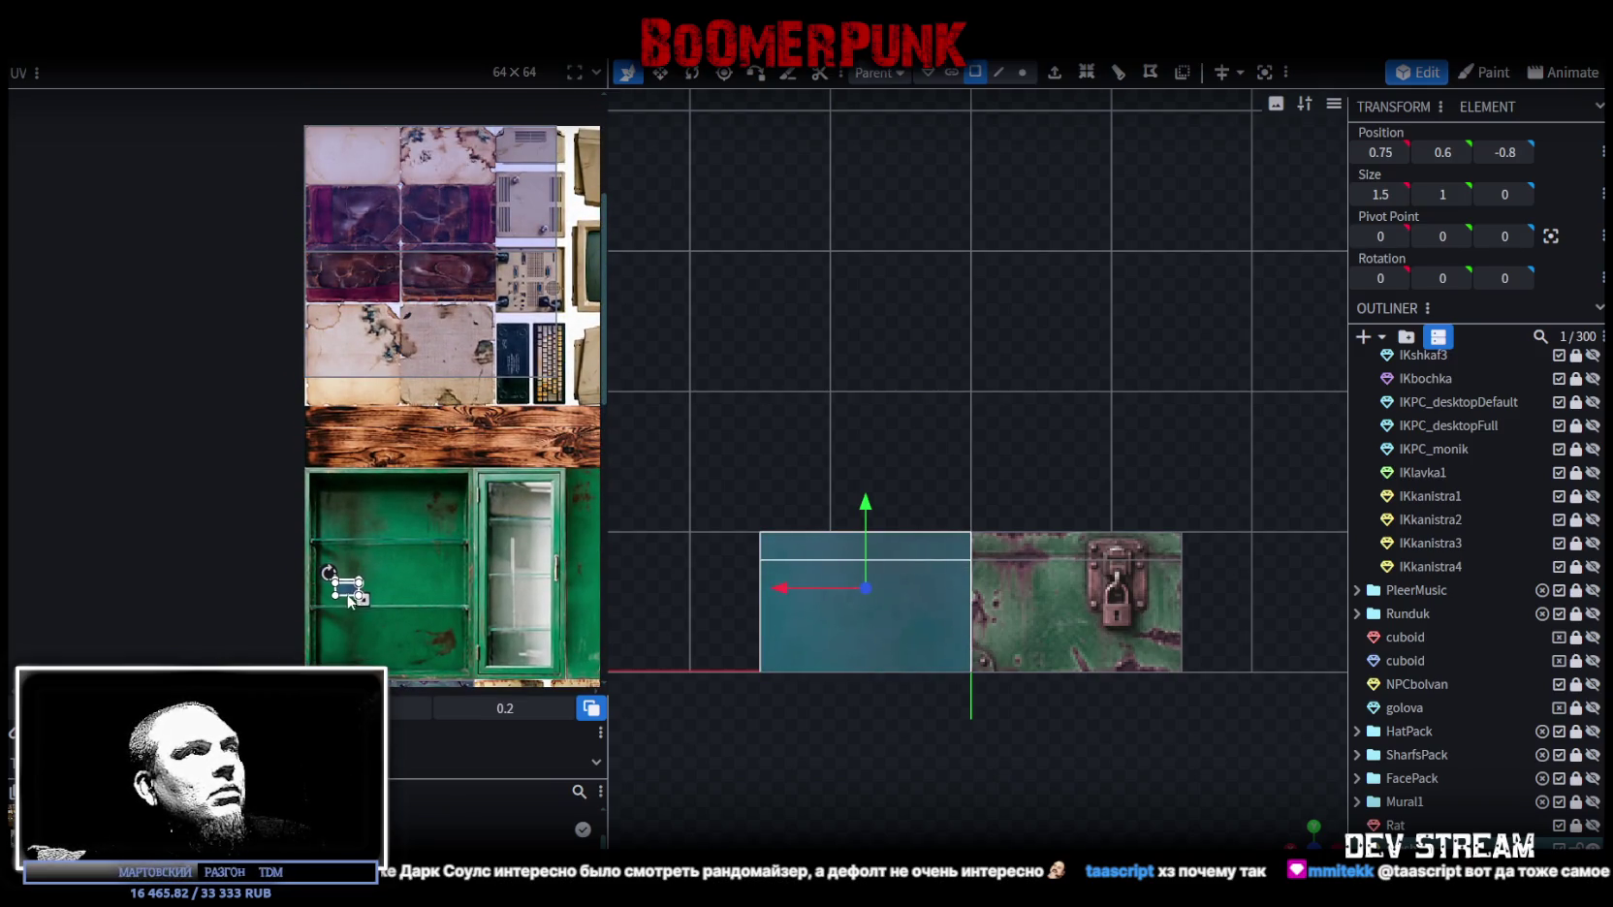
{"action": "scroll", "coordinate": [417, 436], "scroll_direction": "down", "scroll_amount": 4}
{"action": "scroll", "coordinate": [485, 312], "scroll_direction": "down", "scroll_amount": 1}
{"action": "left_click_drag", "start_coordinate": [340, 264], "coordinate": [304, 482]}
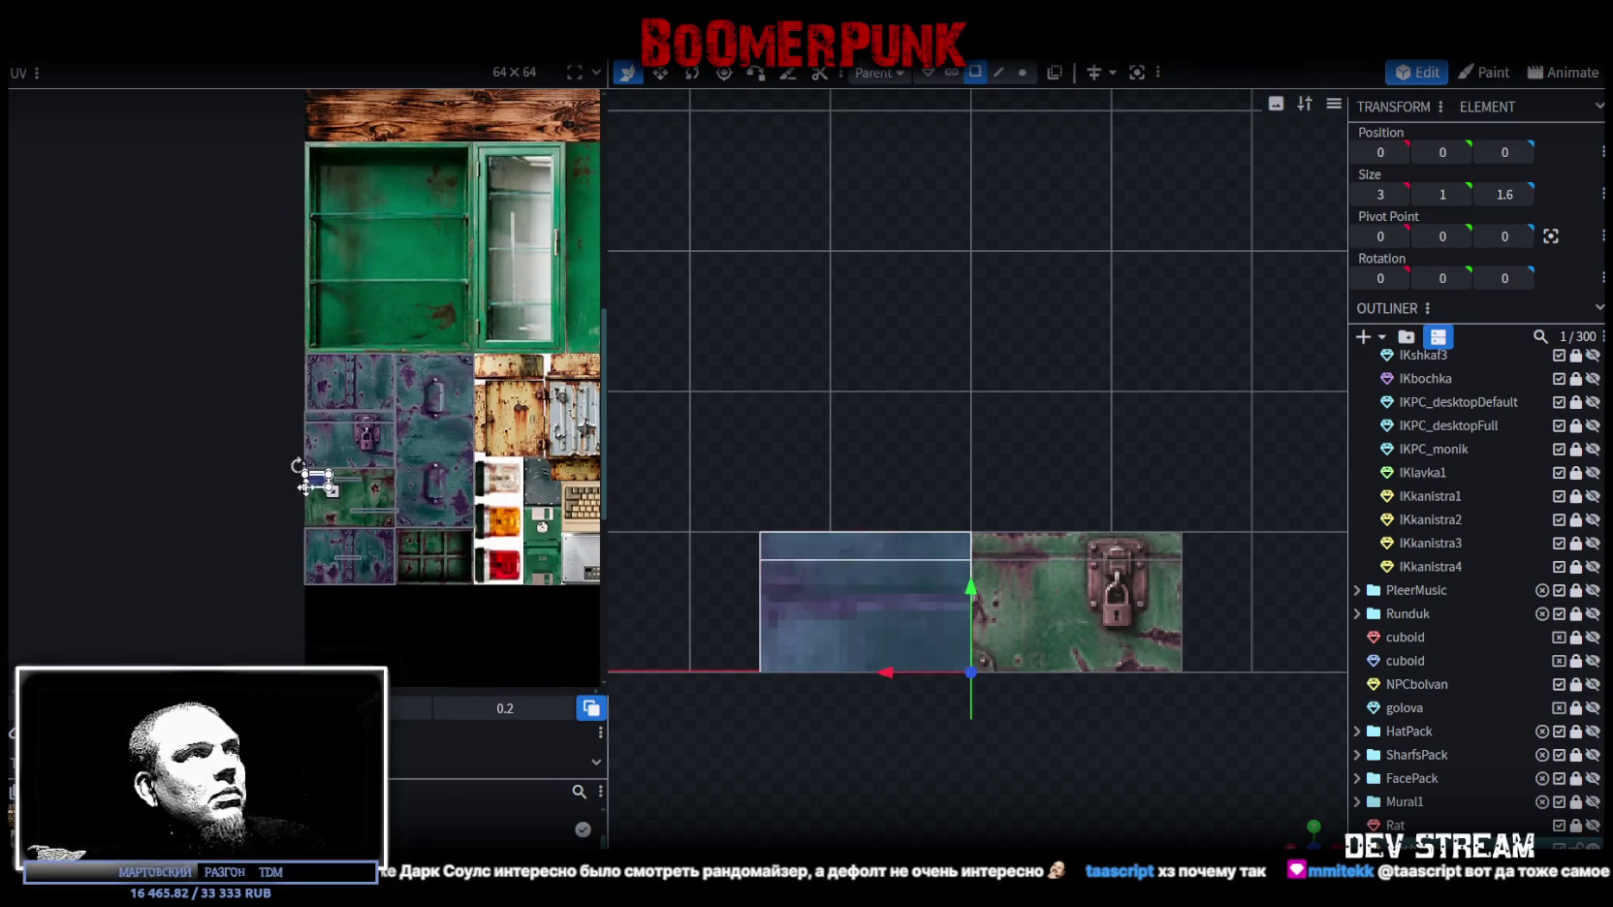
Step: Enlarge the panel's UV box to cover more of the riveted metal
{"action": "scroll", "coordinate": [308, 479], "scroll_direction": "up", "scroll_amount": 2}
{"action": "scroll", "coordinate": [314, 476], "scroll_direction": "up", "scroll_amount": 2}
{"action": "scroll", "coordinate": [306, 467], "scroll_direction": "up", "scroll_amount": 2}
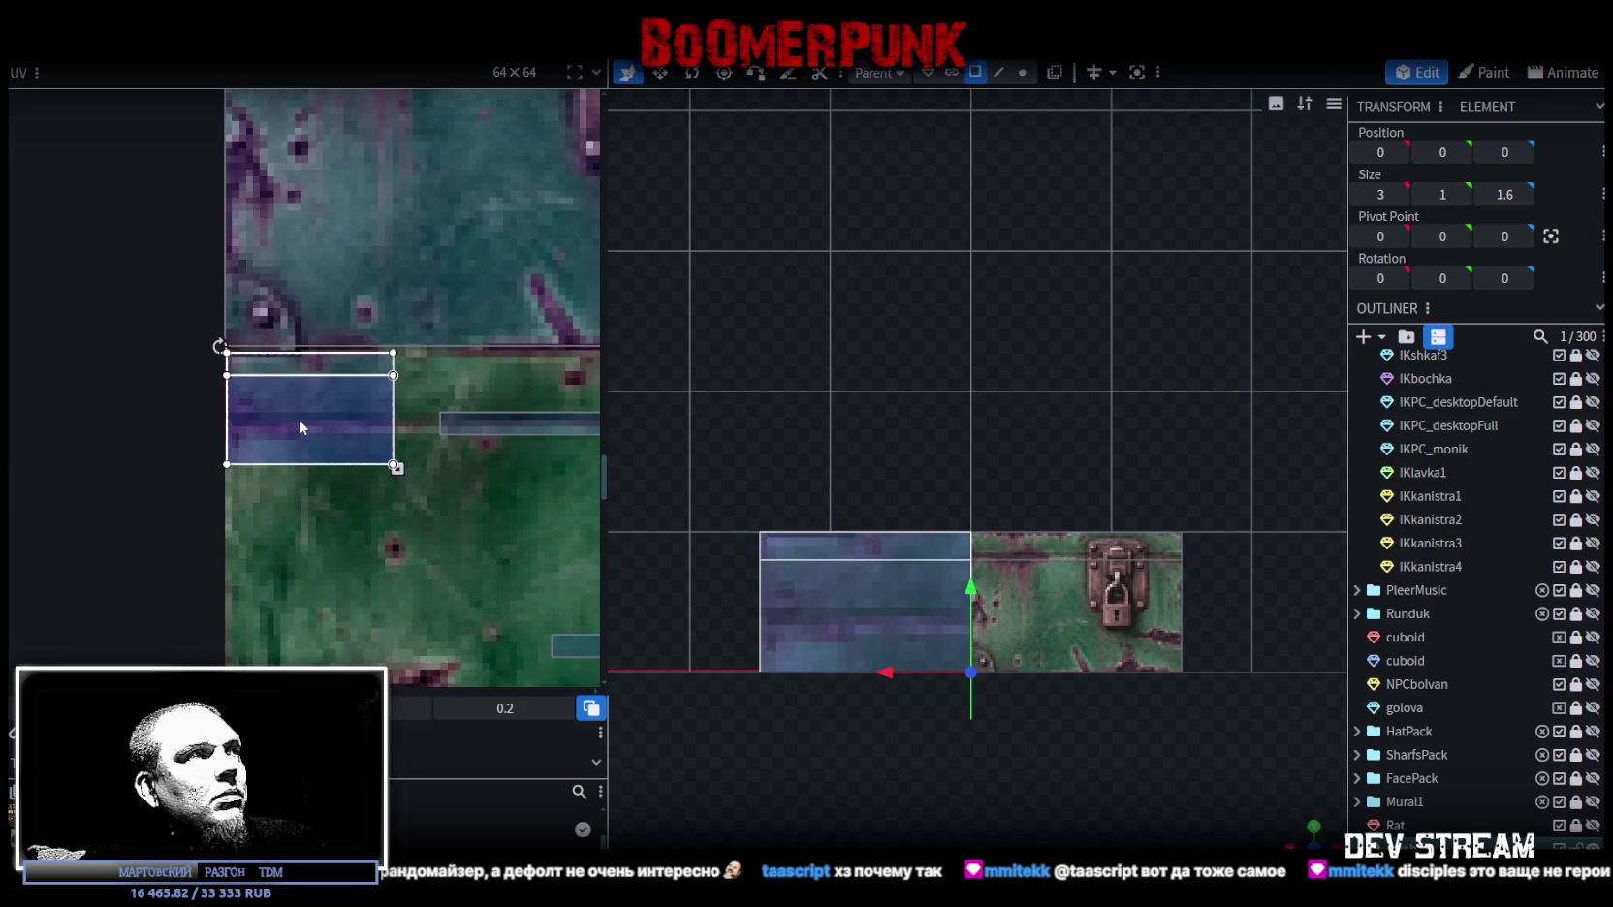
{"action": "scroll", "coordinate": [299, 417], "scroll_direction": "down", "scroll_amount": 3}
{"action": "scroll", "coordinate": [271, 386], "scroll_direction": "down", "scroll_amount": 1}
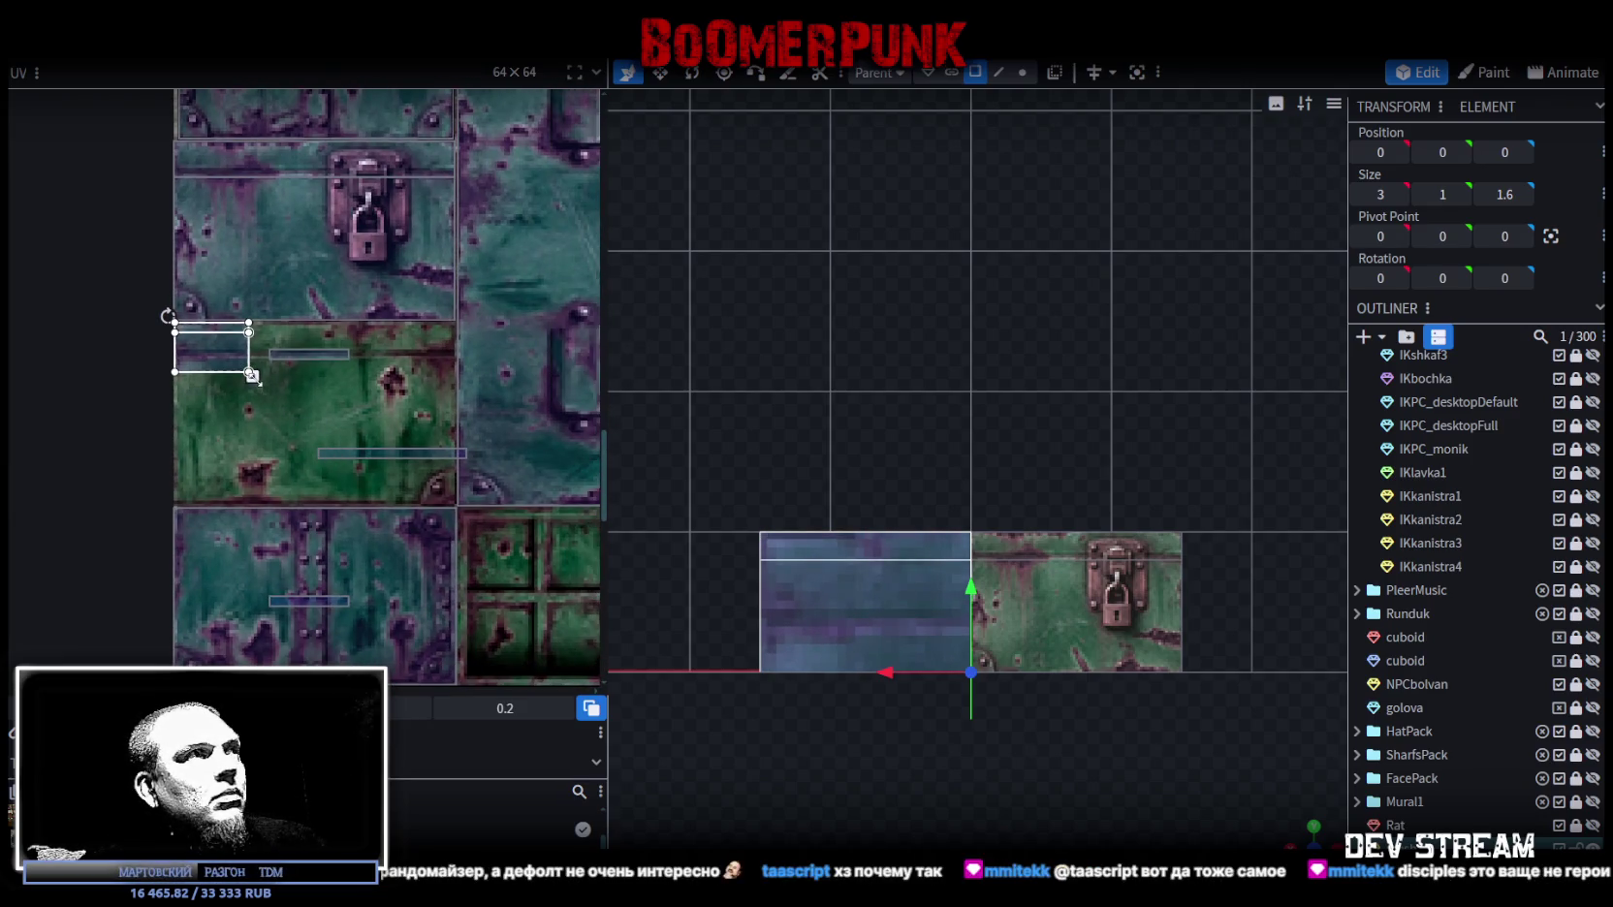
{"action": "left_click_drag", "start_coordinate": [250, 376], "coordinate": [455, 504]}
{"action": "scroll", "coordinate": [456, 504], "scroll_direction": "up", "scroll_amount": 2}
{"action": "scroll", "coordinate": [398, 471], "scroll_direction": "up", "scroll_amount": 3}
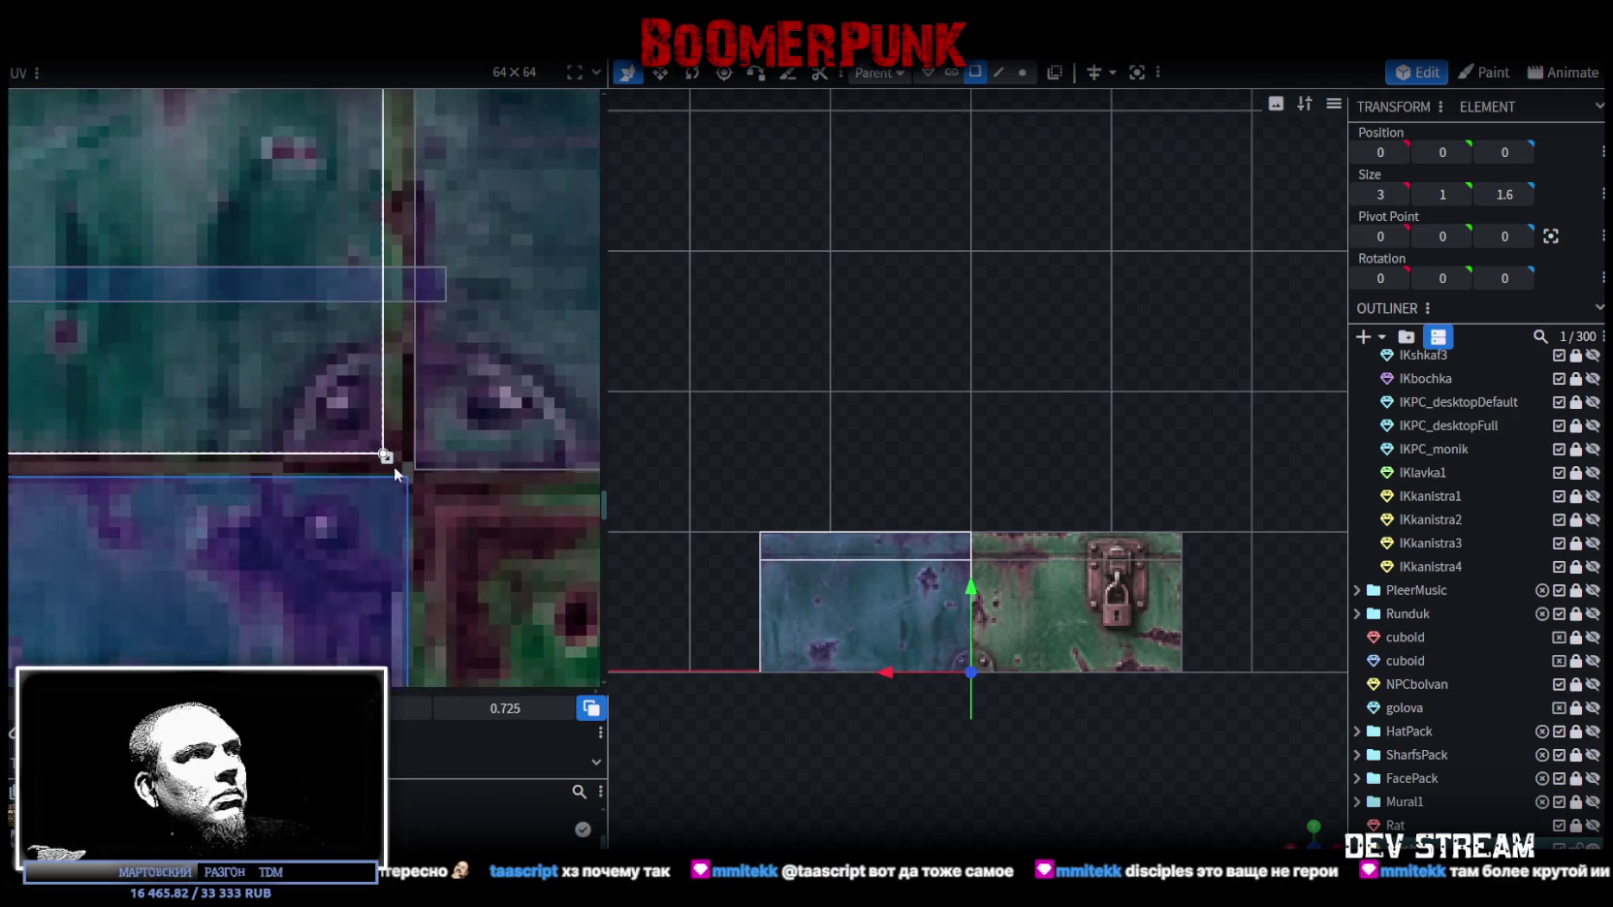
{"action": "left_click_drag", "start_coordinate": [384, 455], "coordinate": [403, 460]}
{"action": "scroll", "coordinate": [1093, 636], "scroll_direction": "up", "scroll_amount": 2}
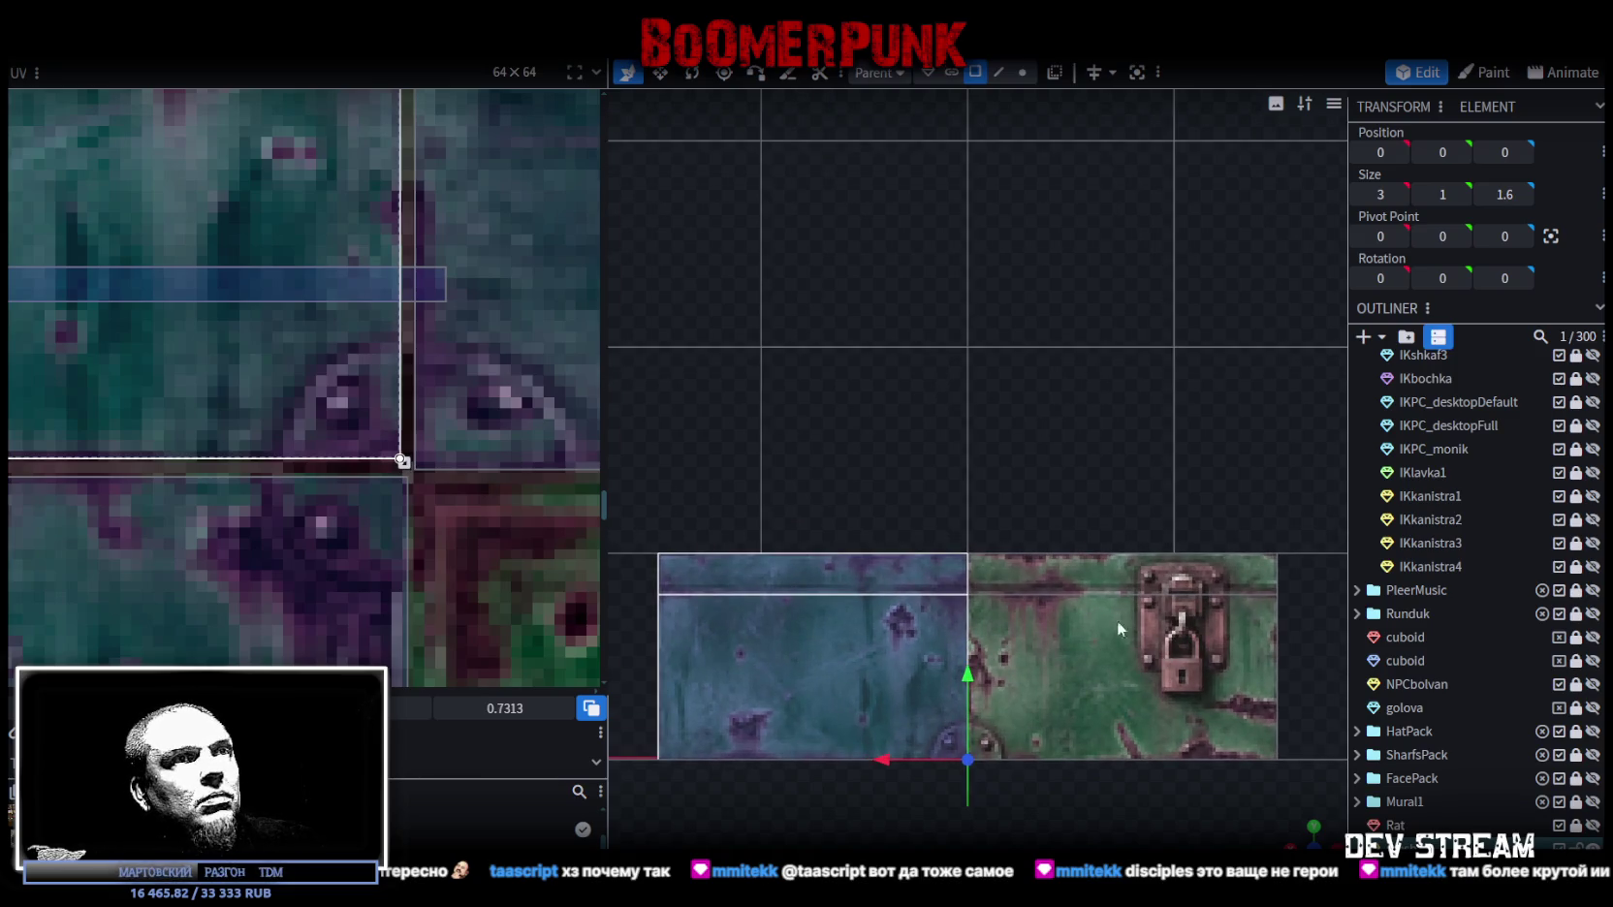
{"action": "scroll", "coordinate": [359, 324], "scroll_direction": "down", "scroll_amount": 5}
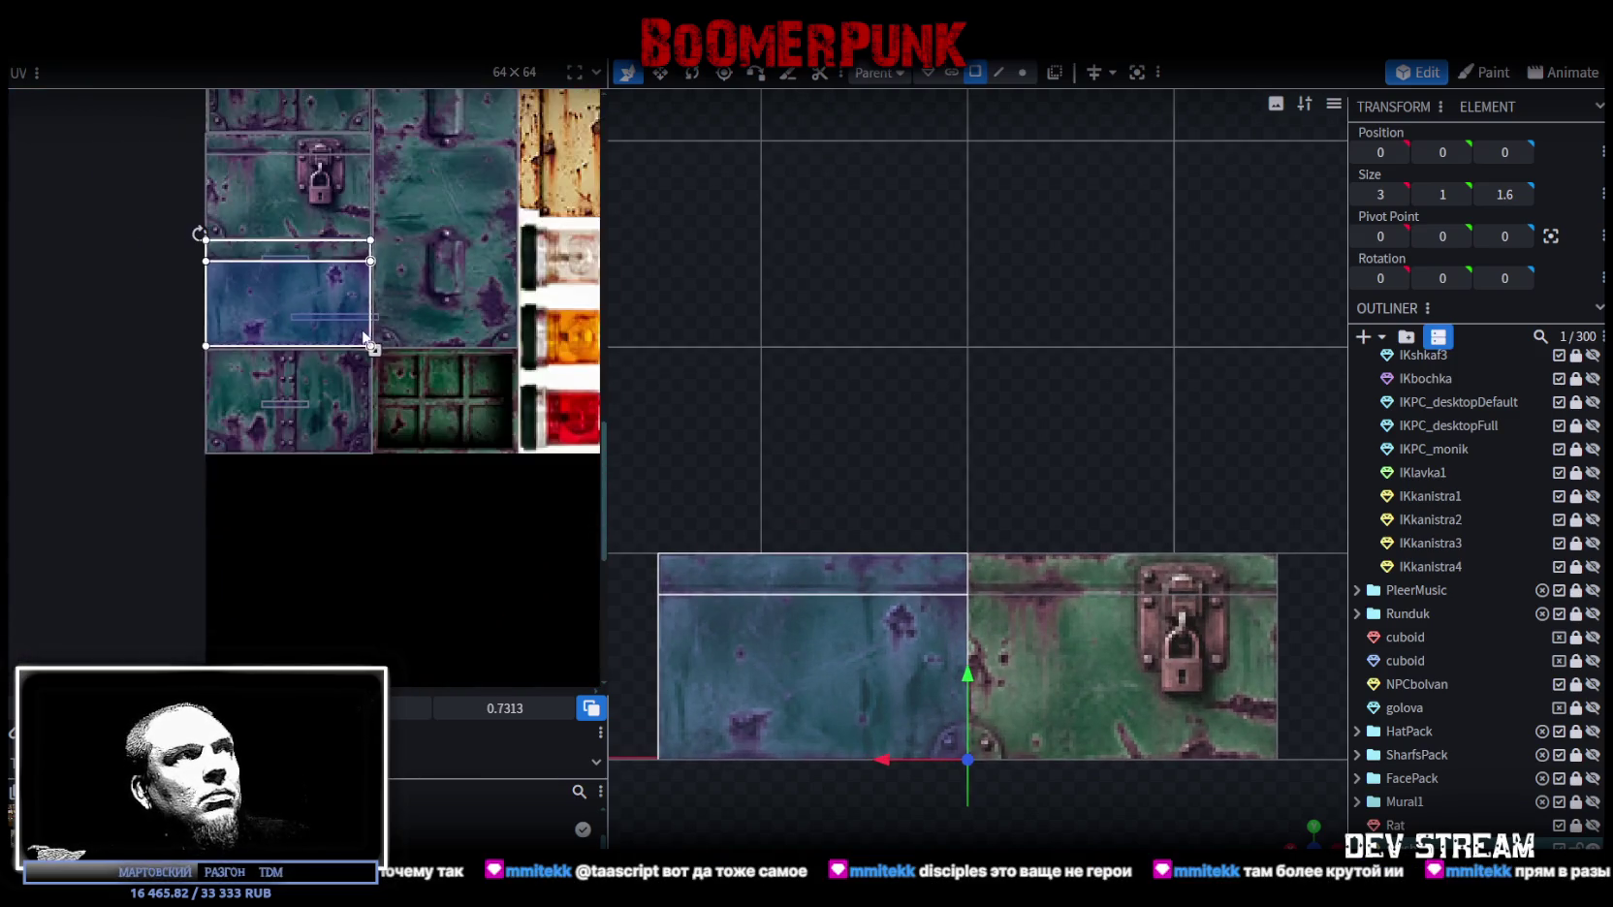
Step: Flip the left and right front panels' UVs vertically so the plates match
{"action": "left_click", "coordinate": [1025, 570]}
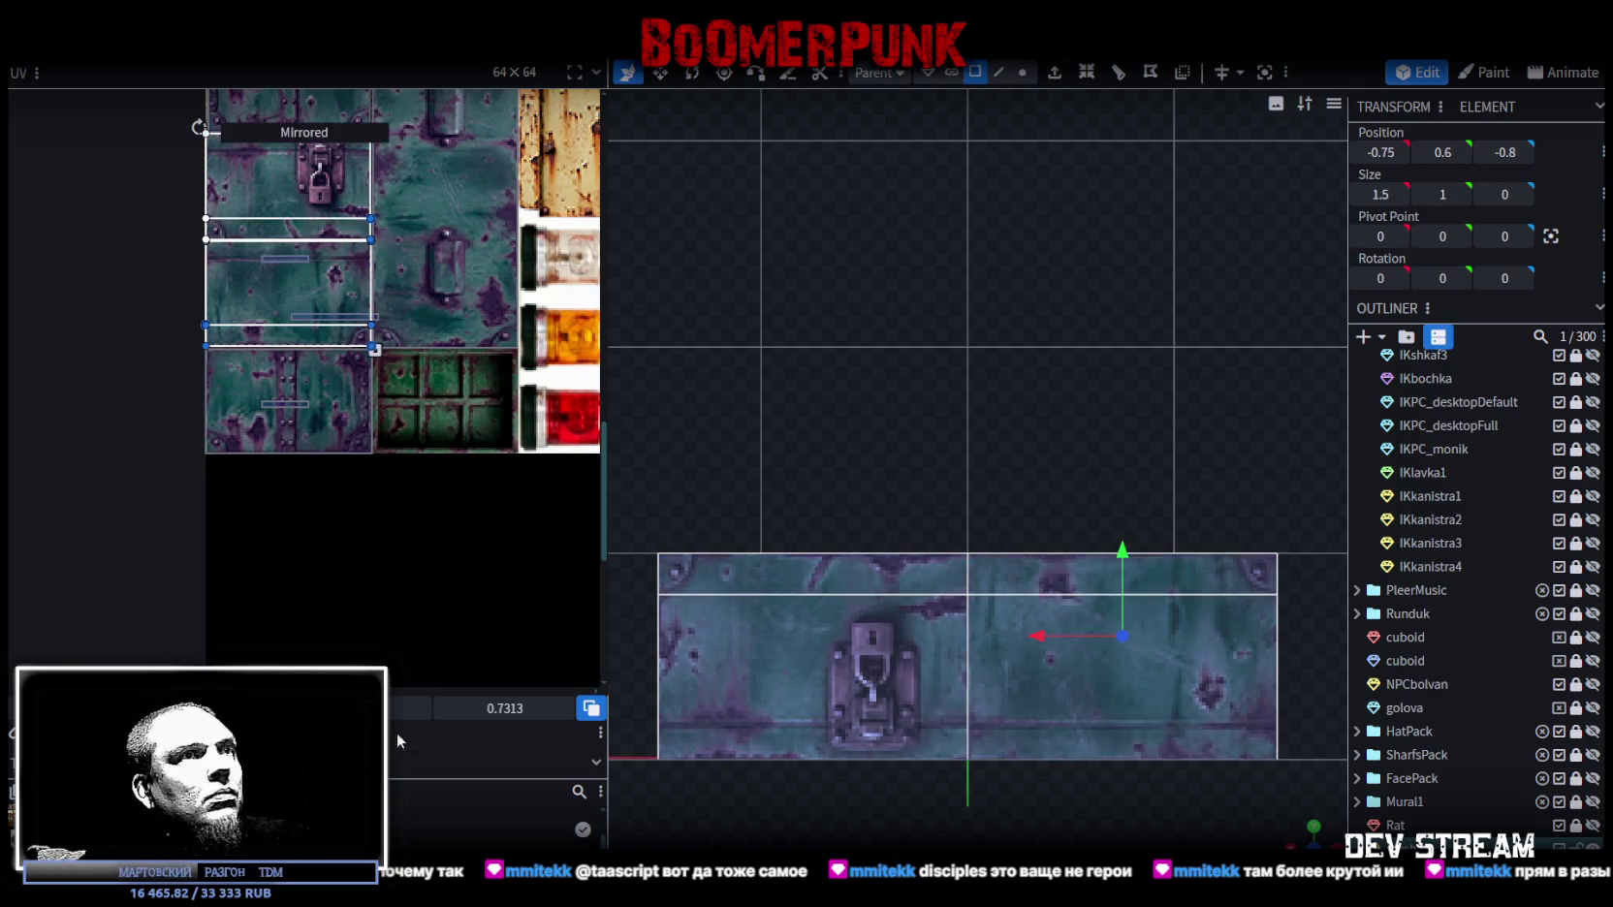
{"action": "left_click", "coordinate": [901, 582]}
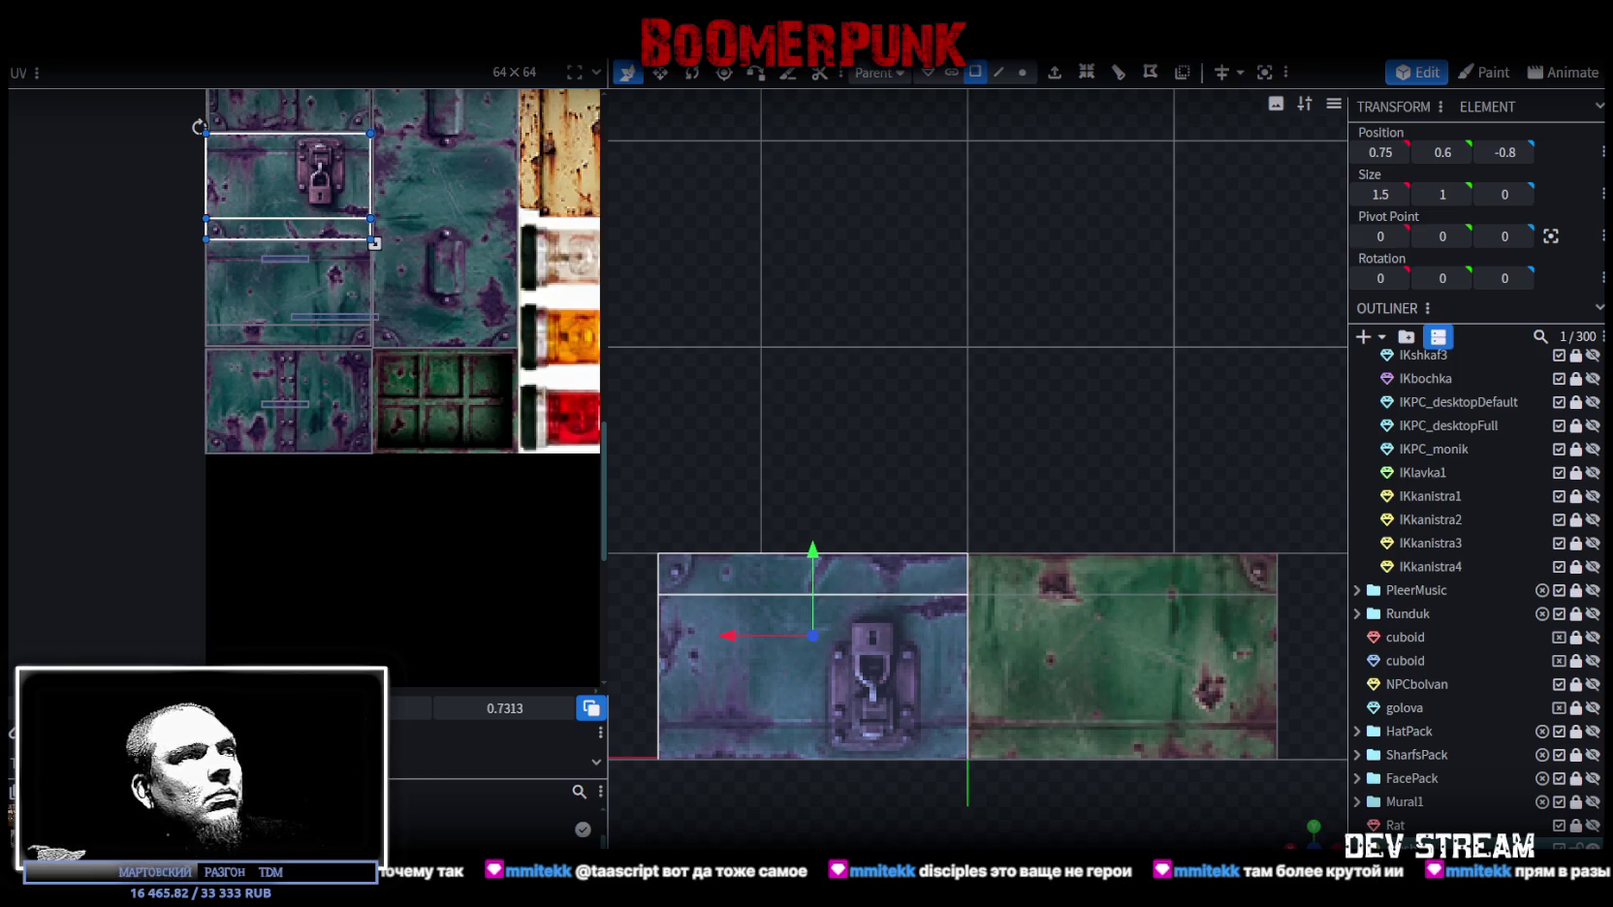
{"action": "left_click_drag", "start_coordinate": [206, 132], "coordinate": [212, 133]}
{"action": "left_click", "coordinate": [1084, 643]}
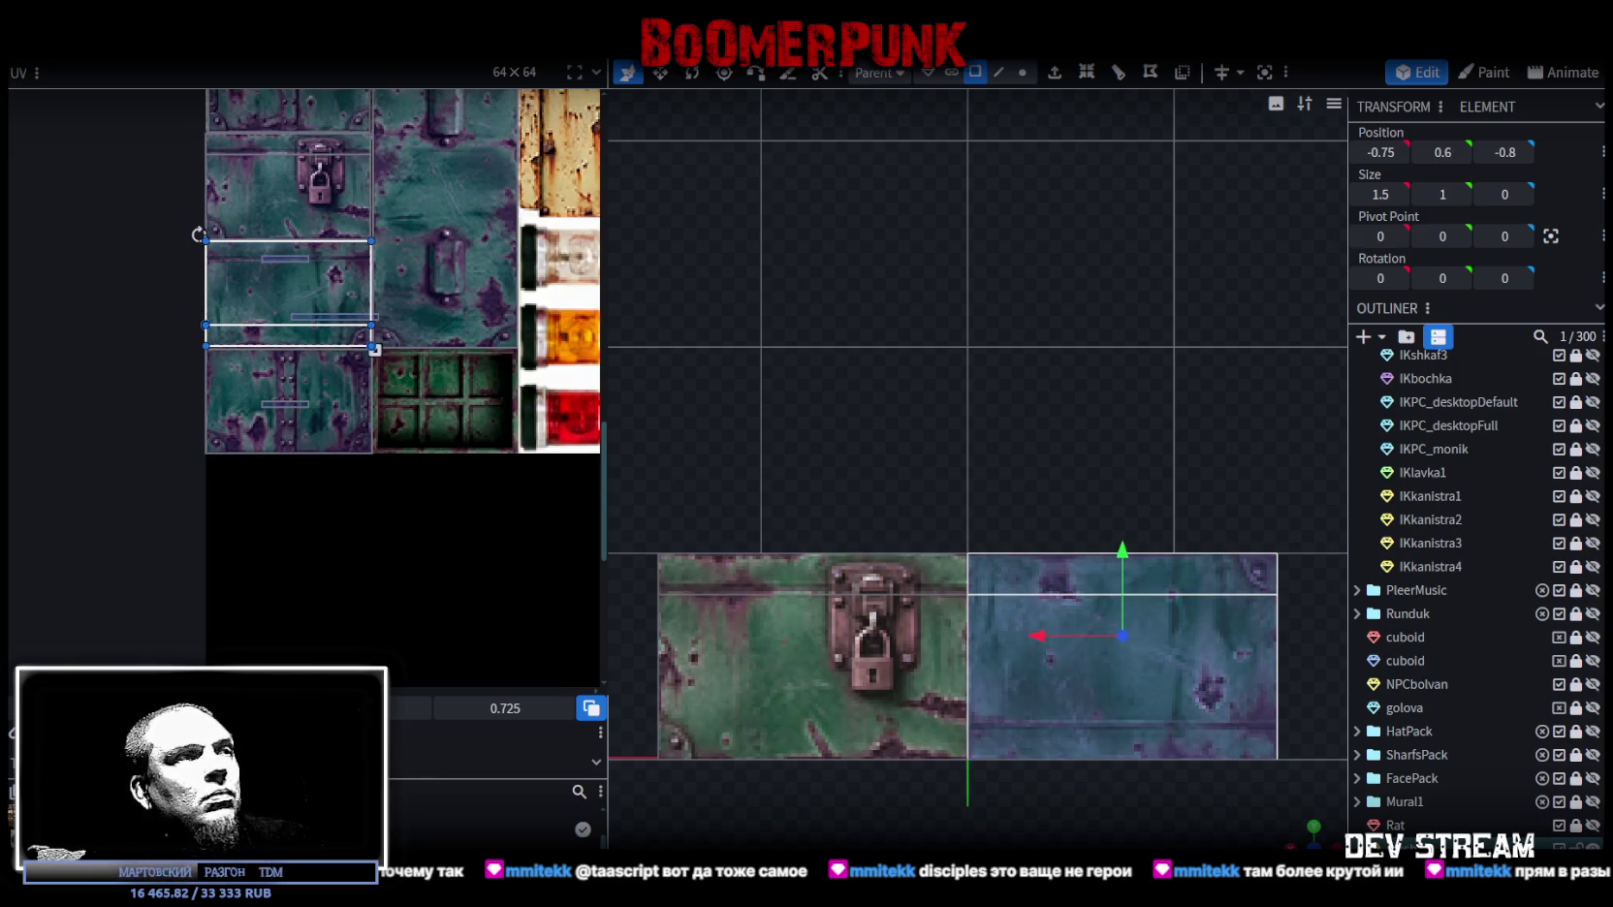
{"action": "left_click_drag", "start_coordinate": [206, 240], "coordinate": [207, 346]}
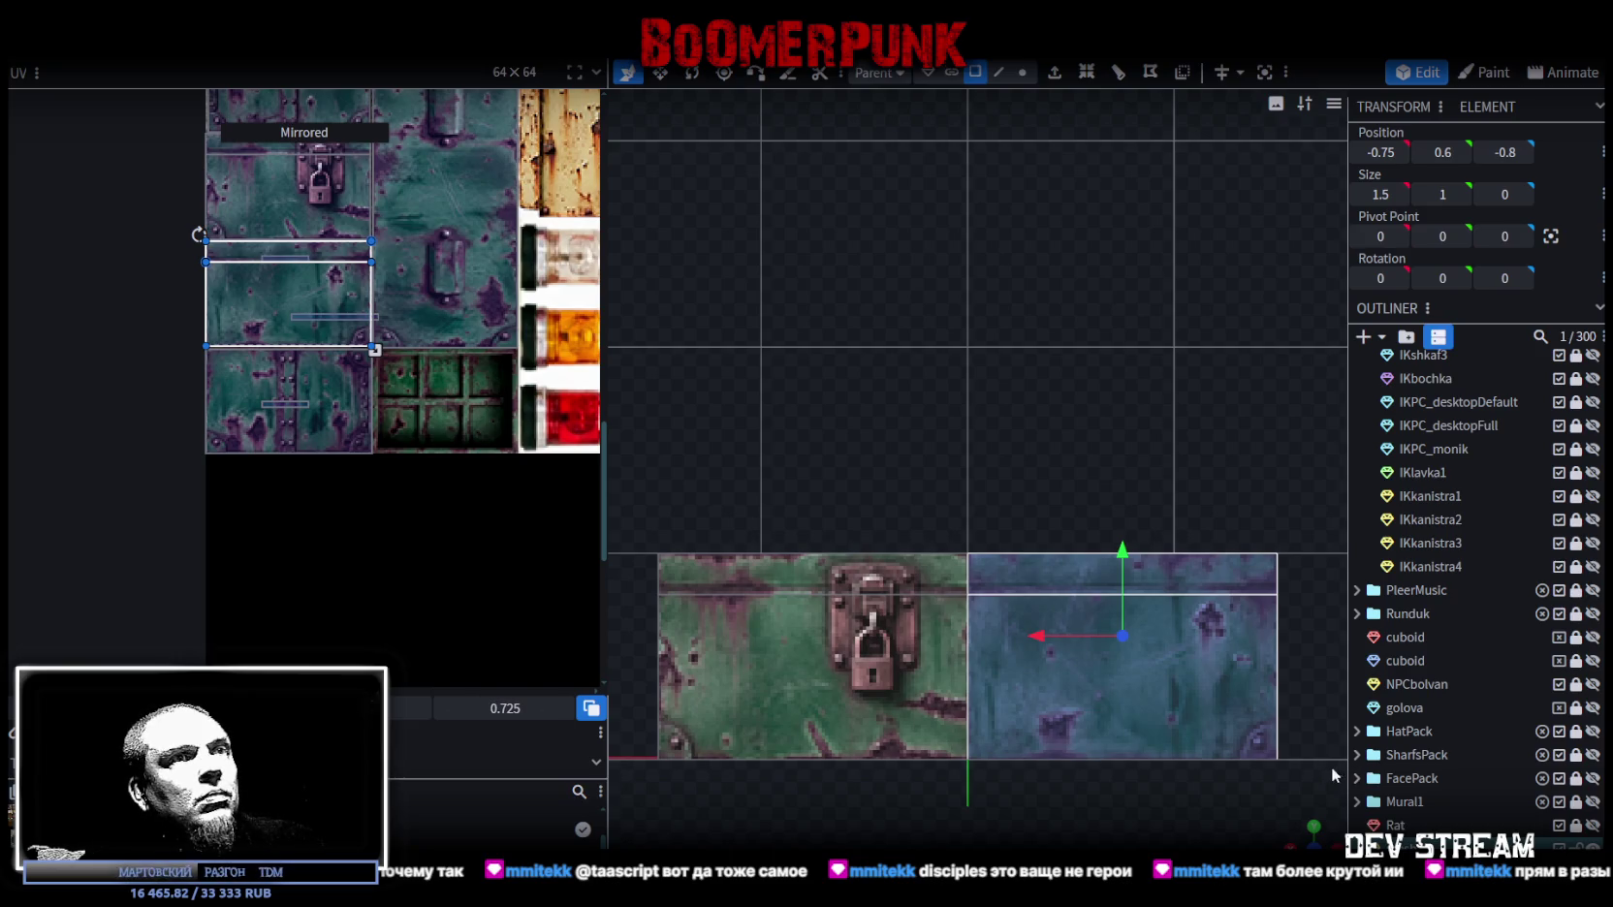
{"action": "left_click", "coordinate": [1042, 475]}
{"action": "mouse_move", "coordinate": [1274, 825]}
{"action": "left_mouse_down"}
{"action": "mouse_move", "coordinate": [1135, 786]}
{"action": "mouse_move", "coordinate": [1183, 766]}
{"action": "mouse_move", "coordinate": [913, 680]}
{"action": "mouse_move", "coordinate": [1217, 670]}
{"action": "mouse_move", "coordinate": [1202, 680]}
{"action": "left_mouse_up"}
{"action": "left_click", "coordinate": [913, 679]}
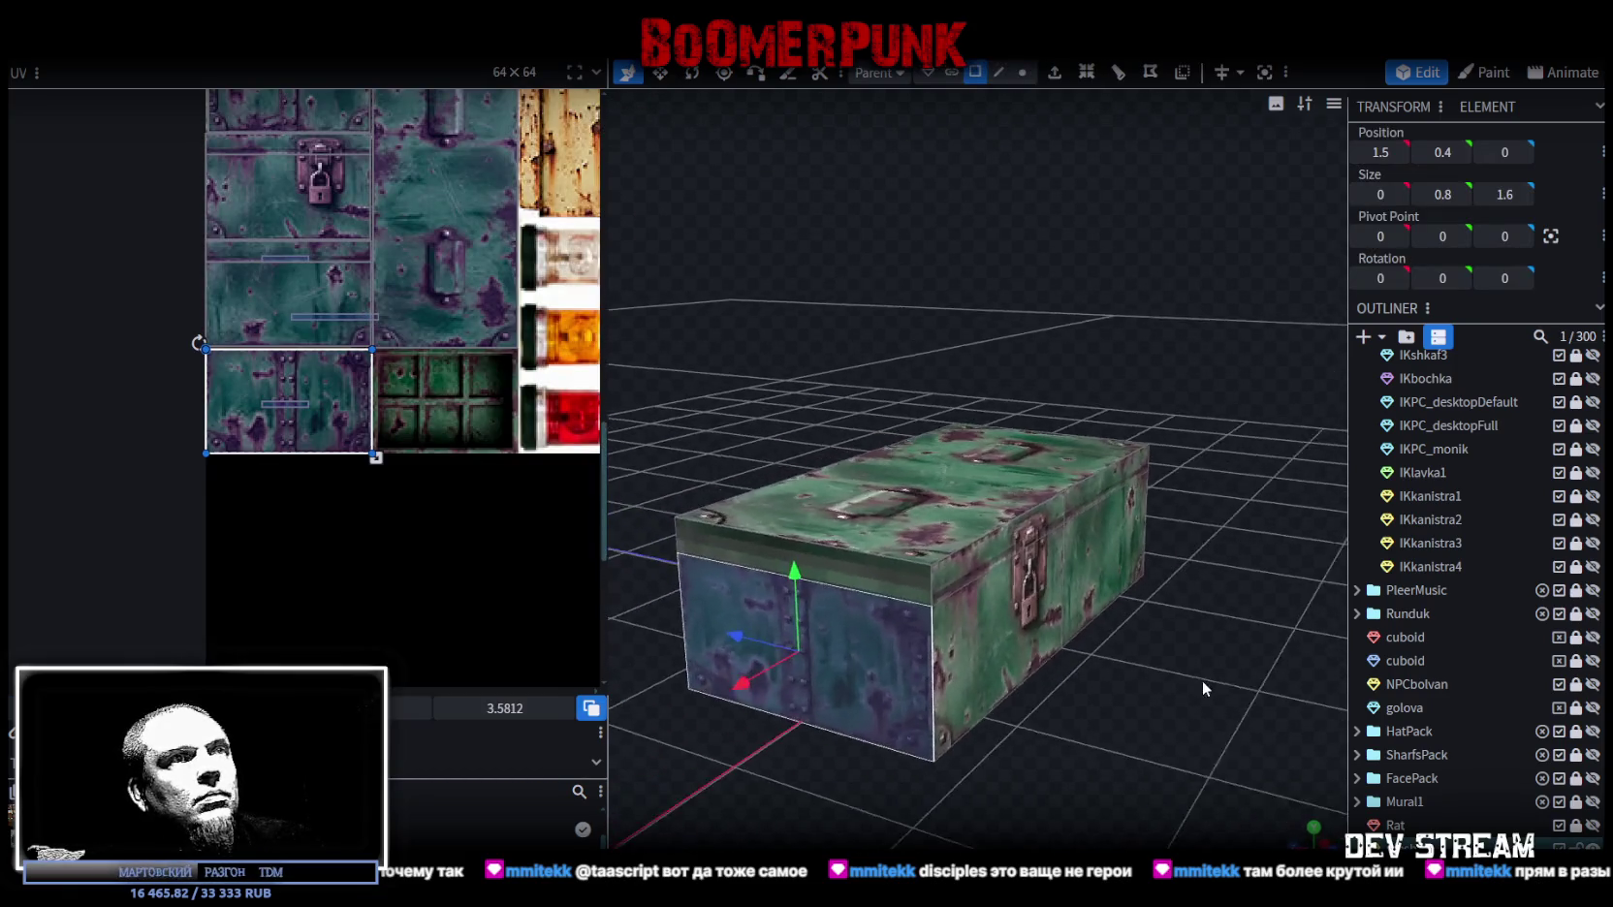
Step: Select the lid strip above the padlock and frame its UV area on the atlas
{"action": "left_click", "coordinate": [913, 583]}
{"action": "mouse_move", "coordinate": [913, 584]}
{"action": "left_mouse_down"}
{"action": "mouse_move", "coordinate": [1182, 709]}
{"action": "mouse_move", "coordinate": [984, 610]}
{"action": "left_mouse_up"}
{"action": "left_click", "coordinate": [865, 536]}
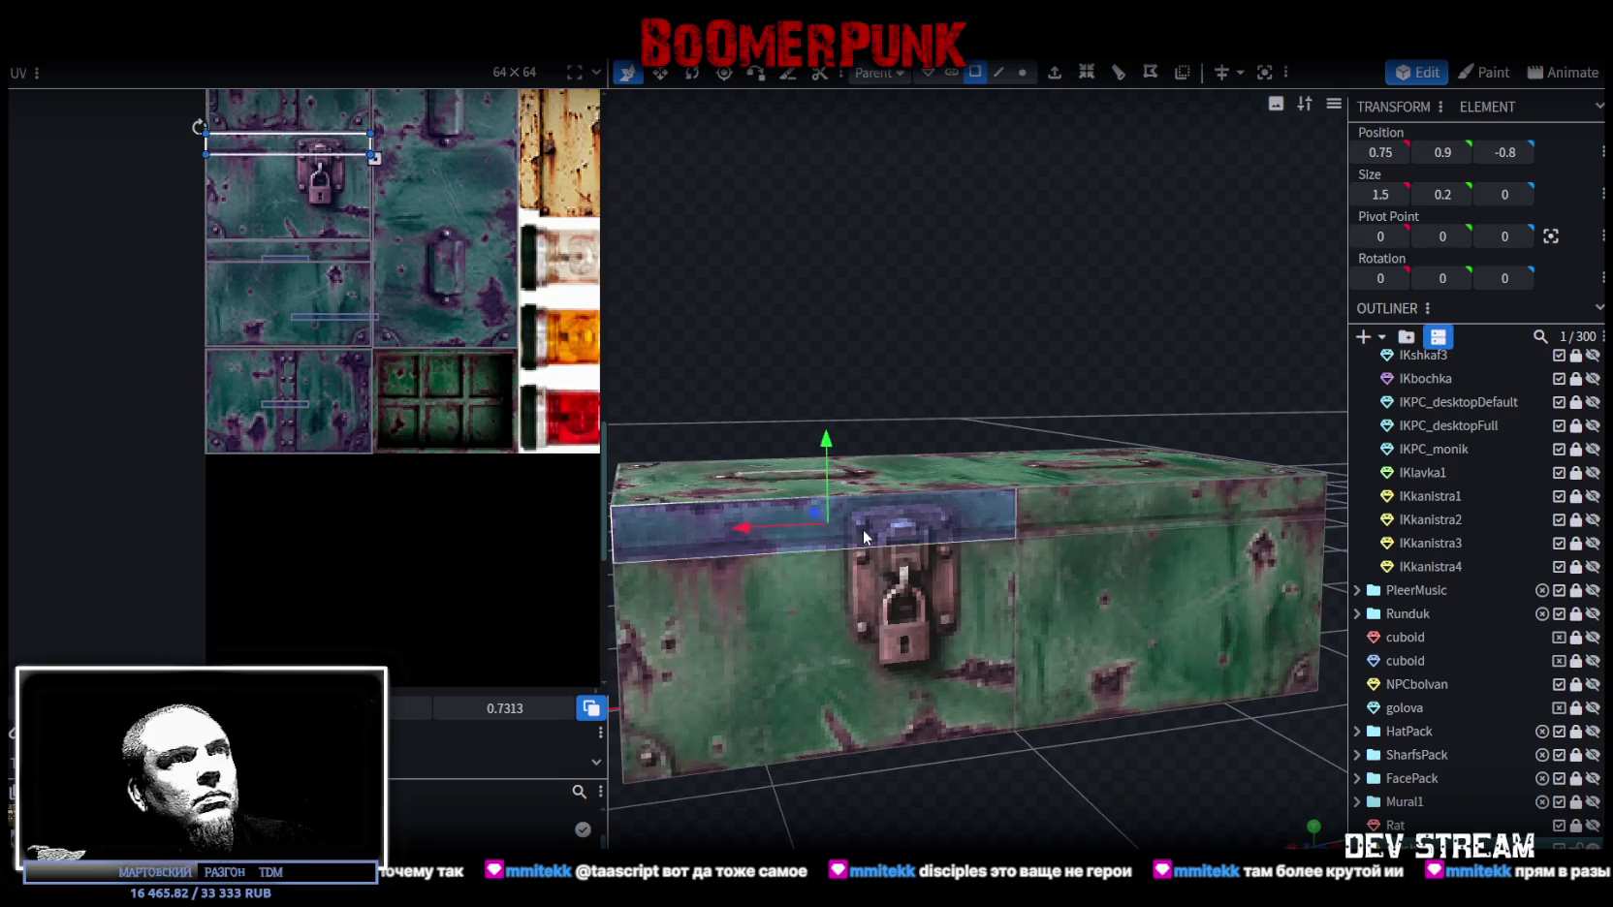
{"action": "middle_click_drag", "start_coordinate": [362, 231], "coordinate": [384, 334]}
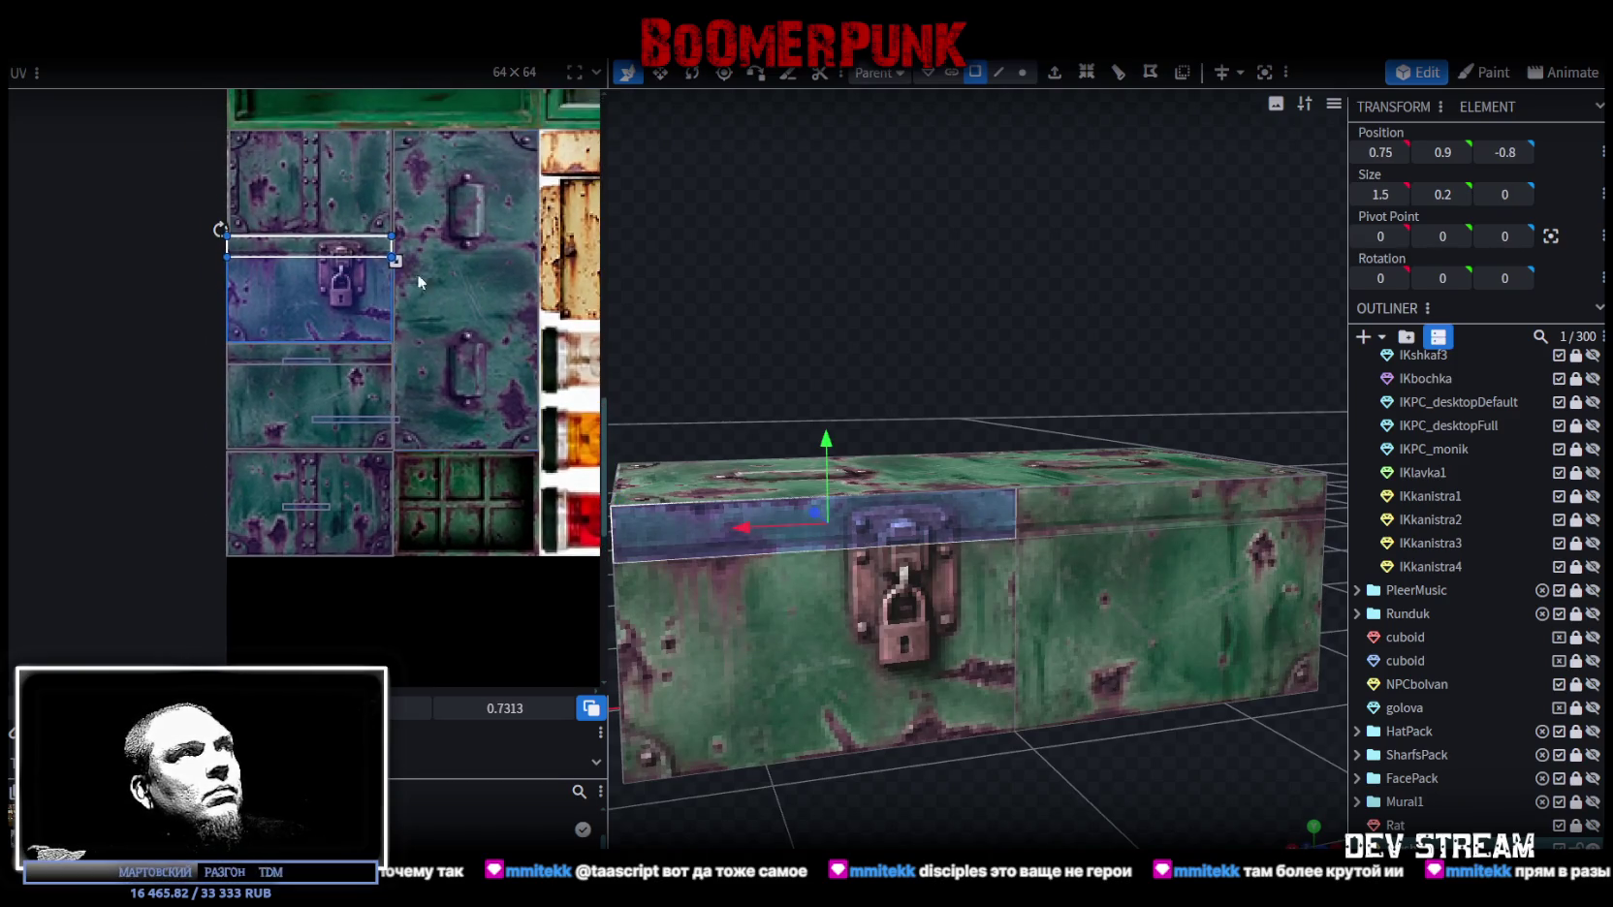
{"action": "scroll", "coordinate": [741, 354], "scroll_direction": "down", "scroll_amount": 2}
{"action": "scroll", "coordinate": [378, 276], "scroll_direction": "up", "scroll_amount": 2}
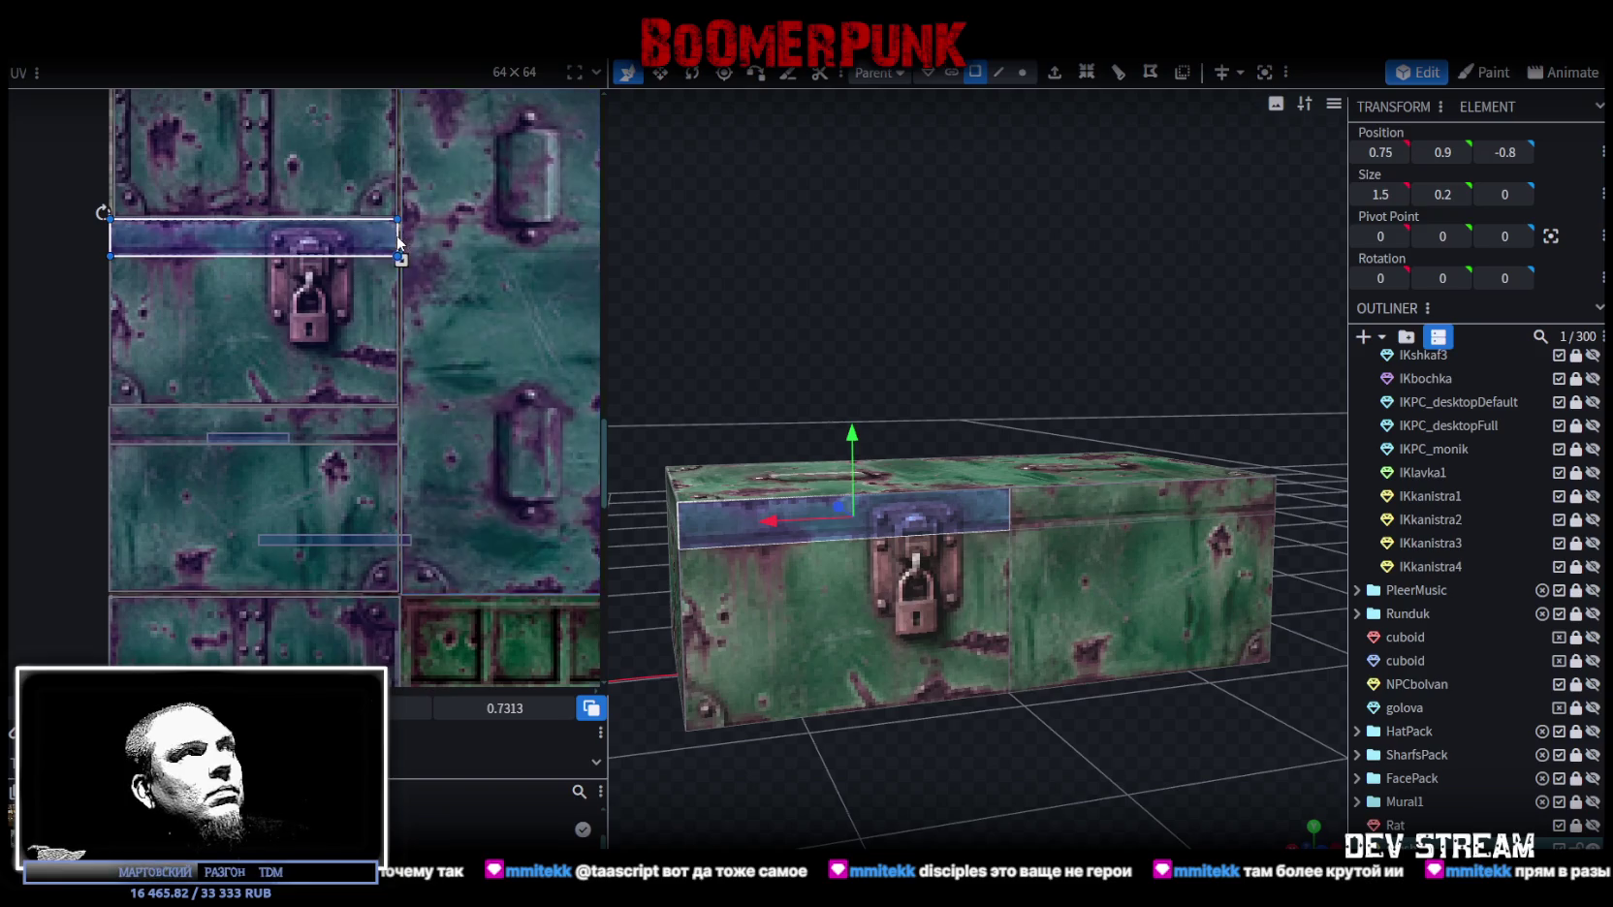
{"action": "scroll", "coordinate": [378, 276], "scroll_direction": "up", "scroll_amount": 2}
{"action": "scroll", "coordinate": [376, 278], "scroll_direction": "up", "scroll_amount": 1}
{"action": "middle_click_drag", "start_coordinate": [374, 277], "coordinate": [528, 283]}
{"action": "scroll", "coordinate": [492, 289], "scroll_direction": "down", "scroll_amount": 1}
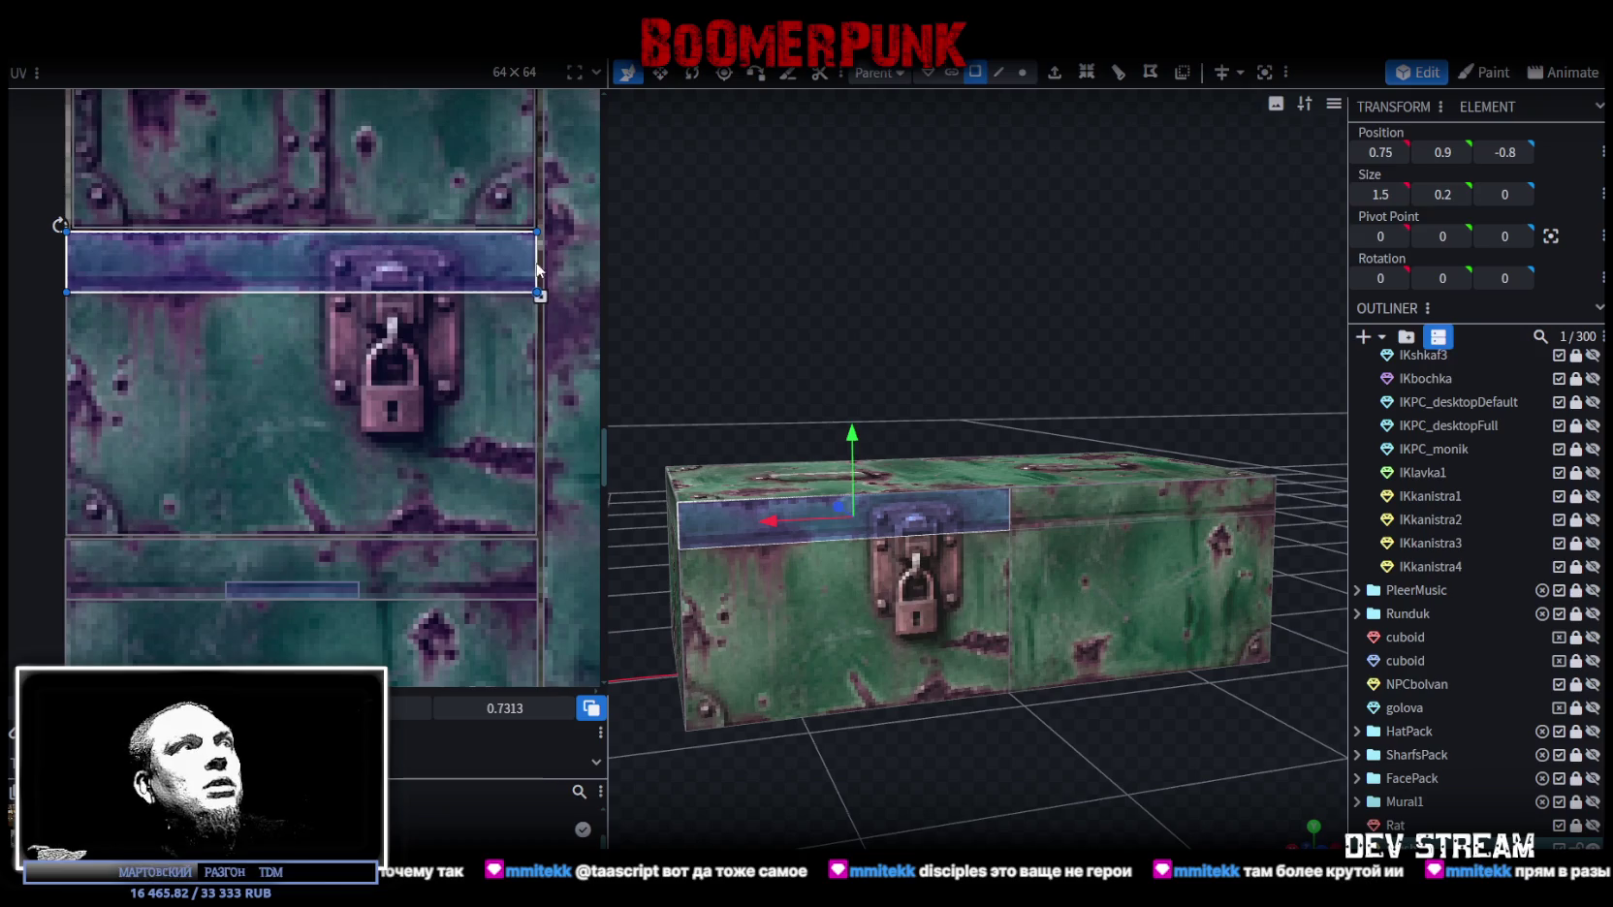
Step: Shrink the lid-front strip's UV band, raising its bottom edge (0.2 to 0.075)
{"action": "left_click", "coordinate": [235, 312]}
{"action": "left_click", "coordinate": [68, 291]}
{"action": "scroll", "coordinate": [68, 288], "scroll_direction": "up", "scroll_amount": 4}
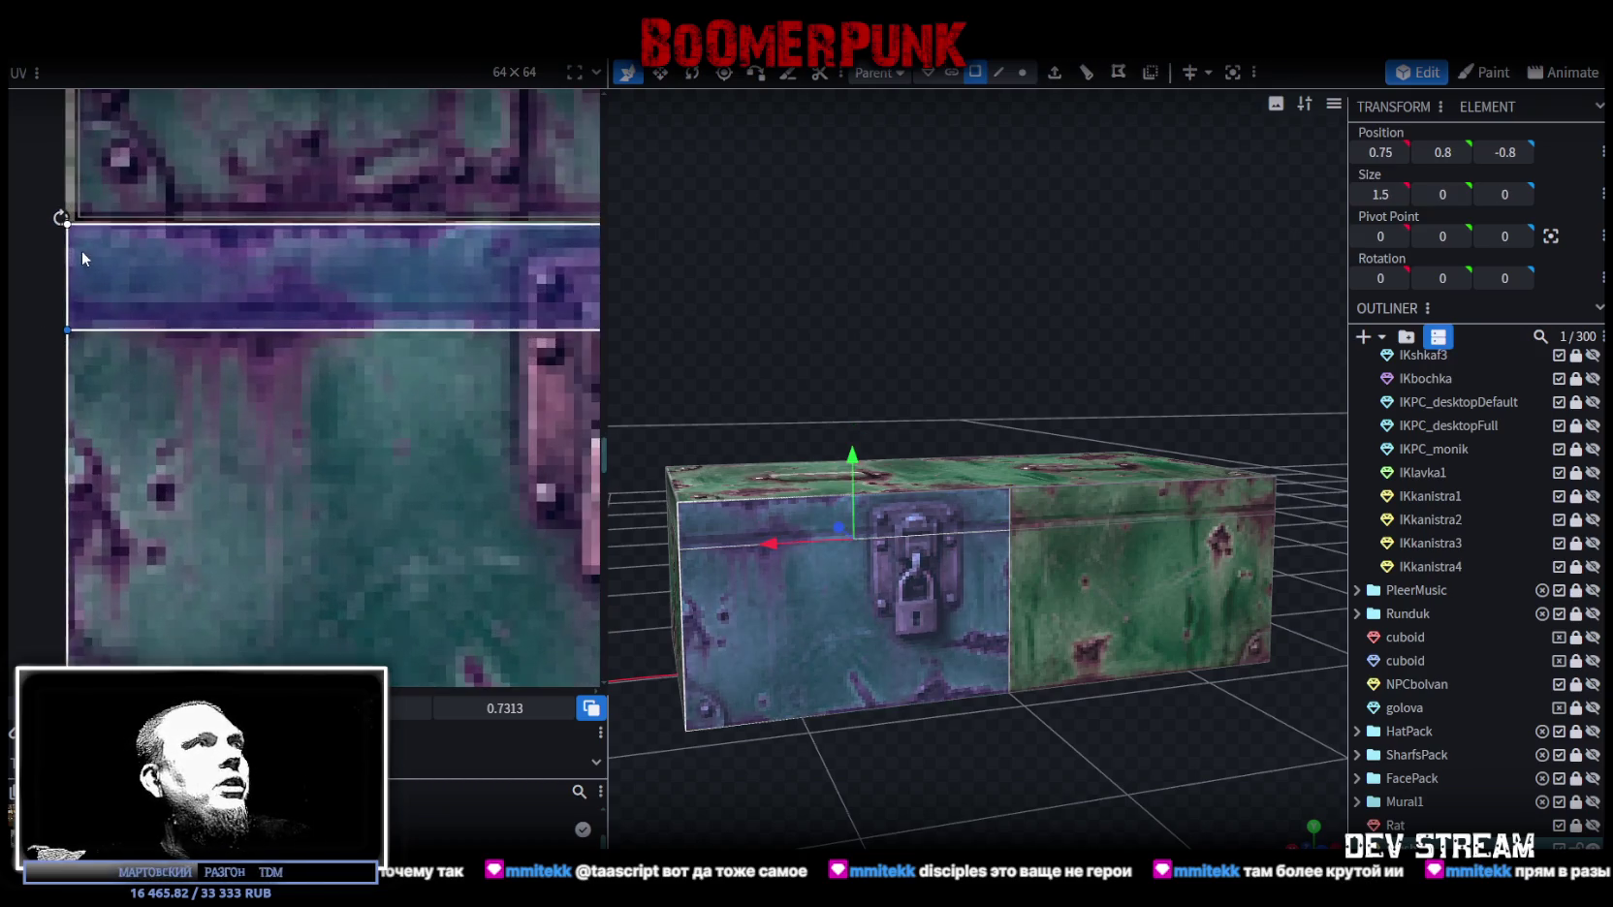
{"action": "left_click_drag", "start_coordinate": [73, 333], "coordinate": [71, 310]}
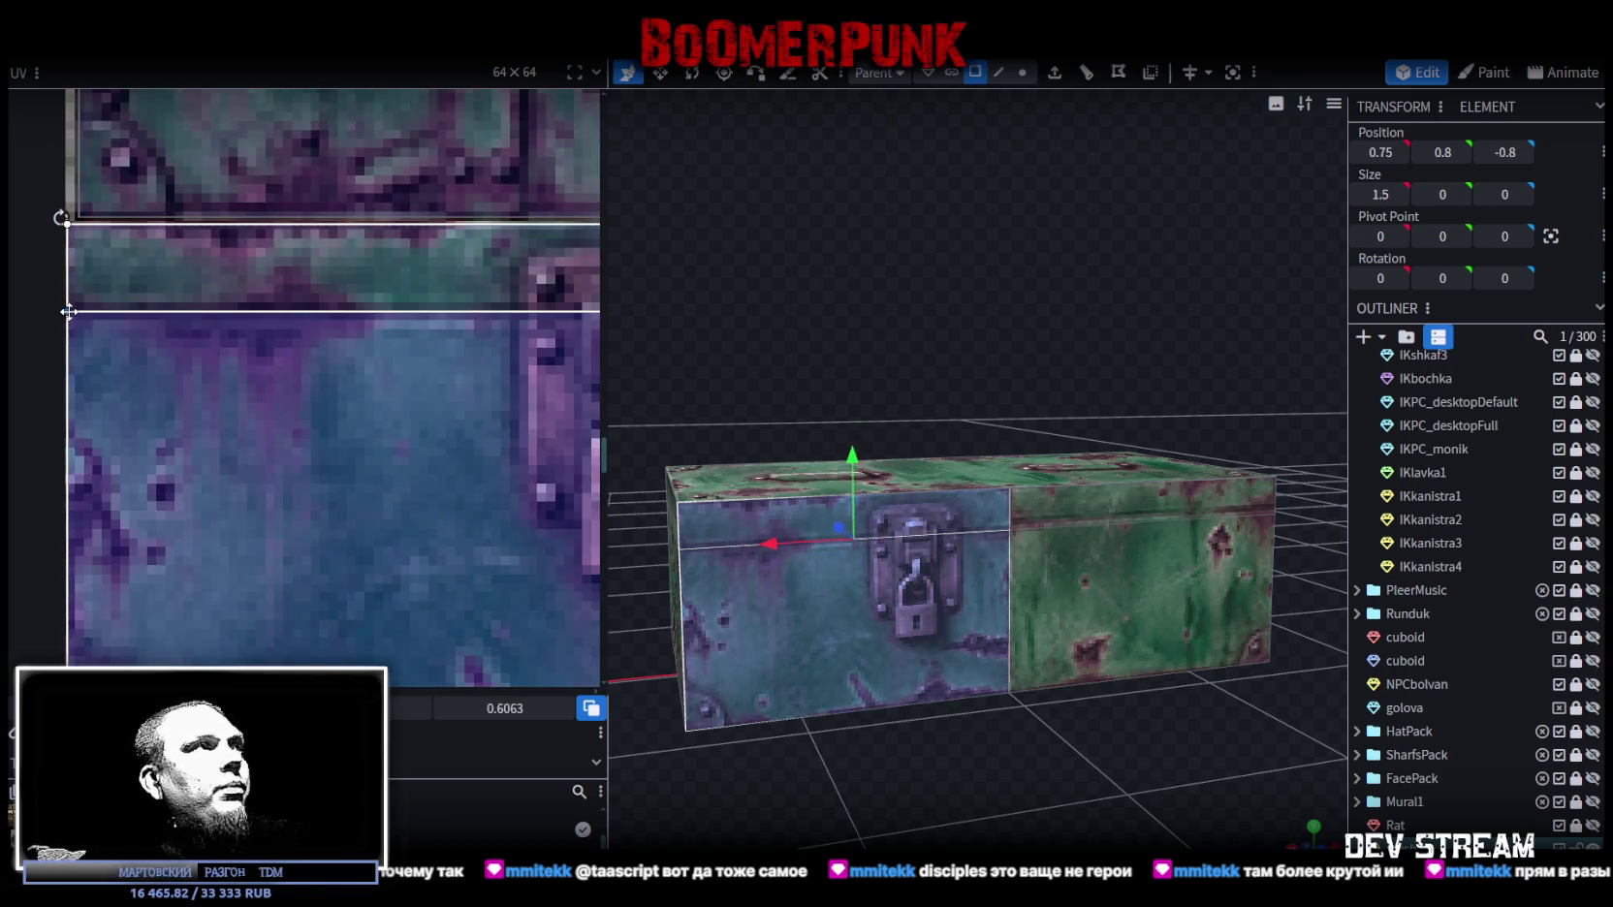
{"action": "scroll", "coordinate": [205, 319], "scroll_direction": "down", "scroll_amount": 3}
{"action": "scroll", "coordinate": [362, 433], "scroll_direction": "up", "scroll_amount": 3}
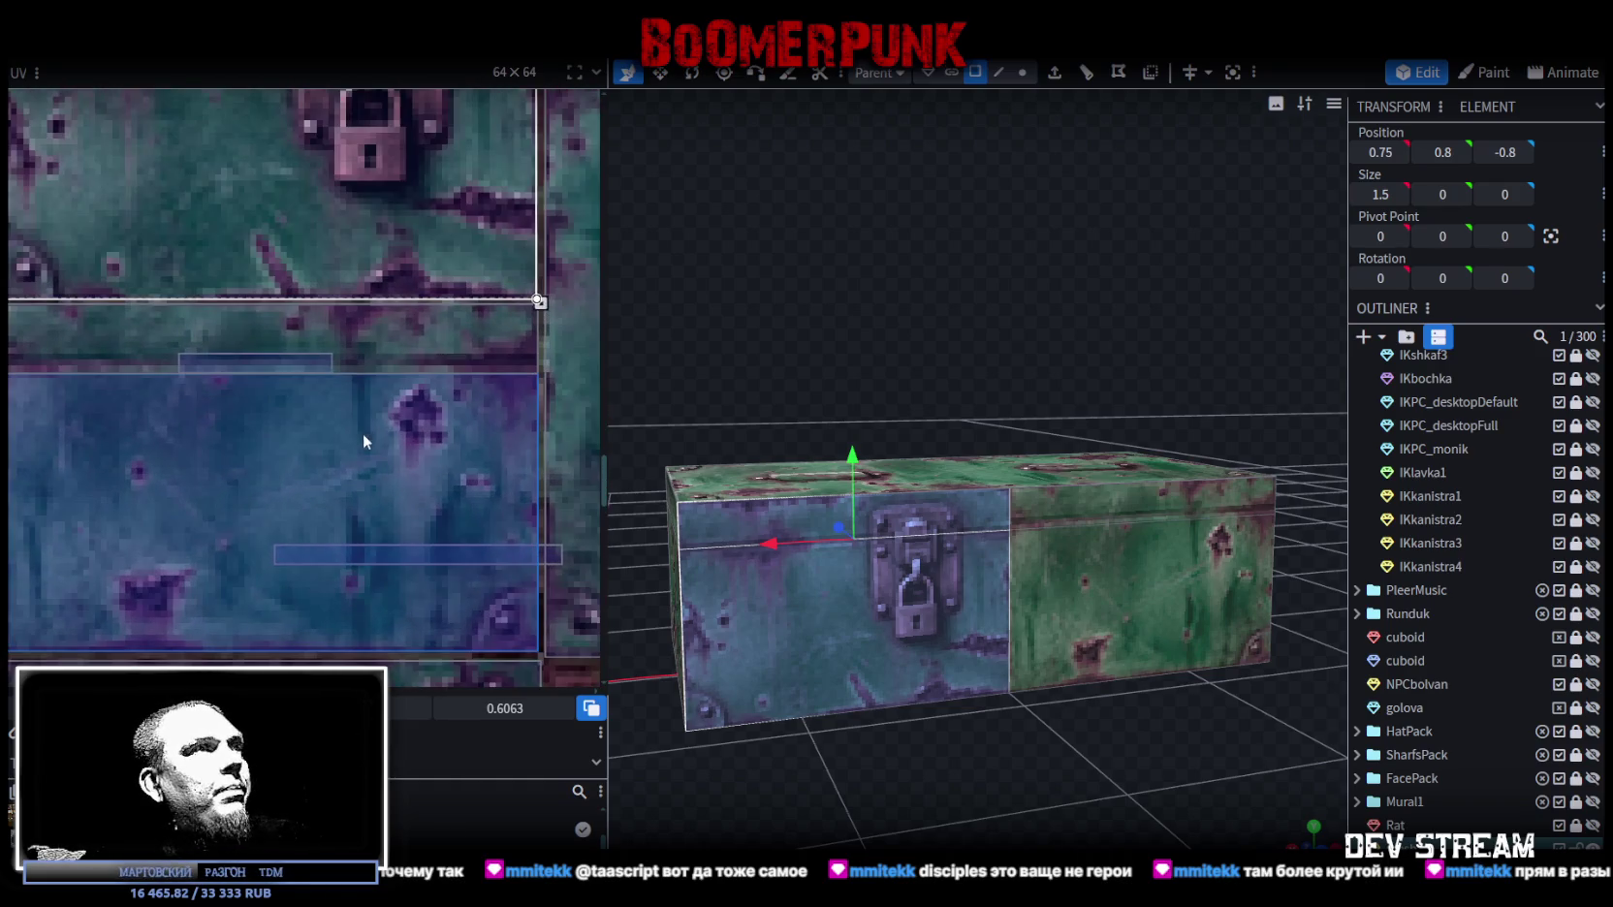
Step: Check the remaining lid strips and orbit to inspect the strip on the crate's side
{"action": "left_click", "coordinate": [541, 368]}
{"action": "left_click", "coordinate": [466, 383]}
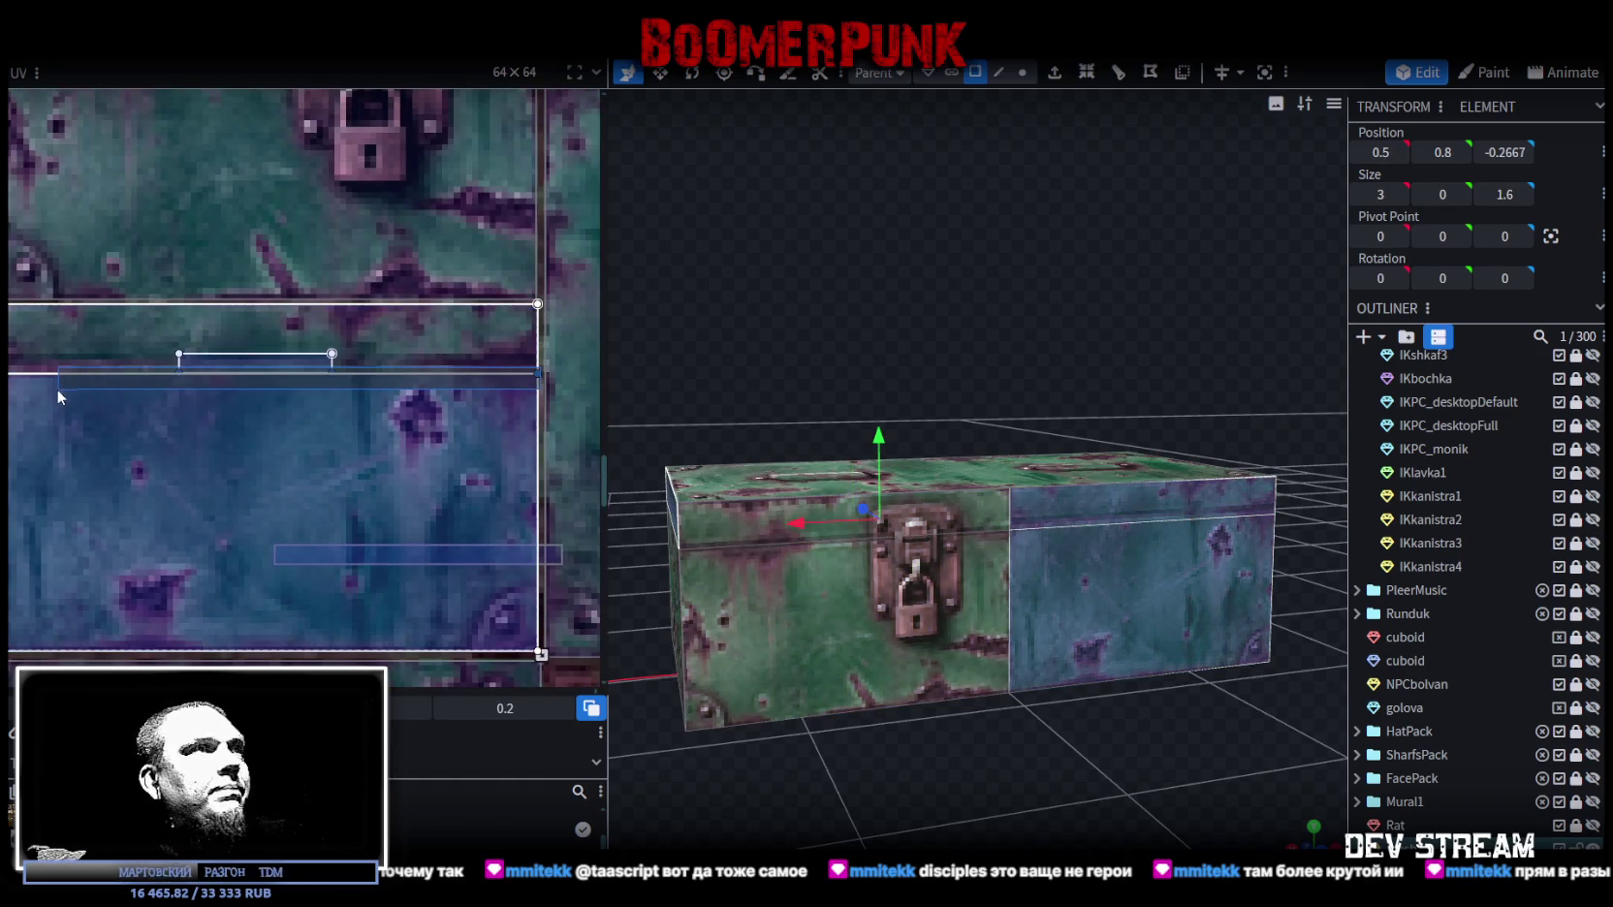
{"action": "scroll", "coordinate": [306, 418], "scroll_direction": "down", "scroll_amount": 2}
{"action": "scroll", "coordinate": [315, 411], "scroll_direction": "down", "scroll_amount": 2}
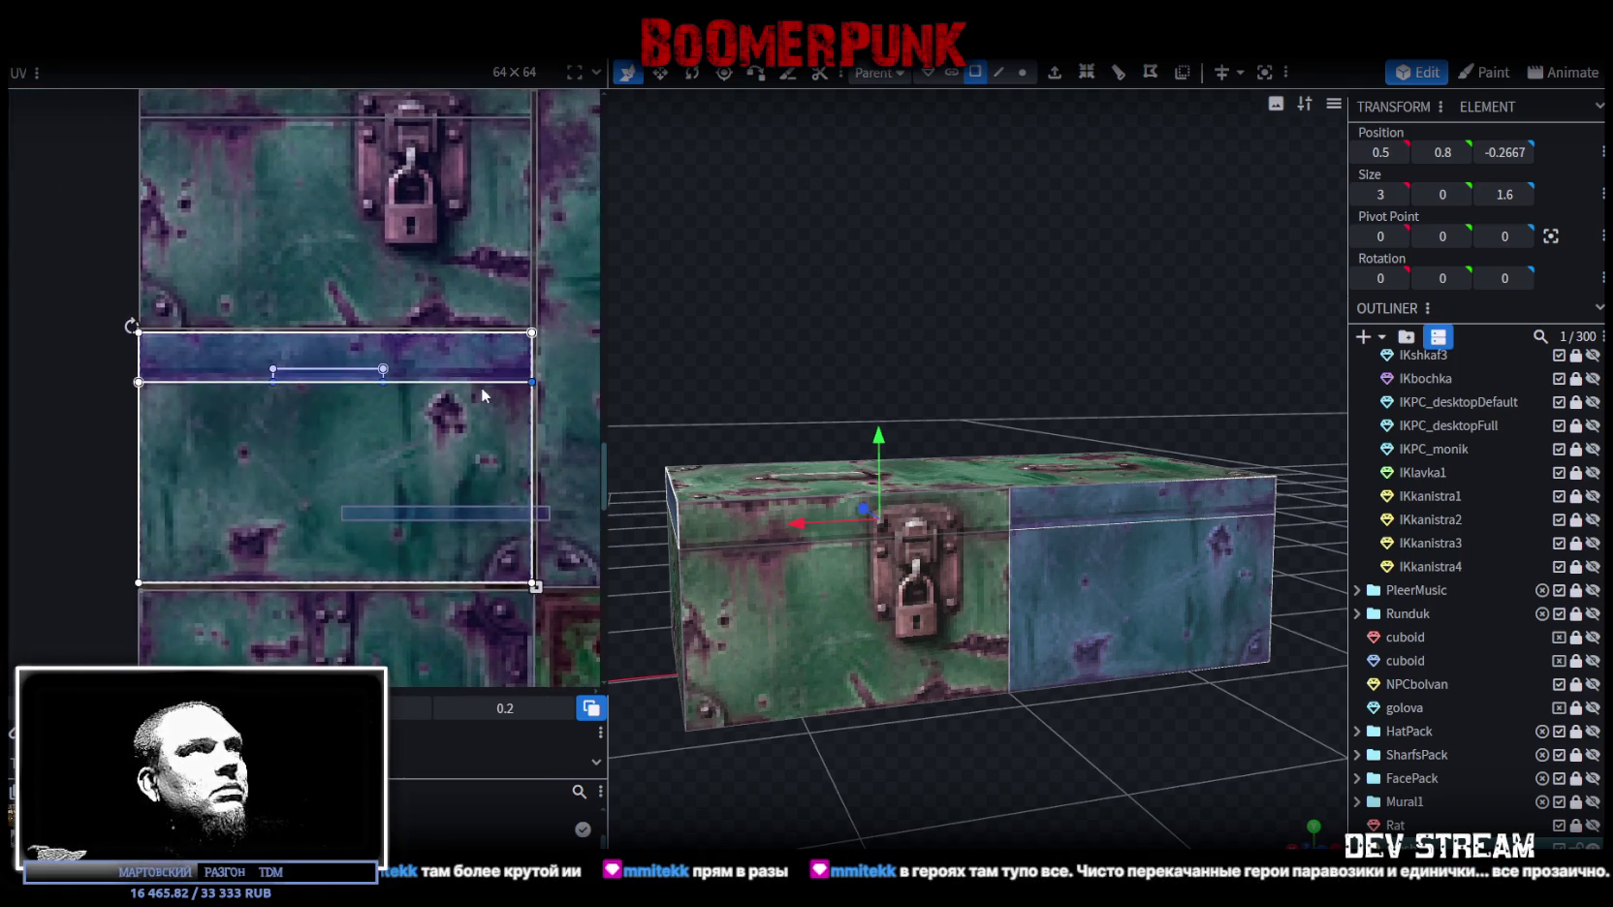
{"action": "left_click", "coordinate": [327, 402]}
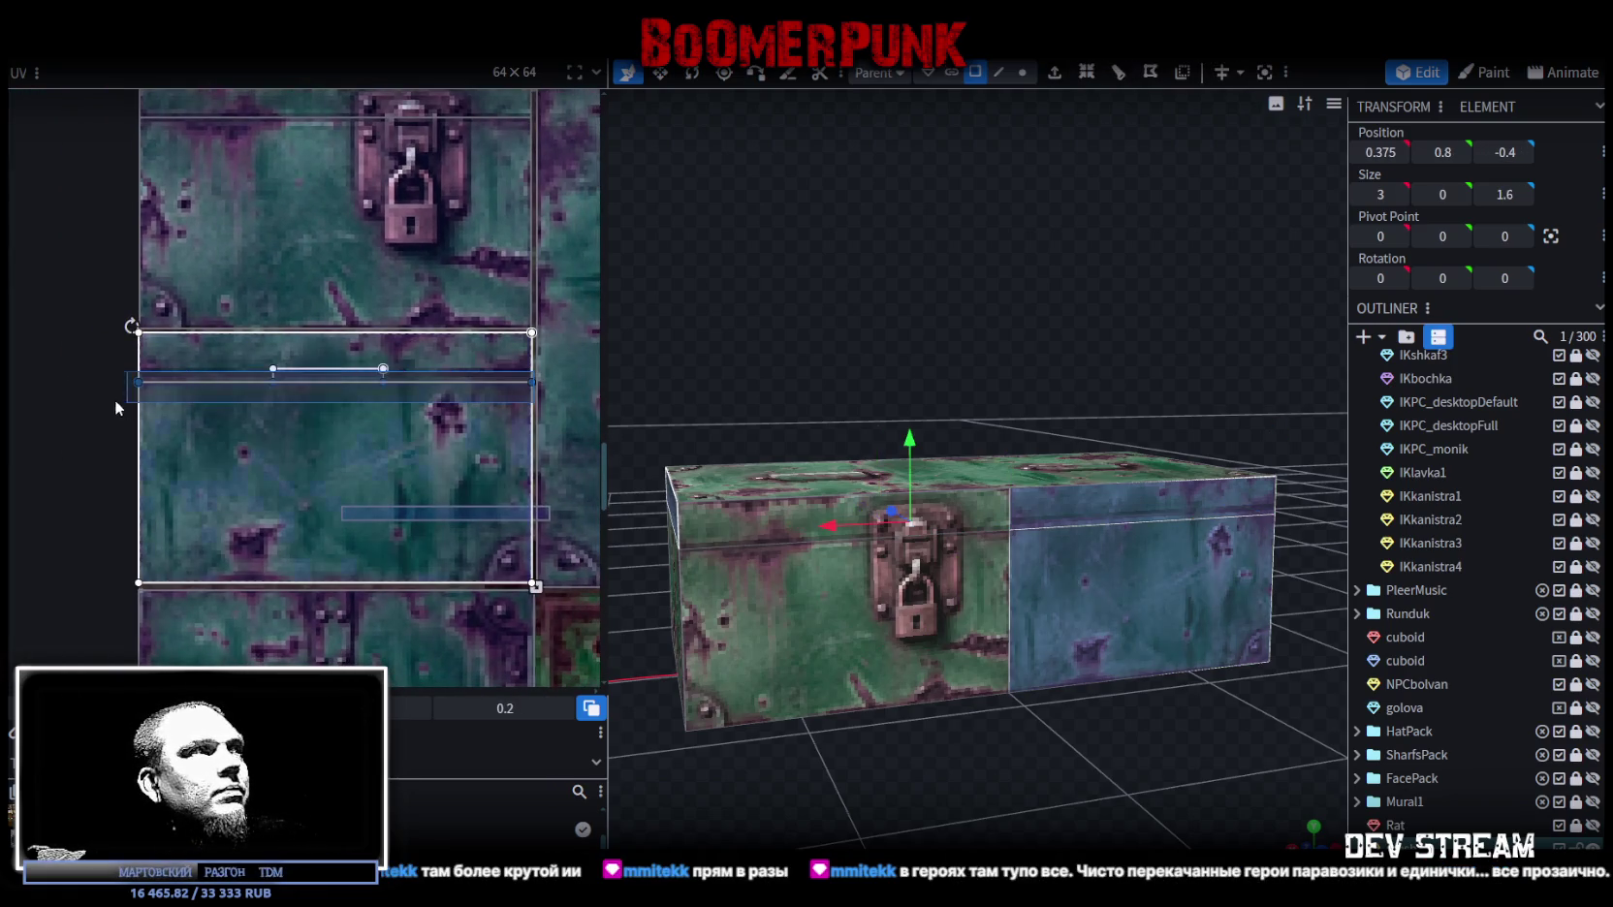
{"action": "scroll", "coordinate": [117, 383], "scroll_direction": "up", "scroll_amount": 2}
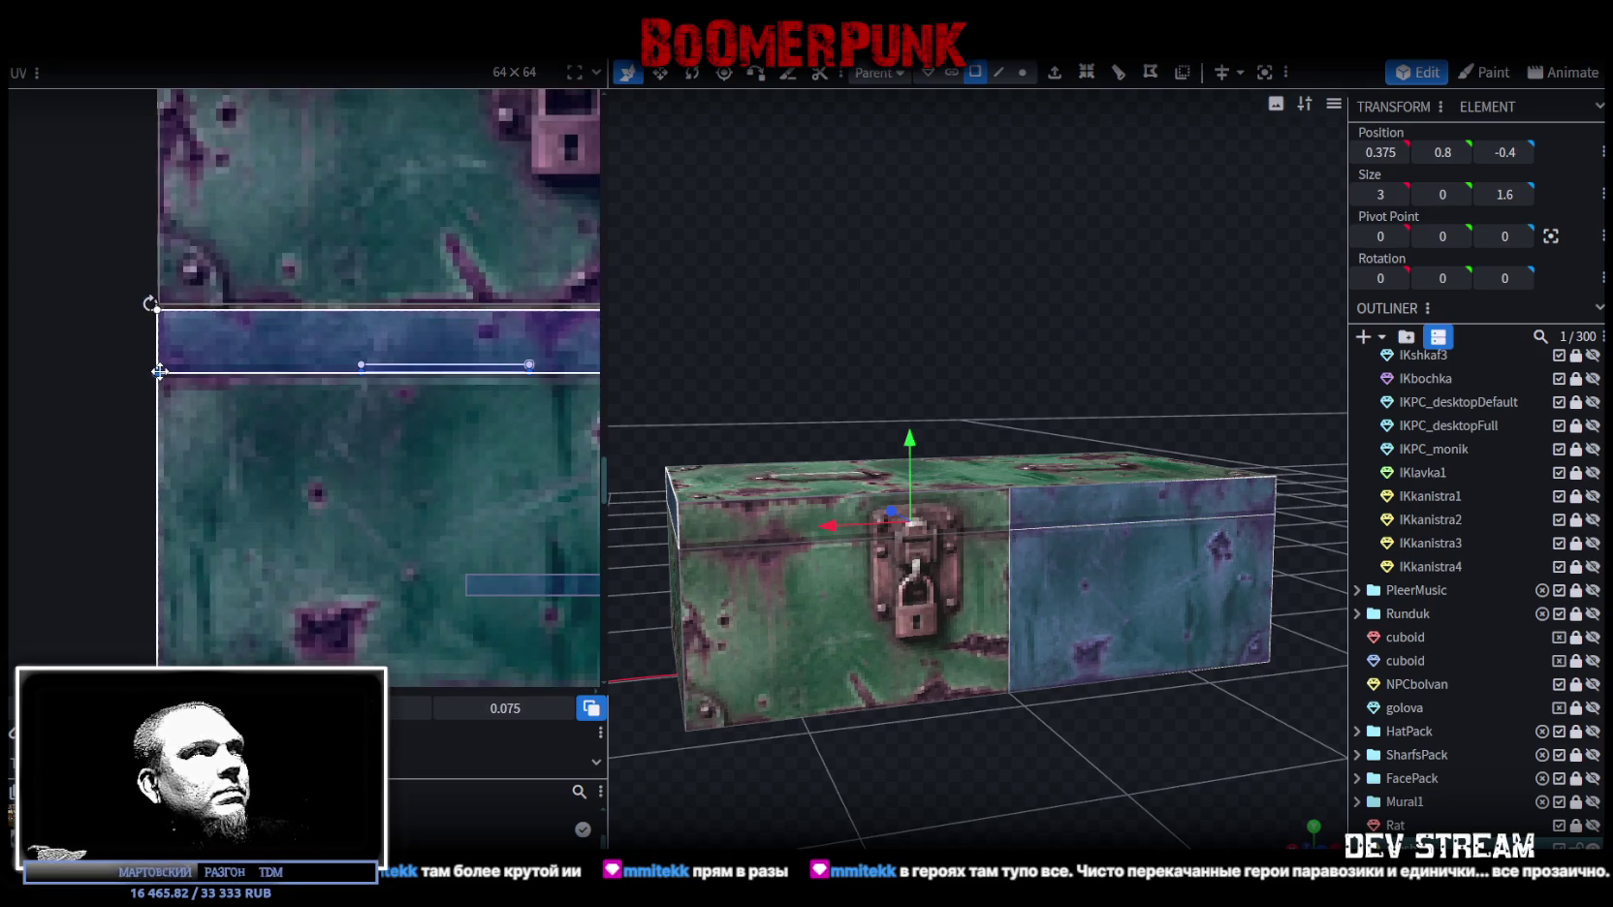
{"action": "left_click_drag", "start_coordinate": [678, 582], "coordinate": [869, 564]}
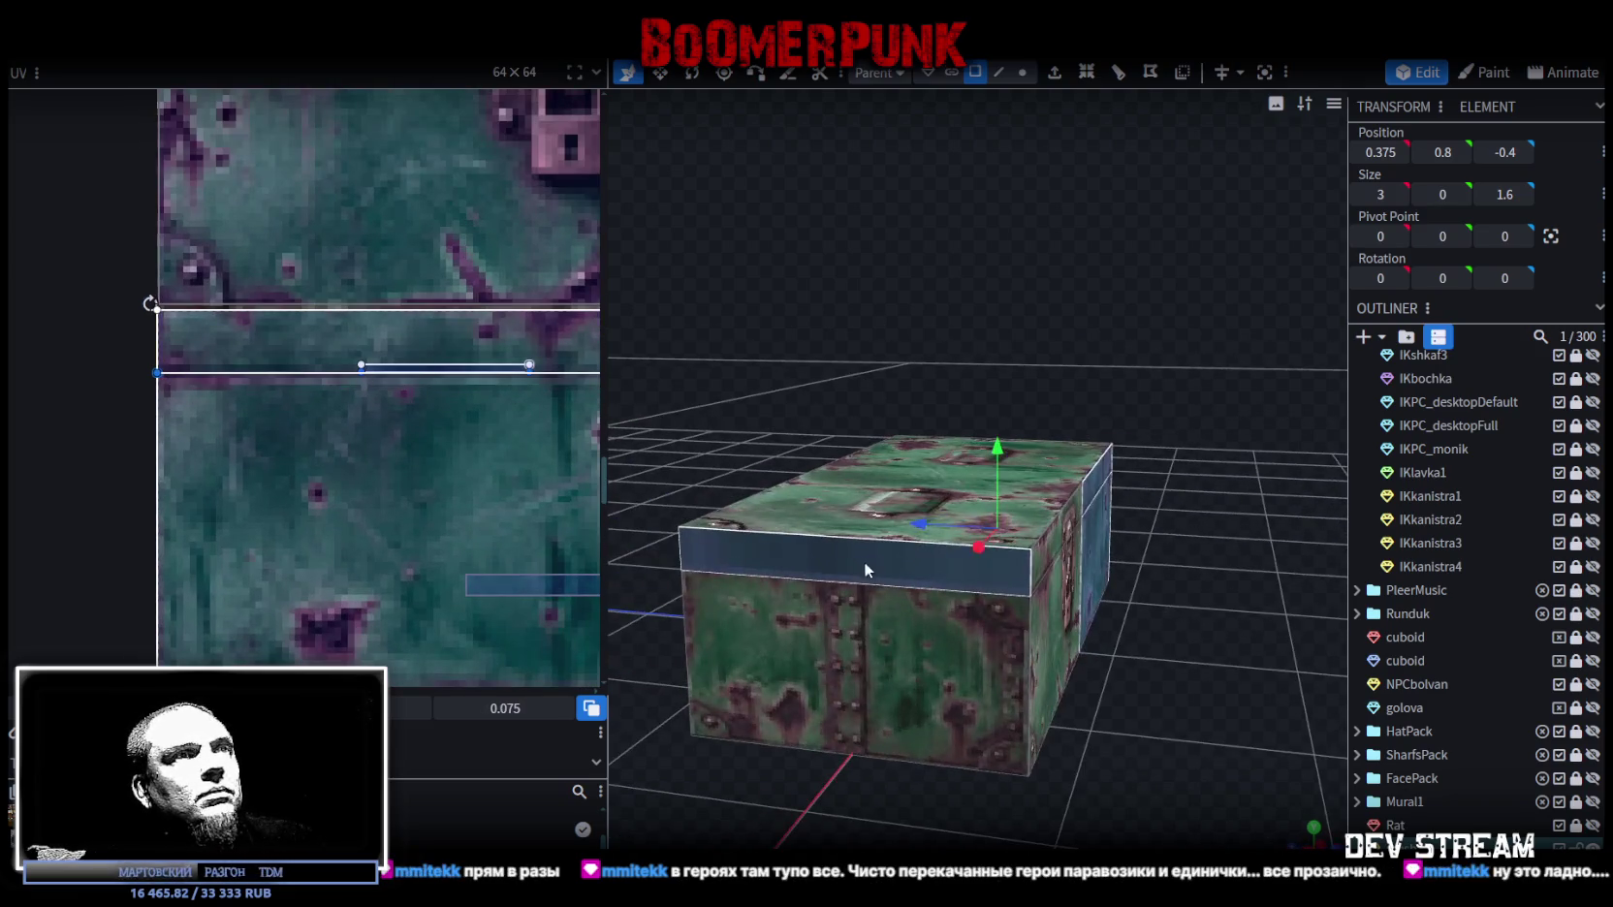
{"action": "left_click", "coordinate": [868, 567]}
{"action": "left_click_drag", "start_coordinate": [926, 643], "coordinate": [1109, 615]}
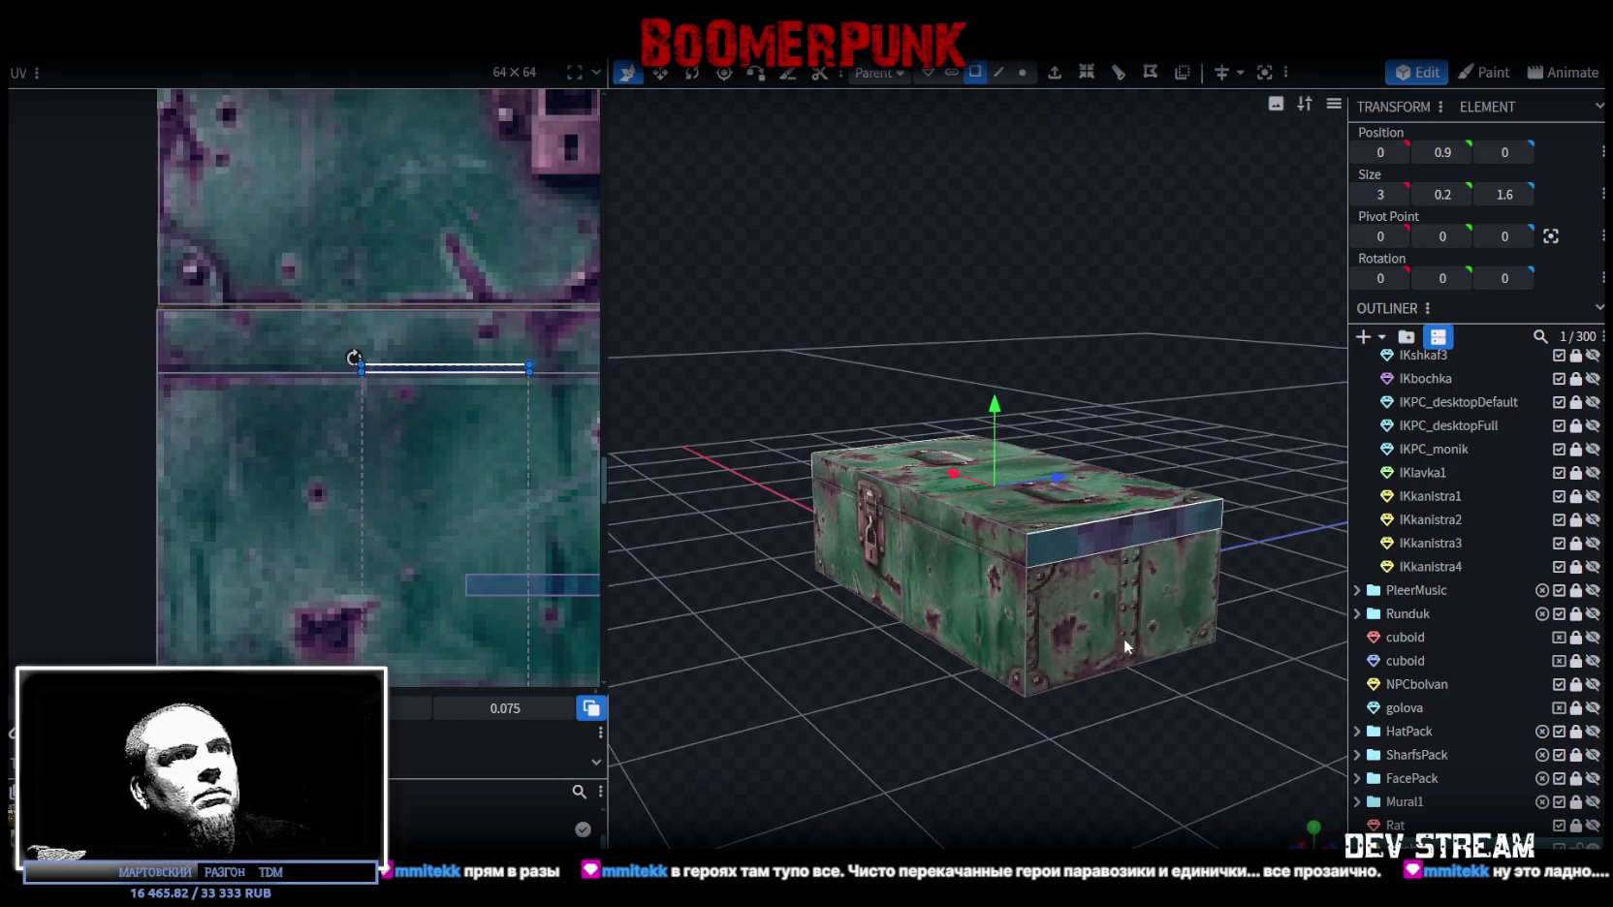
Step: In front view, move the top-edge strip's UV rectangle down onto the atlas's metal tiles
{"action": "key", "text": "KP_1"}
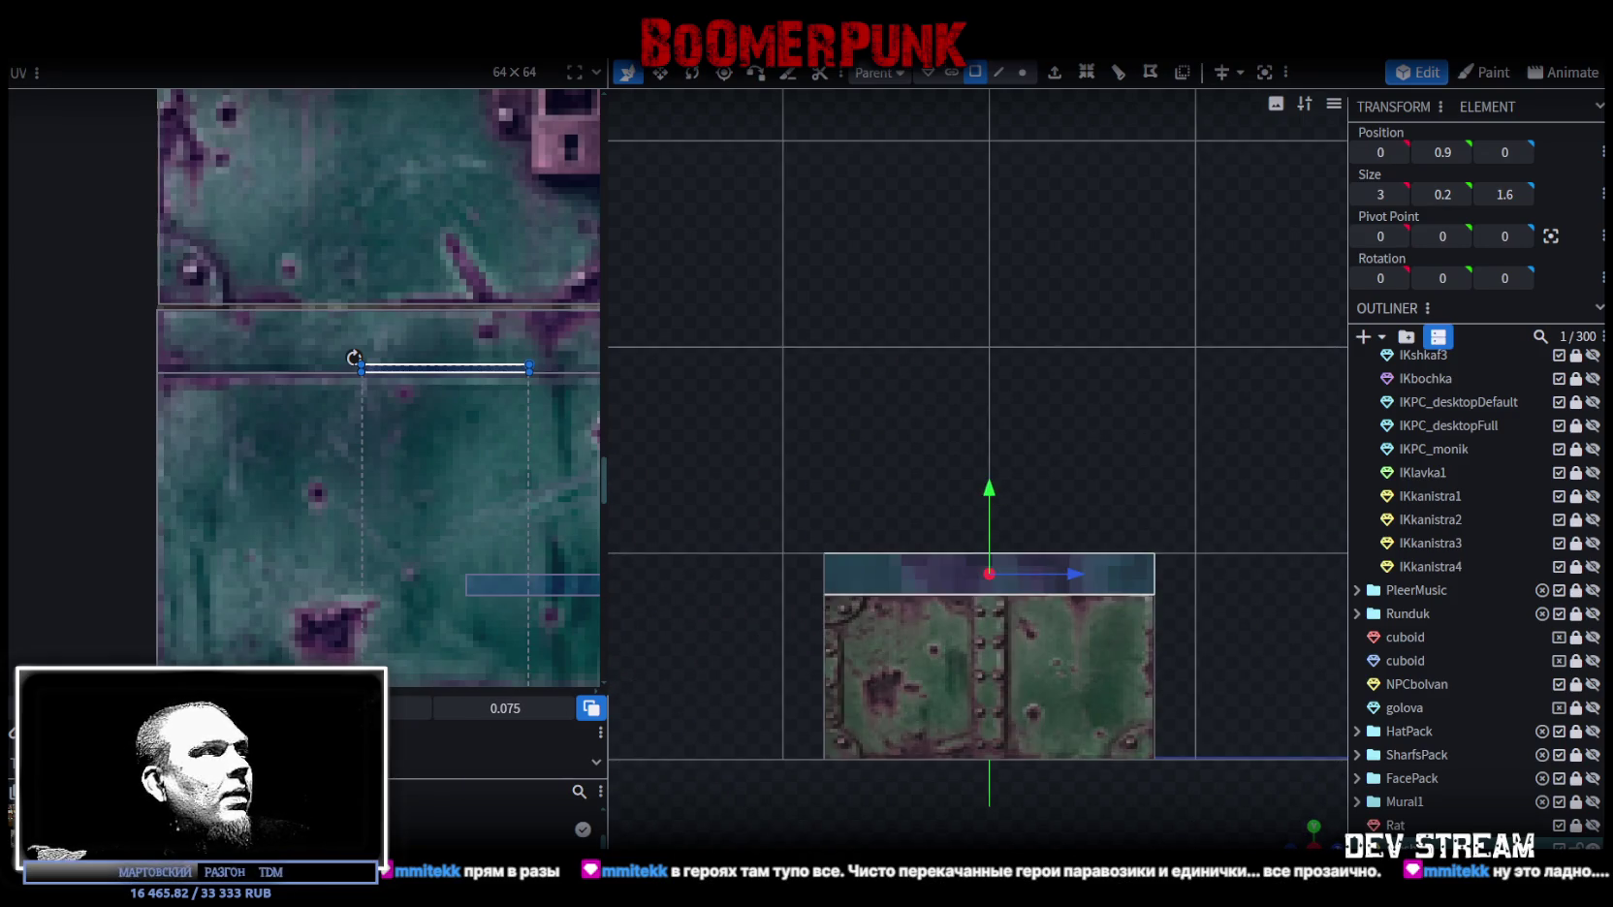
{"action": "scroll", "coordinate": [265, 400], "scroll_direction": "down", "scroll_amount": 5}
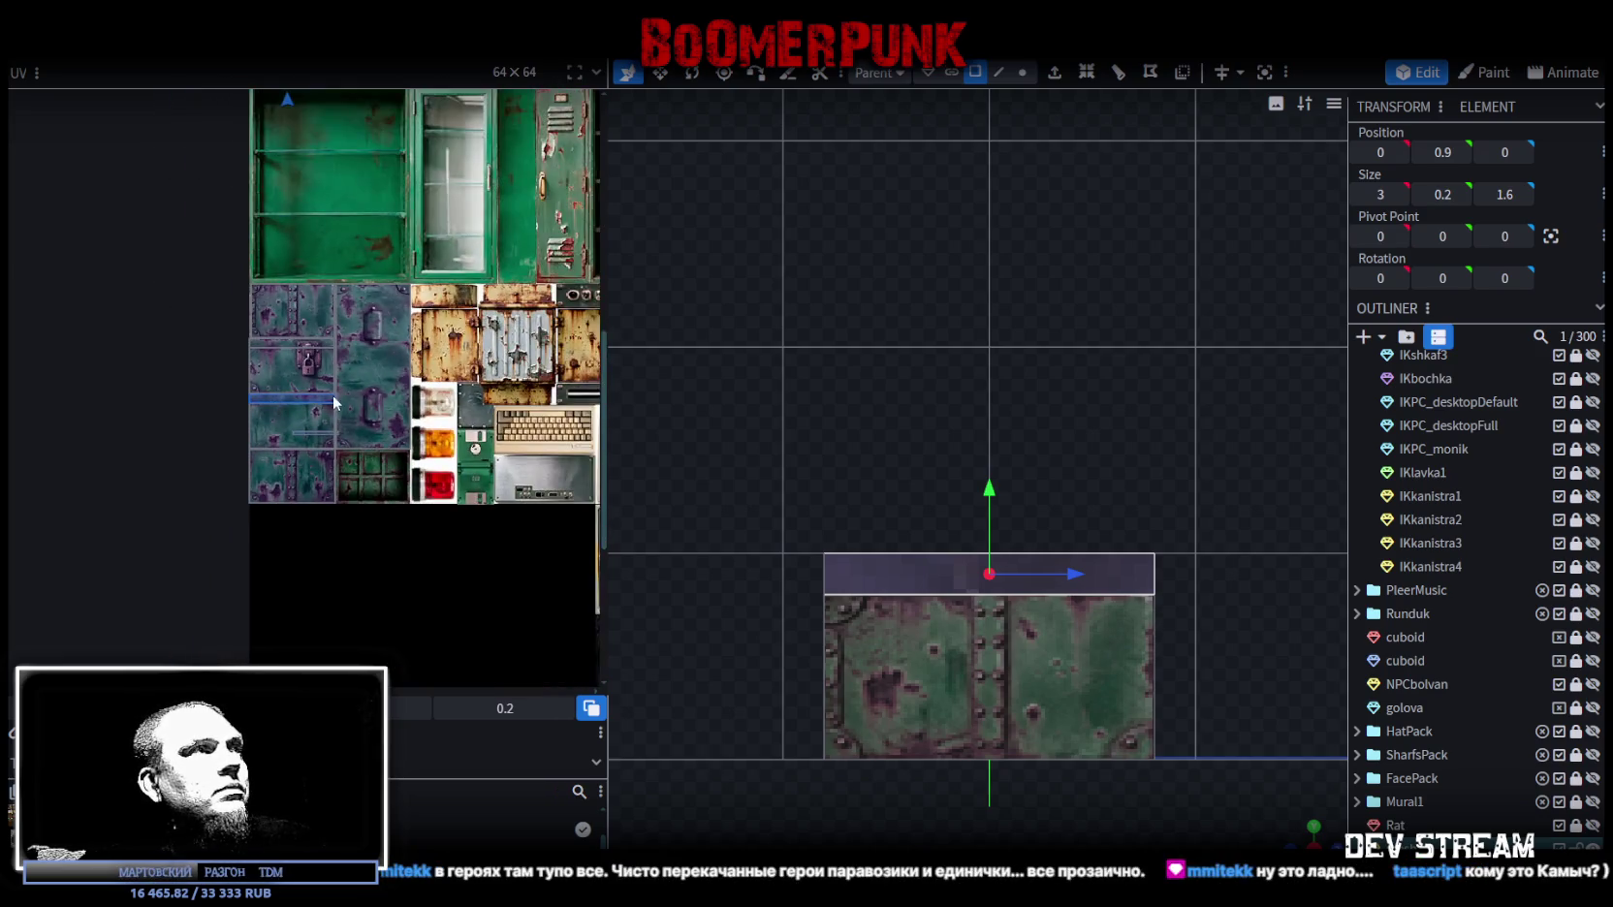
{"action": "scroll", "coordinate": [387, 435], "scroll_direction": "up", "scroll_amount": 2}
{"action": "left_click_drag", "start_coordinate": [300, 146], "coordinate": [386, 644]}
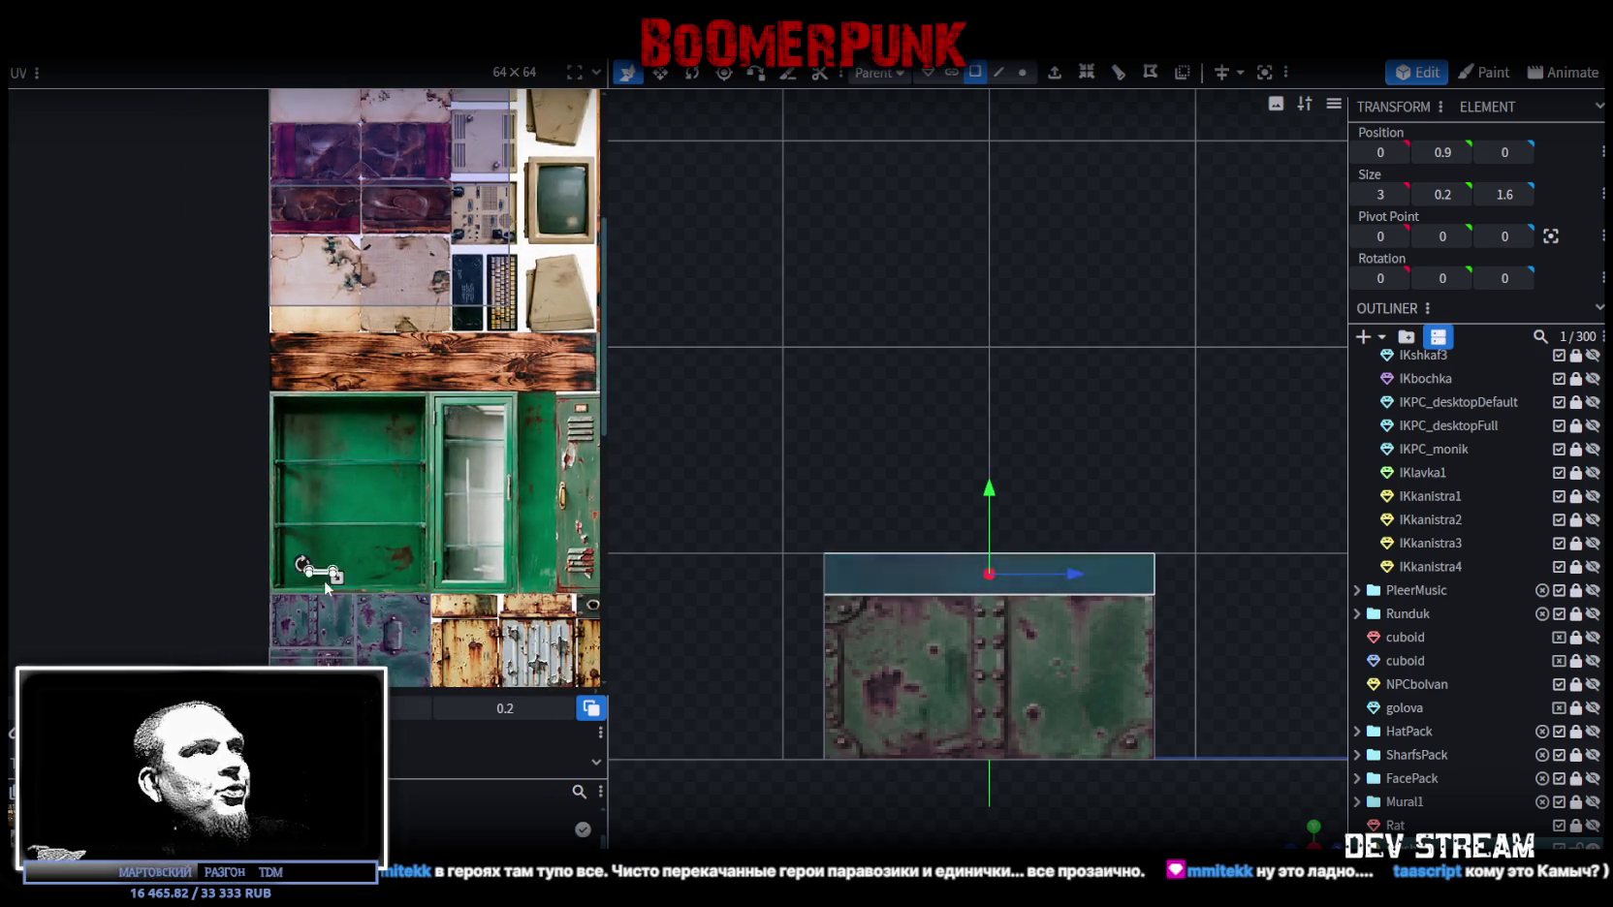
{"action": "scroll", "coordinate": [386, 645], "scroll_direction": "up", "scroll_amount": 5}
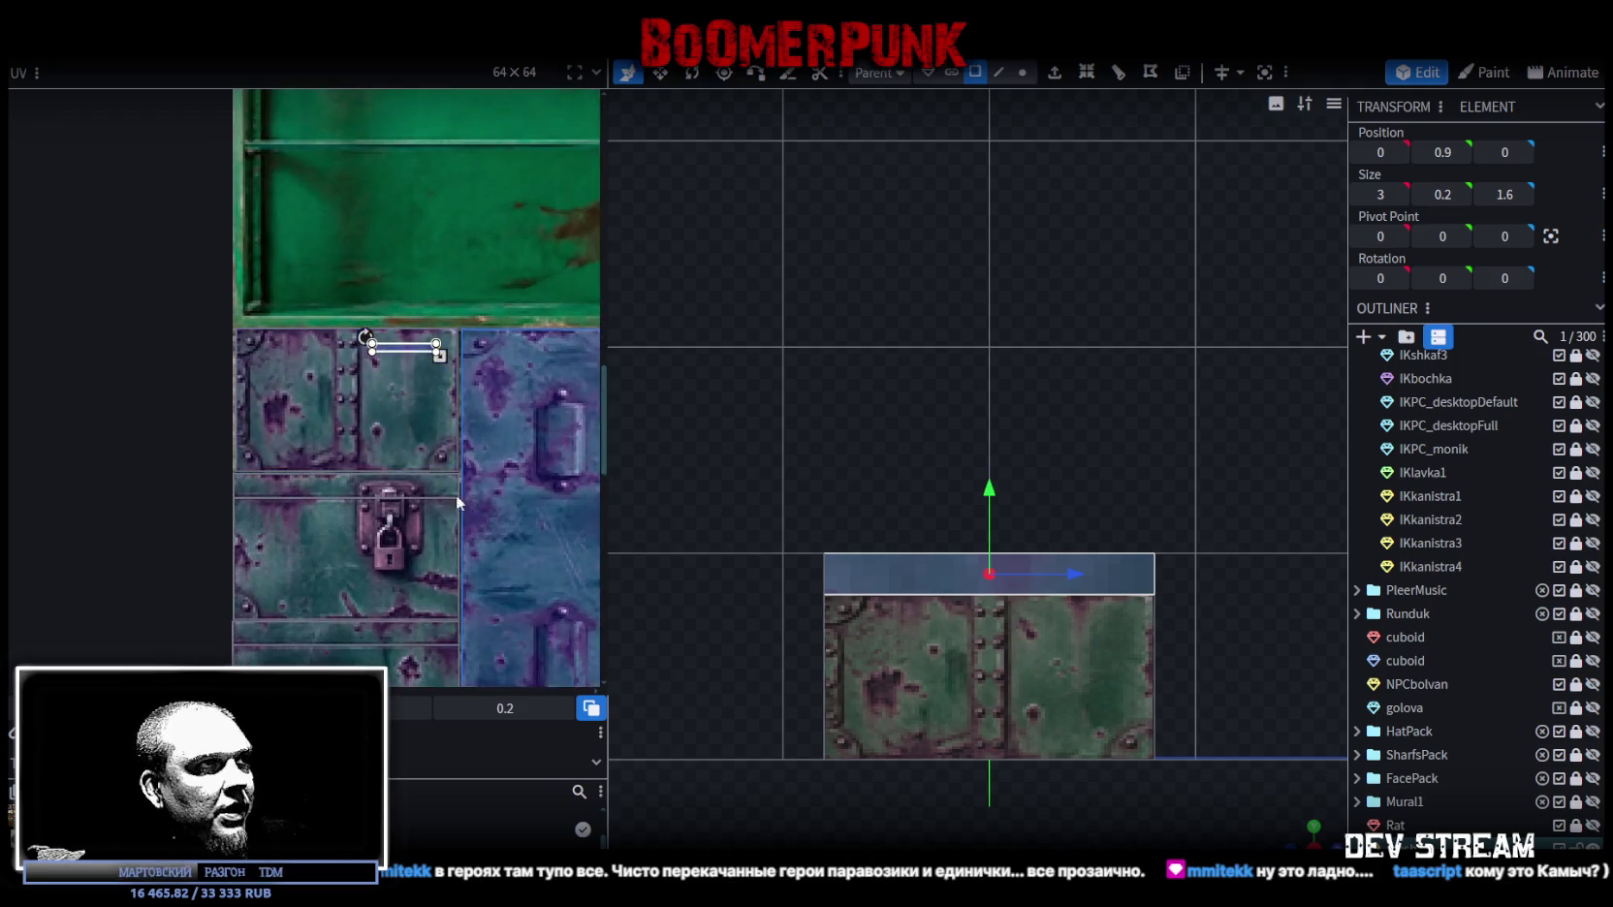
{"action": "scroll", "coordinate": [364, 297], "scroll_direction": "down", "scroll_amount": 1}
{"action": "scroll", "coordinate": [384, 425], "scroll_direction": "up", "scroll_amount": 2}
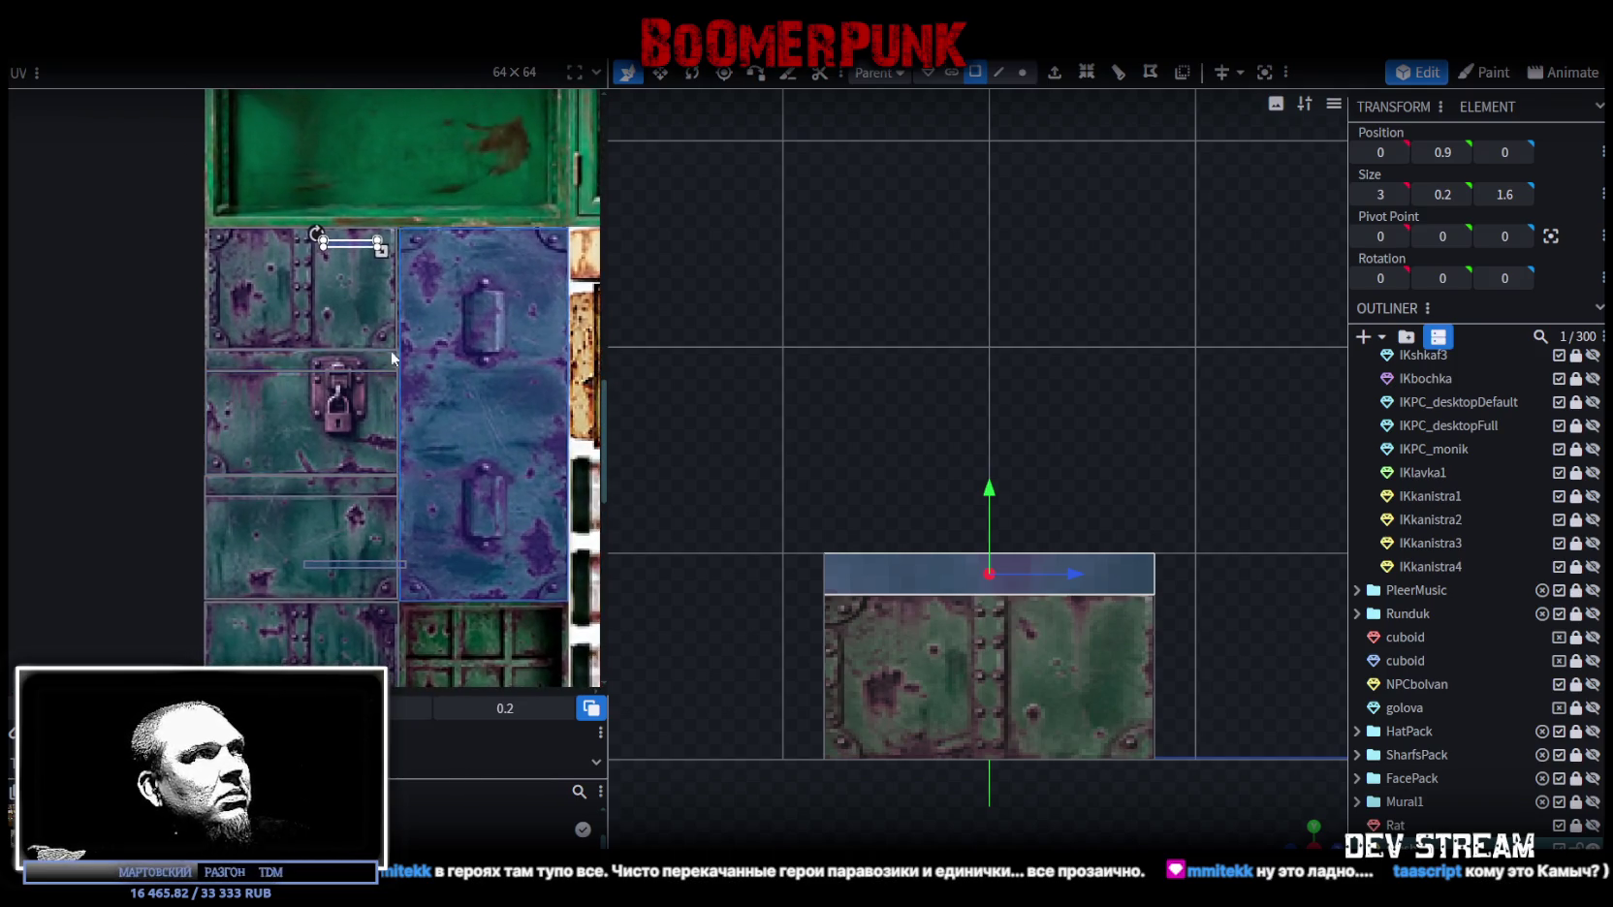
{"action": "left_click_drag", "start_coordinate": [337, 243], "coordinate": [218, 479]}
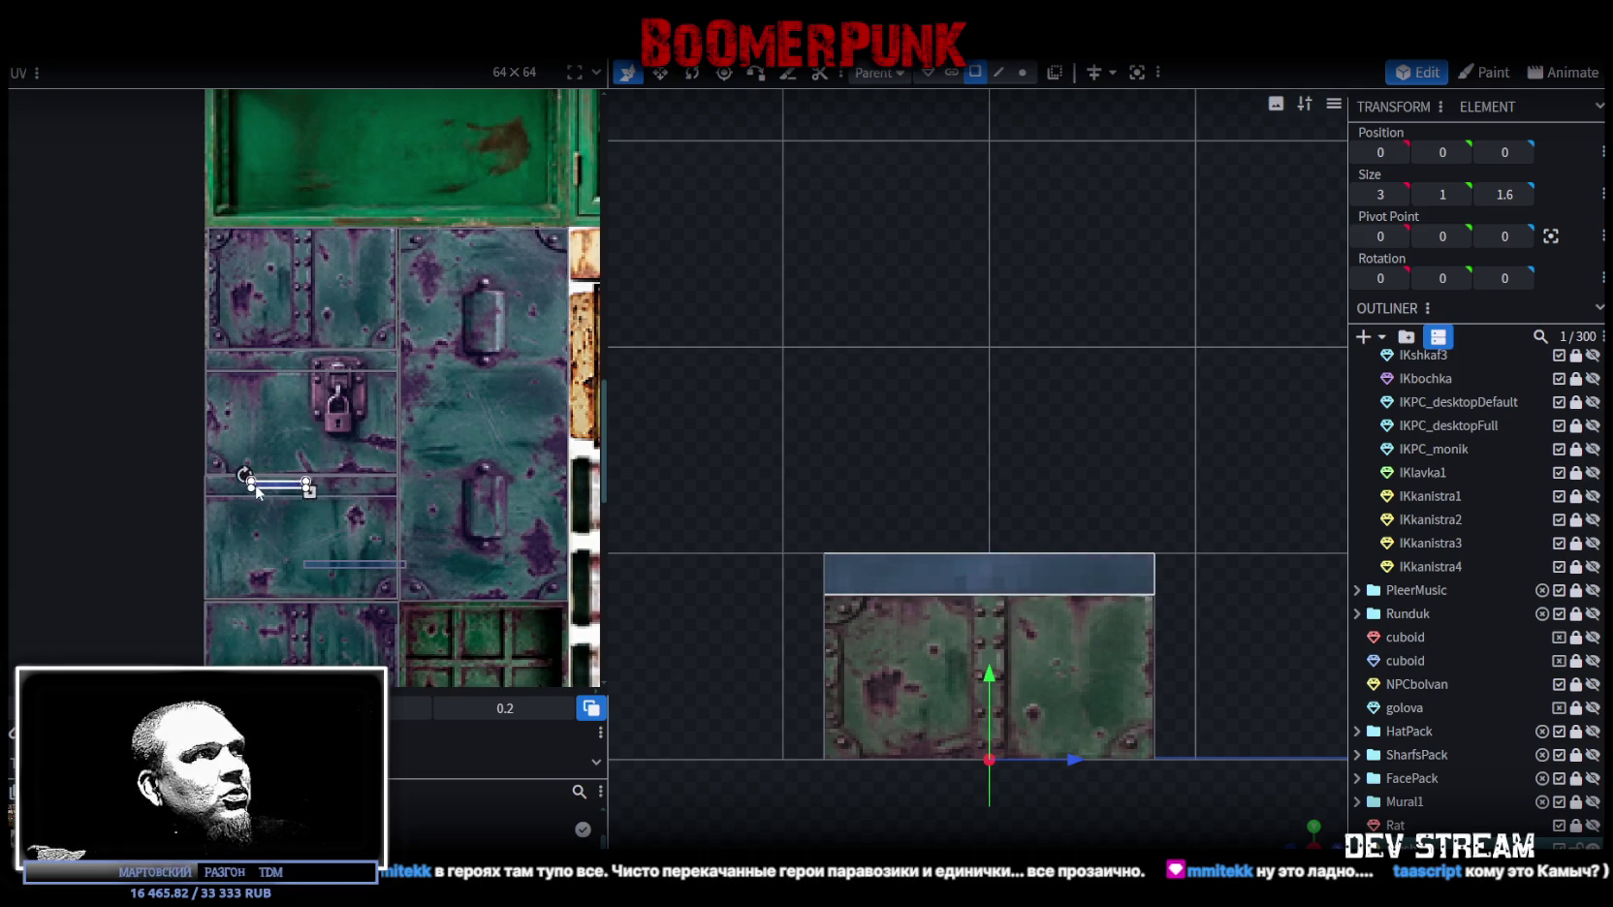
{"action": "scroll", "coordinate": [218, 480], "scroll_direction": "up", "scroll_amount": 4}
{"action": "left_click_drag", "start_coordinate": [223, 465], "coordinate": [231, 449]}
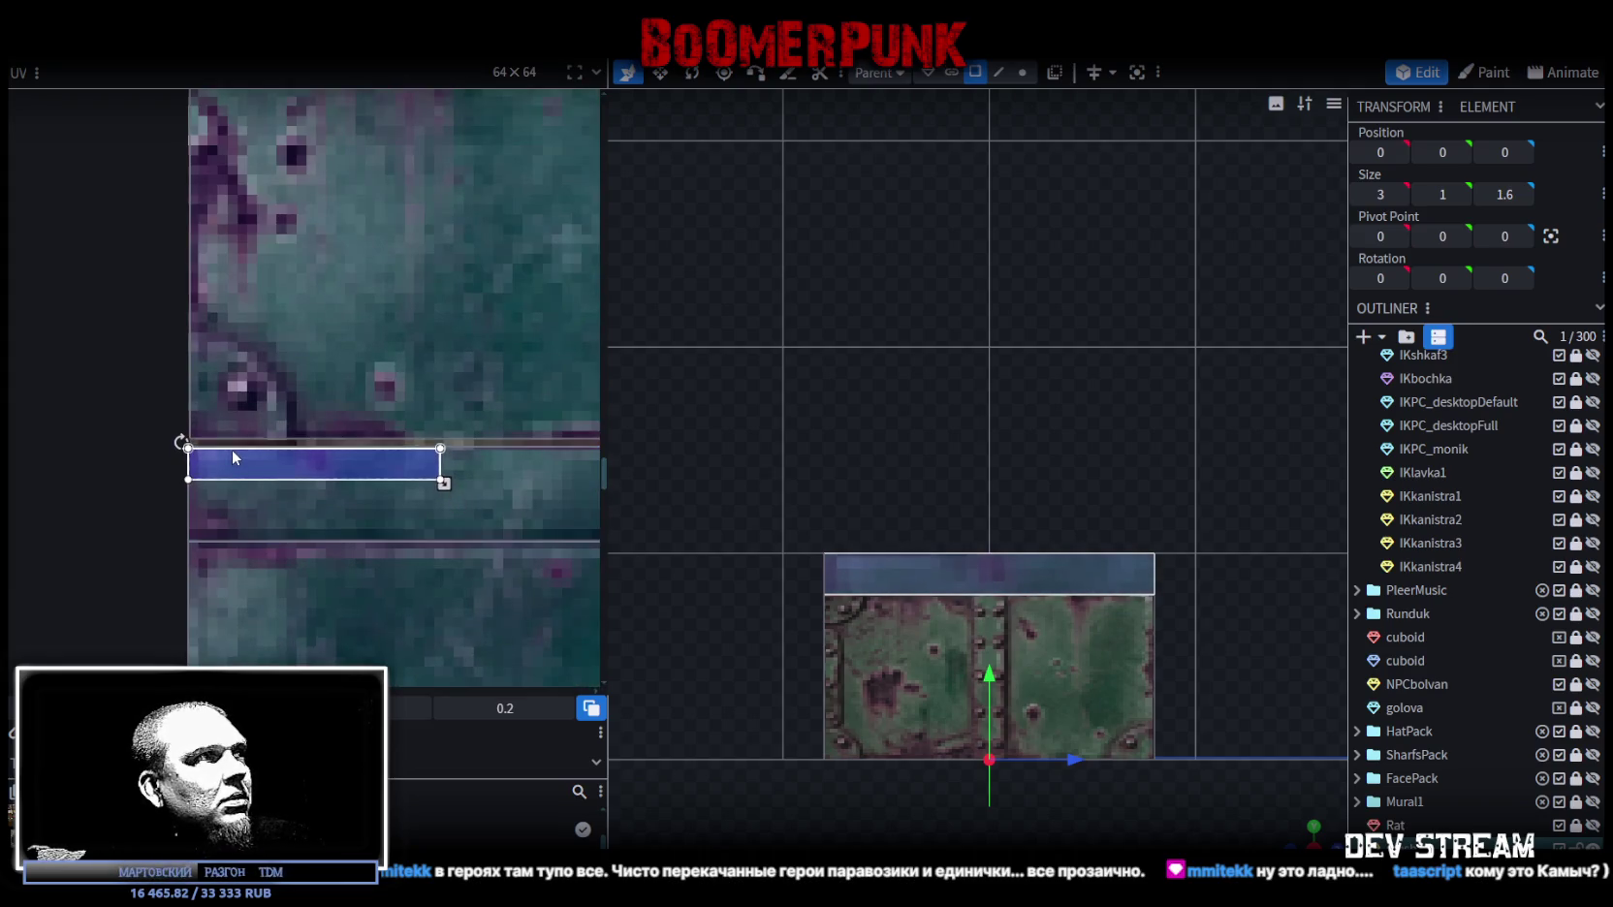
Step: Enlarge the strip's UV area and place it on the blue band above the padlock
{"action": "scroll", "coordinate": [249, 450], "scroll_direction": "down", "scroll_amount": 2}
{"action": "scroll", "coordinate": [164, 483], "scroll_direction": "down", "scroll_amount": 1}
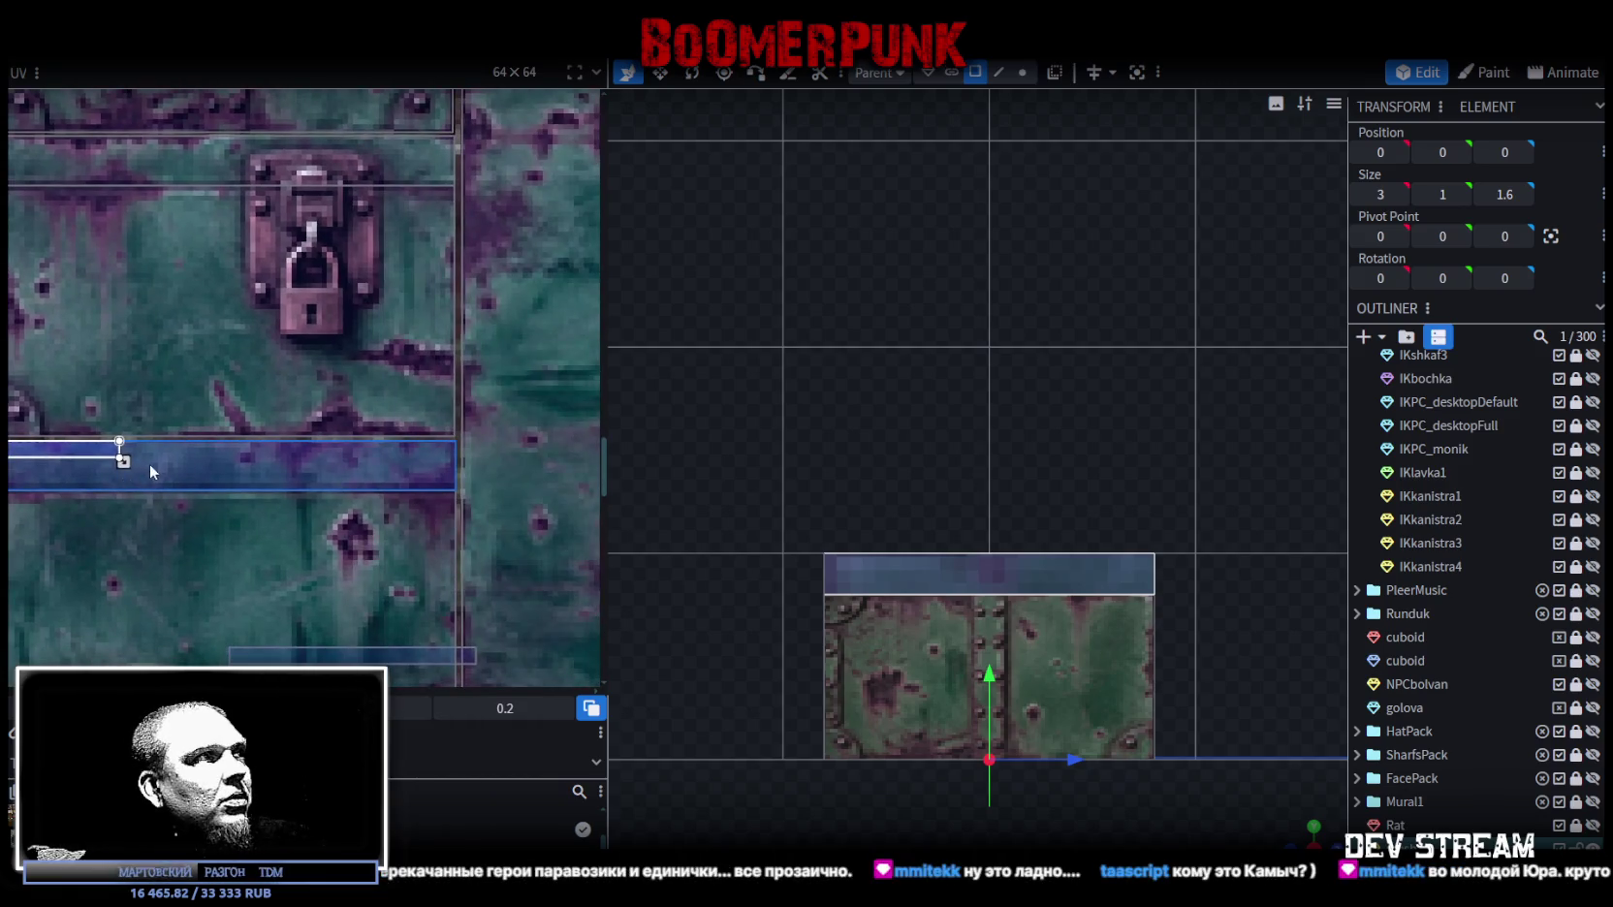
{"action": "left_click_drag", "start_coordinate": [124, 462], "coordinate": [459, 499]}
{"action": "scroll", "coordinate": [452, 499], "scroll_direction": "up", "scroll_amount": 1}
{"action": "scroll", "coordinate": [450, 504], "scroll_direction": "up", "scroll_amount": 1}
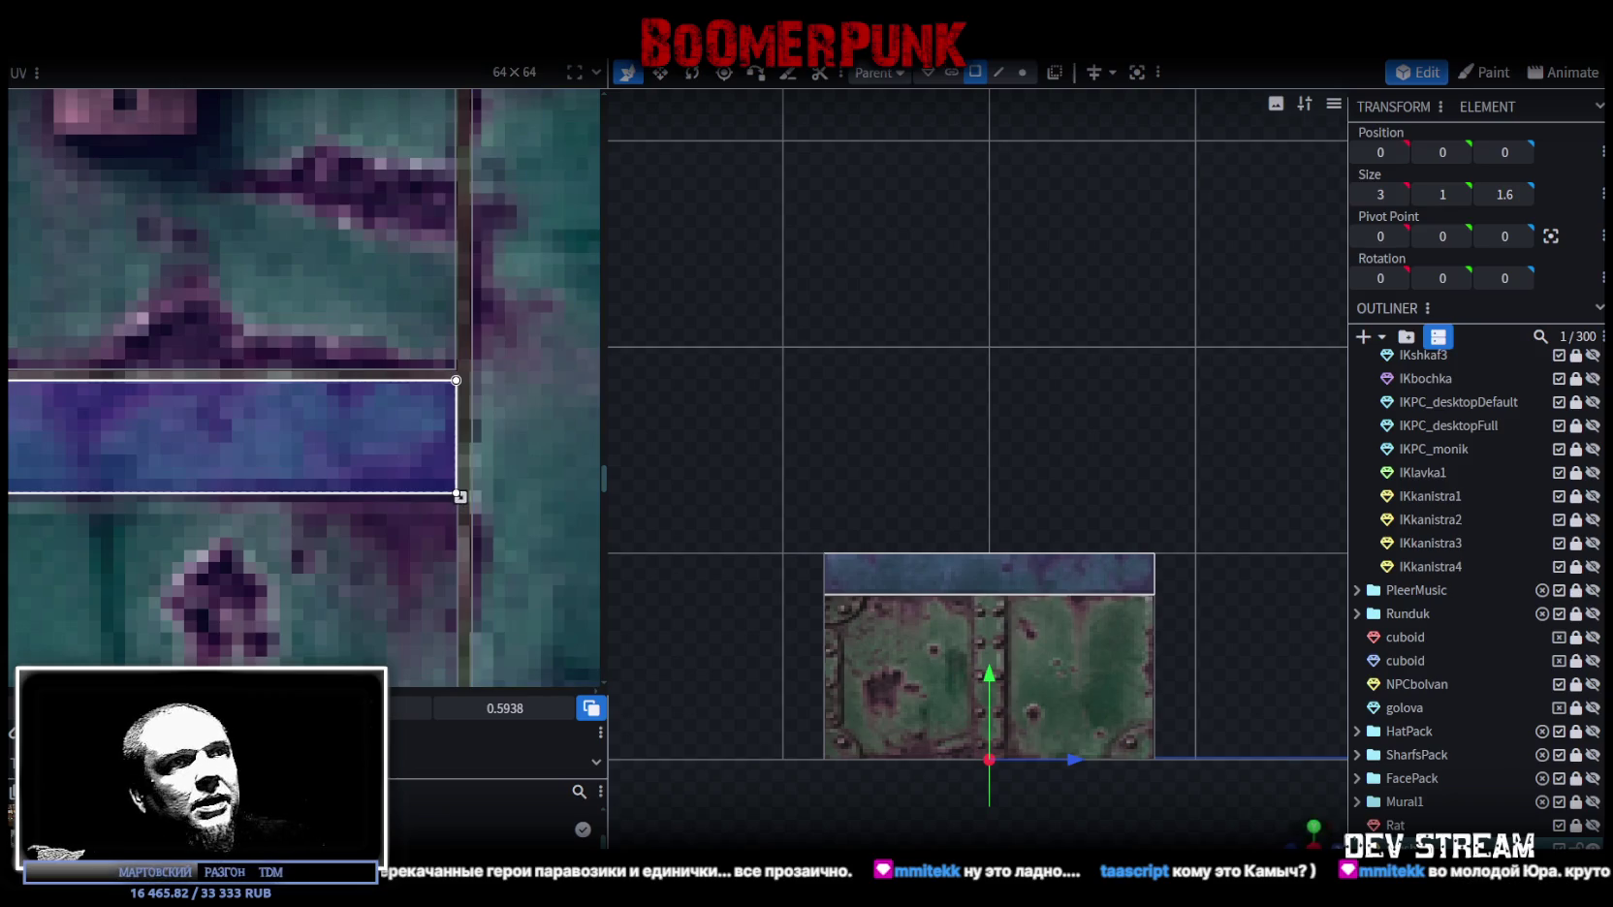
{"action": "left_click_drag", "start_coordinate": [1298, 835], "coordinate": [810, 671]}
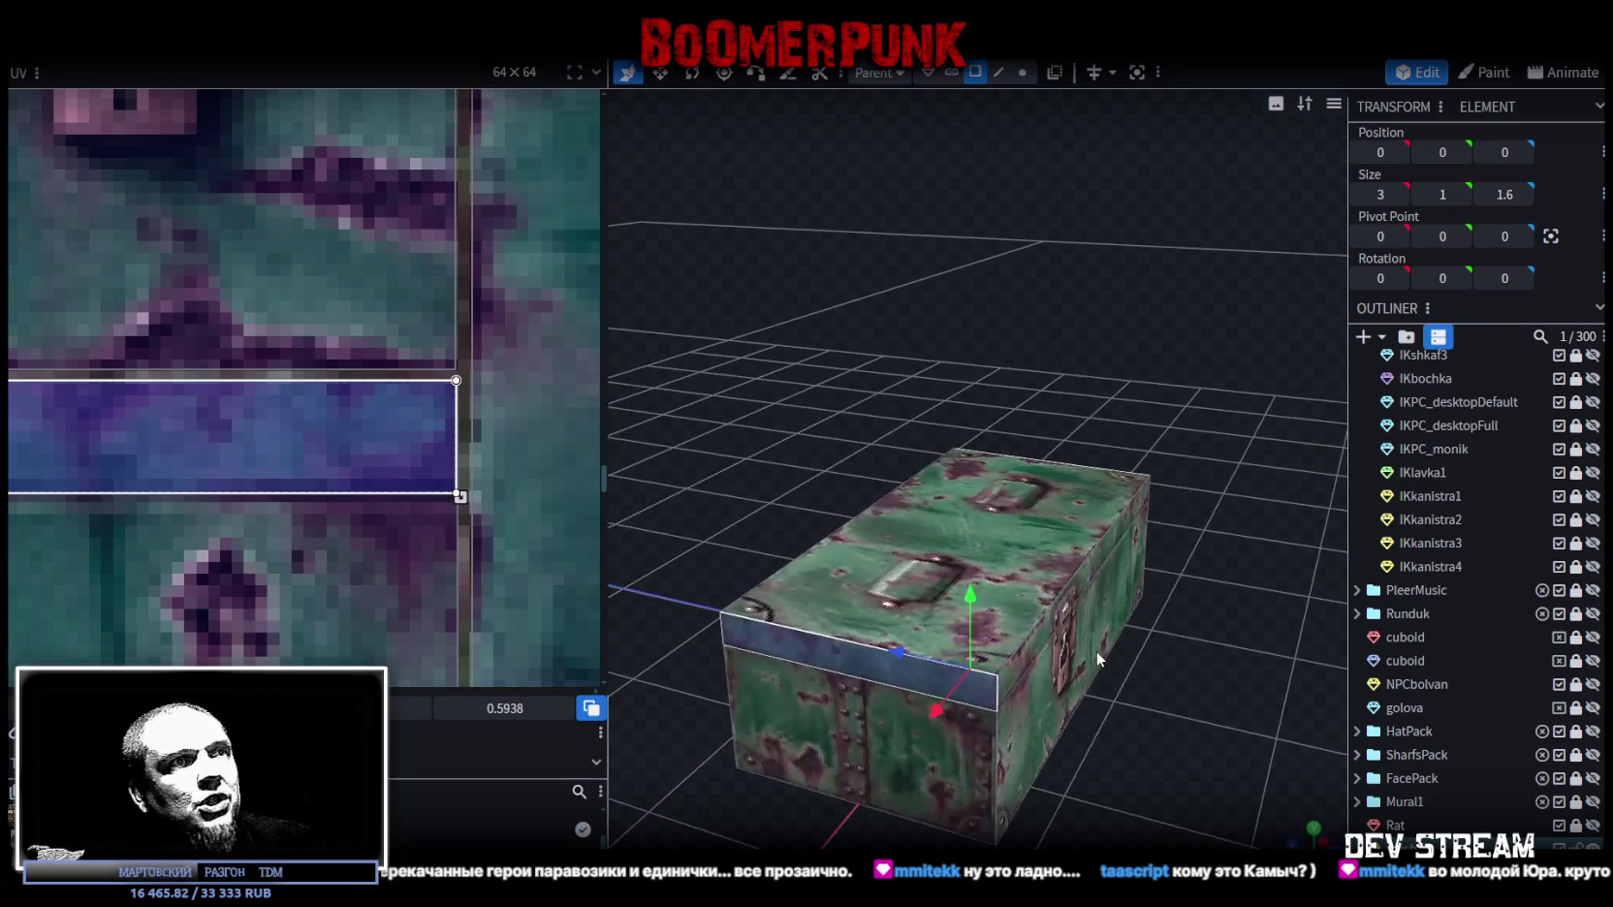
{"action": "left_click", "coordinate": [810, 672]}
{"action": "scroll", "coordinate": [436, 446], "scroll_direction": "down", "scroll_amount": 1}
{"action": "scroll", "coordinate": [407, 455], "scroll_direction": "down", "scroll_amount": 1}
{"action": "scroll", "coordinate": [320, 533], "scroll_direction": "down", "scroll_amount": 1}
{"action": "left_click_drag", "start_coordinate": [152, 581], "coordinate": [70, 271]}
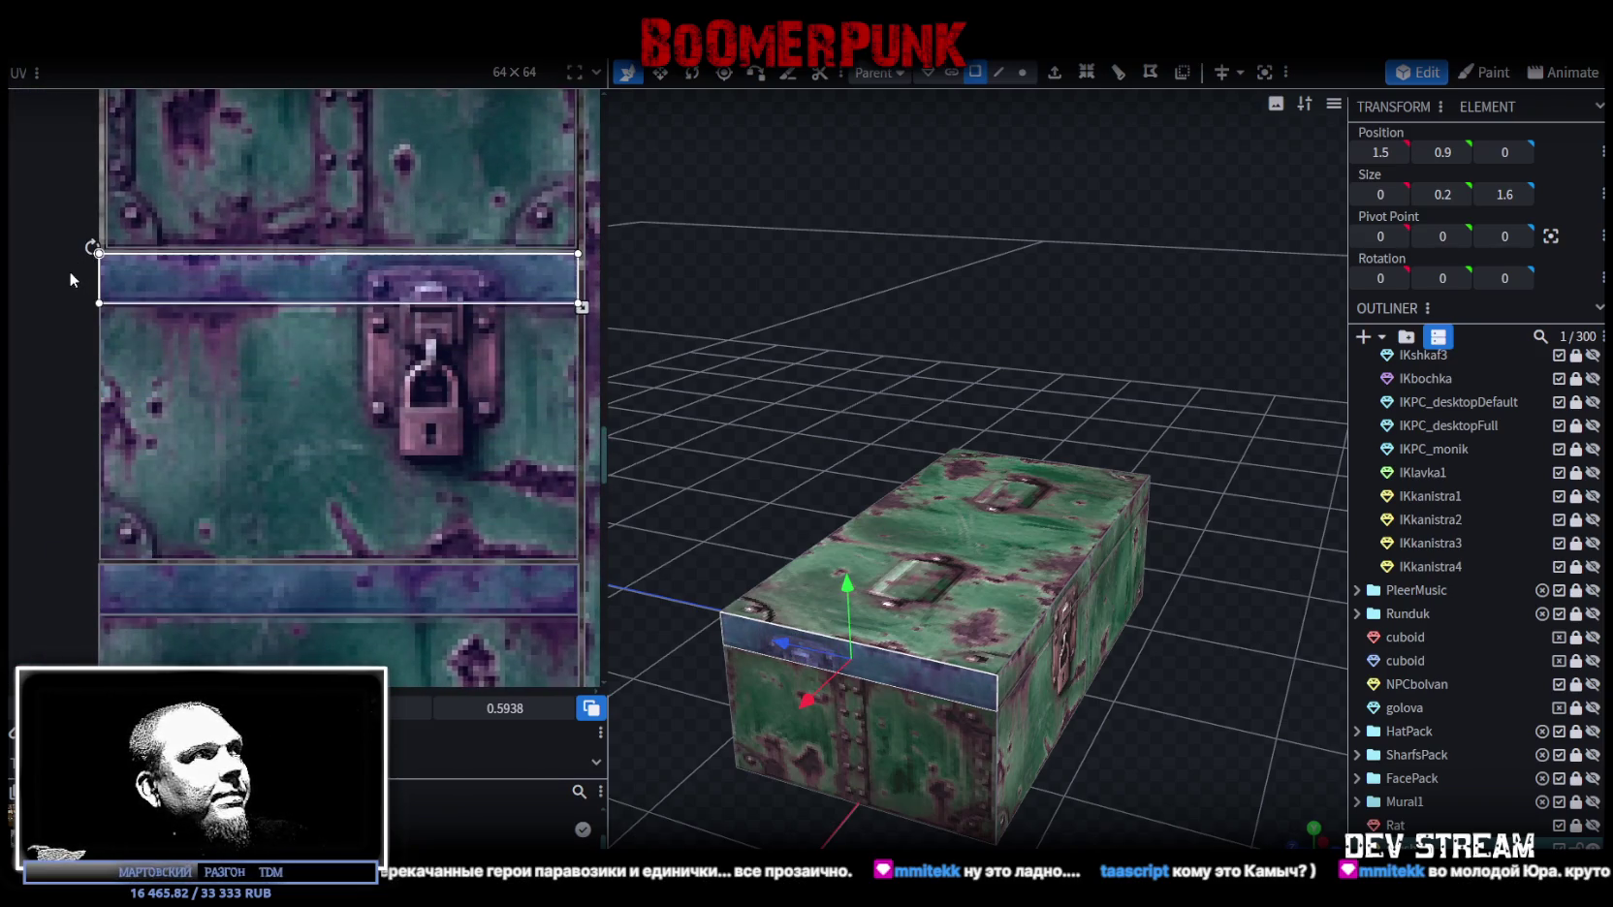
Step: Shrink the strip's UV area to a narrow band
{"action": "scroll", "coordinate": [105, 234], "scroll_direction": "up", "scroll_amount": 2}
{"action": "scroll", "coordinate": [121, 276], "scroll_direction": "up", "scroll_amount": 2}
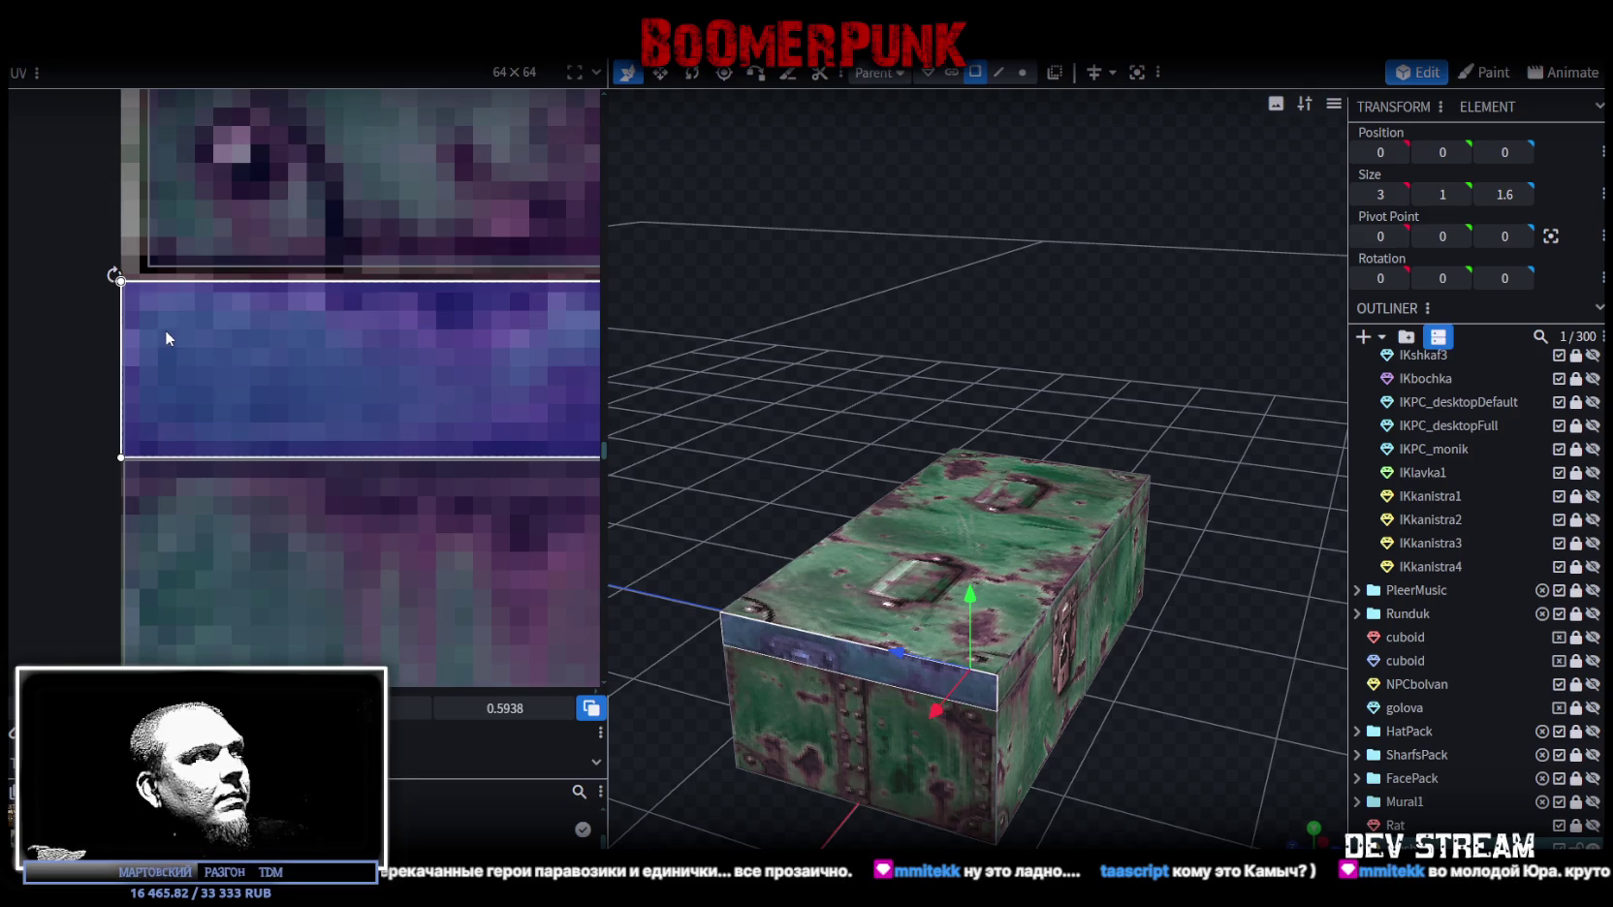
{"action": "scroll", "coordinate": [216, 336], "scroll_direction": "down", "scroll_amount": 3}
{"action": "scroll", "coordinate": [355, 378], "scroll_direction": "right", "scroll_amount": 3}
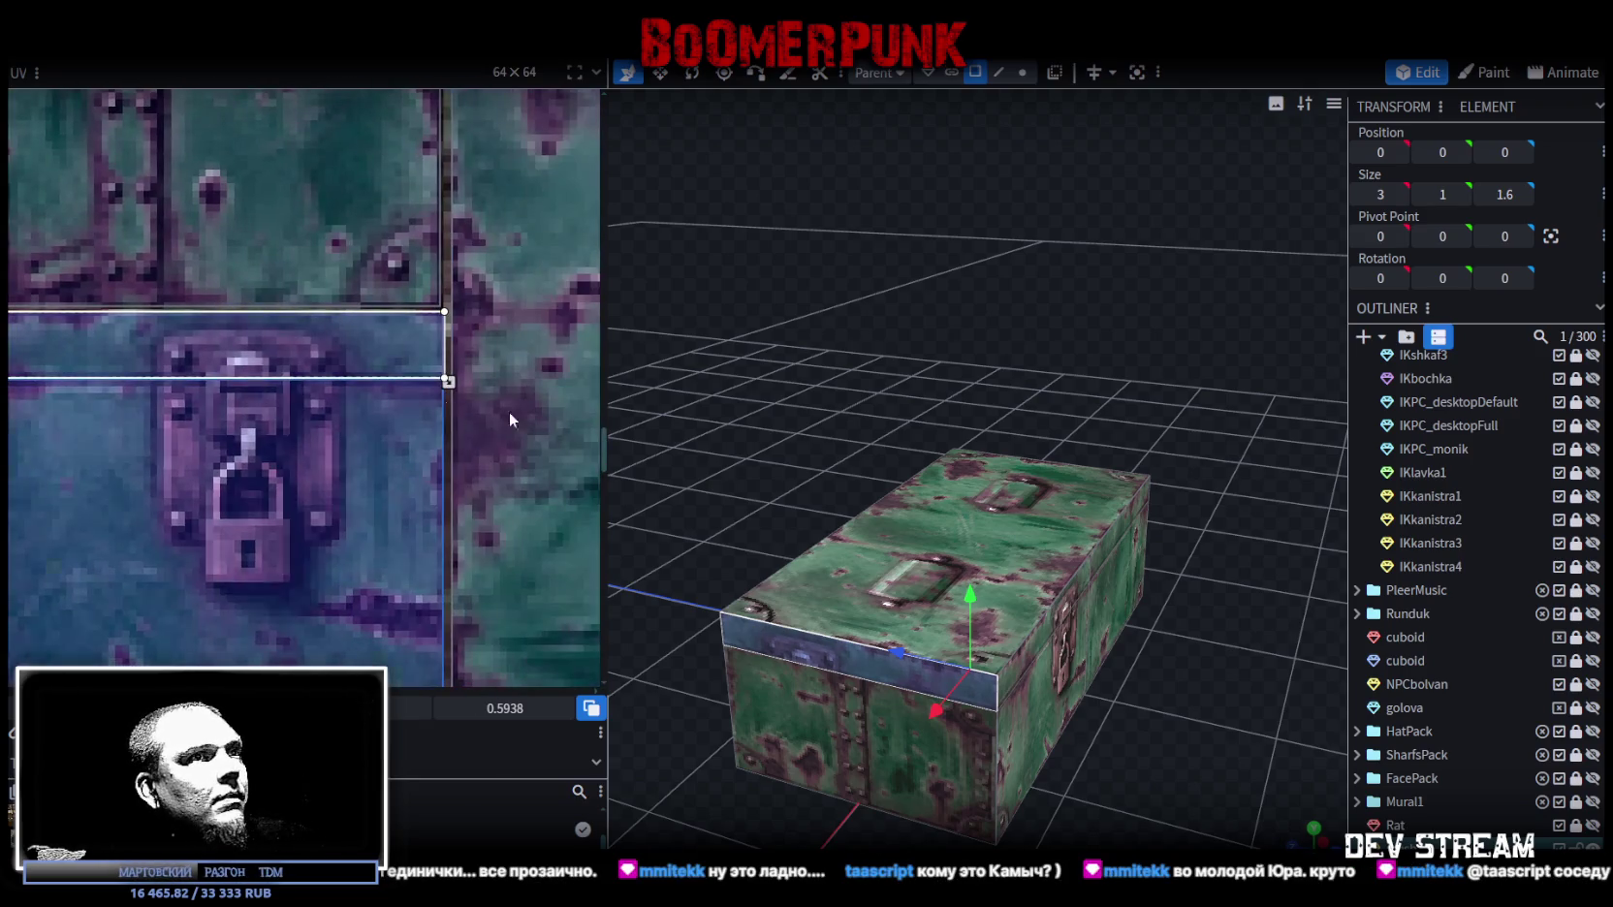
{"action": "left_click_drag", "start_coordinate": [1062, 574], "coordinate": [838, 362]}
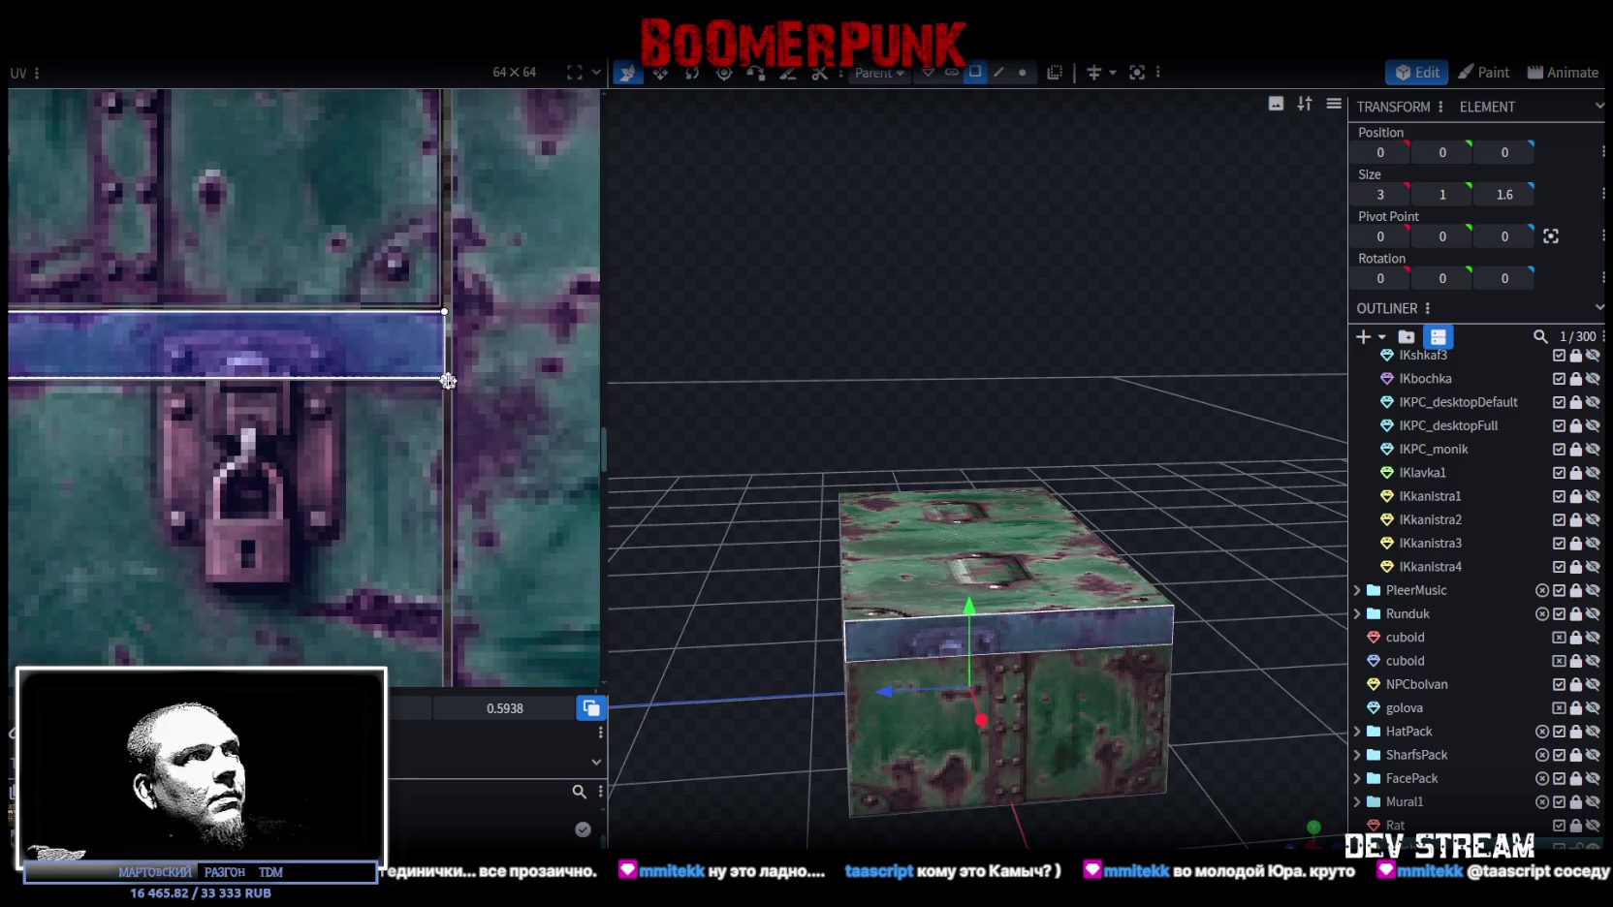
{"action": "left_click_drag", "start_coordinate": [447, 380], "coordinate": [159, 382]}
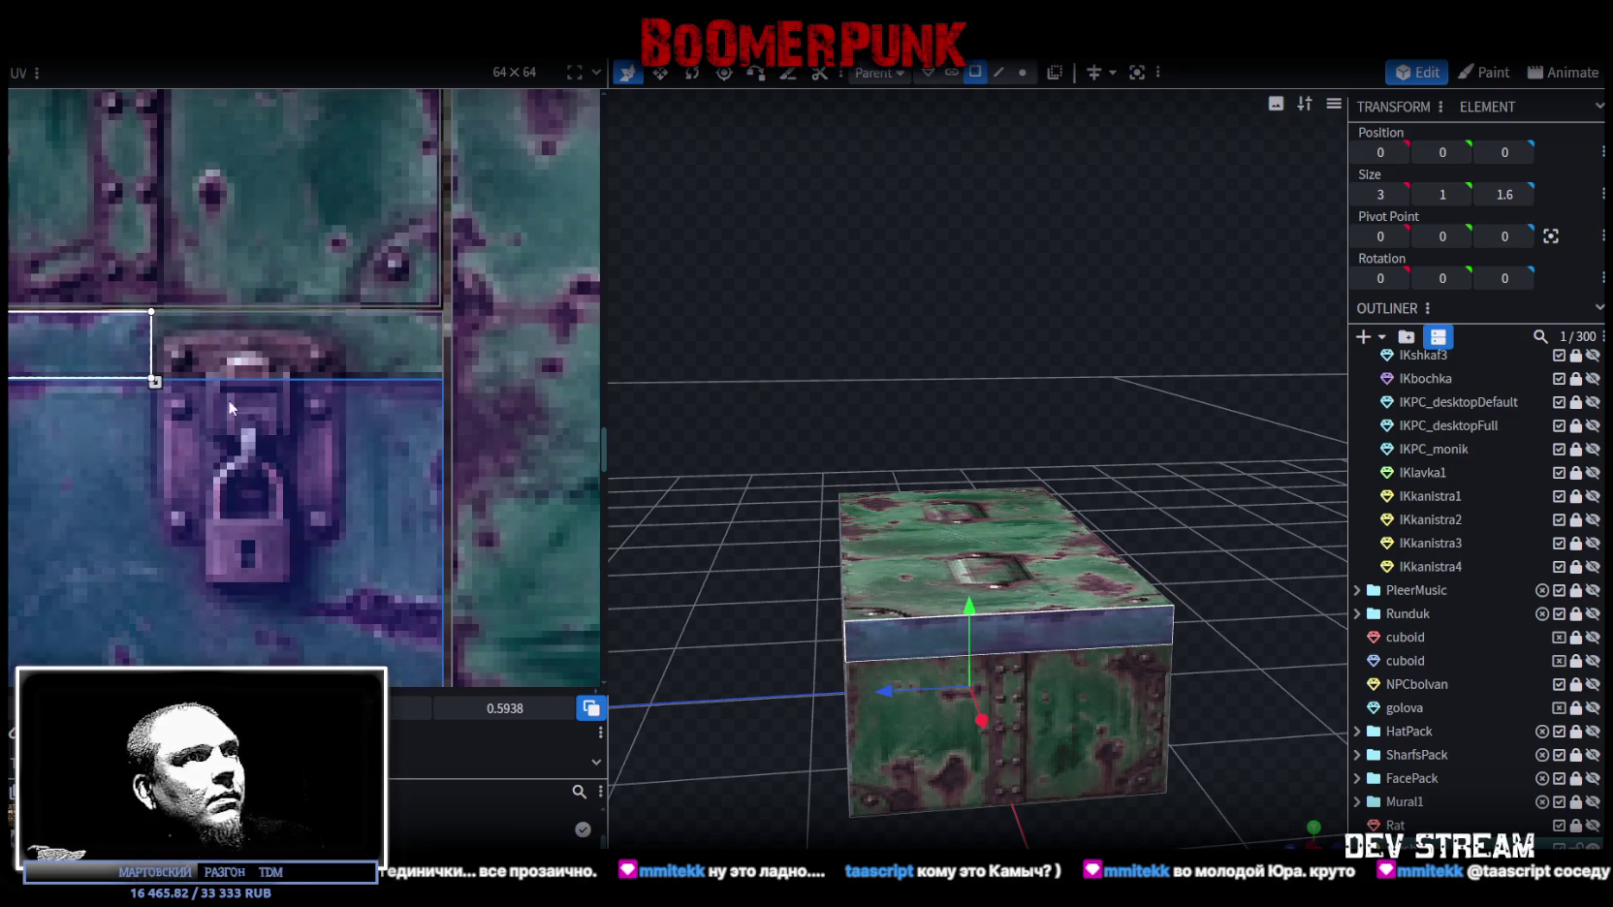
Step: Reselect the box and pick half of its long side
{"action": "left_click", "coordinate": [1256, 564]}
{"action": "mouse_move", "coordinate": [1256, 564]}
{"action": "left_mouse_down"}
{"action": "mouse_move", "coordinate": [1053, 504]}
{"action": "mouse_move", "coordinate": [787, 500]}
{"action": "mouse_move", "coordinate": [1133, 606]}
{"action": "left_mouse_up"}
{"action": "left_click", "coordinate": [1051, 636]}
{"action": "mouse_move", "coordinate": [836, 694]}
{"action": "left_mouse_down"}
{"action": "mouse_move", "coordinate": [1047, 657]}
{"action": "mouse_move", "coordinate": [1007, 638]}
{"action": "mouse_move", "coordinate": [859, 438]}
{"action": "mouse_move", "coordinate": [801, 454]}
{"action": "left_mouse_up"}
{"action": "left_click", "coordinate": [1007, 638]}
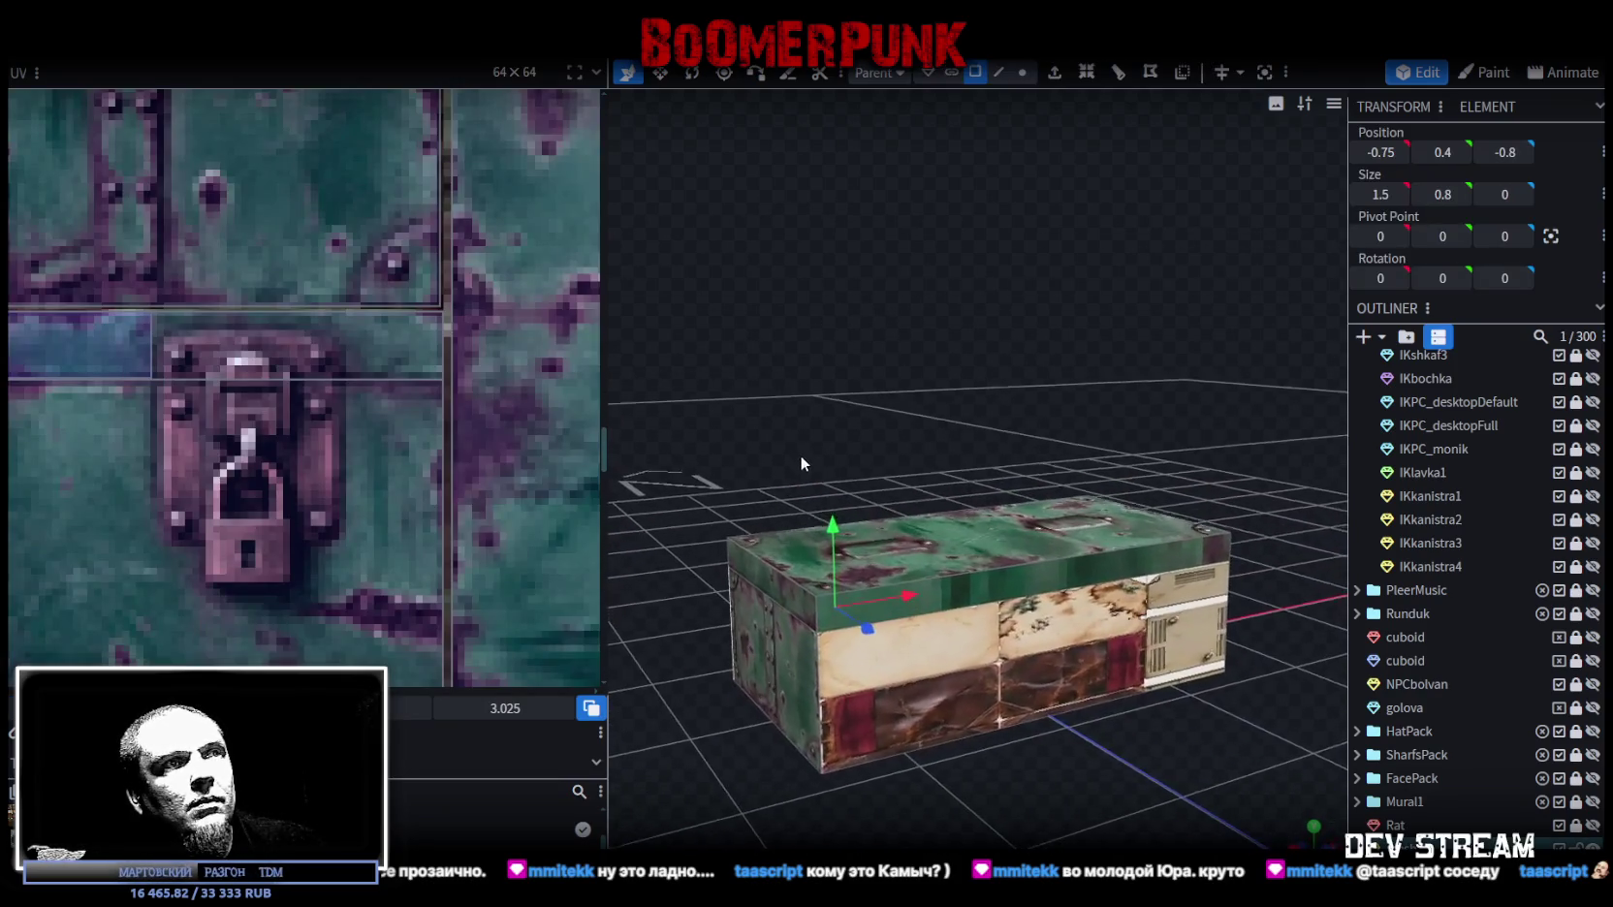
Step: Extend the long side's front face to the top edge and move its UV to an empty atlas area
{"action": "left_click", "coordinate": [931, 685]}
{"action": "left_click_drag", "start_coordinate": [1036, 592], "coordinate": [1036, 560]}
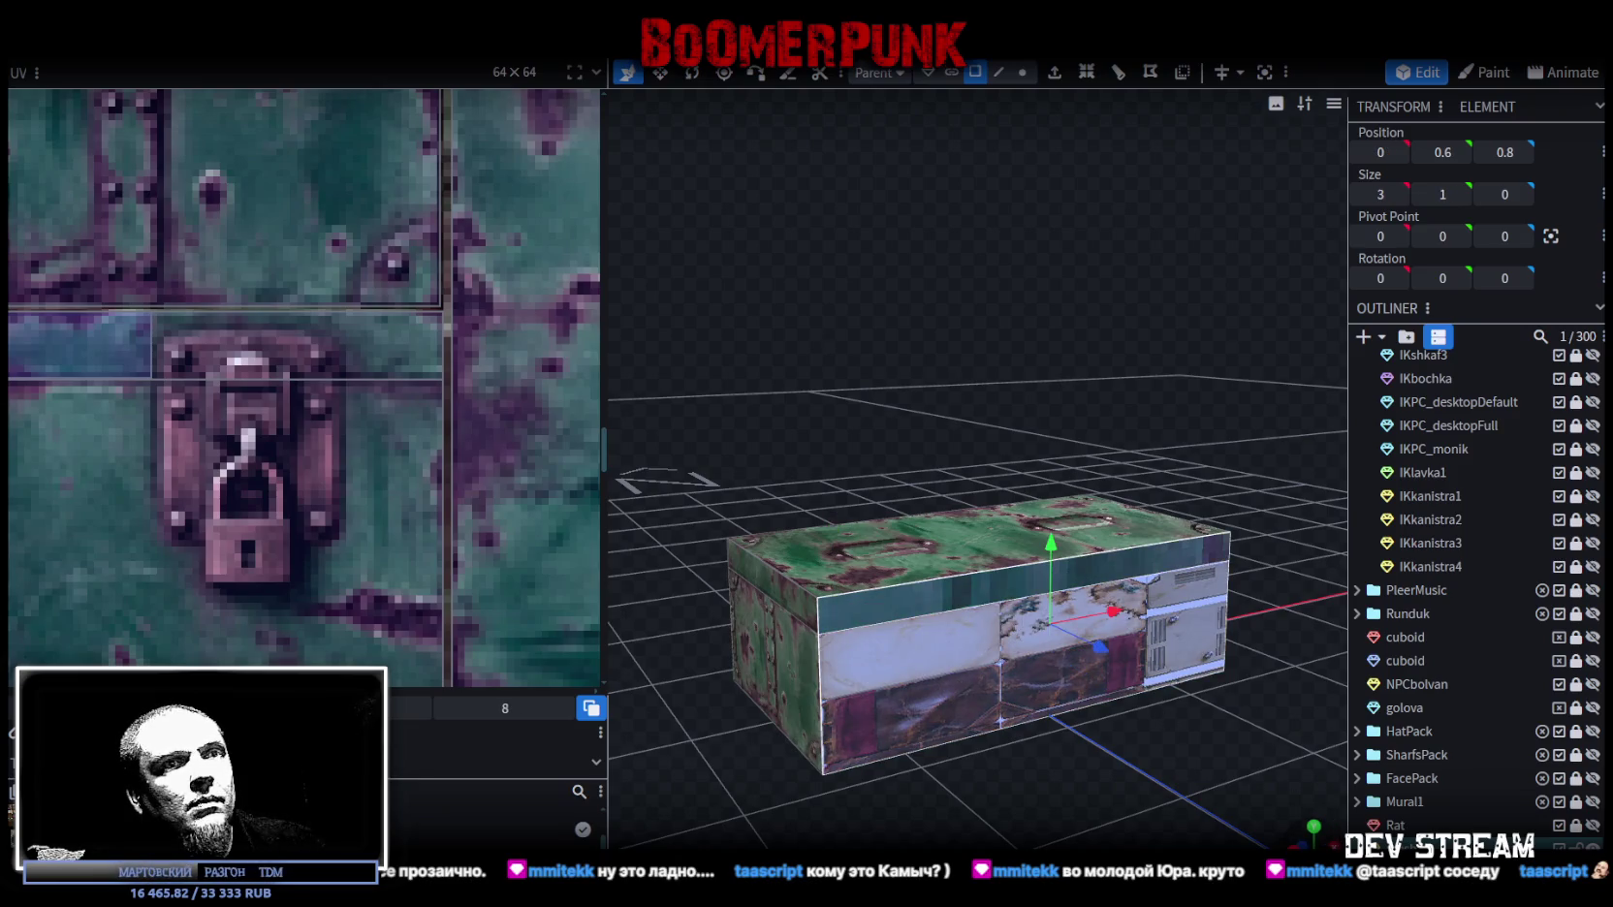
{"action": "key", "text": "KP_1"}
{"action": "scroll", "coordinate": [407, 630], "scroll_direction": "down", "scroll_amount": 1}
{"action": "scroll", "coordinate": [386, 624], "scroll_direction": "down", "scroll_amount": 4}
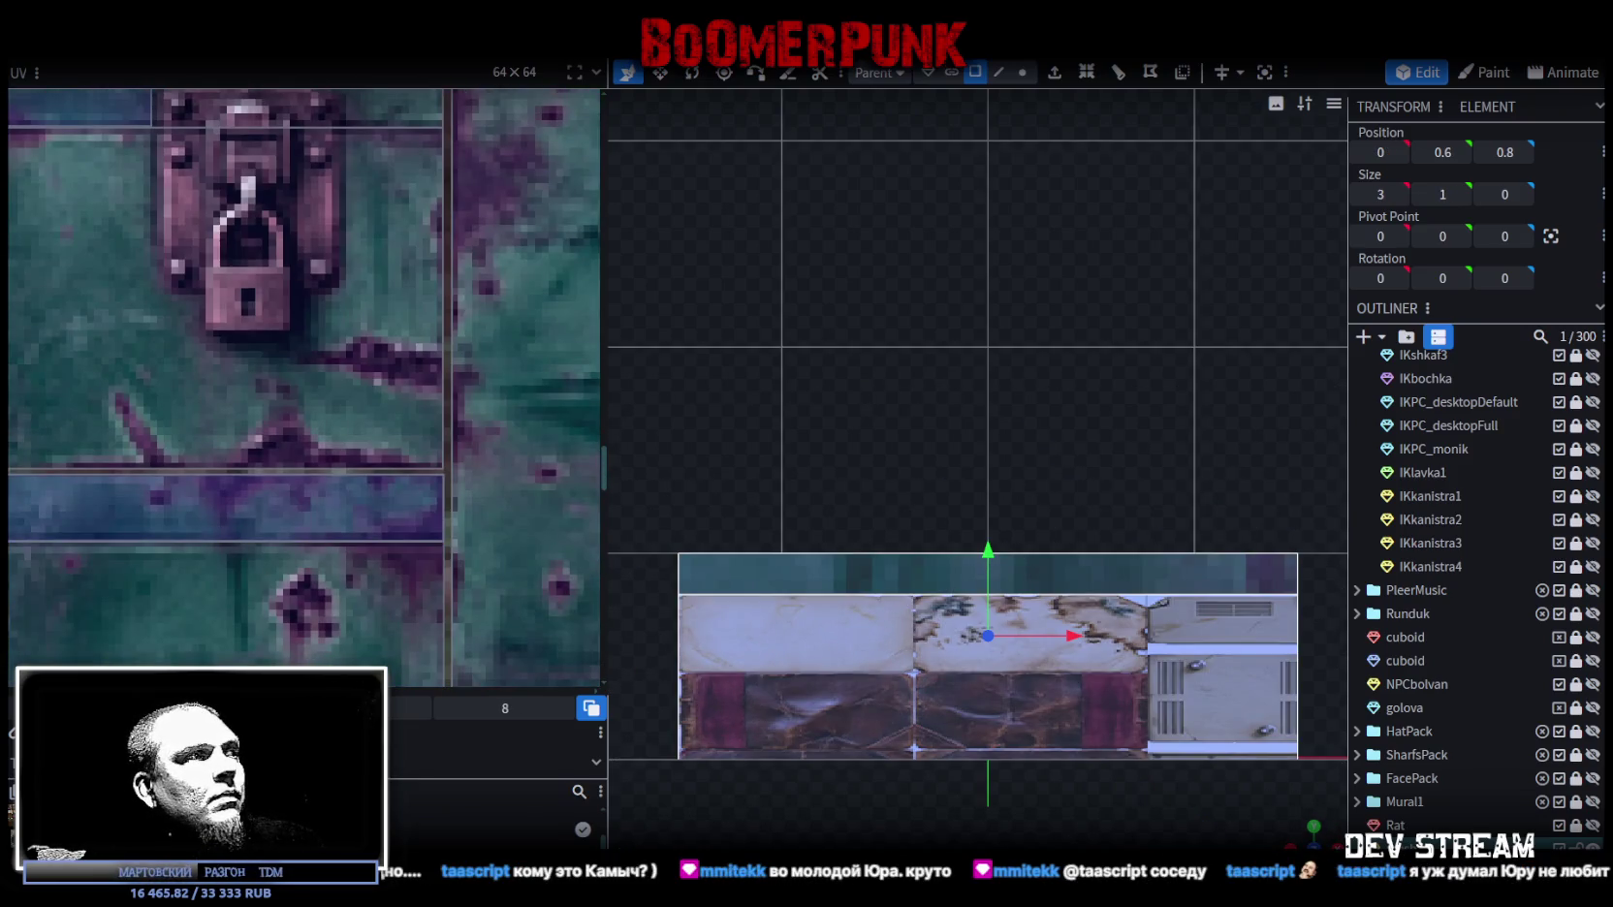
{"action": "scroll", "coordinate": [154, 358], "scroll_direction": "down", "scroll_amount": 3}
{"action": "scroll", "coordinate": [165, 378], "scroll_direction": "down", "scroll_amount": 2}
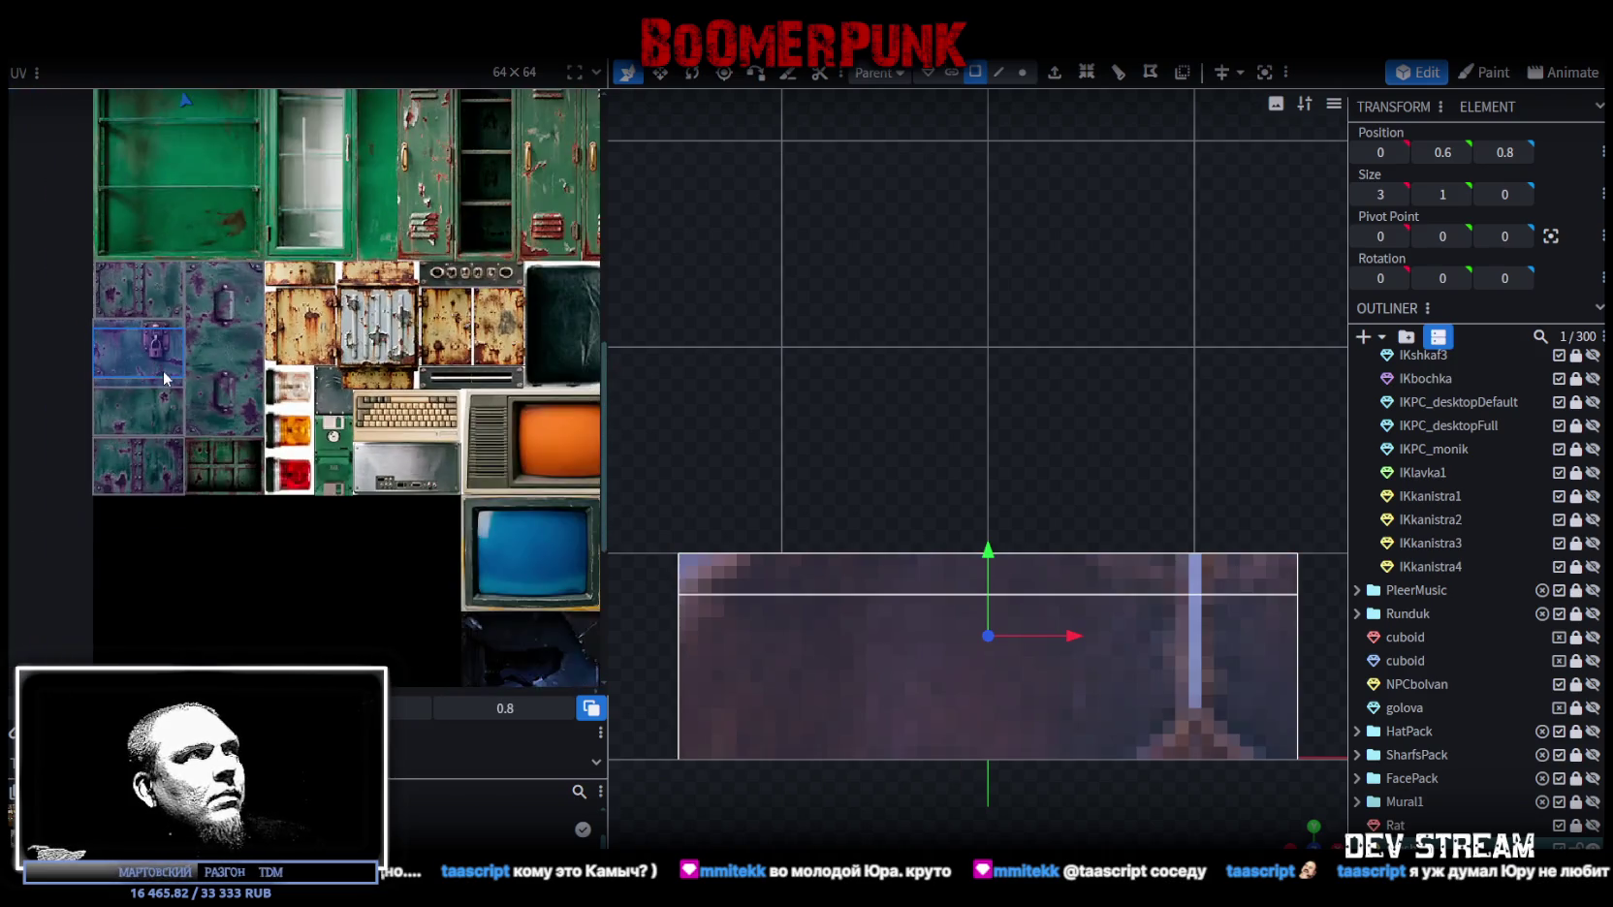
{"action": "scroll", "coordinate": [204, 402], "scroll_direction": "up", "scroll_amount": 1}
{"action": "scroll", "coordinate": [221, 421], "scroll_direction": "up", "scroll_amount": 2}
{"action": "scroll", "coordinate": [221, 436], "scroll_direction": "up", "scroll_amount": 1}
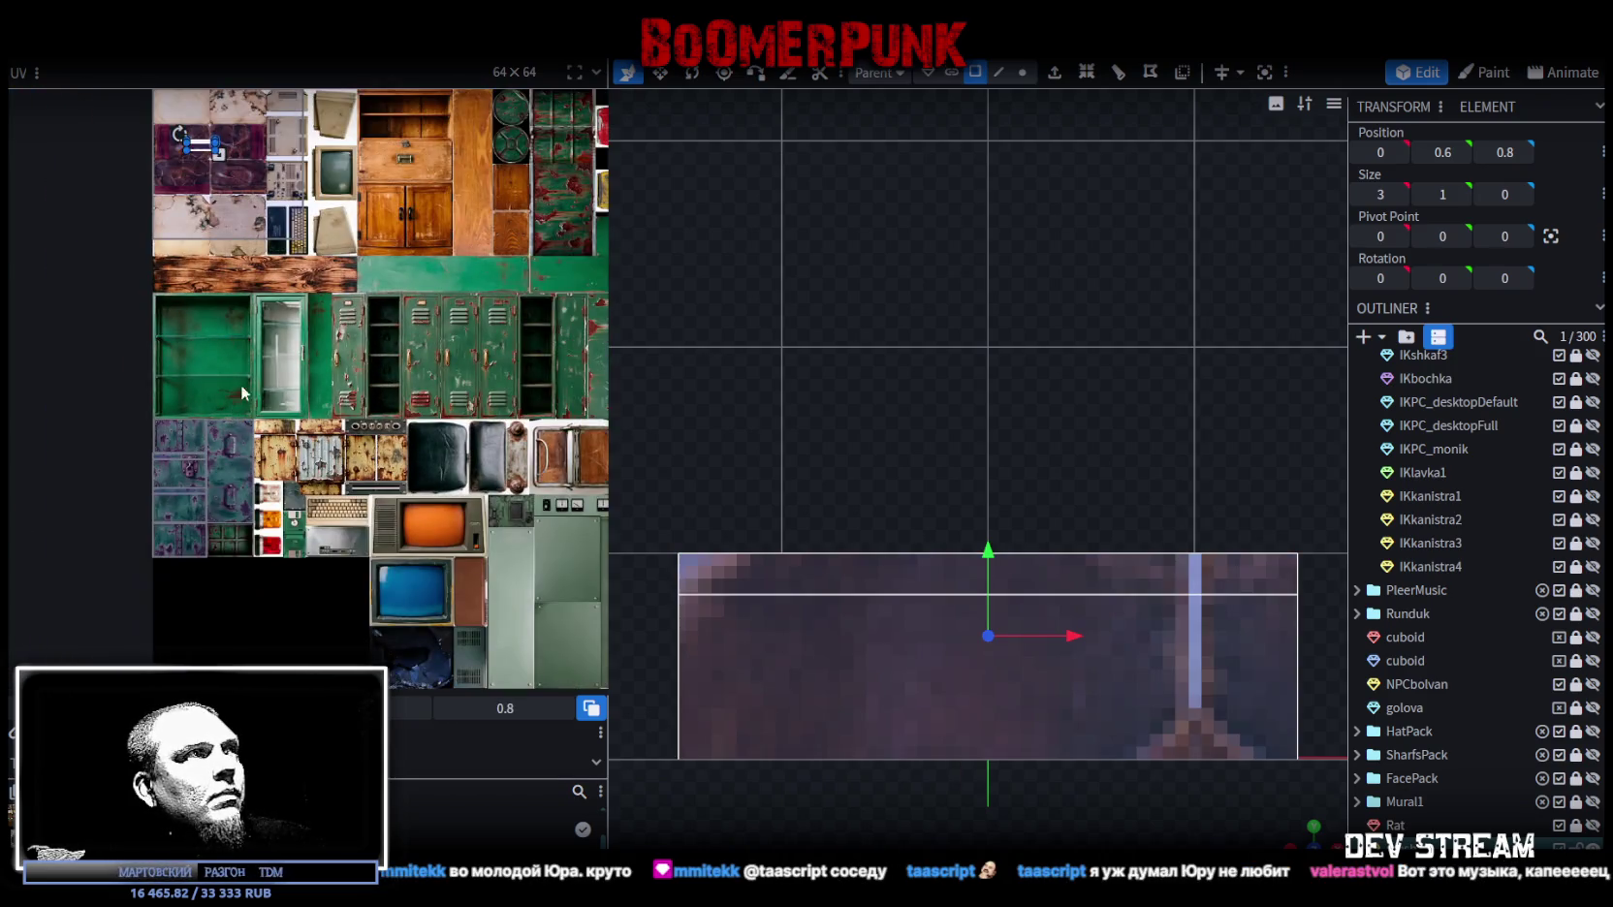
{"action": "left_click_drag", "start_coordinate": [196, 158], "coordinate": [191, 602]}
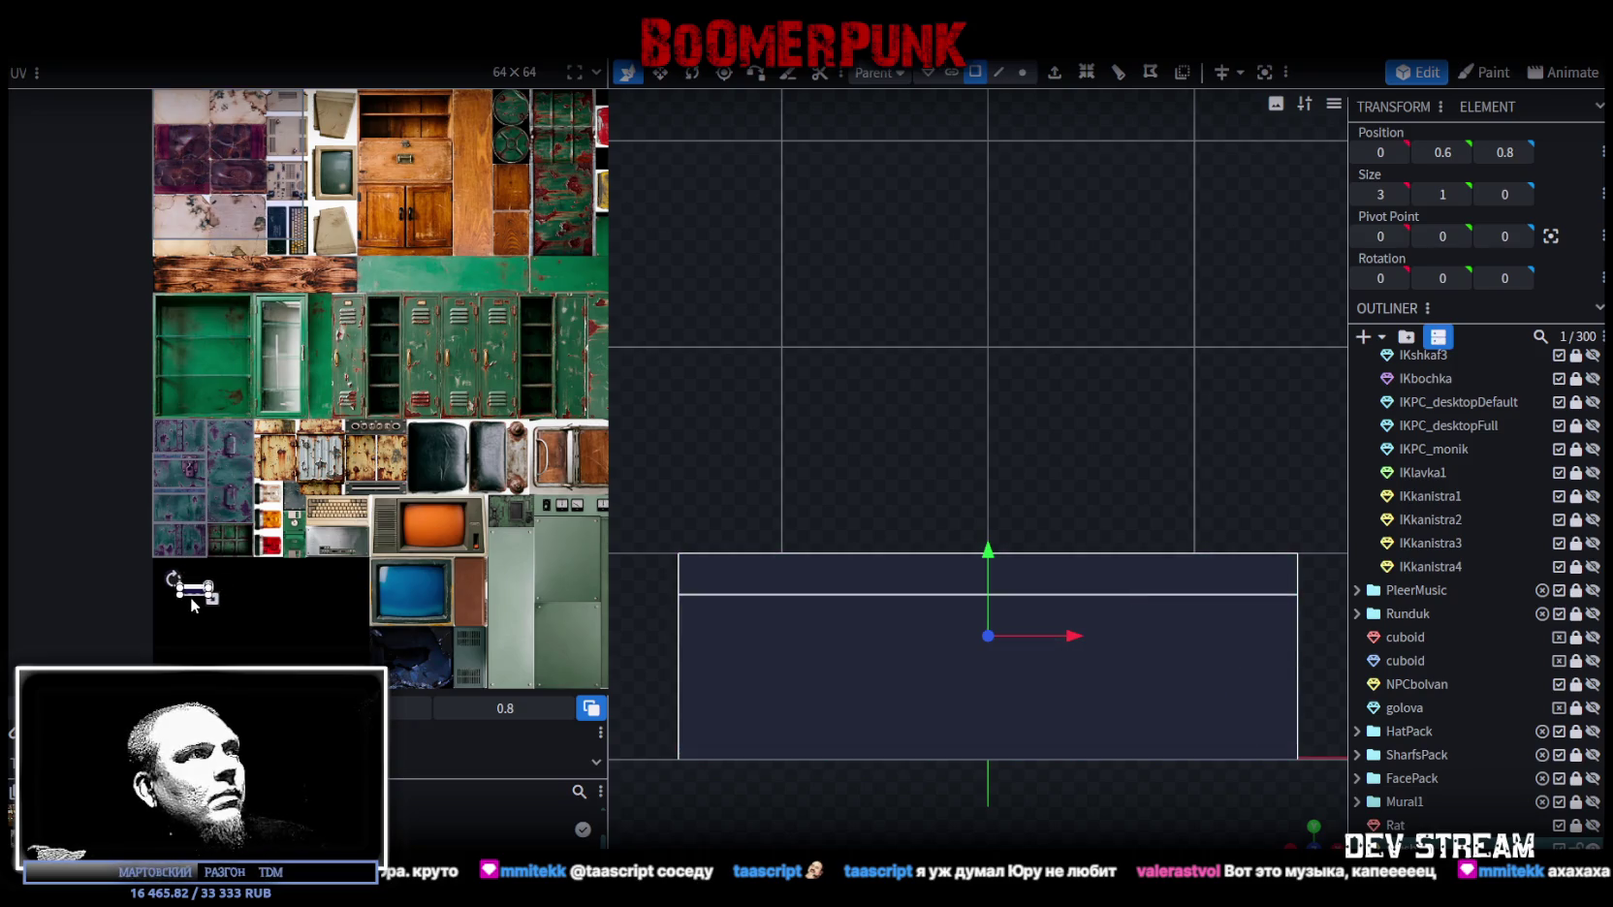
{"action": "scroll", "coordinate": [210, 572], "scroll_direction": "up", "scroll_amount": 2}
{"action": "left_click", "coordinate": [225, 581]}
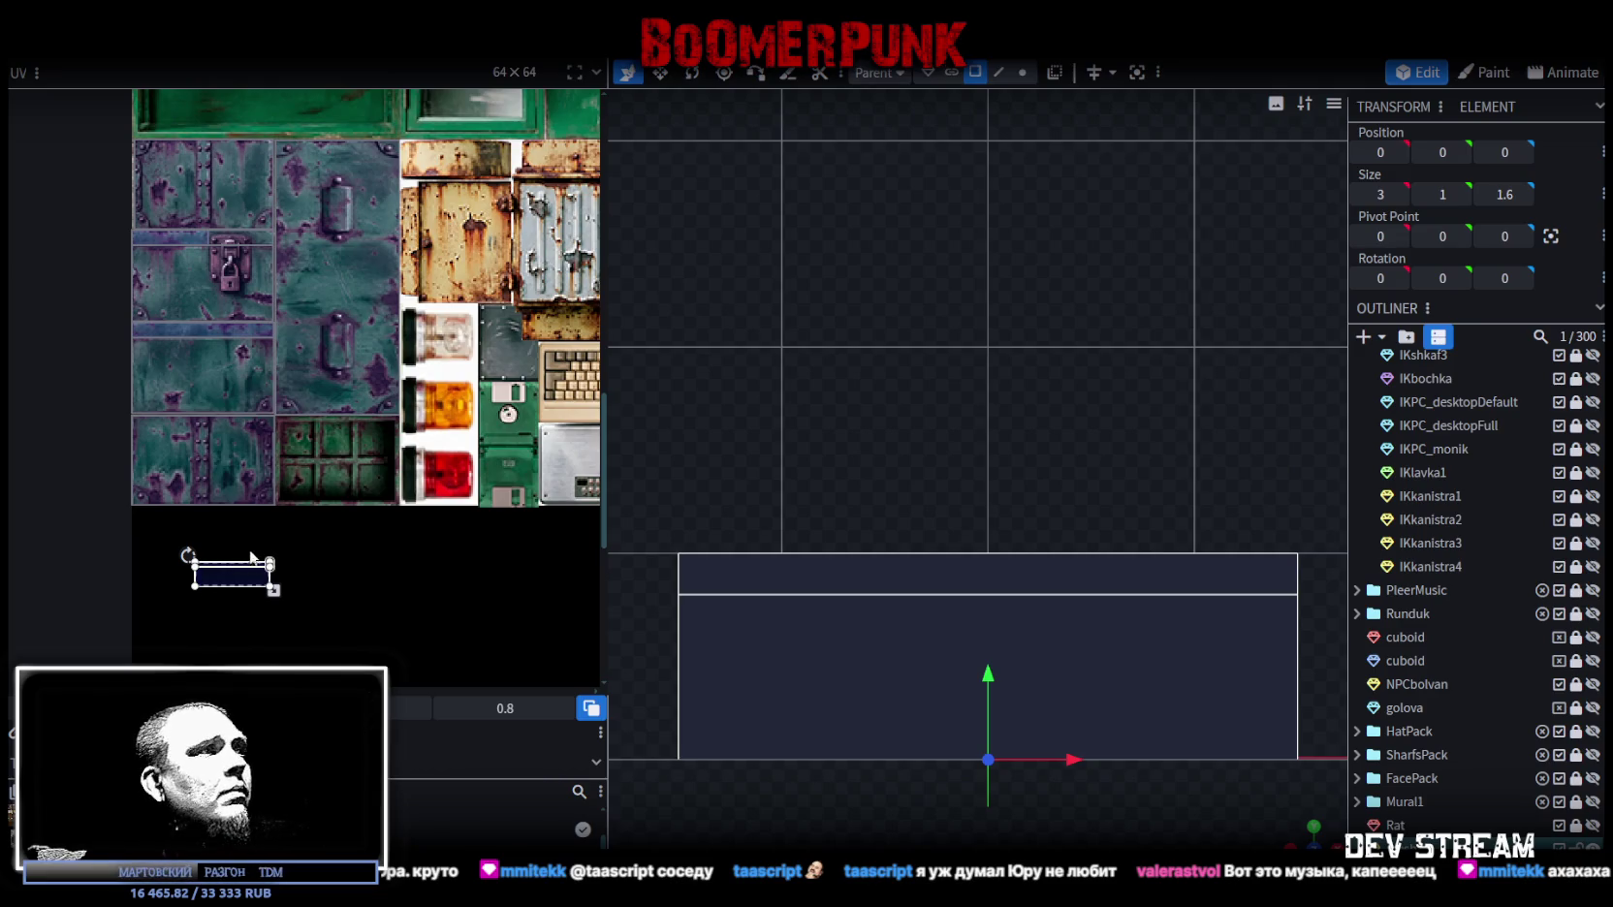
Step: In Edge mode, loop cut along the box's length to split it in the middle
{"action": "mouse_move", "coordinate": [826, 660]}
{"action": "left_mouse_down"}
{"action": "mouse_move", "coordinate": [1184, 762]}
{"action": "mouse_move", "coordinate": [1123, 686]}
{"action": "mouse_move", "coordinate": [1156, 501]}
{"action": "mouse_move", "coordinate": [1388, 683]}
{"action": "mouse_move", "coordinate": [1470, 696]}
{"action": "mouse_move", "coordinate": [1167, 251]}
{"action": "mouse_move", "coordinate": [964, 143]}
{"action": "left_mouse_up"}
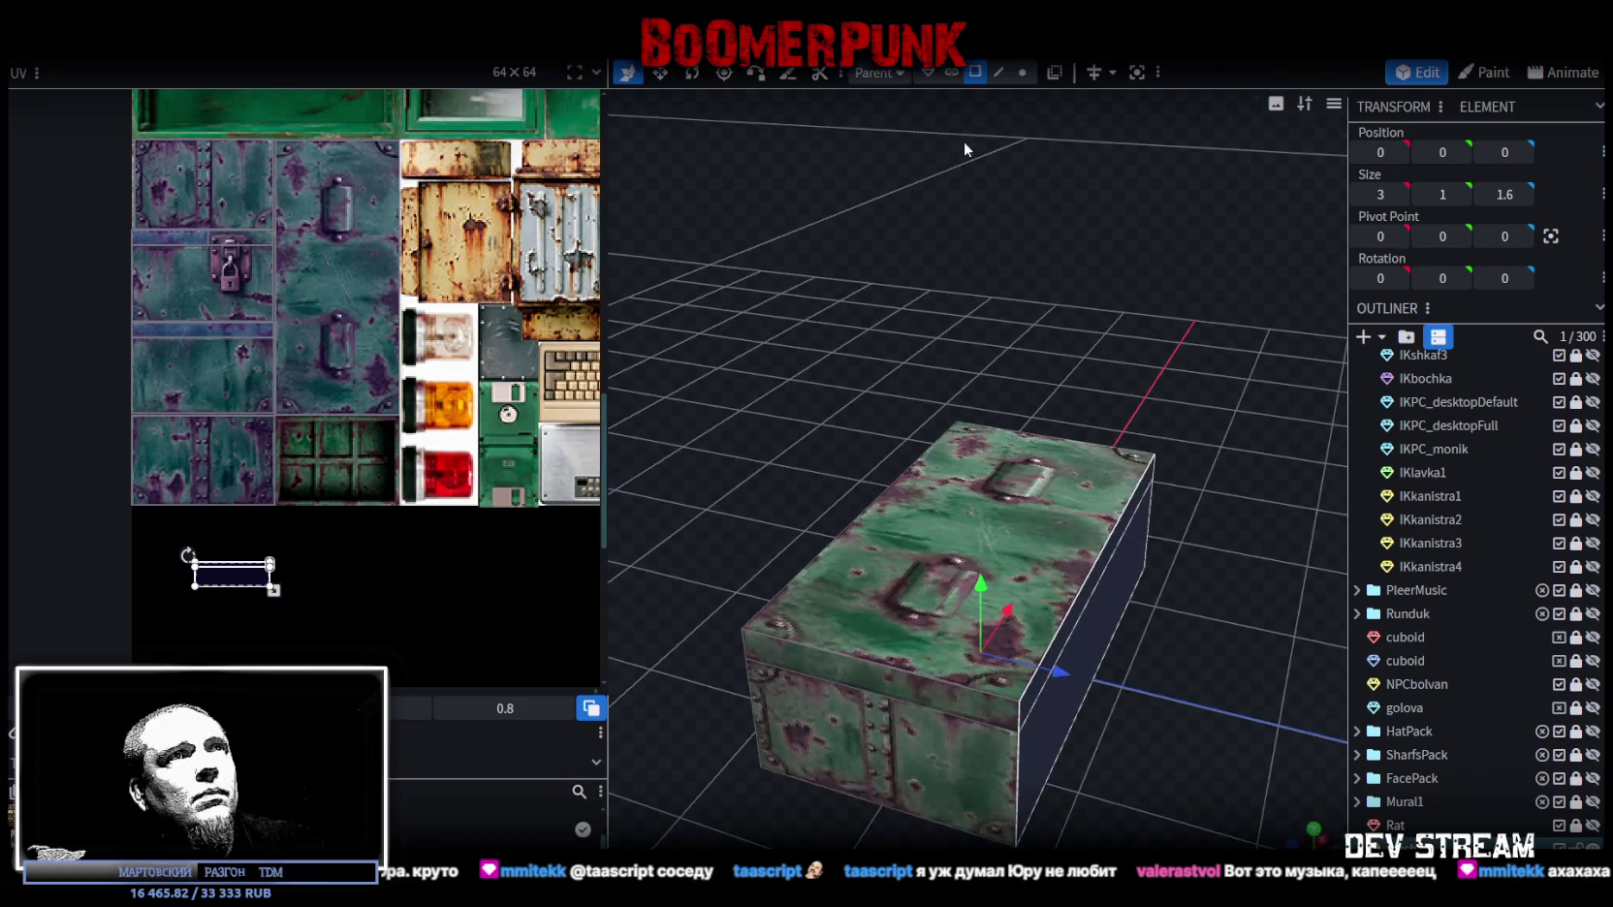
{"action": "left_click", "coordinate": [1000, 74]}
{"action": "left_click", "coordinate": [1096, 566]}
{"action": "mouse_move", "coordinate": [1095, 567]}
{"action": "left_mouse_down"}
{"action": "mouse_move", "coordinate": [1142, 699]}
{"action": "mouse_move", "coordinate": [1091, 123]}
{"action": "left_mouse_up"}
{"action": "left_click", "coordinate": [1076, 78]}
{"action": "left_click_drag", "start_coordinate": [1103, 218], "coordinate": [983, 424]}
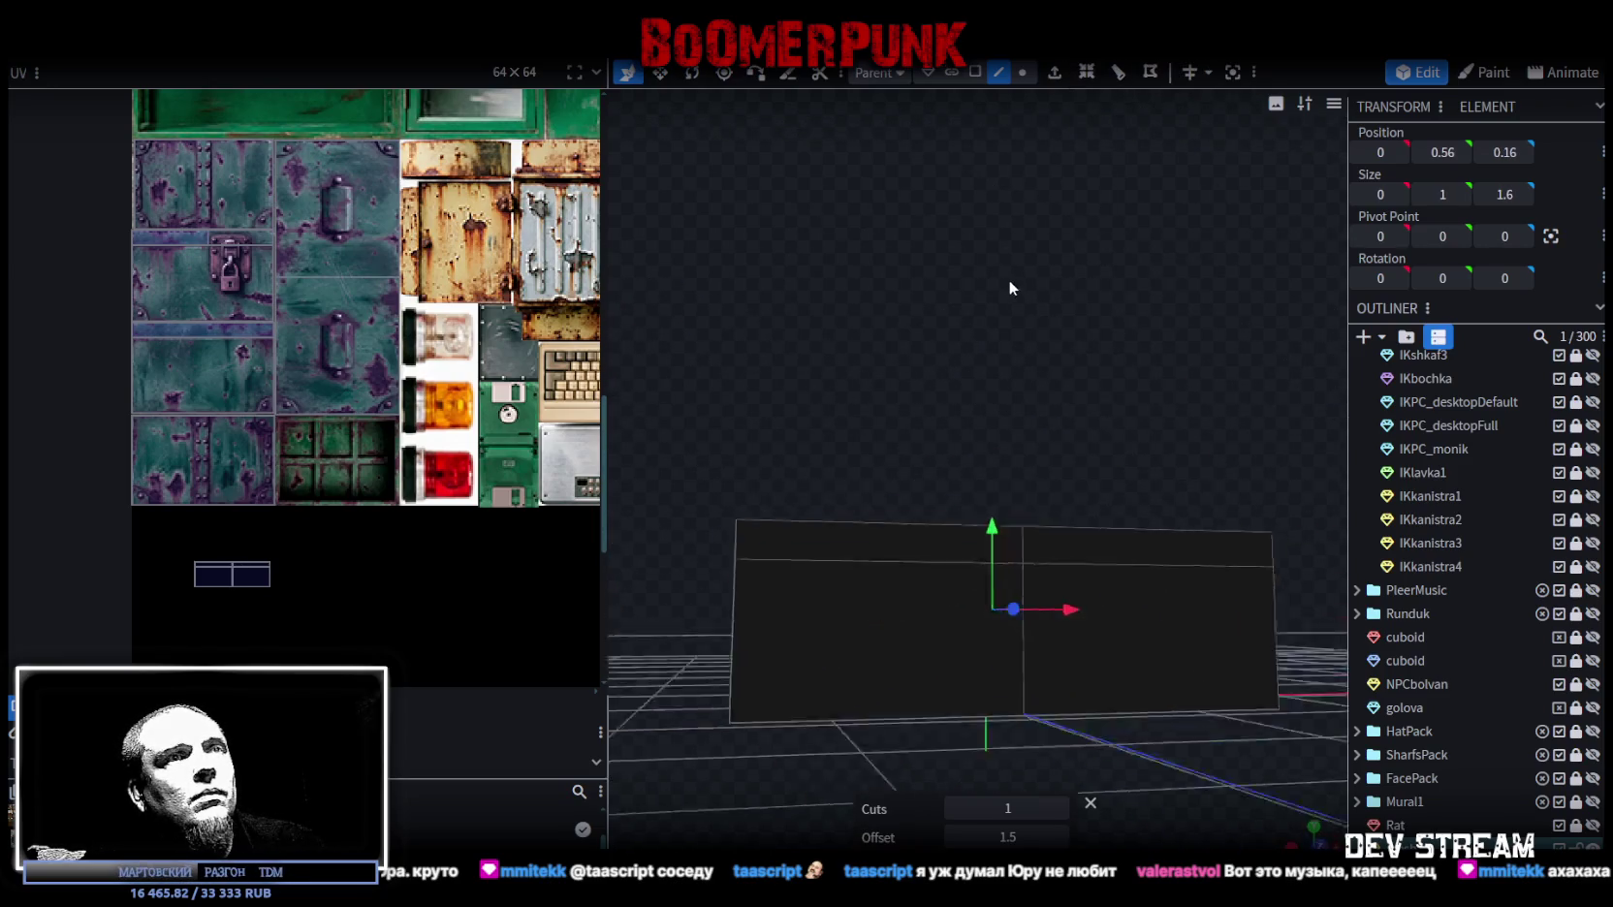
Step: Select the right half of the long front side and place its UV on the purple metal tile
{"action": "left_click", "coordinate": [975, 72]}
{"action": "left_click", "coordinate": [896, 683]}
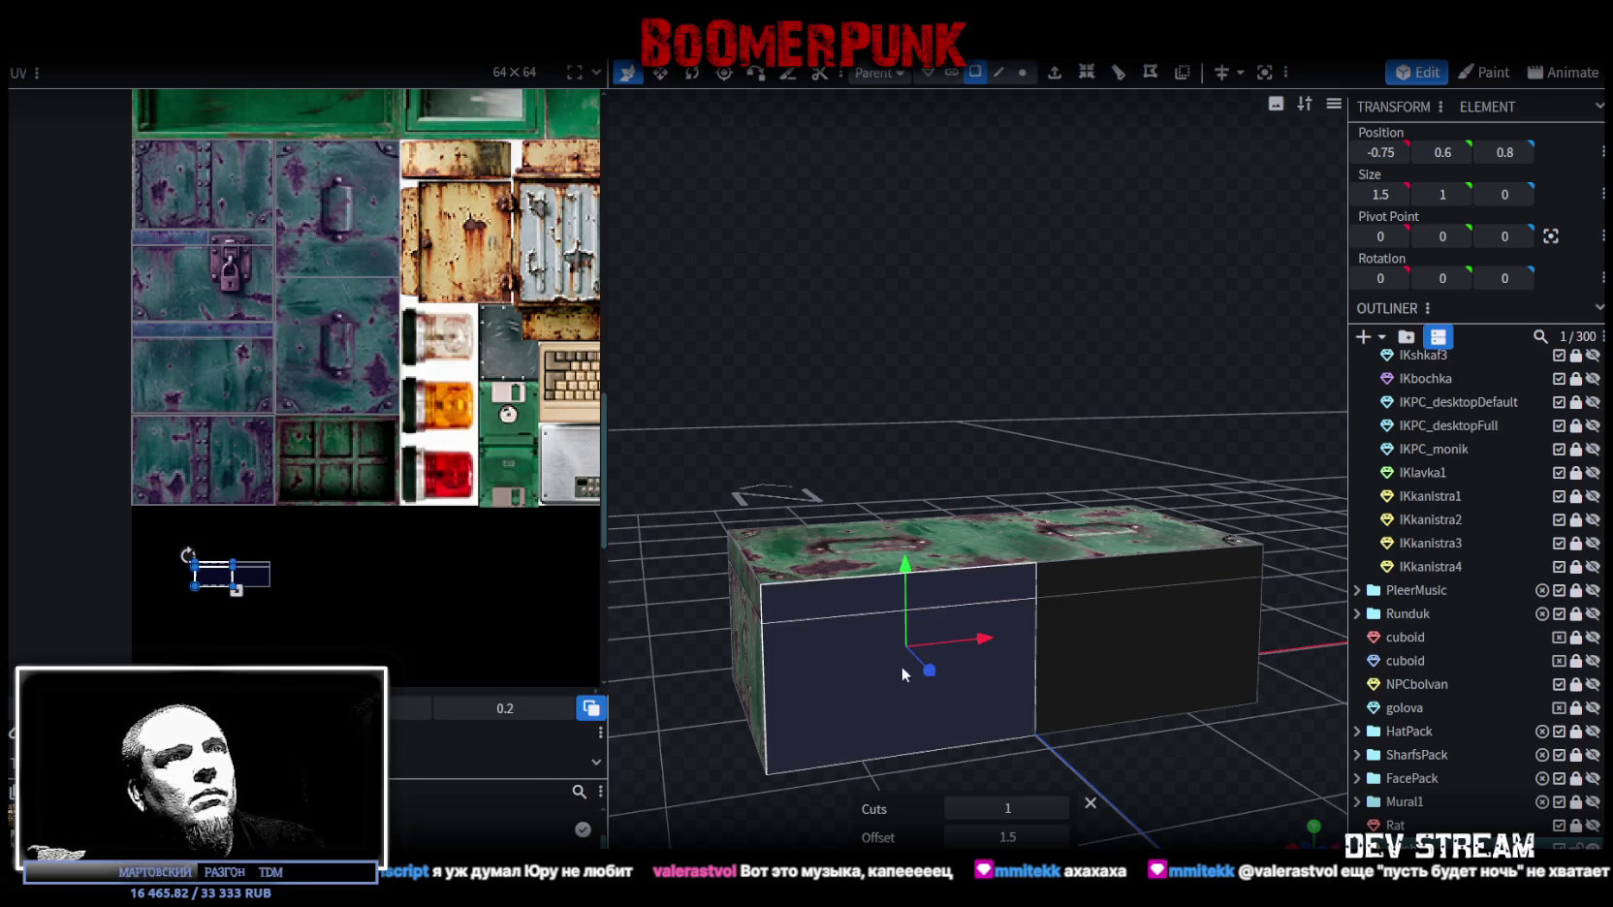
{"action": "left_click", "coordinate": [1113, 584], "text": "shift"}
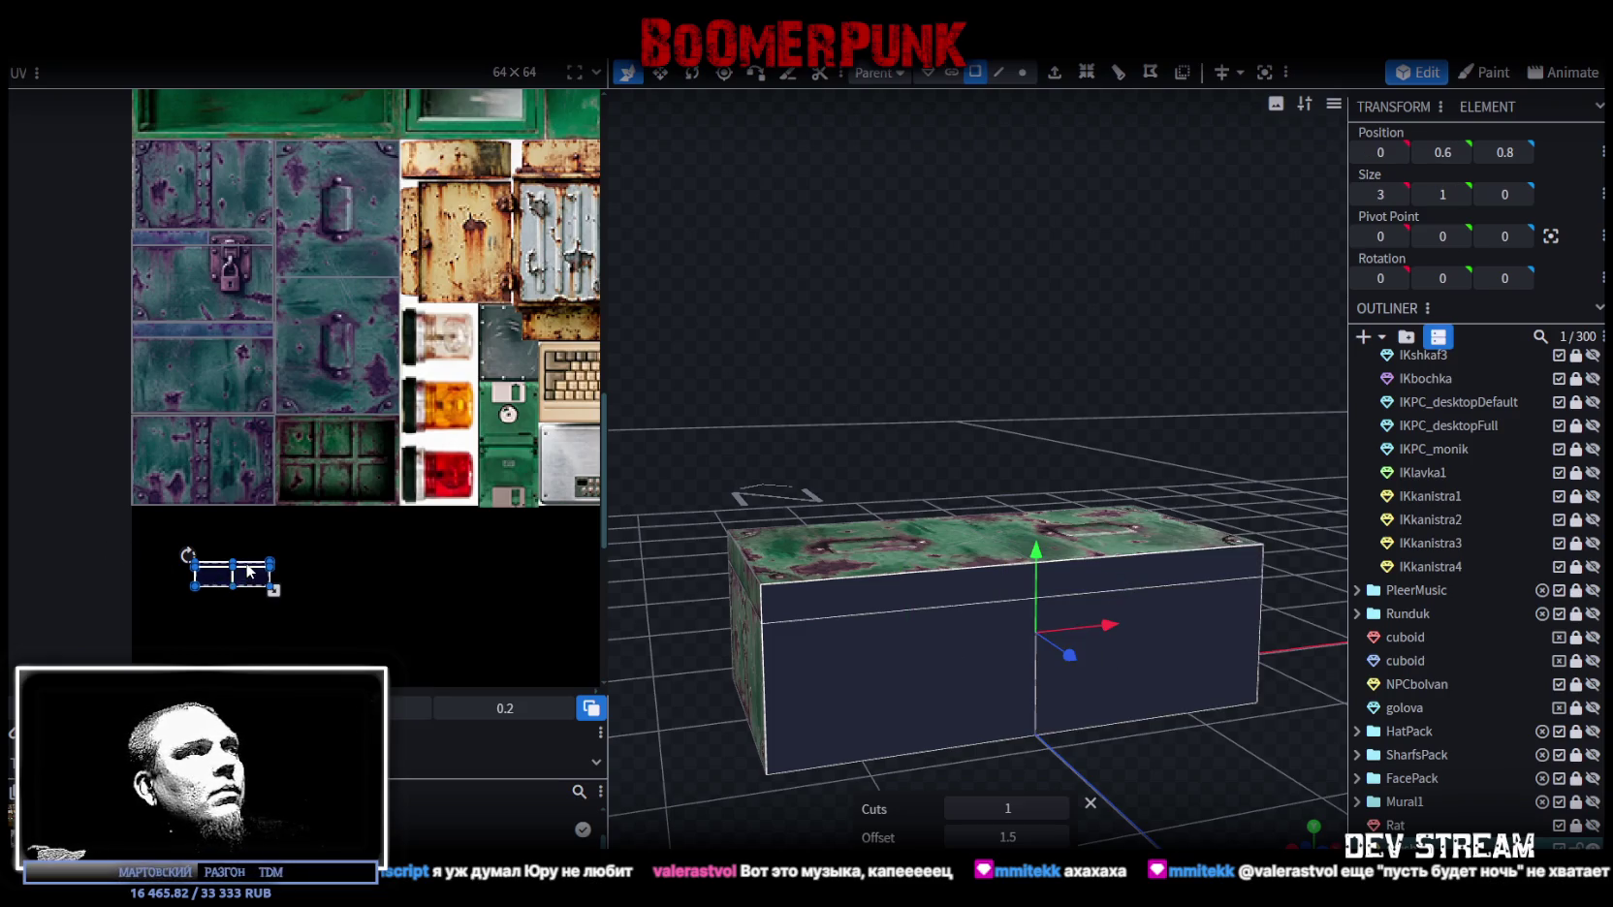
{"action": "scroll", "coordinate": [250, 572], "scroll_direction": "down", "scroll_amount": 3}
{"action": "scroll", "coordinate": [281, 415], "scroll_direction": "down", "scroll_amount": 1}
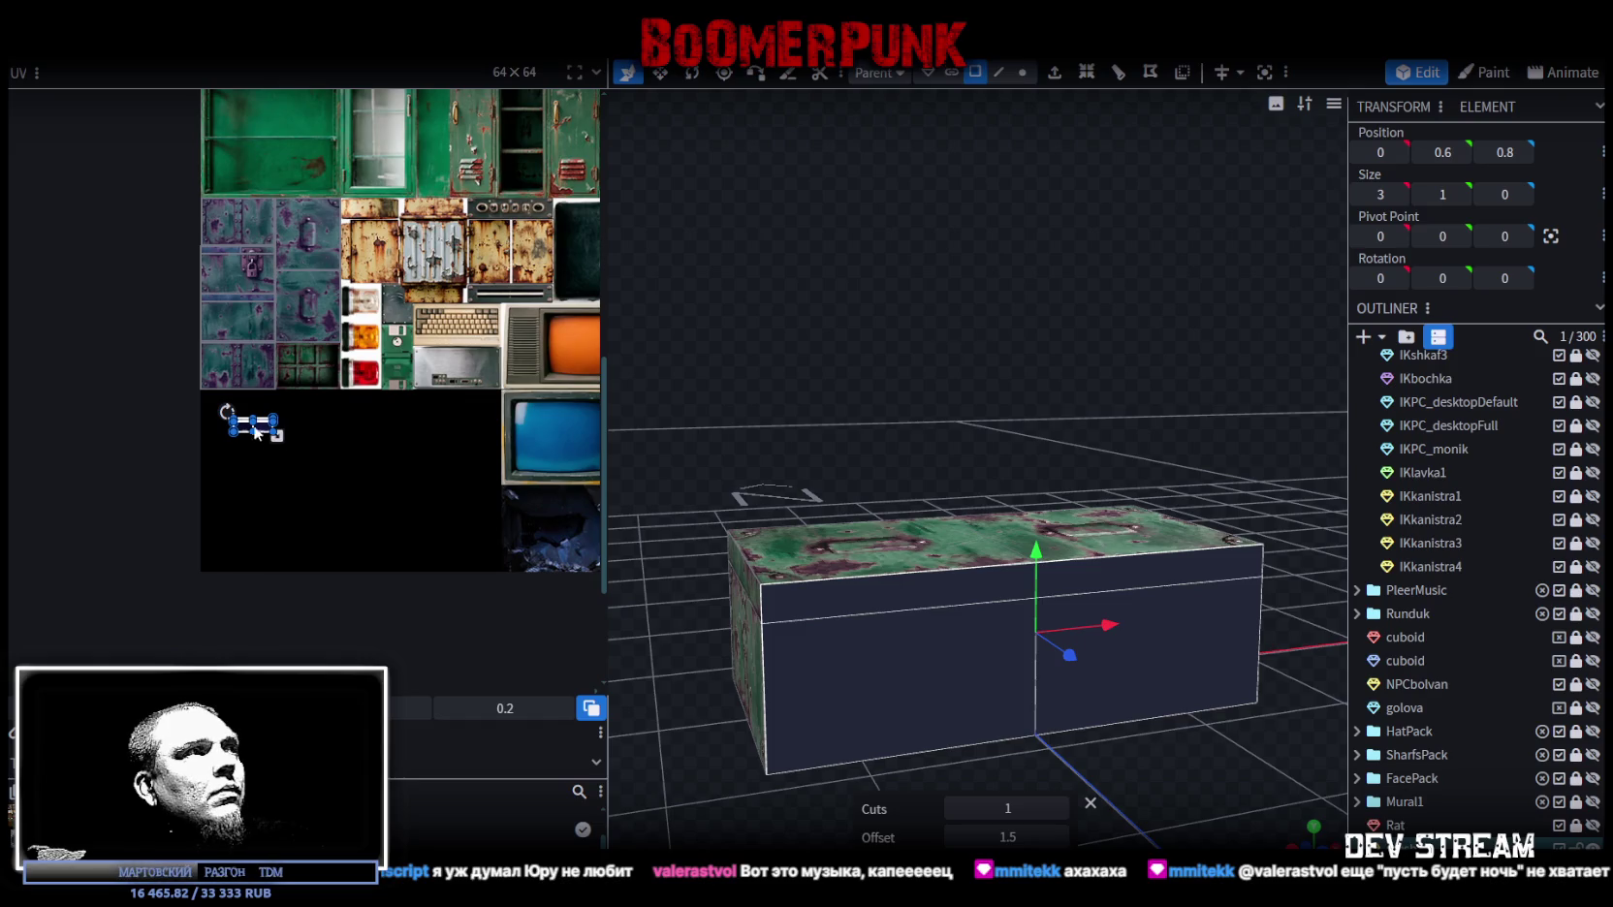
{"action": "left_click", "coordinate": [250, 424]}
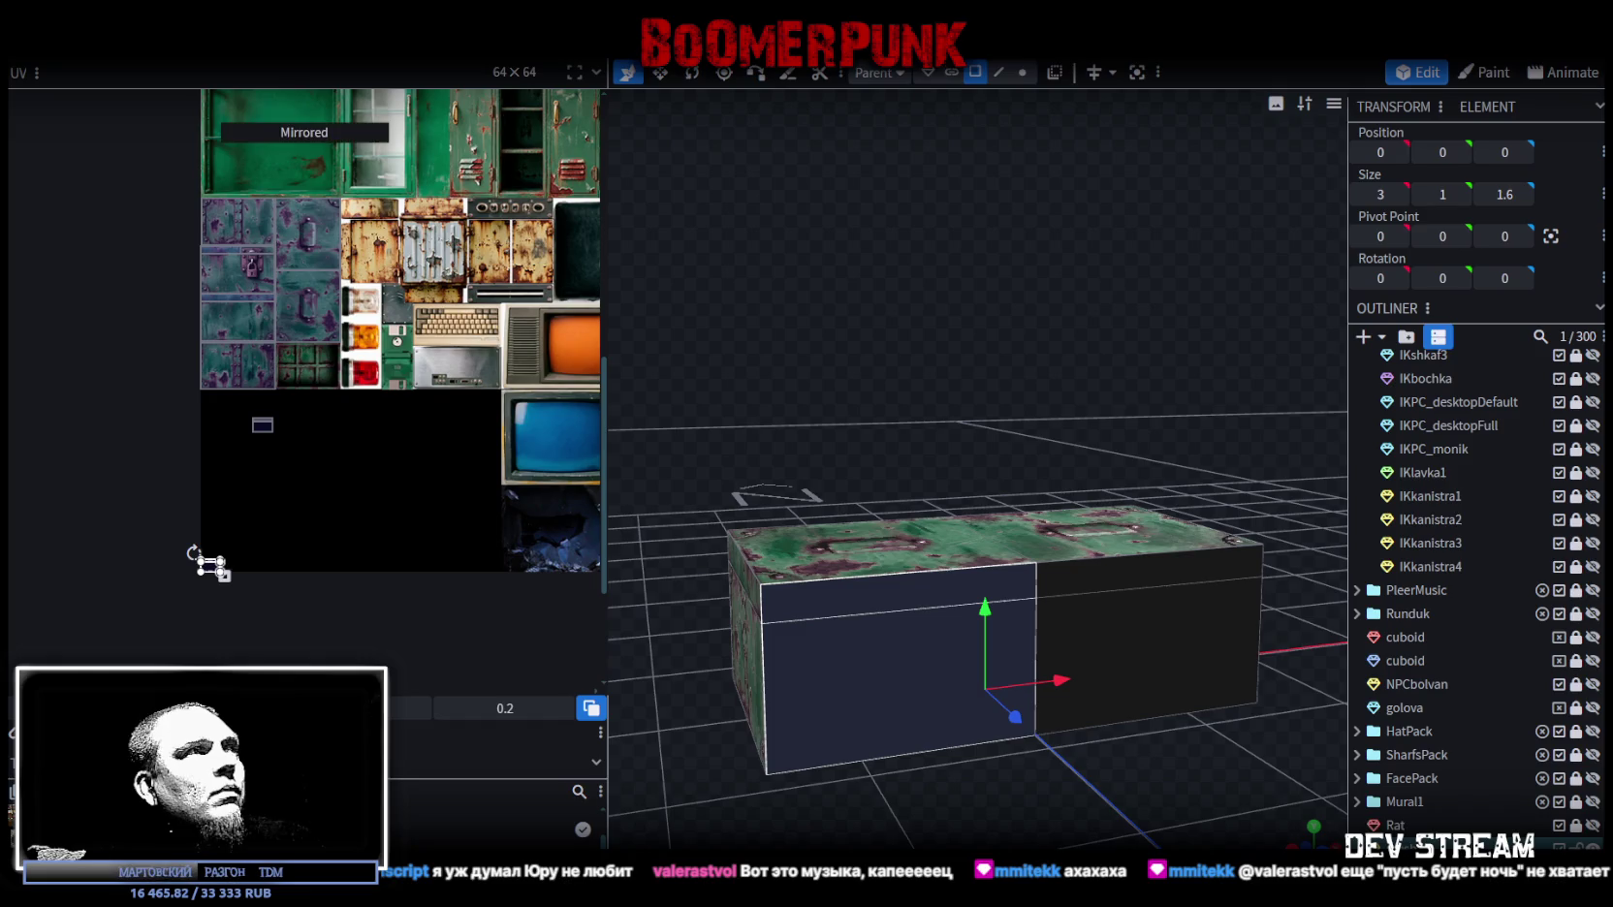
{"action": "left_click", "coordinate": [263, 425]}
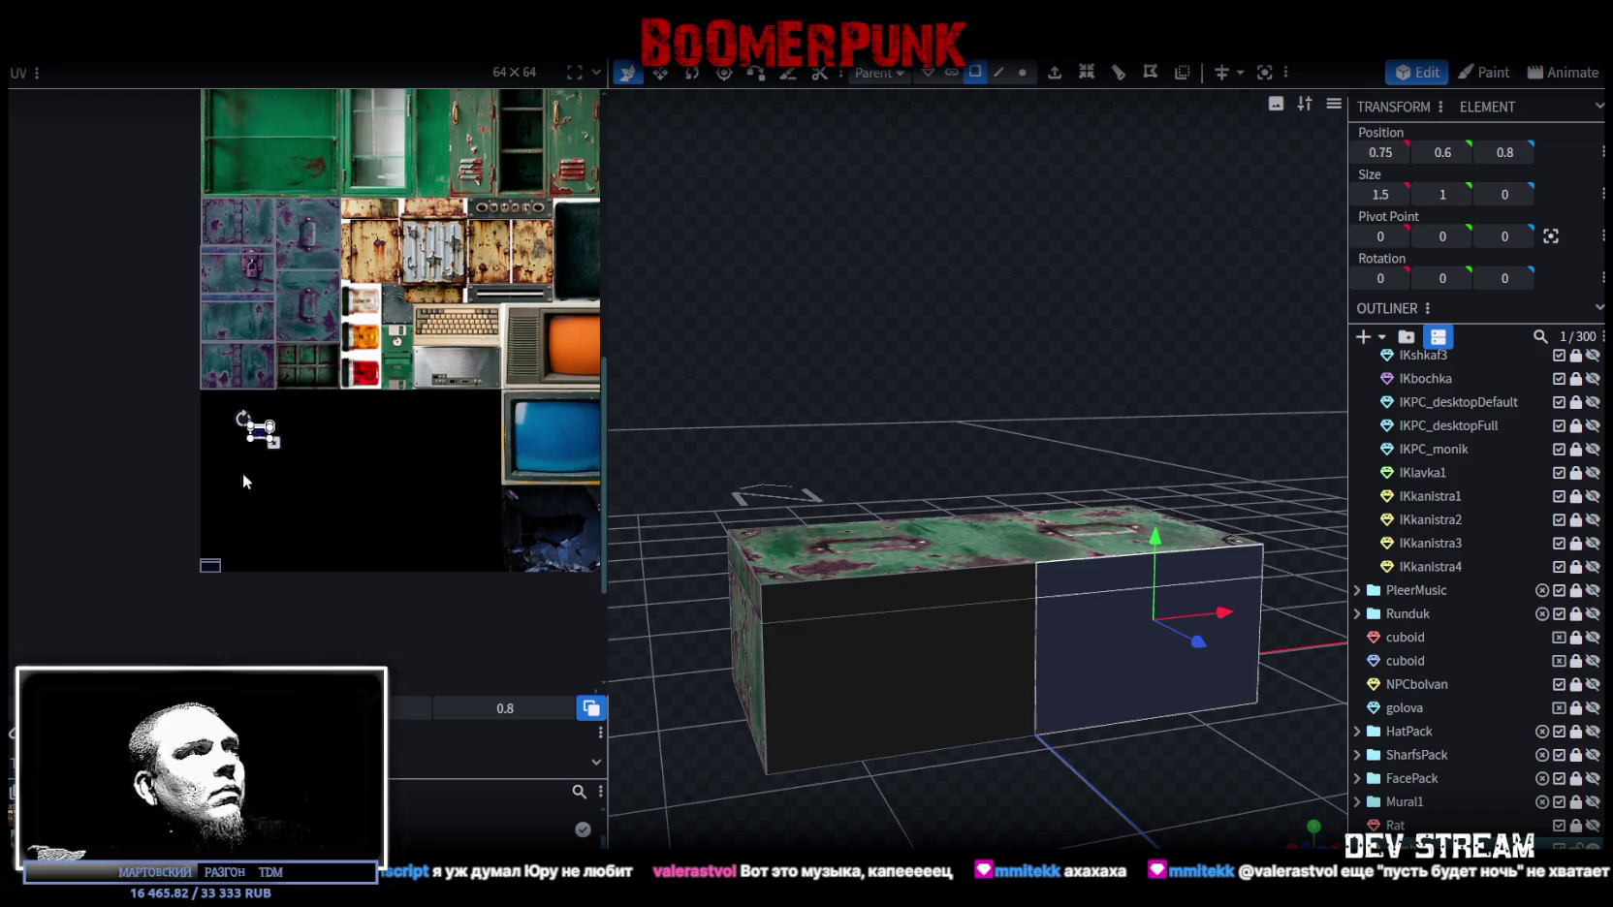
{"action": "left_click_drag", "start_coordinate": [210, 564], "coordinate": [183, 338]}
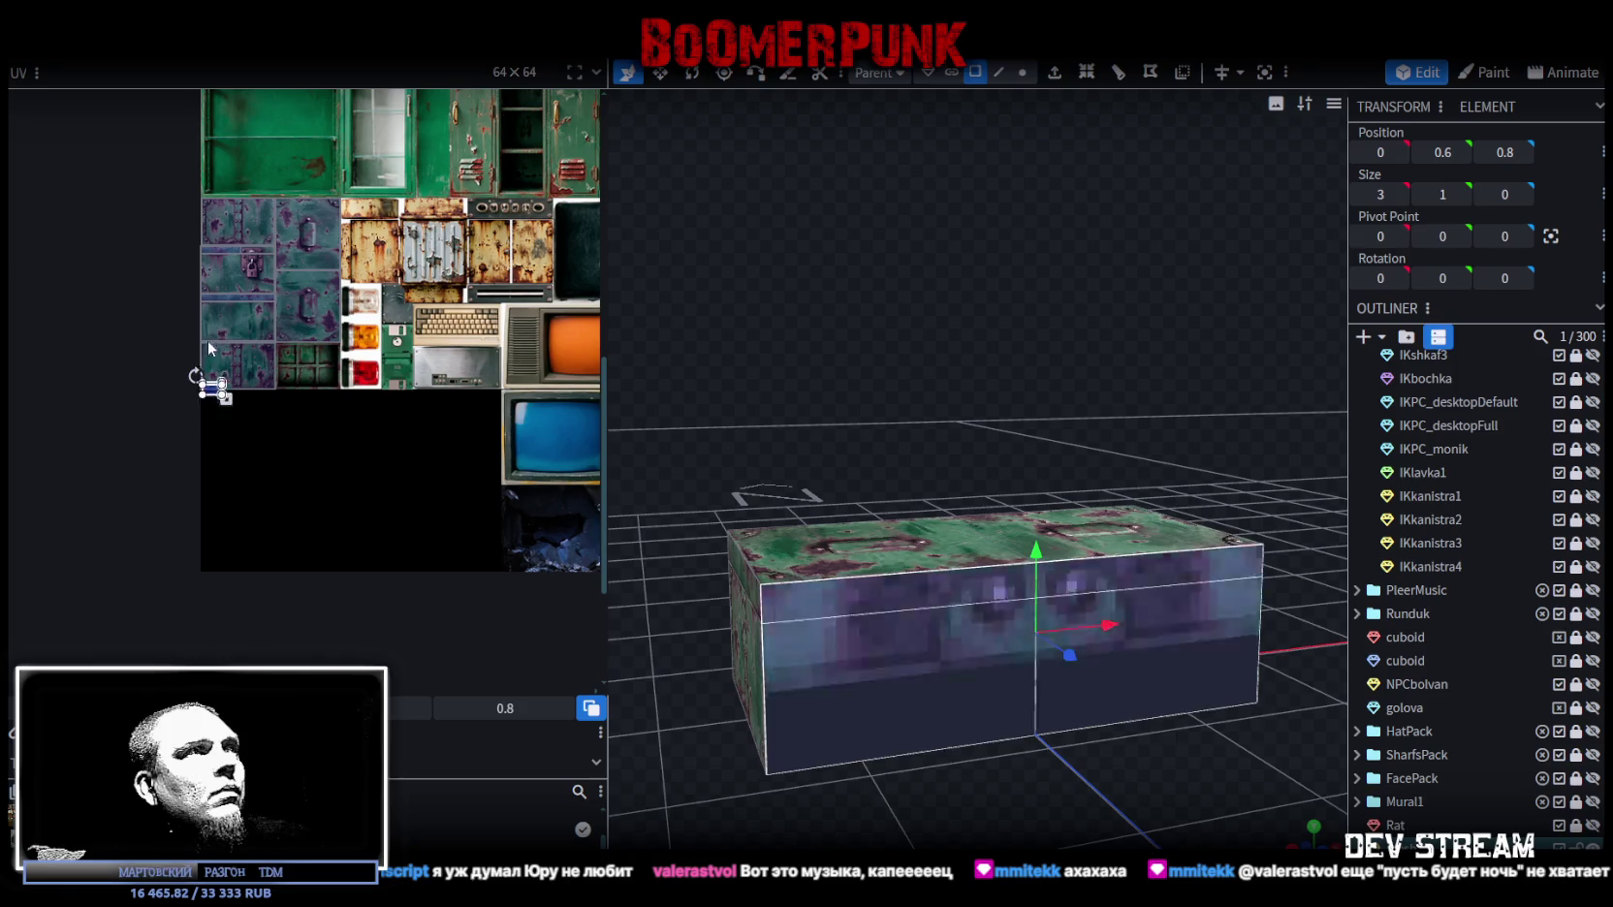
{"action": "scroll", "coordinate": [184, 345], "scroll_direction": "up", "scroll_amount": 3}
{"action": "scroll", "coordinate": [242, 417], "scroll_direction": "up", "scroll_amount": 3}
Step: Position the front side's UV over the riveted metal band and enlarge it to fit
{"action": "left_click_drag", "start_coordinate": [221, 552], "coordinate": [213, 298]}
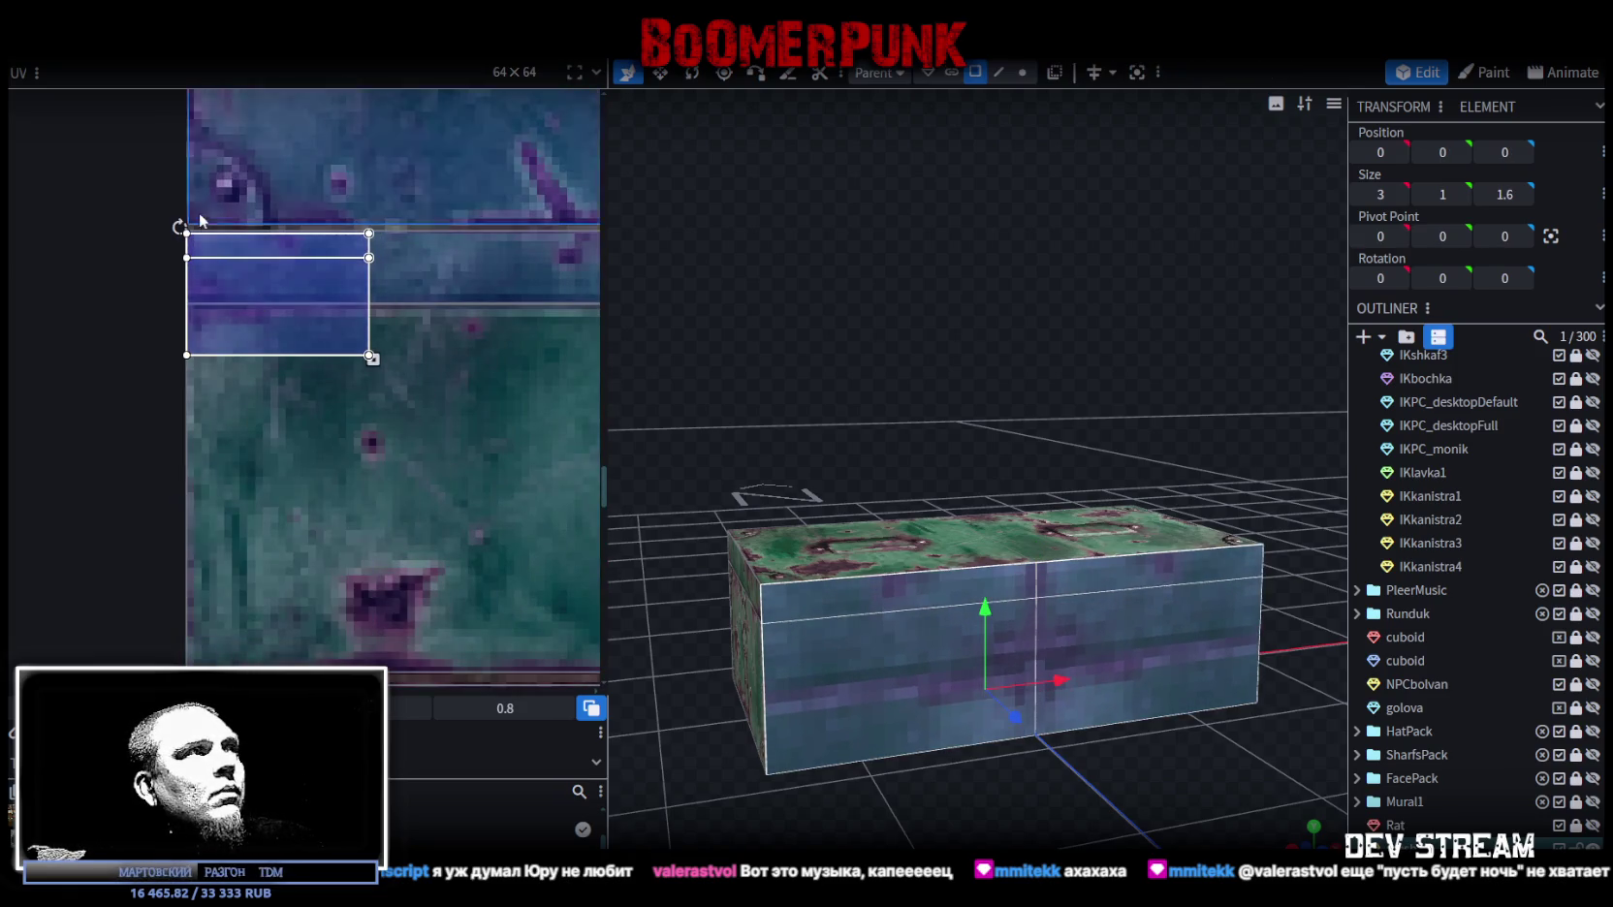
{"action": "scroll", "coordinate": [201, 221], "scroll_direction": "up", "scroll_amount": 3}
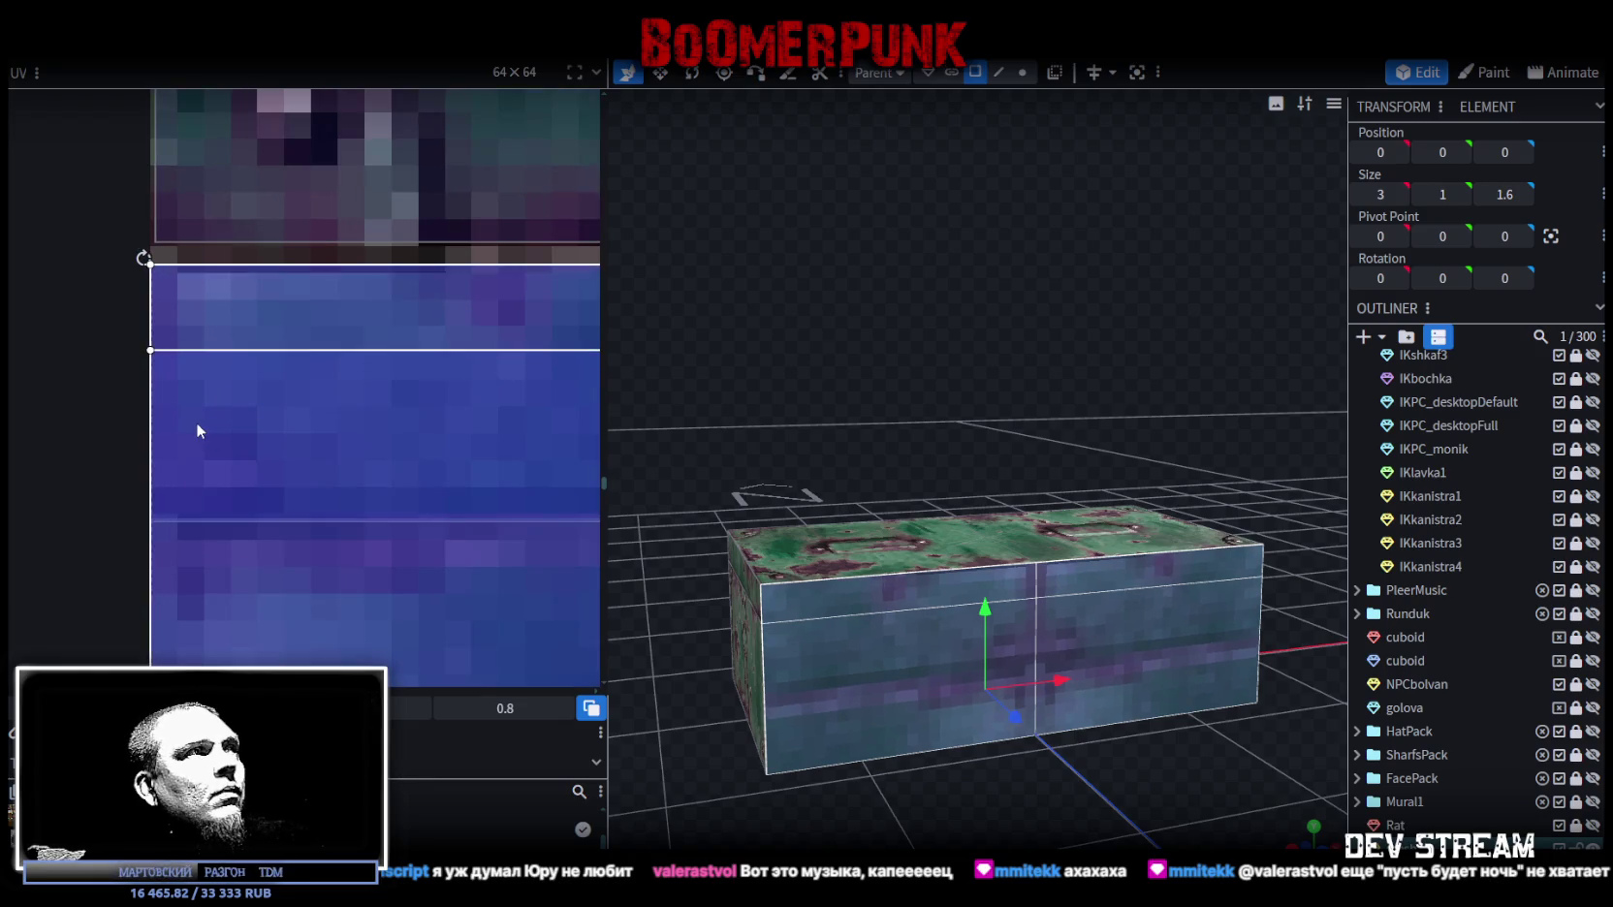
{"action": "scroll", "coordinate": [196, 430], "scroll_direction": "down", "scroll_amount": 3}
{"action": "scroll", "coordinate": [252, 403], "scroll_direction": "down", "scroll_amount": 2}
{"action": "mouse_move", "coordinate": [83, 247]}
{"action": "left_mouse_down"}
{"action": "mouse_move", "coordinate": [143, 310]}
{"action": "mouse_move", "coordinate": [367, 427]}
{"action": "mouse_move", "coordinate": [351, 418]}
{"action": "left_mouse_up"}
{"action": "scroll", "coordinate": [365, 426], "scroll_direction": "up", "scroll_amount": 2}
{"action": "scroll", "coordinate": [349, 416], "scroll_direction": "up", "scroll_amount": 2}
{"action": "mouse_move", "coordinate": [1068, 564]}
{"action": "left_mouse_down"}
{"action": "mouse_move", "coordinate": [1140, 457]}
{"action": "mouse_move", "coordinate": [1132, 434]}
{"action": "mouse_move", "coordinate": [1023, 438]}
{"action": "mouse_move", "coordinate": [951, 568]}
{"action": "left_mouse_up"}
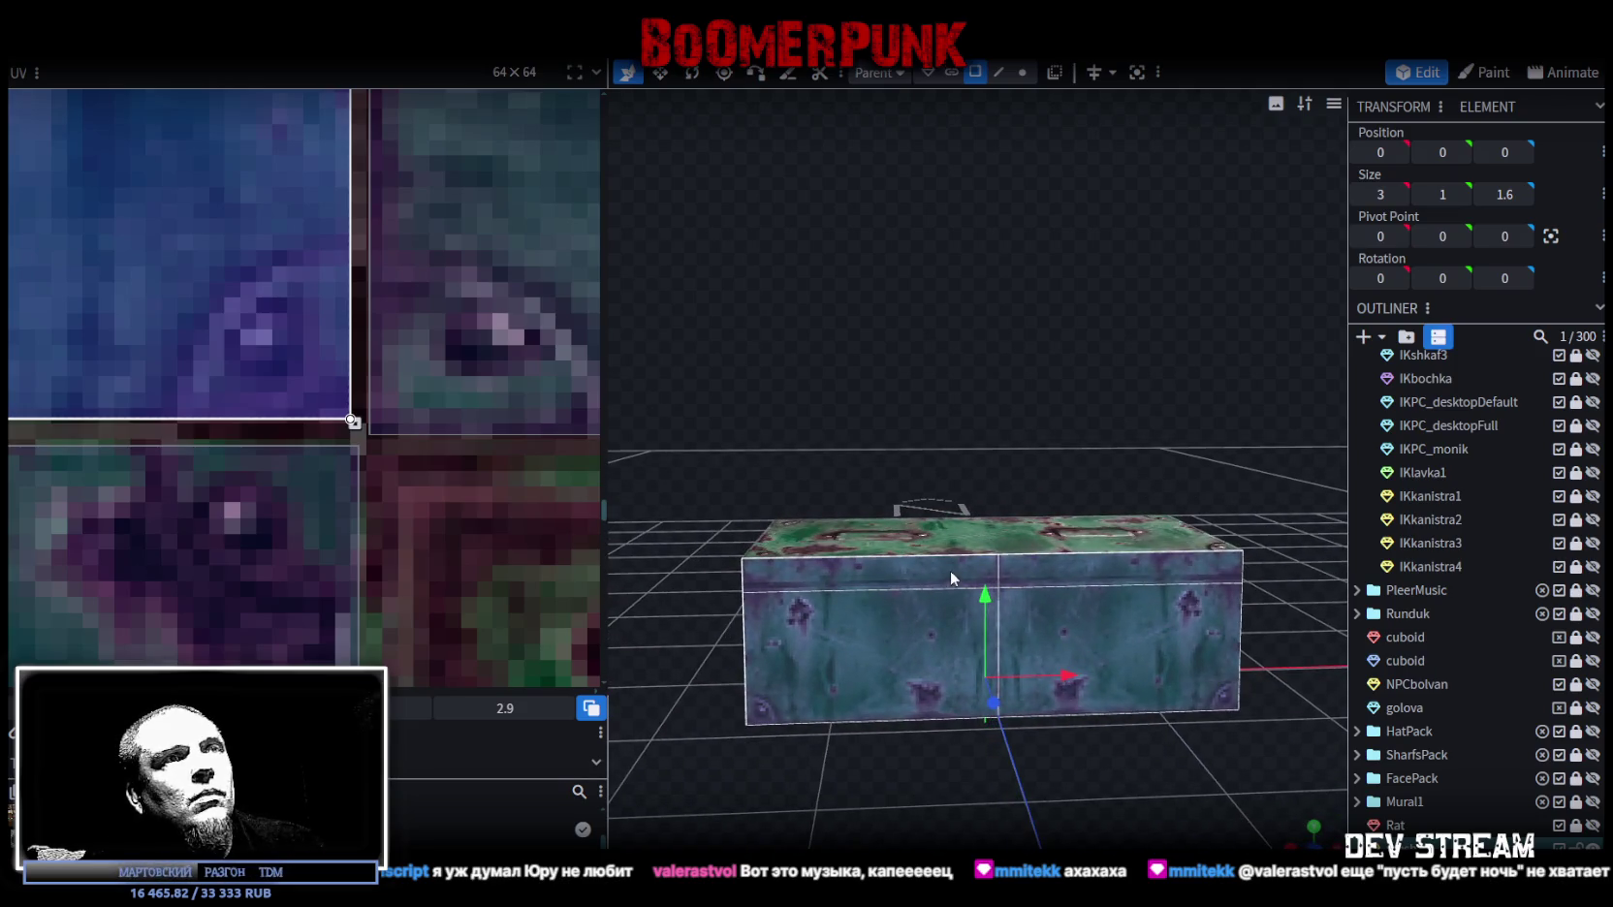
Step: Trim the top strip's UV to the bluish band and extend the front face UV slightly downward
{"action": "left_click", "coordinate": [1055, 572]}
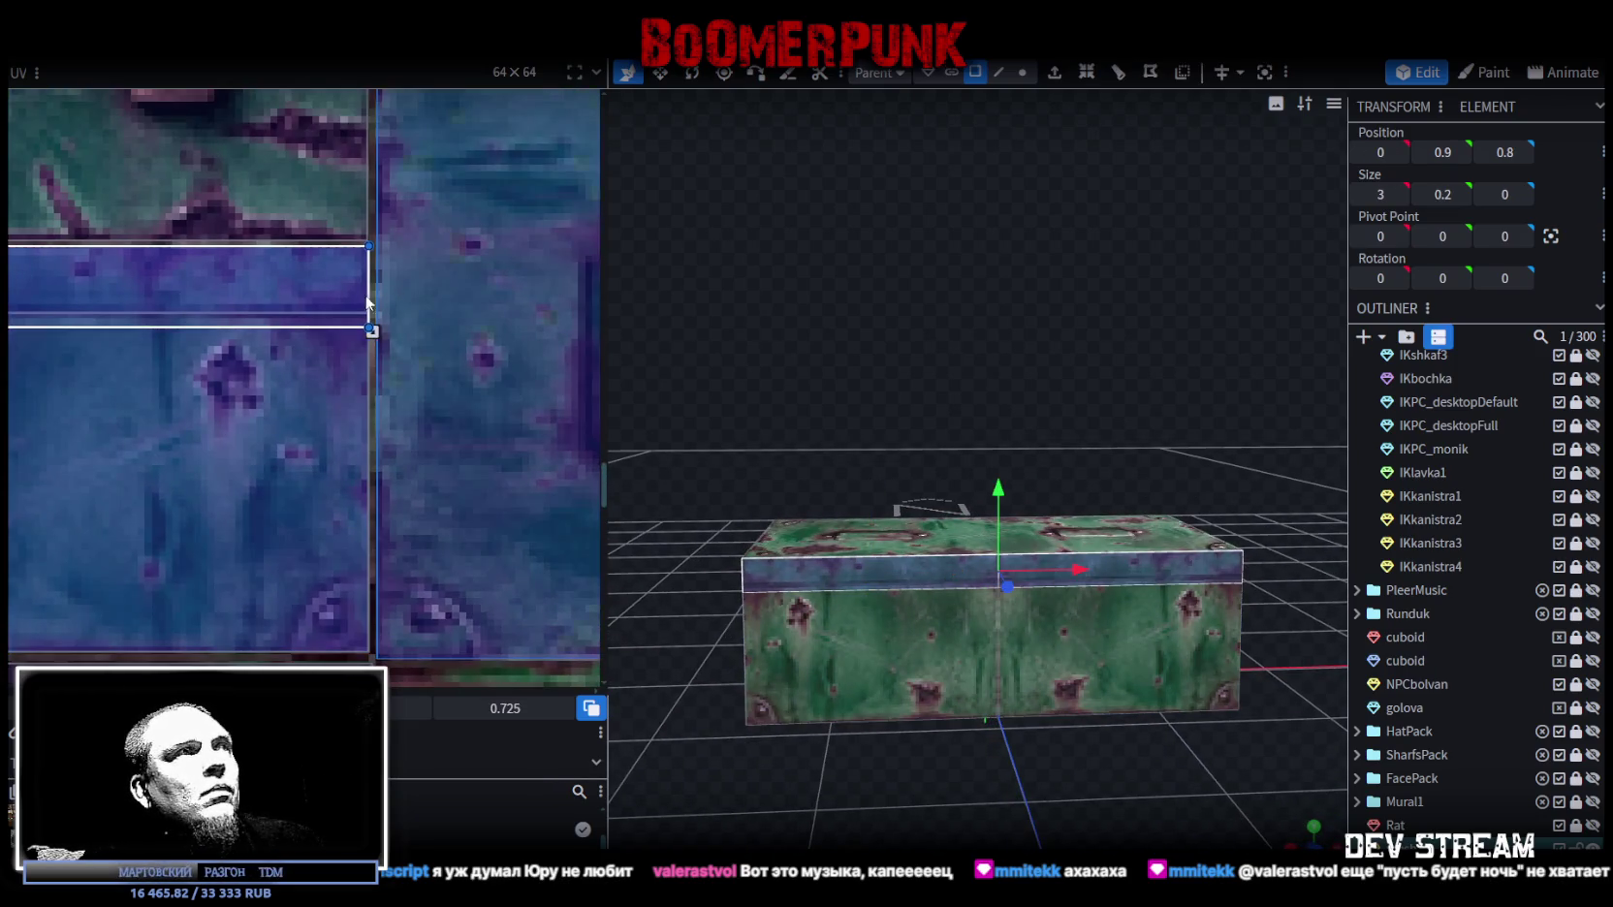
{"action": "scroll", "coordinate": [371, 302], "scroll_direction": "up", "scroll_amount": 2}
{"action": "left_click_drag", "start_coordinate": [372, 378], "coordinate": [371, 340]}
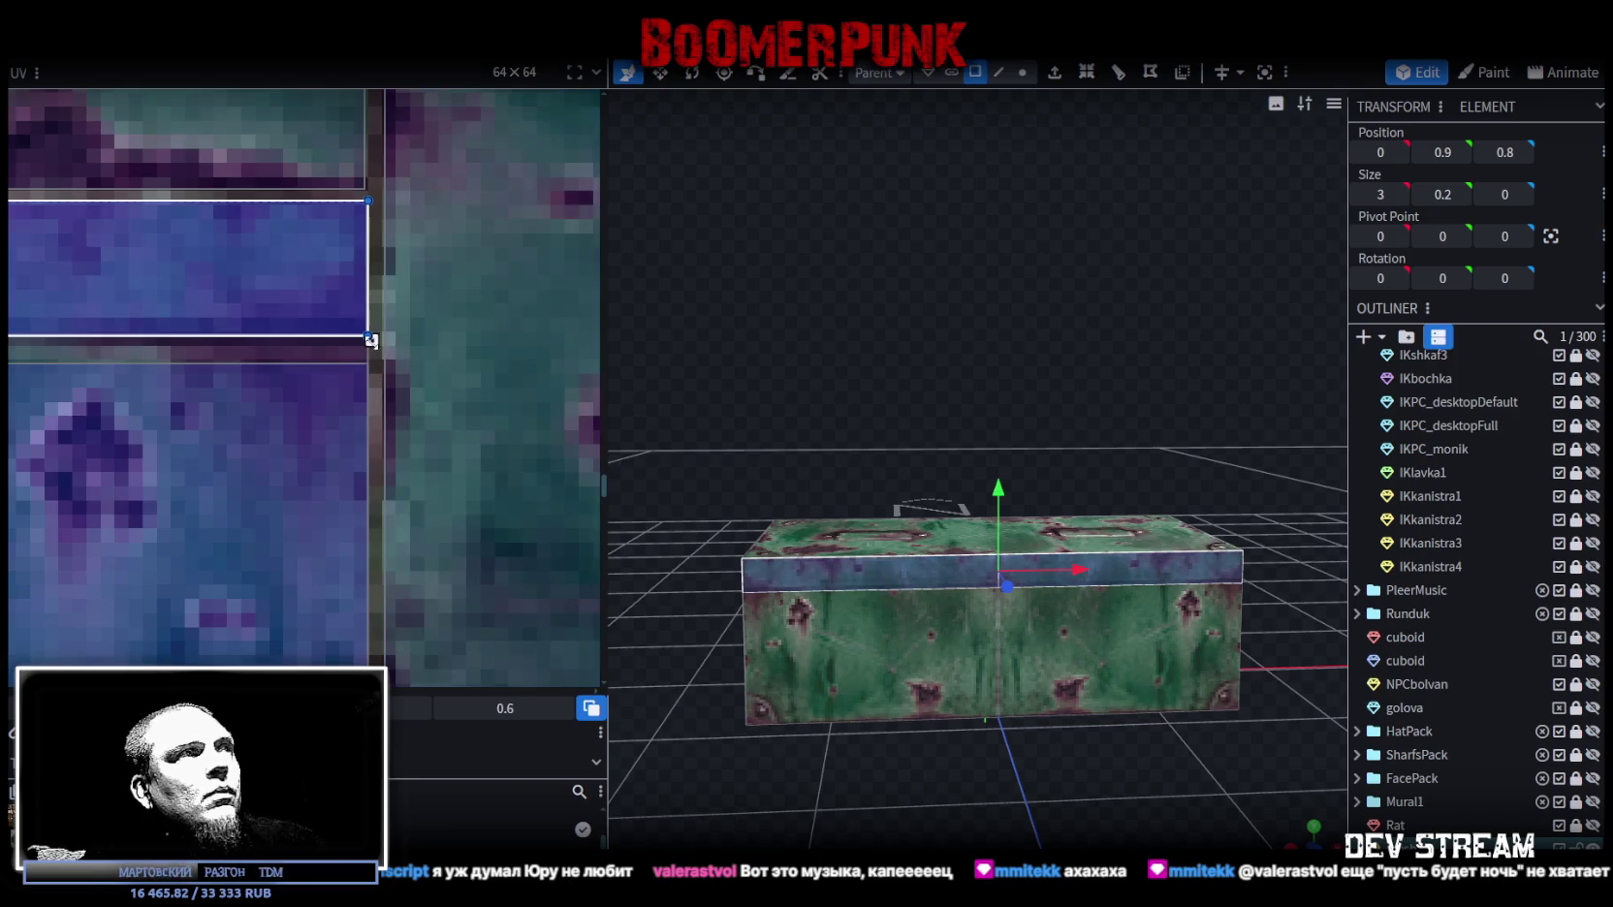
{"action": "scroll", "coordinate": [451, 365], "scroll_direction": "down", "scroll_amount": 2}
{"action": "left_click", "coordinate": [894, 652]}
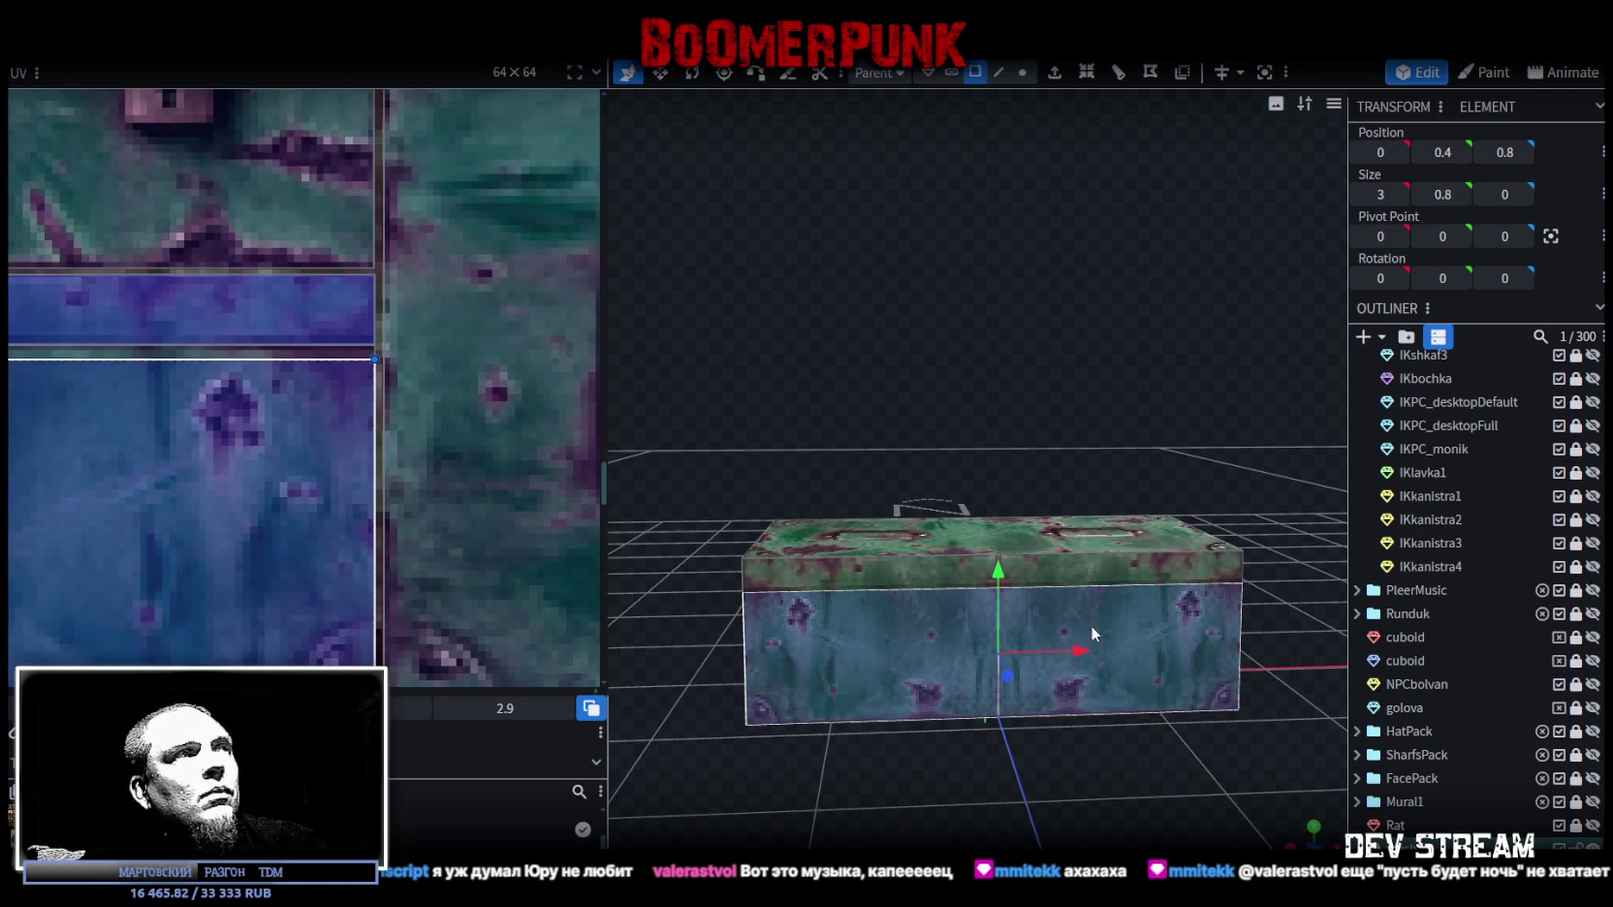
{"action": "scroll", "coordinate": [349, 388], "scroll_direction": "up", "scroll_amount": 3}
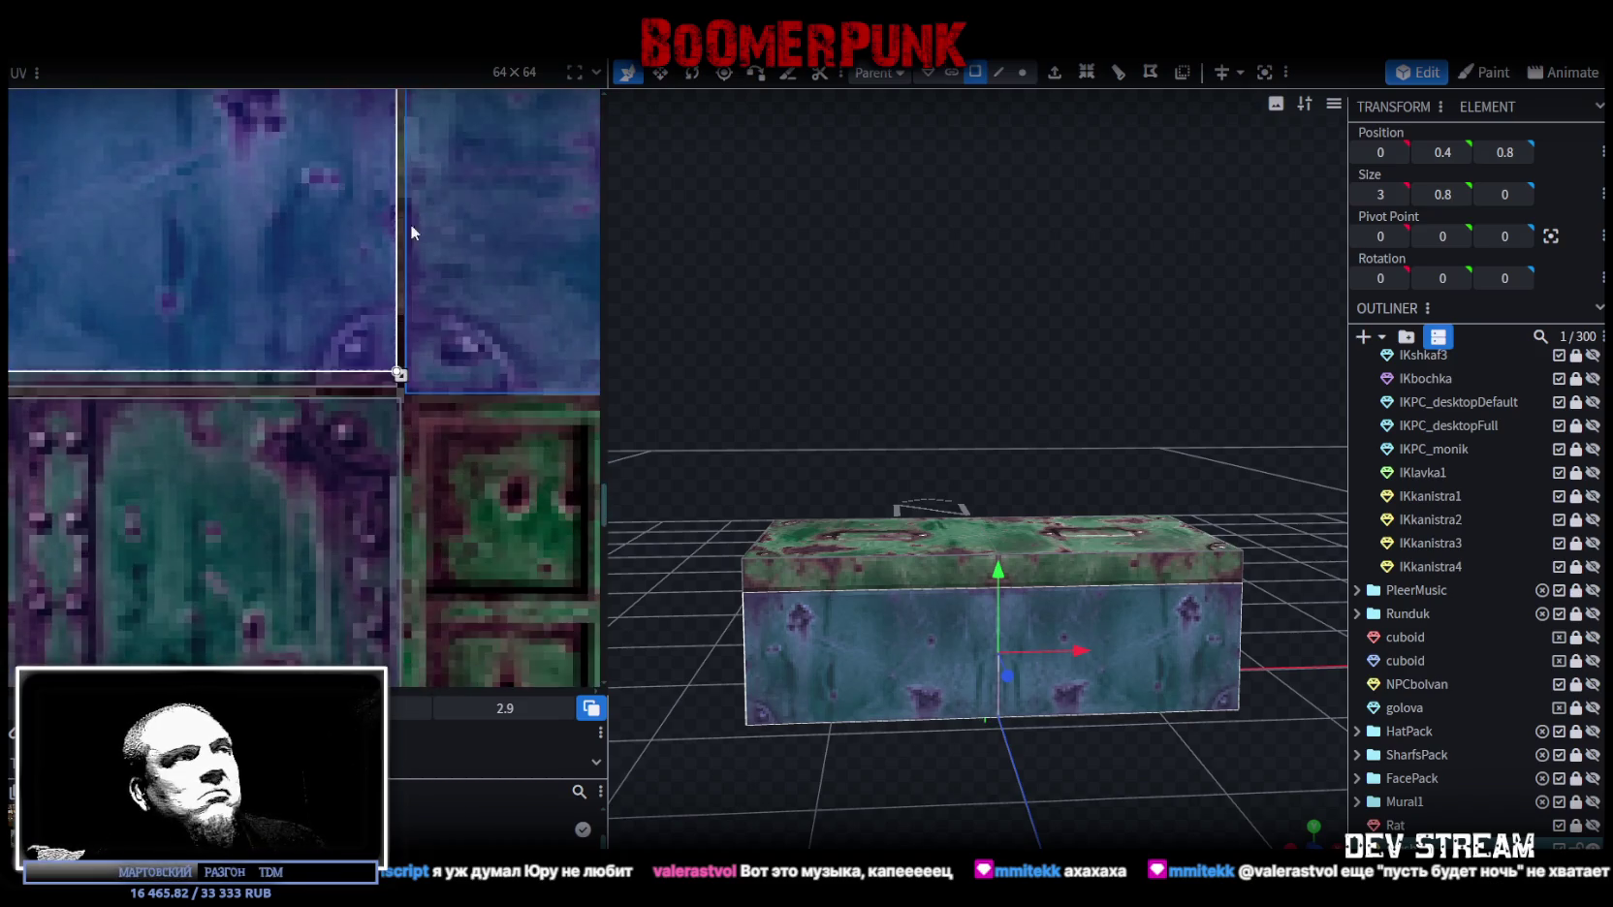
{"action": "left_click_drag", "start_coordinate": [339, 389], "coordinate": [339, 425]}
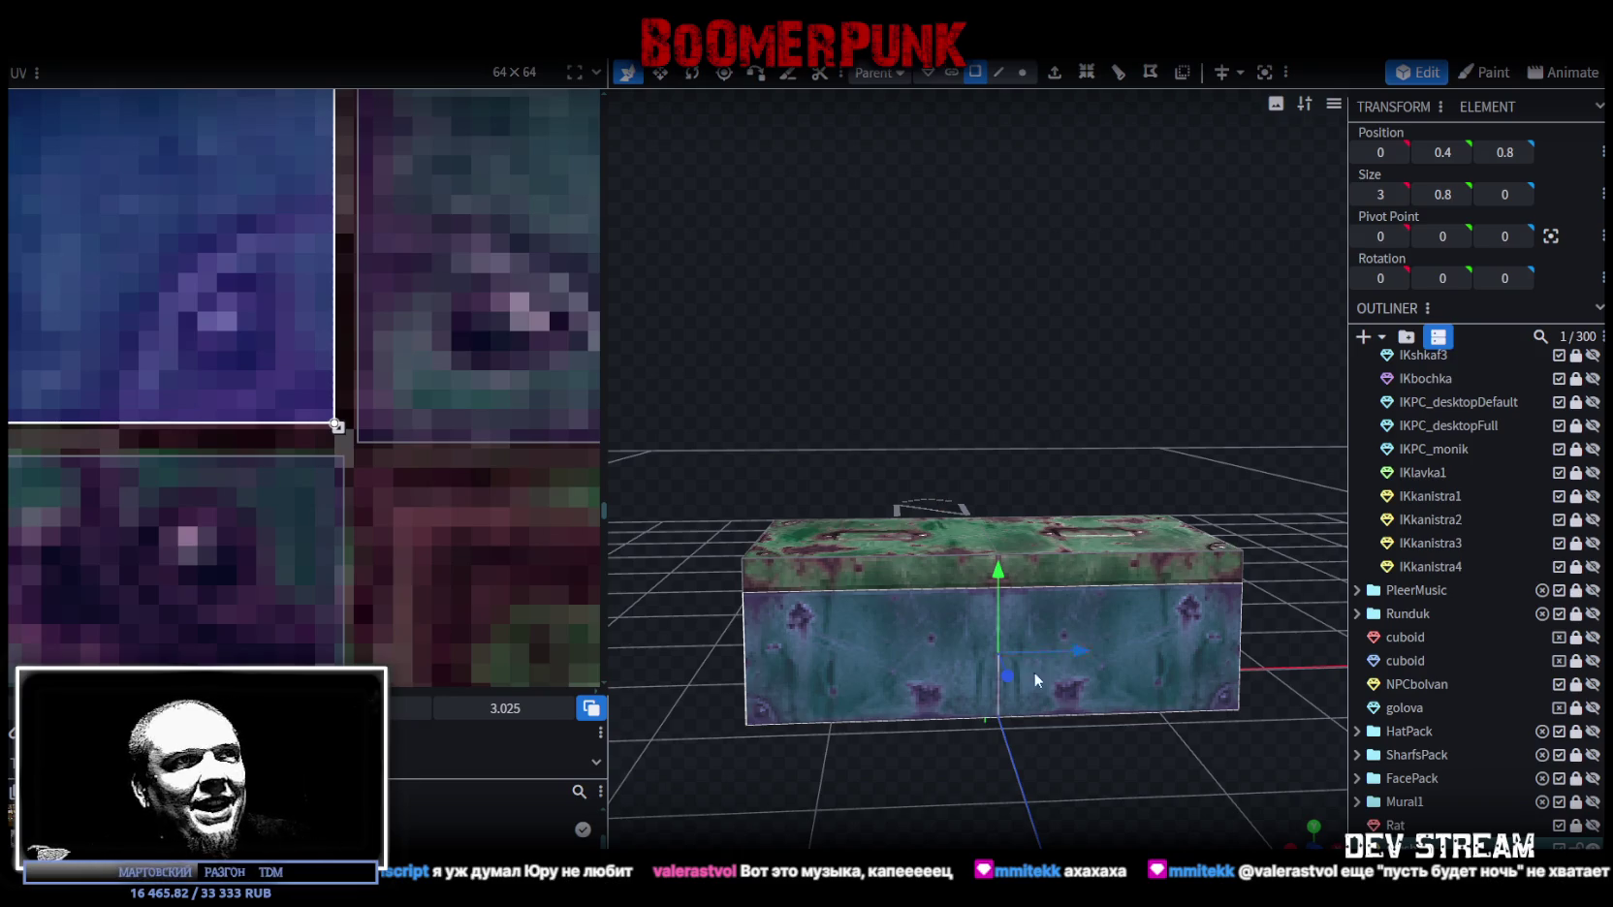
{"action": "mouse_move", "coordinate": [996, 621]}
{"action": "left_mouse_down"}
{"action": "mouse_move", "coordinate": [957, 423]}
{"action": "mouse_move", "coordinate": [1103, 592]}
{"action": "mouse_move", "coordinate": [912, 532]}
{"action": "left_mouse_up"}
{"action": "left_click", "coordinate": [1103, 591]}
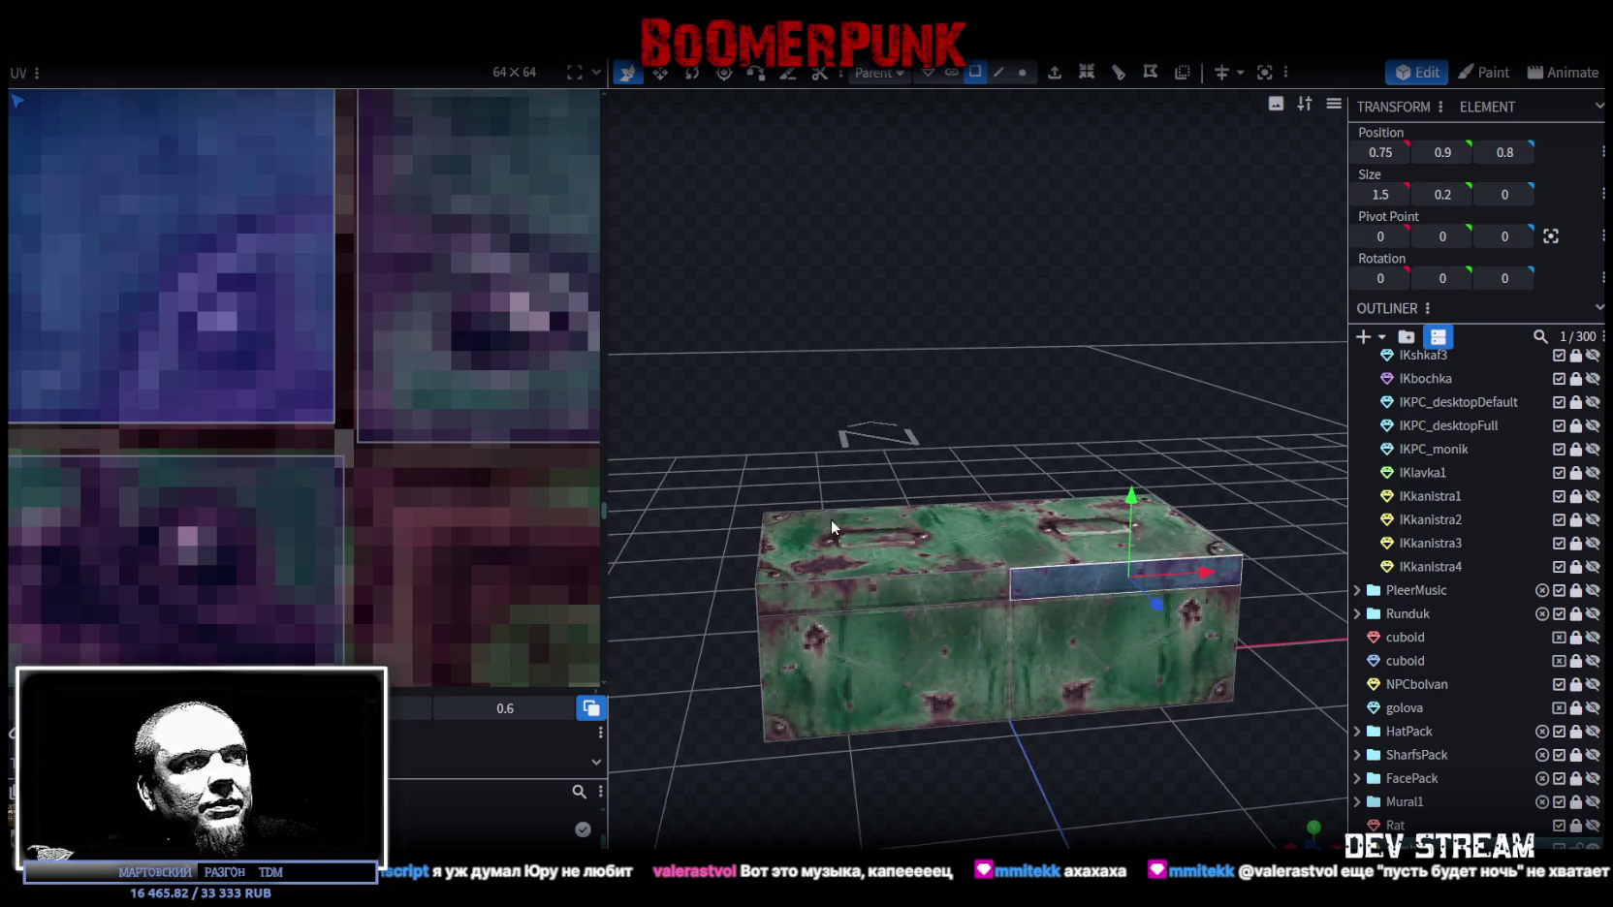
Step: Narrow the front top-edge strip's UV region slightly
{"action": "scroll", "coordinate": [164, 386], "scroll_direction": "down", "scroll_amount": 3}
{"action": "scroll", "coordinate": [445, 516], "scroll_direction": "up", "scroll_amount": 2}
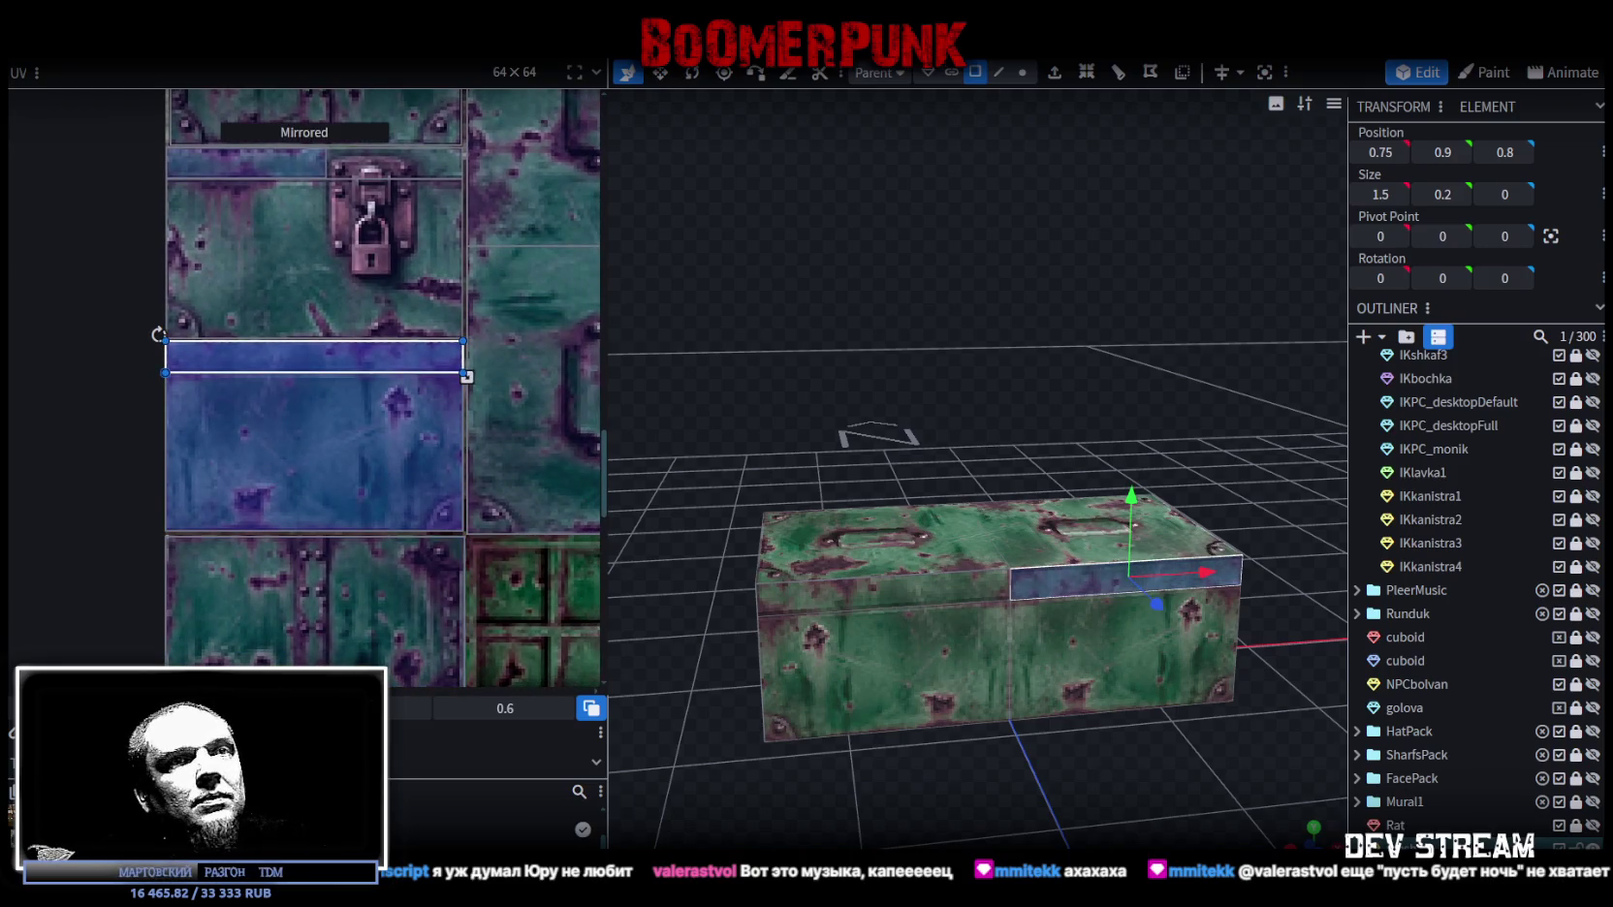
{"action": "key", "text": "Escape"}
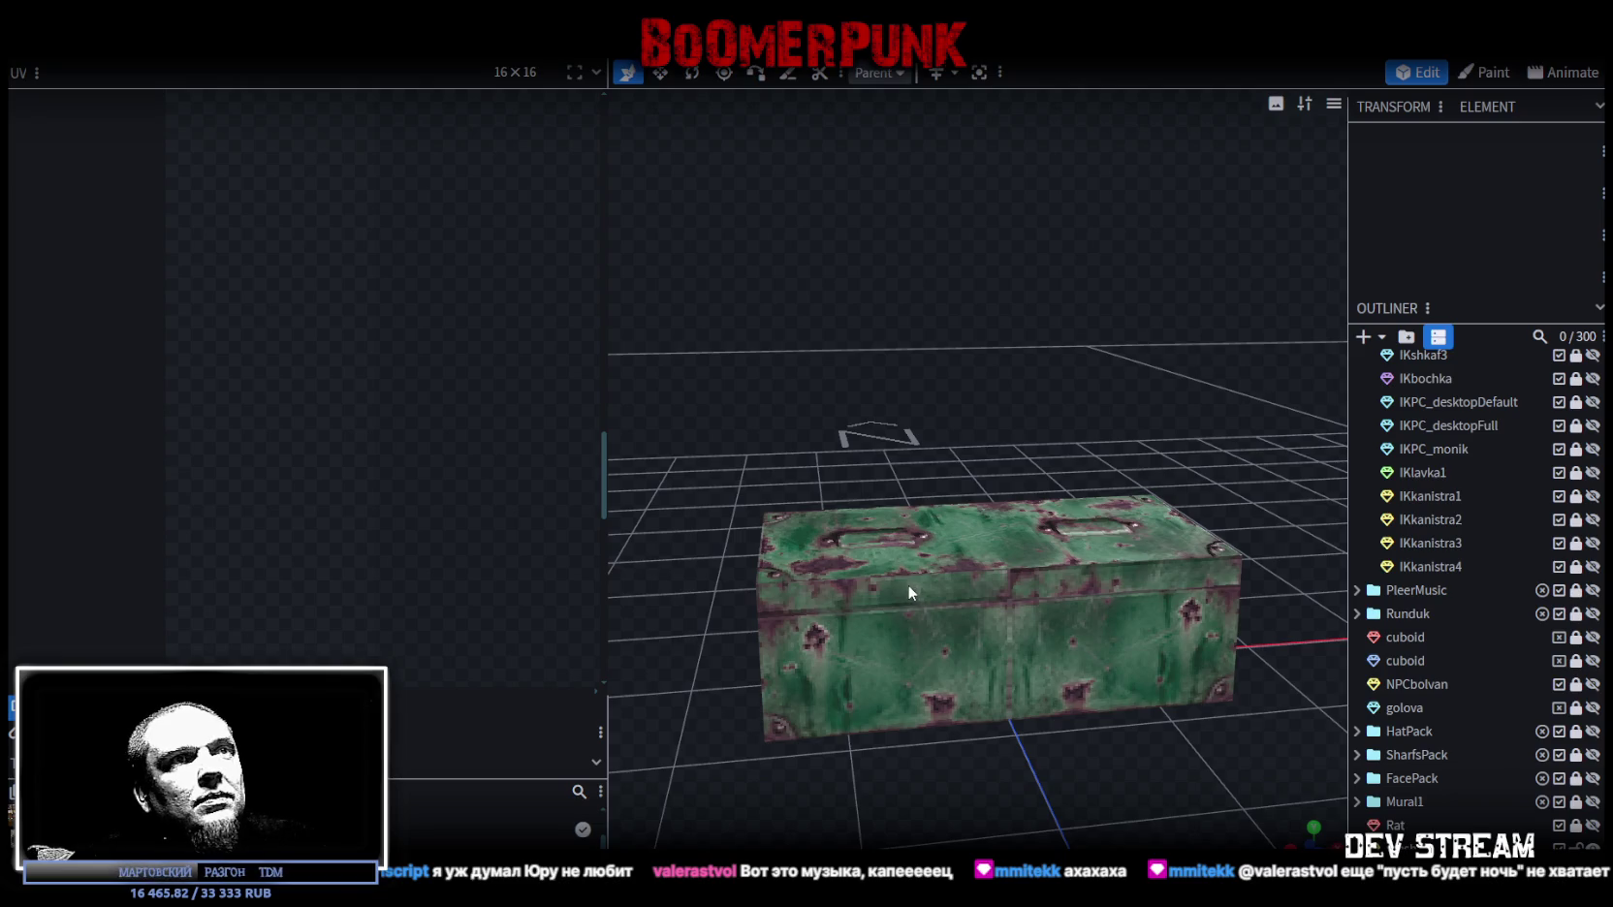
{"action": "left_click", "coordinate": [907, 584]}
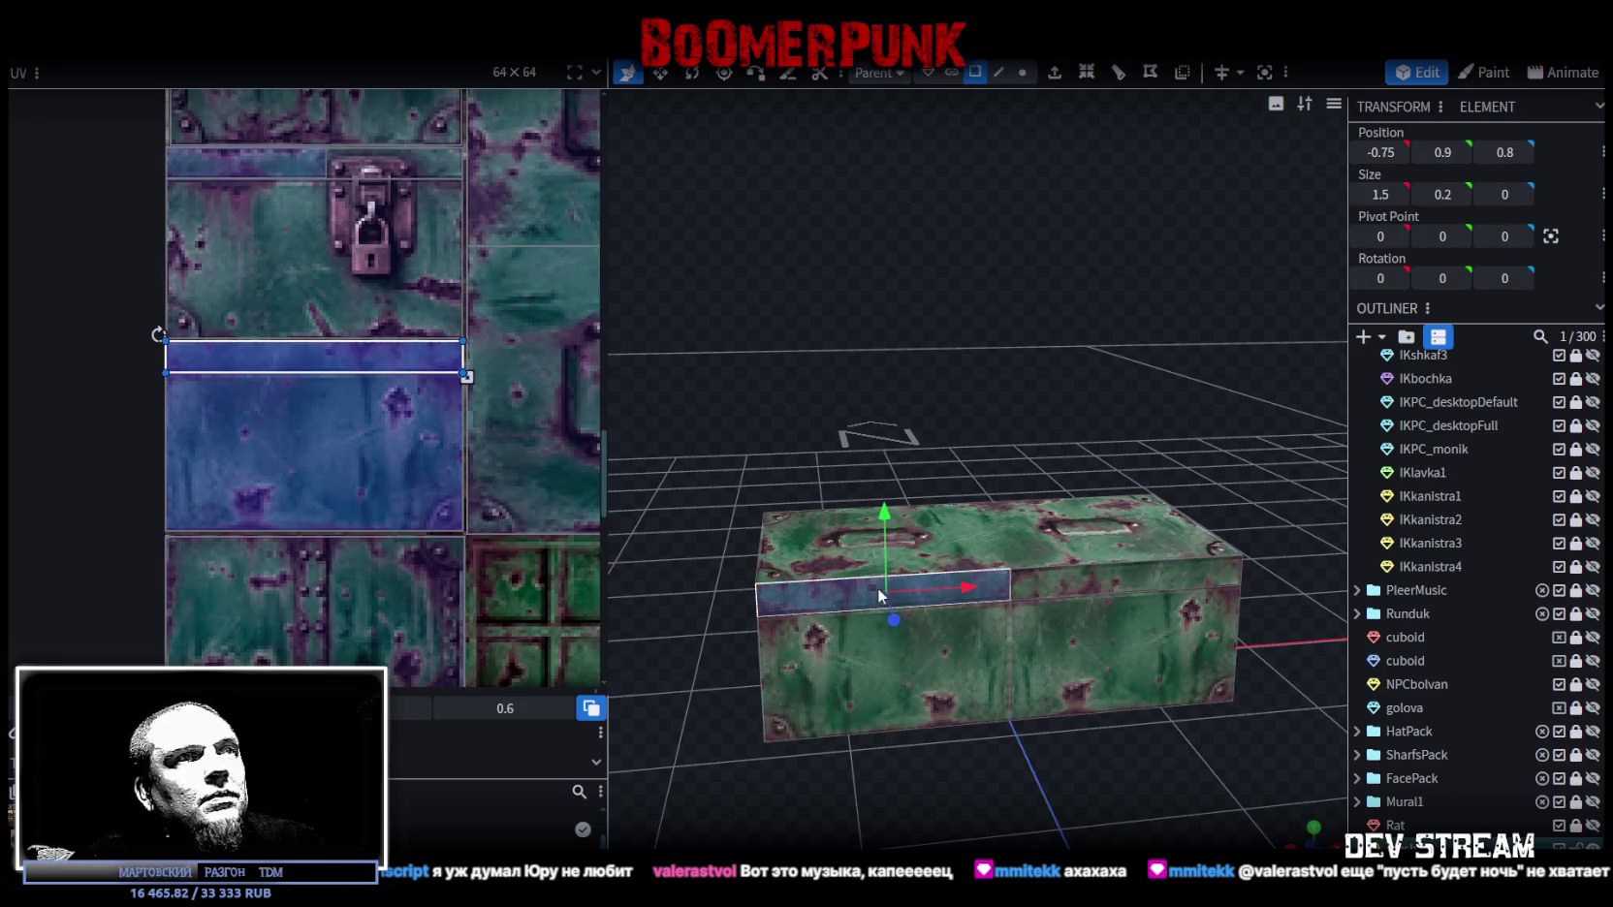
{"action": "scroll", "coordinate": [456, 373], "scroll_direction": "up", "scroll_amount": 2}
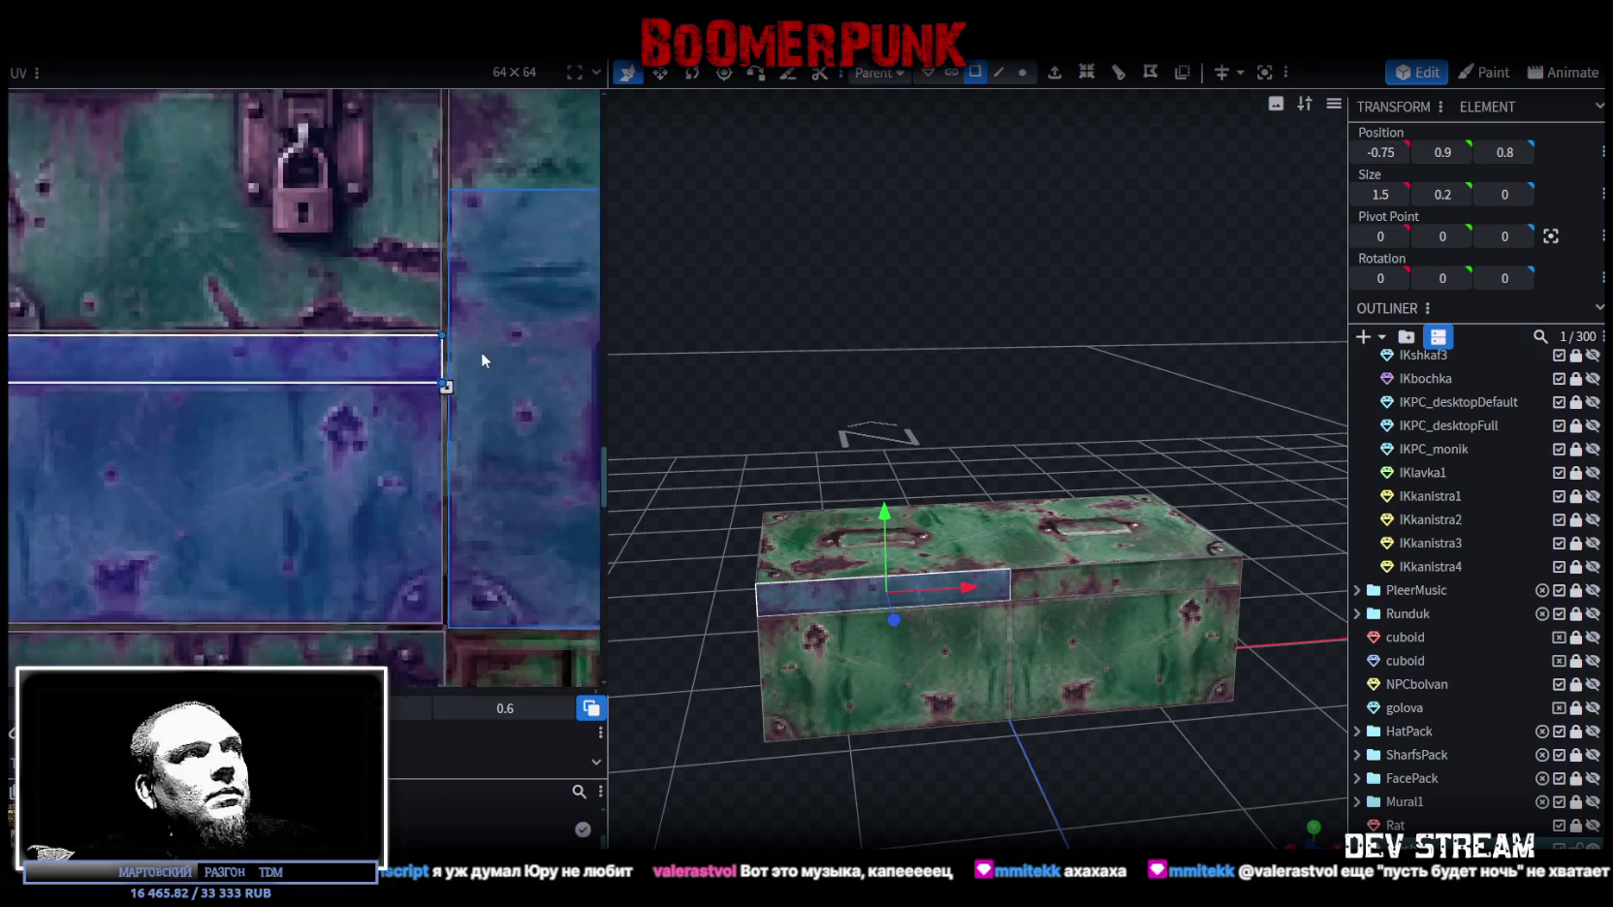
{"action": "scroll", "coordinate": [432, 393], "scroll_direction": "up", "scroll_amount": 3}
{"action": "left_click_drag", "start_coordinate": [427, 392], "coordinate": [343, 378]}
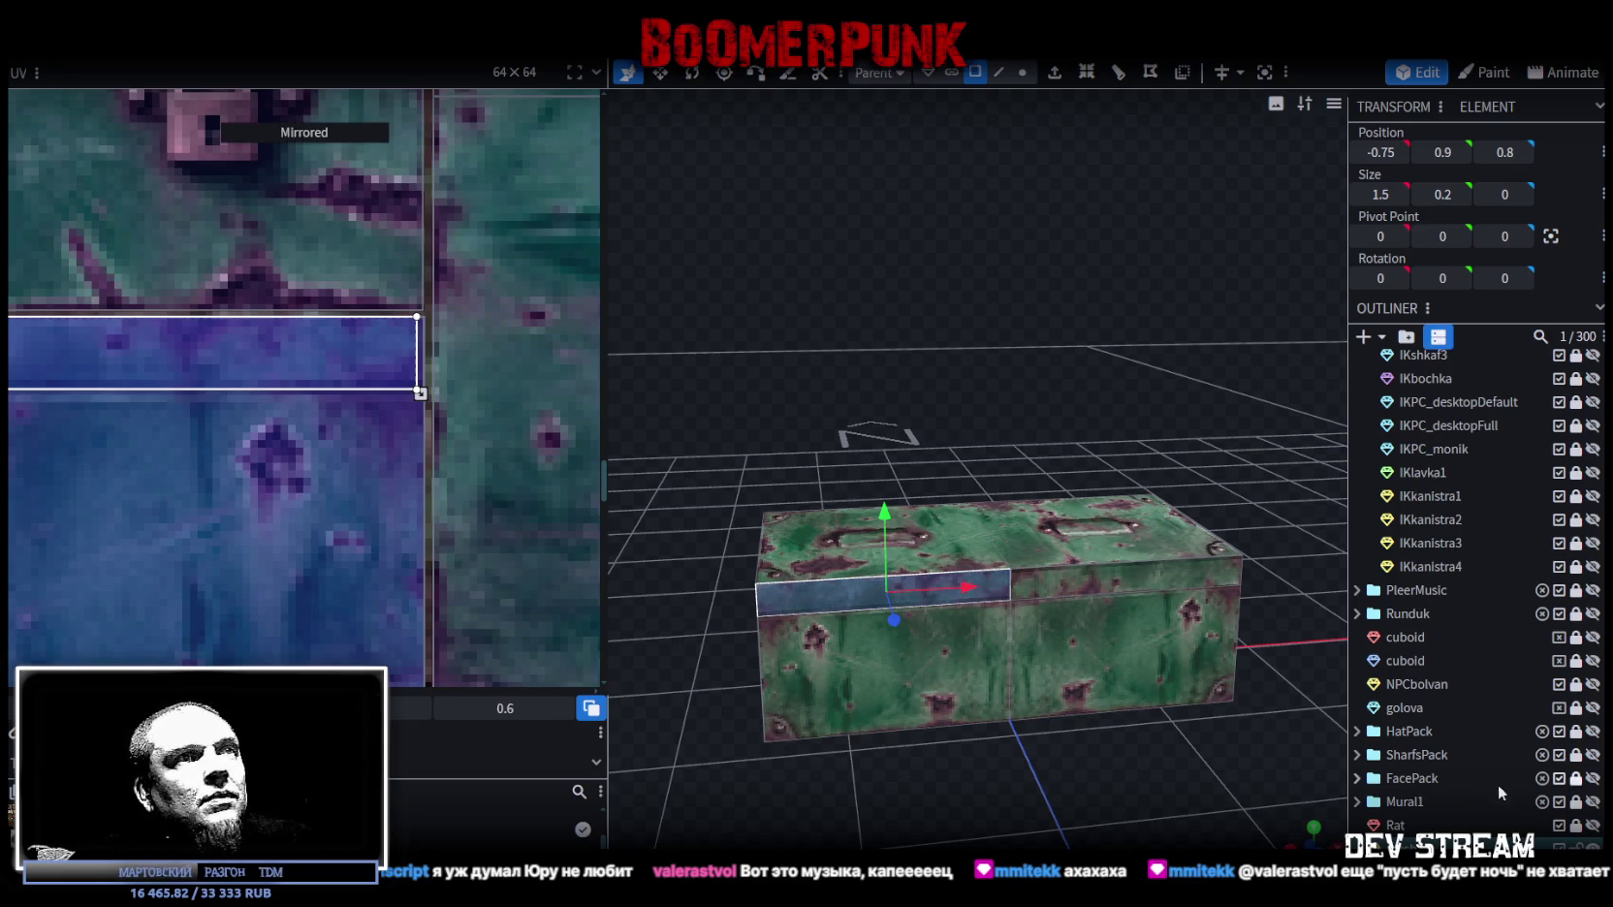
{"action": "left_click", "coordinate": [1103, 794]}
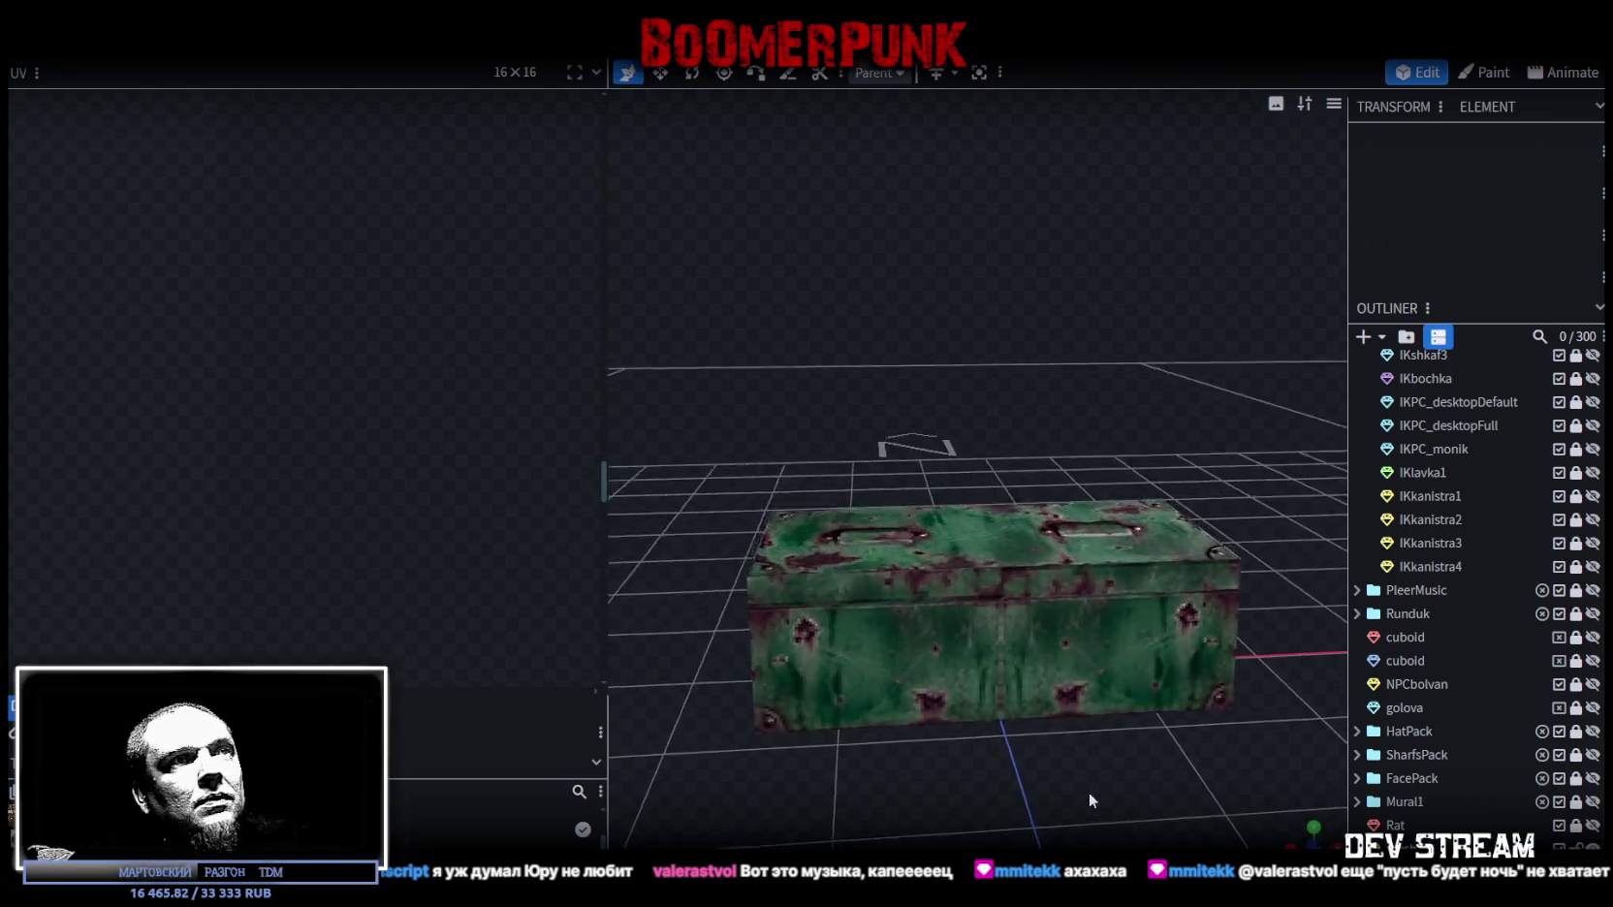
Step: Readjust the width of the lid's front-edge strip UV and check the result
{"action": "left_click", "coordinate": [944, 580]}
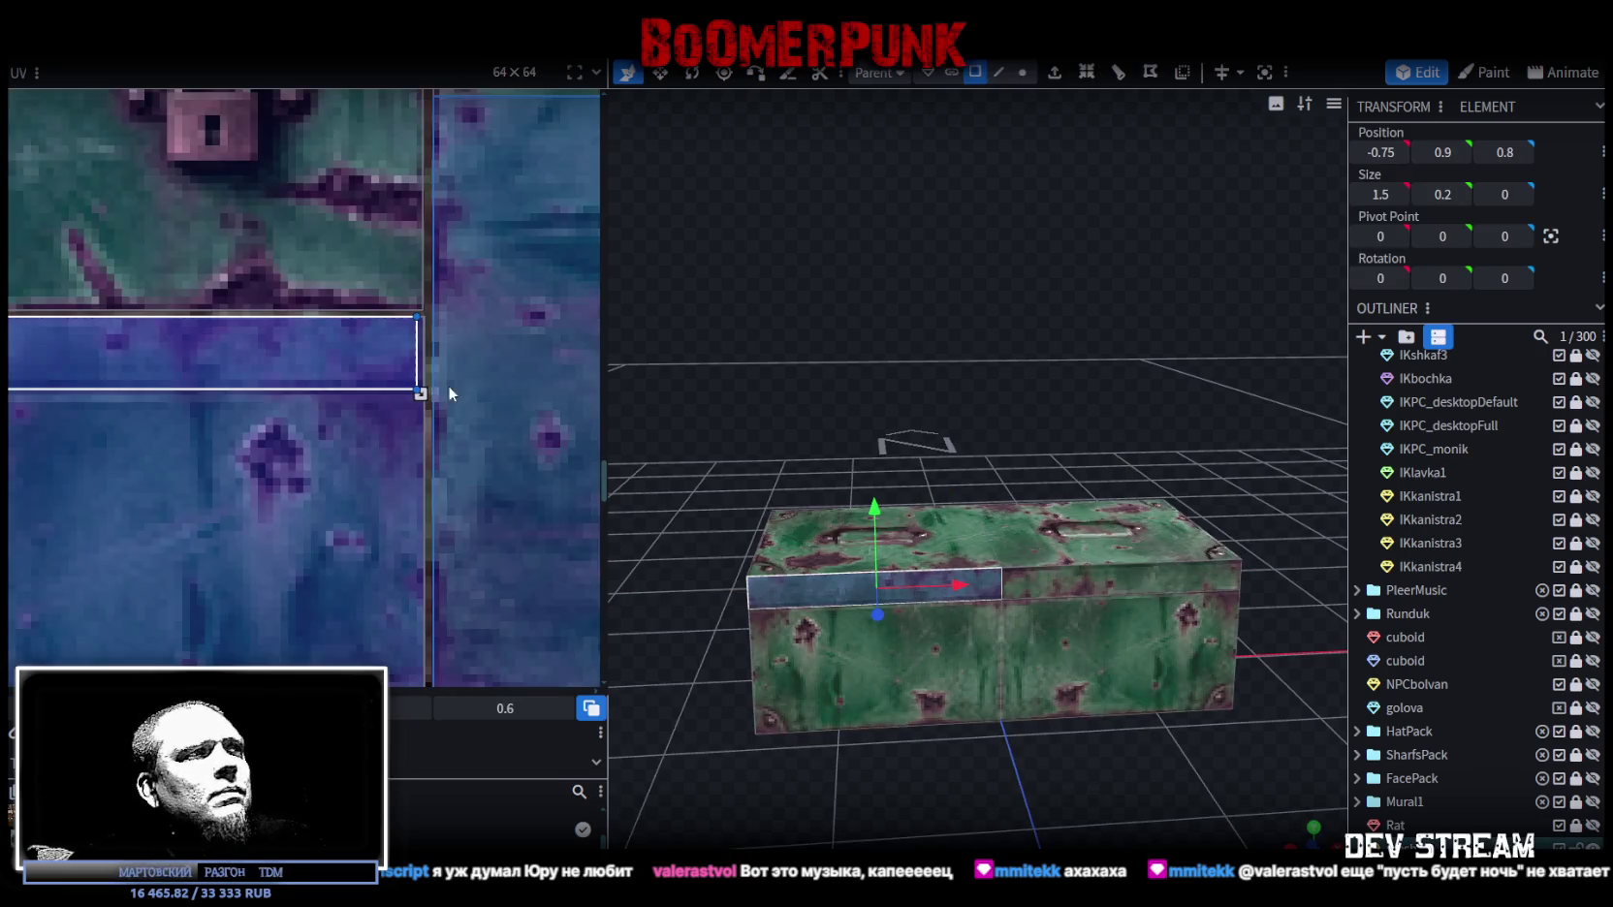
{"action": "left_click_drag", "start_coordinate": [420, 394], "coordinate": [390, 394]}
{"action": "left_click_drag", "start_coordinate": [300, 364], "coordinate": [330, 365]}
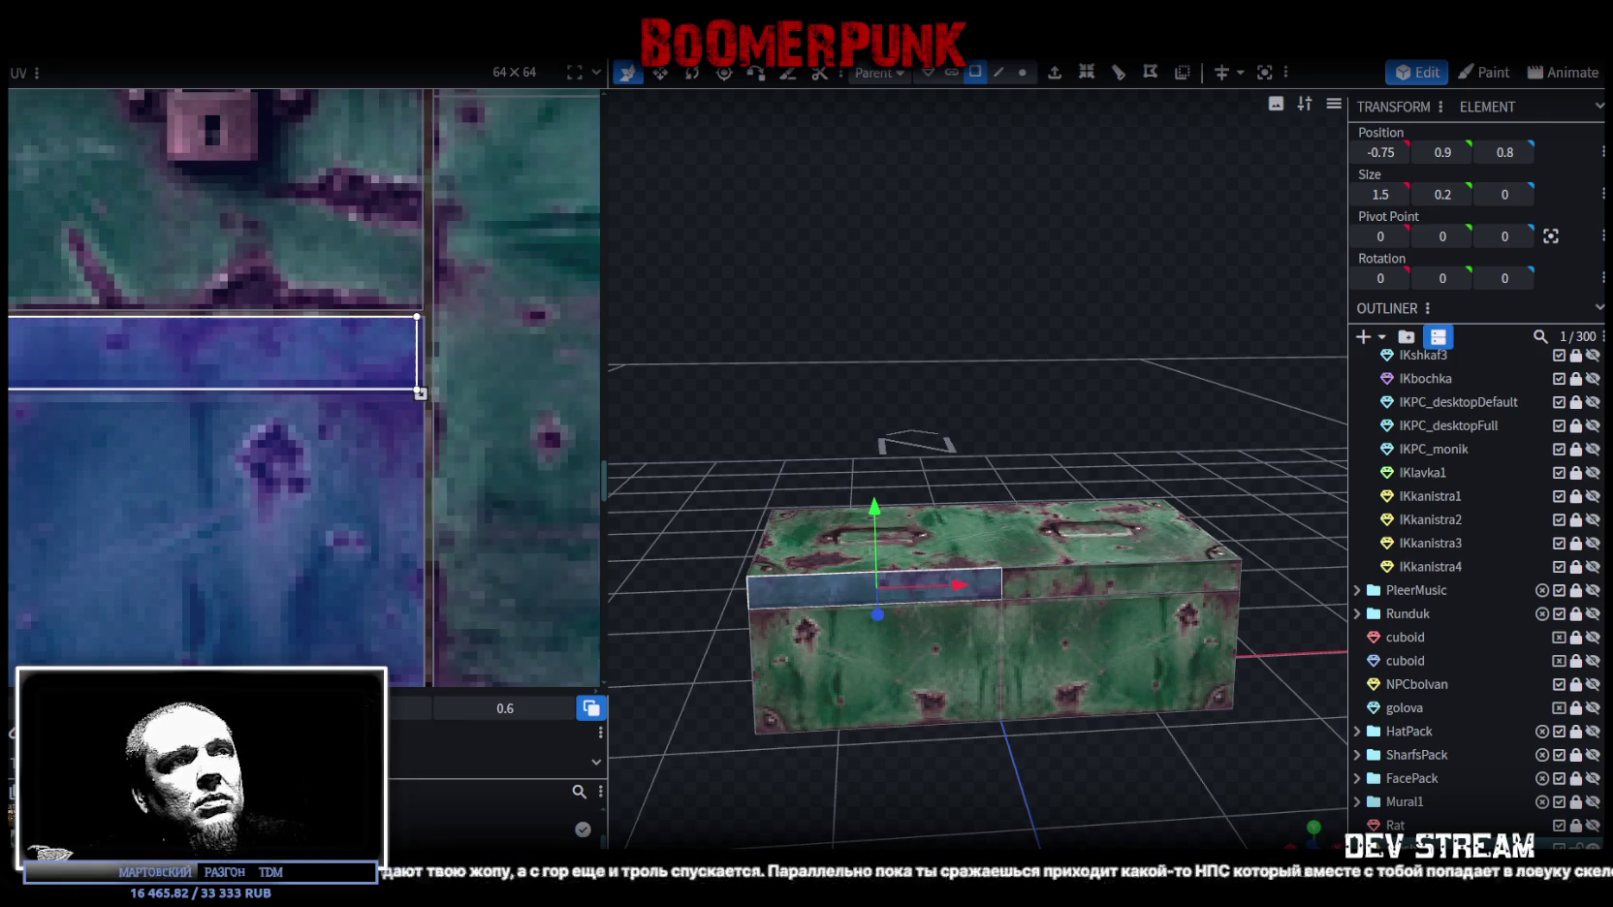
{"action": "left_click", "coordinate": [1014, 793]}
{"action": "left_click_drag", "start_coordinate": [1014, 793], "coordinate": [1028, 722]}
{"action": "left_click", "coordinate": [936, 579]}
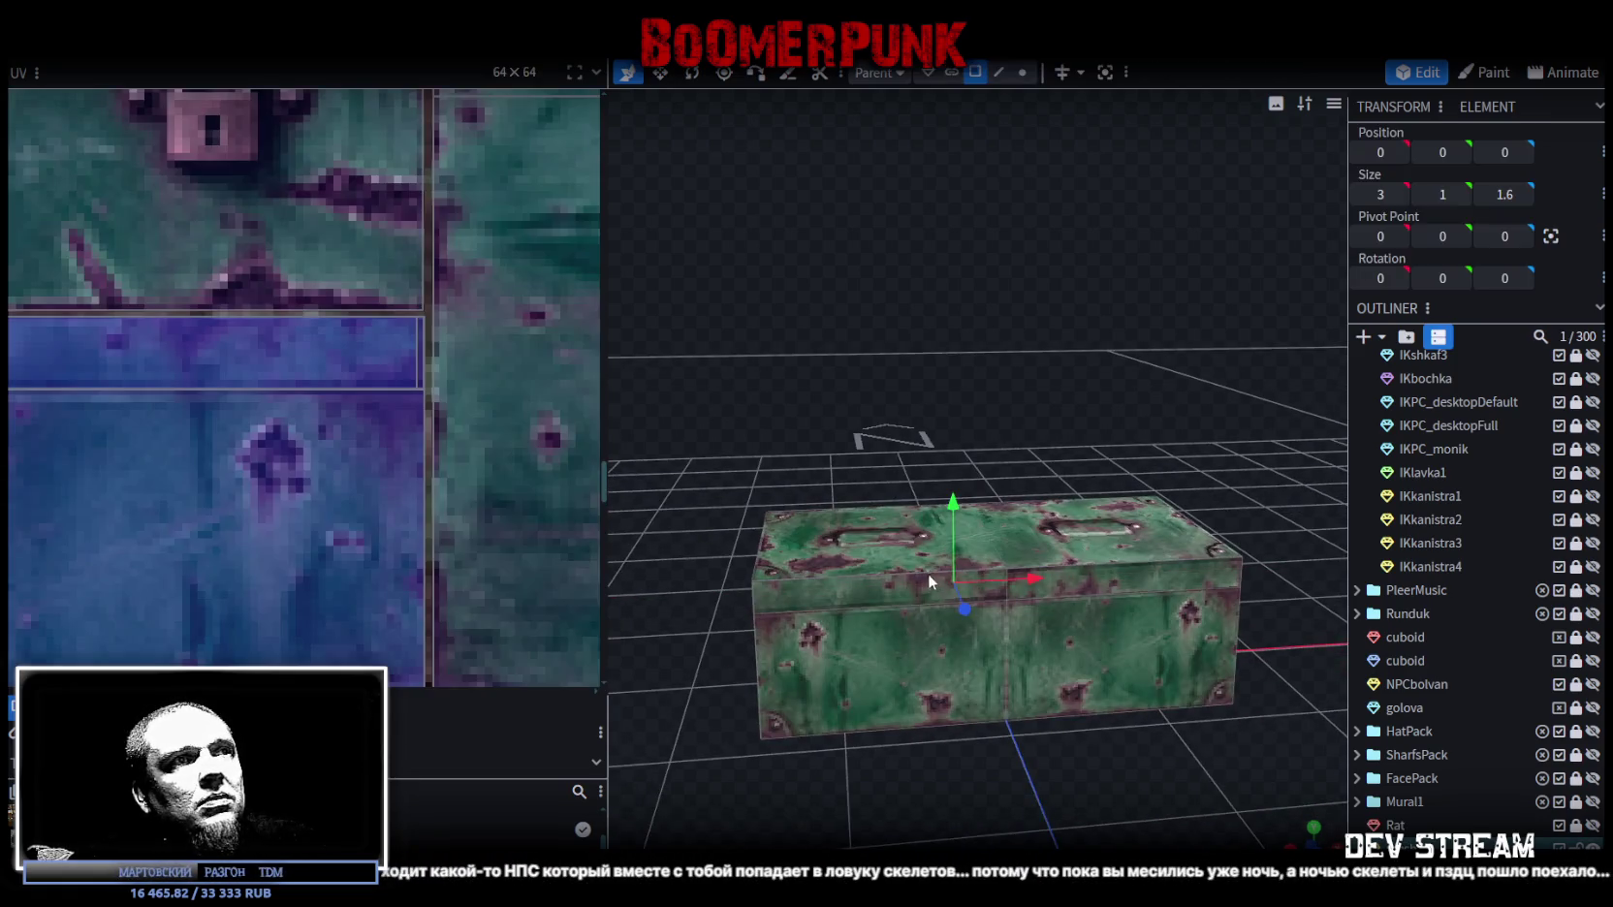
{"action": "scroll", "coordinate": [375, 495], "scroll_direction": "down", "scroll_amount": 2}
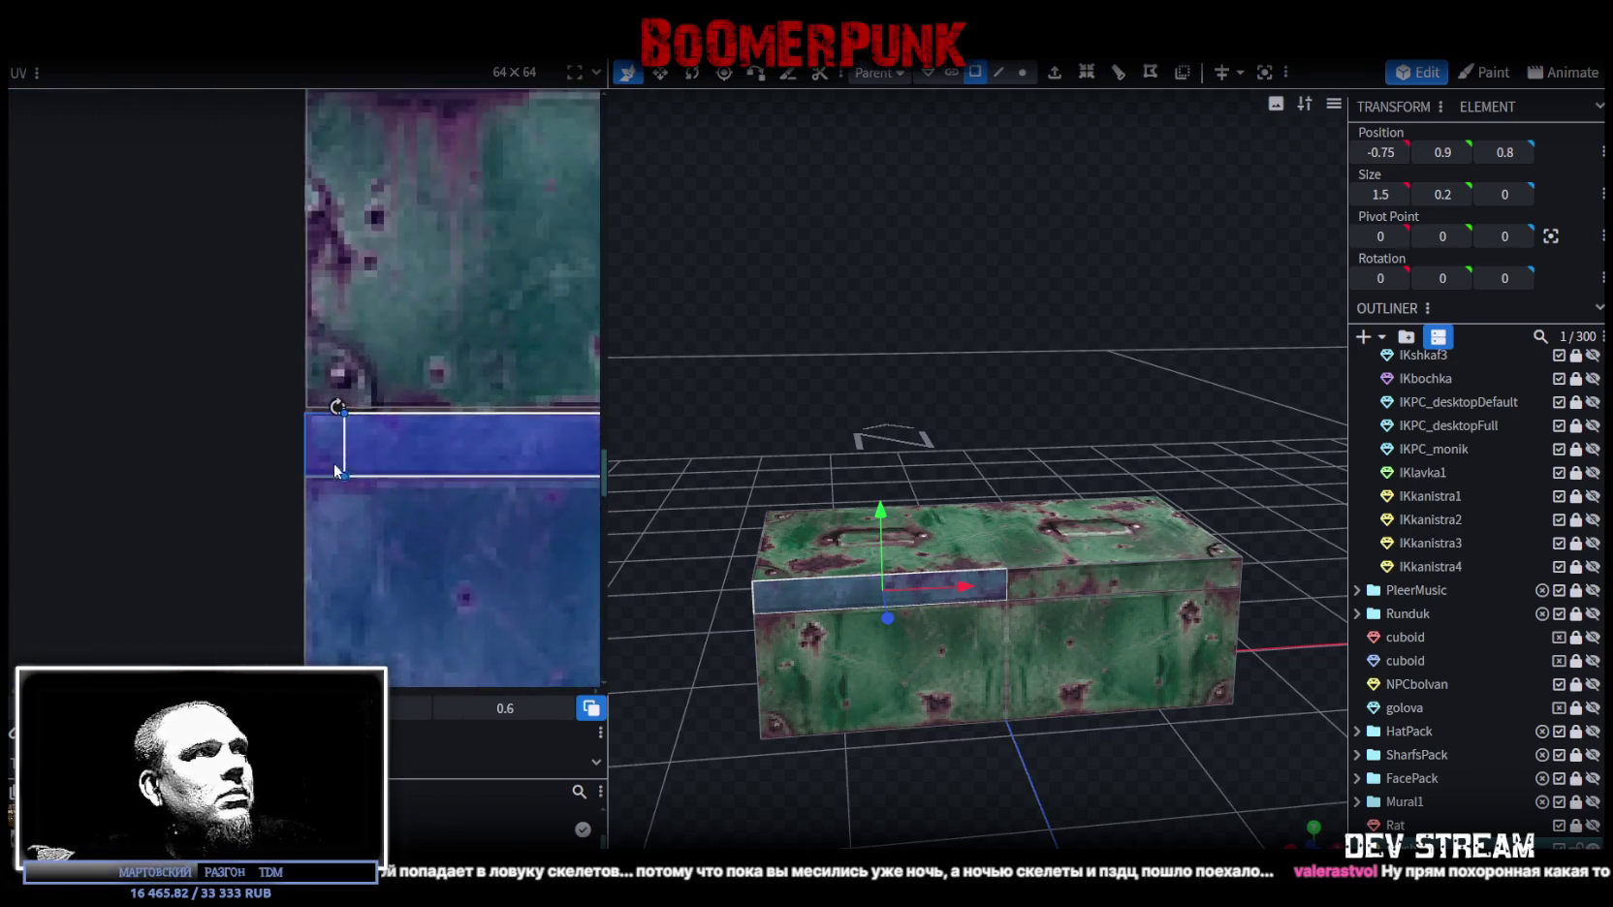
{"action": "scroll", "coordinate": [334, 462], "scroll_direction": "up", "scroll_amount": 2}
{"action": "scroll", "coordinate": [333, 462], "scroll_direction": "up", "scroll_amount": 1}
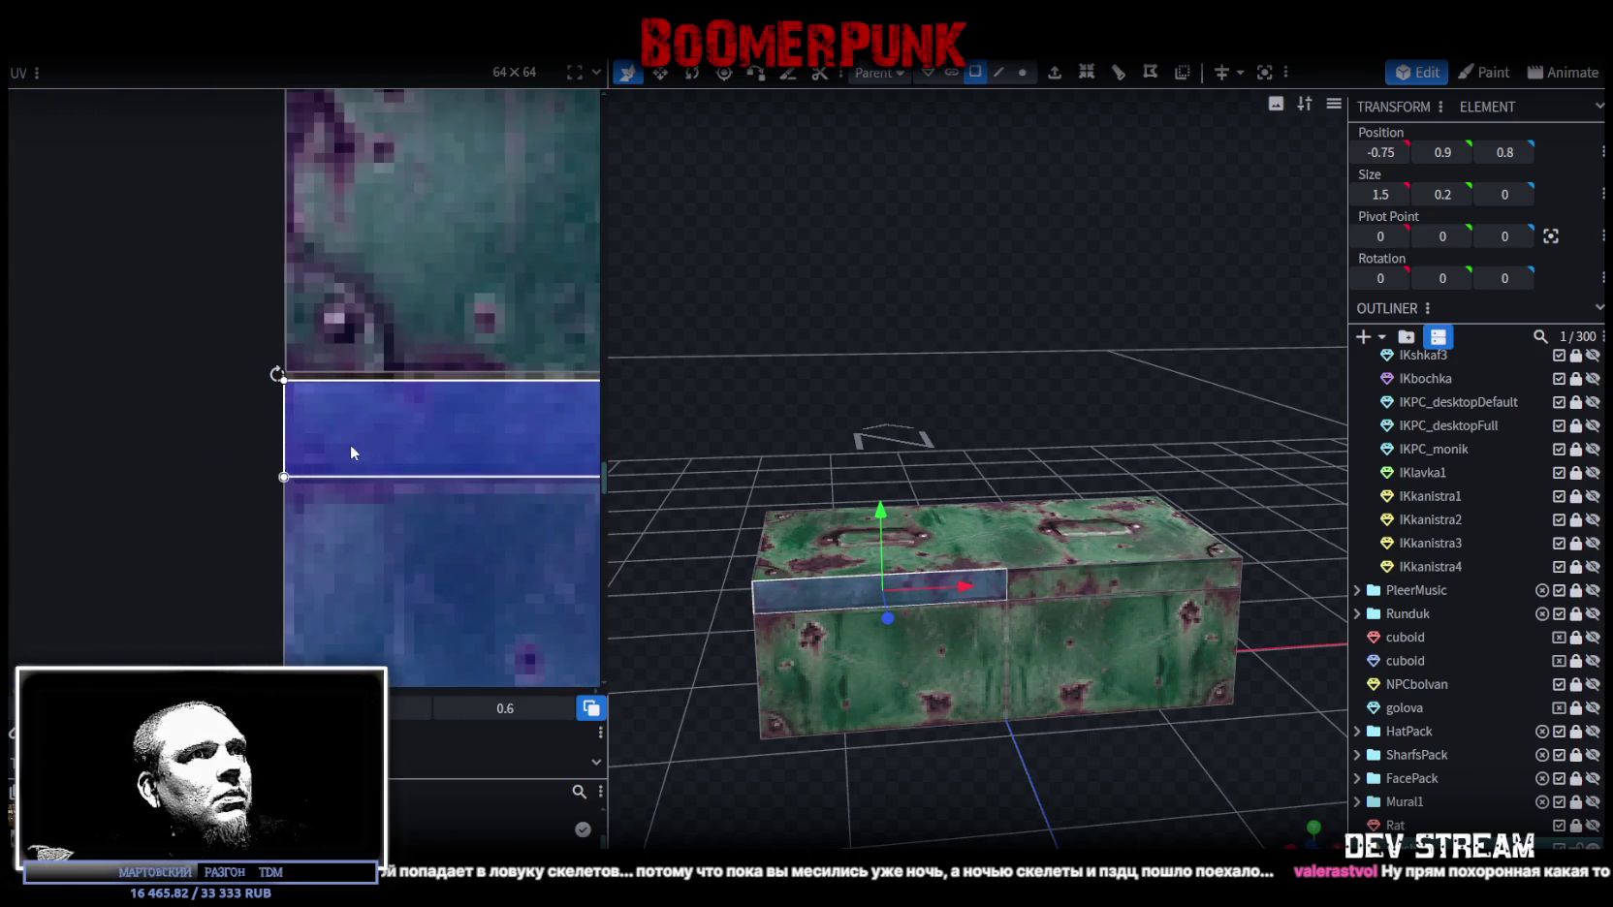
{"action": "scroll", "coordinate": [347, 444], "scroll_direction": "up", "scroll_amount": 1}
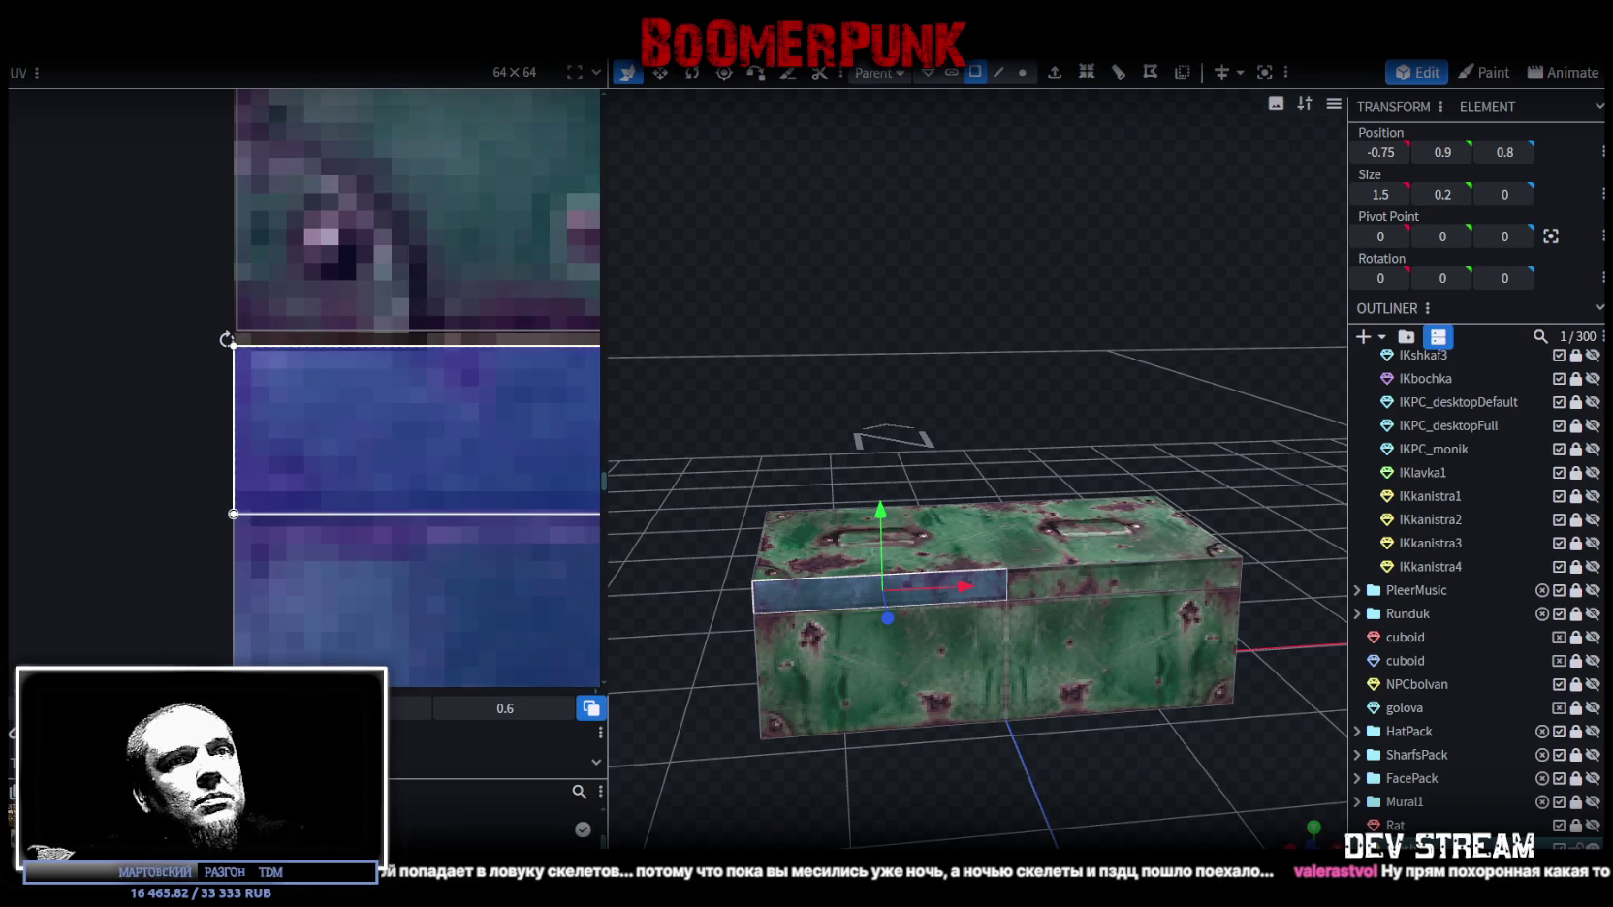
{"action": "left_click", "coordinate": [1099, 795]}
Step: Narrow the UV region of the lid strip on the right side
{"action": "mouse_move", "coordinate": [1099, 795]}
{"action": "left_mouse_down"}
{"action": "mouse_move", "coordinate": [1059, 766]}
{"action": "mouse_move", "coordinate": [1038, 616]}
{"action": "left_mouse_up"}
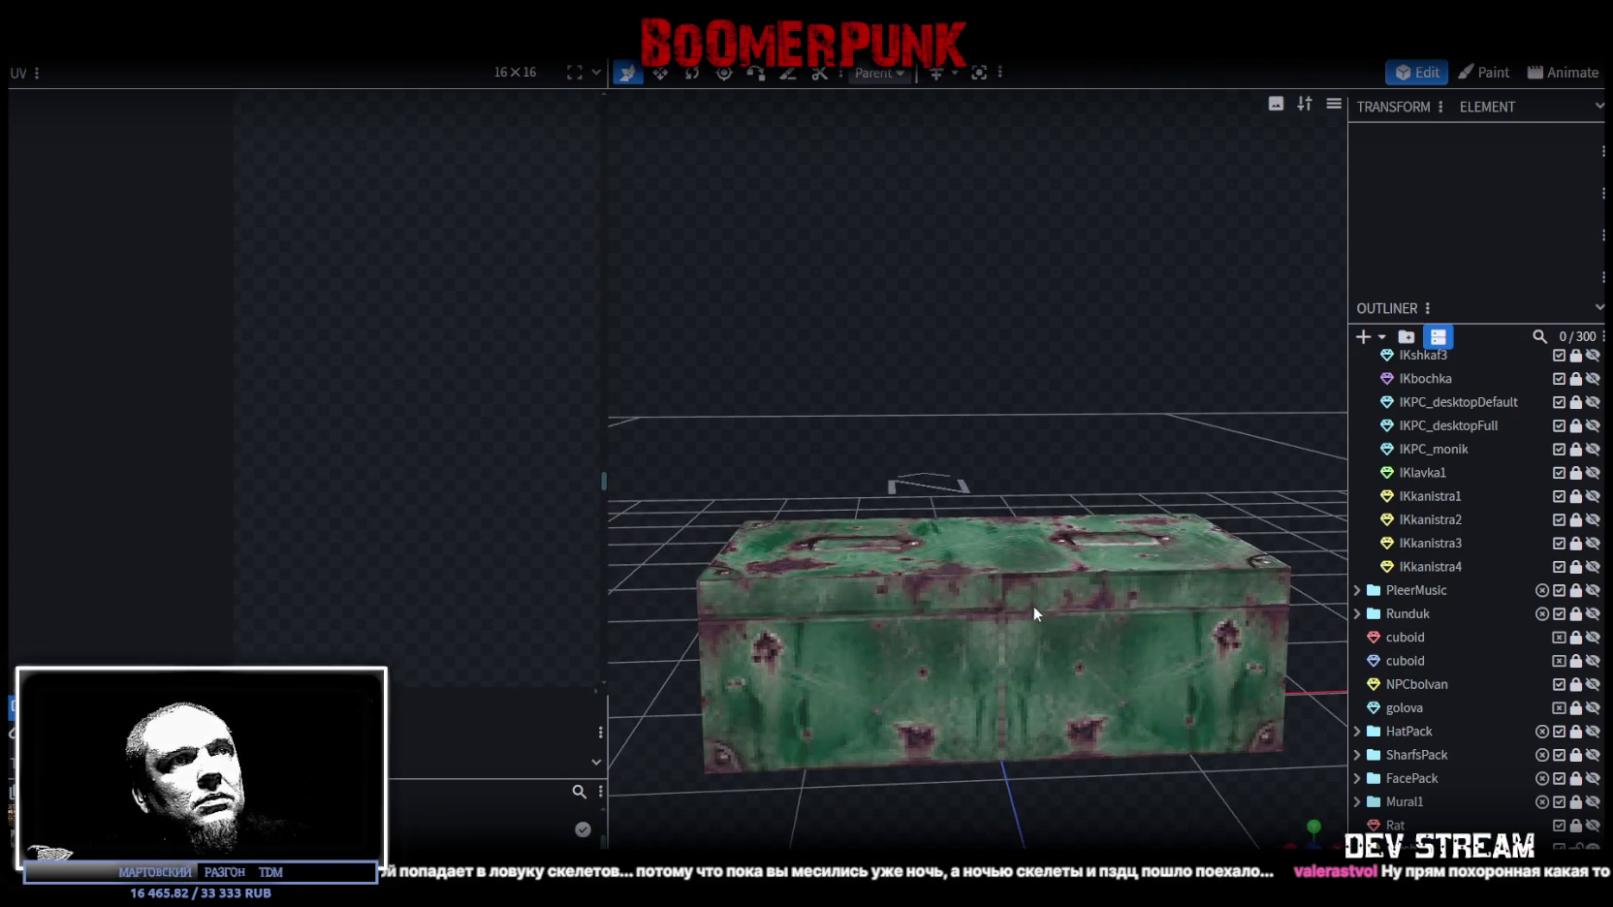
{"action": "left_click", "coordinate": [1033, 587]}
{"action": "scroll", "coordinate": [461, 432], "scroll_direction": "down", "scroll_amount": 3}
{"action": "left_click_drag", "start_coordinate": [475, 443], "coordinate": [430, 443]}
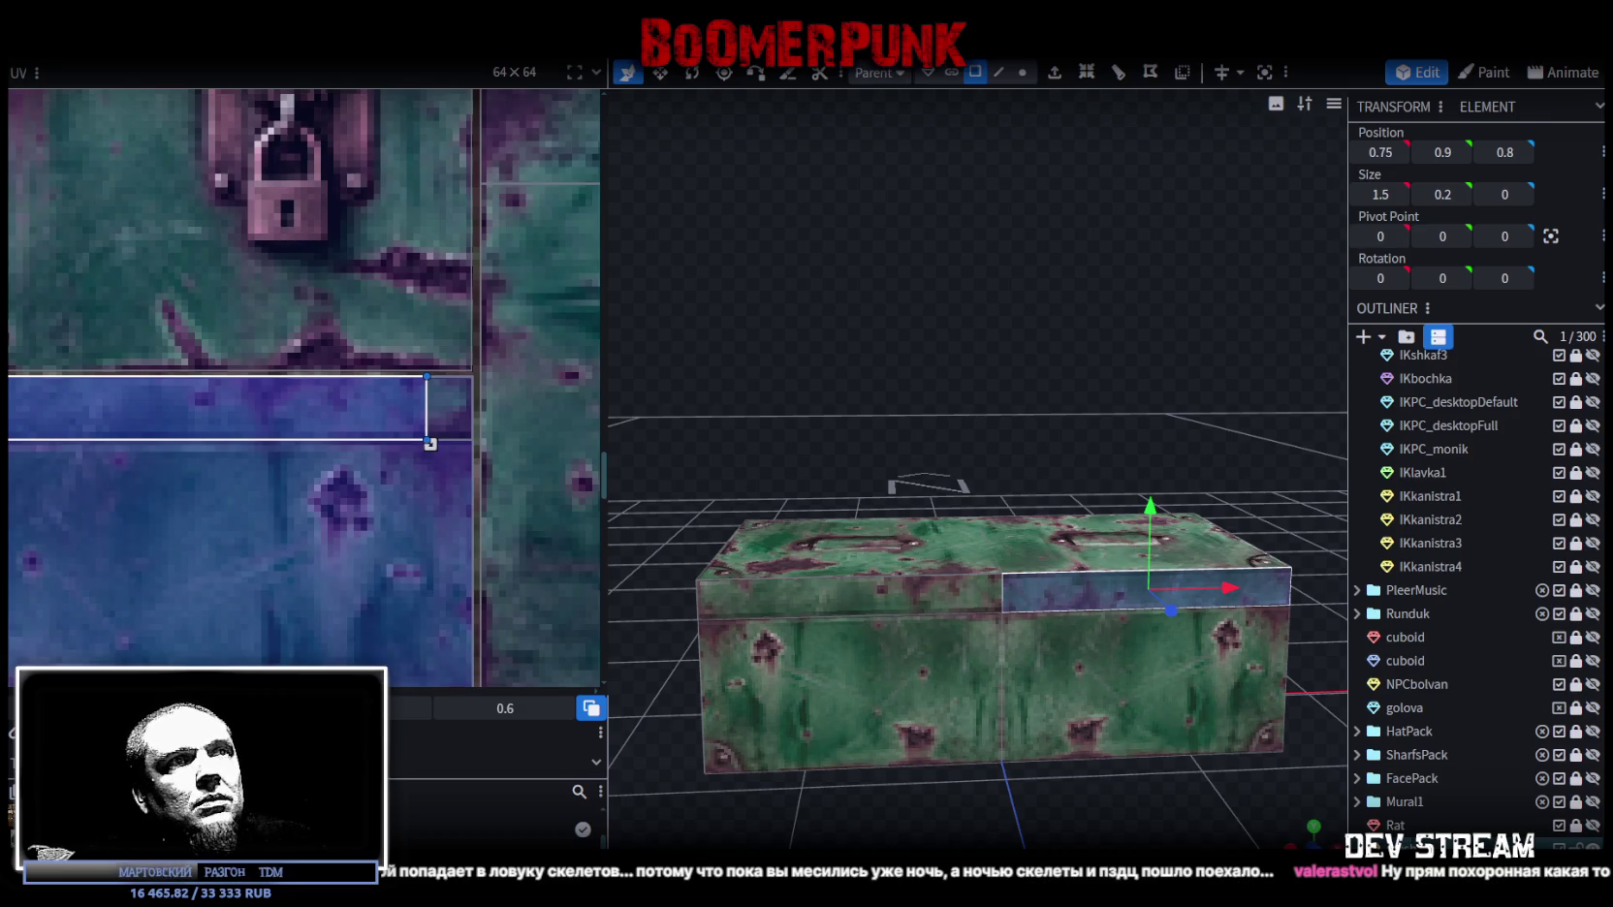
{"action": "left_click", "coordinate": [934, 766]}
{"action": "mouse_move", "coordinate": [933, 765]}
{"action": "left_mouse_down"}
{"action": "mouse_move", "coordinate": [1067, 764]}
{"action": "mouse_move", "coordinate": [1058, 736]}
{"action": "mouse_move", "coordinate": [970, 721]}
{"action": "left_mouse_up"}
{"action": "left_click", "coordinate": [938, 599]}
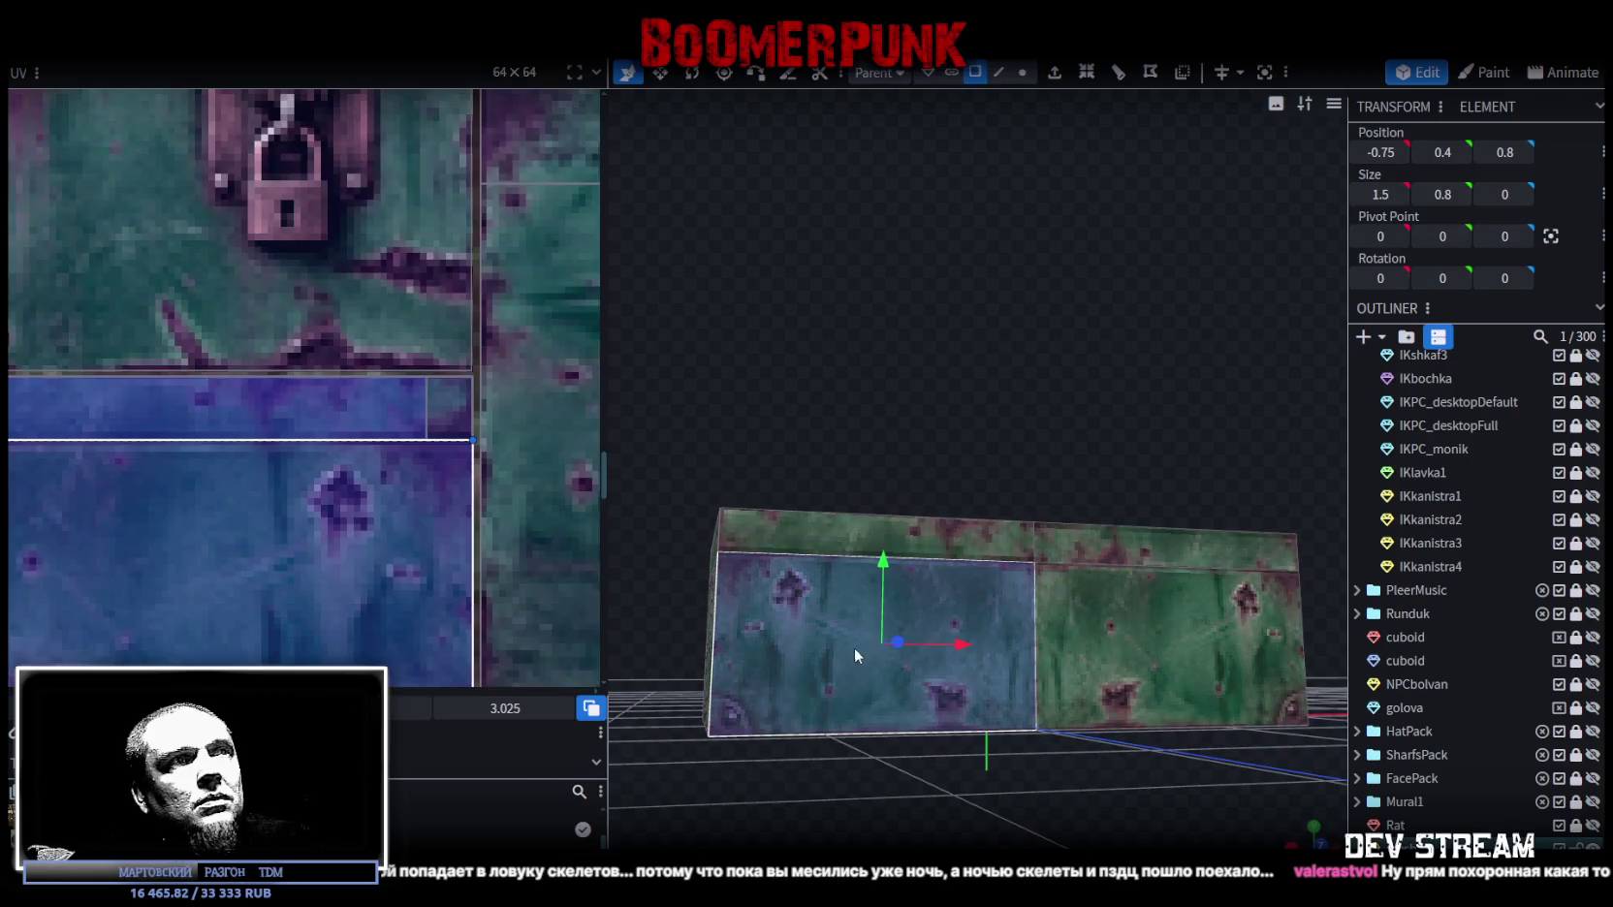
Step: Move the left front panel's UV down onto the riveted metal tile
{"action": "scroll", "coordinate": [285, 434], "scroll_direction": "down", "scroll_amount": 3}
{"action": "scroll", "coordinate": [285, 434], "scroll_direction": "down", "scroll_amount": 2}
{"action": "scroll", "coordinate": [285, 434], "scroll_direction": "up", "scroll_amount": 2}
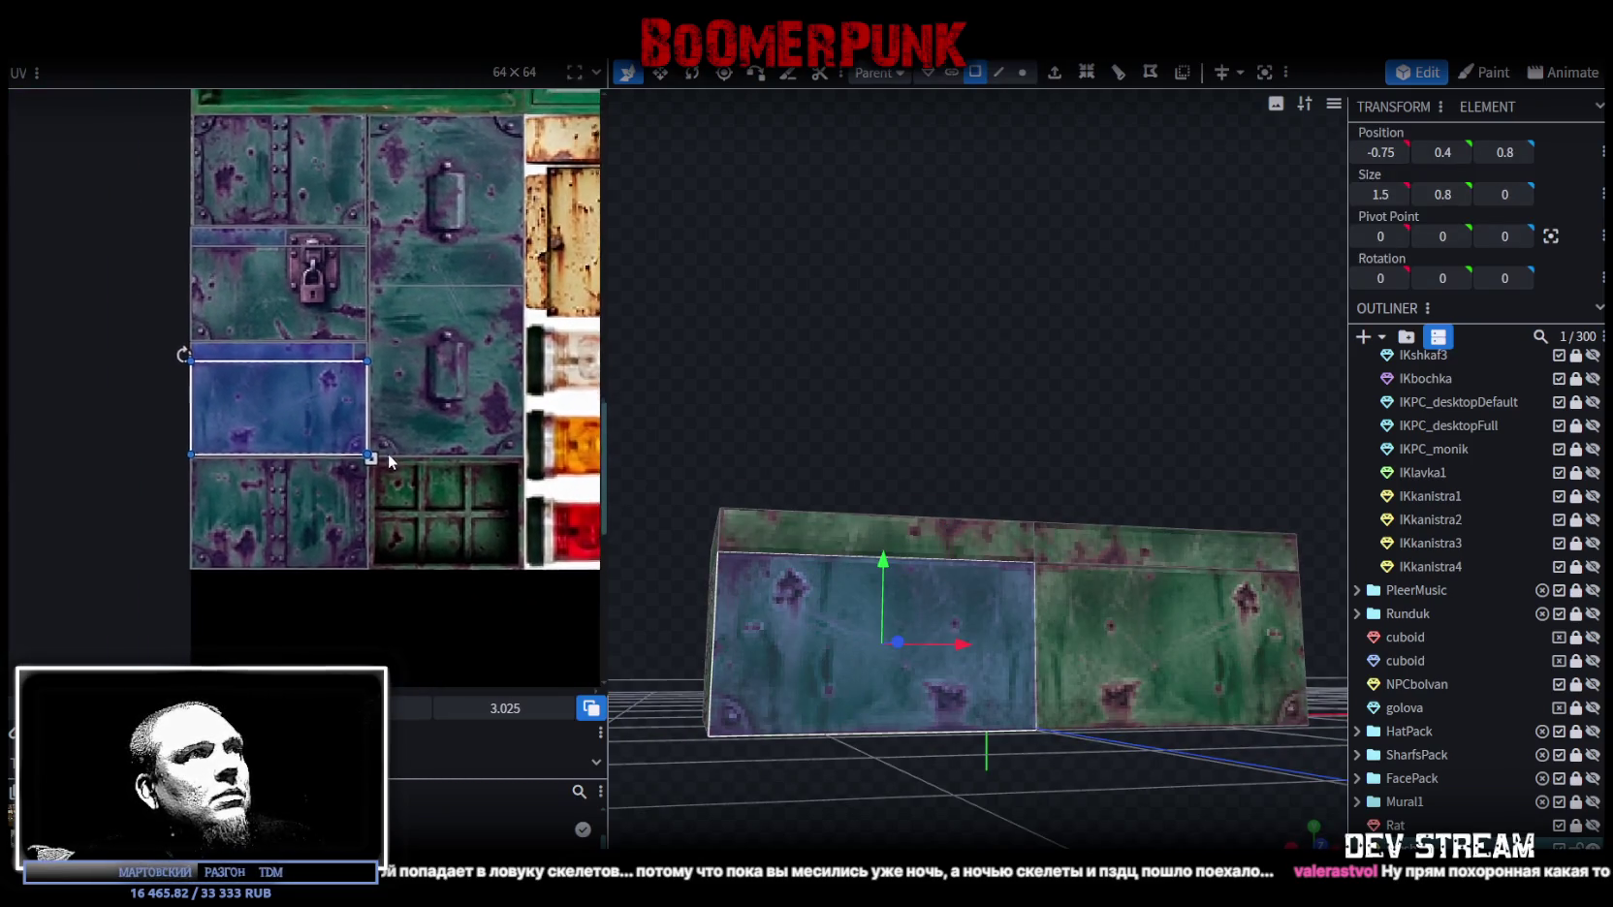
{"action": "scroll", "coordinate": [391, 462], "scroll_direction": "down", "scroll_amount": 1}
{"action": "mouse_move", "coordinate": [232, 399]}
{"action": "left_mouse_down"}
{"action": "mouse_move", "coordinate": [224, 488]}
{"action": "mouse_move", "coordinate": [196, 457]}
{"action": "left_mouse_up"}
{"action": "scroll", "coordinate": [224, 483], "scroll_direction": "up", "scroll_amount": 2}
{"action": "scroll", "coordinate": [222, 456], "scroll_direction": "up", "scroll_amount": 3}
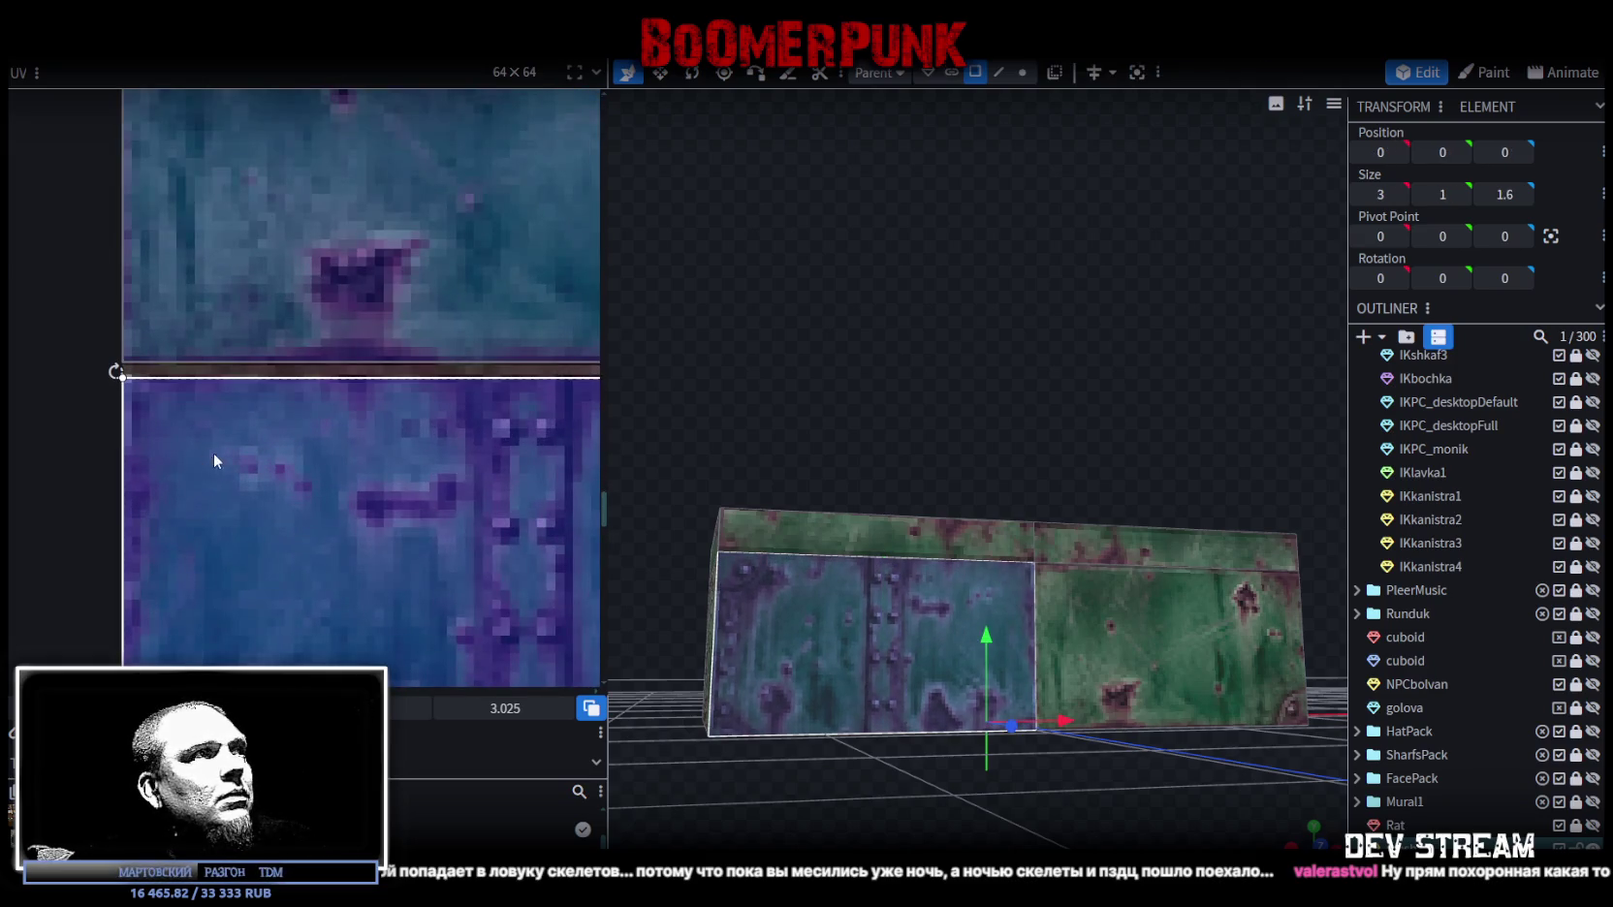
{"action": "scroll", "coordinate": [211, 450], "scroll_direction": "down", "scroll_amount": 3}
{"action": "left_click_drag", "start_coordinate": [290, 413], "coordinate": [278, 455]}
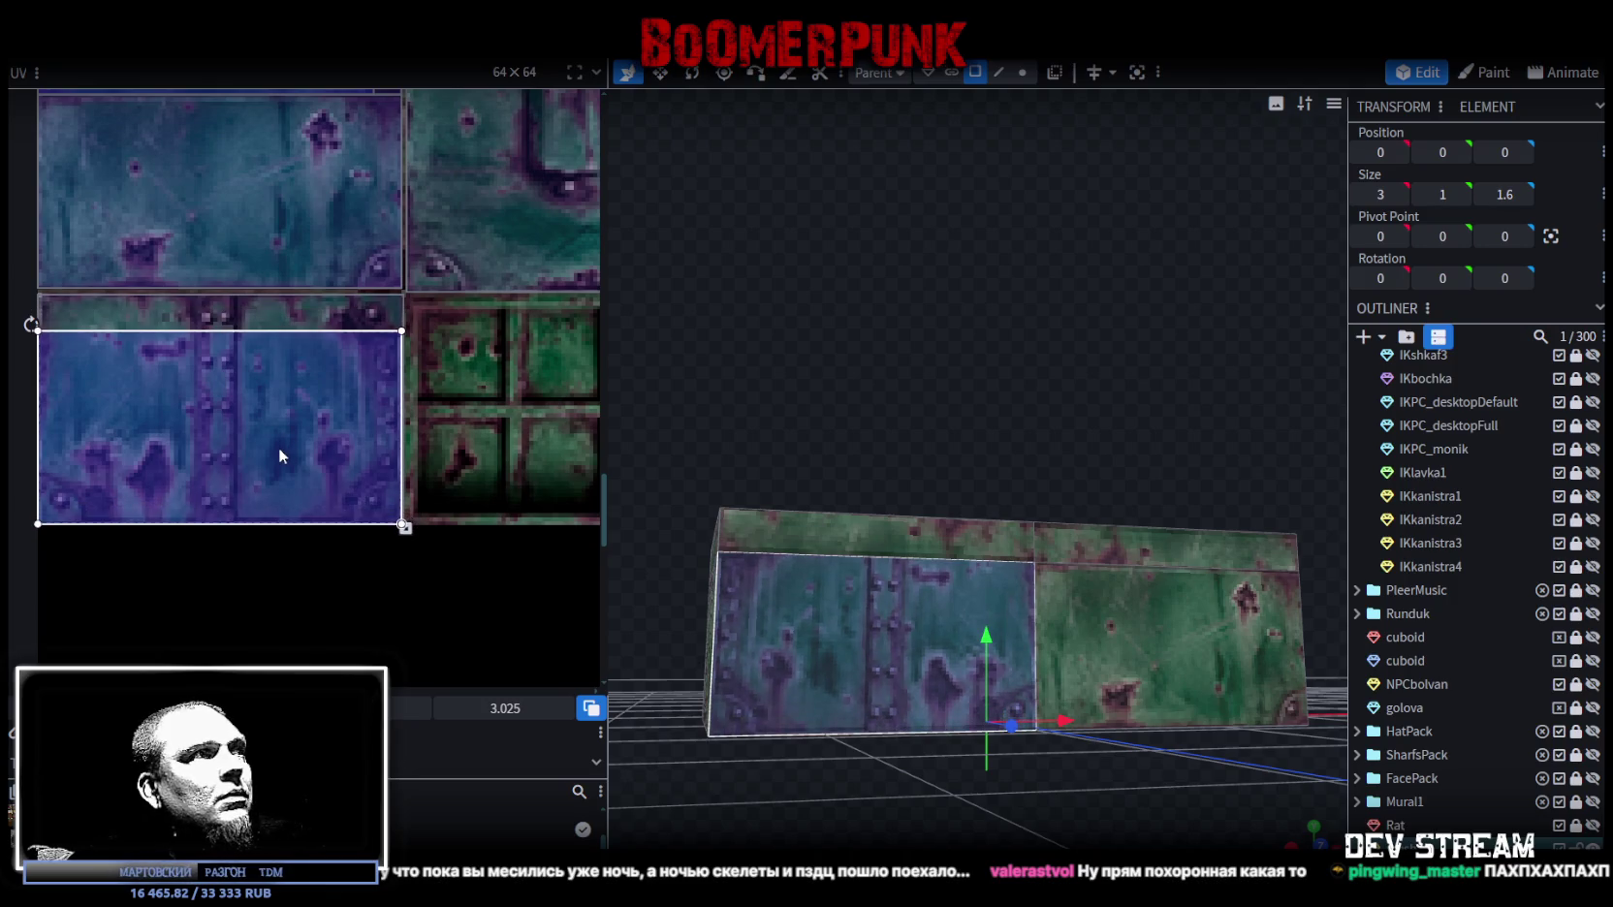
Step: Map the right front panel onto plain riveted metal rather than the padlock tile
{"action": "left_click", "coordinate": [1135, 661]}
{"action": "left_click_drag", "start_coordinate": [1134, 651], "coordinate": [1014, 778]}
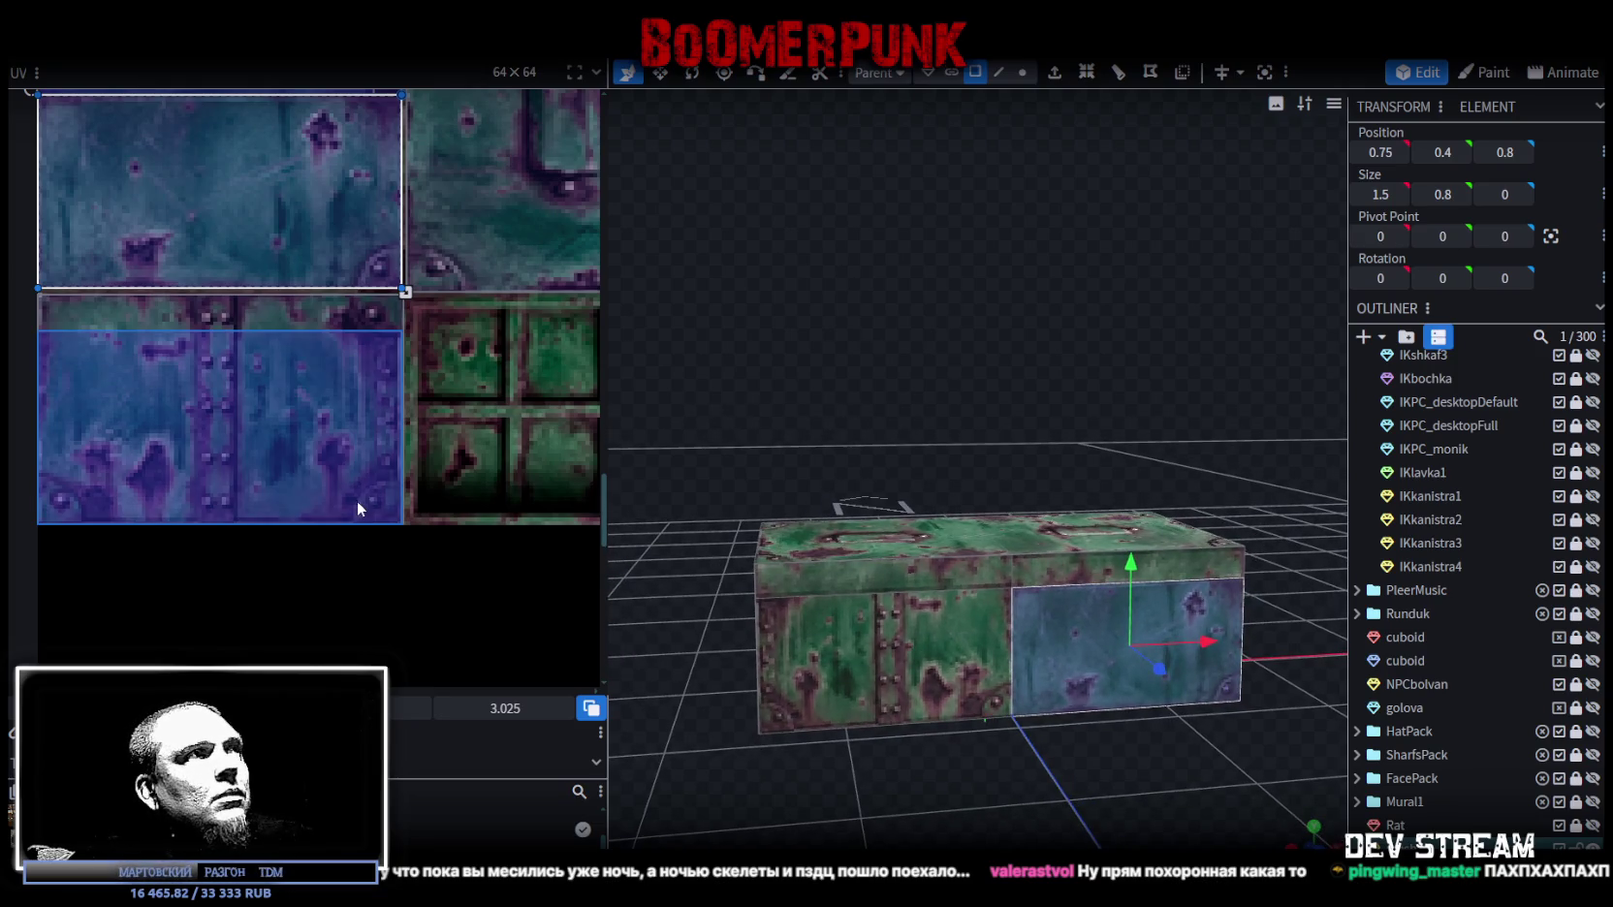
{"action": "scroll", "coordinate": [365, 337], "scroll_direction": "up", "scroll_amount": 3}
{"action": "left_click_drag", "start_coordinate": [331, 530], "coordinate": [190, 218]}
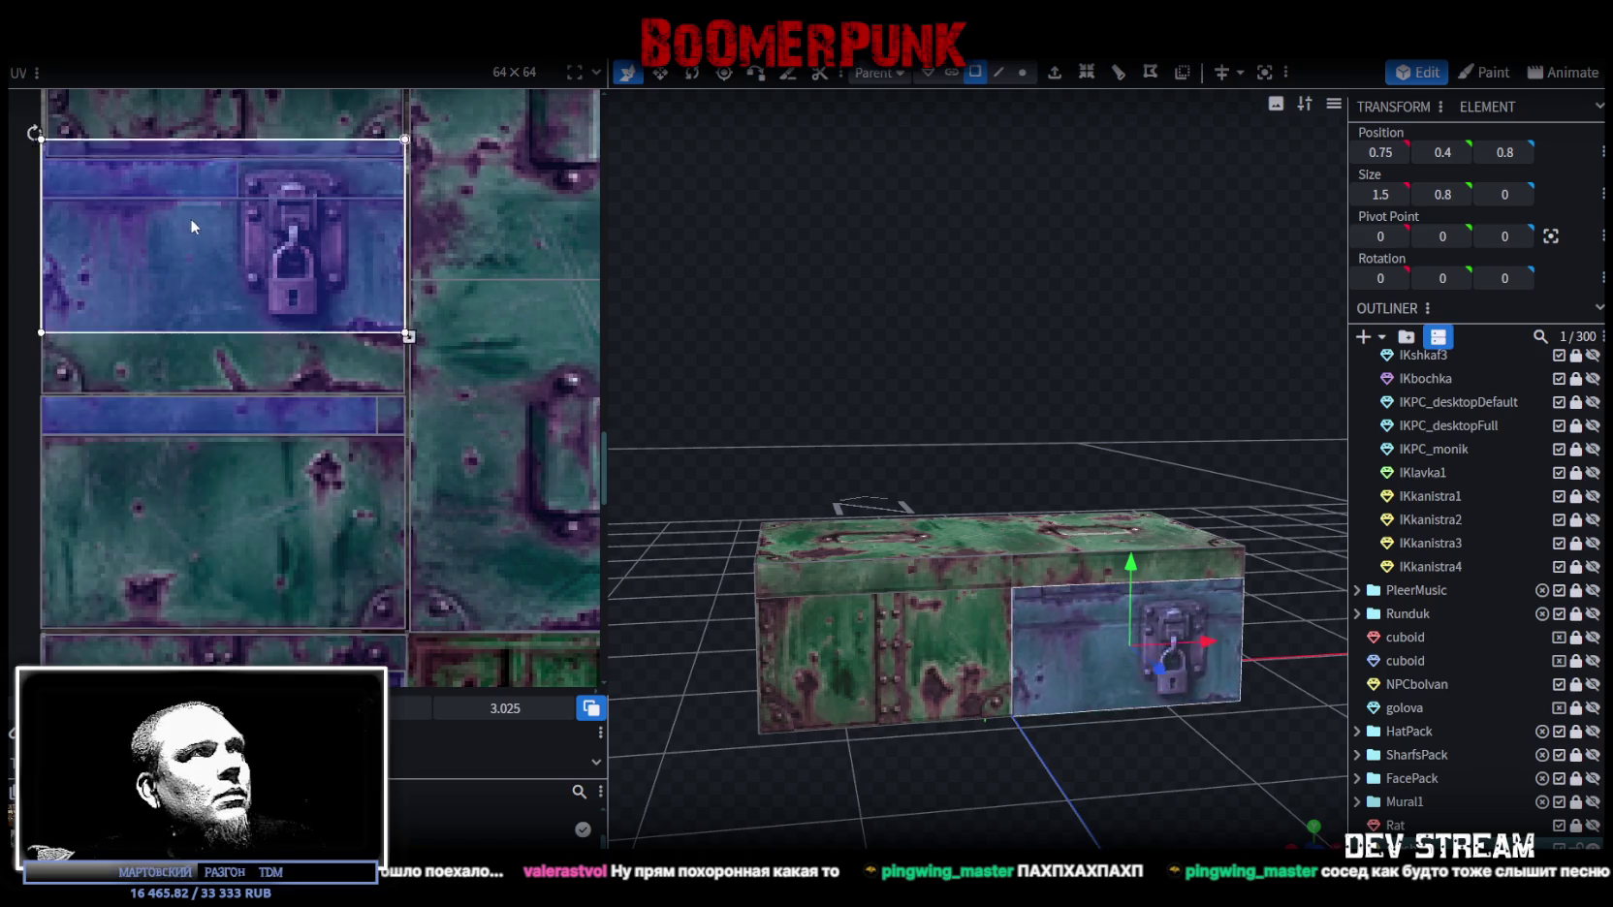
{"action": "scroll", "coordinate": [354, 469], "scroll_direction": "up", "scroll_amount": 3}
{"action": "left_click_drag", "start_coordinate": [274, 469], "coordinate": [243, 318]}
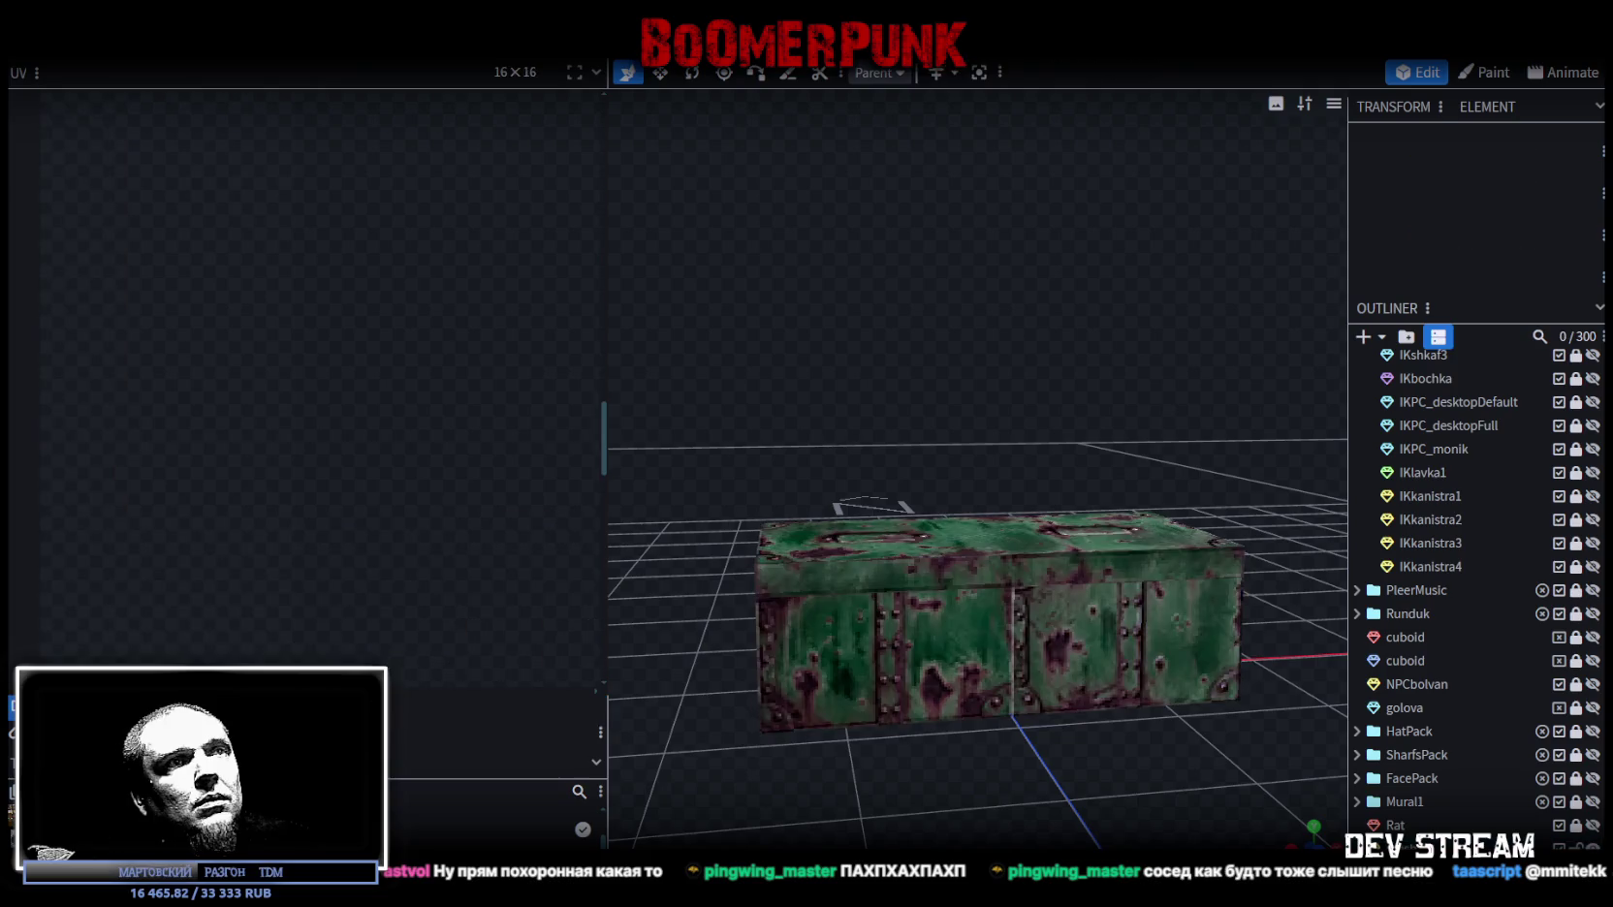
{"action": "left_click_drag", "start_coordinate": [1056, 791], "coordinate": [1078, 787]}
Step: Narrow the right front panel's texture region on the UV map
{"action": "left_click", "coordinate": [1013, 617]}
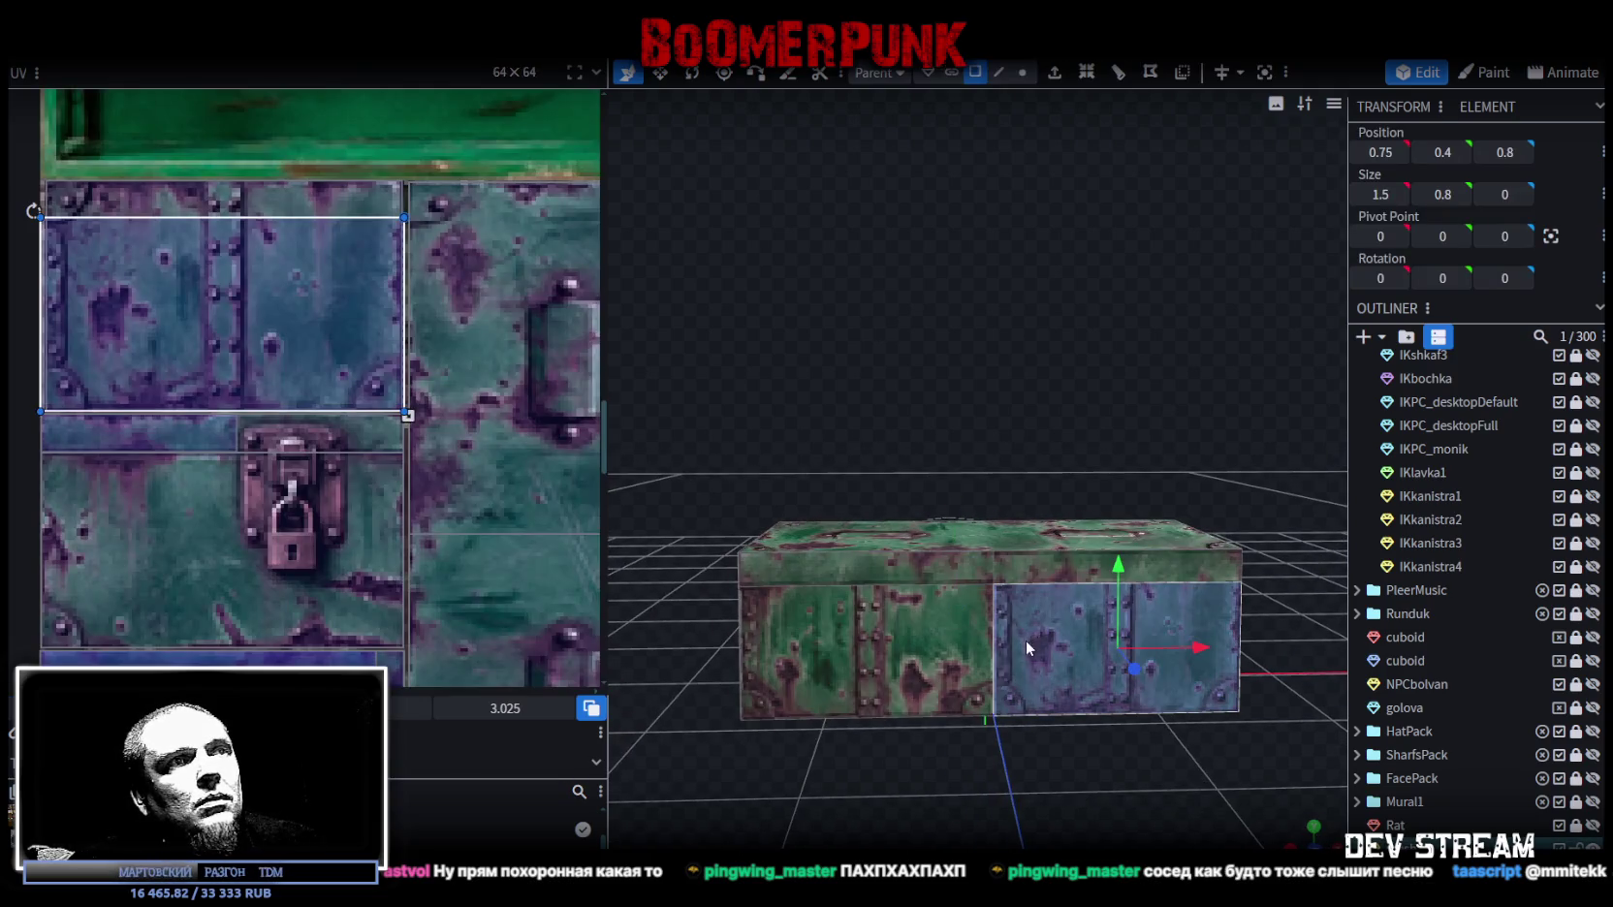
{"action": "scroll", "coordinate": [41, 348], "scroll_direction": "up", "scroll_amount": 2}
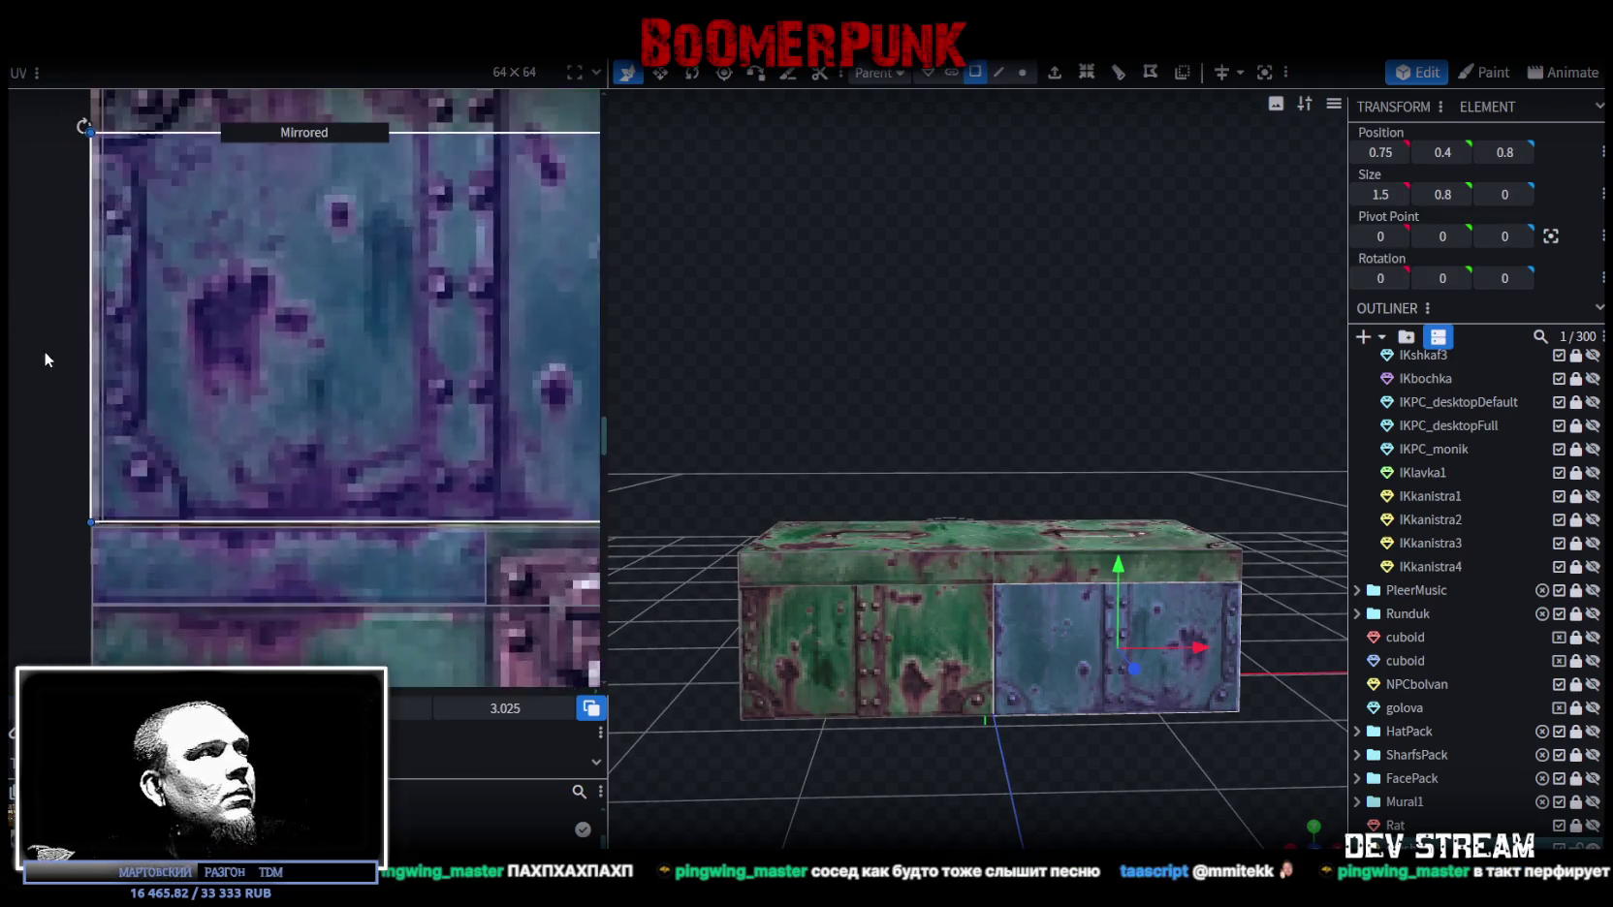
{"action": "scroll", "coordinate": [157, 436], "scroll_direction": "up", "scroll_amount": 2}
{"action": "left_click", "coordinate": [157, 444]}
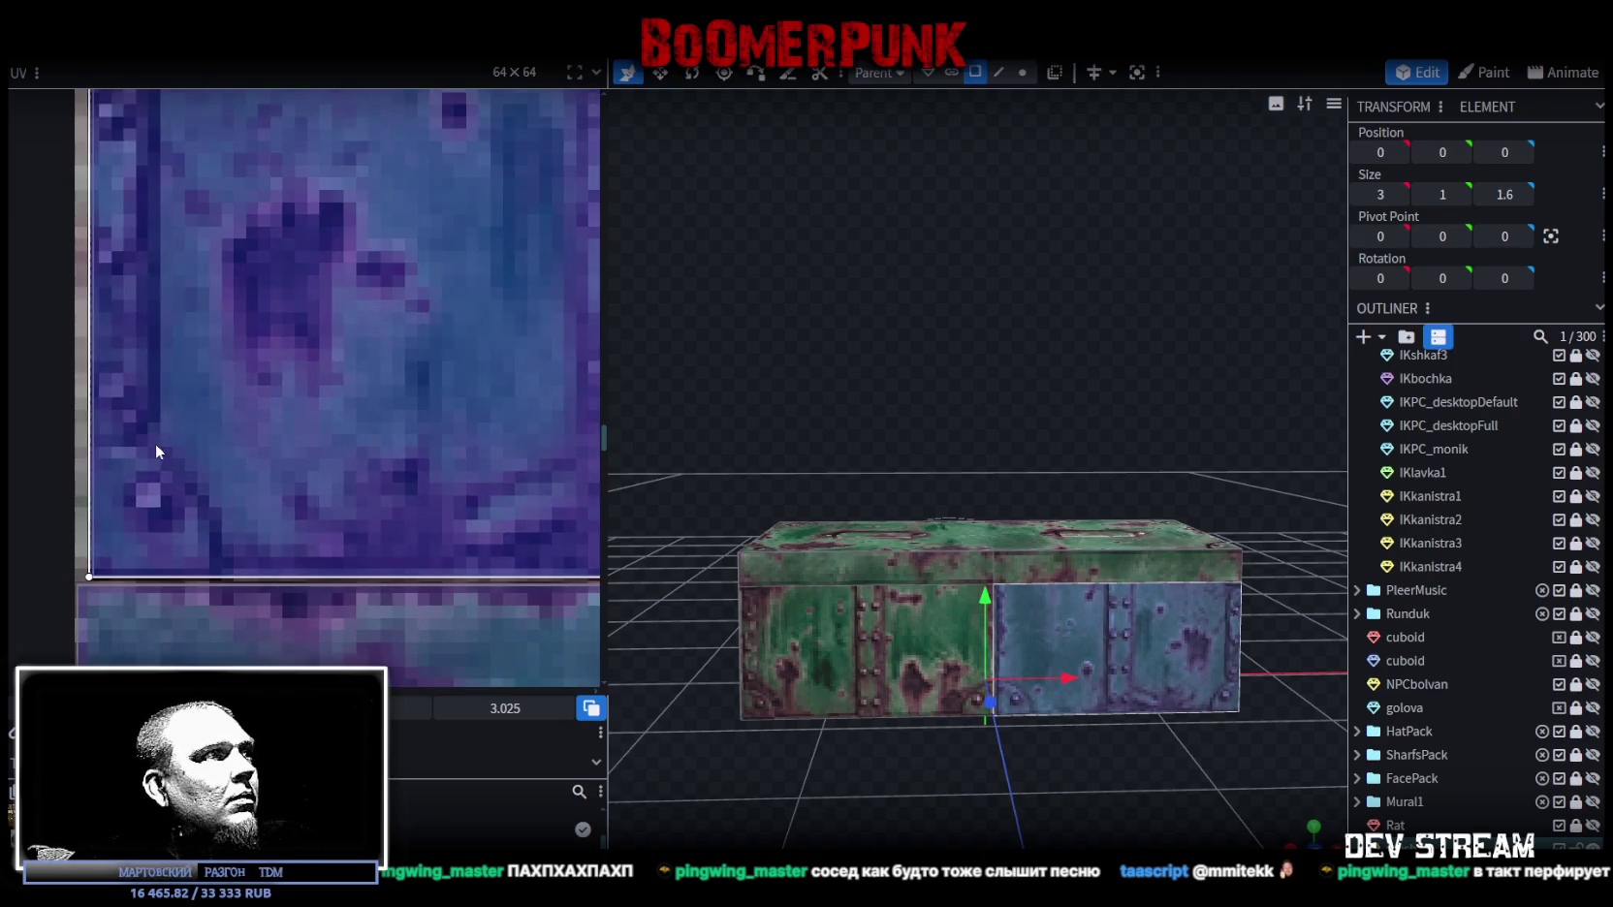
{"action": "scroll", "coordinate": [157, 444], "scroll_direction": "down", "scroll_amount": 3}
{"action": "scroll", "coordinate": [297, 430], "scroll_direction": "up", "scroll_amount": 1}
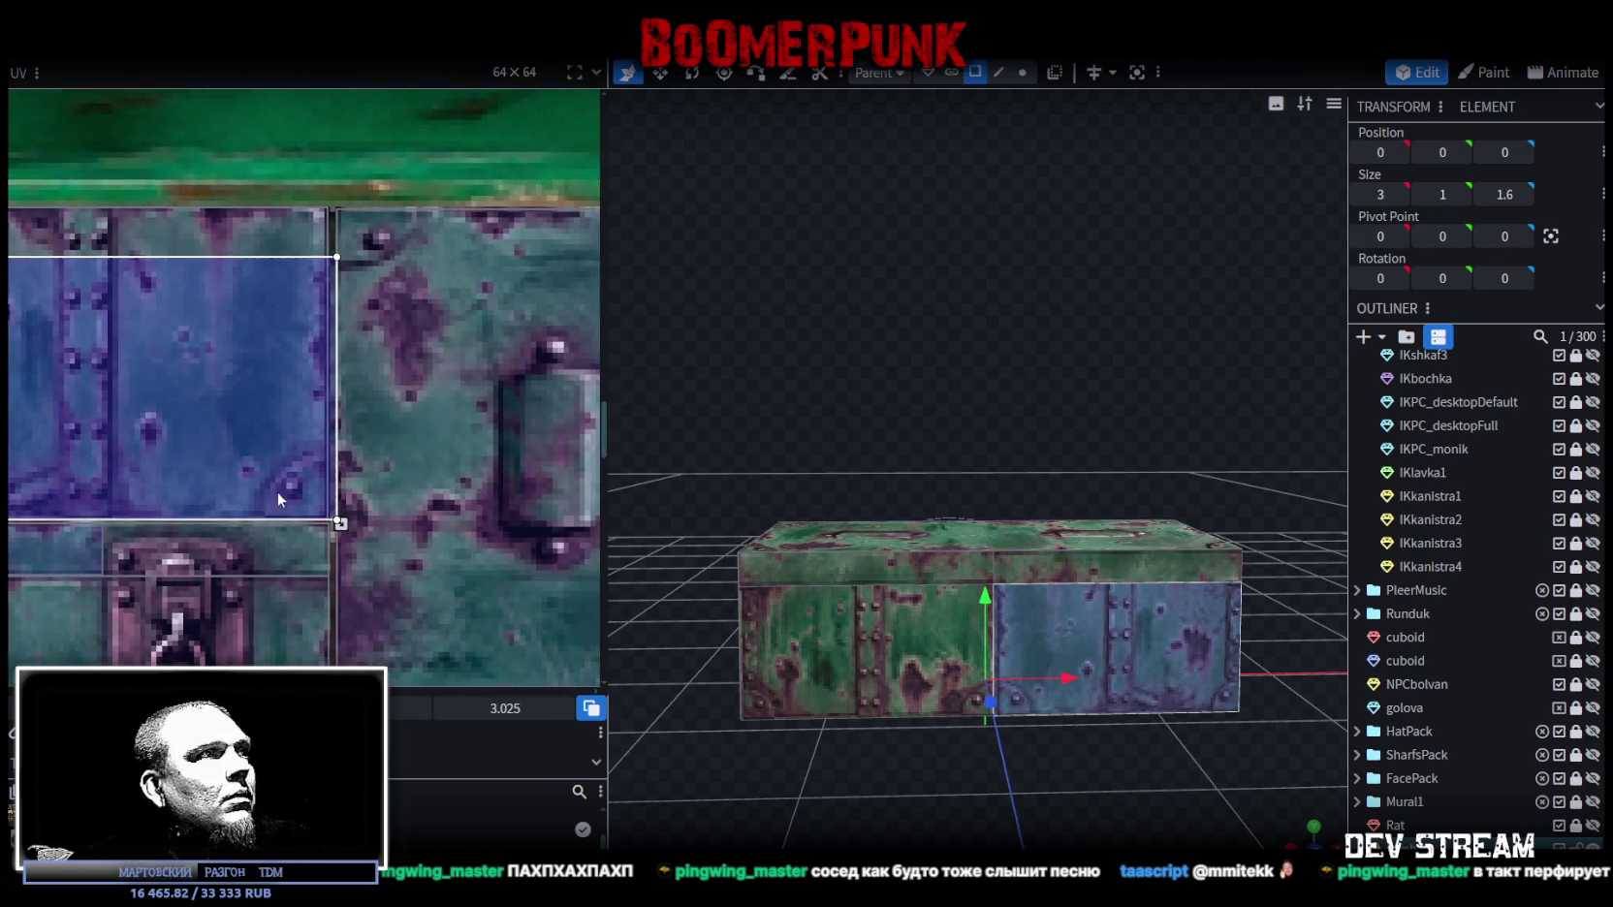
{"action": "scroll", "coordinate": [372, 509], "scroll_direction": "up", "scroll_amount": 2}
{"action": "left_click_drag", "start_coordinate": [376, 503], "coordinate": [350, 501]}
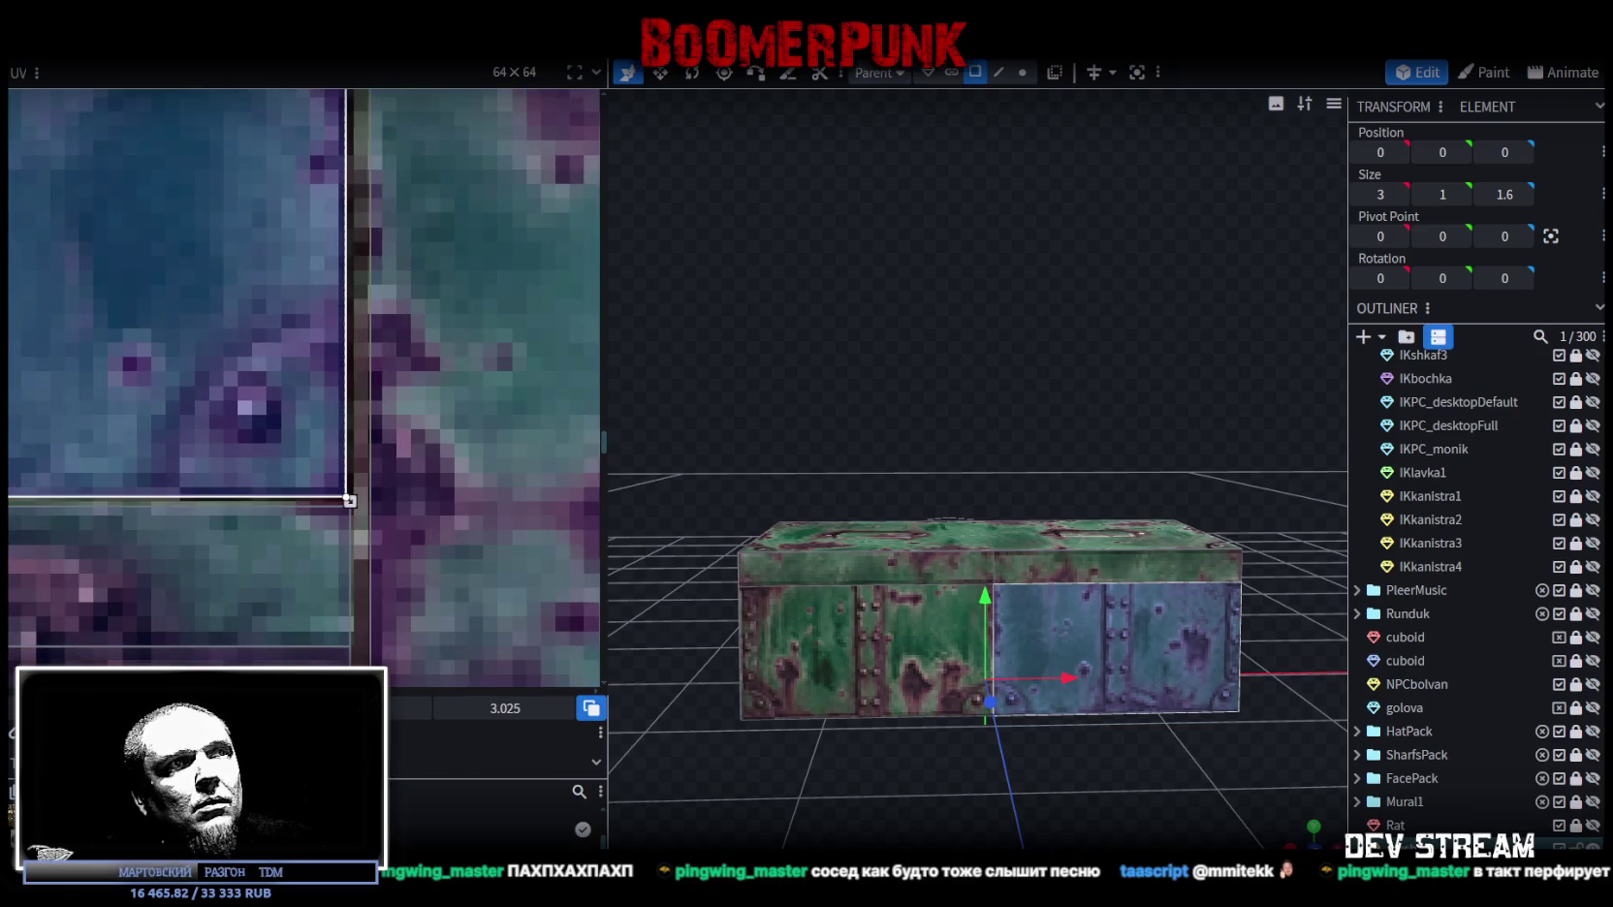
Step: View the box from the front and nudge the right panel's texture edge slightly further left
{"action": "left_click", "coordinate": [1273, 824]}
{"action": "mouse_move", "coordinate": [1273, 824]}
{"action": "left_mouse_down"}
{"action": "mouse_move", "coordinate": [1099, 815]}
{"action": "mouse_move", "coordinate": [1099, 773]}
{"action": "left_mouse_up"}
{"action": "scroll", "coordinate": [998, 541], "scroll_direction": "up", "scroll_amount": 5}
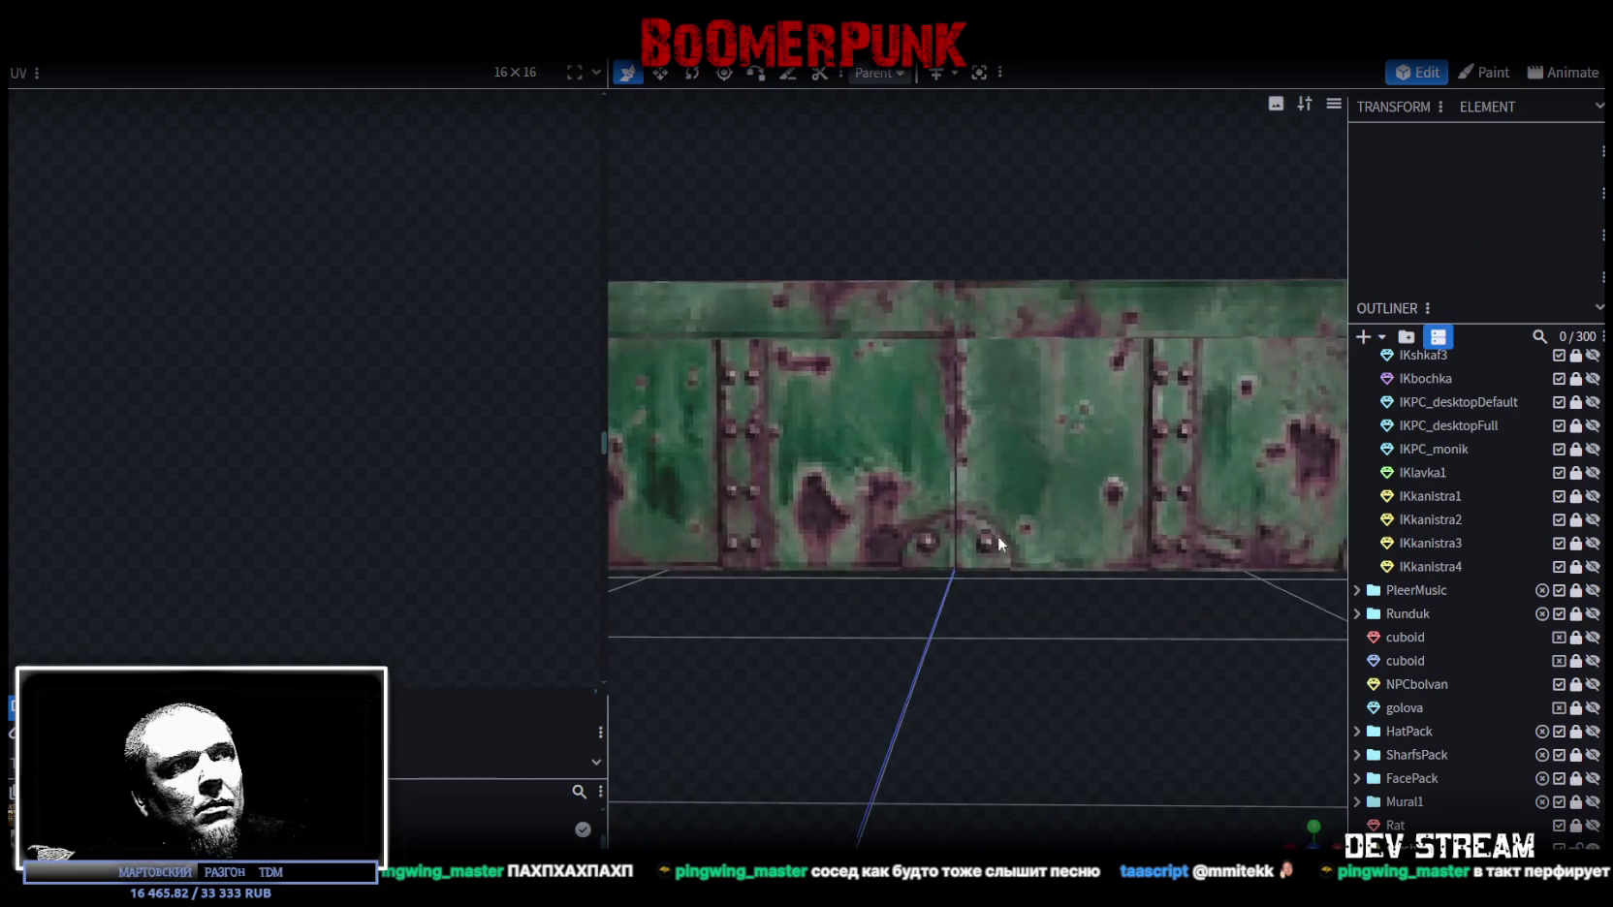
{"action": "scroll", "coordinate": [938, 620], "scroll_direction": "up", "scroll_amount": 2}
{"action": "scroll", "coordinate": [930, 640], "scroll_direction": "up", "scroll_amount": 3}
{"action": "left_click", "coordinate": [929, 640]}
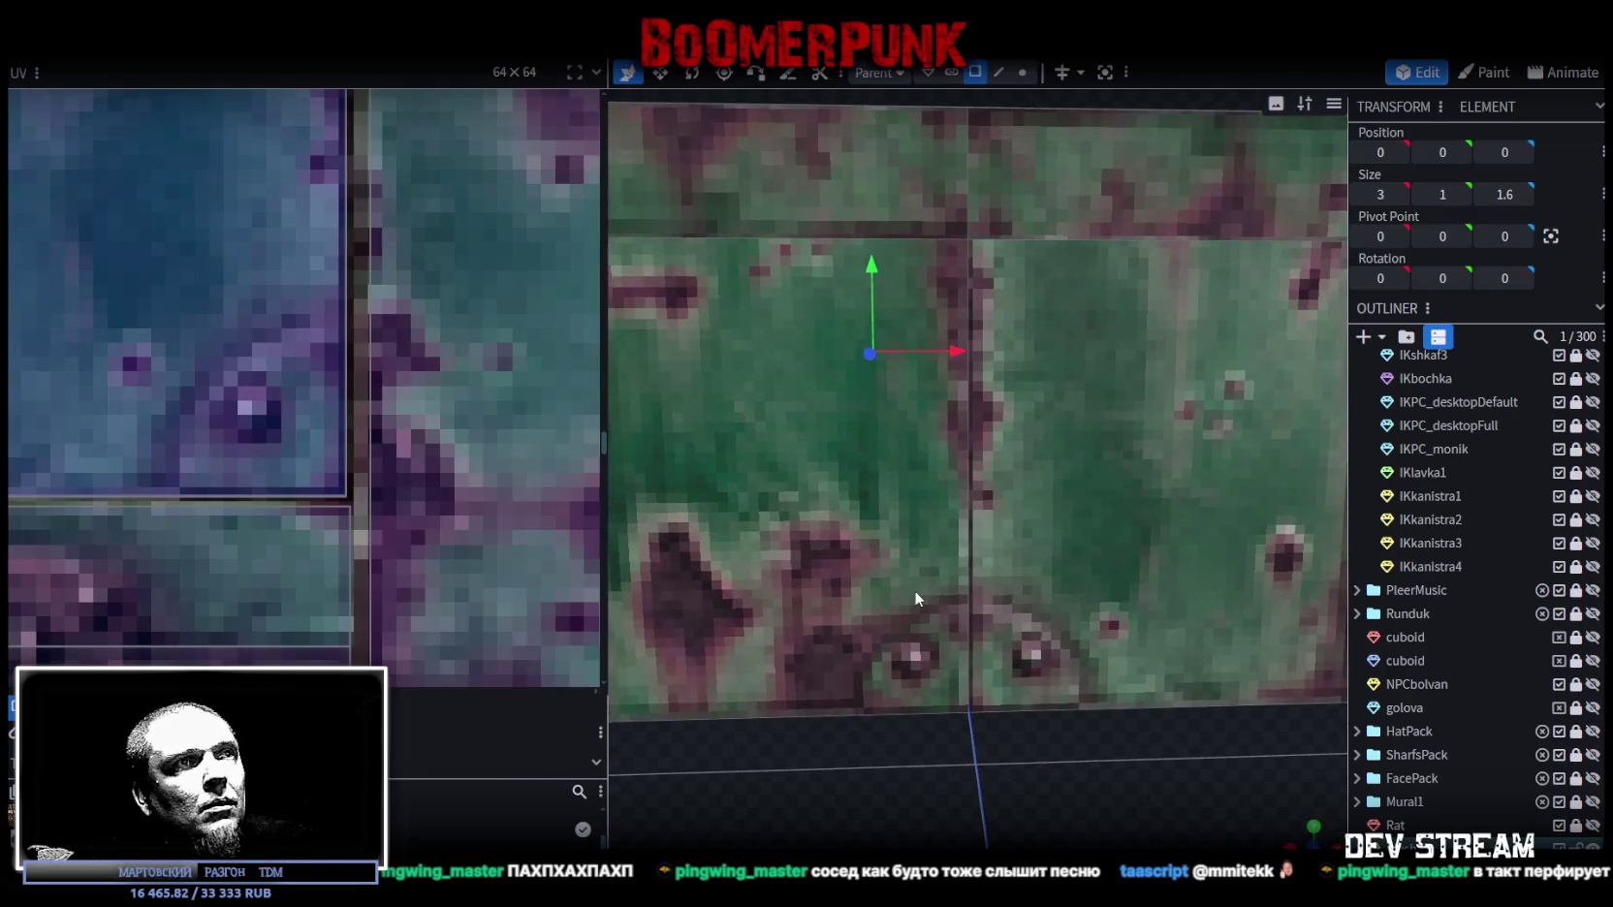
{"action": "left_click", "coordinate": [913, 589]}
{"action": "left_click", "coordinate": [1027, 595]}
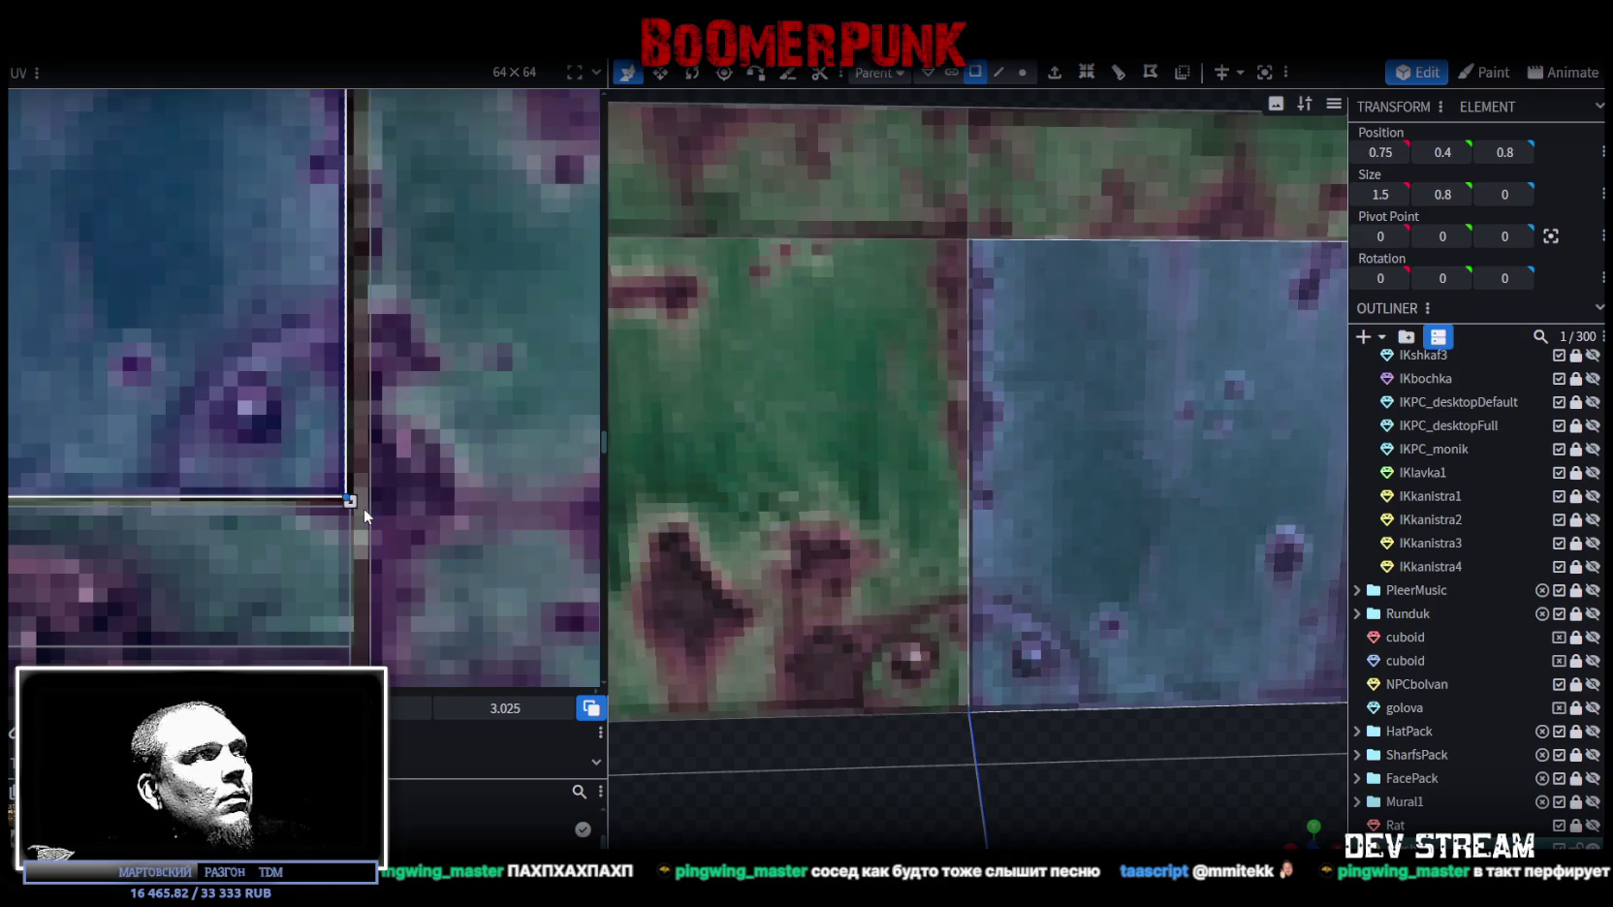
{"action": "left_click_drag", "start_coordinate": [351, 502], "coordinate": [343, 503]}
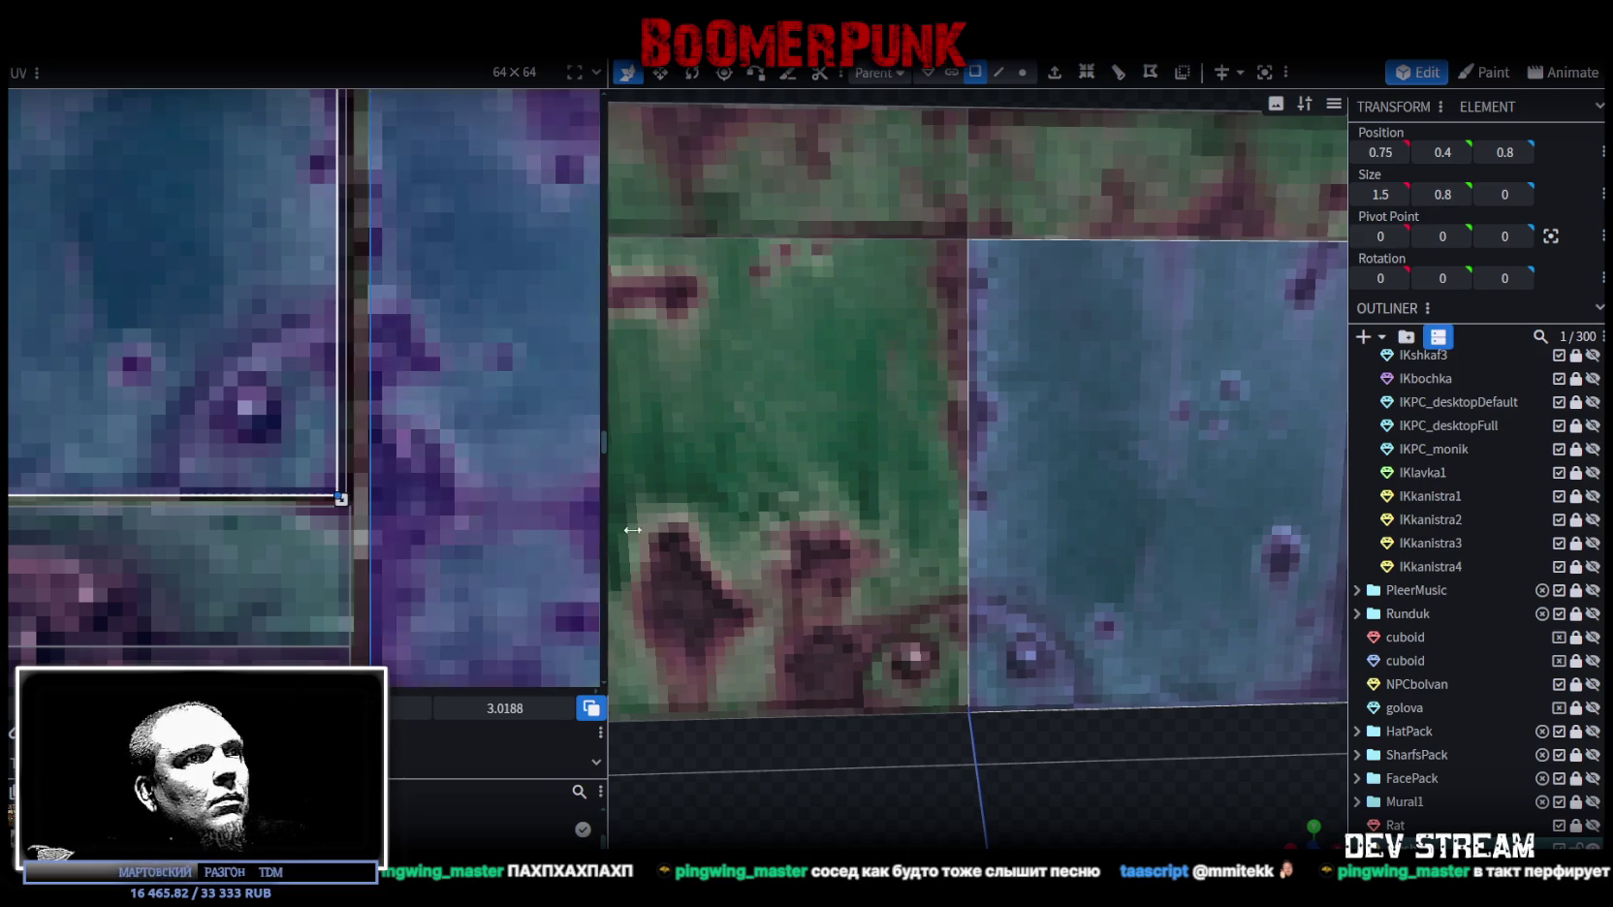
Step: Compare with the left front panel and confirm the two halves meet without a seam
{"action": "left_click", "coordinate": [836, 595]}
{"action": "left_click", "coordinate": [1052, 725]}
{"action": "scroll", "coordinate": [1052, 725], "scroll_direction": "down", "scroll_amount": 5}
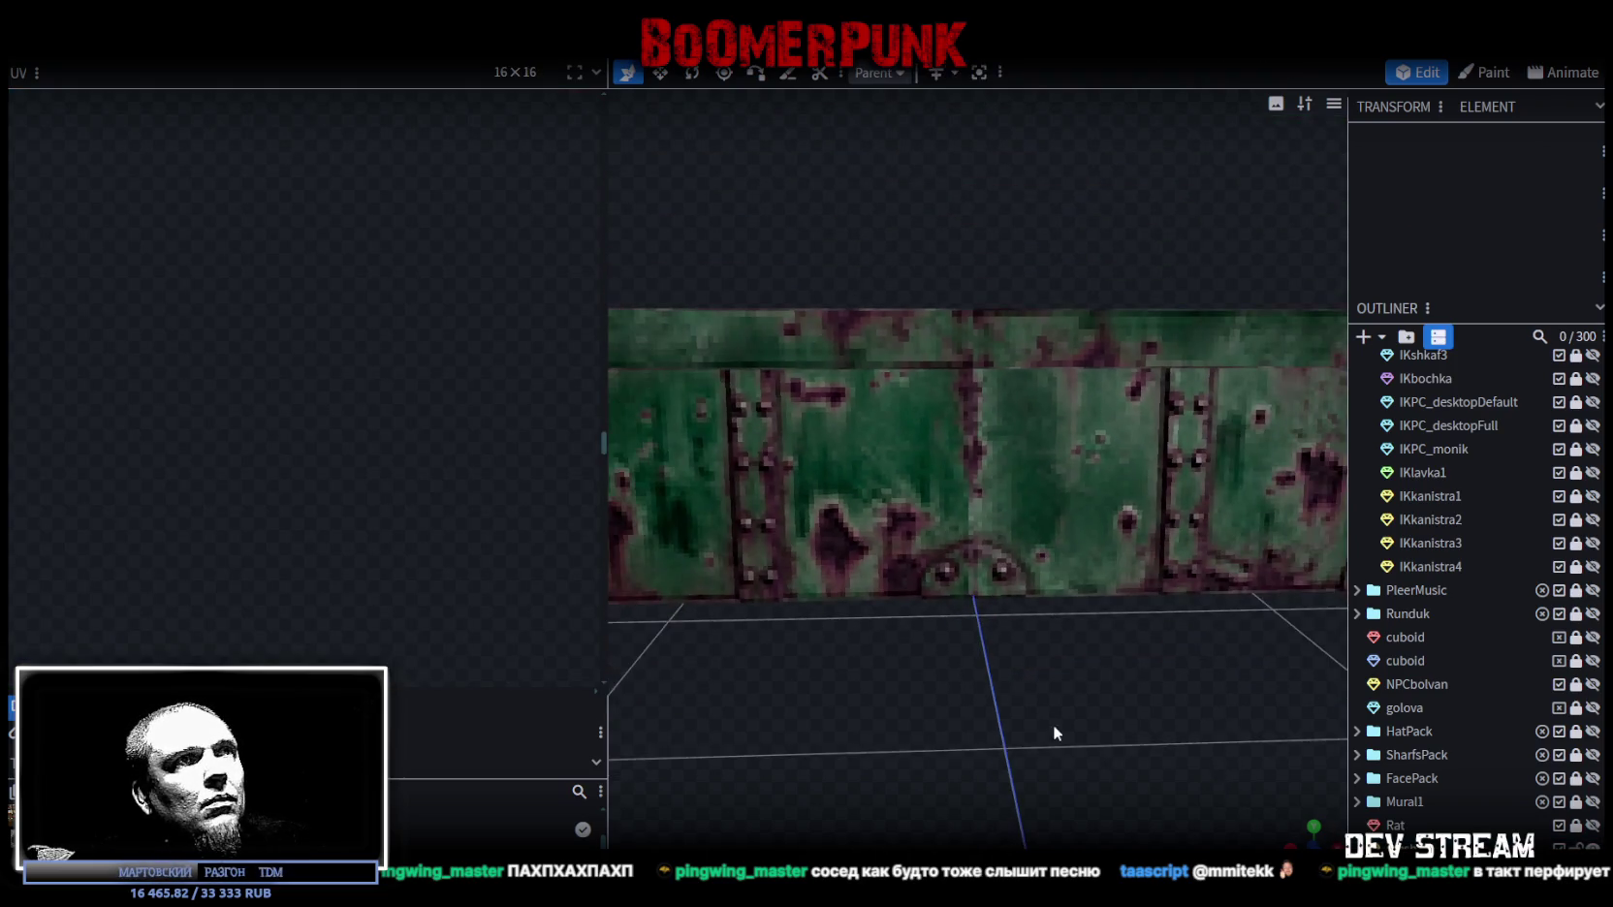
{"action": "scroll", "coordinate": [1019, 726], "scroll_direction": "up", "scroll_amount": 2}
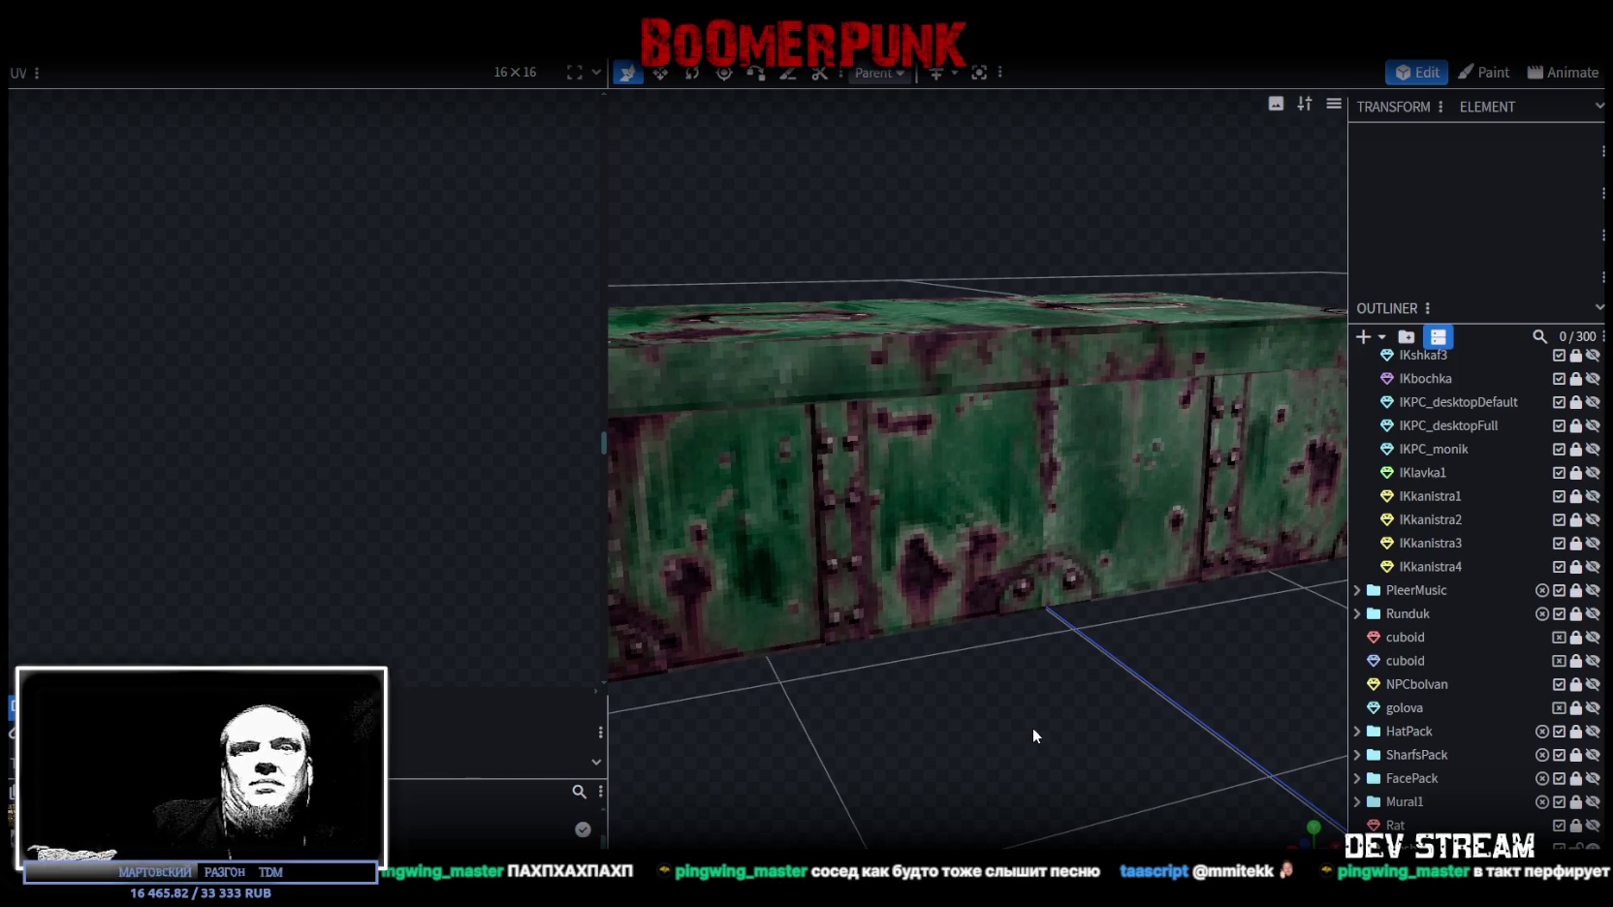
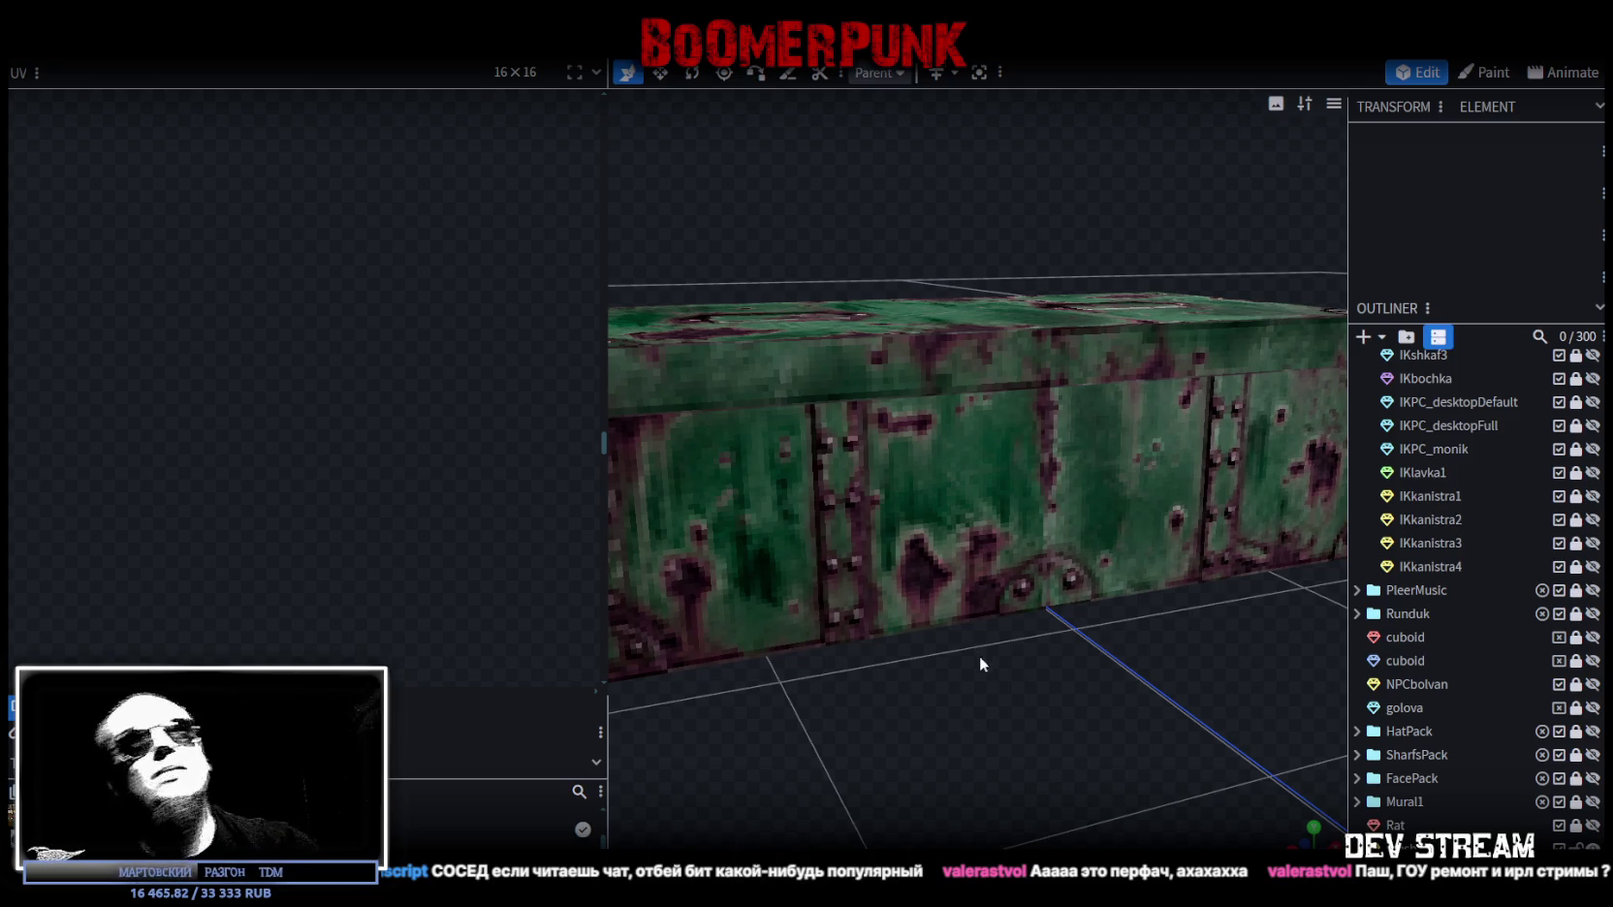
Step: Select the chest and move its 'mesh' entry in the outliner directly under IKkanistra4
{"action": "scroll", "coordinate": [882, 761], "scroll_direction": "down", "scroll_amount": 3}
{"action": "scroll", "coordinate": [861, 738], "scroll_direction": "down", "scroll_amount": 2}
{"action": "mouse_move", "coordinate": [861, 738]}
{"action": "left_mouse_down"}
{"action": "mouse_move", "coordinate": [1146, 753]}
{"action": "mouse_move", "coordinate": [1135, 717]}
{"action": "left_mouse_up"}
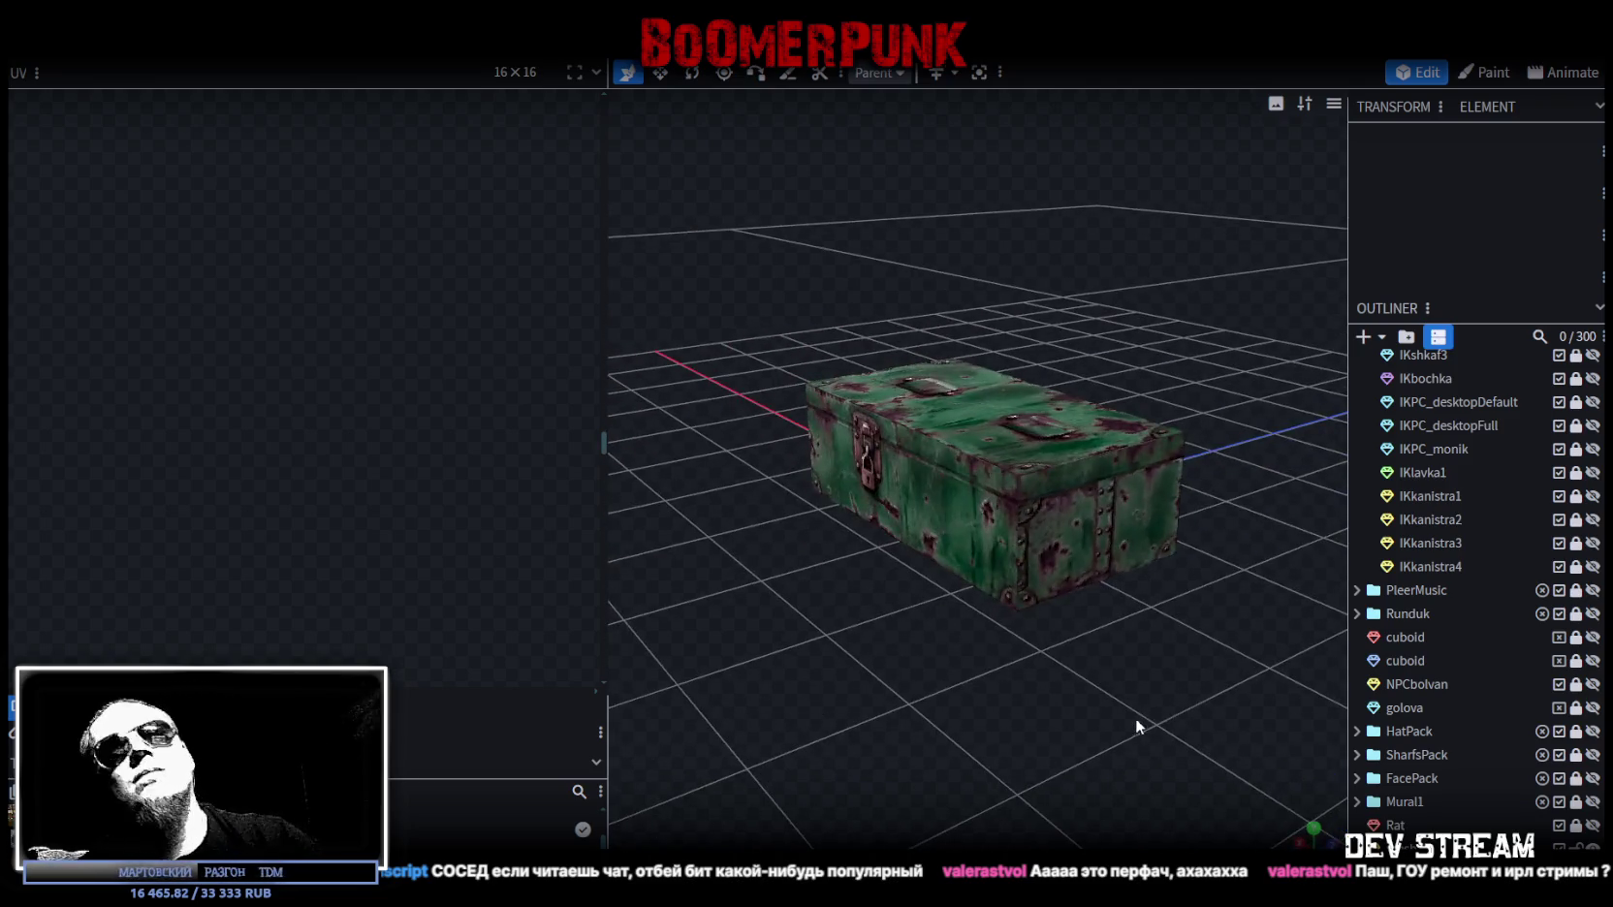
{"action": "left_click", "coordinate": [922, 394]}
{"action": "mouse_move", "coordinate": [983, 613]}
{"action": "left_mouse_down"}
{"action": "mouse_move", "coordinate": [1077, 728]}
{"action": "mouse_move", "coordinate": [1028, 702]}
{"action": "mouse_move", "coordinate": [1042, 624]}
{"action": "left_mouse_up"}
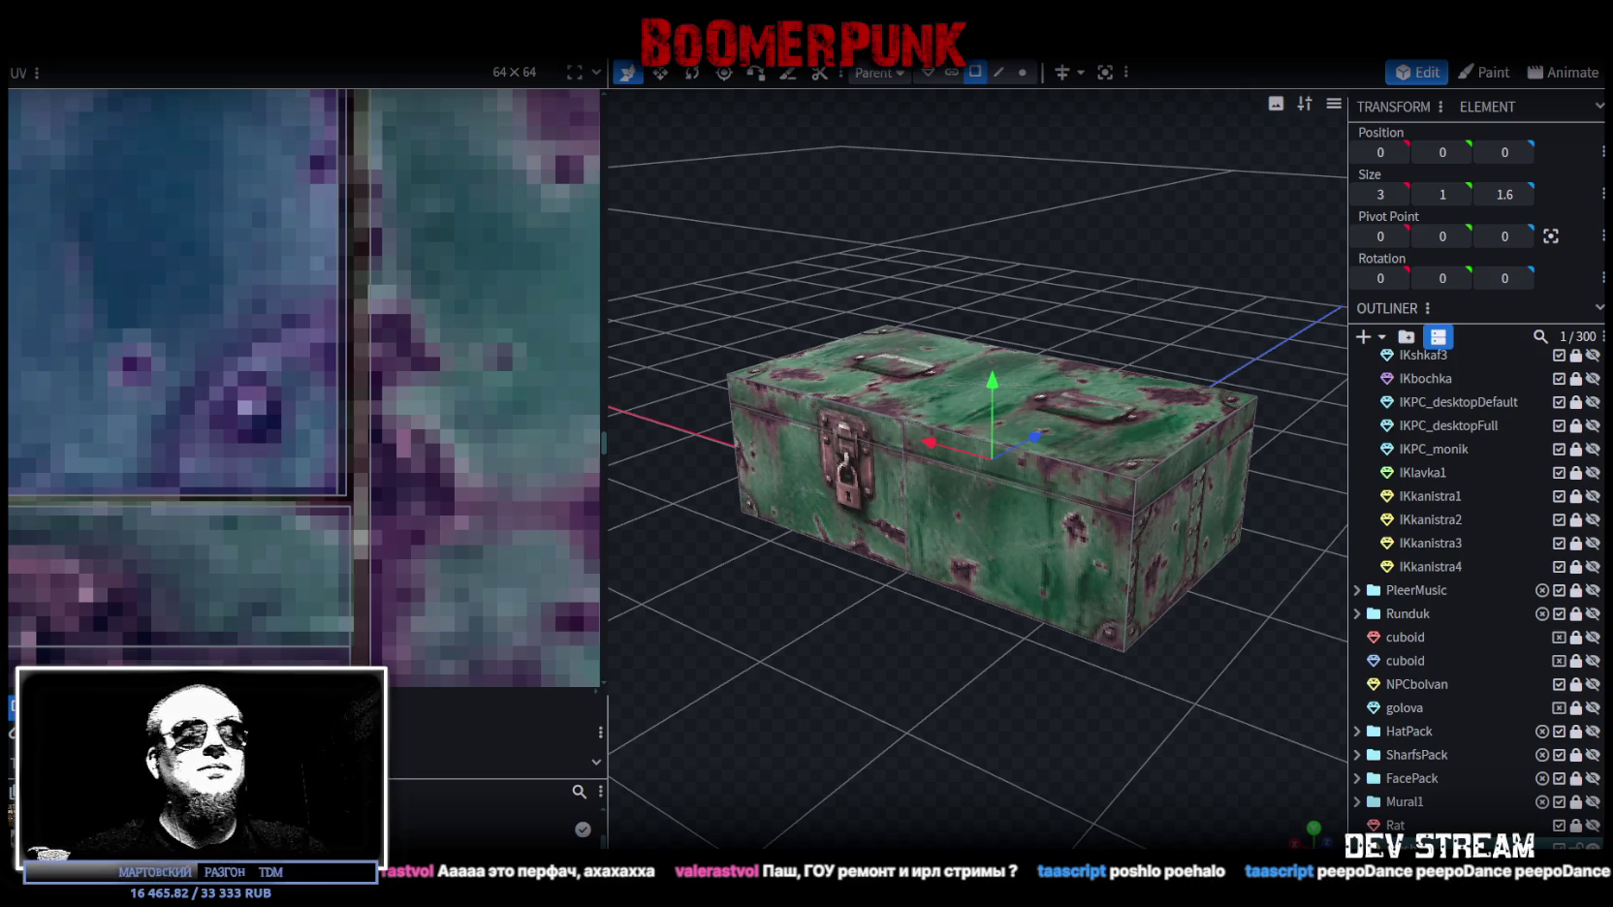
{"action": "left_click_drag", "start_coordinate": [1551, 620], "coordinate": [1493, 578]}
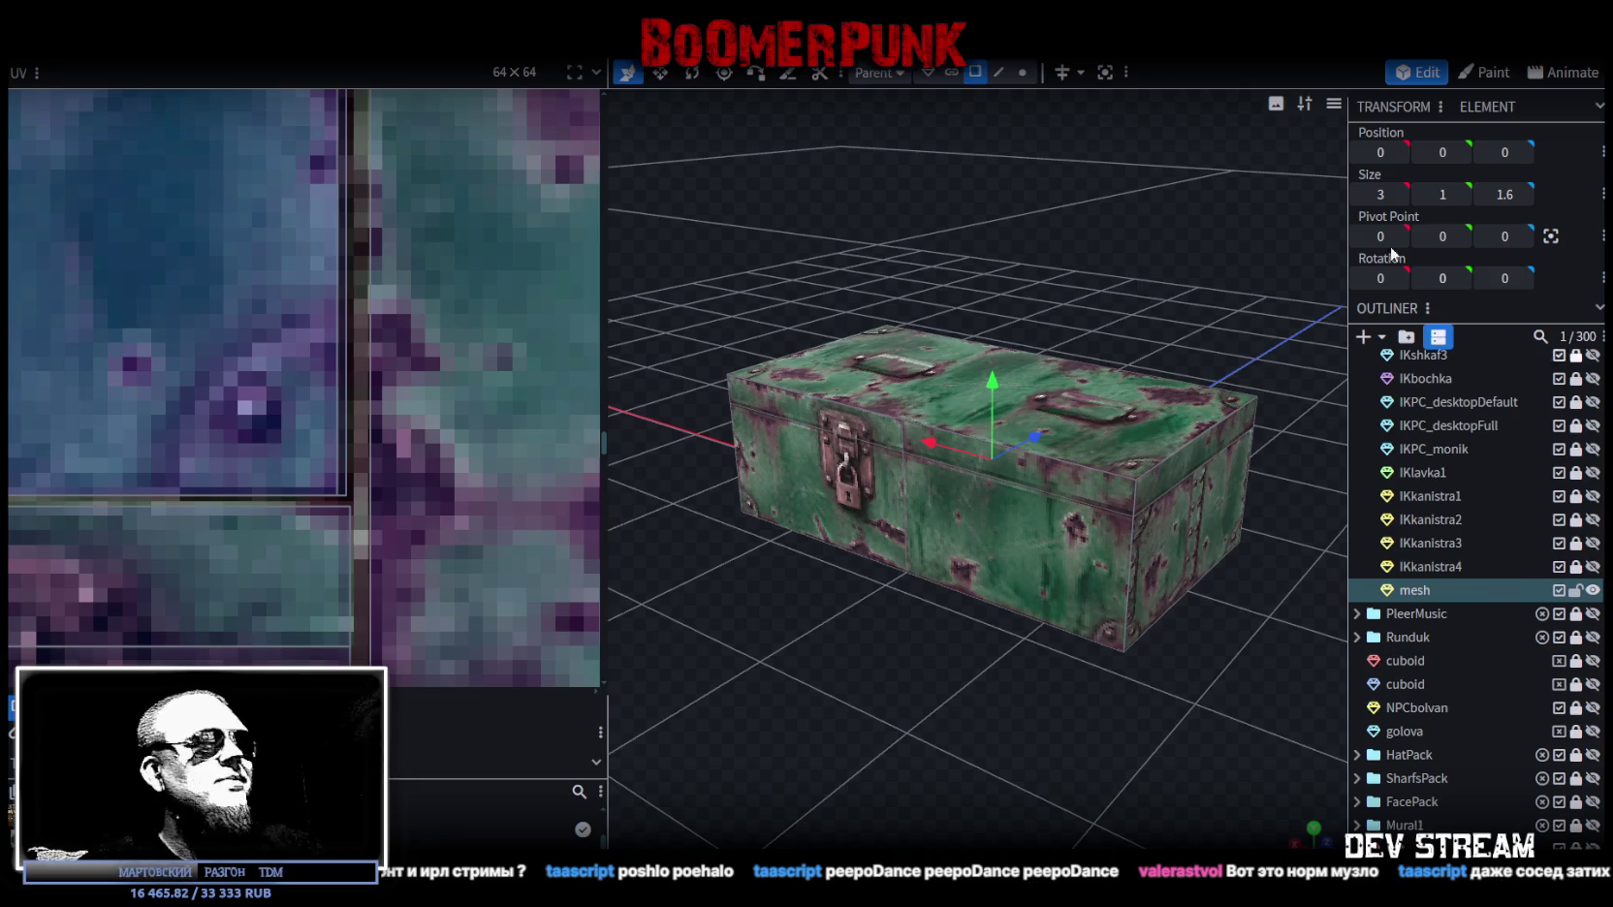
Step: Rename the chest's 'mesh' entry in the outliner to IKsunduk1
{"action": "mouse_move", "coordinate": [863, 676]}
{"action": "left_mouse_down"}
{"action": "mouse_move", "coordinate": [1045, 672]}
{"action": "mouse_move", "coordinate": [1078, 700]}
{"action": "left_mouse_up"}
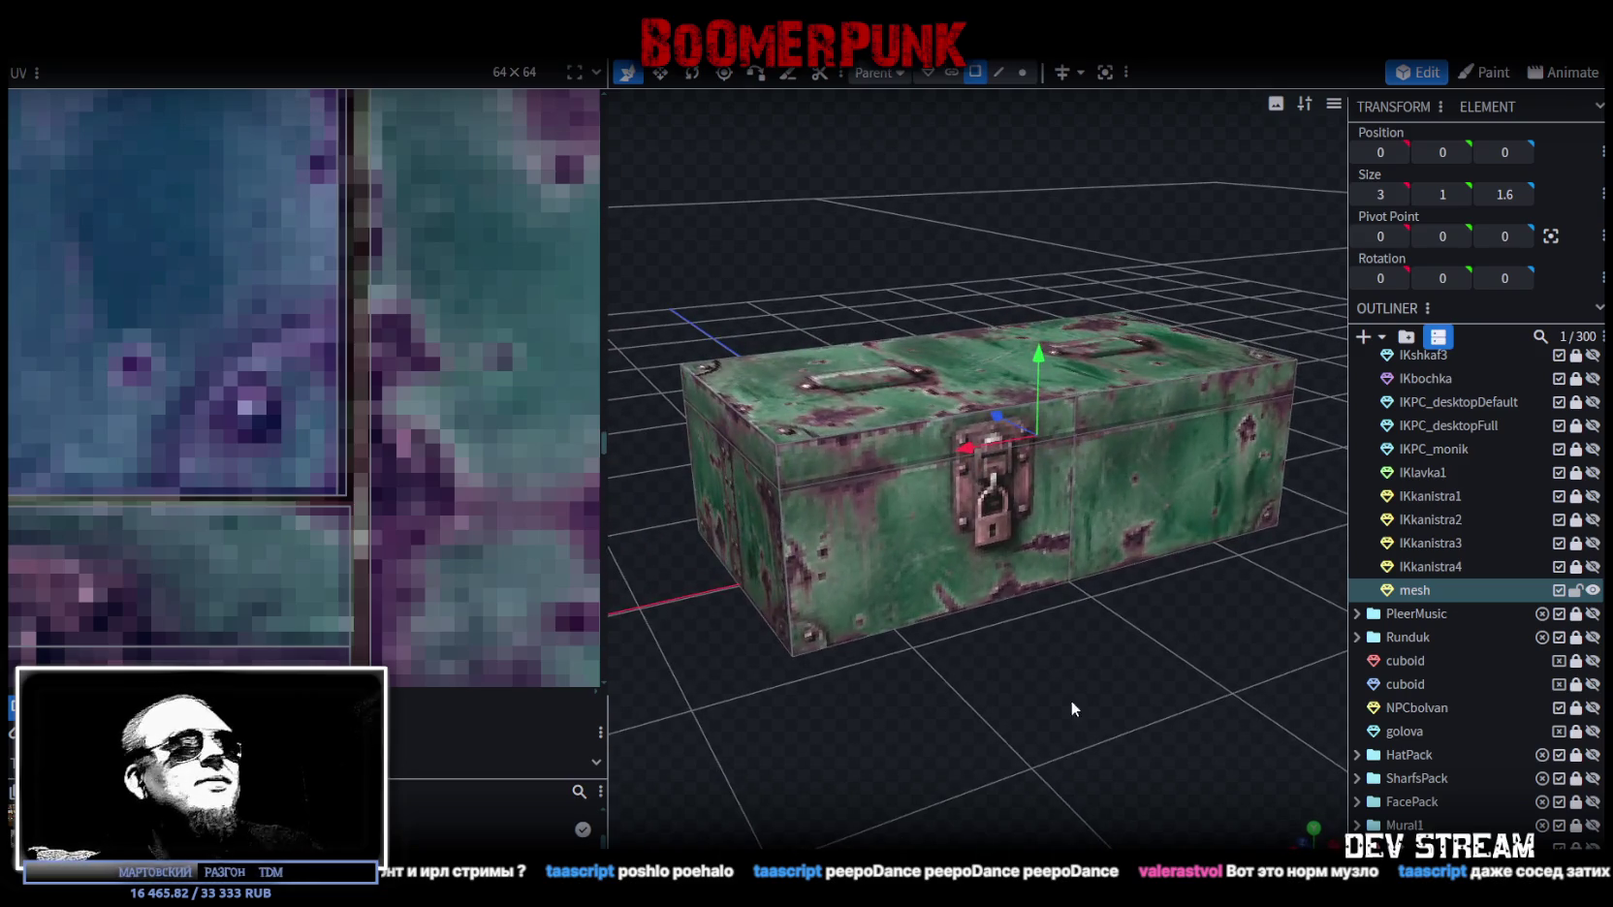
{"action": "left_click", "coordinate": [976, 73]}
{"action": "left_click", "coordinate": [1051, 458]}
{"action": "mouse_move", "coordinate": [1115, 396]}
{"action": "left_mouse_down"}
{"action": "mouse_move", "coordinate": [1024, 744]}
{"action": "mouse_move", "coordinate": [1330, 551]}
{"action": "left_mouse_up"}
{"action": "double_click", "coordinate": [1439, 592]}
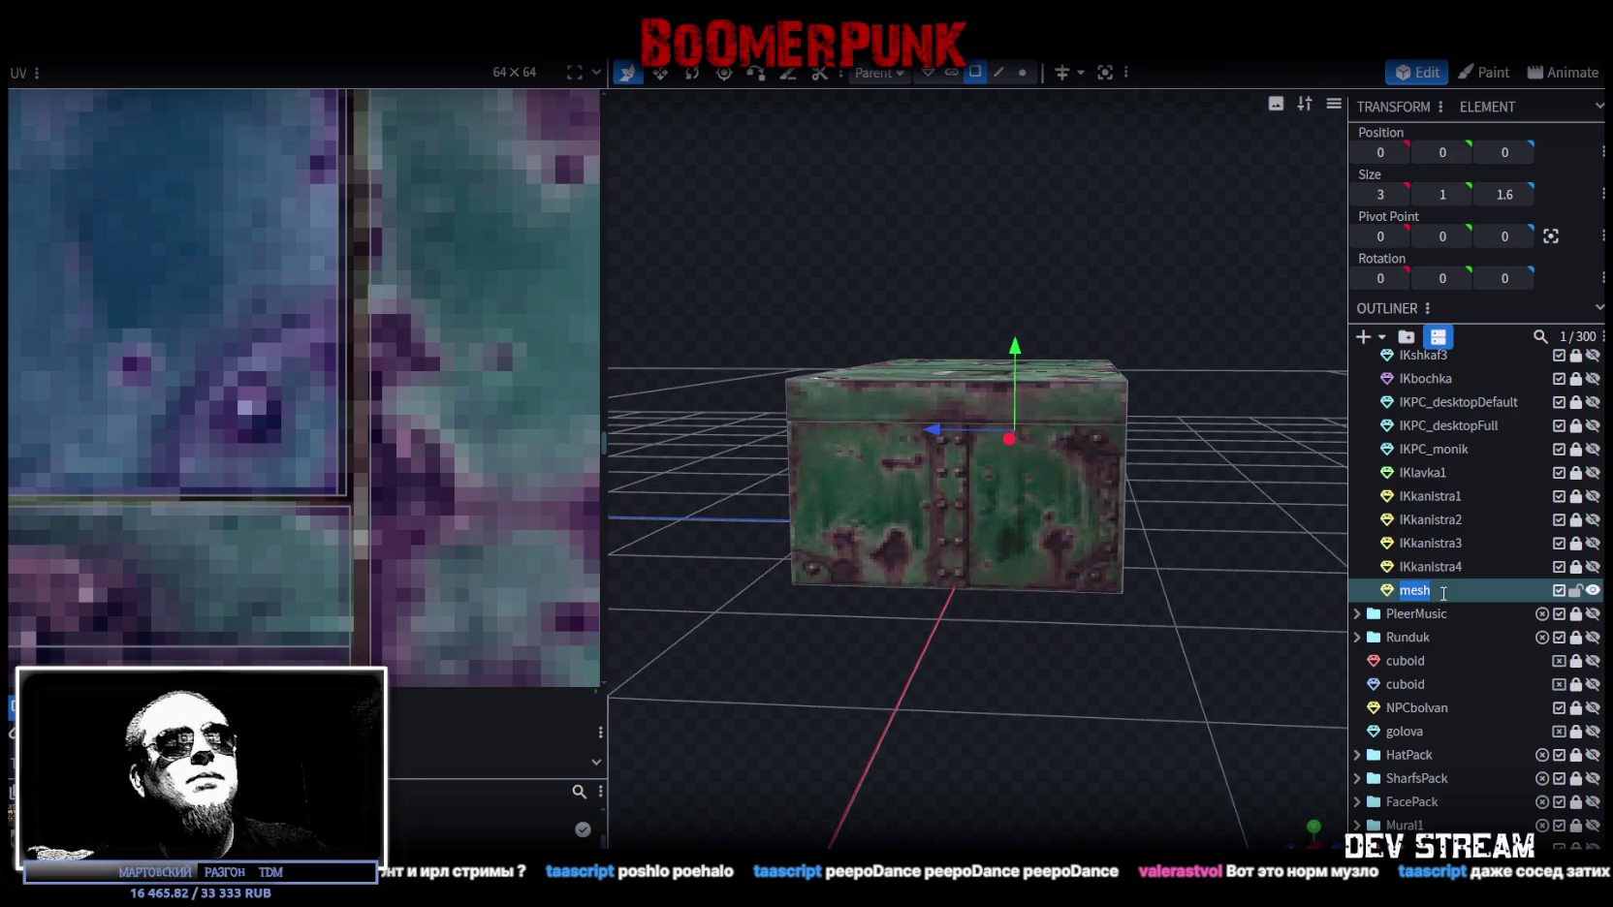
{"action": "type", "text": "IK"}
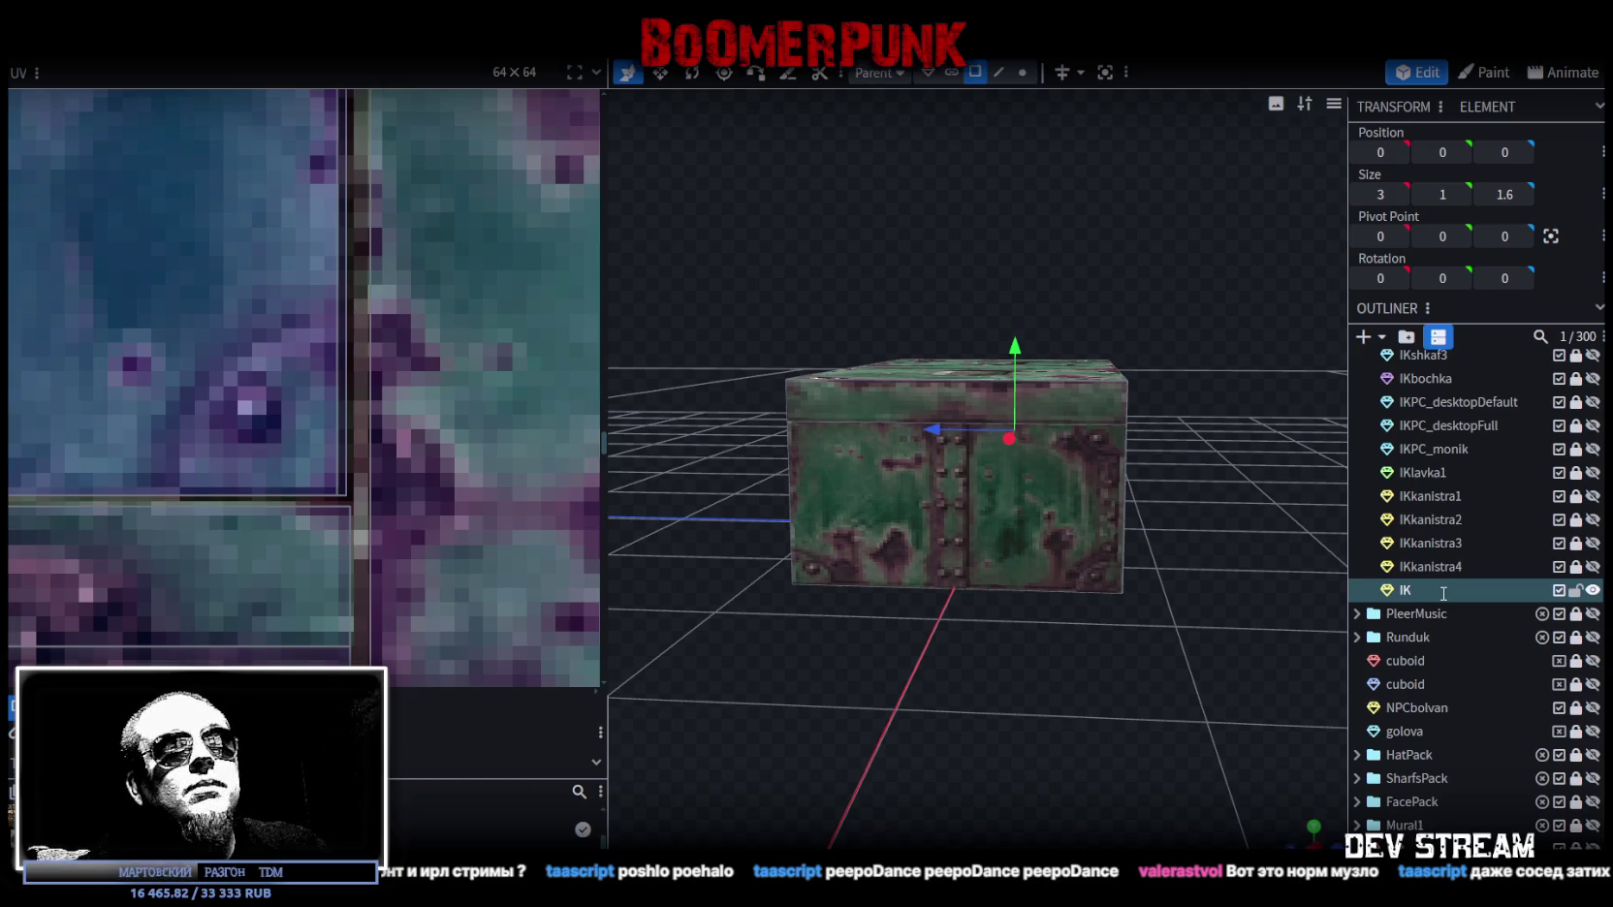
{"action": "type", "text": "sunduk1"}
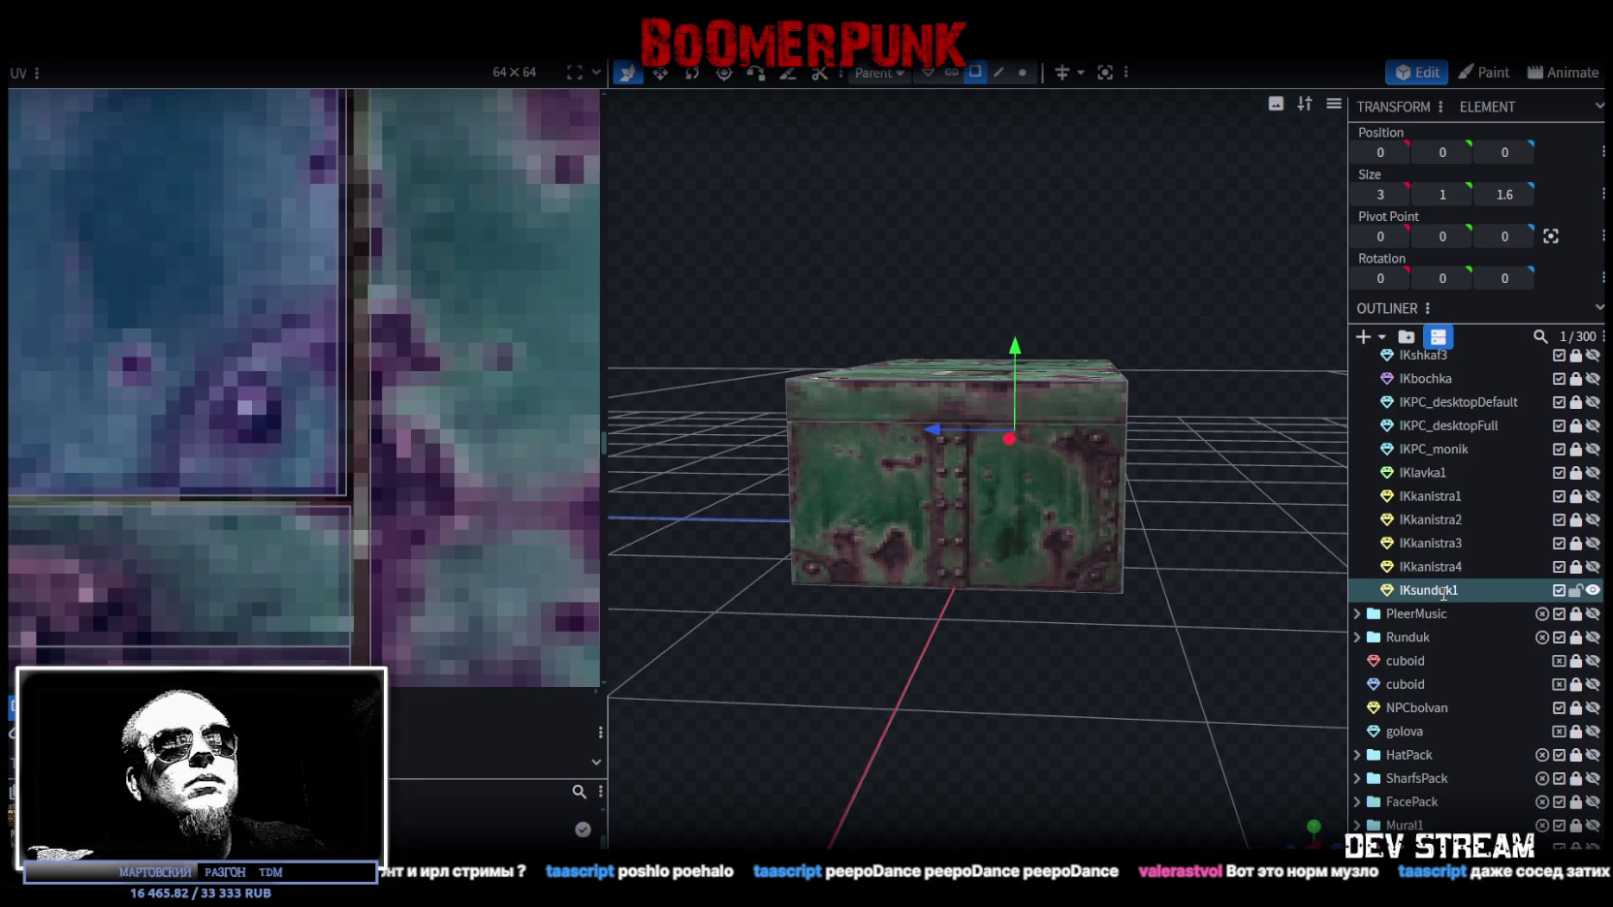
{"action": "key", "text": "Return"}
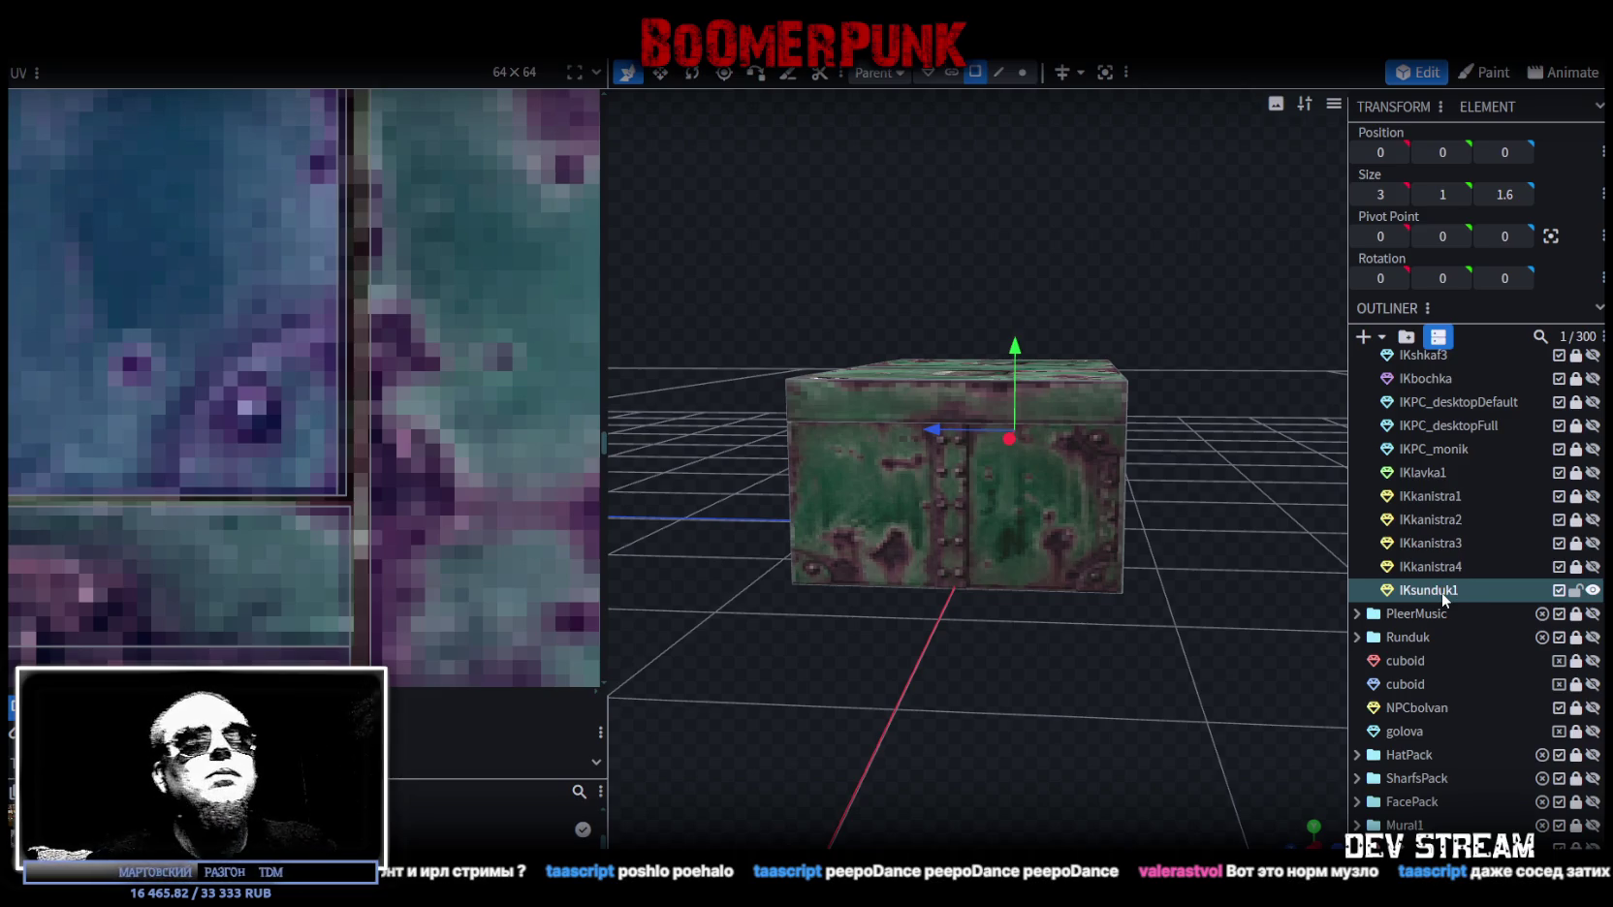
Step: Delete the accidental IKsunduk2 duplicate, leaving IKsunduk1 selected
{"action": "key", "text": "ctrl+d"}
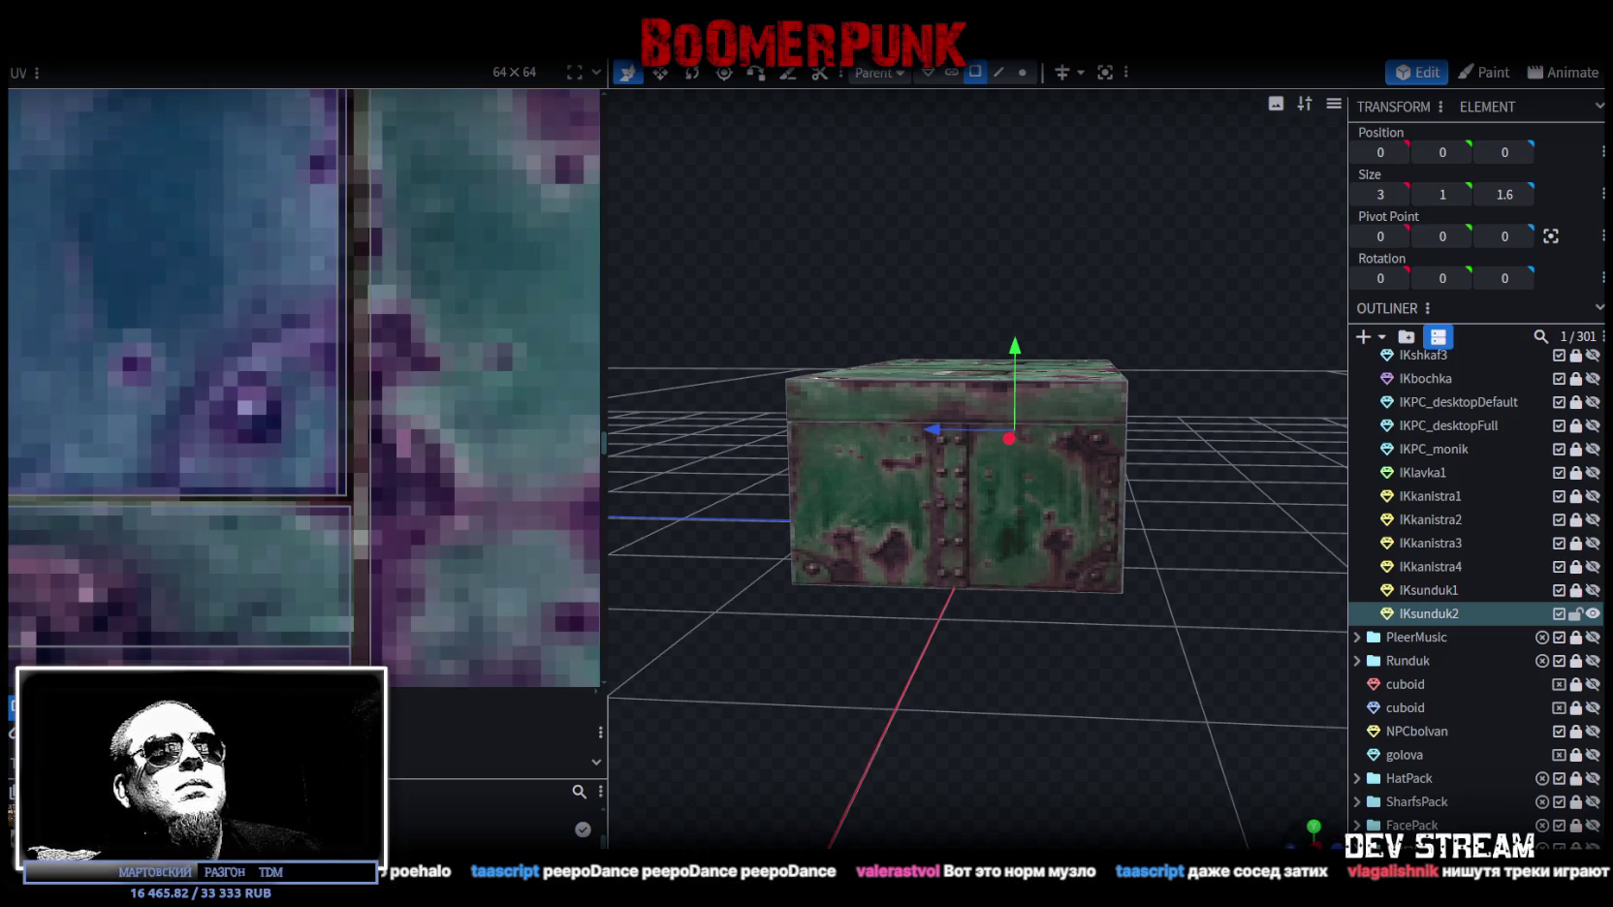
{"action": "left_click_drag", "start_coordinate": [1325, 831], "coordinate": [1158, 654]}
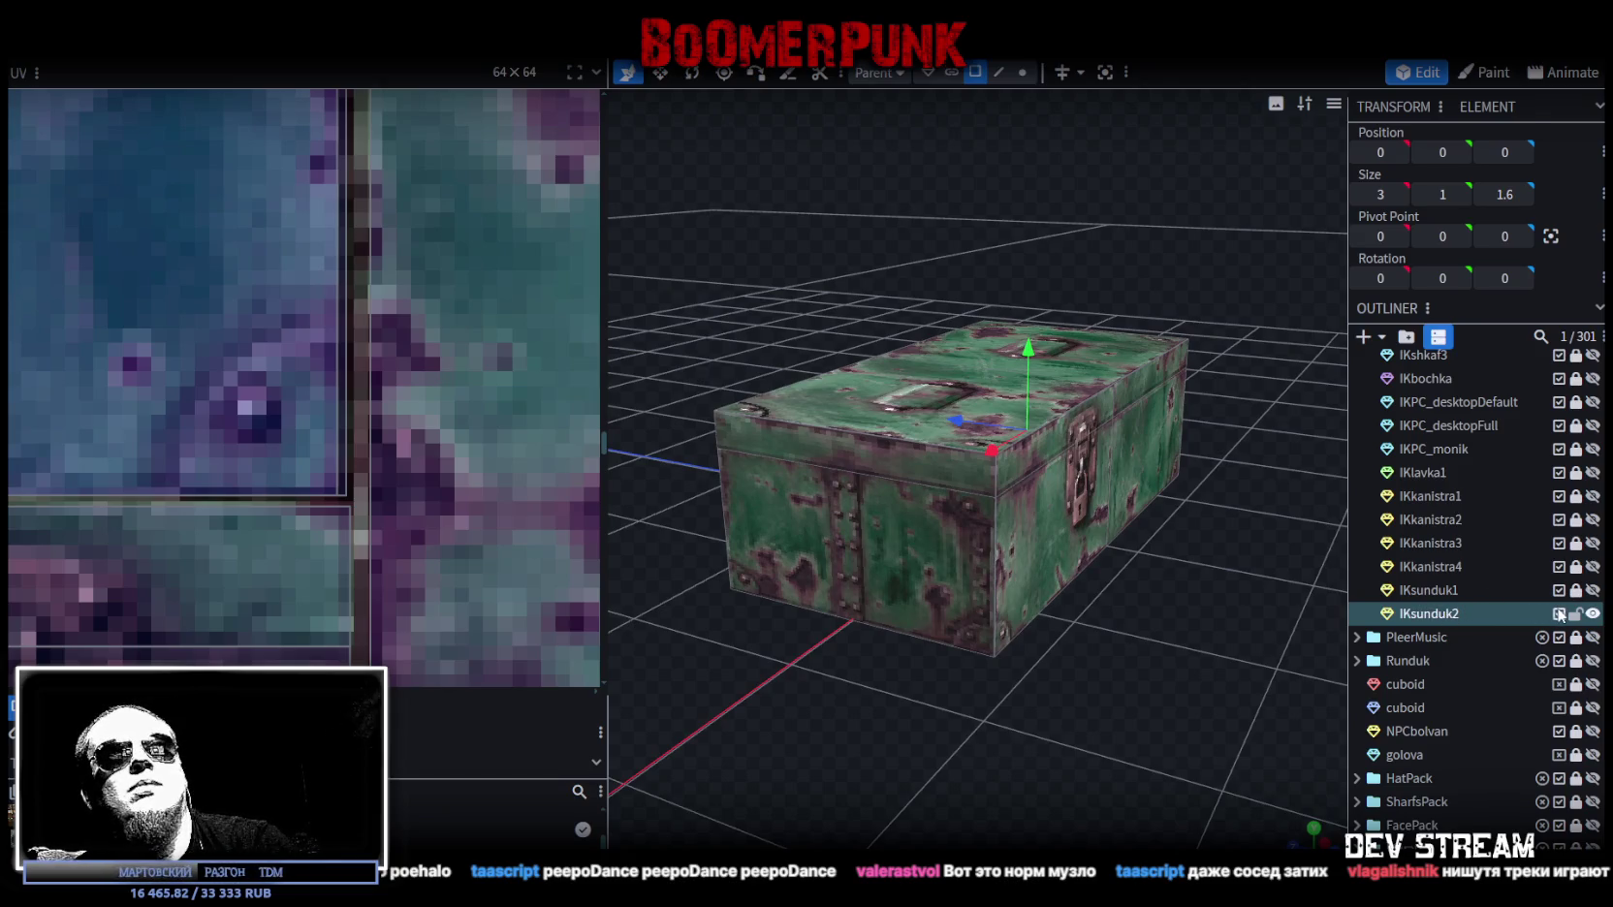
{"action": "key", "text": "Delete"}
{"action": "left_click", "coordinate": [1538, 591]}
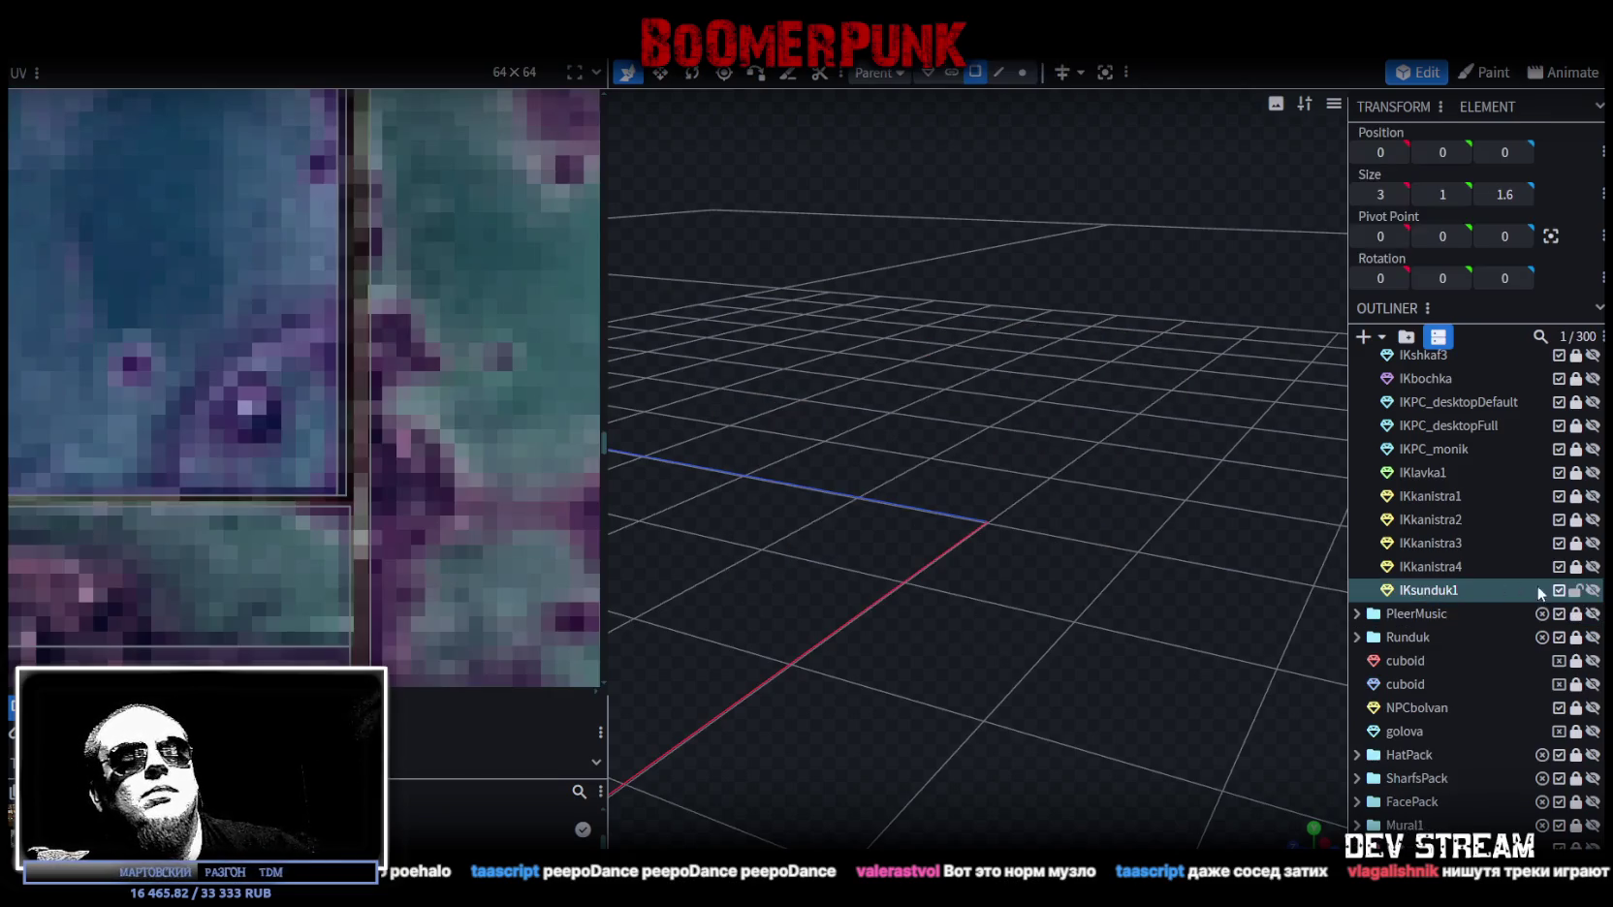
Step: Unhide IKsunduk1 and split its top lid faces into a separate mesh with Split Mesh
{"action": "left_click", "coordinate": [1590, 590]}
{"action": "left_click", "coordinate": [904, 448]}
{"action": "mouse_move", "coordinate": [904, 448]}
{"action": "left_mouse_down"}
{"action": "mouse_move", "coordinate": [1158, 592]}
{"action": "mouse_move", "coordinate": [1213, 585]}
{"action": "mouse_move", "coordinate": [1175, 592]}
{"action": "left_mouse_up"}
{"action": "mouse_move", "coordinate": [797, 274]}
{"action": "left_mouse_down", "text": "ctrl"}
{"action": "mouse_move", "coordinate": [1241, 397]}
{"action": "mouse_move", "coordinate": [1027, 441]}
{"action": "mouse_move", "coordinate": [787, 437]}
{"action": "mouse_move", "coordinate": [908, 492]}
{"action": "mouse_move", "coordinate": [961, 466]}
{"action": "mouse_move", "coordinate": [834, 448]}
{"action": "mouse_move", "coordinate": [819, 464]}
{"action": "mouse_move", "coordinate": [1047, 457]}
{"action": "left_mouse_up", "text": "ctrl"}
{"action": "left_click", "coordinate": [1047, 456]}
{"action": "mouse_move", "coordinate": [753, 710]}
{"action": "left_mouse_down"}
{"action": "mouse_move", "coordinate": [656, 696]}
{"action": "mouse_move", "coordinate": [1084, 700]}
{"action": "mouse_move", "coordinate": [977, 457]}
{"action": "left_mouse_up"}
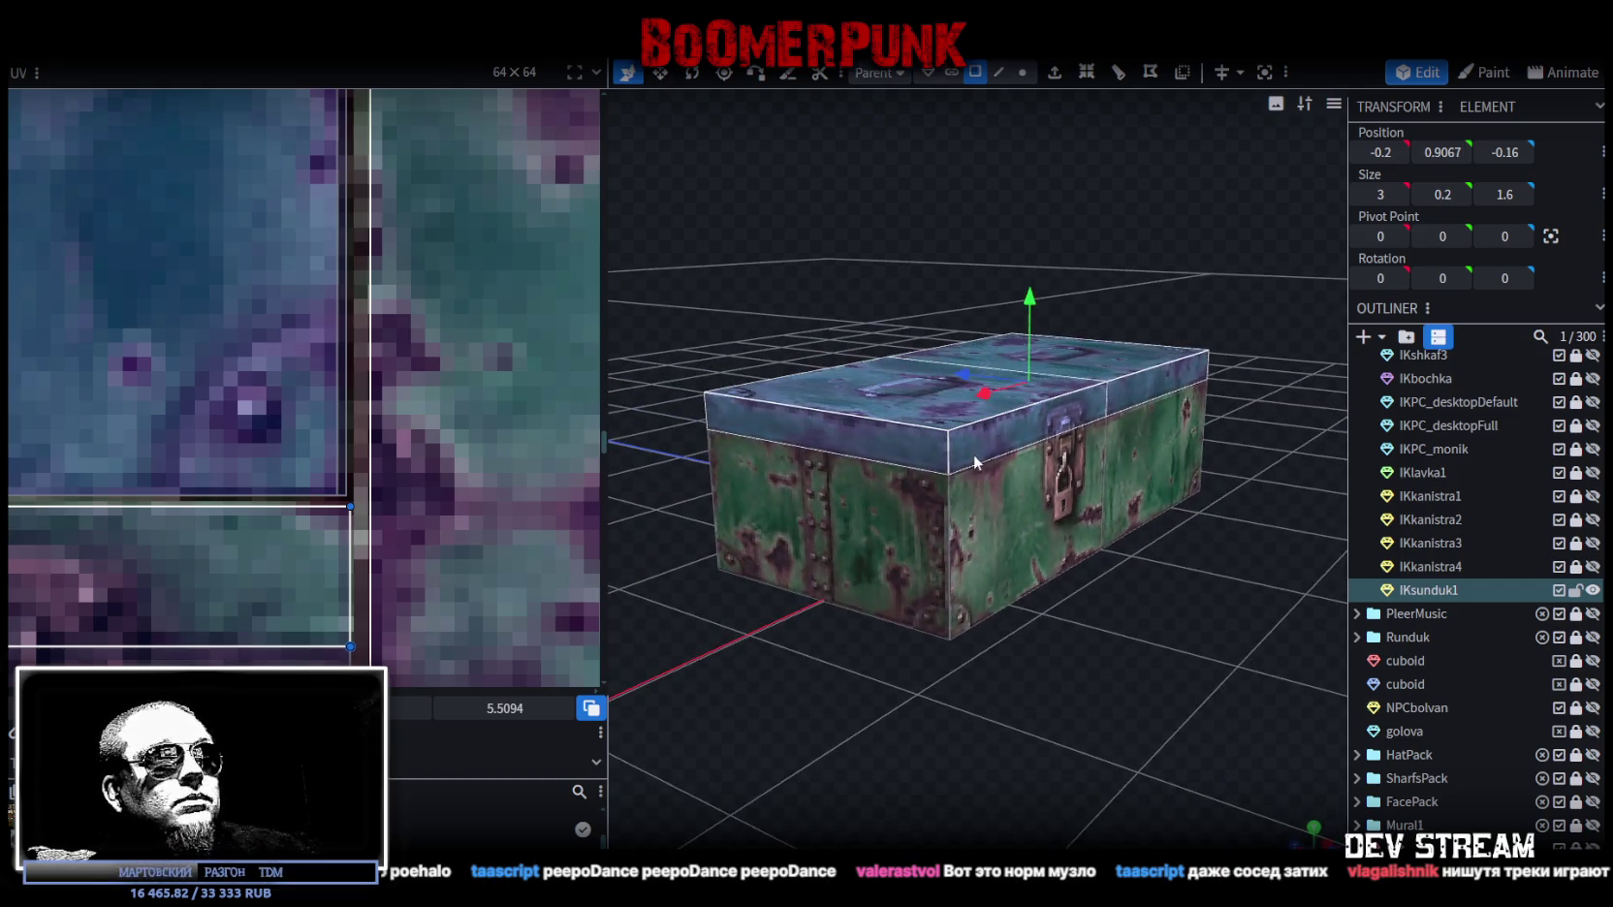
{"action": "right_click", "coordinate": [977, 457]}
{"action": "left_click", "coordinate": [1068, 555]}
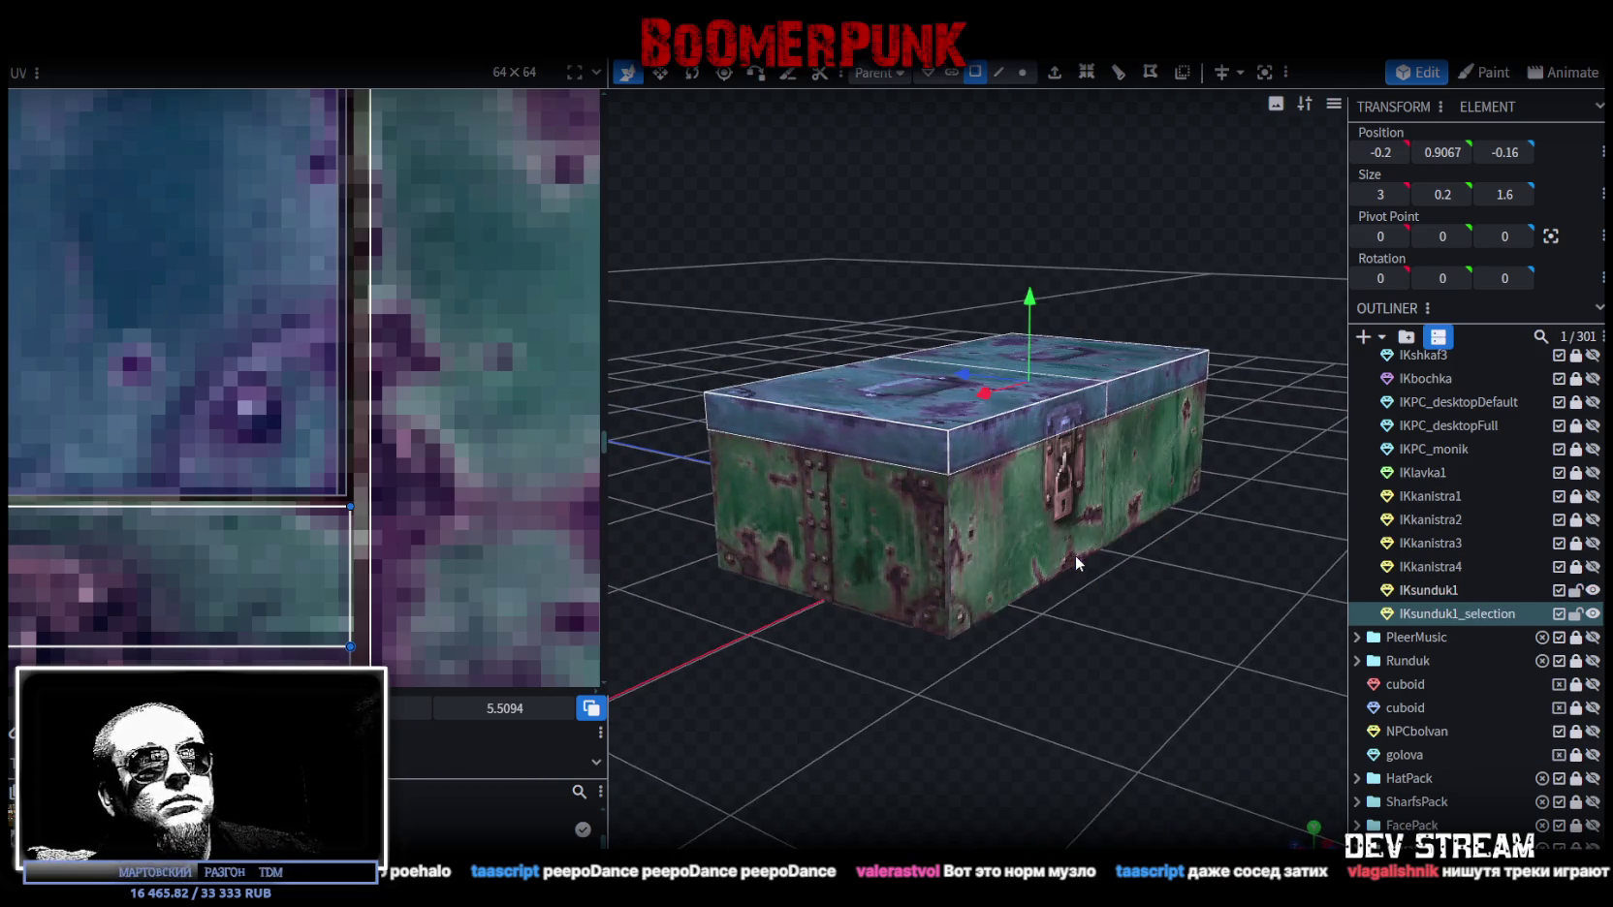
Step: Hide the IKsunduk1_selection lid and inspect the open-topped chest body from above and below
{"action": "left_click", "coordinate": [1592, 614]}
{"action": "mouse_move", "coordinate": [1221, 620]}
{"action": "left_mouse_down"}
{"action": "mouse_move", "coordinate": [1089, 642]}
{"action": "mouse_move", "coordinate": [1173, 479]}
{"action": "mouse_move", "coordinate": [924, 380]}
{"action": "mouse_move", "coordinate": [1043, 526]}
{"action": "left_mouse_up"}
{"action": "left_click", "coordinate": [1076, 621]}
{"action": "left_click_drag", "start_coordinate": [1165, 307], "coordinate": [1159, 629]}
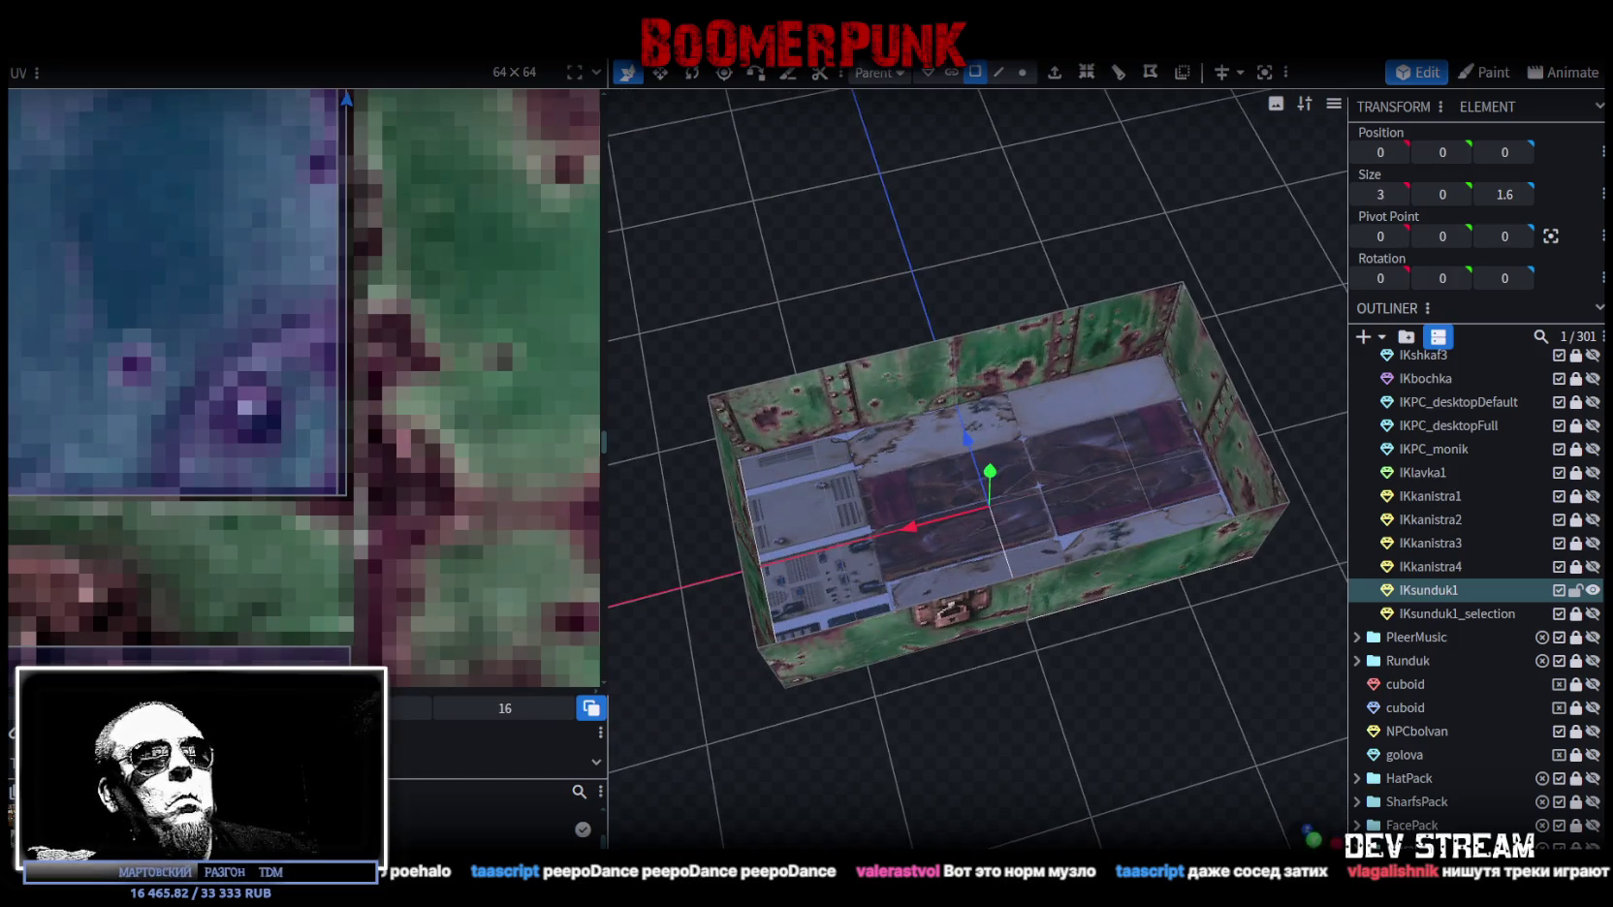
{"action": "left_click", "coordinate": [1314, 840]}
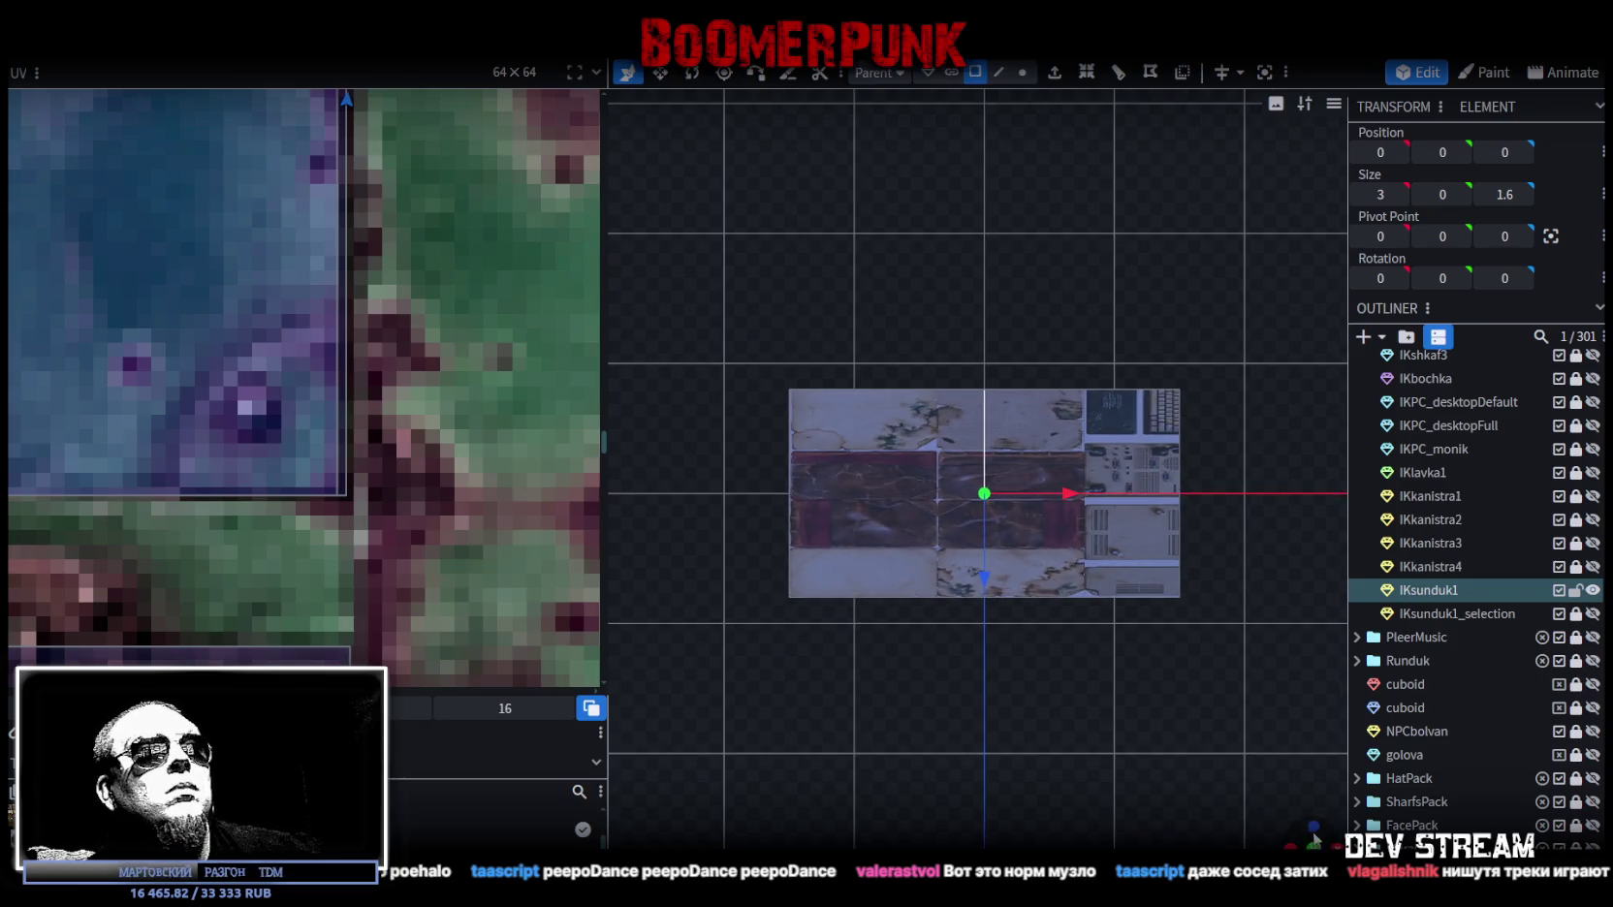
{"action": "left_click_drag", "start_coordinate": [1314, 839], "coordinate": [644, 478]}
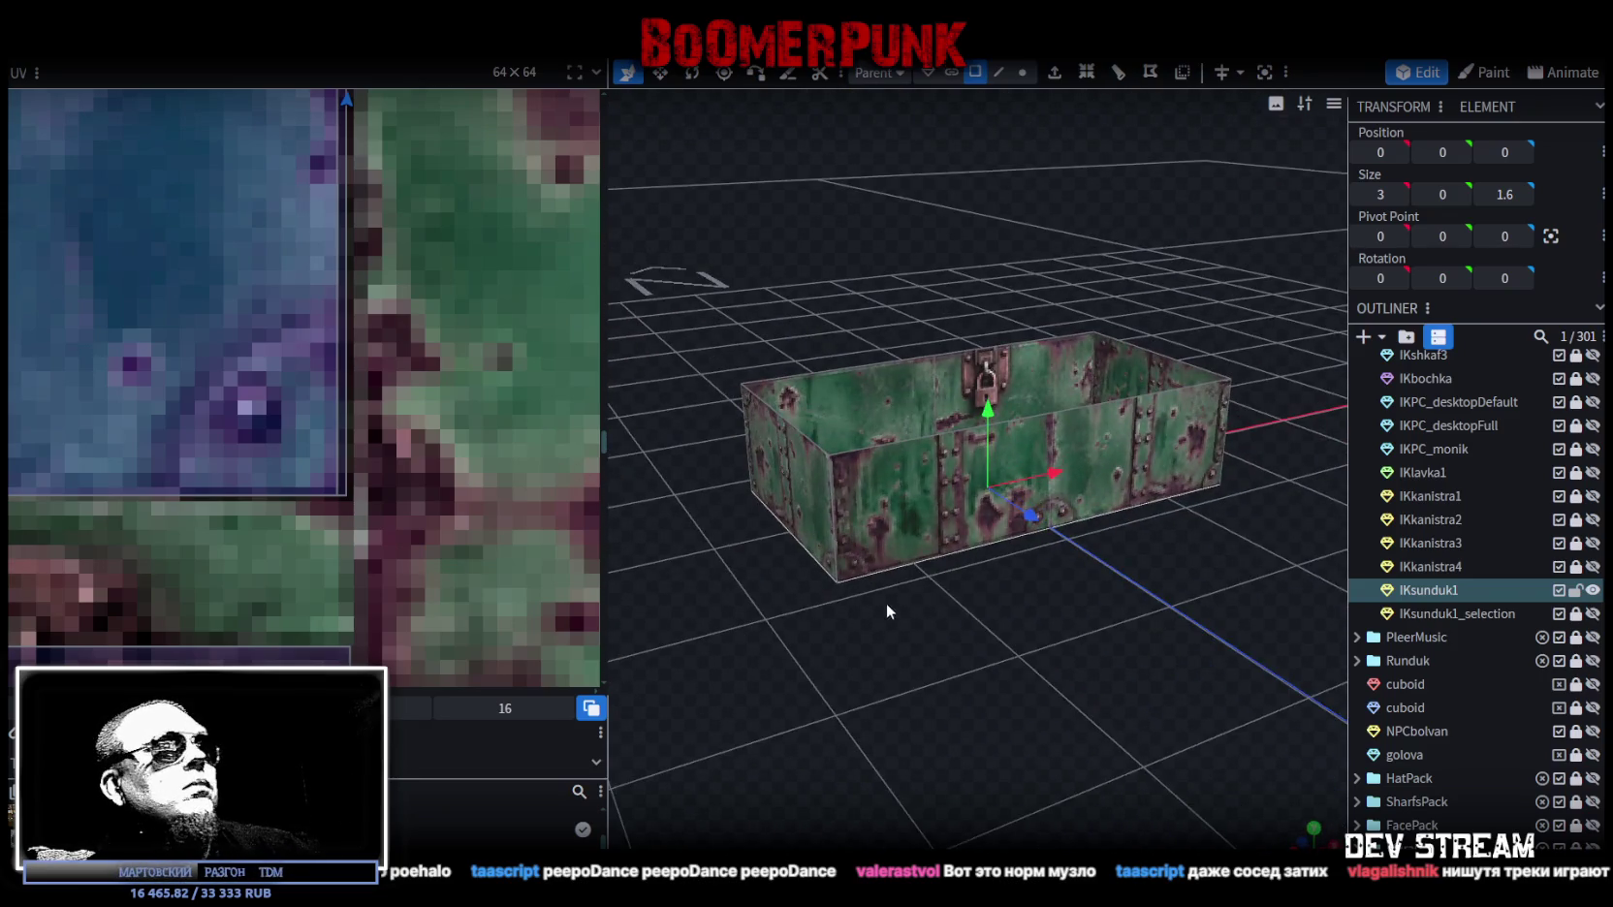
{"action": "left_click_drag", "start_coordinate": [882, 599], "coordinate": [854, 463]}
Step: Copy the chest's bottom face into a new plane and lift it to the top as a lid
{"action": "right_click", "coordinate": [854, 464]}
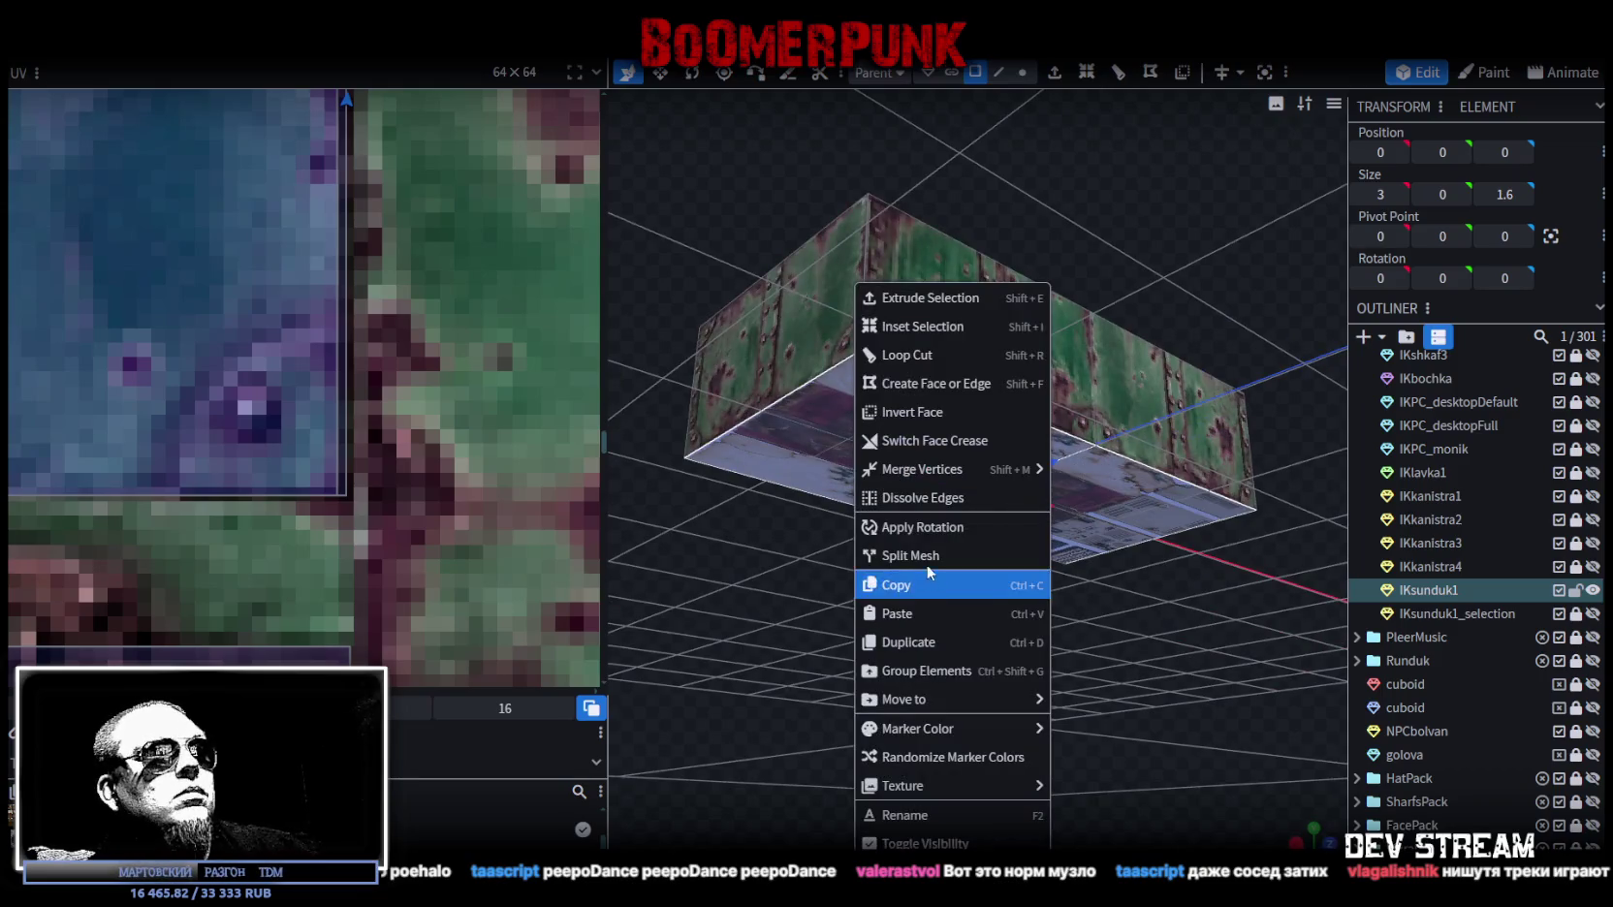
{"action": "left_click", "coordinate": [927, 575]}
{"action": "key", "text": "ctrl+v"}
{"action": "mouse_move", "coordinate": [986, 408]}
{"action": "left_mouse_down"}
{"action": "mouse_move", "coordinate": [1004, 315]}
{"action": "mouse_move", "coordinate": [1127, 209]}
{"action": "mouse_move", "coordinate": [1135, 290]}
{"action": "mouse_move", "coordinate": [1062, 242]}
{"action": "mouse_move", "coordinate": [932, 408]}
{"action": "left_mouse_up"}
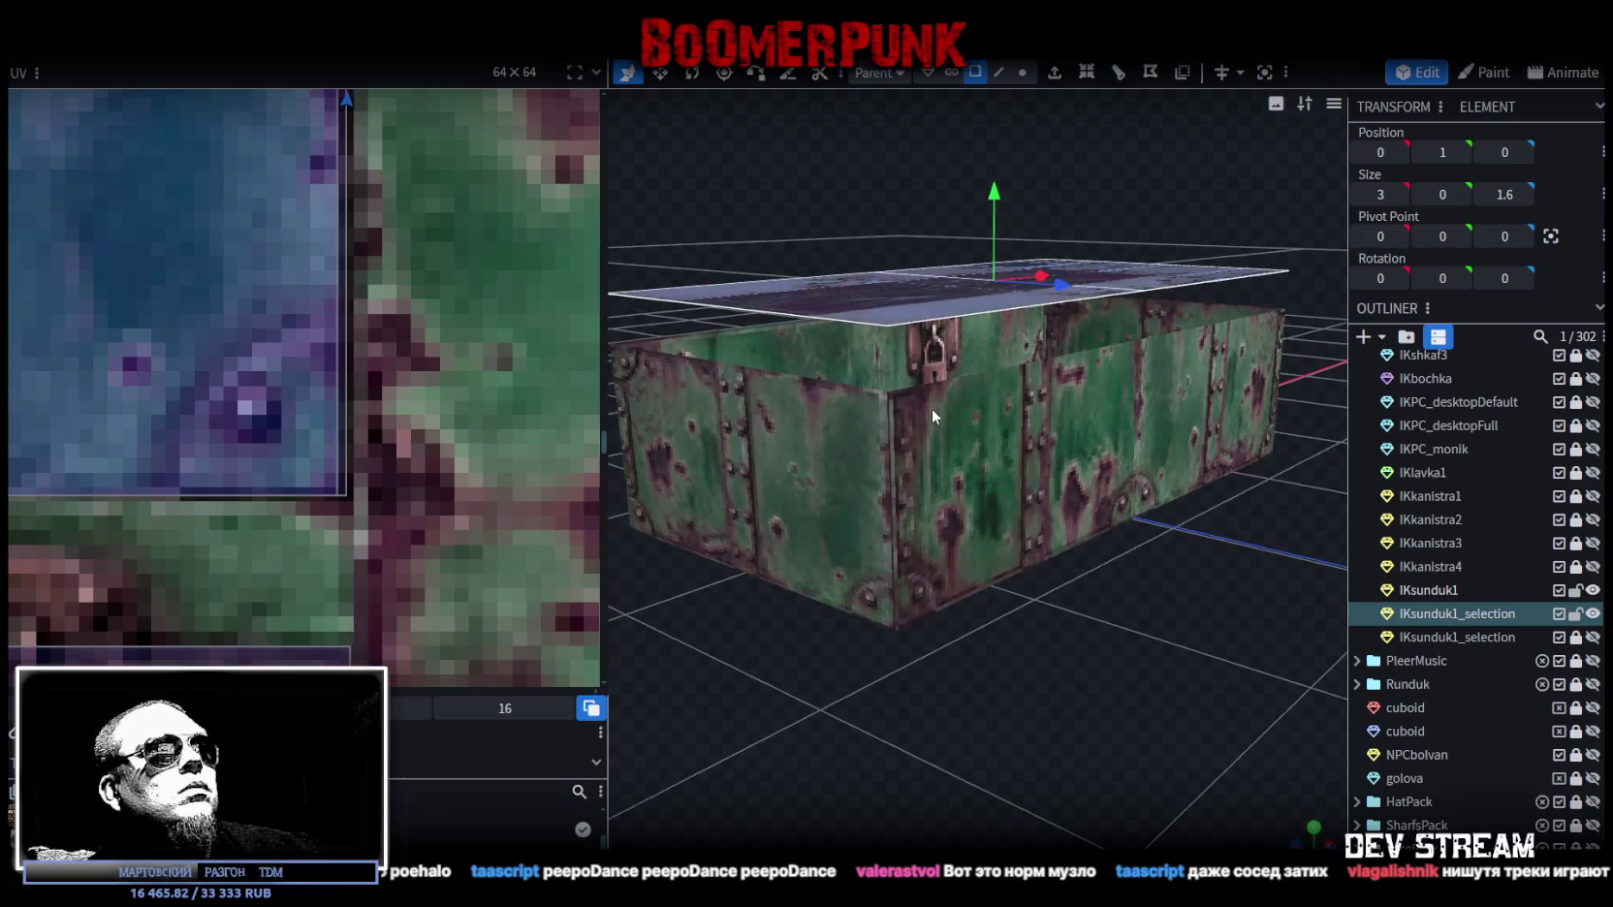
{"action": "left_click", "coordinate": [931, 408]}
{"action": "left_click", "coordinate": [999, 72]}
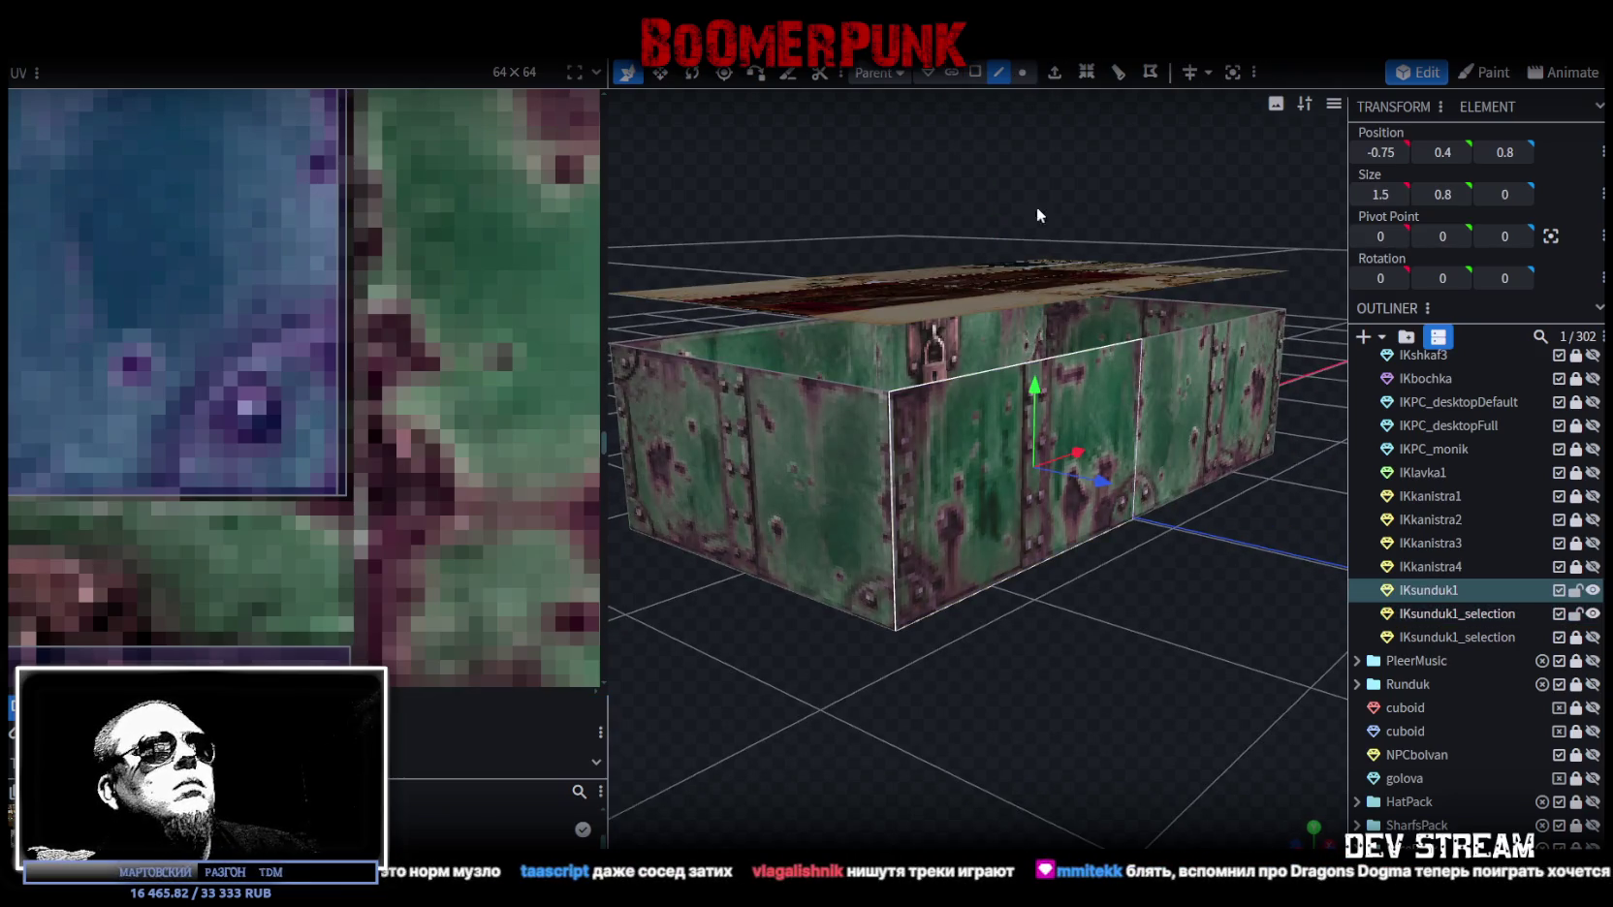
{"action": "left_click", "coordinate": [1079, 351]}
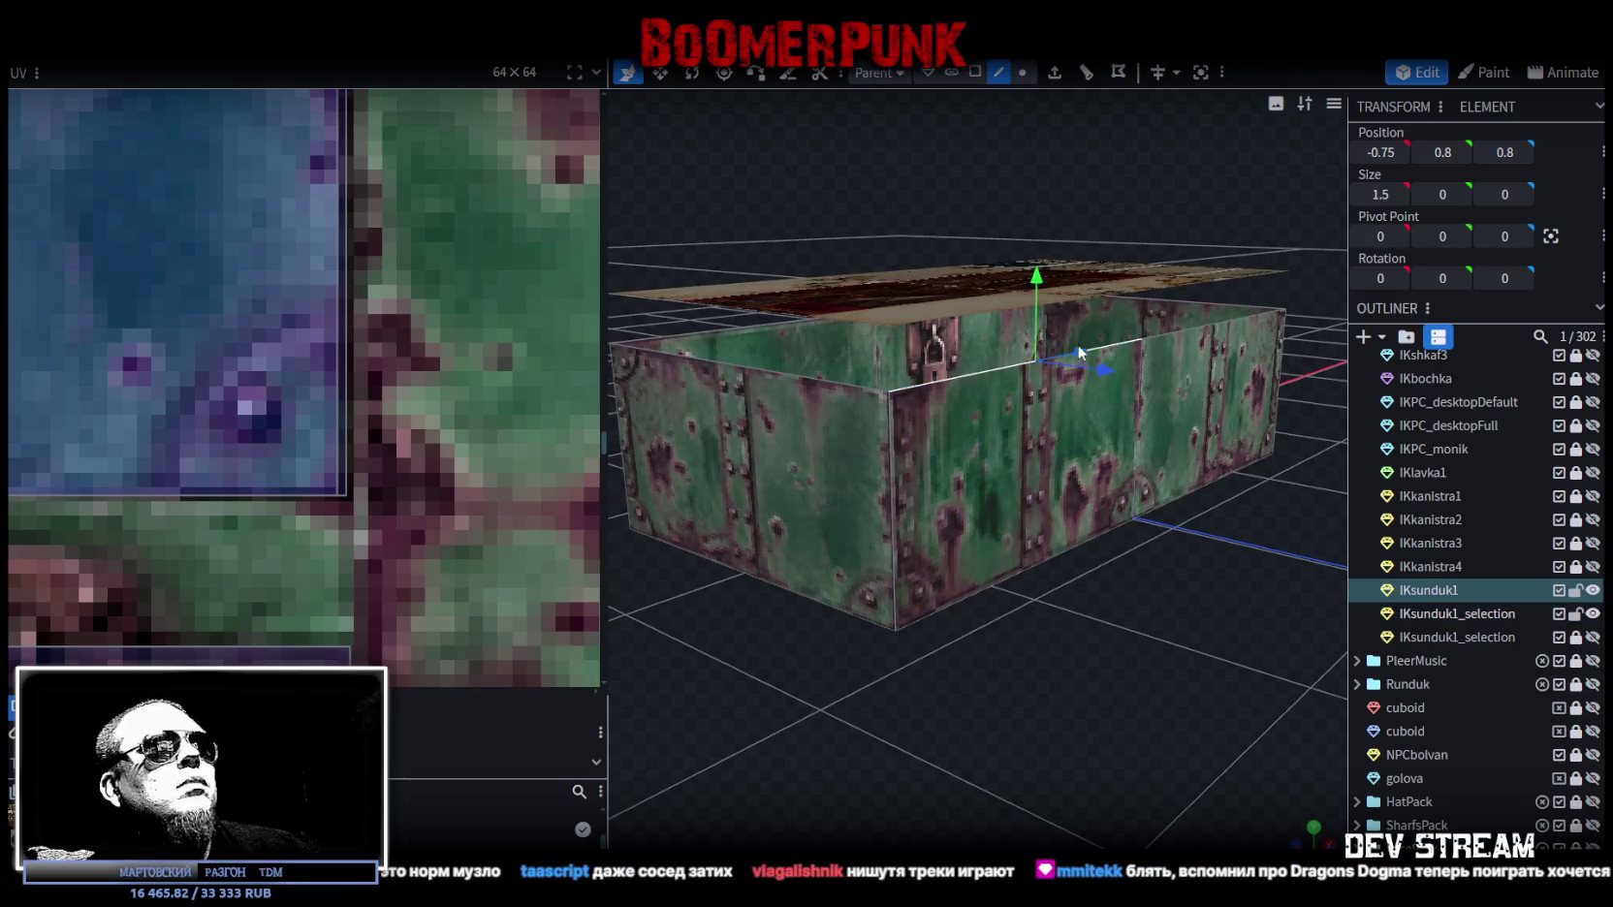
{"action": "left_click", "coordinate": [1442, 152]}
{"action": "left_click_drag", "start_coordinate": [1014, 171], "coordinate": [967, 96]}
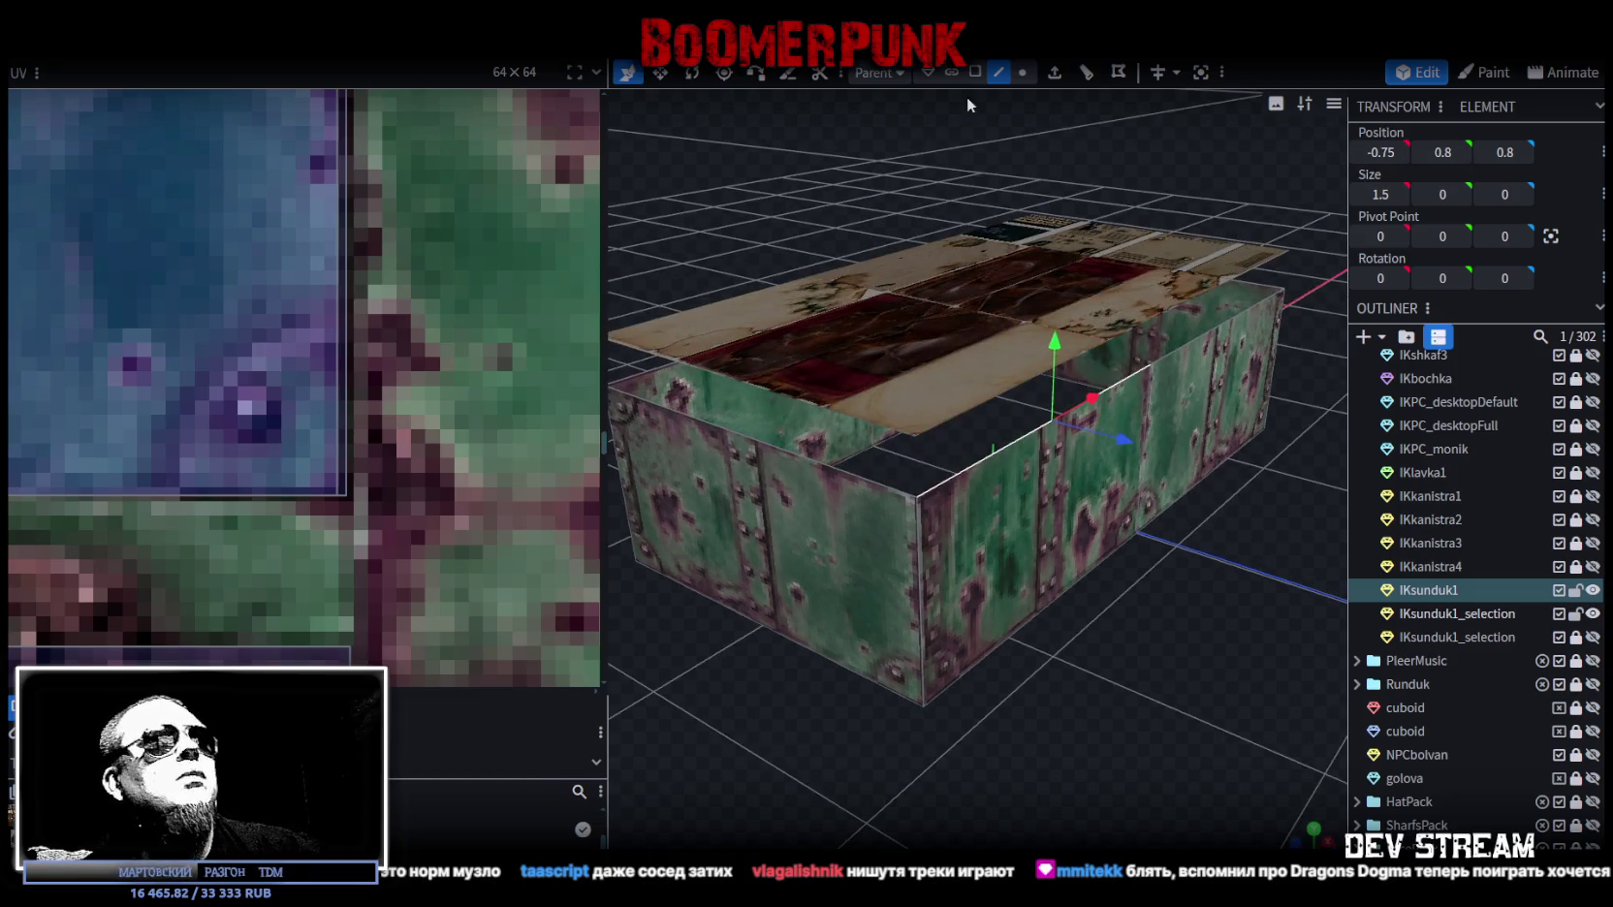
Step: Position the lid plane over the box and set its height to 0.8
{"action": "left_click", "coordinate": [974, 72]}
{"action": "left_click", "coordinate": [1018, 307]}
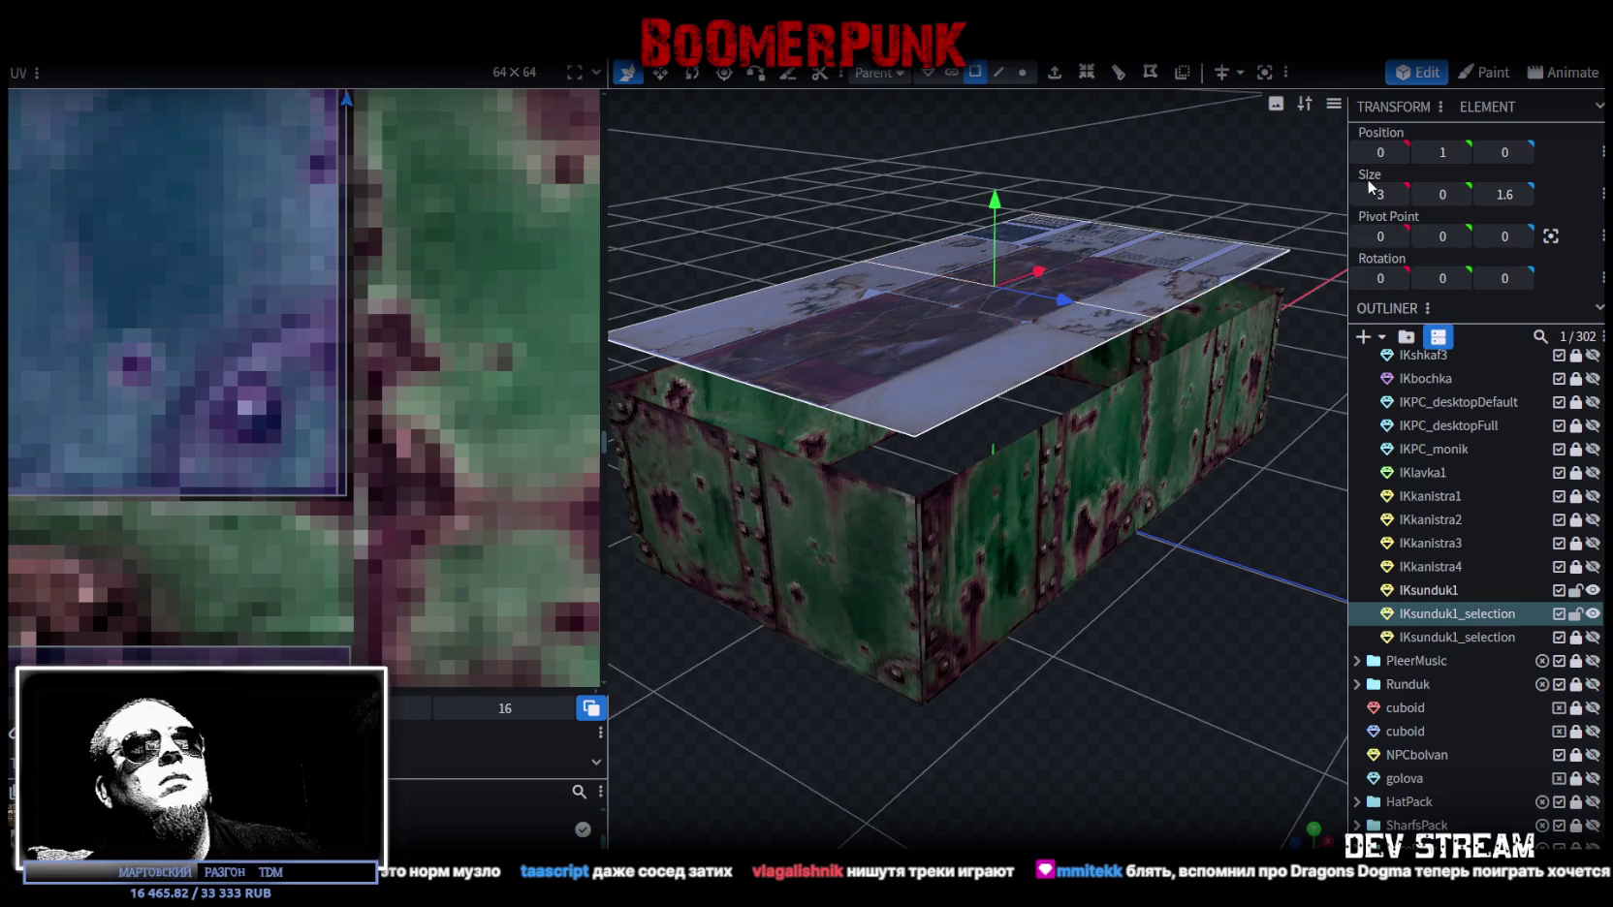
{"action": "left_click_drag", "start_coordinate": [1217, 169], "coordinate": [1168, 186]}
{"action": "key", "text": "ctrl+z"}
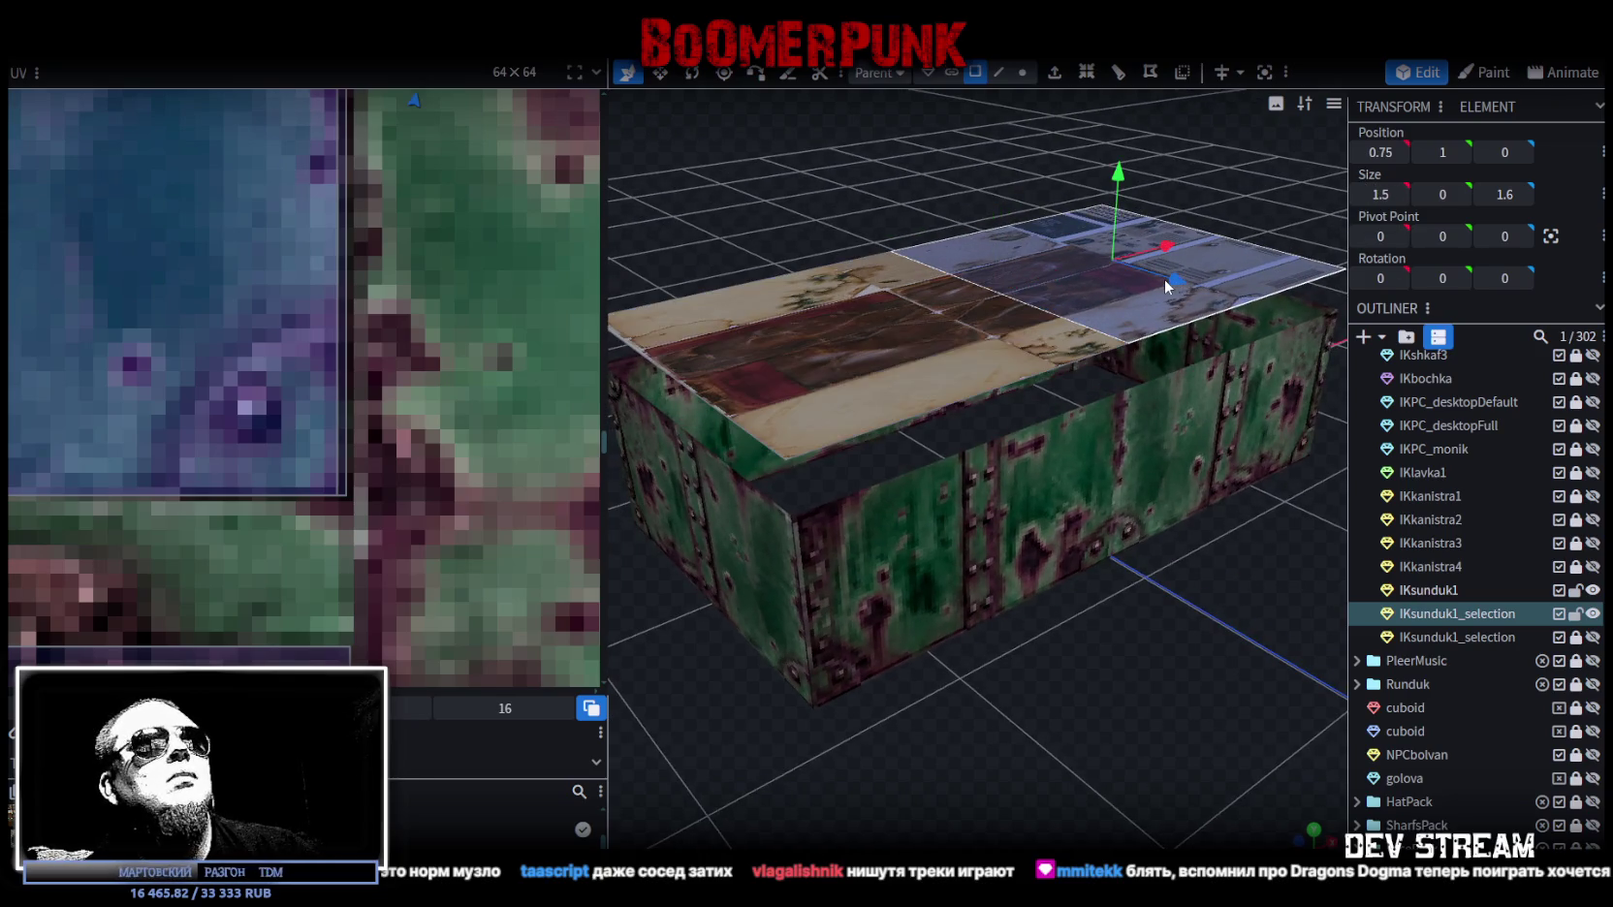
{"action": "left_click_drag", "start_coordinate": [1173, 277], "coordinate": [964, 345]}
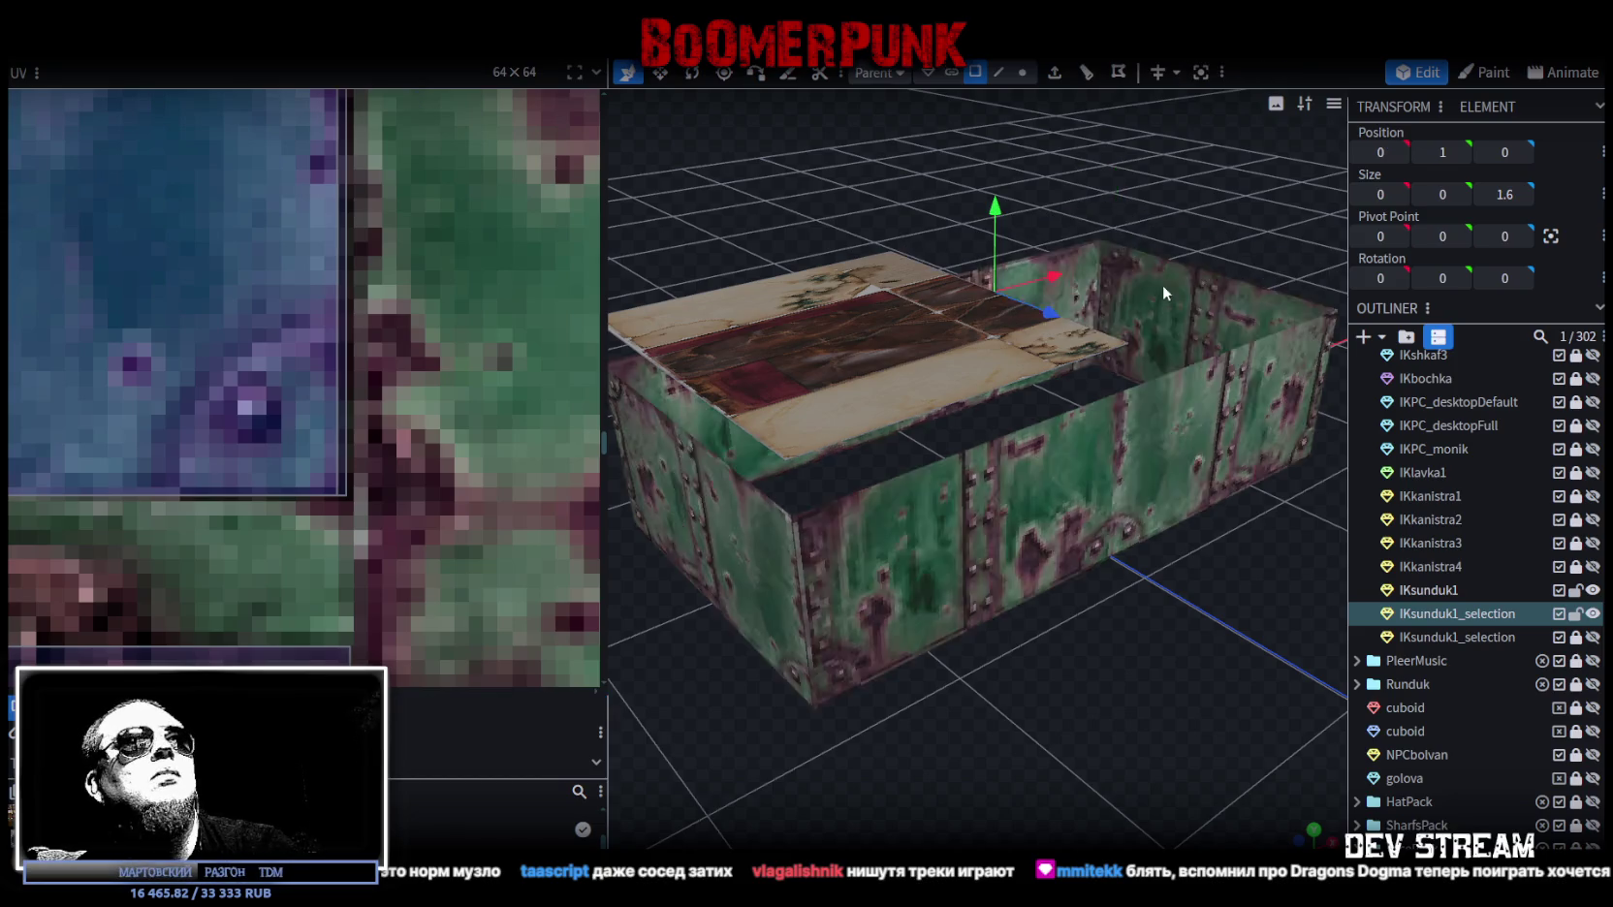
{"action": "type", "text": "0.8"}
{"action": "key", "text": "Return"}
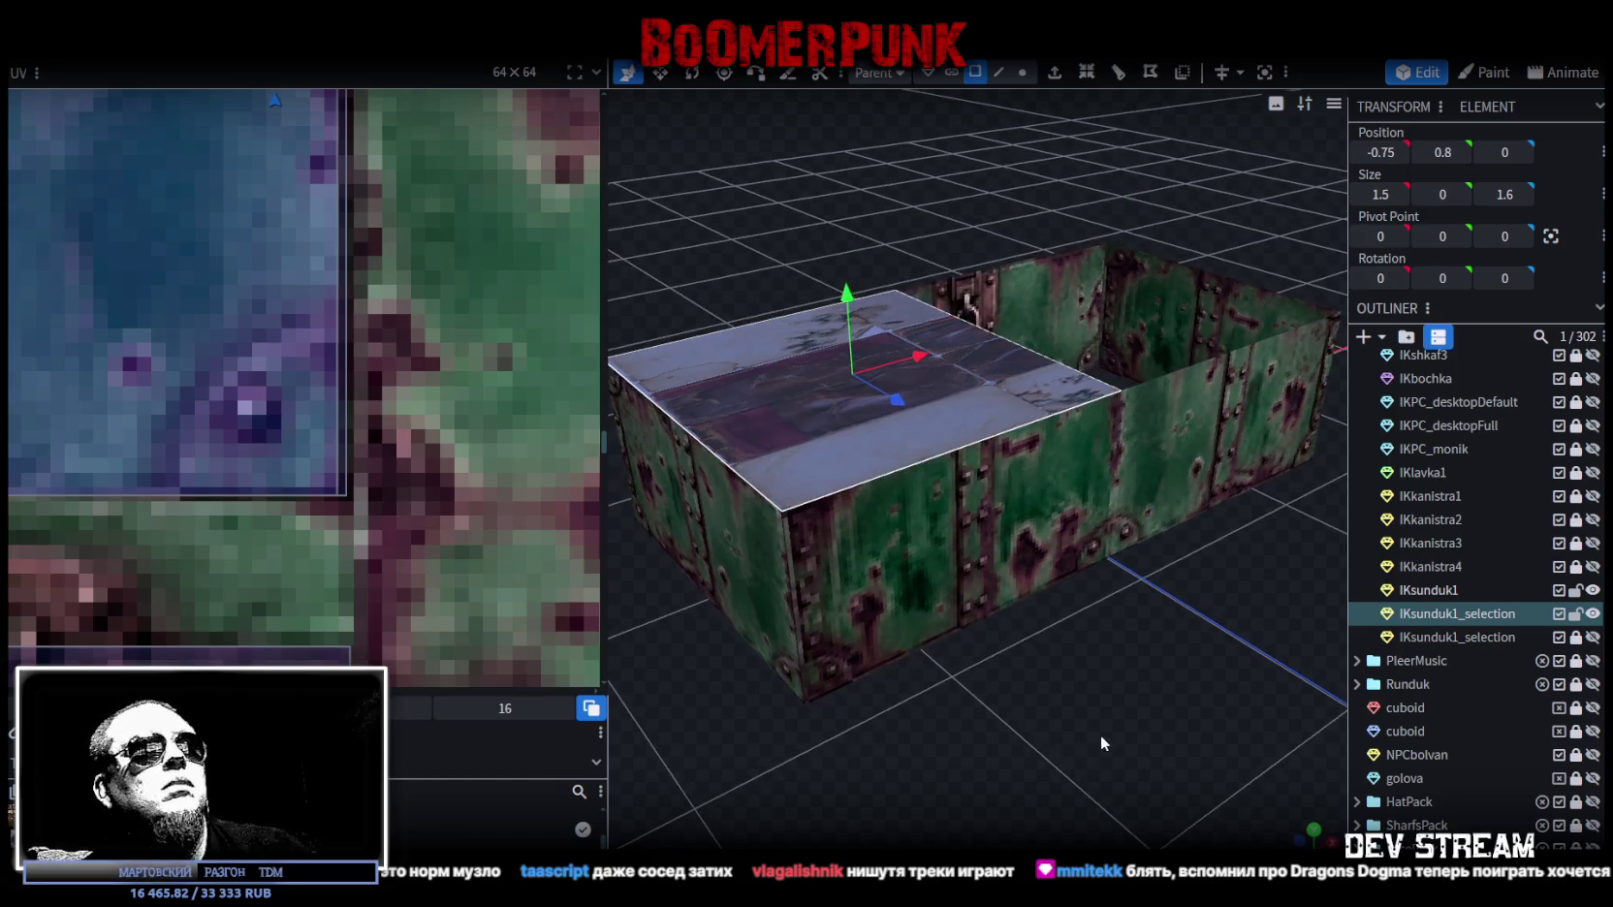
{"action": "left_click_drag", "start_coordinate": [1066, 582], "coordinate": [1112, 685]}
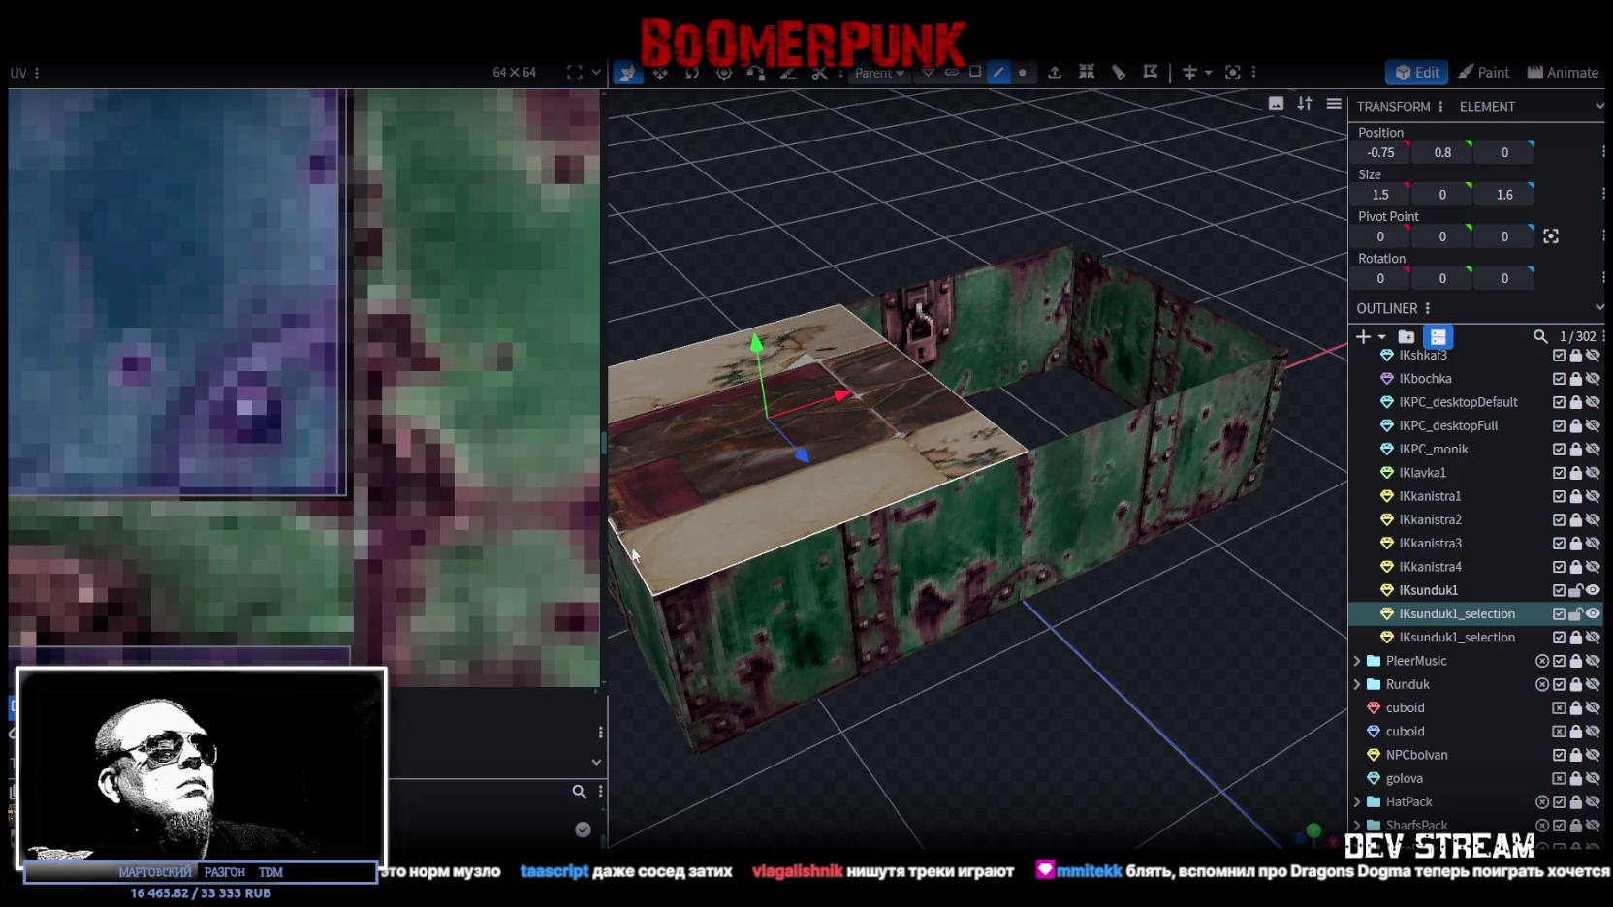
{"action": "left_click", "coordinate": [625, 551]}
Step: Move the loose wall piece to X 1.5 and select the box's top face
{"action": "scroll", "coordinate": [839, 469], "scroll_direction": "down", "scroll_amount": 3}
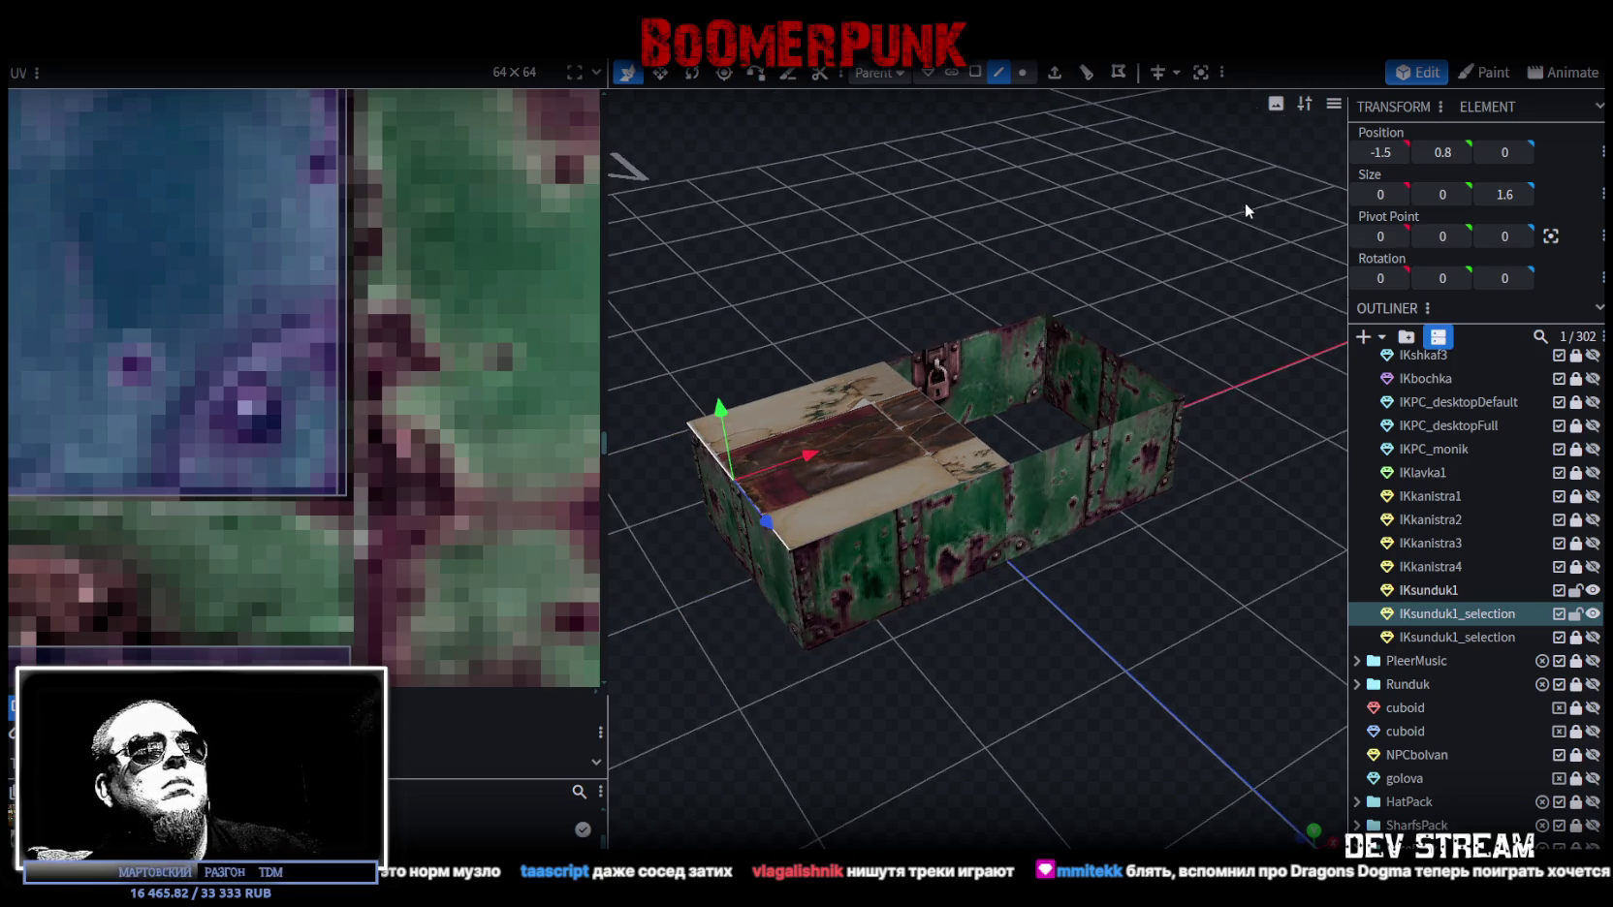
{"action": "left_click", "coordinate": [941, 415]}
{"action": "left_click", "coordinate": [1374, 152]}
{"action": "type", "text": "1/5"}
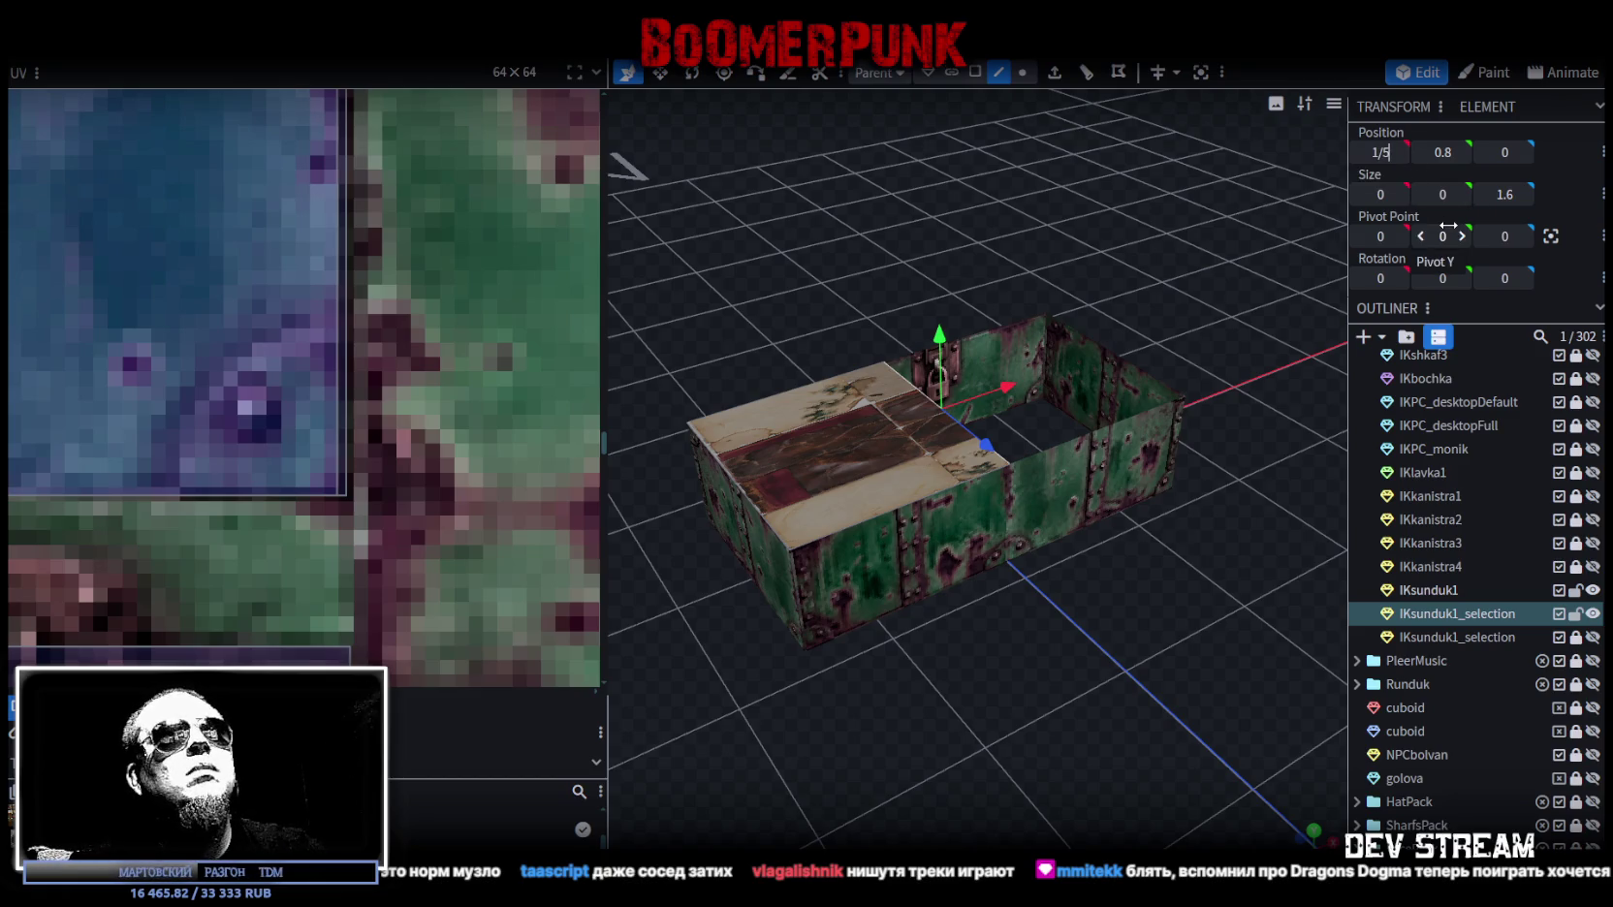
{"action": "key", "text": "Return"}
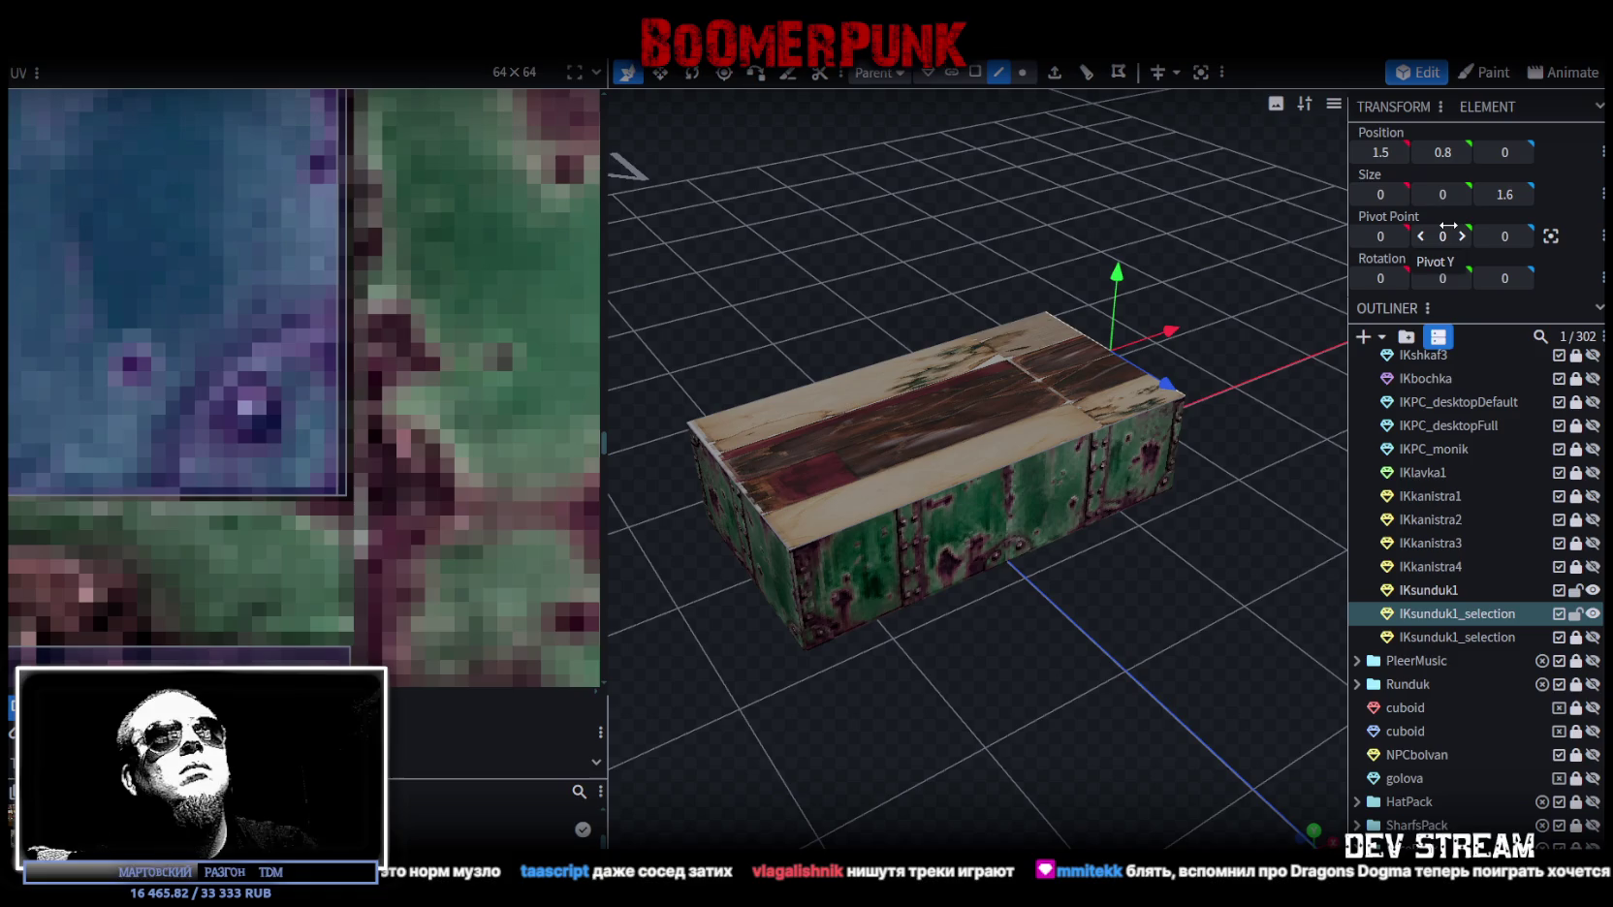
{"action": "left_click", "coordinate": [975, 72]}
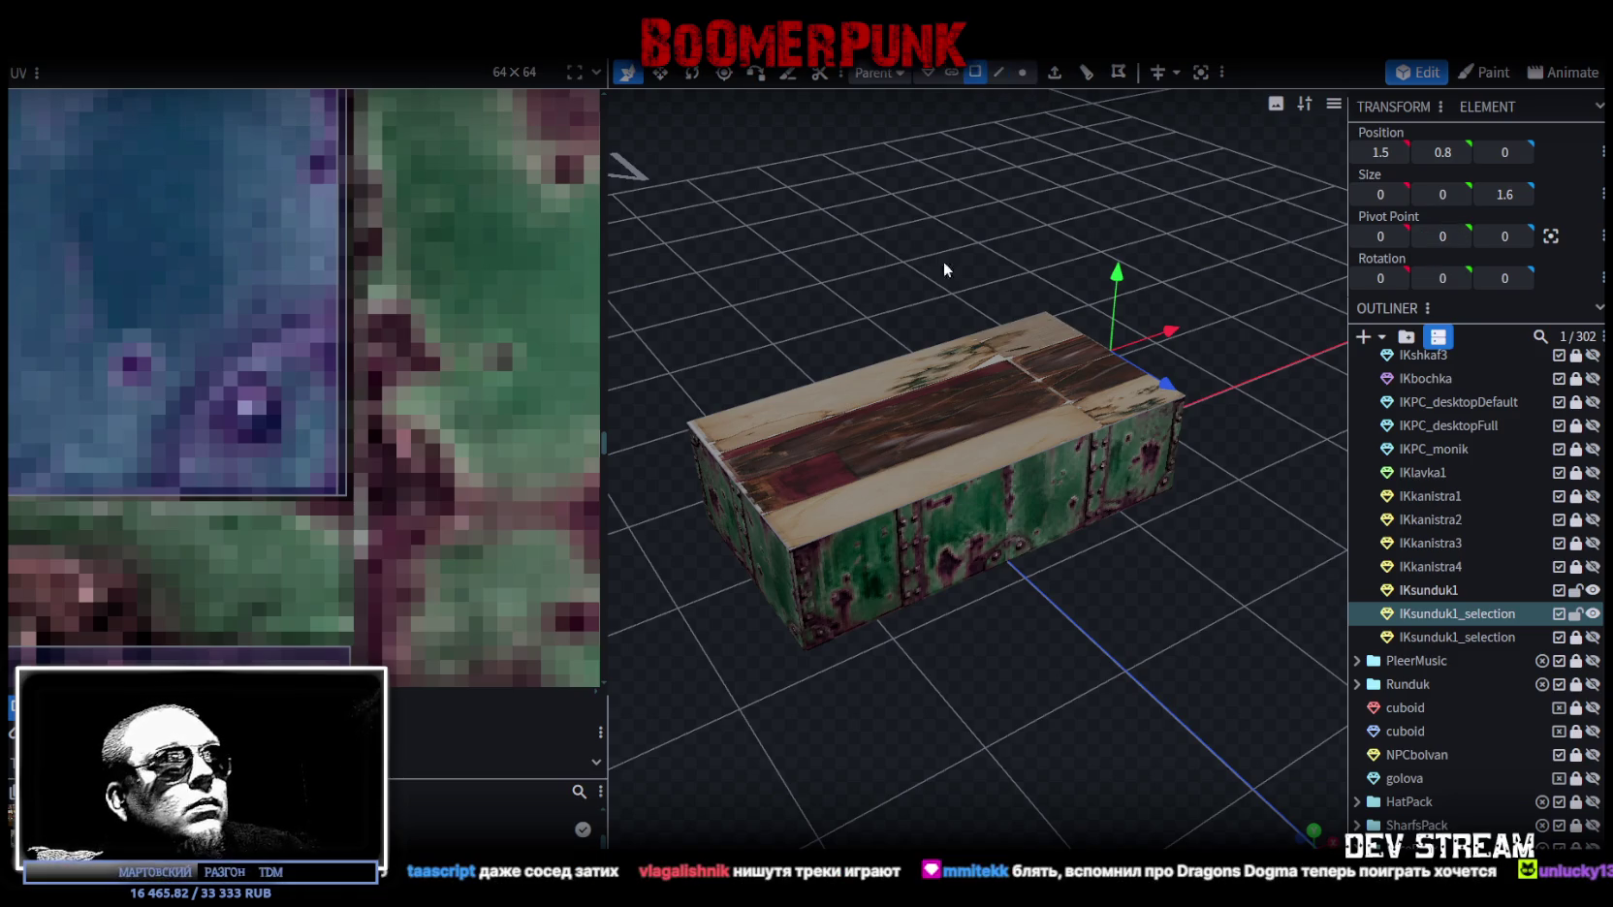
{"action": "left_click", "coordinate": [910, 433]}
{"action": "left_click_drag", "start_coordinate": [910, 433], "coordinate": [917, 308]}
{"action": "scroll", "coordinate": [137, 532], "scroll_direction": "down", "scroll_amount": 3}
{"action": "scroll", "coordinate": [143, 537], "scroll_direction": "down", "scroll_amount": 3}
{"action": "scroll", "coordinate": [251, 332], "scroll_direction": "down", "scroll_amount": 2}
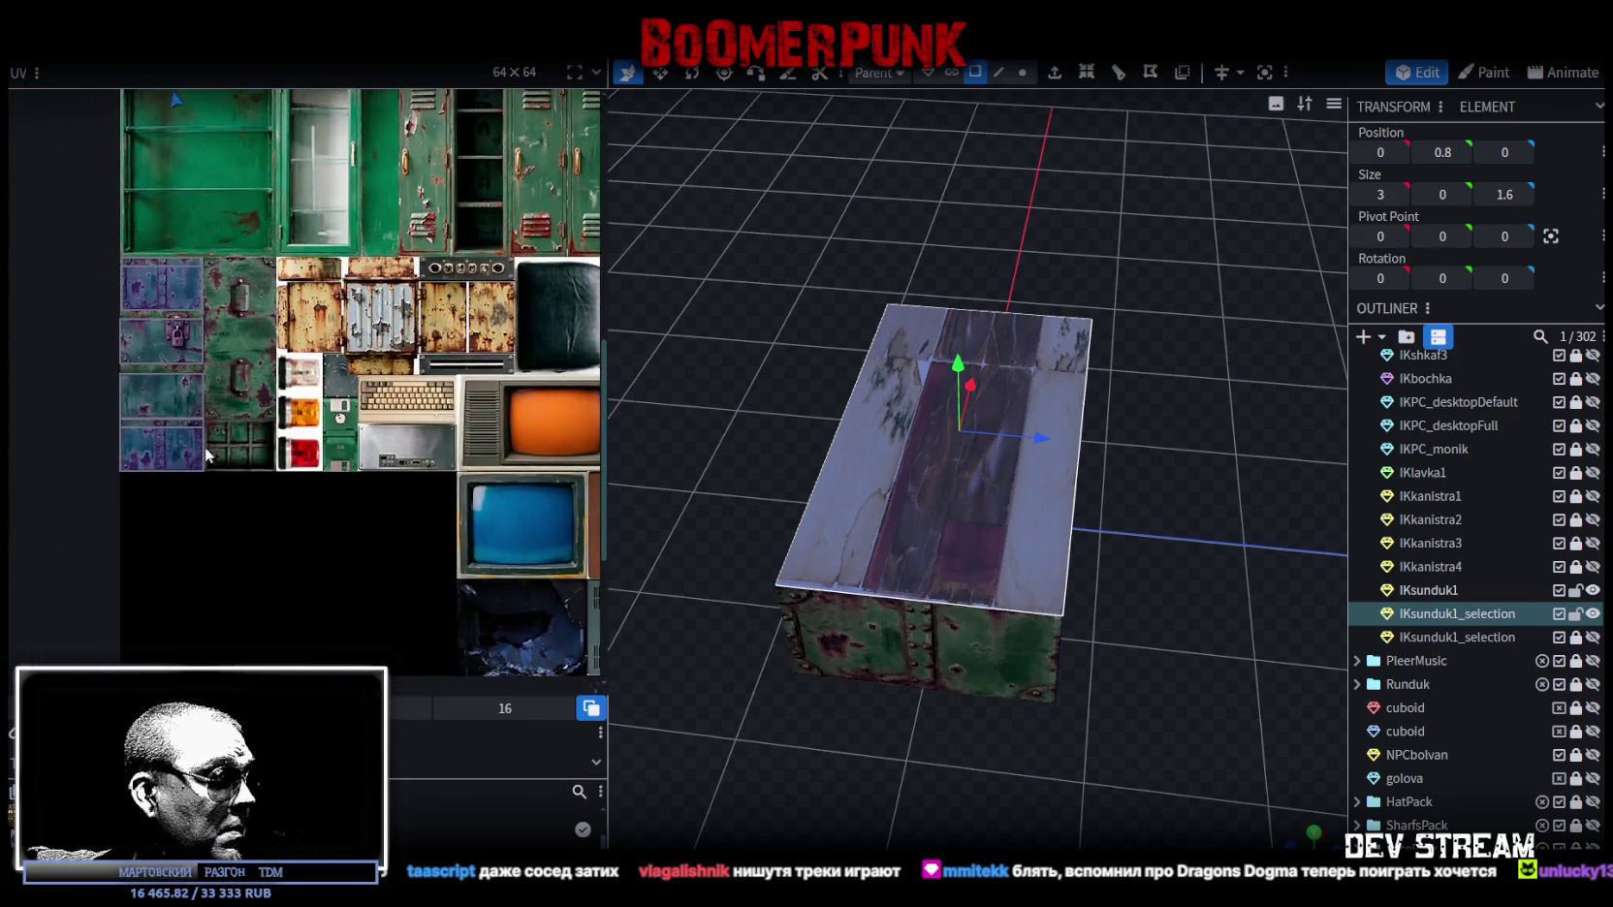
{"action": "scroll", "coordinate": [205, 444], "scroll_direction": "up", "scroll_amount": 4}
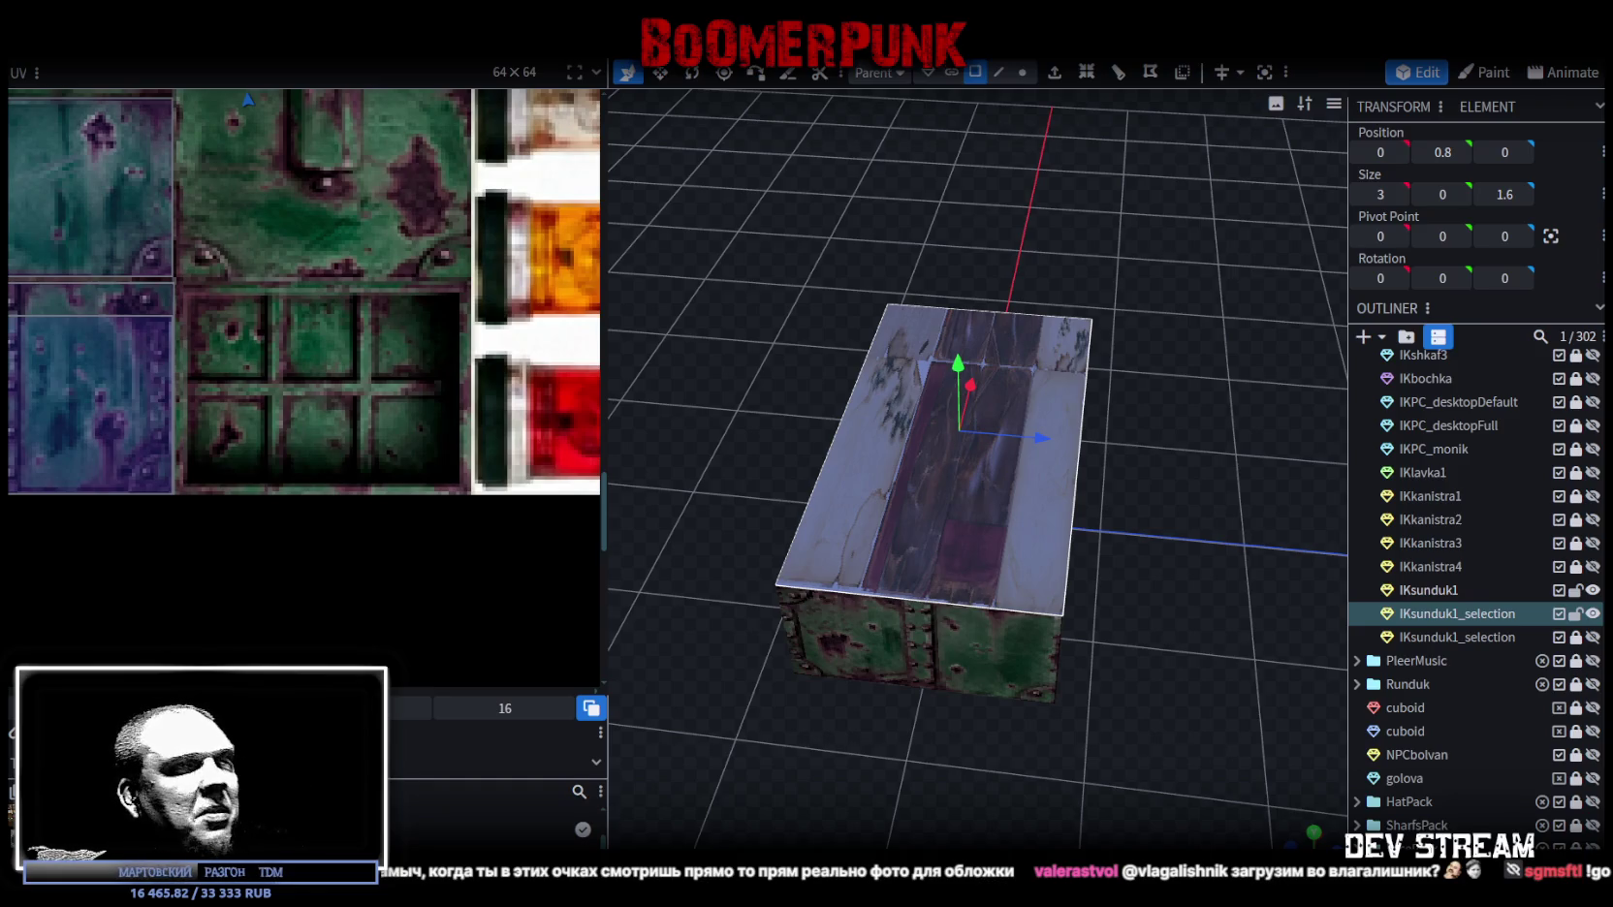
Step: Inset the box's top face and push its first inner edge outward toward the rim
{"action": "scroll", "coordinate": [1159, 733], "scroll_direction": "up", "scroll_amount": 3}
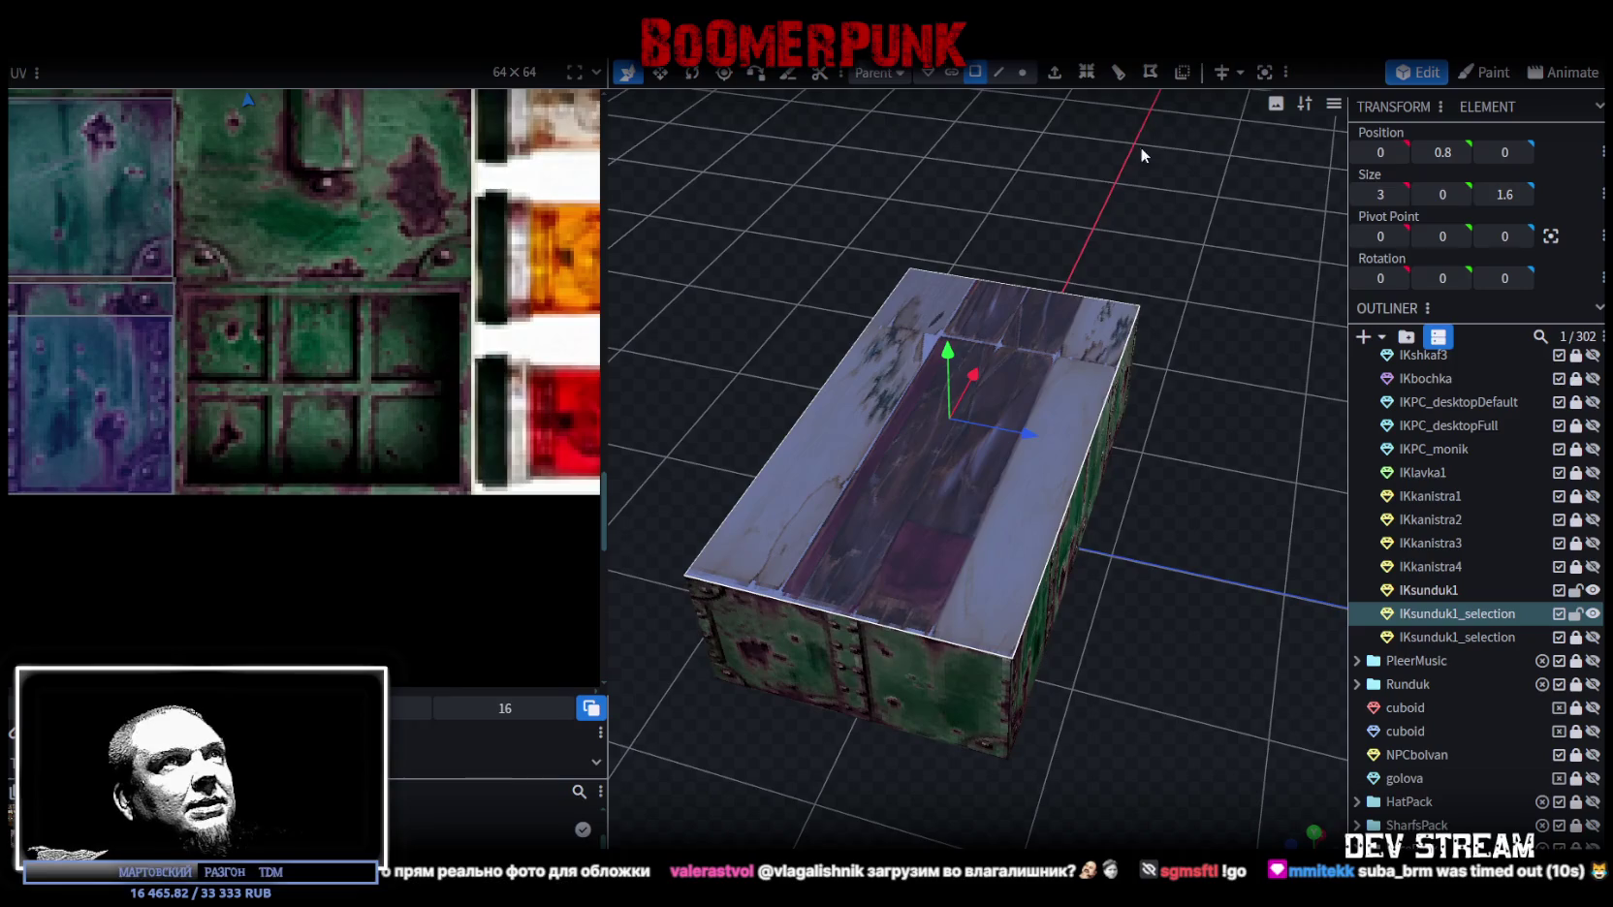
{"action": "left_click", "coordinate": [1087, 82]}
{"action": "mouse_move", "coordinate": [1205, 287]}
{"action": "left_mouse_down"}
{"action": "mouse_move", "coordinate": [1244, 221]}
{"action": "mouse_move", "coordinate": [1252, 264]}
{"action": "left_mouse_up"}
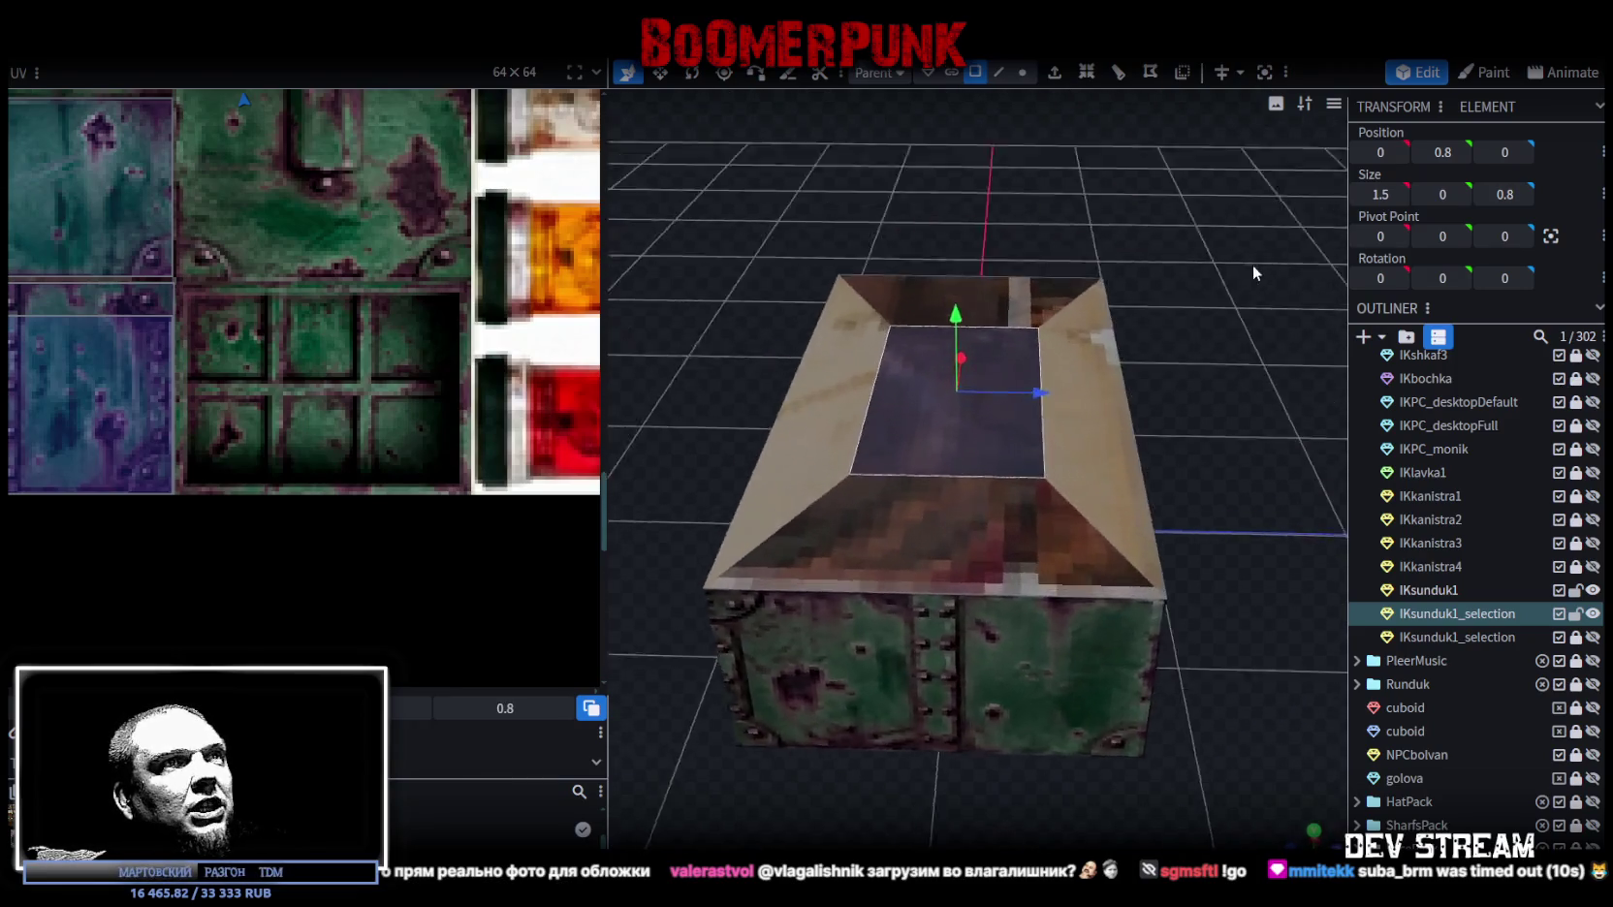
{"action": "scroll", "coordinate": [1134, 146], "scroll_direction": "up", "scroll_amount": 3}
{"action": "left_click", "coordinate": [999, 71]}
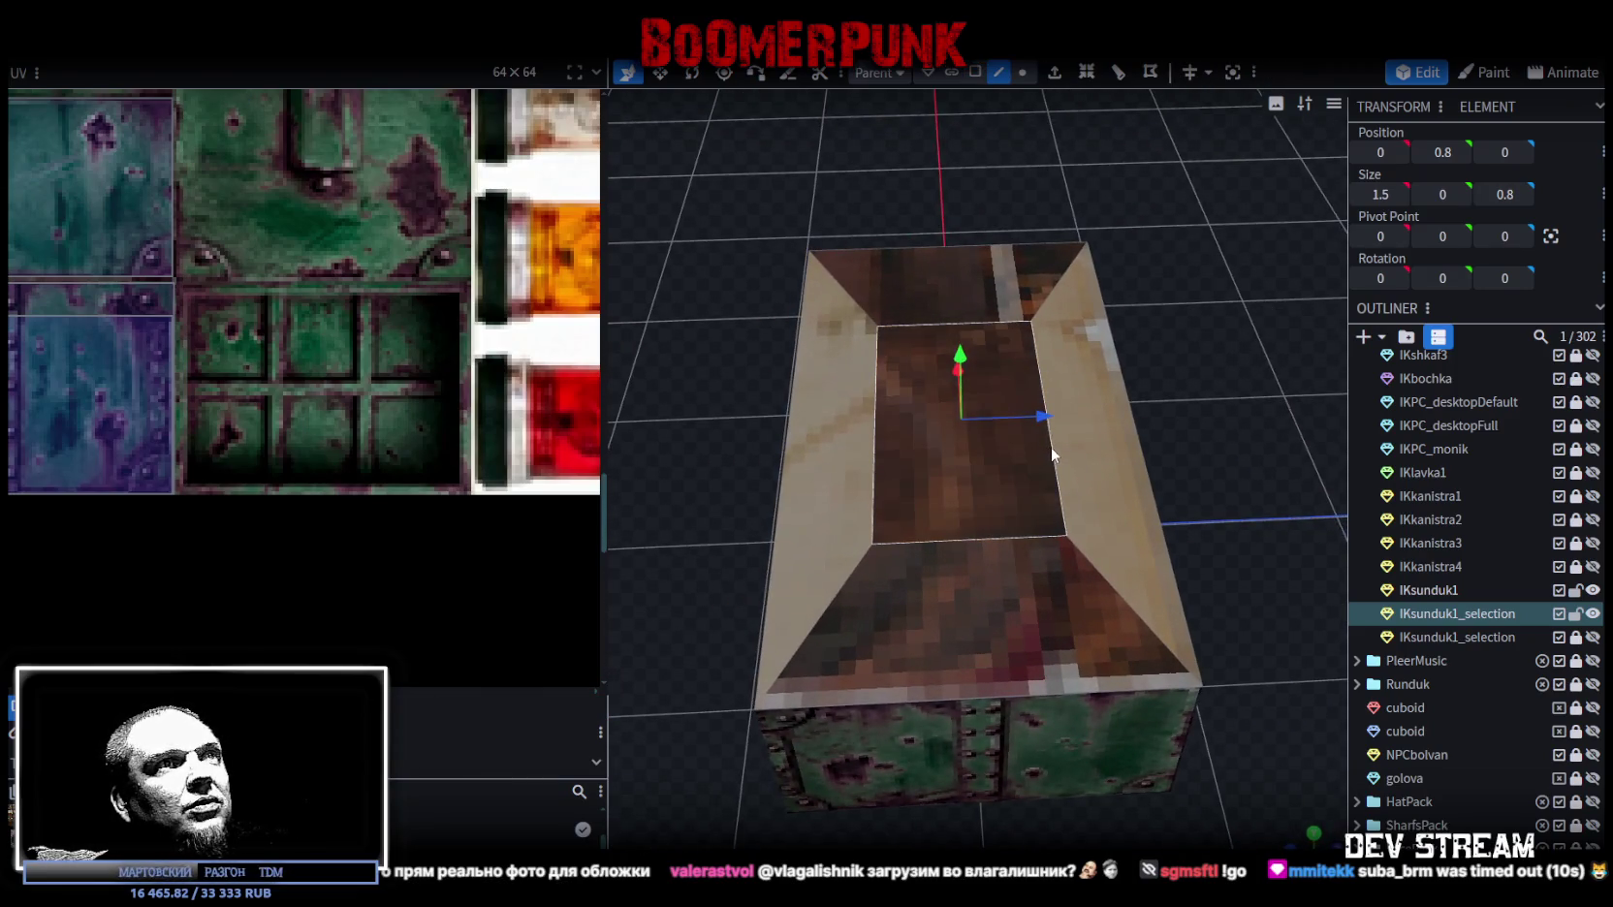
{"action": "left_click", "coordinate": [1051, 448]}
{"action": "left_click_drag", "start_coordinate": [1056, 436], "coordinate": [1086, 322]}
{"action": "left_click", "coordinate": [1033, 436]}
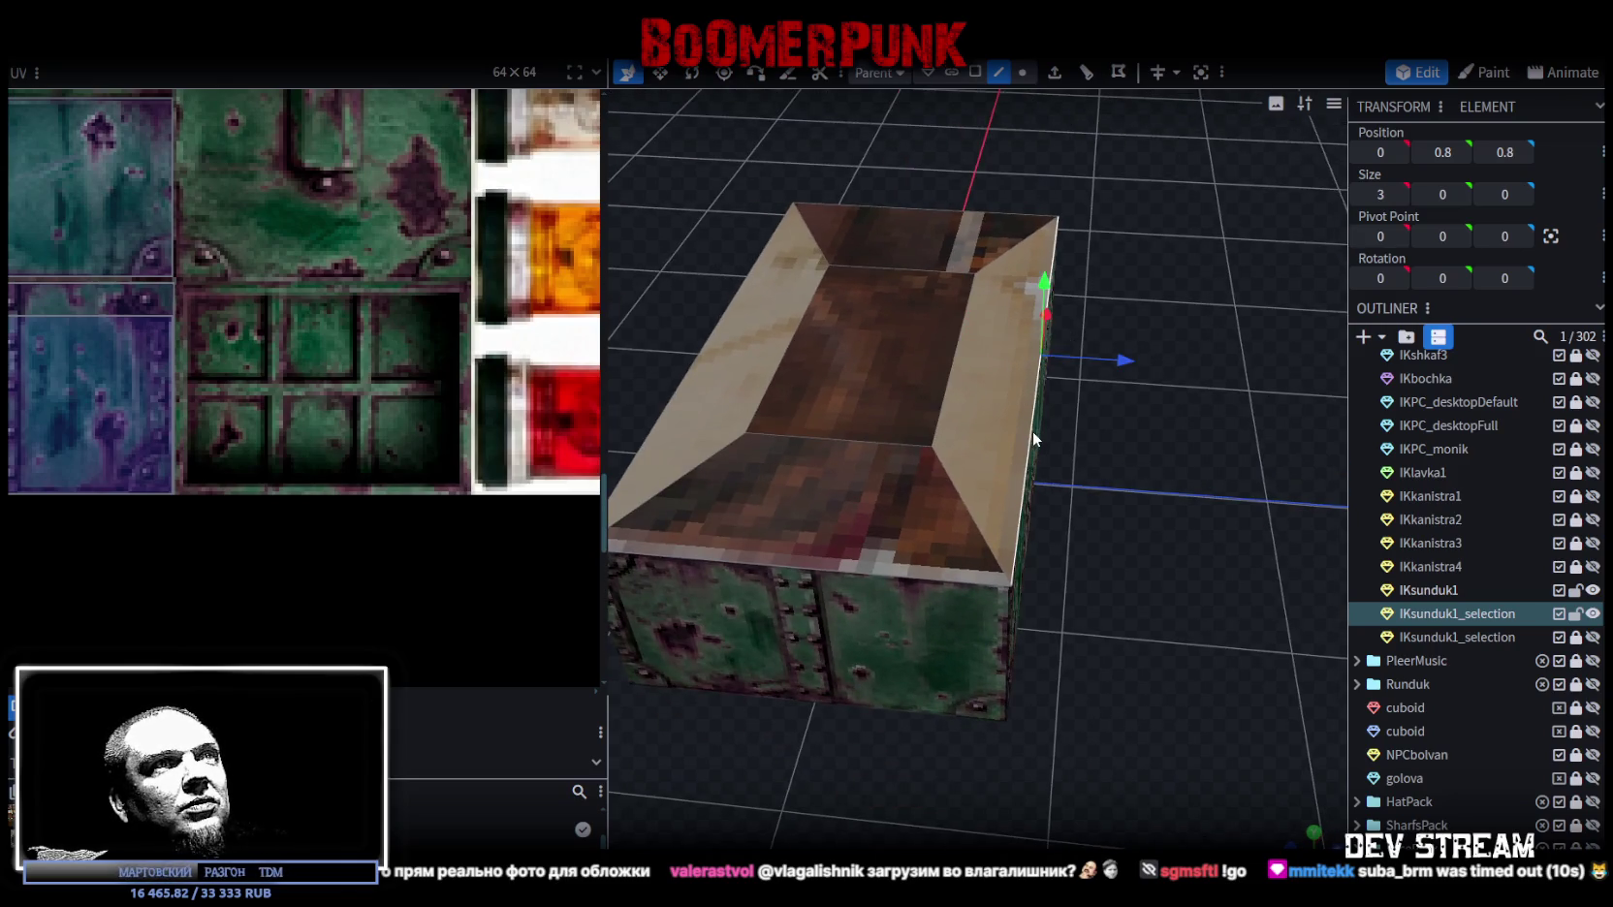
{"action": "left_click", "coordinate": [953, 361]}
{"action": "mouse_move", "coordinate": [1037, 355]}
{"action": "left_mouse_down"}
{"action": "mouse_move", "coordinate": [1110, 359]}
{"action": "mouse_move", "coordinate": [1092, 354]}
{"action": "left_mouse_up"}
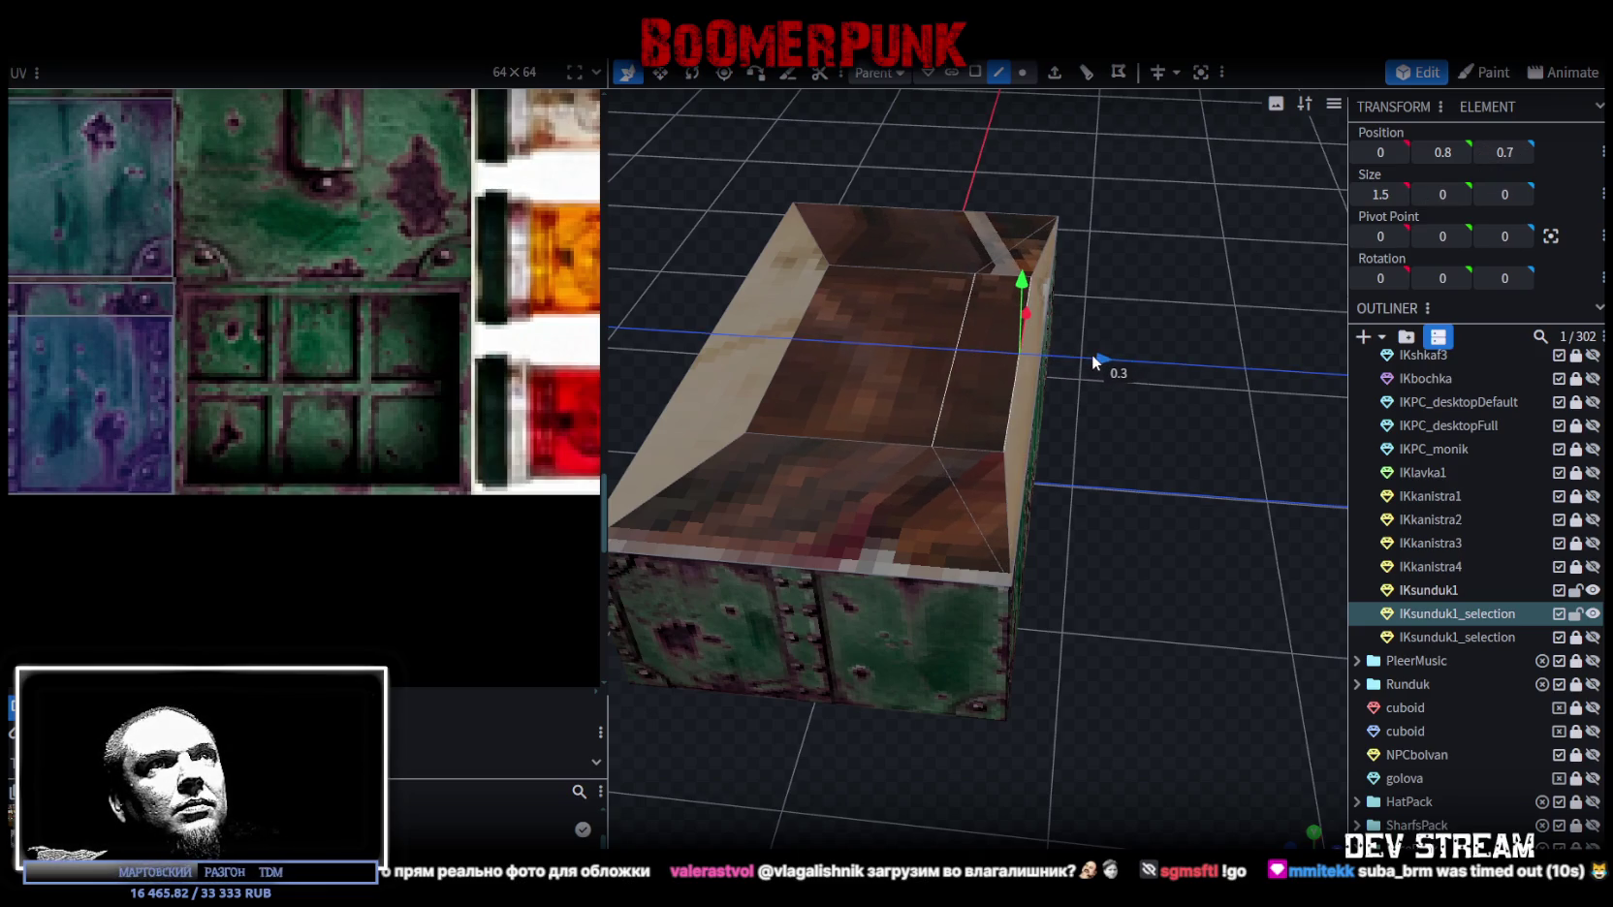
Step: Slide two more inner edges of the opening outward to X 1.4 and Z -0.7
{"action": "left_click_drag", "start_coordinate": [1260, 307], "coordinate": [992, 400]}
{"action": "left_click", "coordinate": [1078, 362]}
{"action": "left_click_drag", "start_coordinate": [1118, 358], "coordinate": [933, 419]}
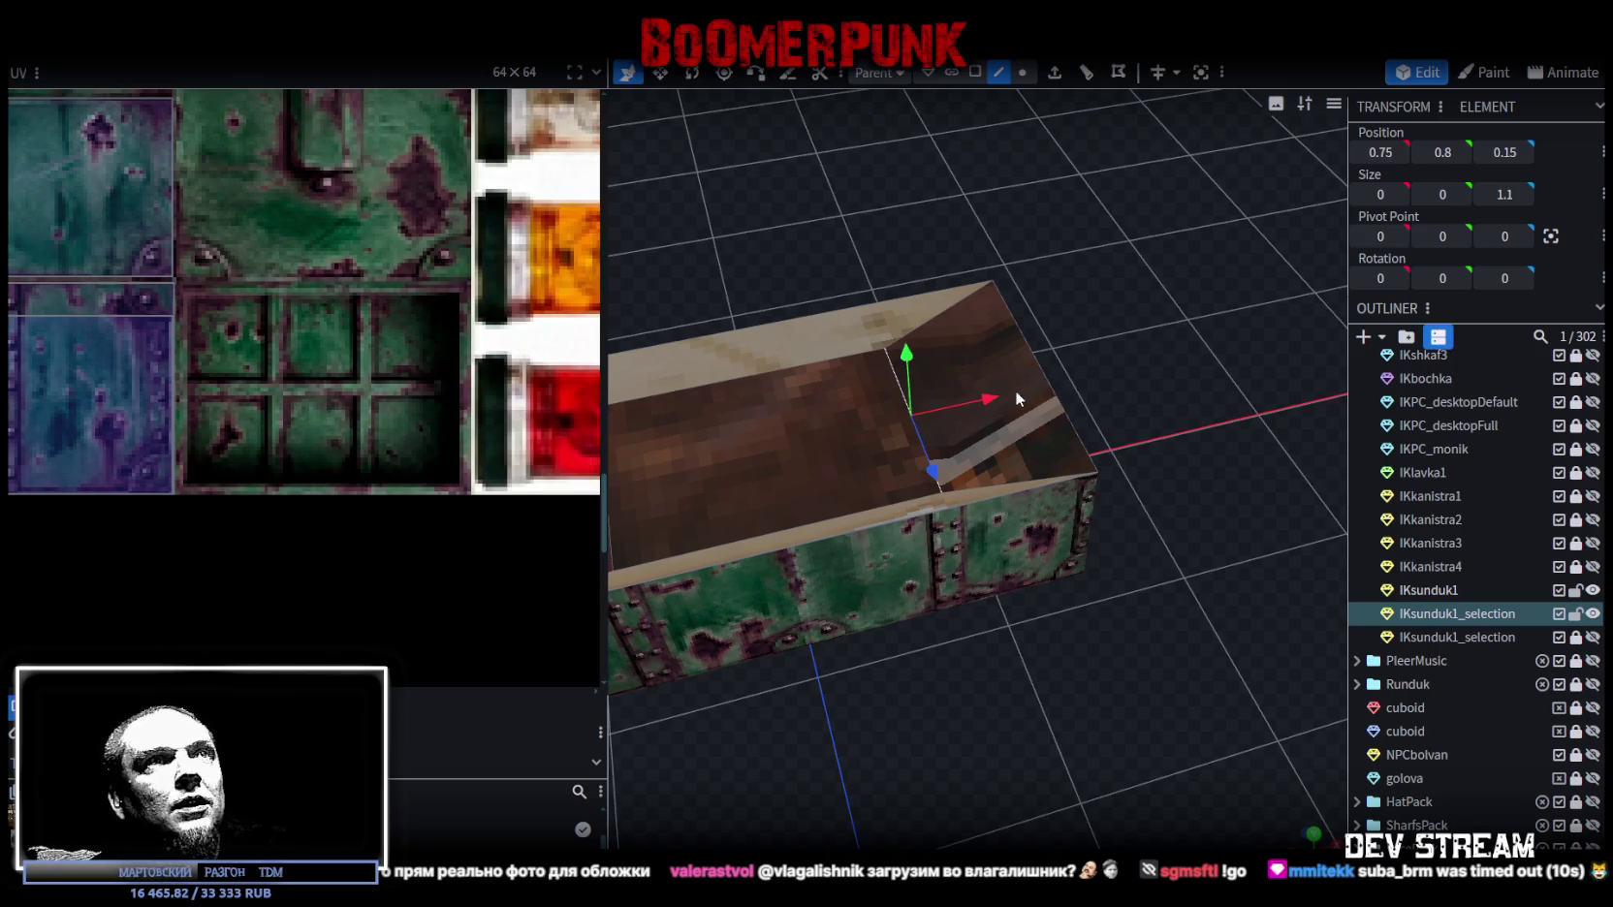
{"action": "left_click_drag", "start_coordinate": [1012, 391], "coordinate": [1101, 375]}
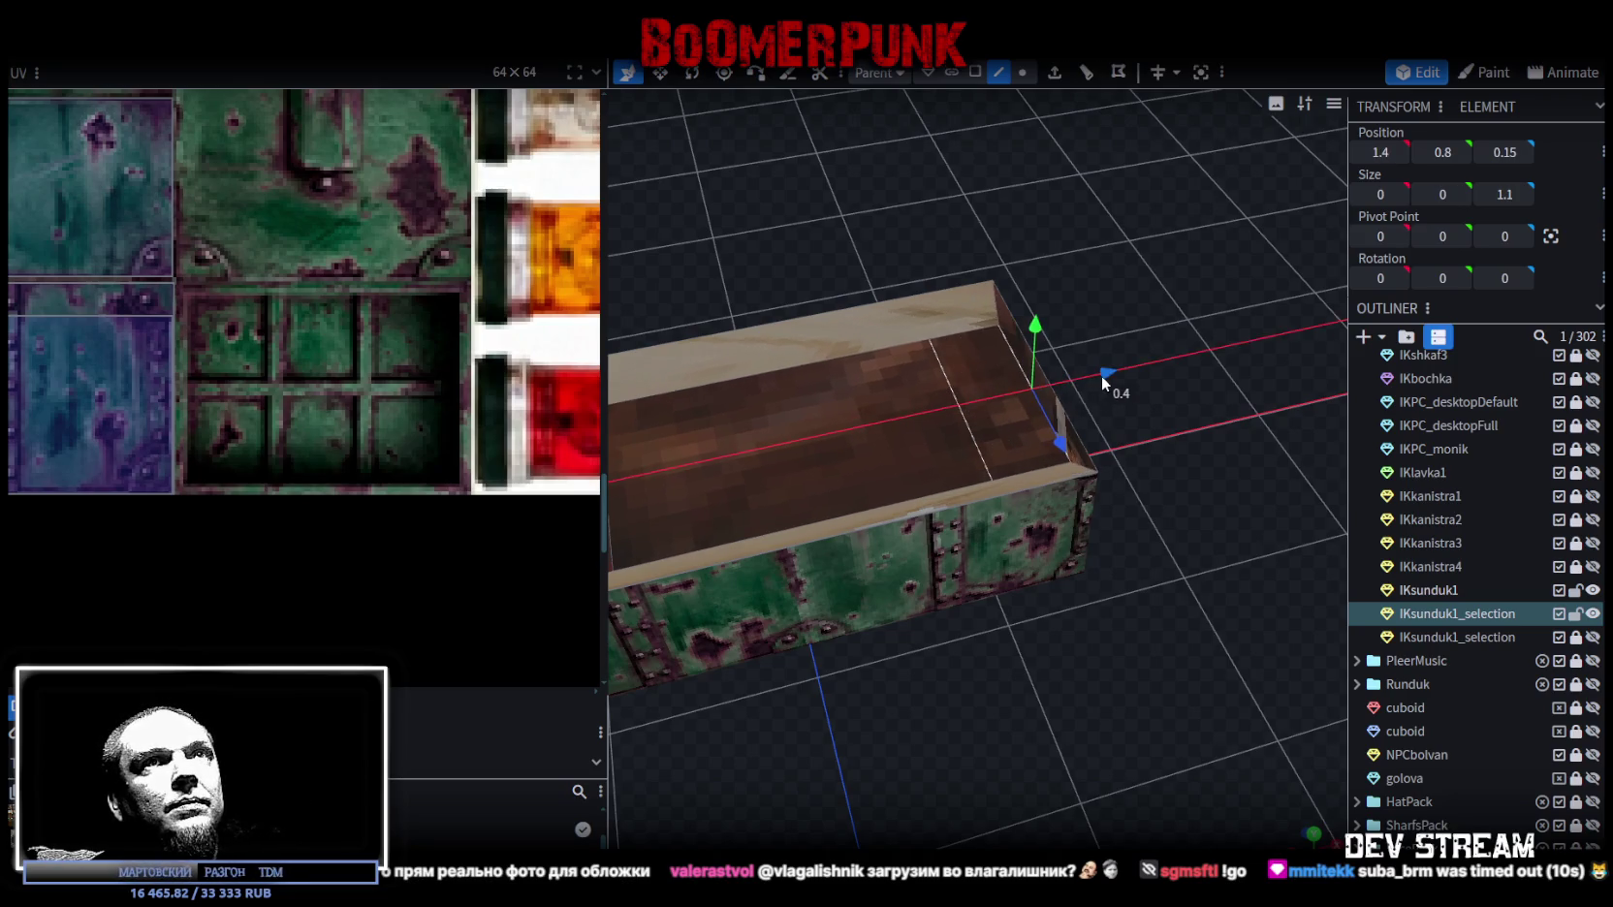
{"action": "left_click", "coordinate": [877, 354]}
{"action": "mouse_move", "coordinate": [812, 598]}
{"action": "left_mouse_down"}
{"action": "mouse_move", "coordinate": [1122, 607]}
{"action": "mouse_move", "coordinate": [1223, 423]}
{"action": "left_mouse_up"}
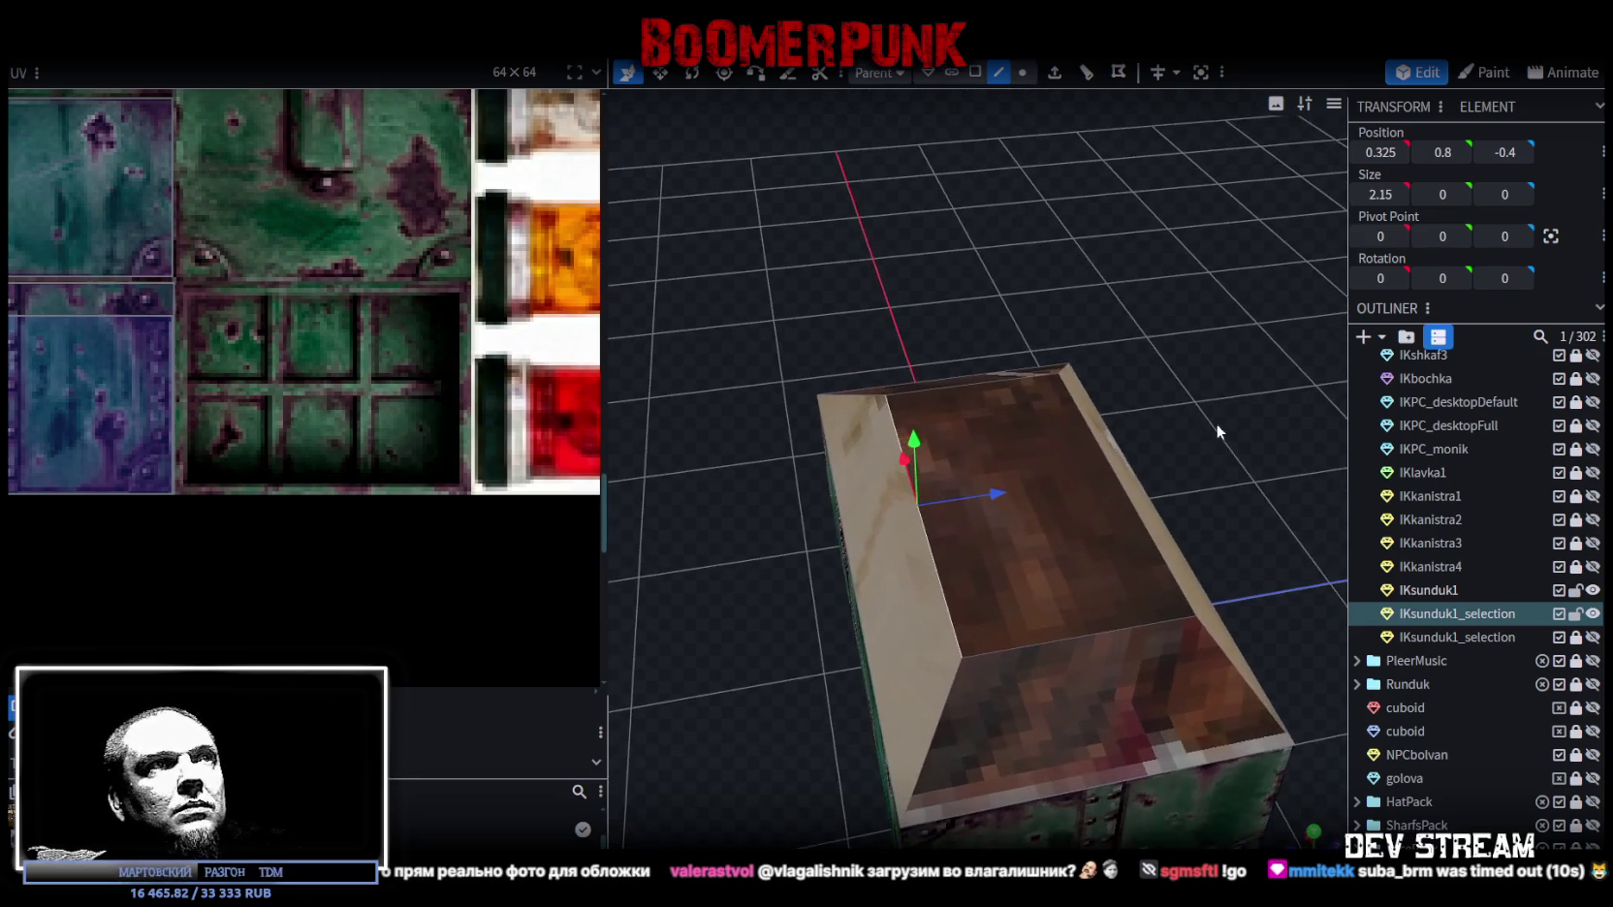
{"action": "left_click_drag", "start_coordinate": [999, 498], "coordinate": [945, 503]}
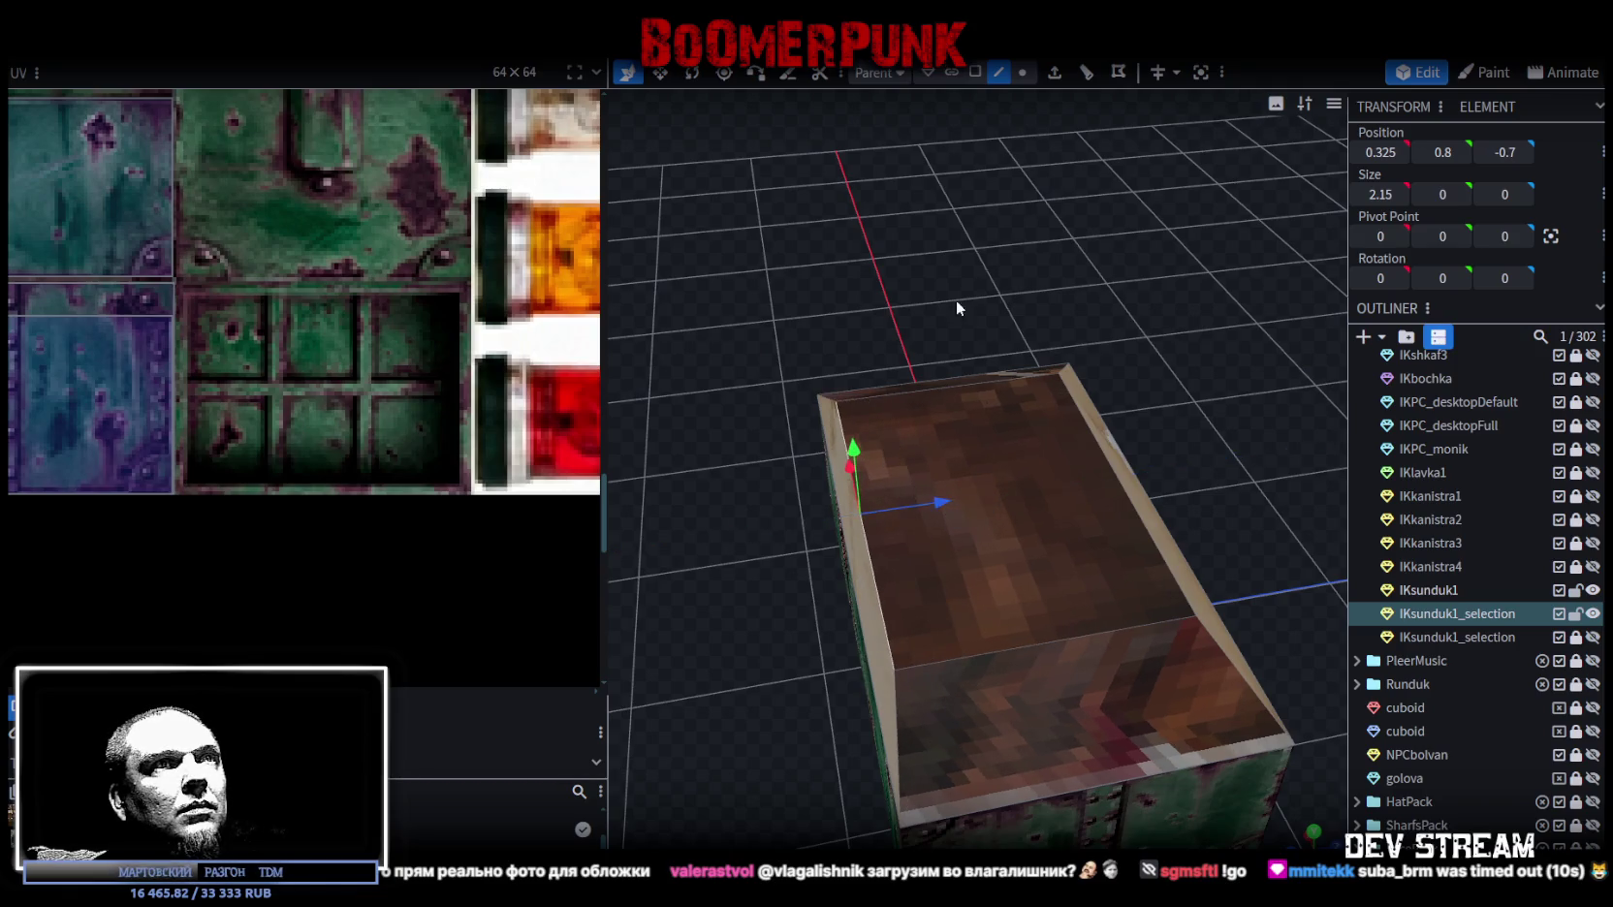
Step: Select the left inner edge, then reselect the whole top face in face mode
{"action": "left_click_drag", "start_coordinate": [962, 308], "coordinate": [1055, 381]}
{"action": "left_click", "coordinate": [1056, 381]}
{"action": "mouse_move", "coordinate": [1153, 314]}
{"action": "left_mouse_down"}
{"action": "mouse_move", "coordinate": [834, 479]}
{"action": "mouse_move", "coordinate": [936, 459]}
{"action": "mouse_move", "coordinate": [931, 291]}
{"action": "left_mouse_up"}
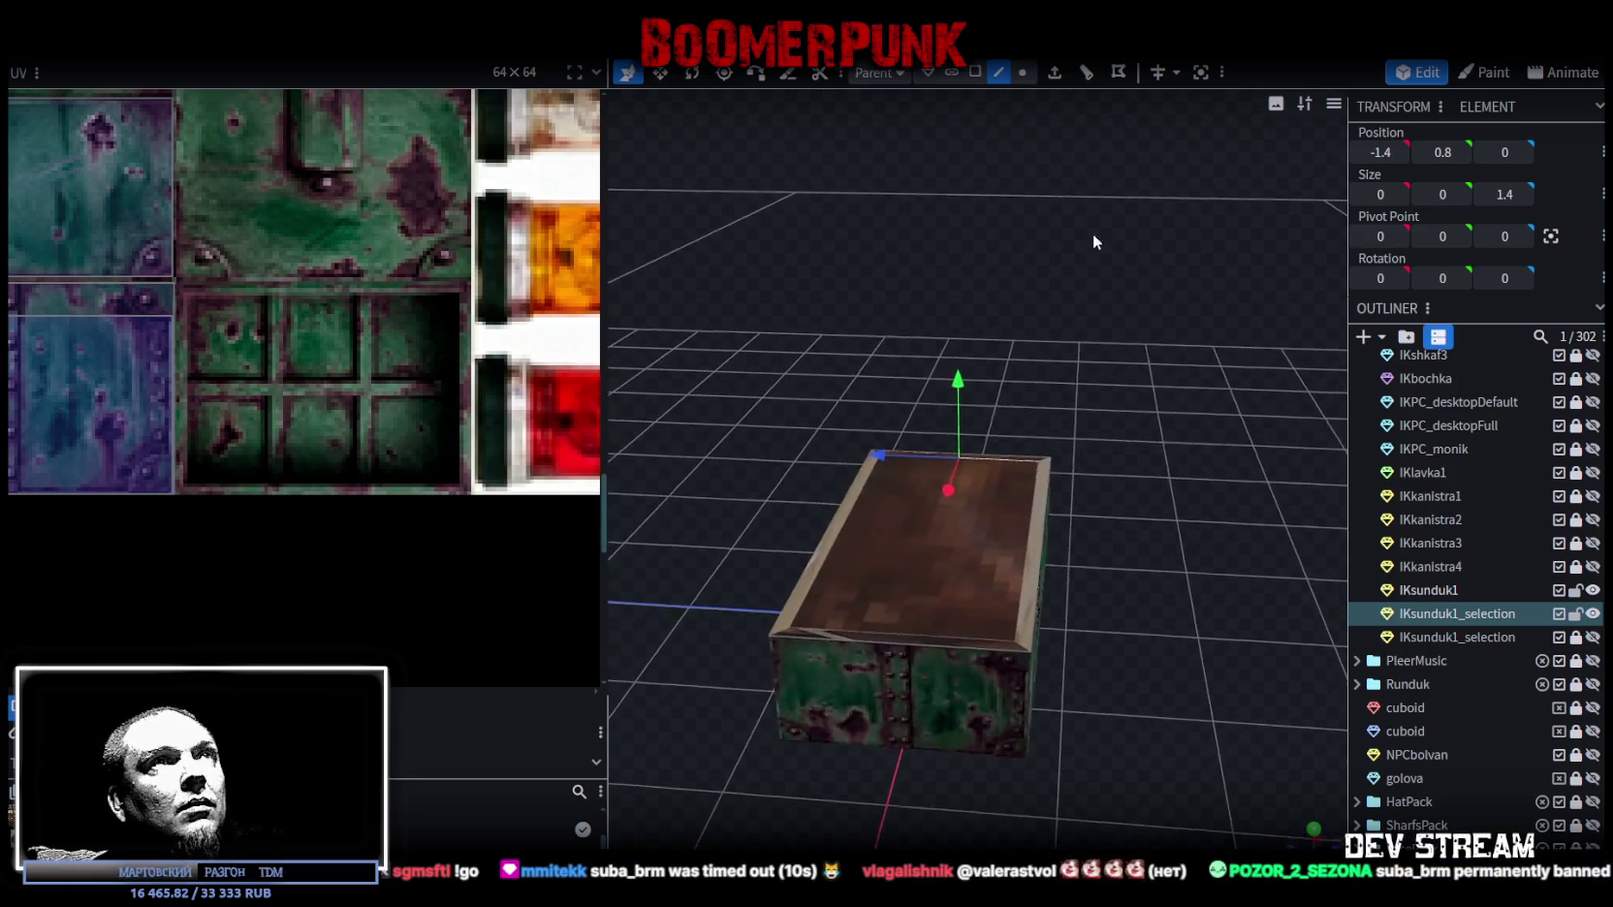
{"action": "left_click_drag", "start_coordinate": [1092, 233], "coordinate": [979, 106]}
{"action": "left_click", "coordinate": [975, 72]}
{"action": "left_click", "coordinate": [1054, 441]}
{"action": "mouse_move", "coordinate": [1160, 522]}
{"action": "left_mouse_down"}
{"action": "mouse_move", "coordinate": [1172, 311]}
{"action": "mouse_move", "coordinate": [1221, 498]}
{"action": "mouse_move", "coordinate": [1204, 400]}
{"action": "left_mouse_up"}
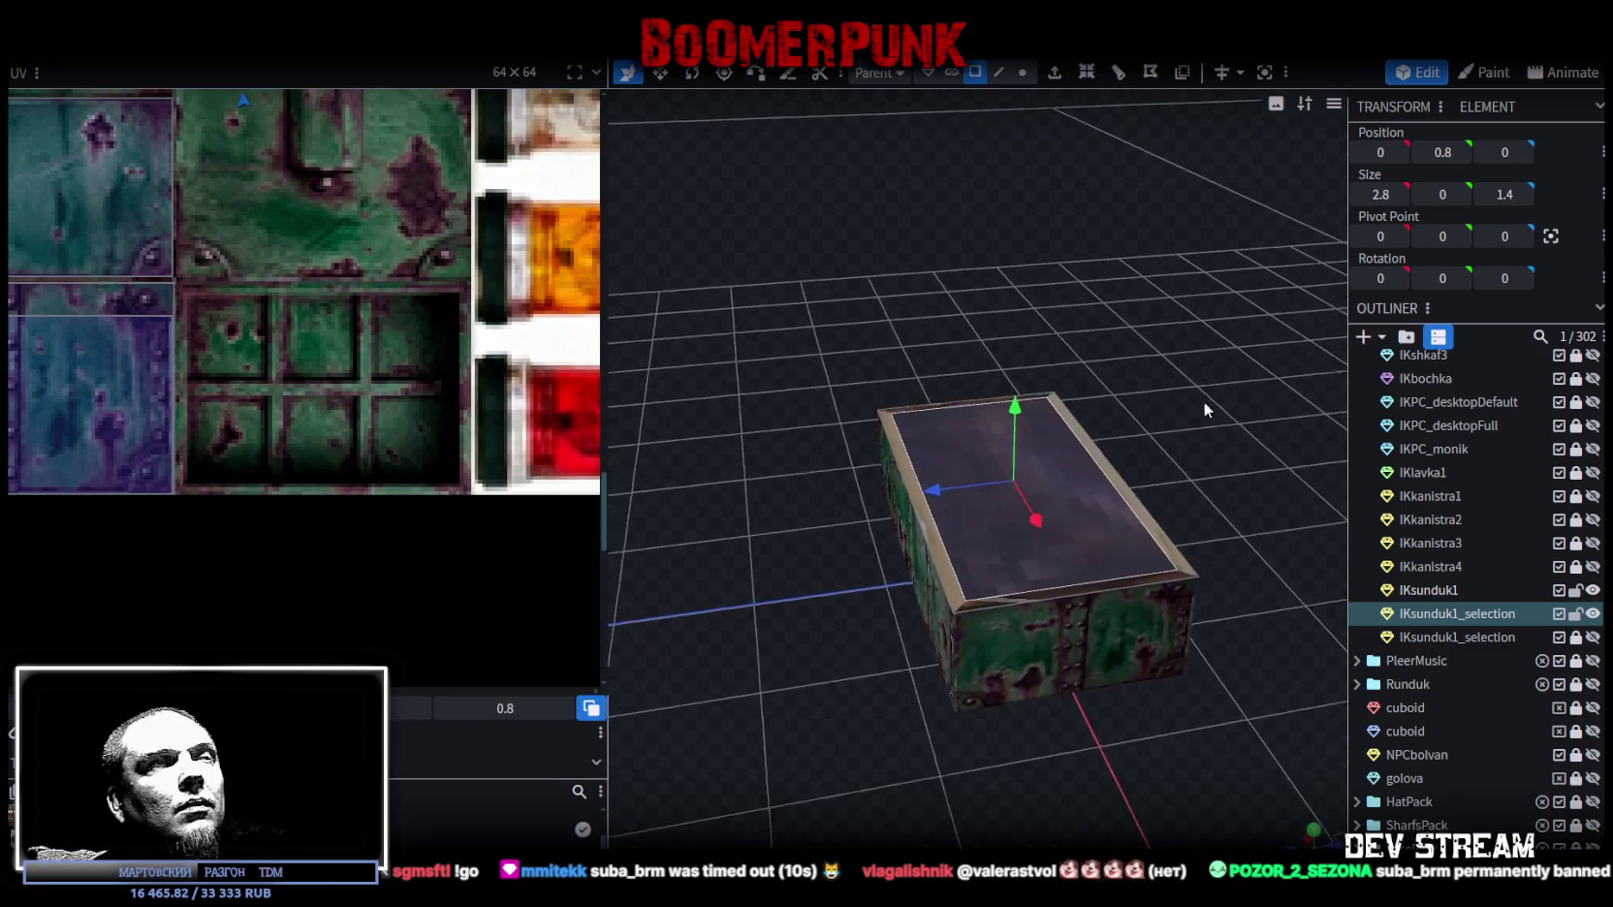
Step: Extrude the top face downward and set its Position Y to 0.1
{"action": "left_click", "coordinate": [1054, 72]}
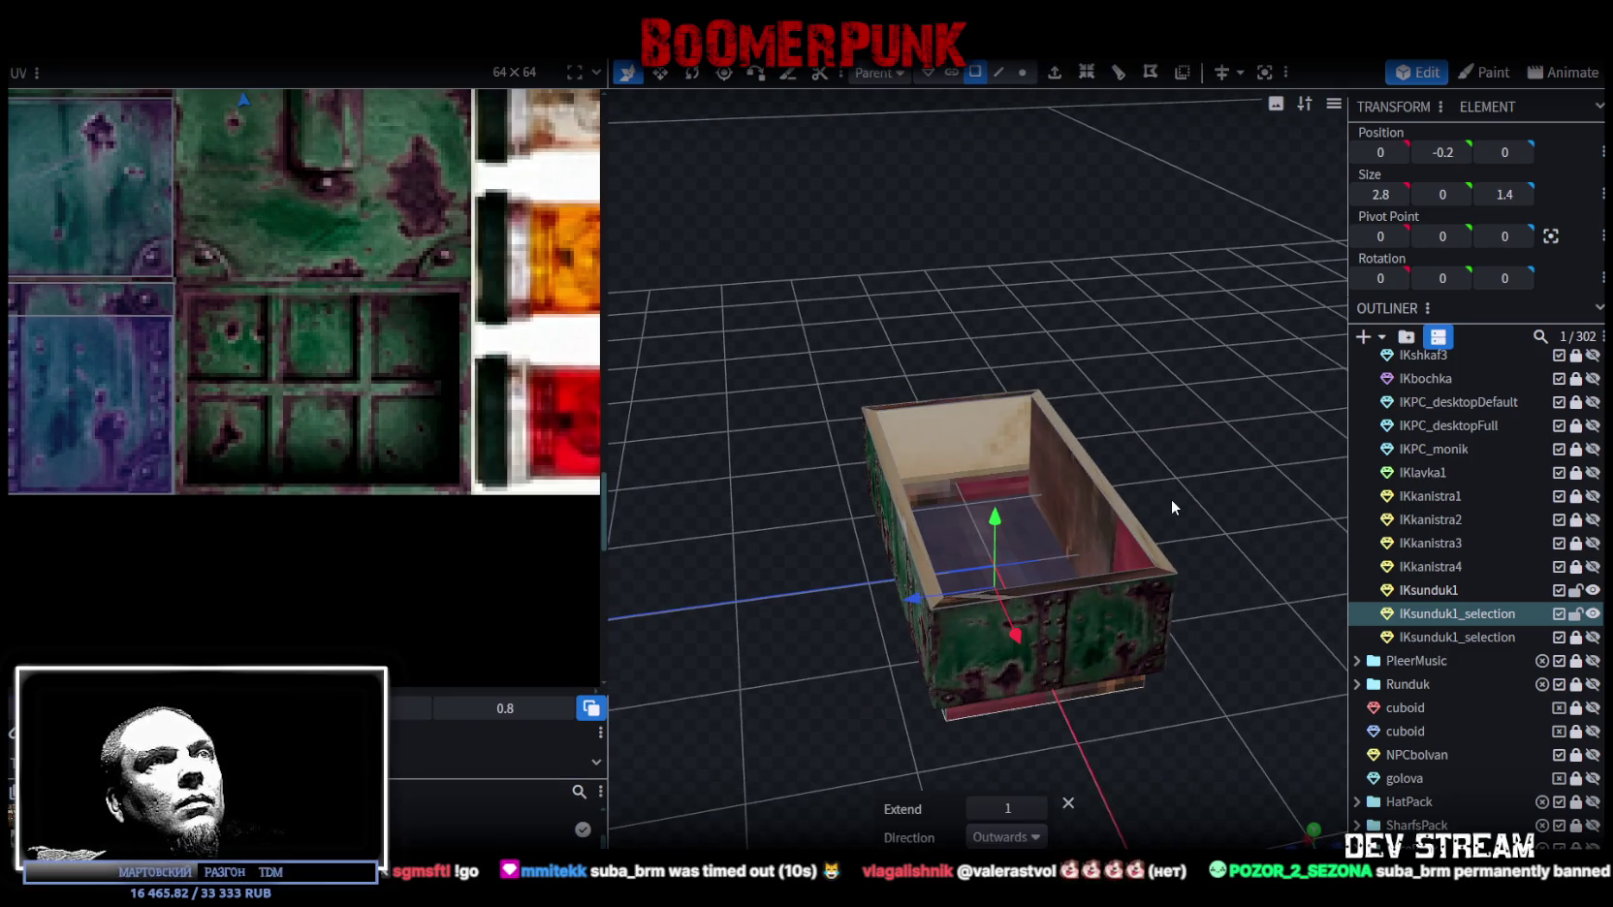
{"action": "left_click", "coordinate": [1439, 152]}
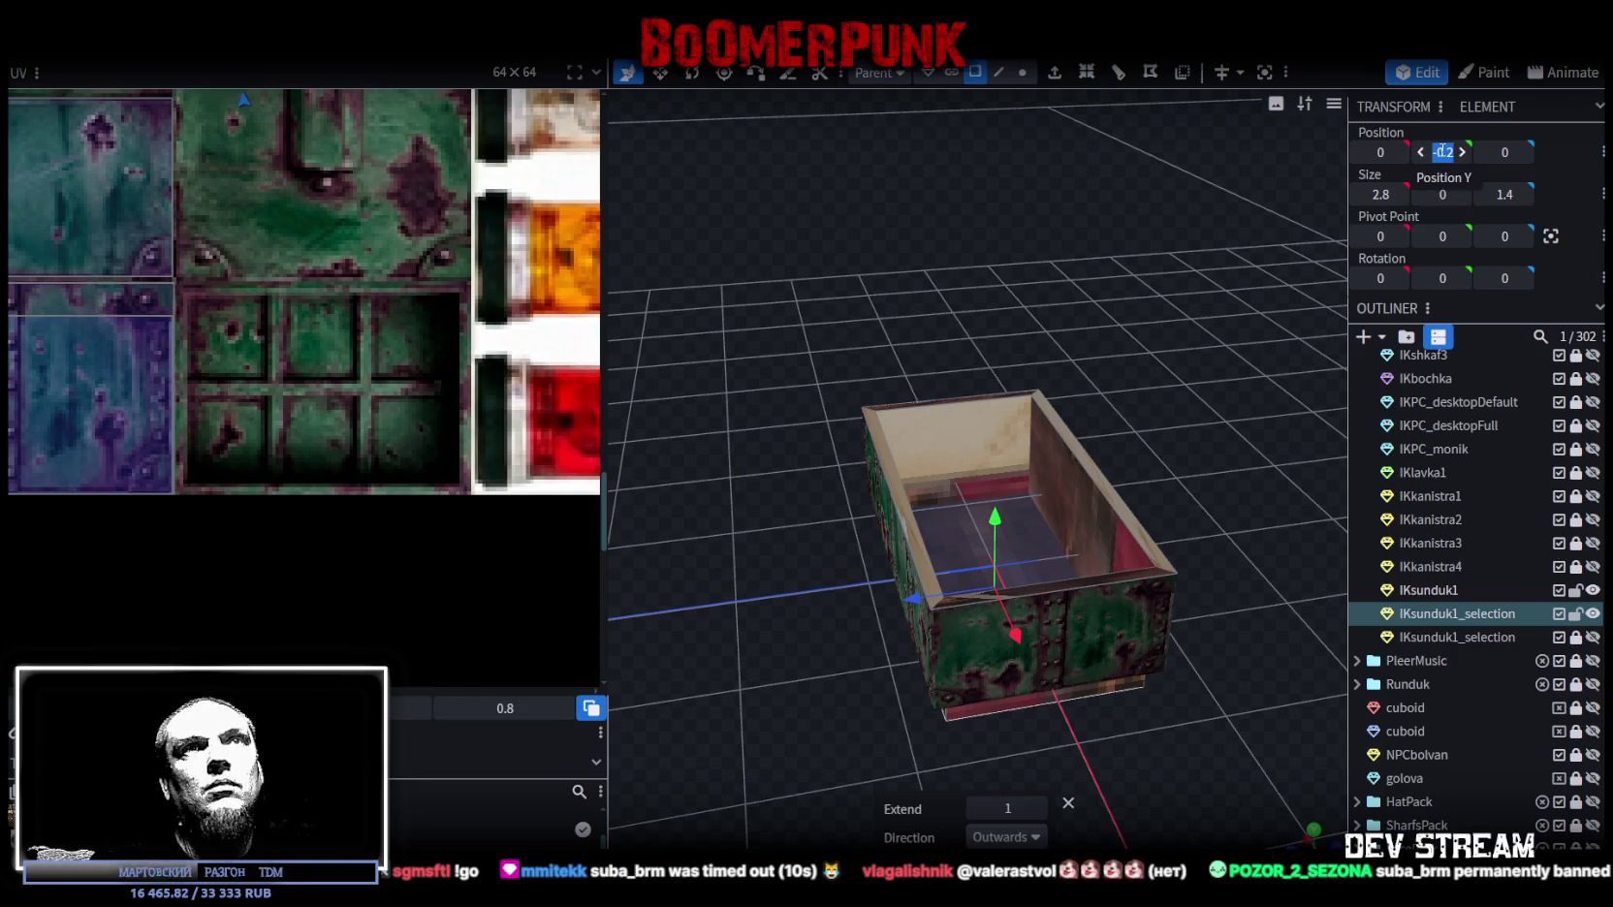
{"action": "key", "text": "BackSpace"}
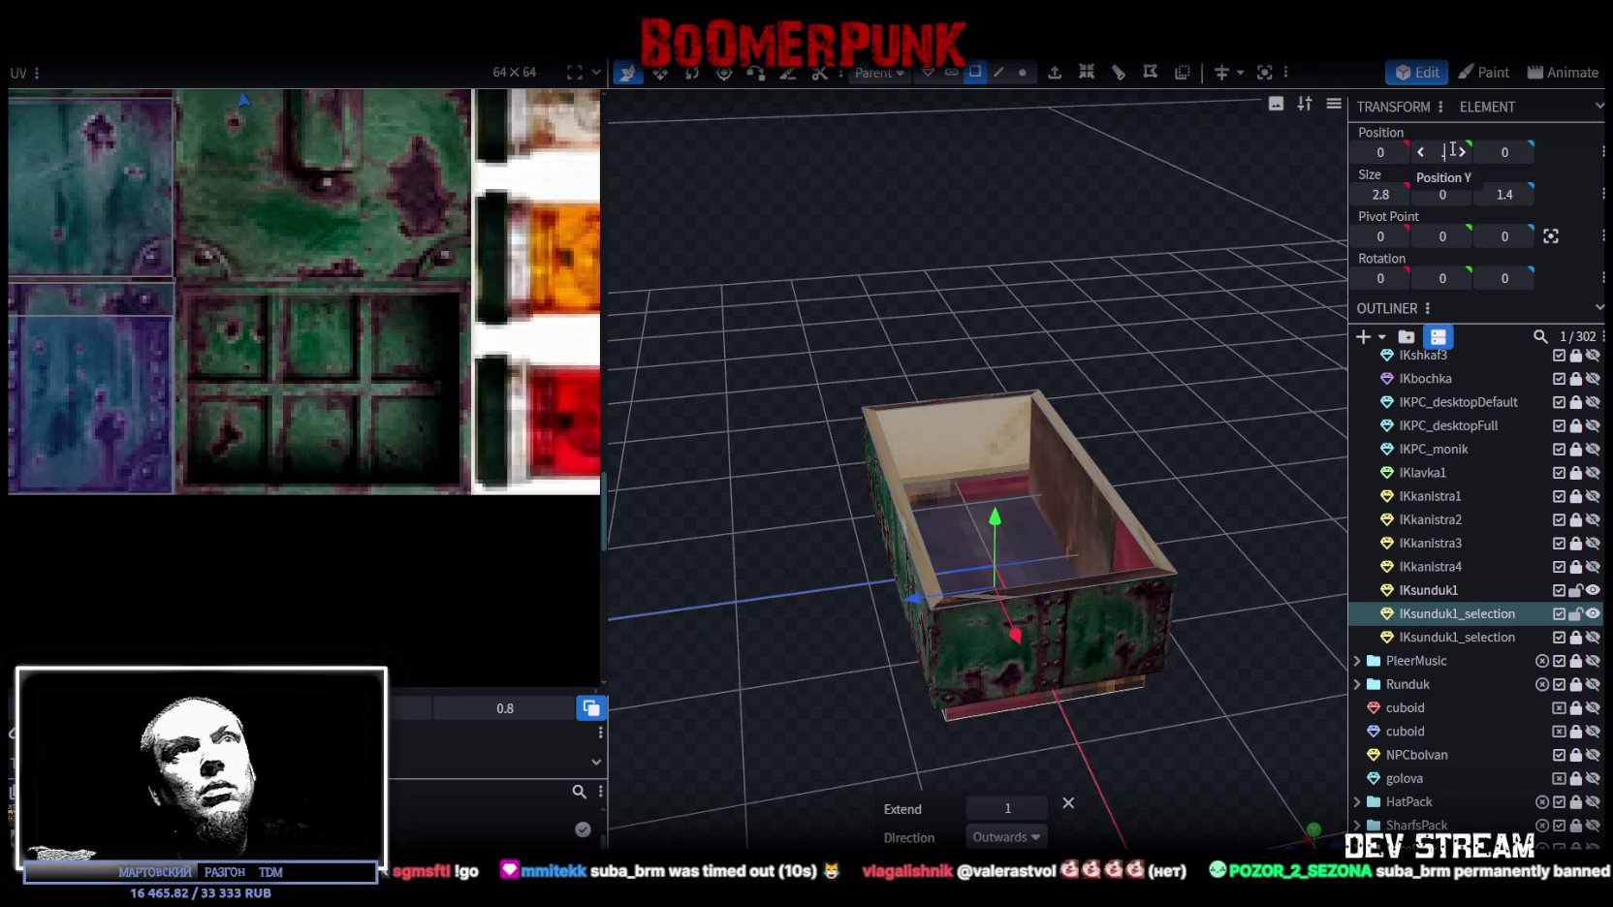
{"action": "type", "text": "0.1"}
{"action": "key", "text": "Return"}
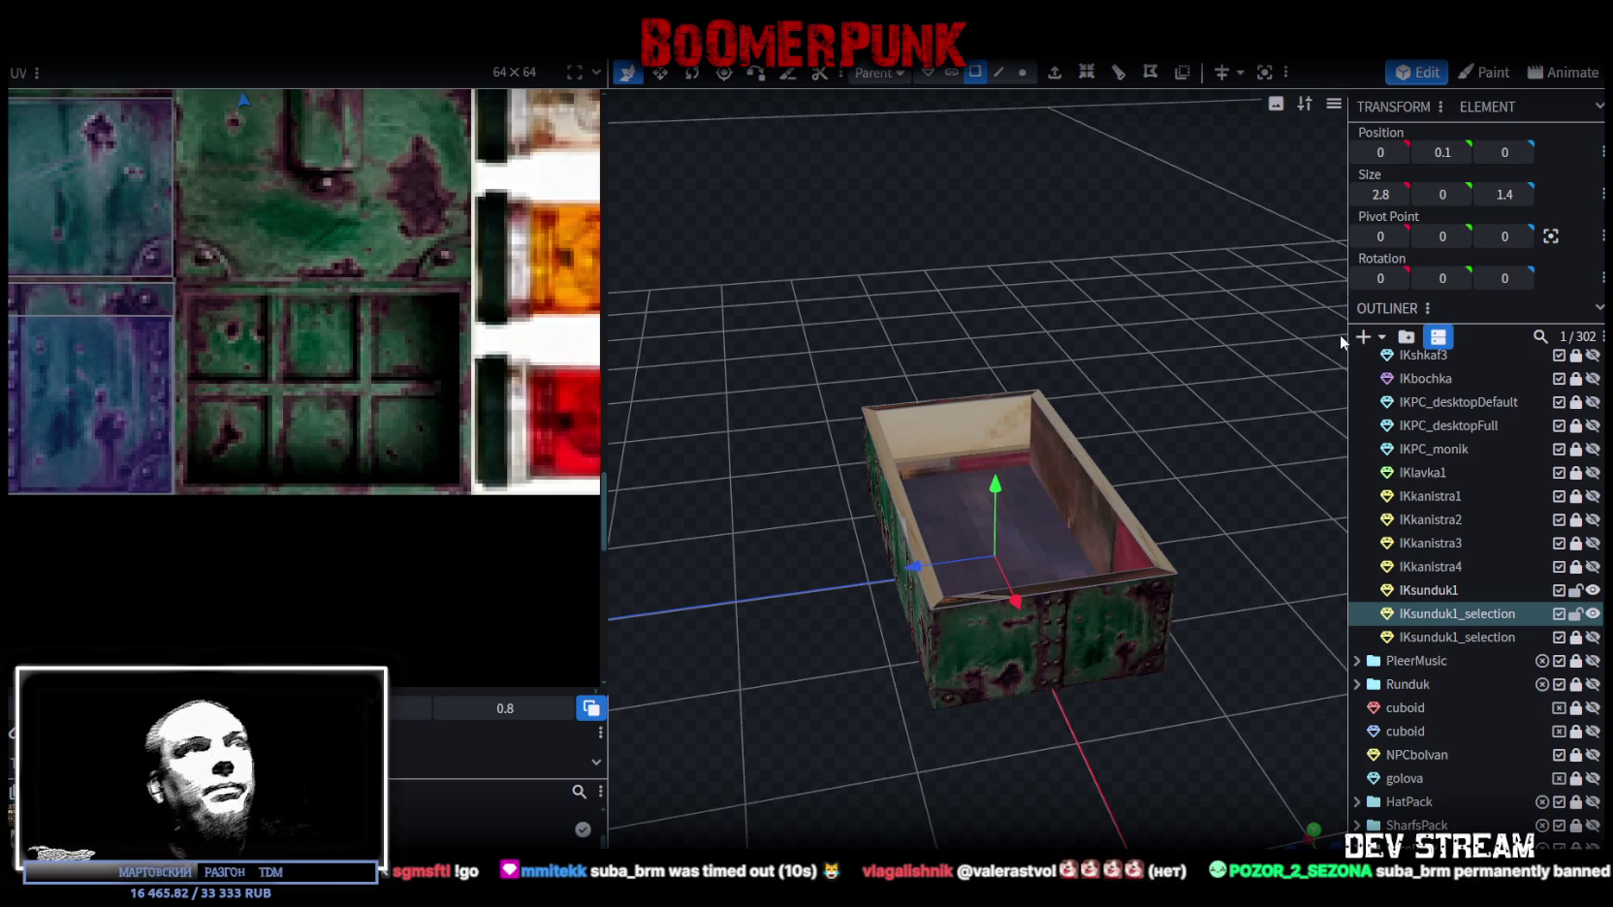
Step: Select the left, top and right inner wall faces, then switch to a top-down view
{"action": "left_click_drag", "start_coordinate": [797, 278], "coordinate": [1023, 385]}
{"action": "left_click", "coordinate": [903, 396]}
{"action": "left_click", "coordinate": [937, 390], "text": "shift"}
{"action": "left_click", "coordinate": [1263, 444], "text": "shift"}
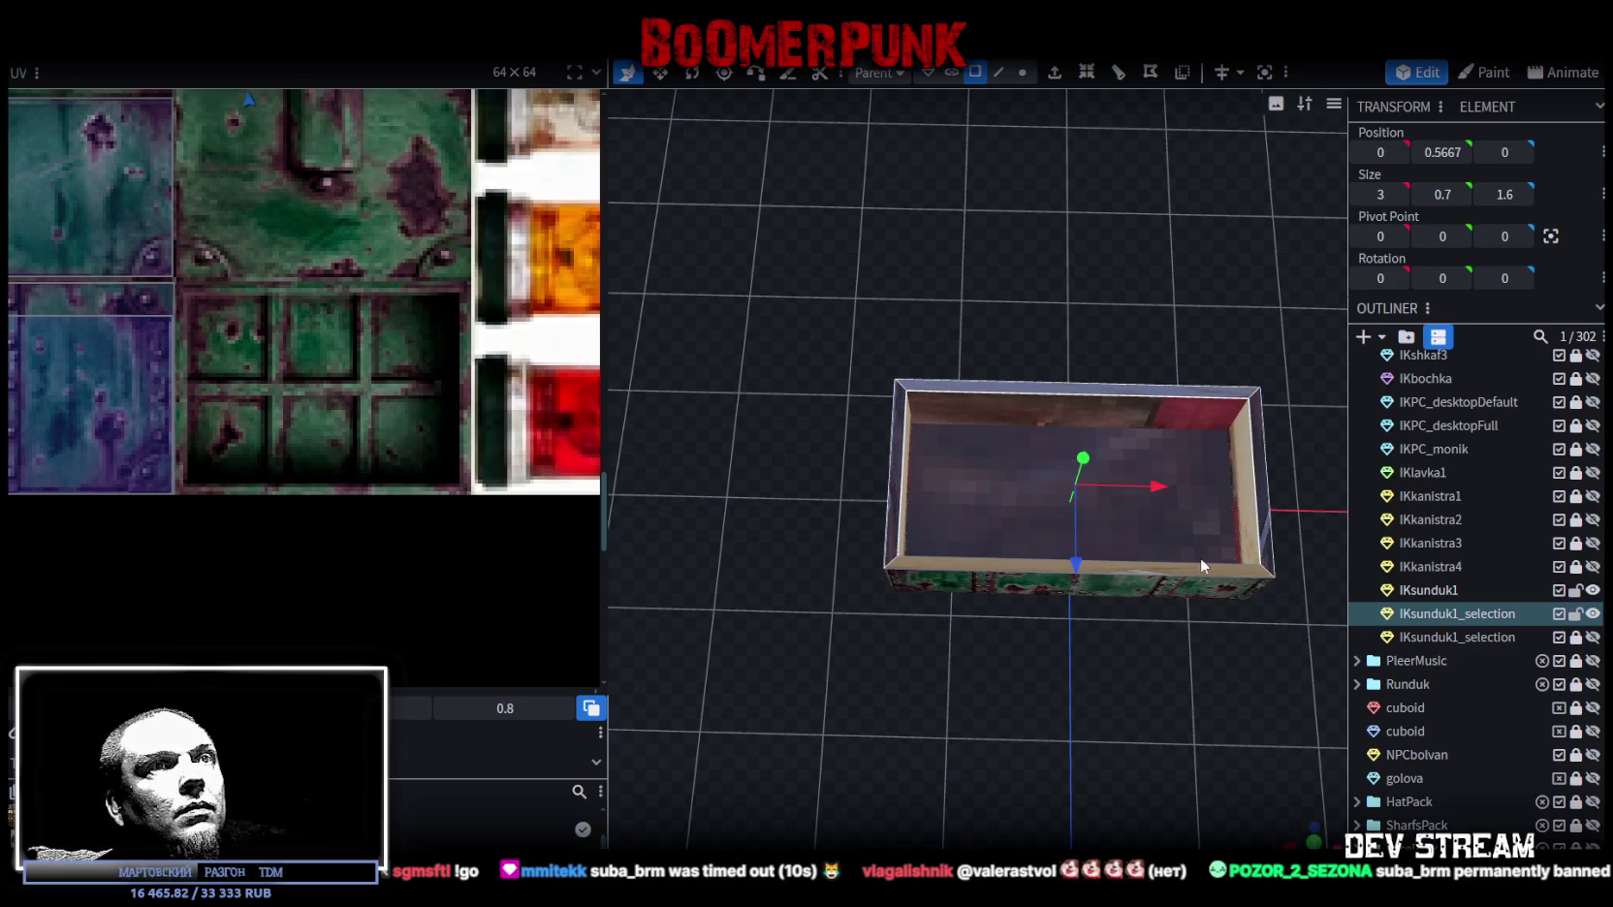
{"action": "left_click", "coordinate": [1315, 845]}
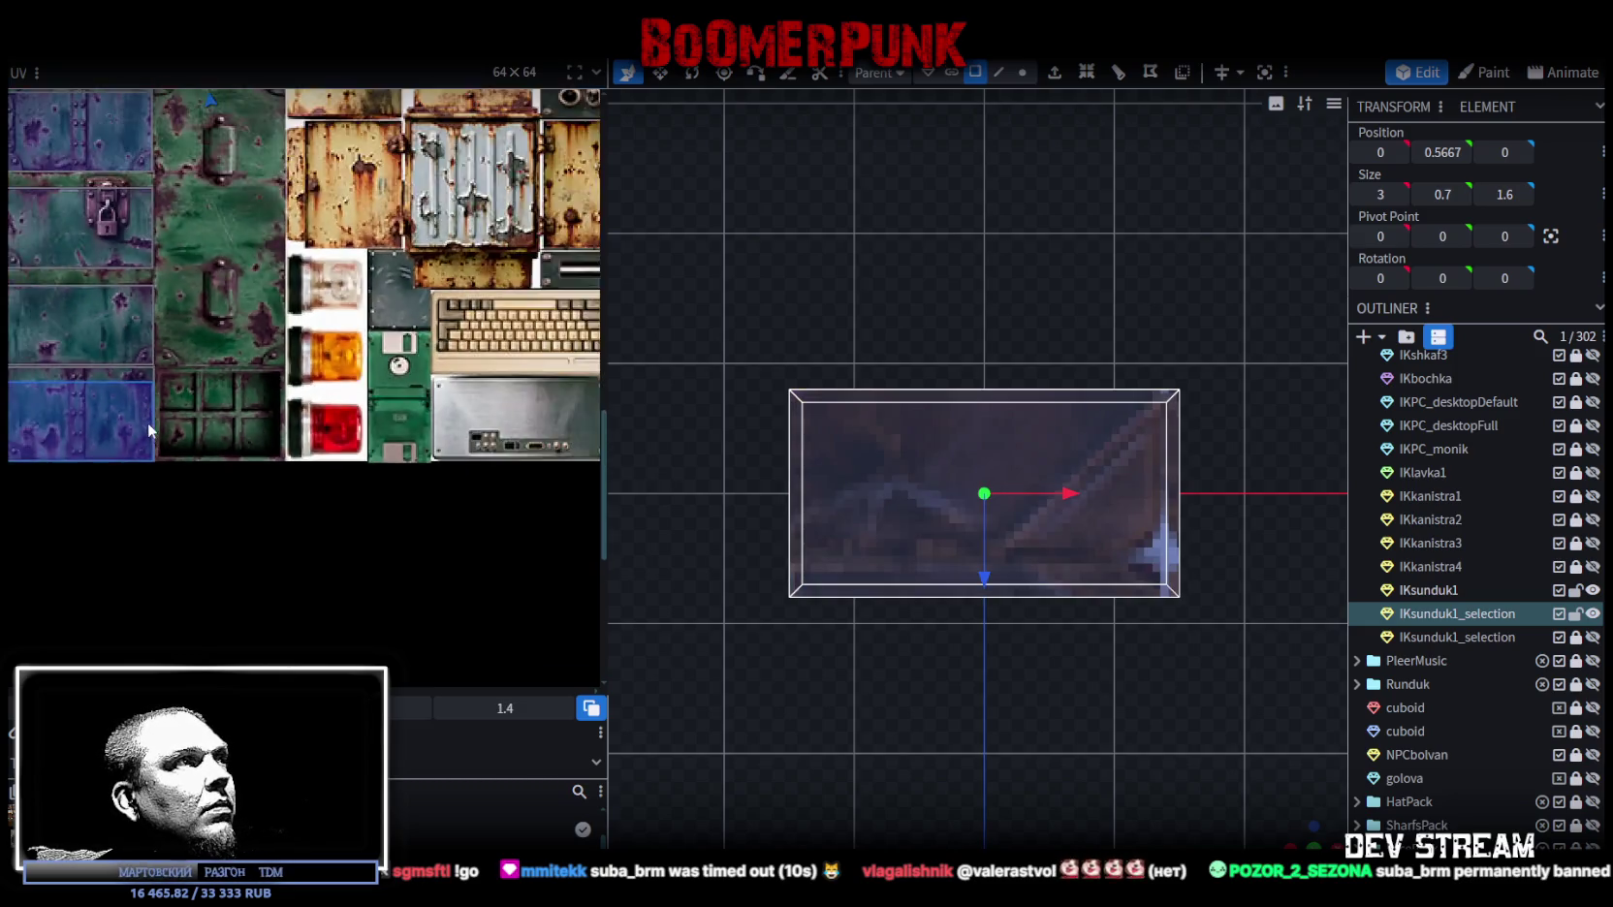
Step: Map the inner wall faces onto the top-left dark grid panel, enlarged across two panels
{"action": "scroll", "coordinate": [147, 382], "scroll_direction": "down", "scroll_amount": 5}
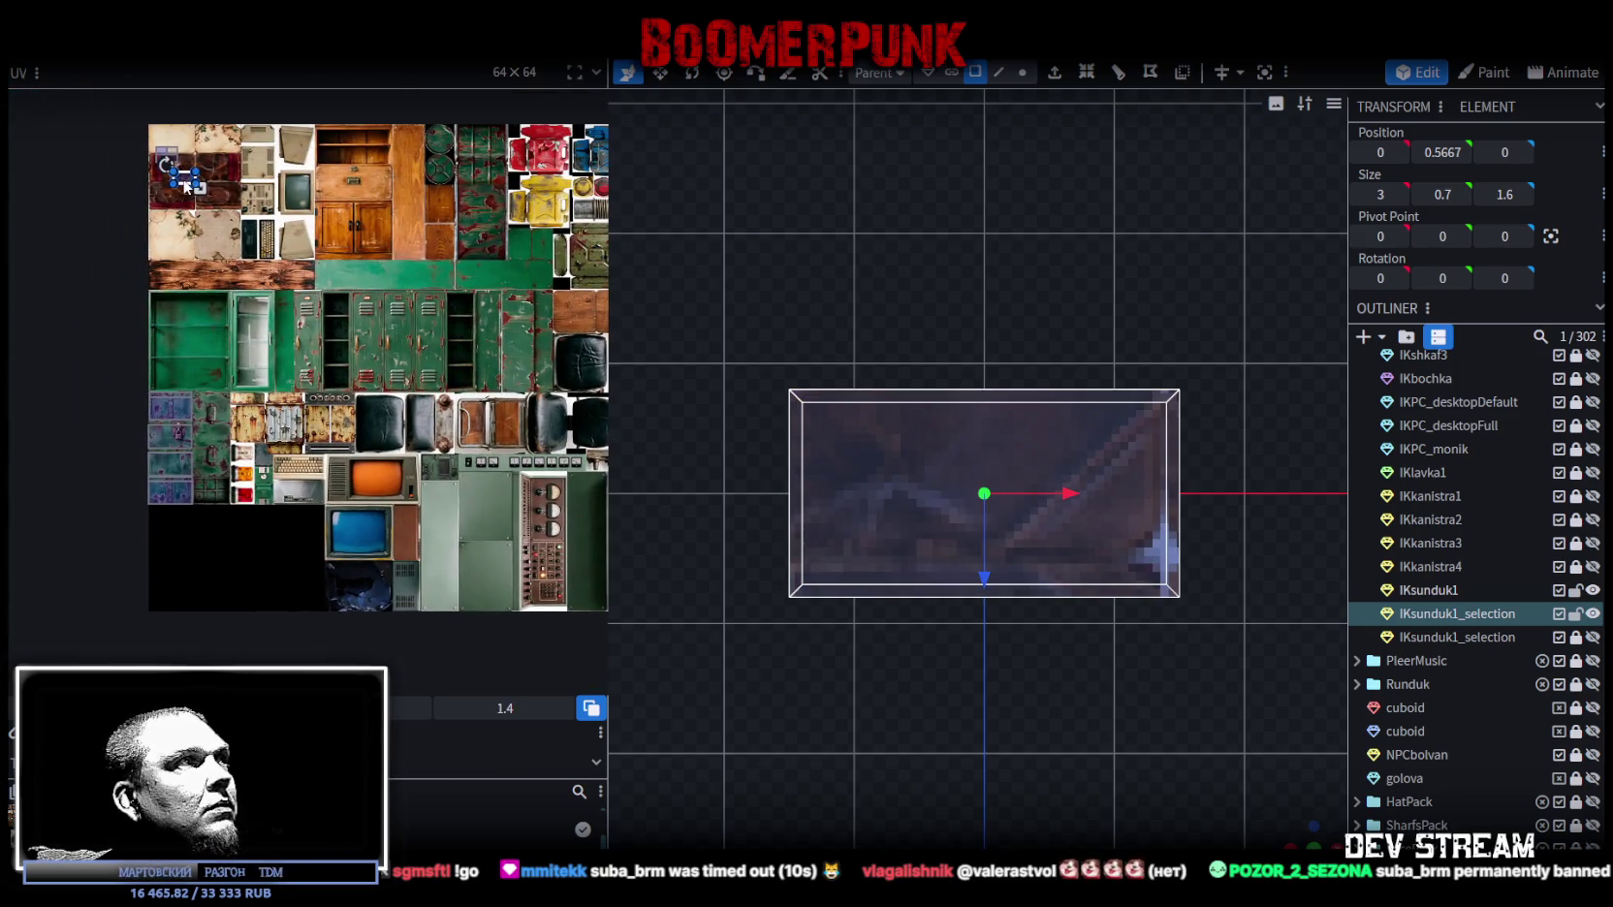
{"action": "left_click_drag", "start_coordinate": [185, 186], "coordinate": [218, 502]}
{"action": "scroll", "coordinate": [206, 465], "scroll_direction": "up", "scroll_amount": 3}
{"action": "scroll", "coordinate": [201, 451], "scroll_direction": "up", "scroll_amount": 2}
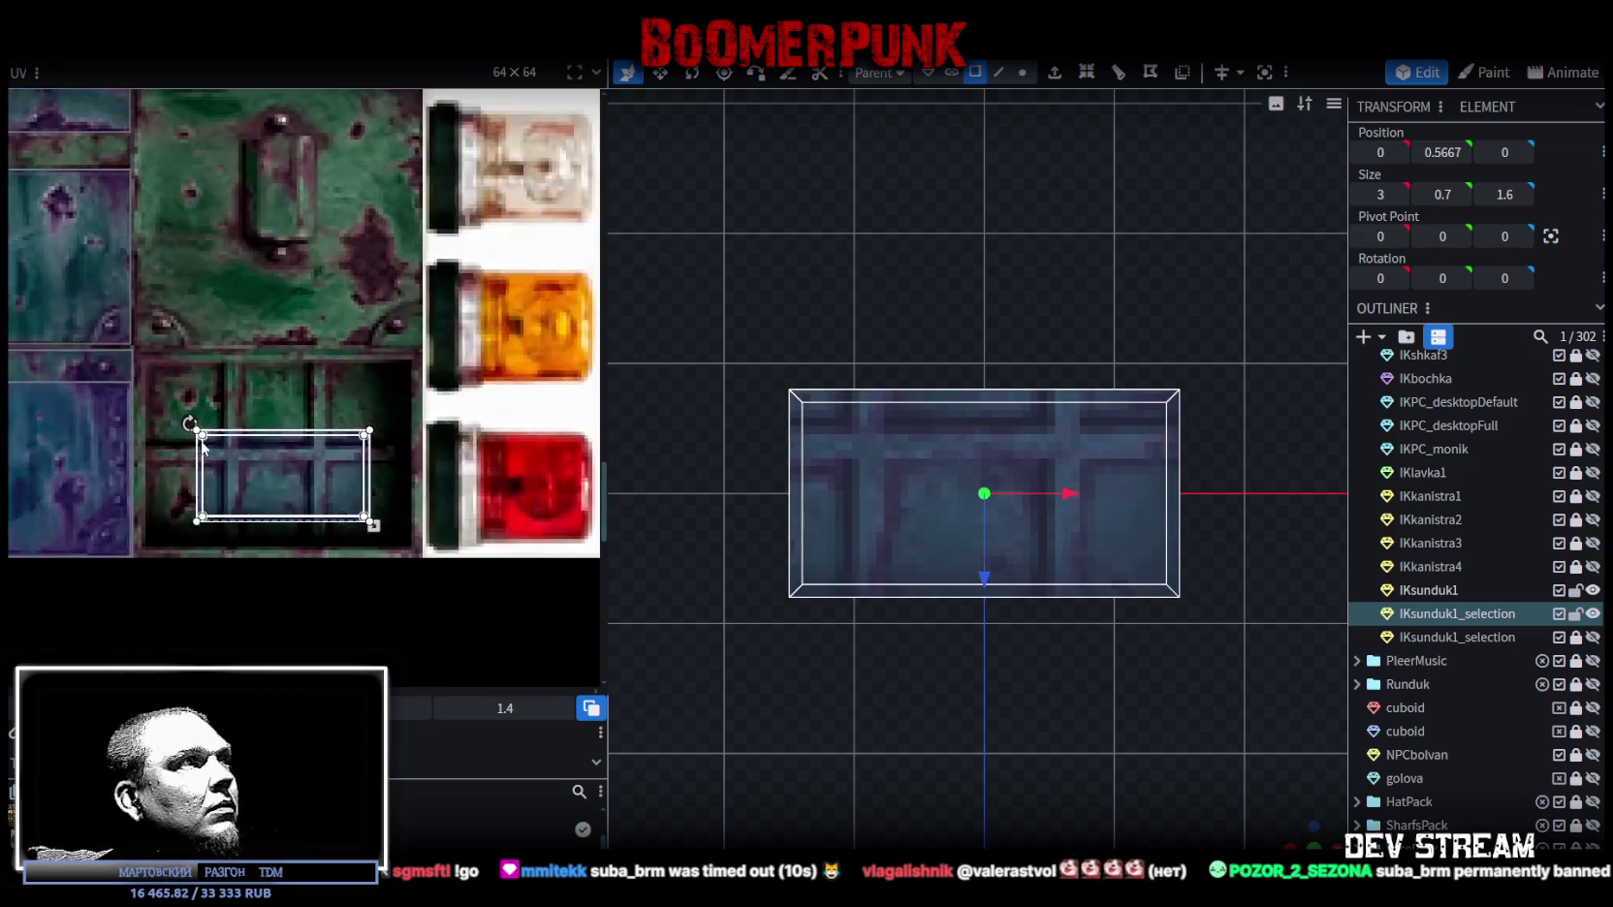
{"action": "scroll", "coordinate": [201, 446], "scroll_direction": "up", "scroll_amount": 3}
{"action": "left_click_drag", "start_coordinate": [238, 450], "coordinate": [163, 360]}
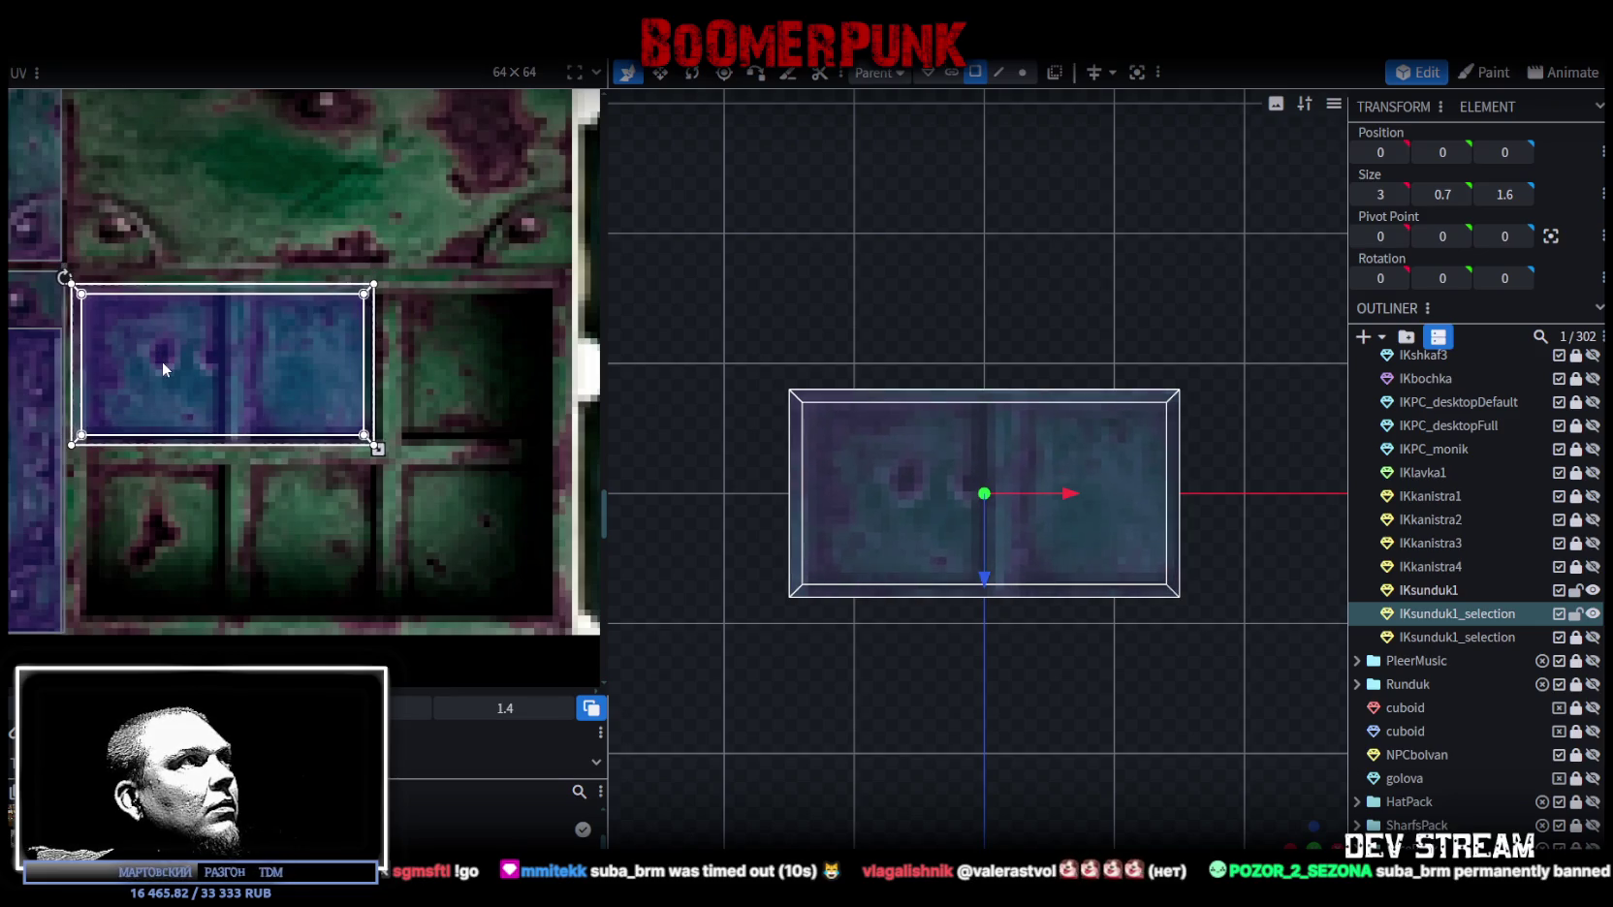
{"action": "scroll", "coordinate": [252, 526], "scroll_direction": "down", "scroll_amount": 1}
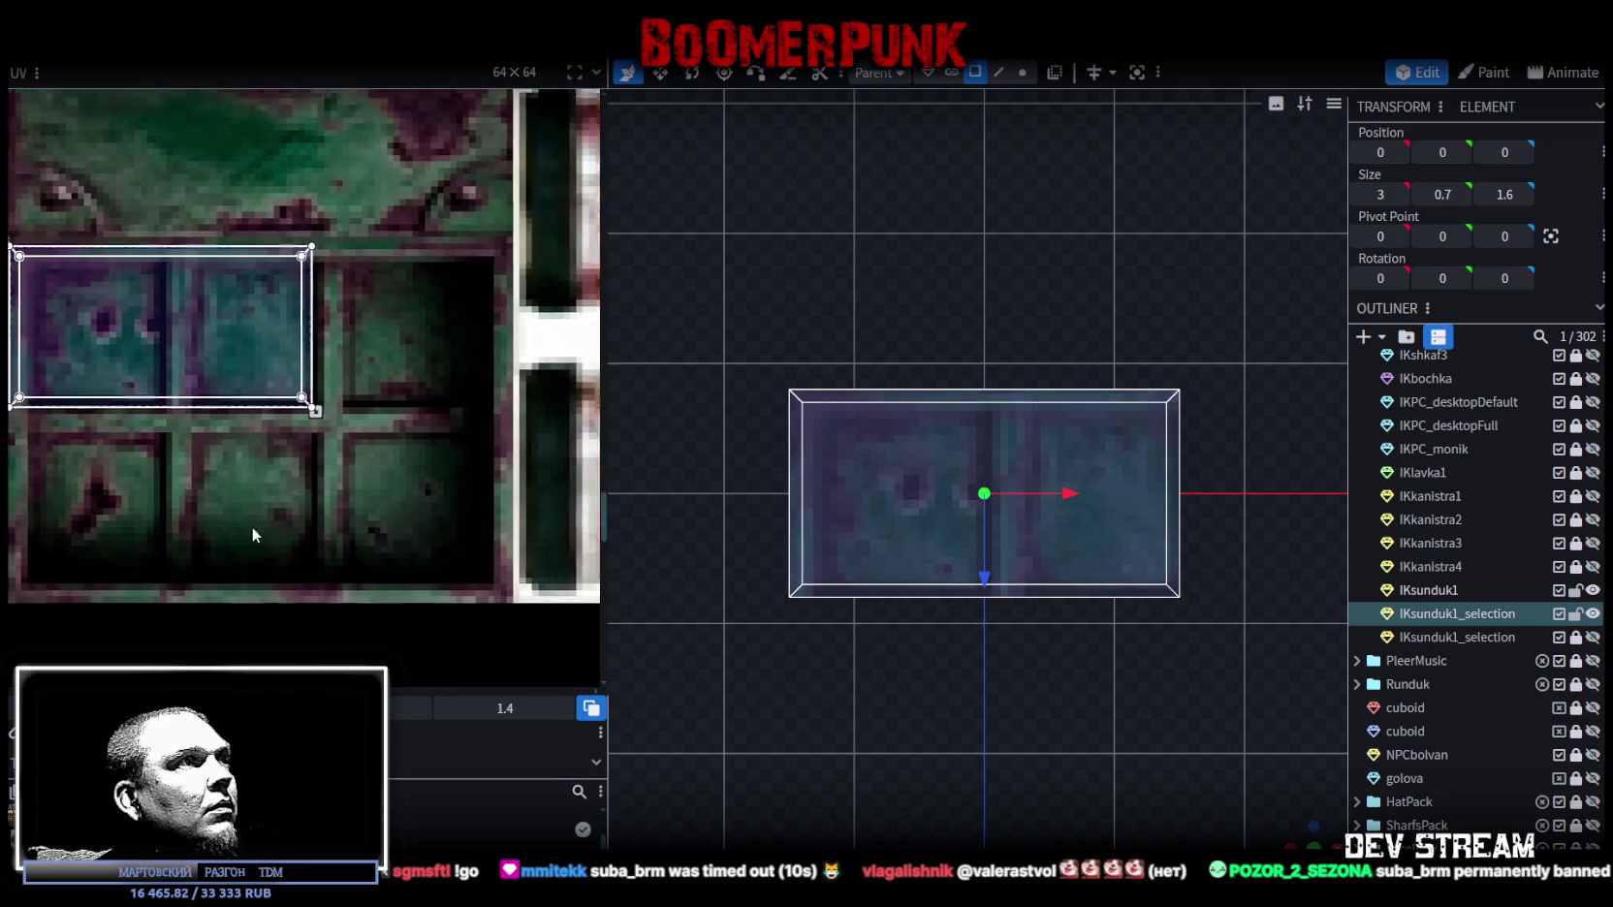
{"action": "mouse_move", "coordinate": [291, 399]}
{"action": "left_mouse_down"}
{"action": "mouse_move", "coordinate": [475, 603]}
{"action": "mouse_move", "coordinate": [485, 591]}
{"action": "left_mouse_up"}
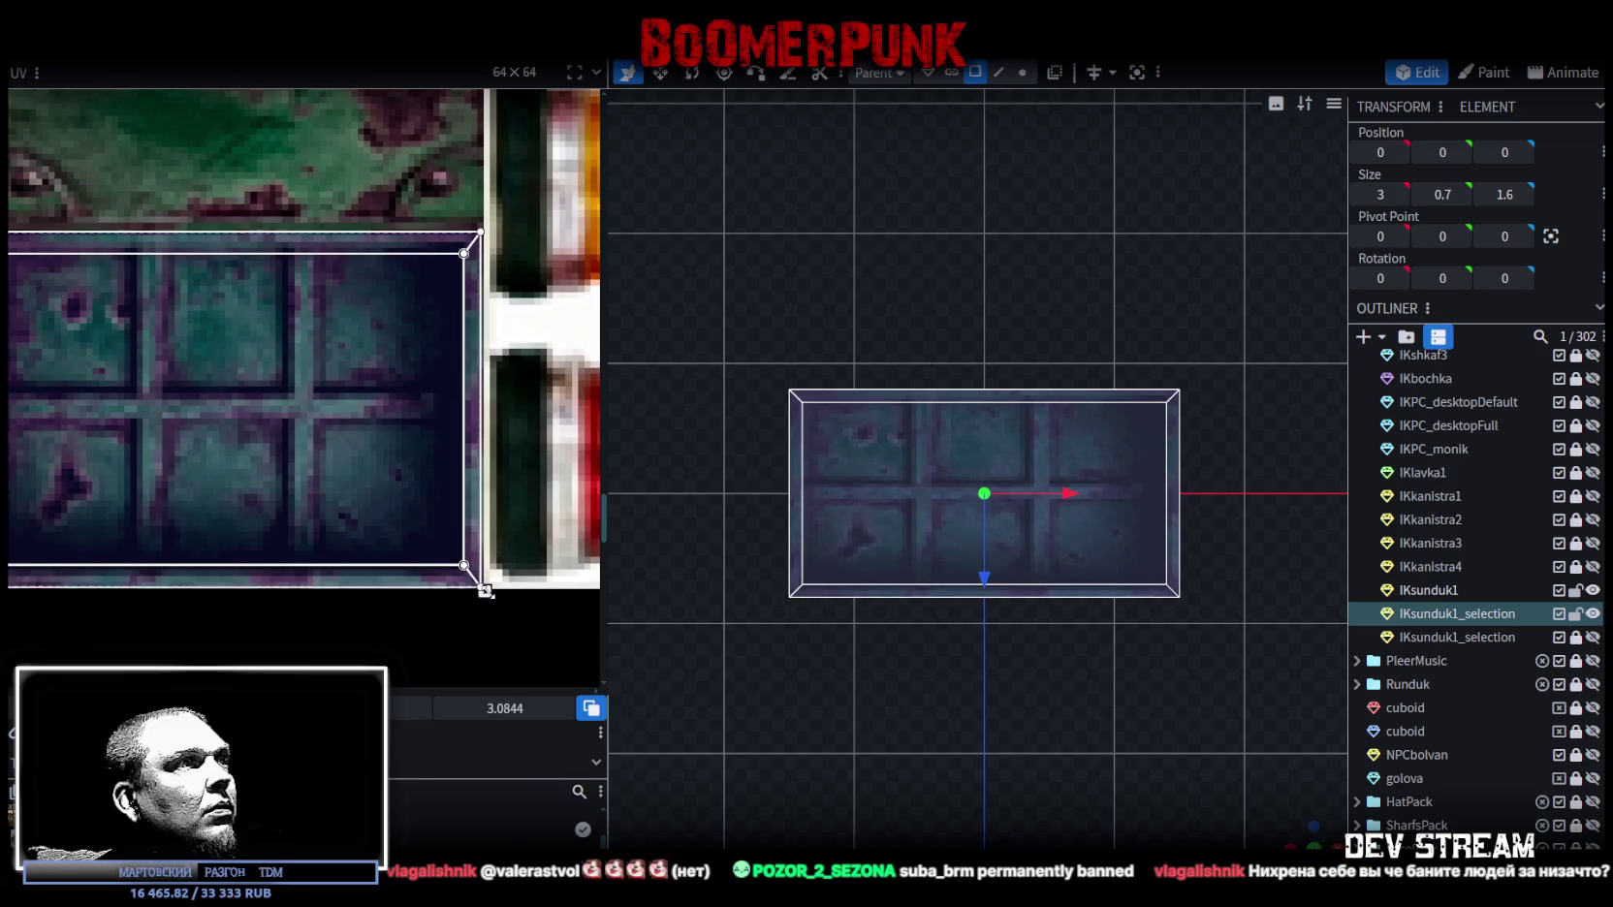
{"action": "left_click_drag", "start_coordinate": [485, 591], "coordinate": [484, 589]}
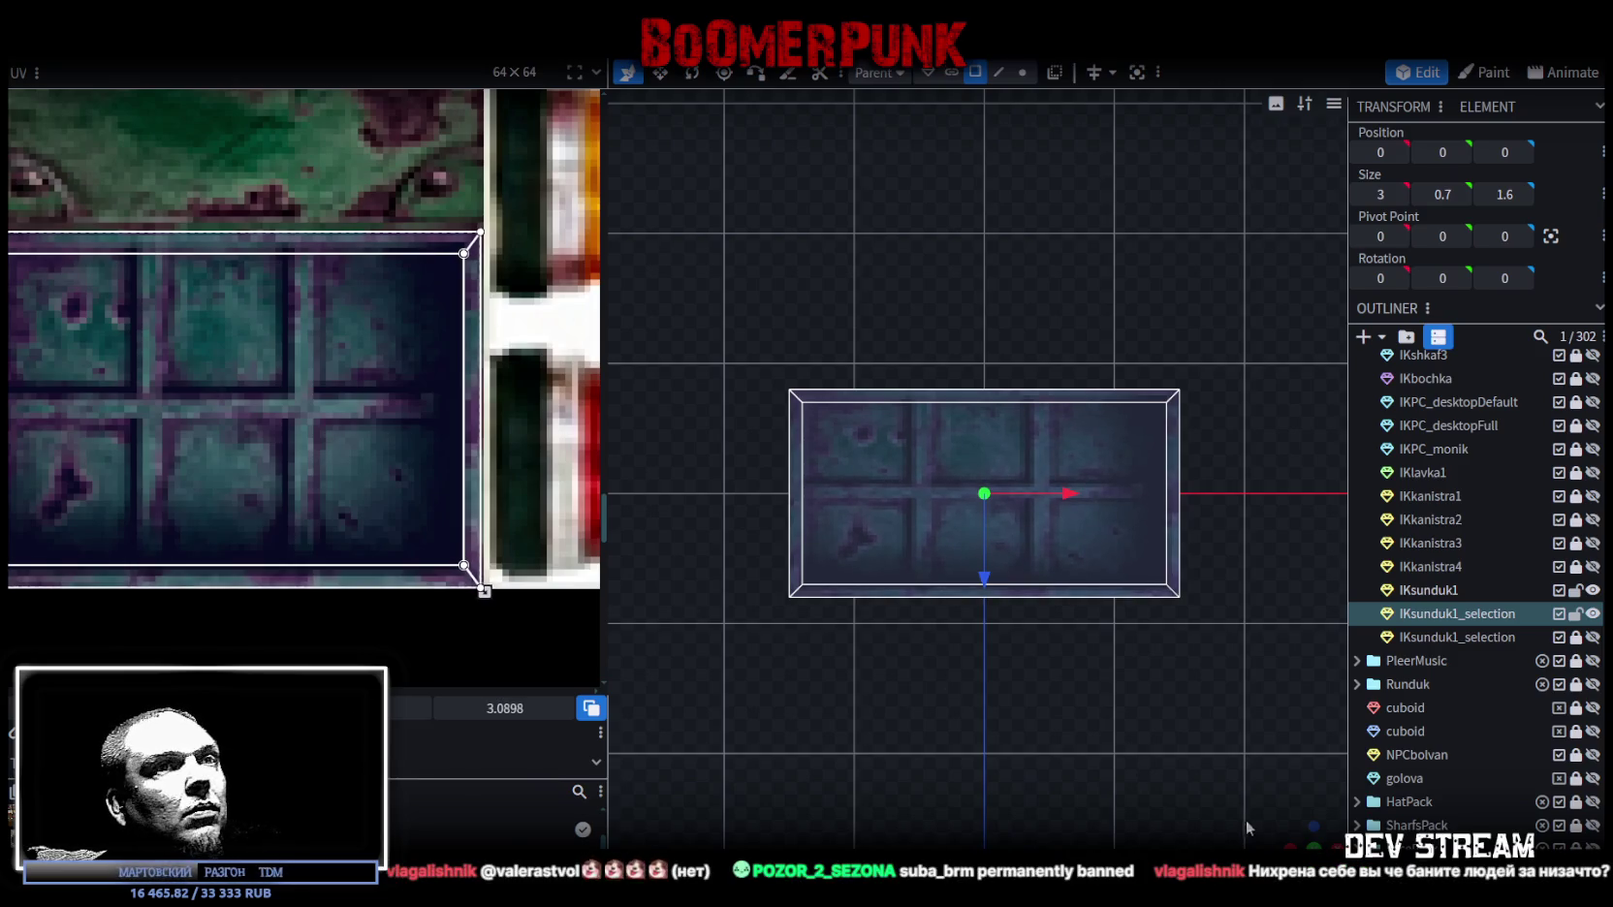
Step: Re-fit the chest's floor piece by pulling its UV area corner inward
{"action": "left_click_drag", "start_coordinate": [1243, 825], "coordinate": [1124, 760]}
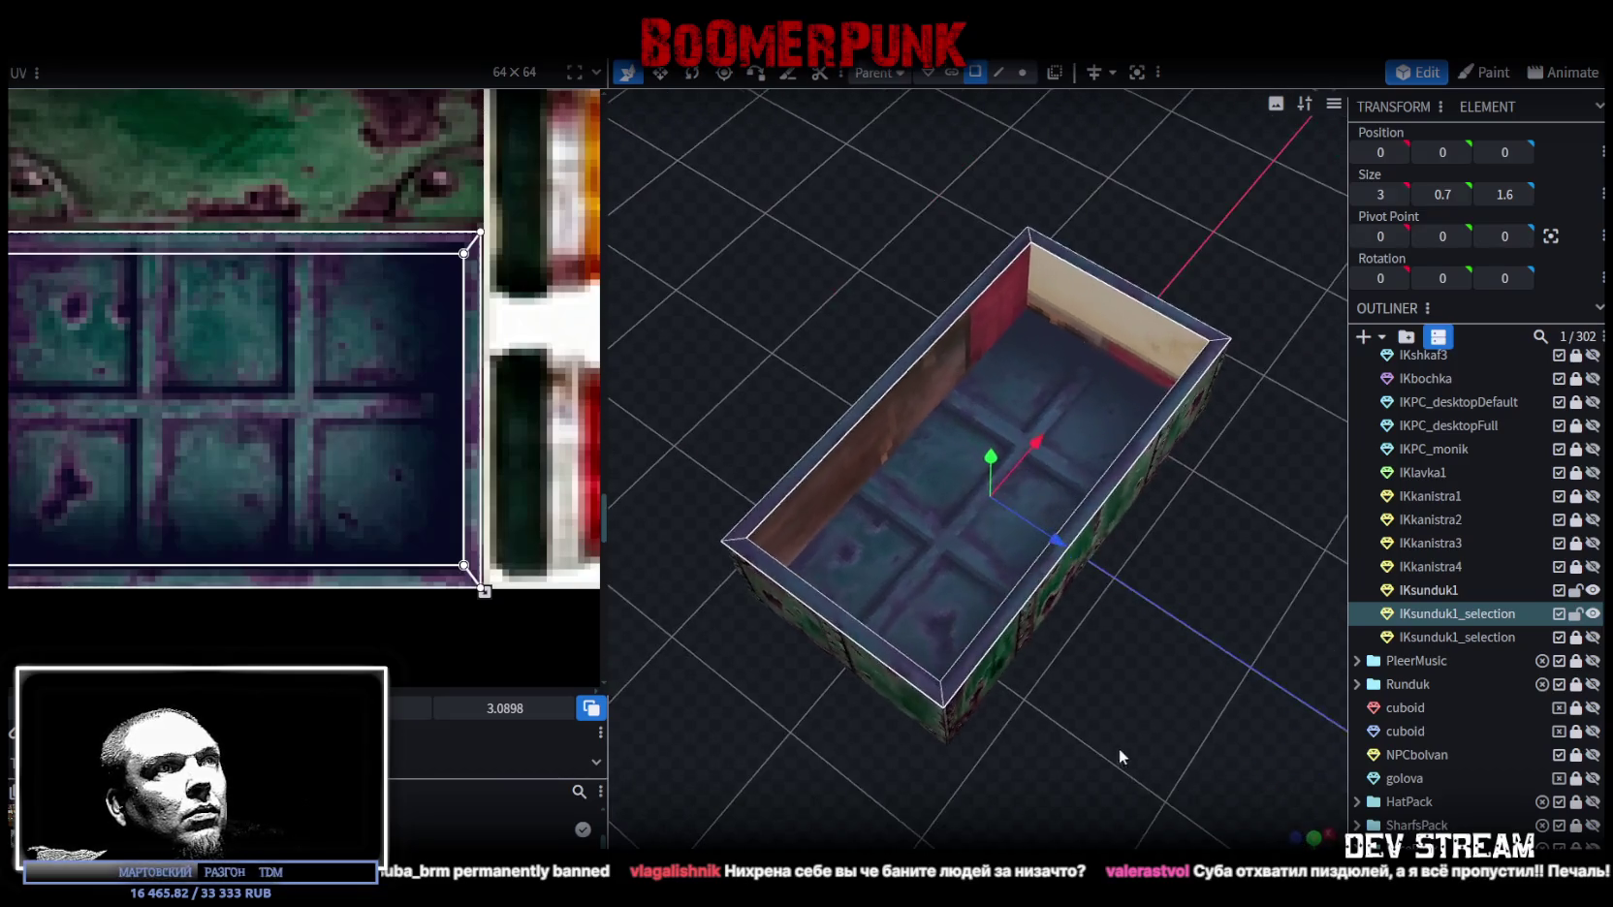
{"action": "left_click", "coordinate": [931, 513]}
{"action": "scroll", "coordinate": [224, 429], "scroll_direction": "down", "scroll_amount": 3}
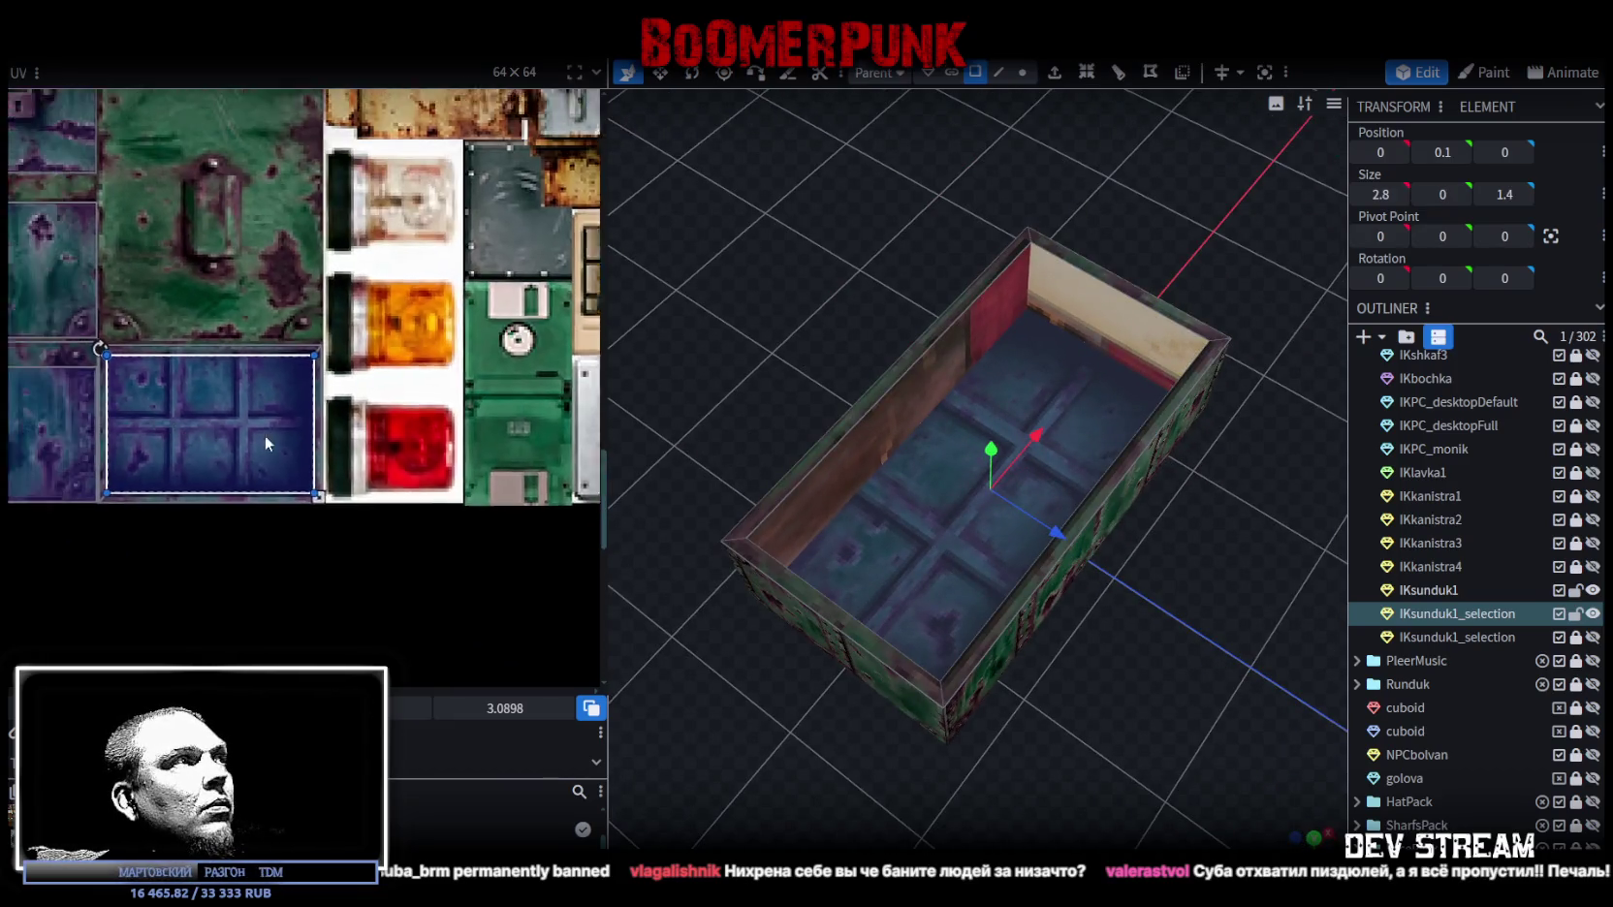
{"action": "scroll", "coordinate": [276, 392], "scroll_direction": "up", "scroll_amount": 5}
{"action": "scroll", "coordinate": [281, 372], "scroll_direction": "up", "scroll_amount": 3}
{"action": "scroll", "coordinate": [320, 378], "scroll_direction": "down", "scroll_amount": 2}
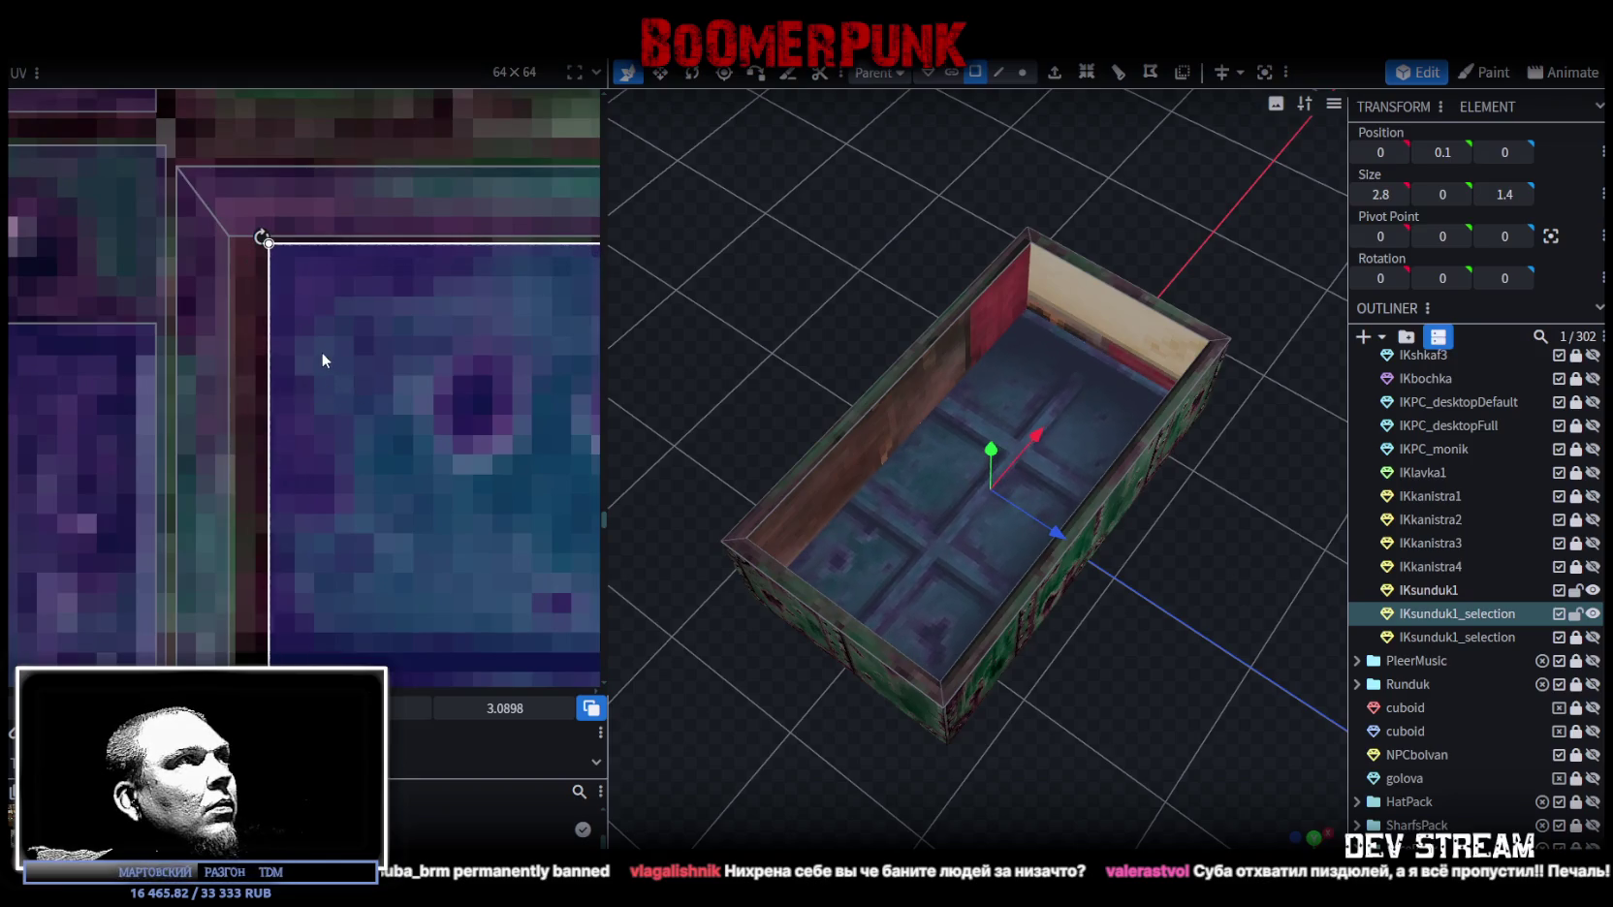
{"action": "scroll", "coordinate": [322, 369], "scroll_direction": "down", "scroll_amount": 2}
{"action": "middle_click_drag", "start_coordinate": [327, 379], "coordinate": [237, 366]}
{"action": "scroll", "coordinate": [420, 611], "scroll_direction": "up", "scroll_amount": 3}
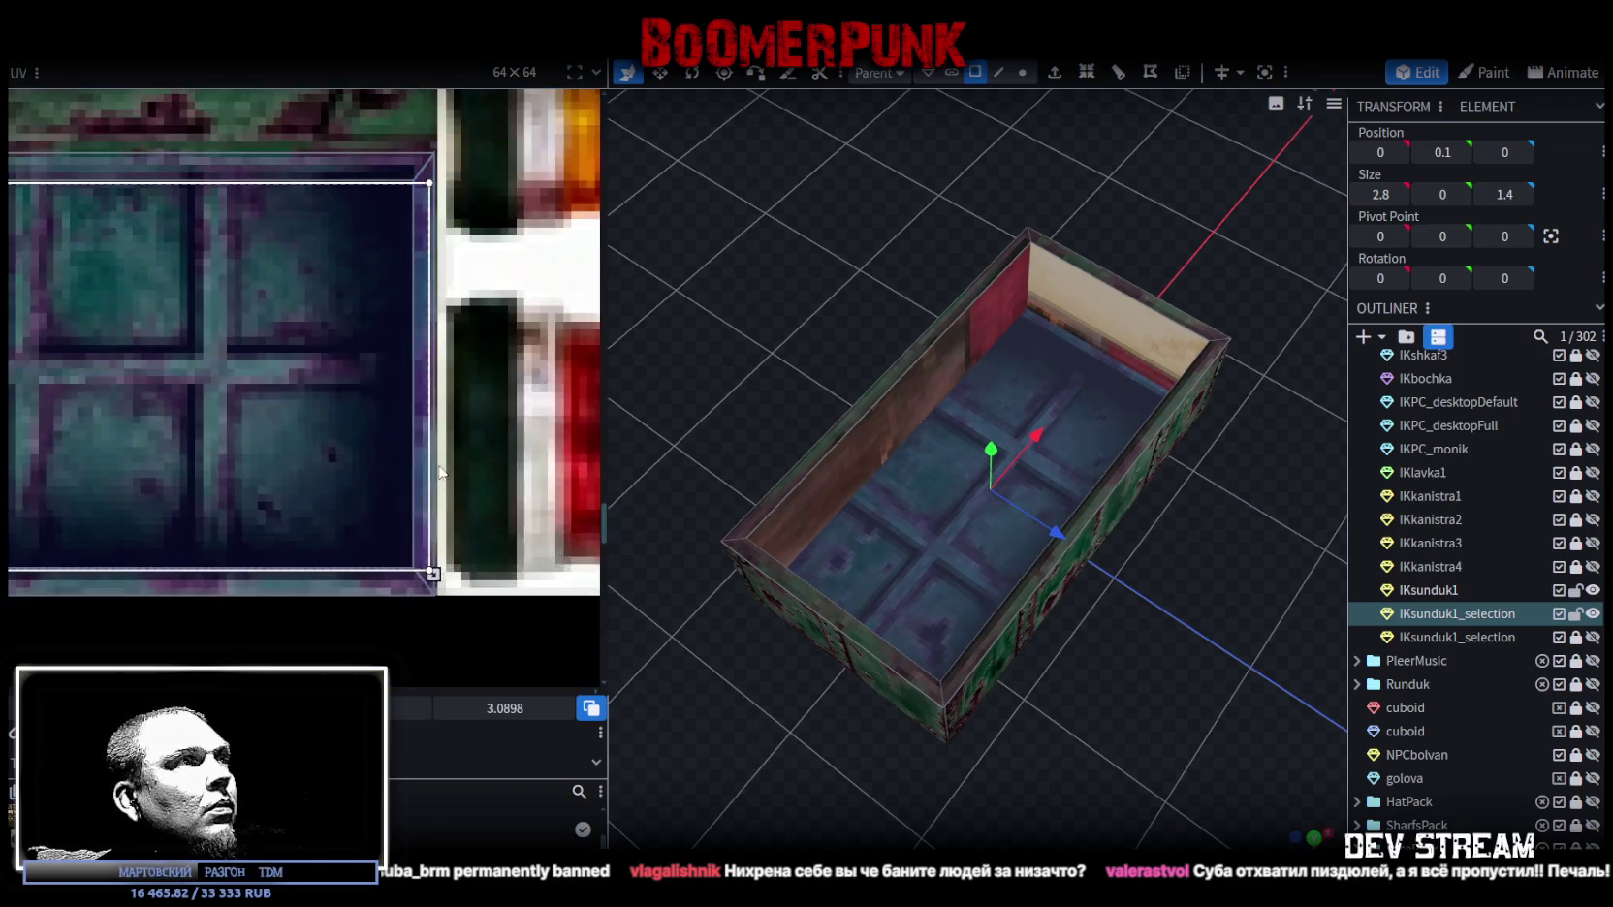
{"action": "scroll", "coordinate": [420, 611], "scroll_direction": "up", "scroll_amount": 2}
{"action": "left_click_drag", "start_coordinate": [419, 611], "coordinate": [385, 602]}
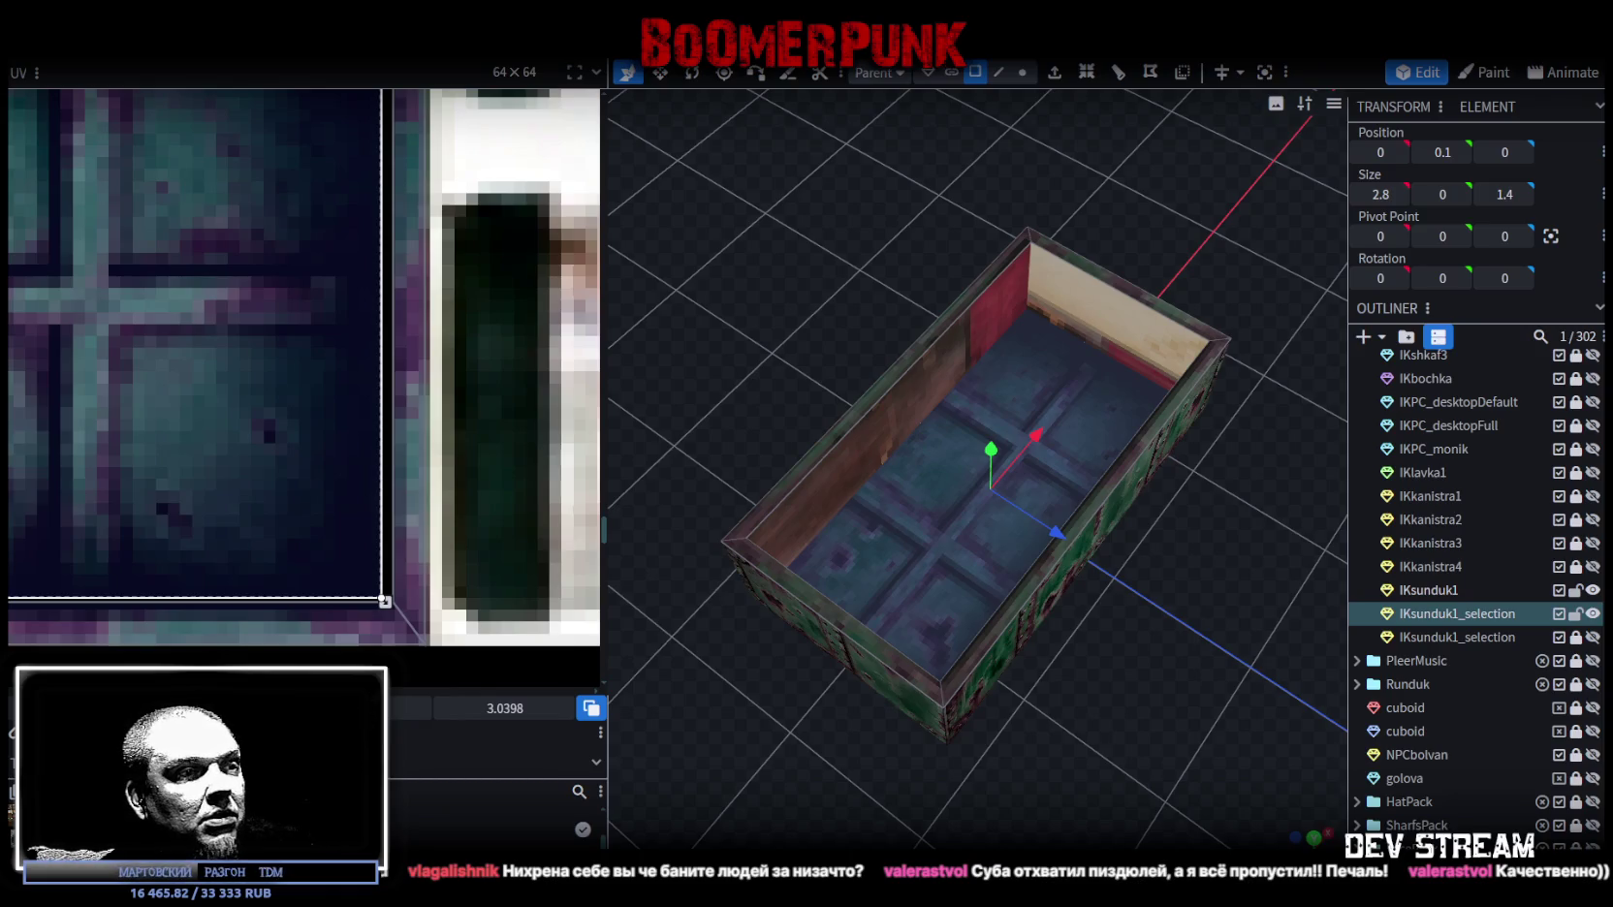
{"action": "key", "text": "alt+Tab"}
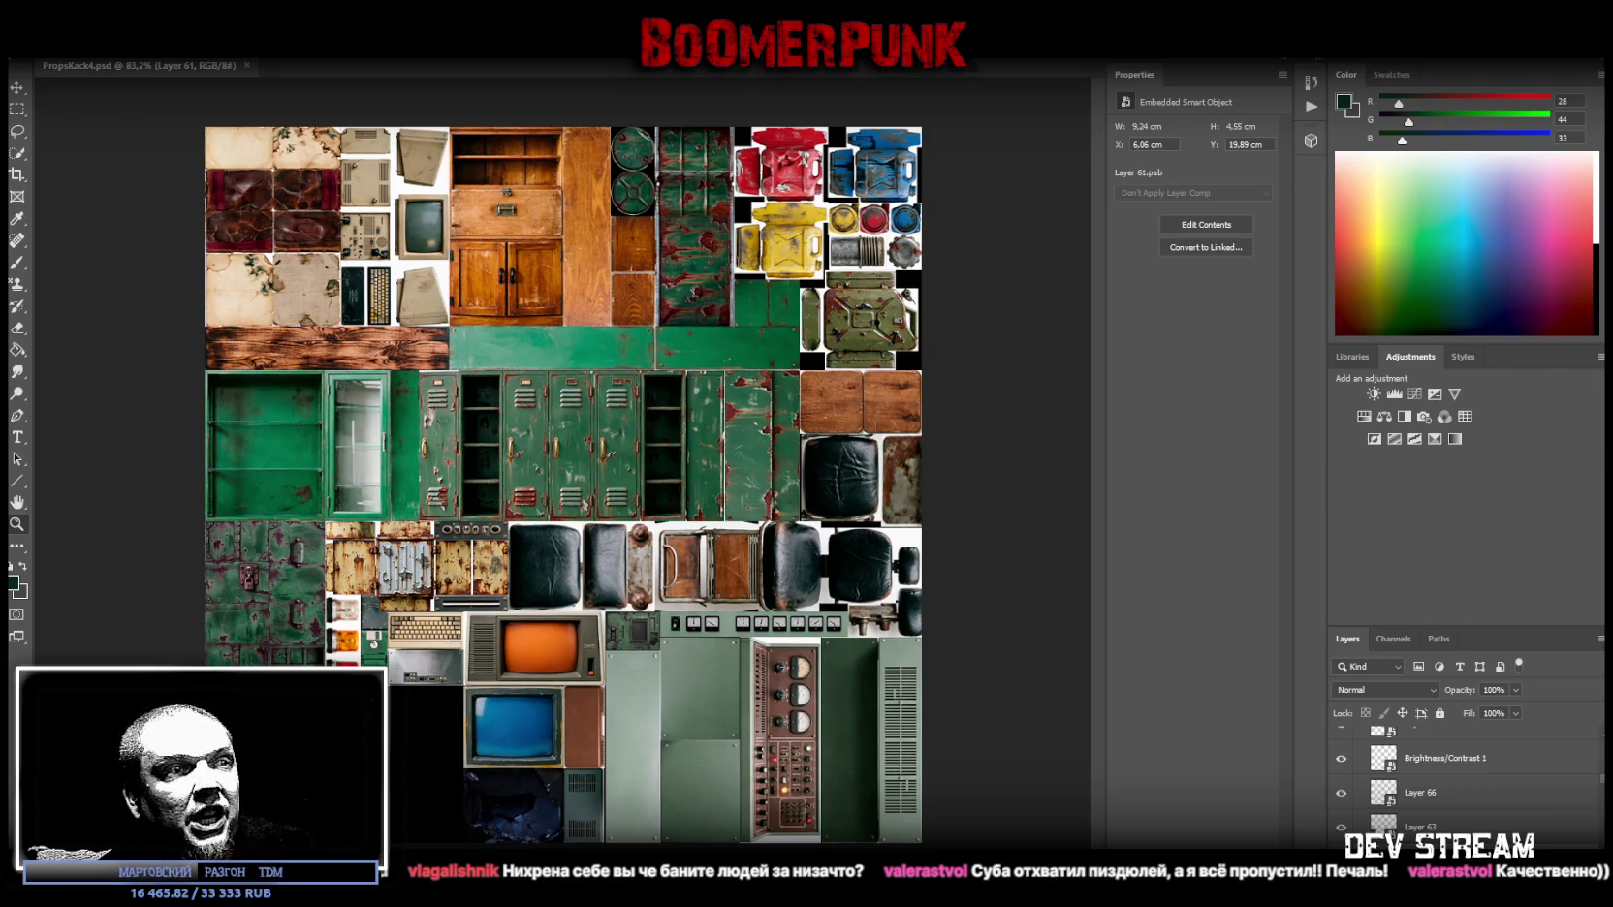
Step: Bring up the phone screenshot in a photo viewer over the Photoshop atlas
{"action": "key", "text": "alt+Tab"}
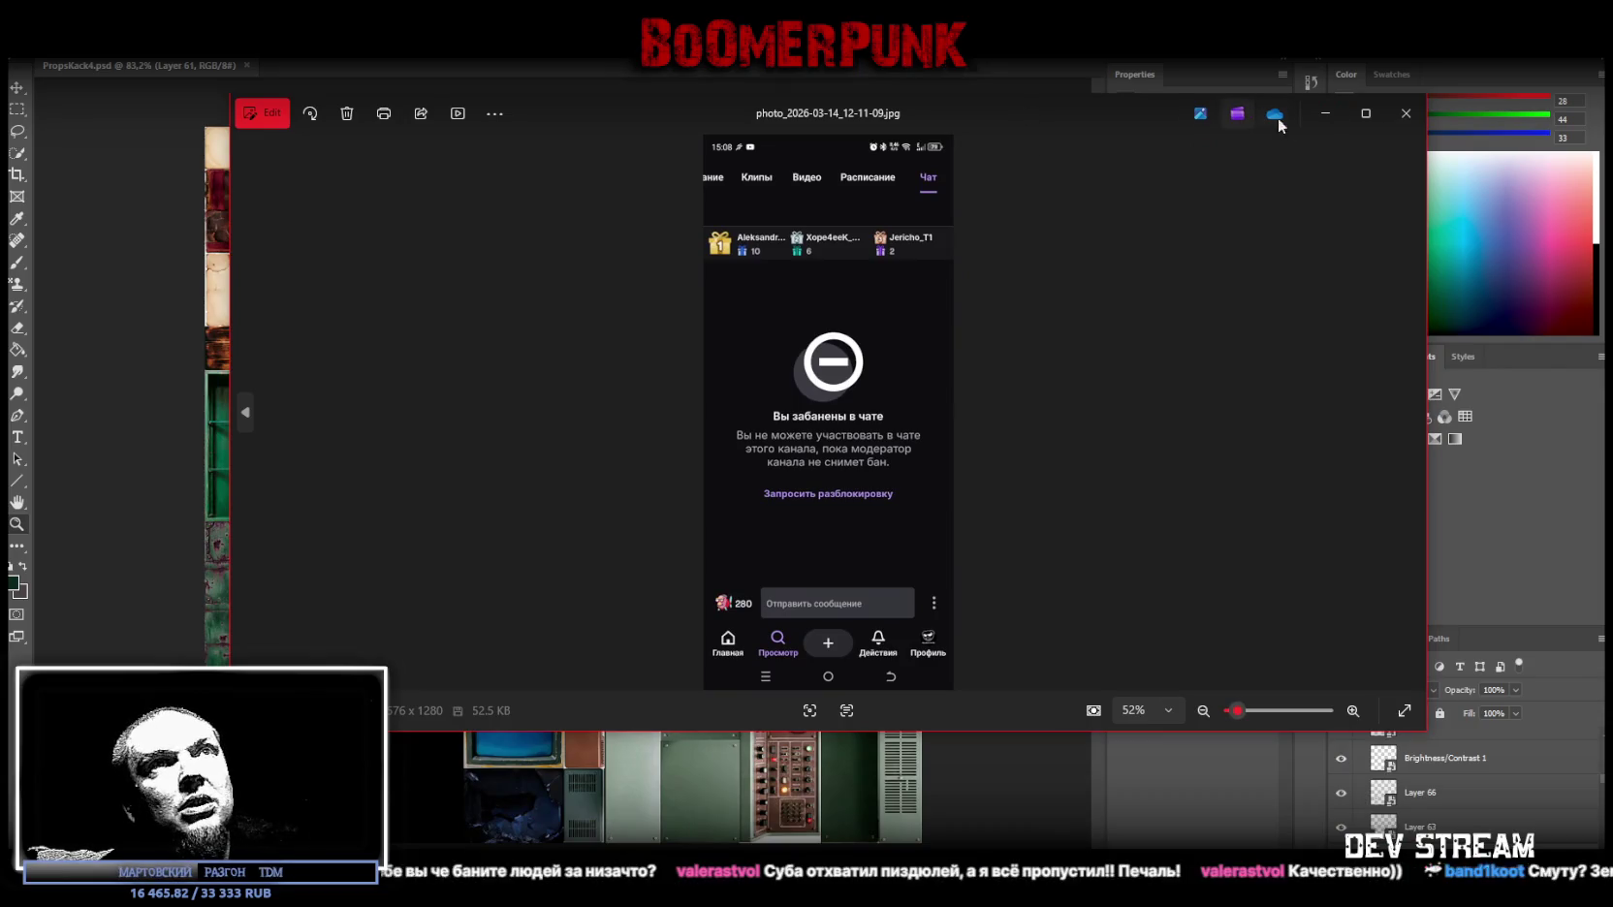
Step: Enlarge and review the phone screenshot, then close the viewer and return to Blockbench
{"action": "left_click", "coordinate": [1365, 113]}
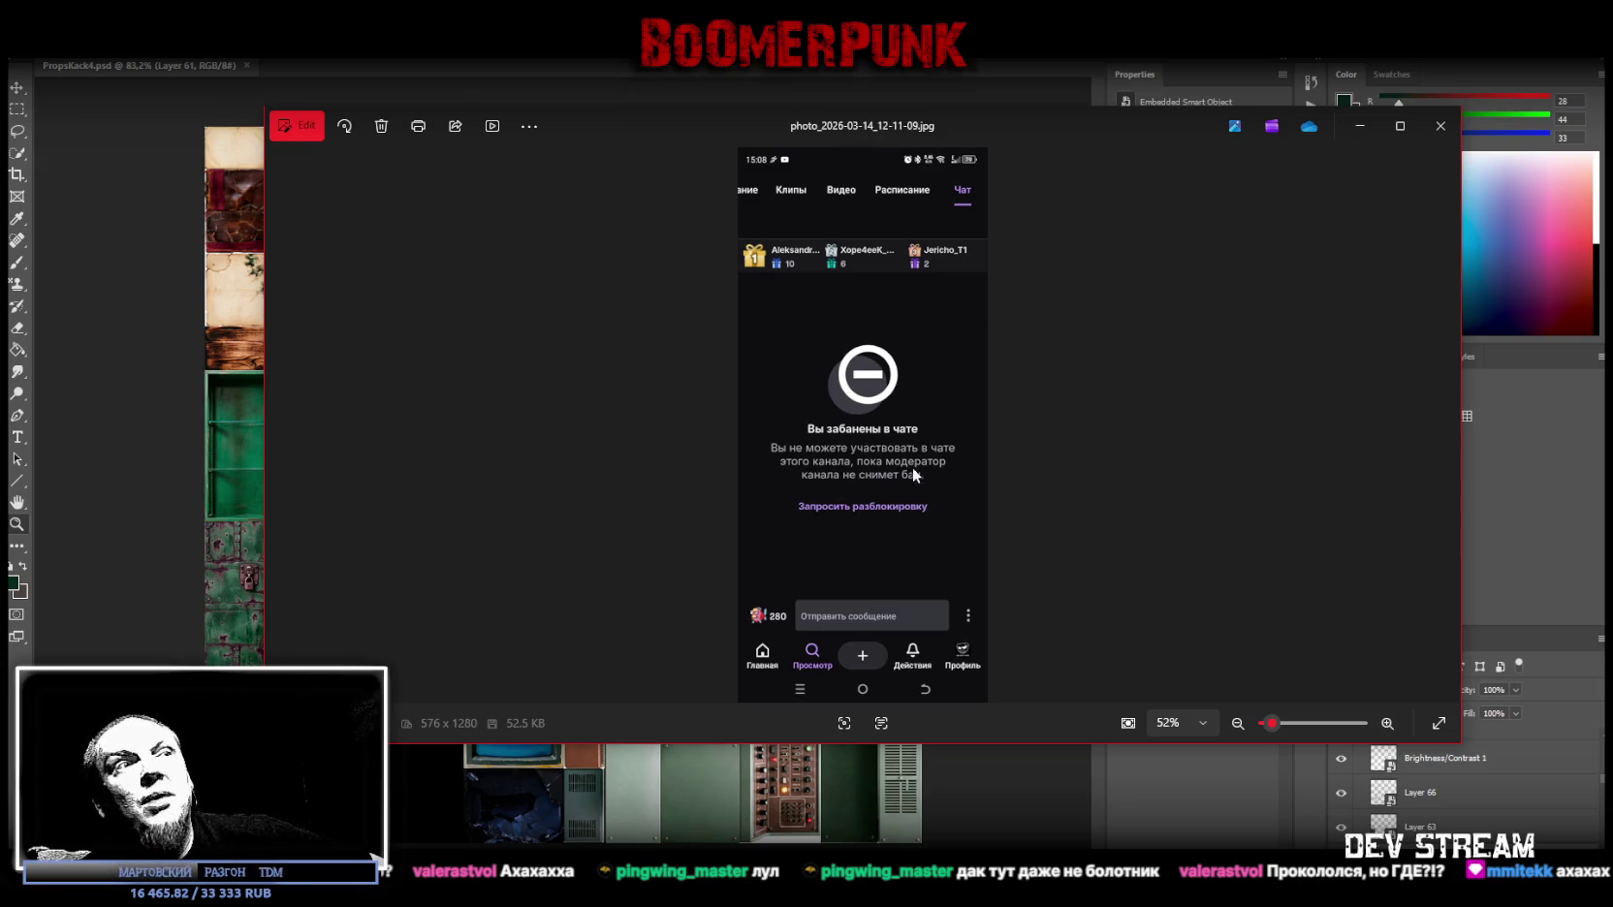
{"action": "left_click_drag", "start_coordinate": [999, 118], "coordinate": [948, 114]}
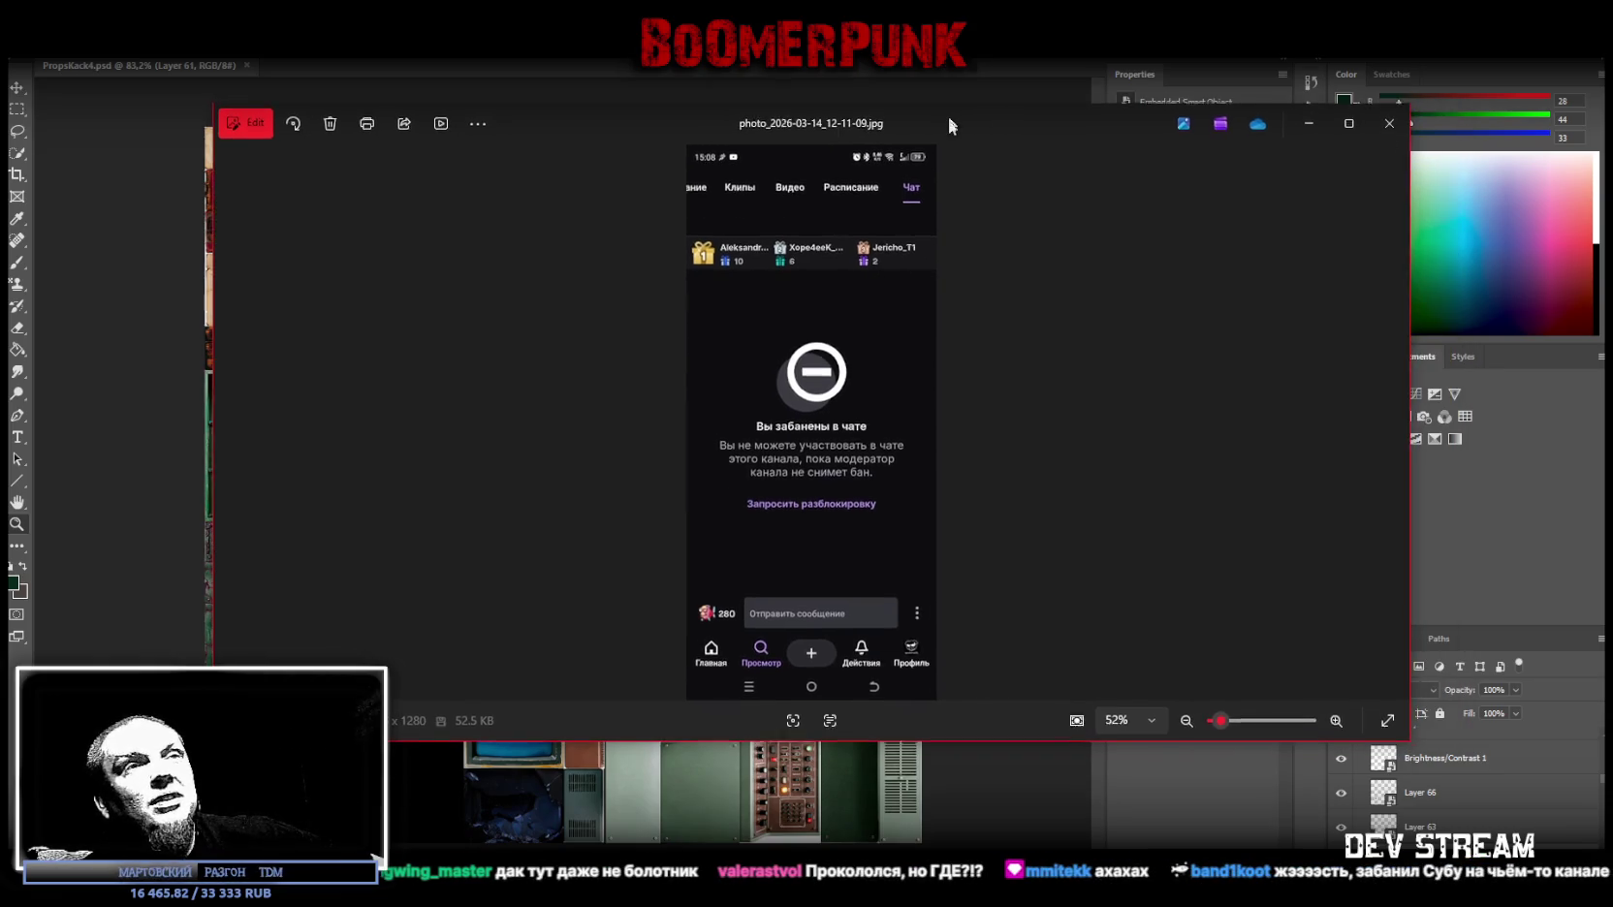
{"action": "key", "text": "Escape"}
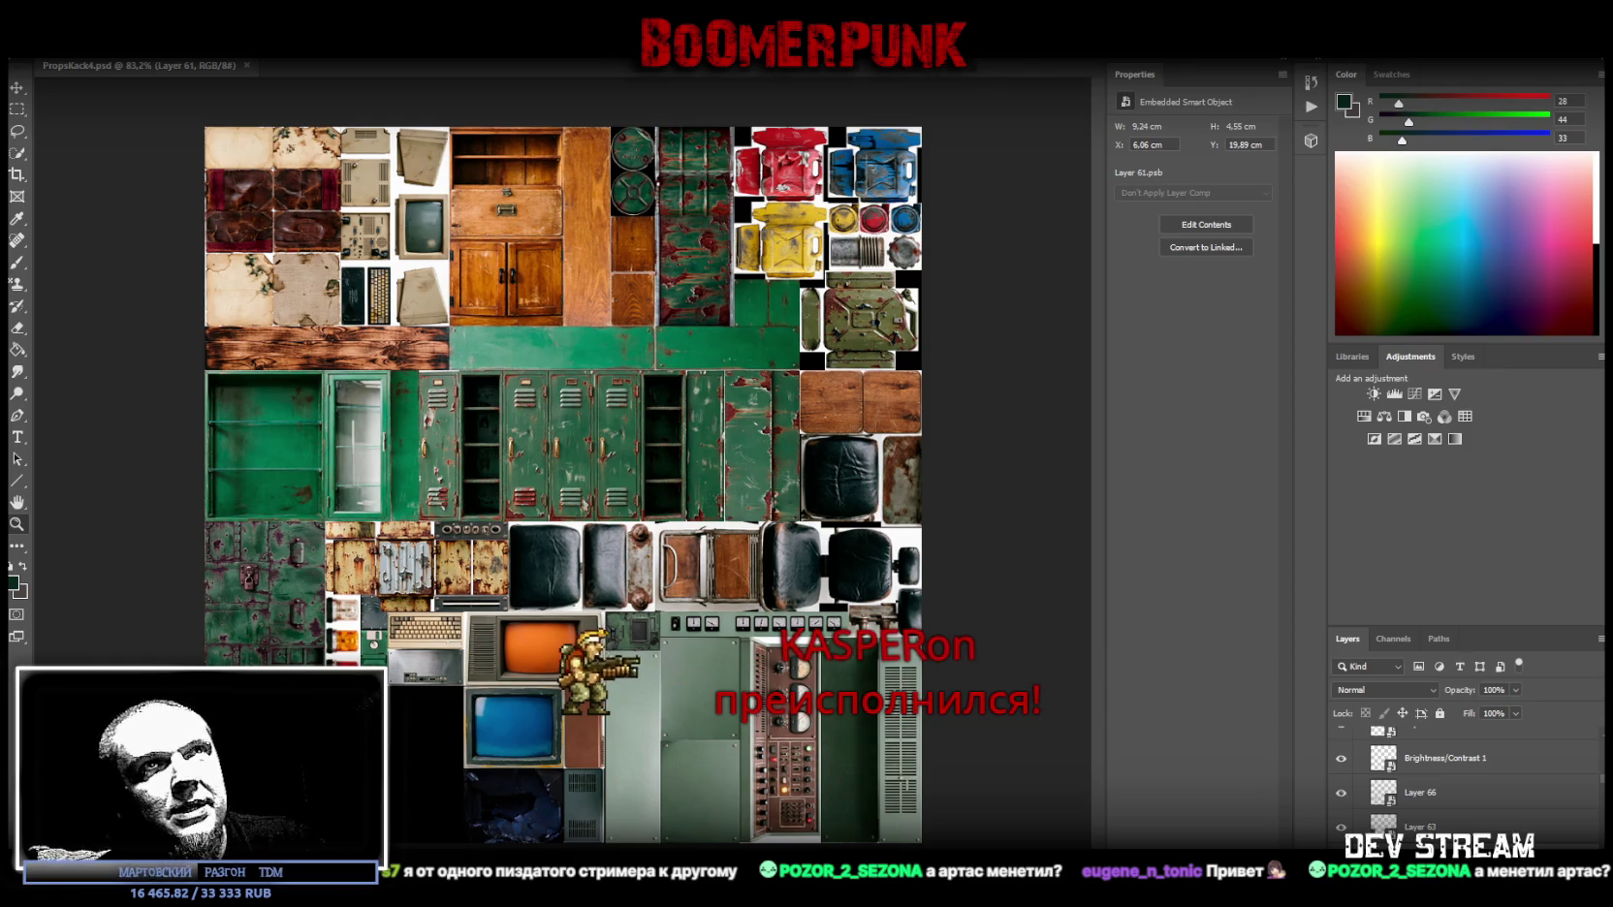
{"action": "key", "text": "alt+Tab"}
Step: In Unity's Scene view, collapse ###TRG### and frame the Player character
{"action": "mouse_move", "coordinate": [1156, 731]}
{"action": "left_mouse_down"}
{"action": "mouse_move", "coordinate": [1065, 585]}
{"action": "mouse_move", "coordinate": [1037, 847]}
{"action": "left_mouse_up"}
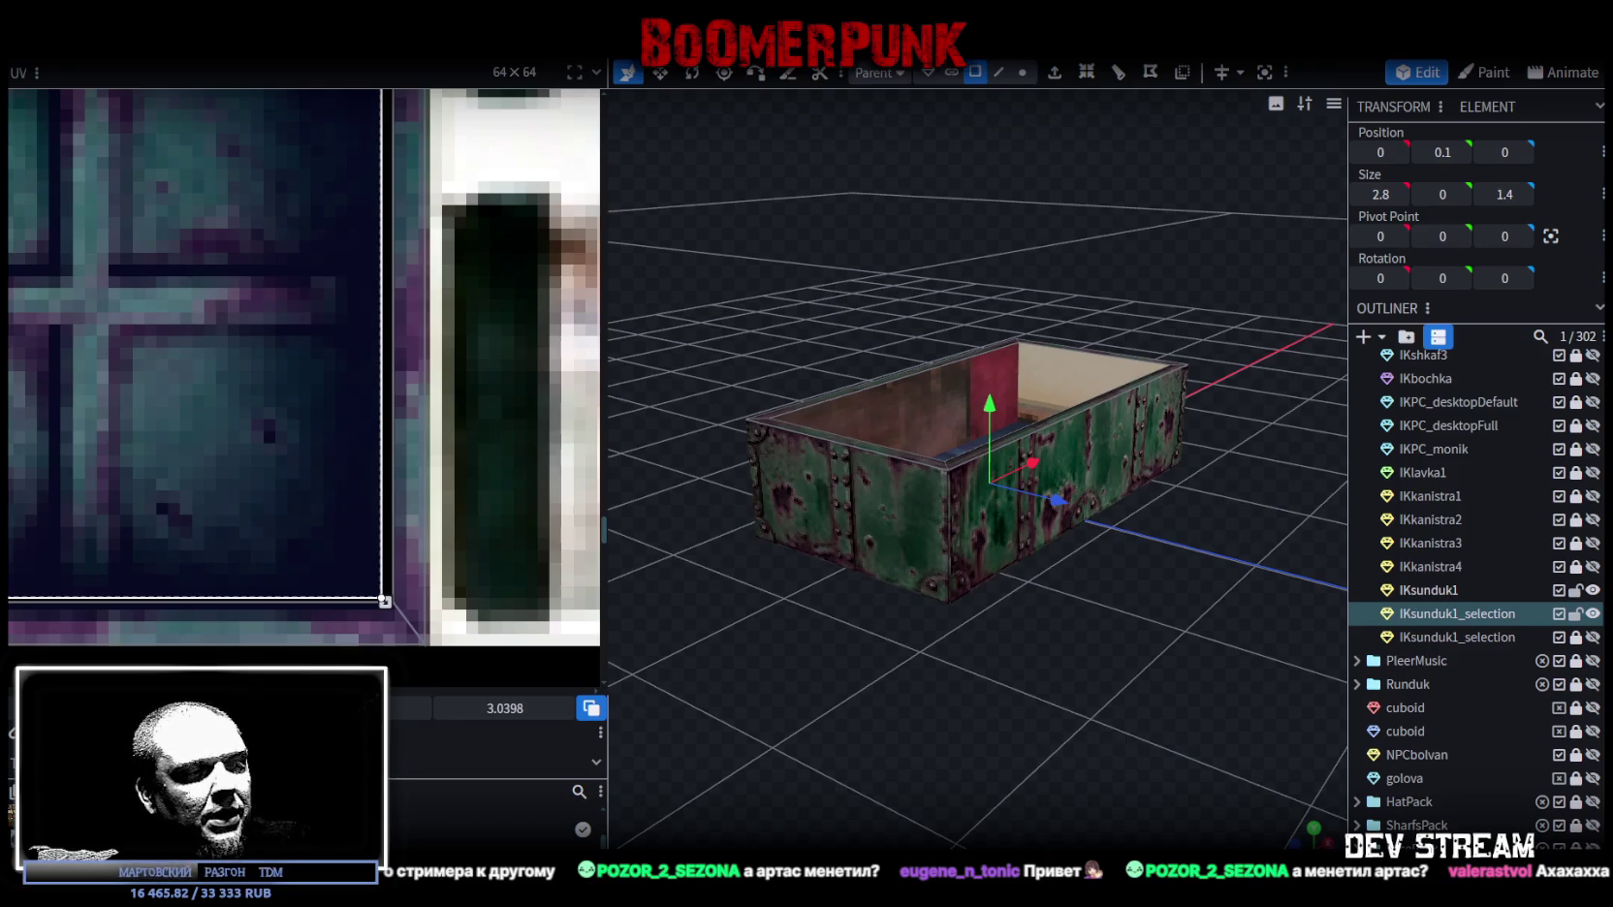
{"action": "key", "text": "alt+Tab"}
{"action": "right_click_drag", "start_coordinate": [831, 194], "coordinate": [640, 370]}
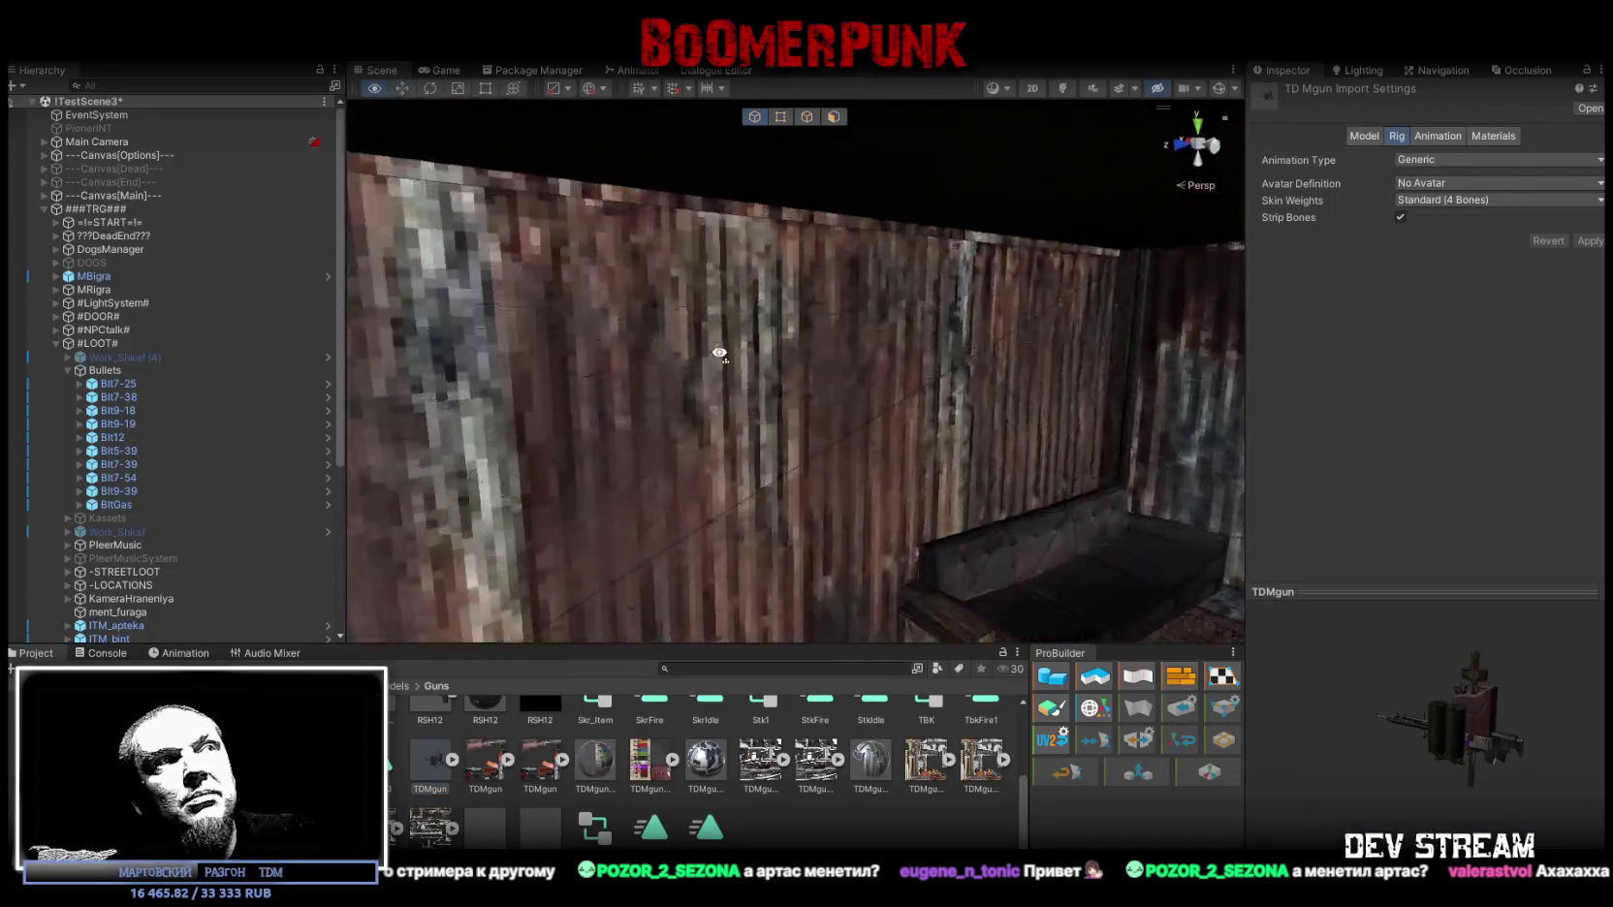
{"action": "right_click_drag", "start_coordinate": [640, 371], "coordinate": [543, 407]}
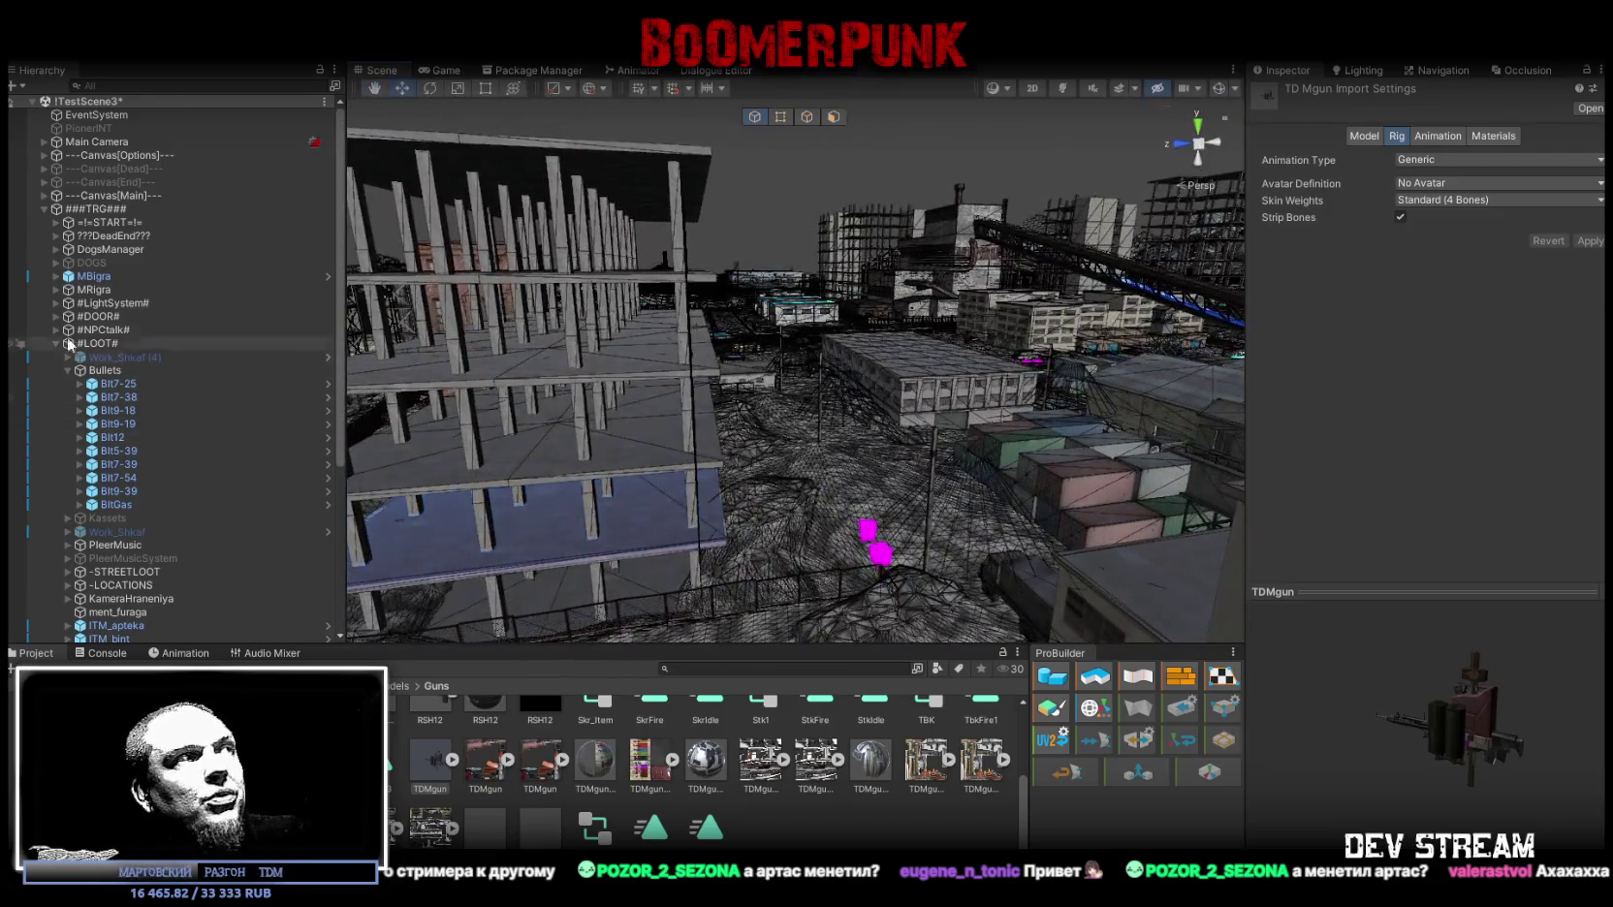
{"action": "left_click", "coordinate": [43, 209]}
{"action": "double_click", "coordinate": [81, 249]}
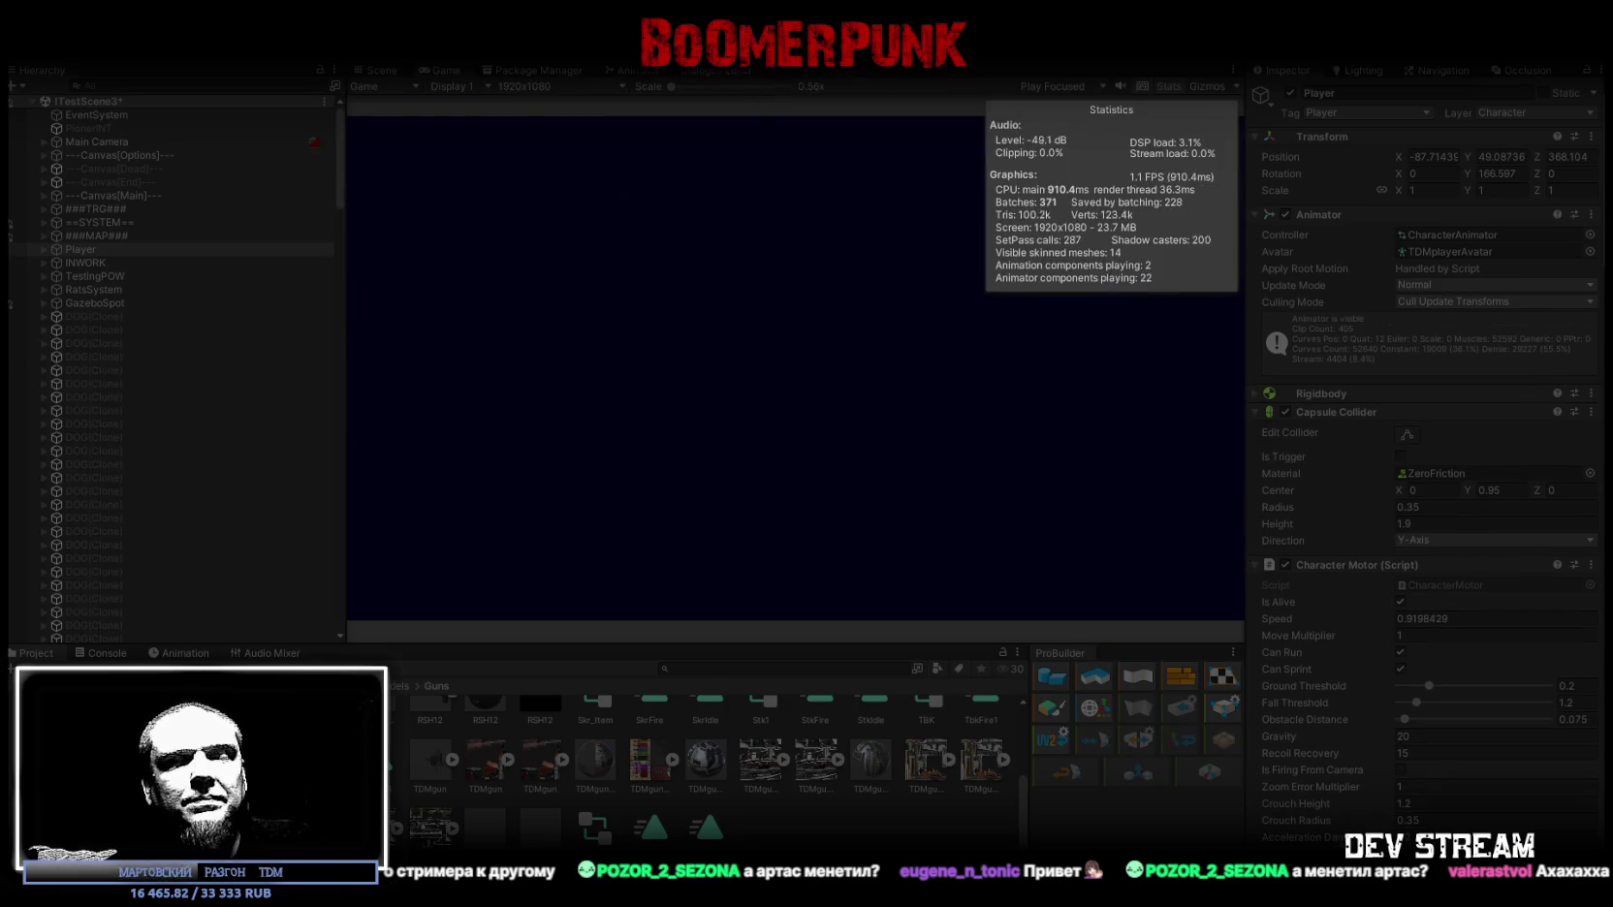
Step: Maximize the game view, walk to the crate, equip the helmet from BAG, inspect the ignition keys
{"action": "double_click", "coordinate": [446, 71]}
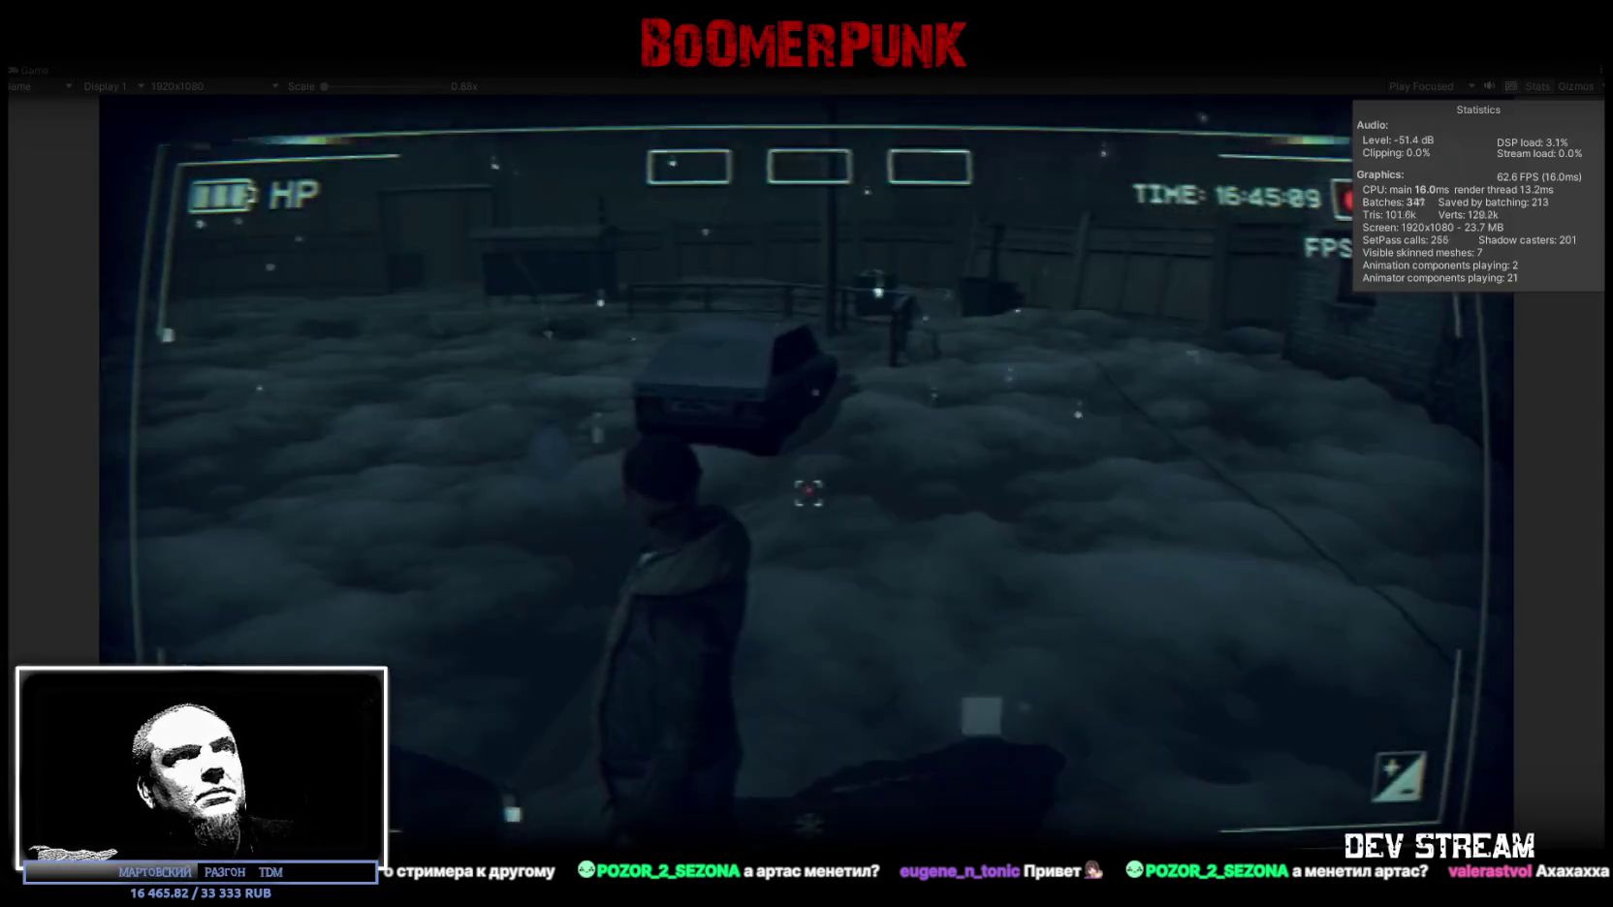
{"action": "key", "text": "w"}
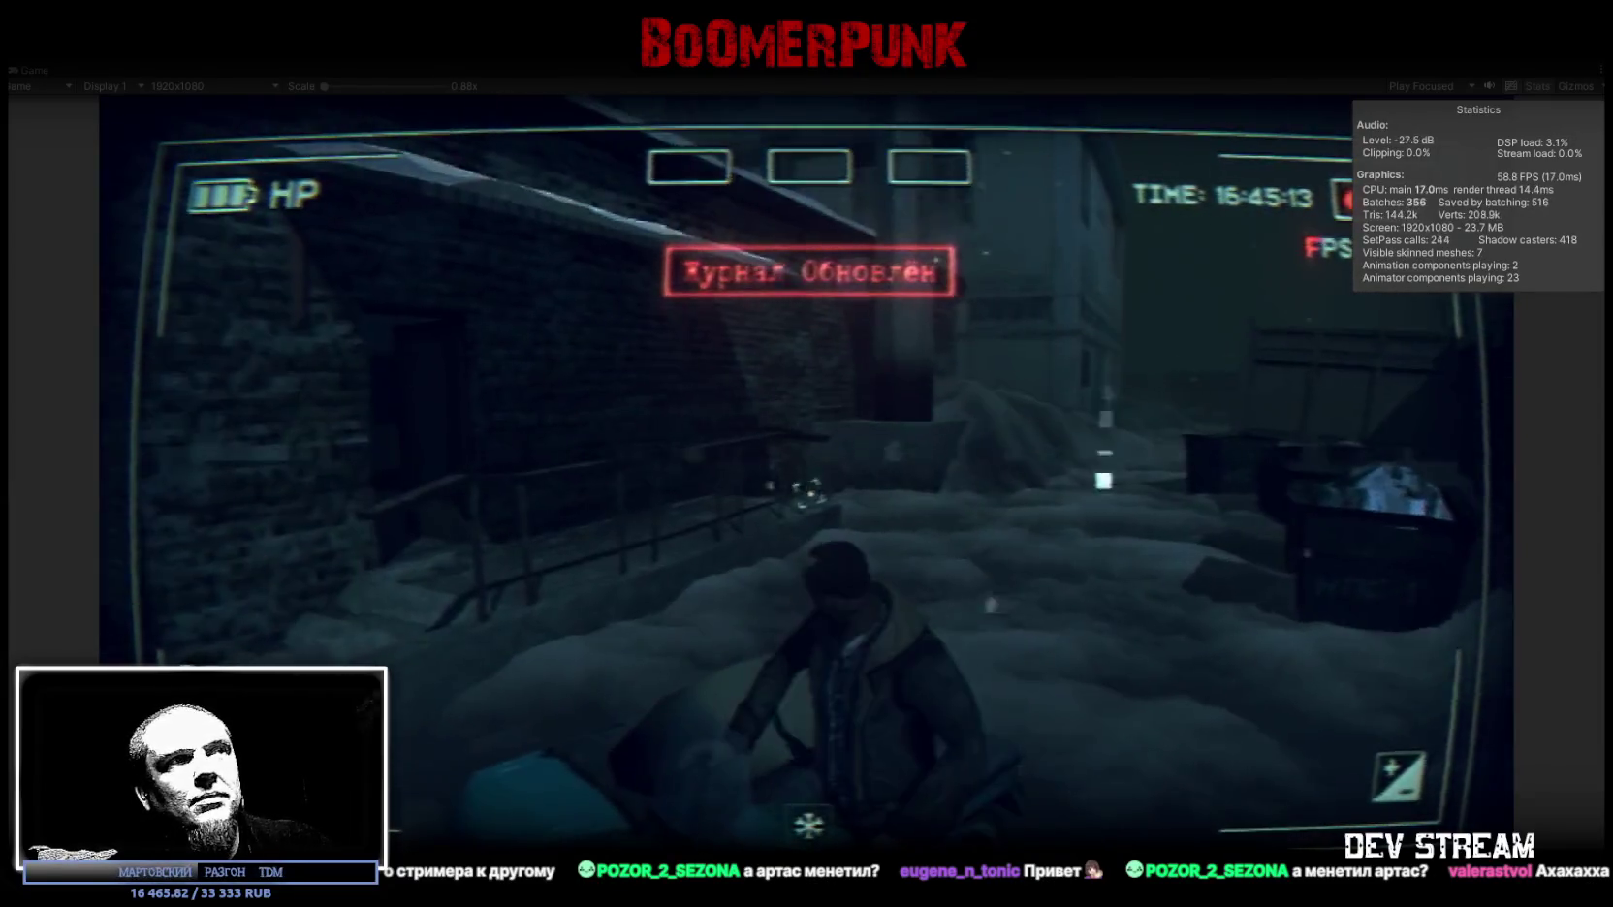
{"action": "key", "text": "j"}
{"action": "left_click", "coordinate": [935, 301]}
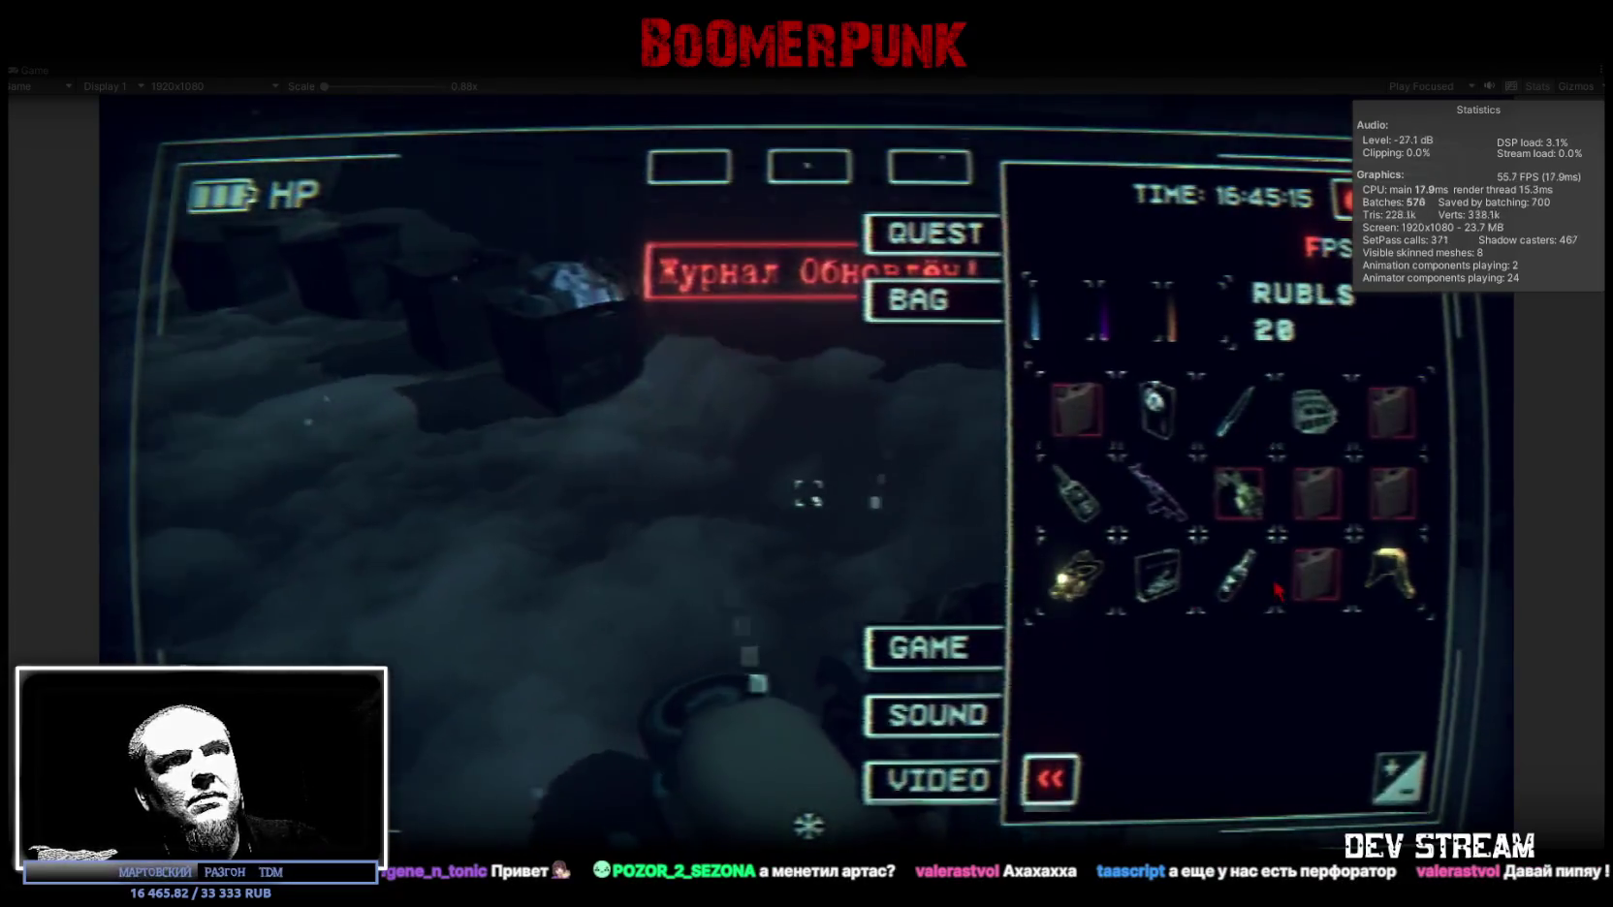
{"action": "left_click", "coordinate": [1383, 578]}
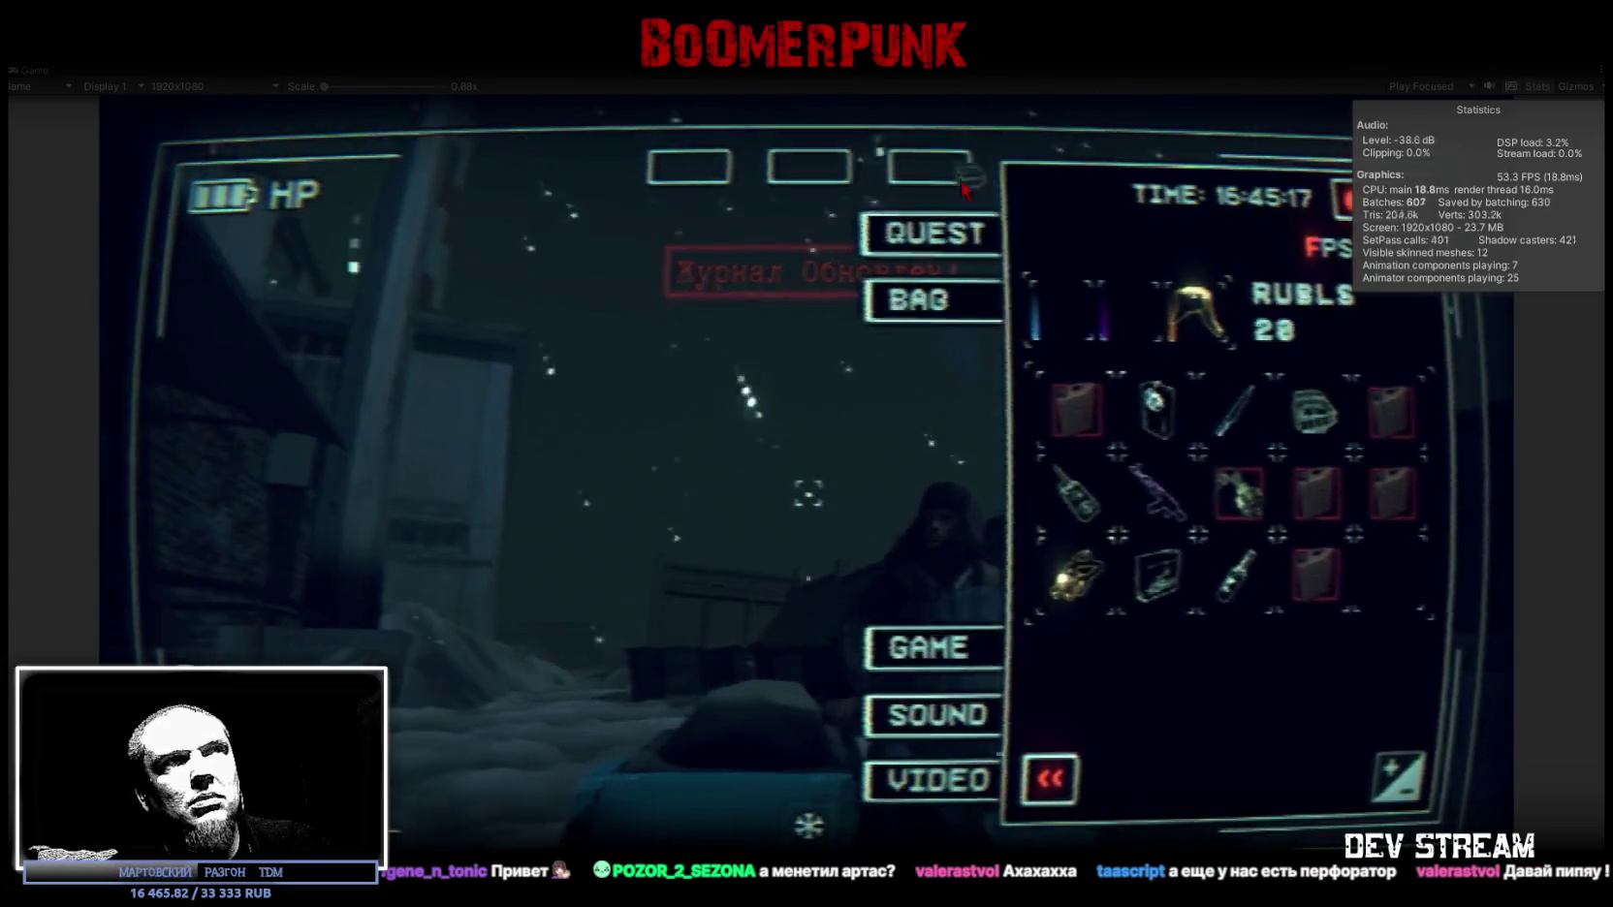
{"action": "left_click", "coordinate": [1239, 494]}
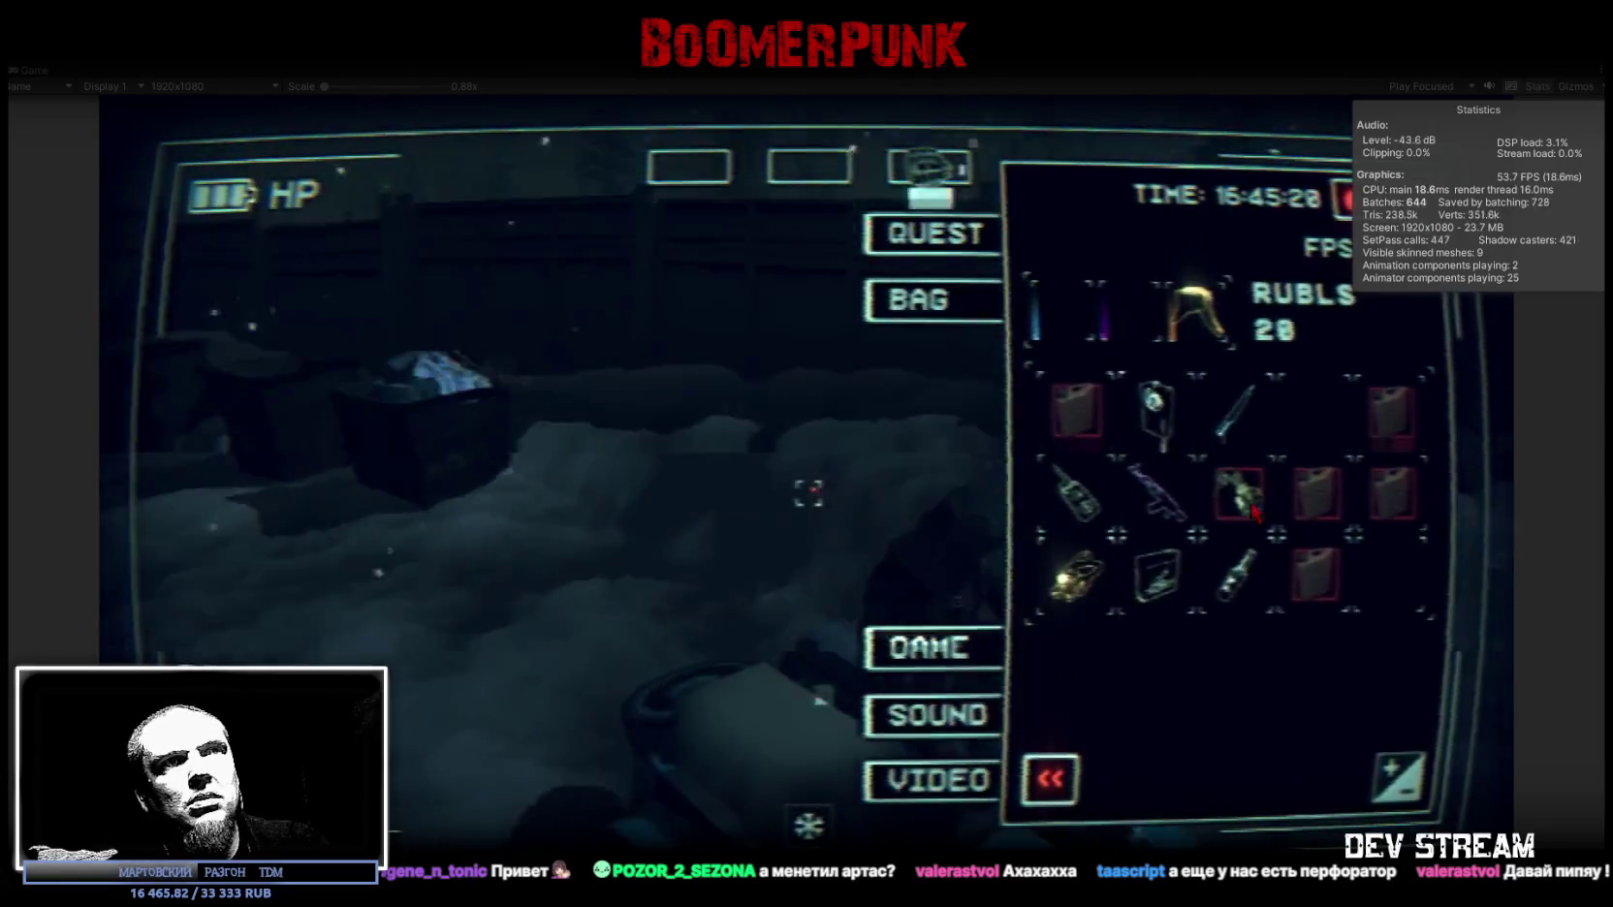
{"action": "key", "text": "Tab"}
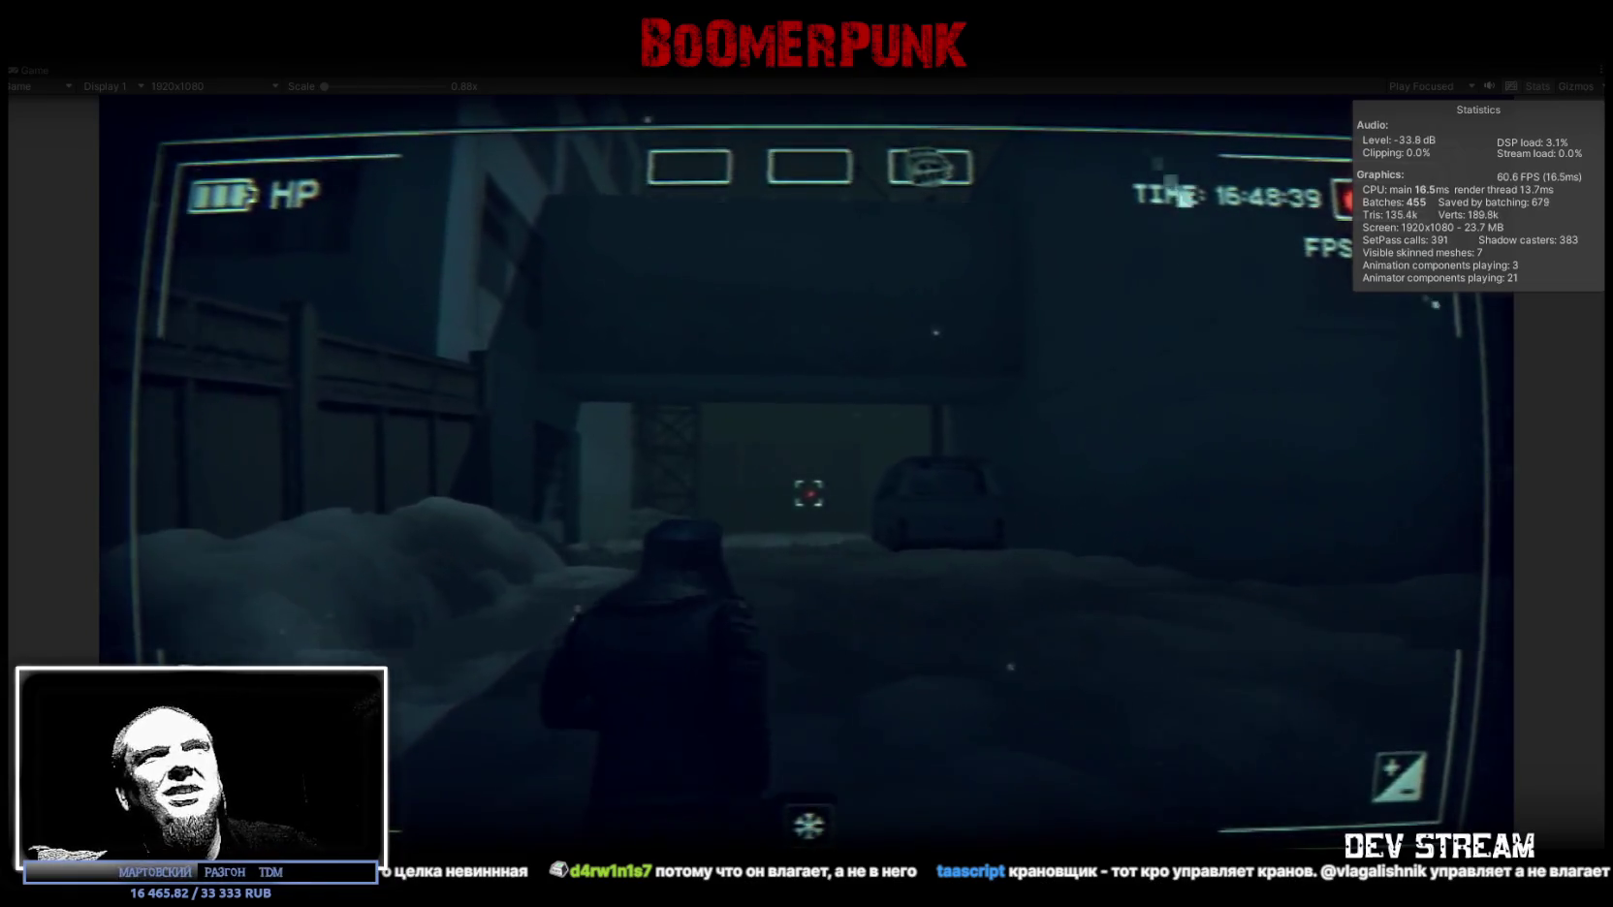
Step: Walk the character past the van and containers to the fenced gate, then open the inventory menu
{"action": "key", "text": "w"}
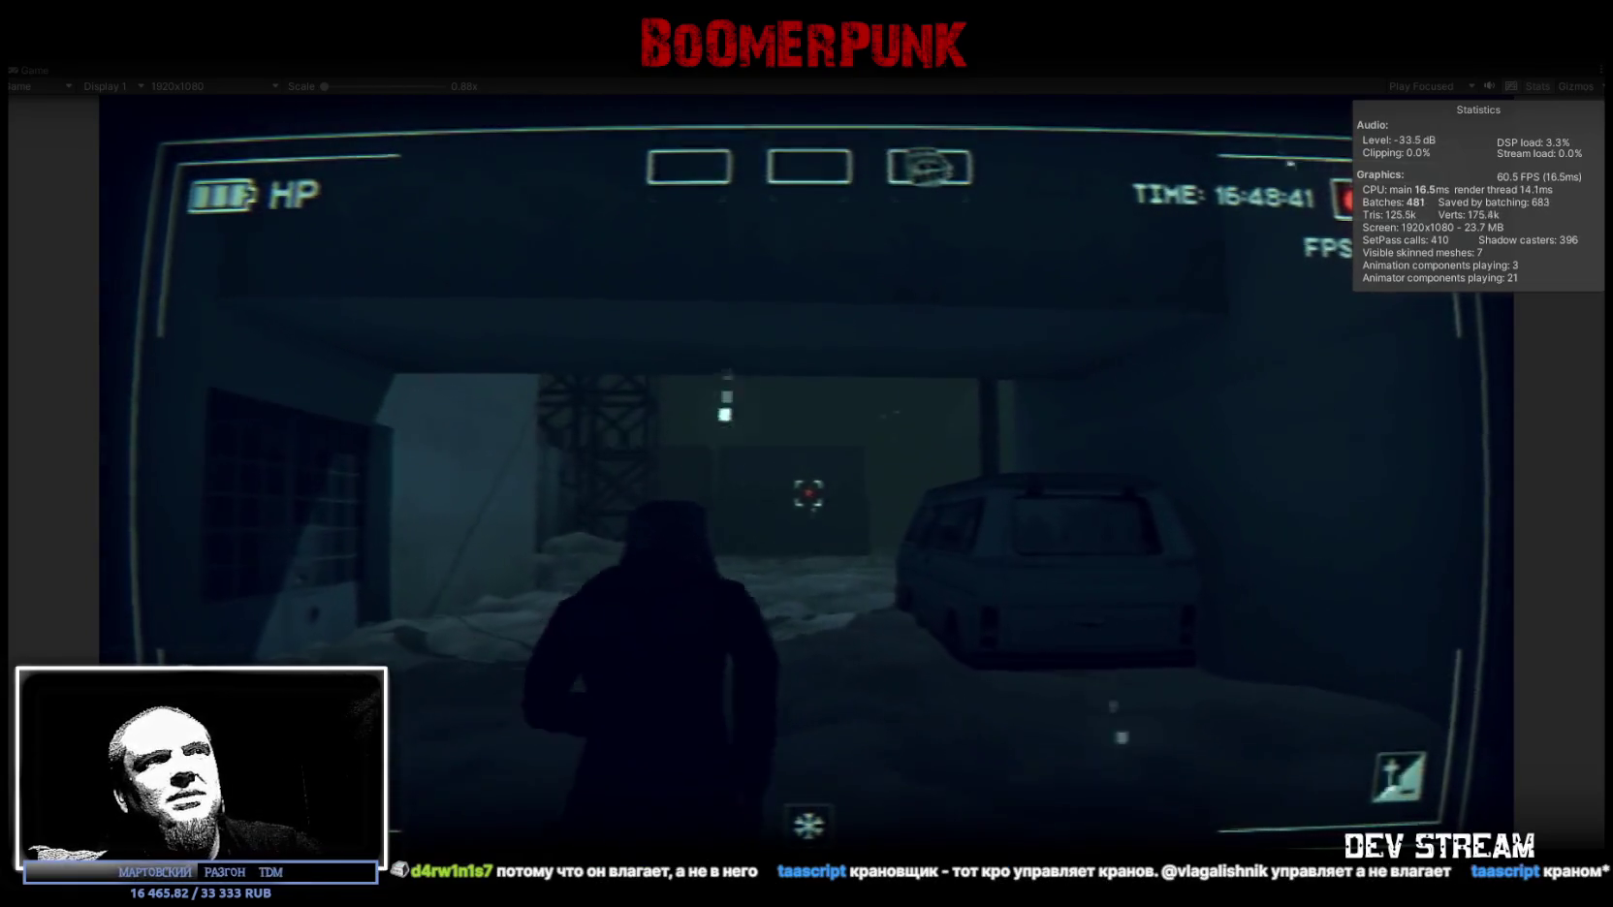
{"action": "key", "text": "w"}
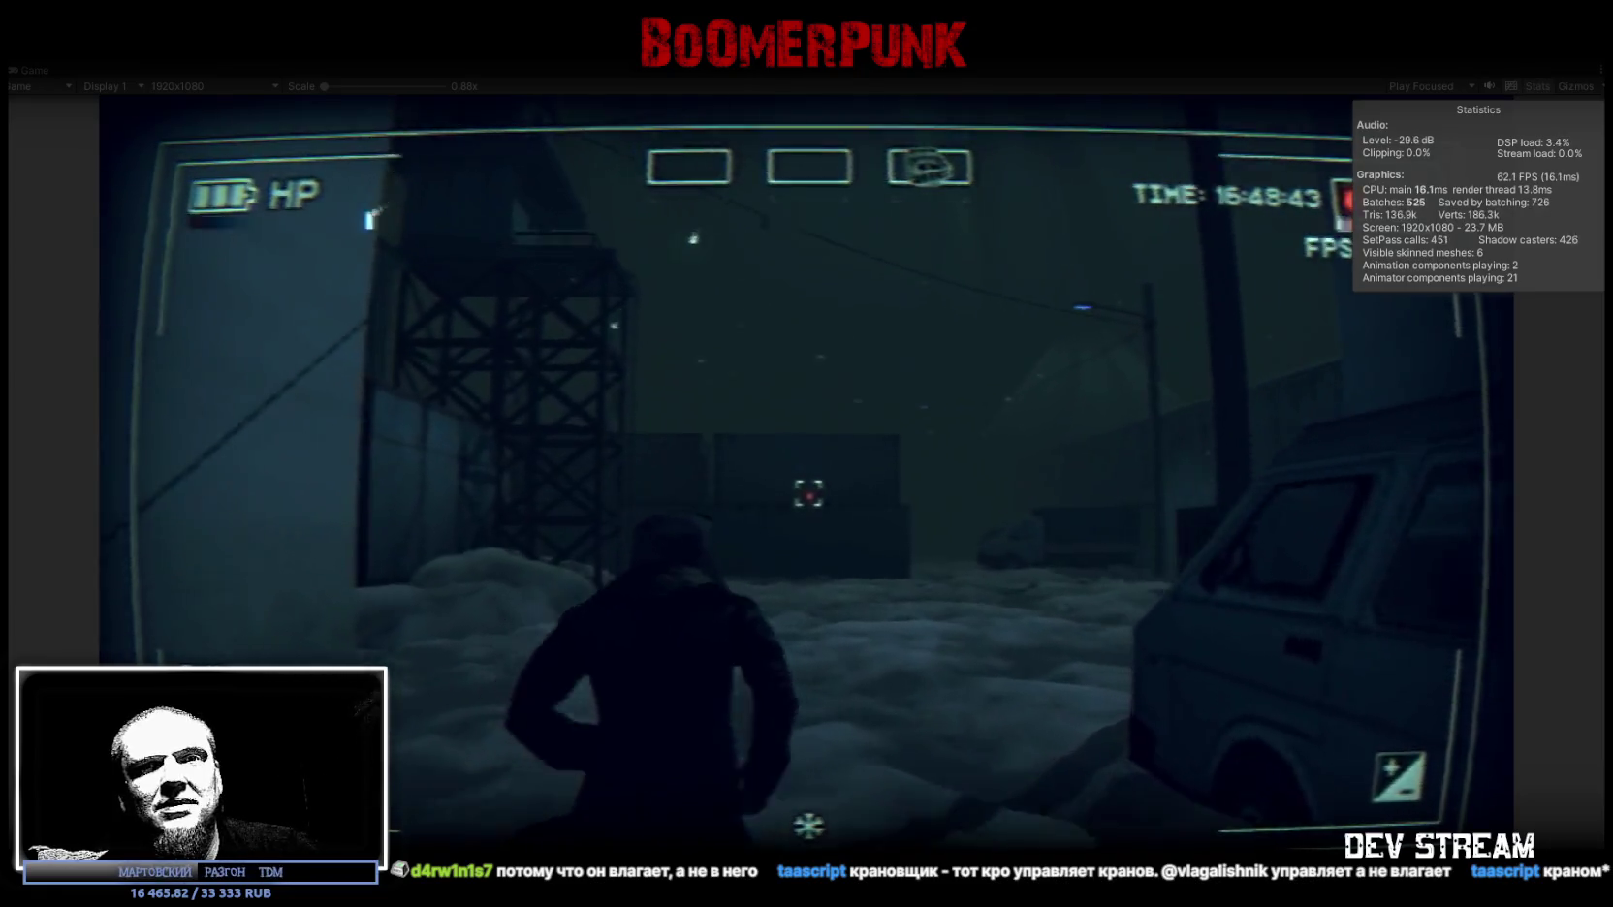
{"action": "key", "text": "w"}
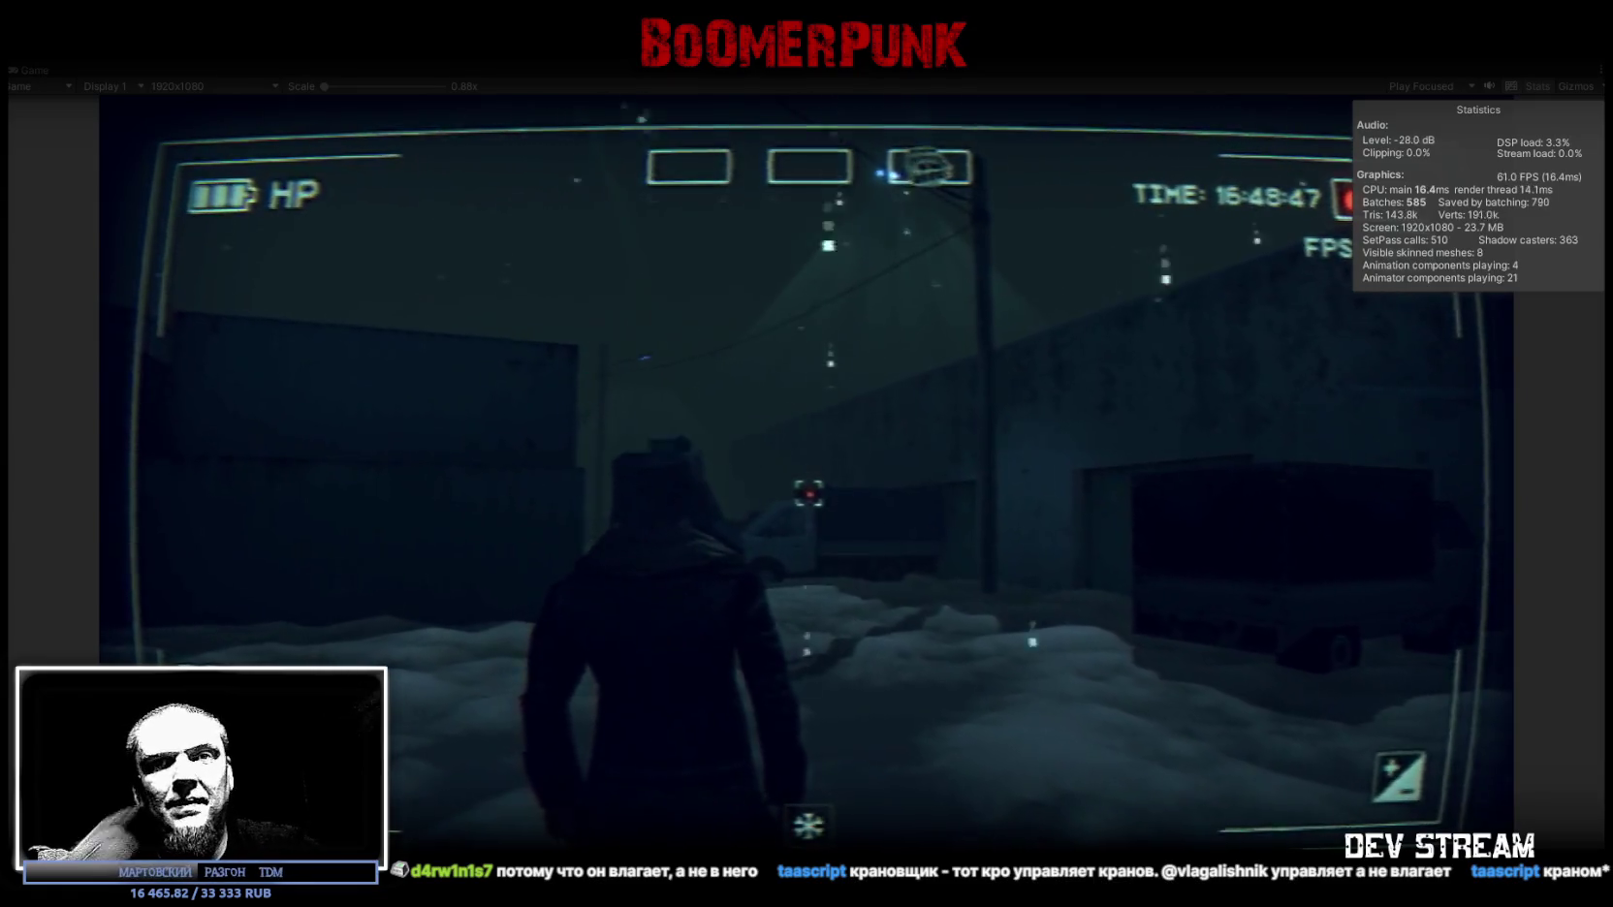
{"action": "key", "text": "w"}
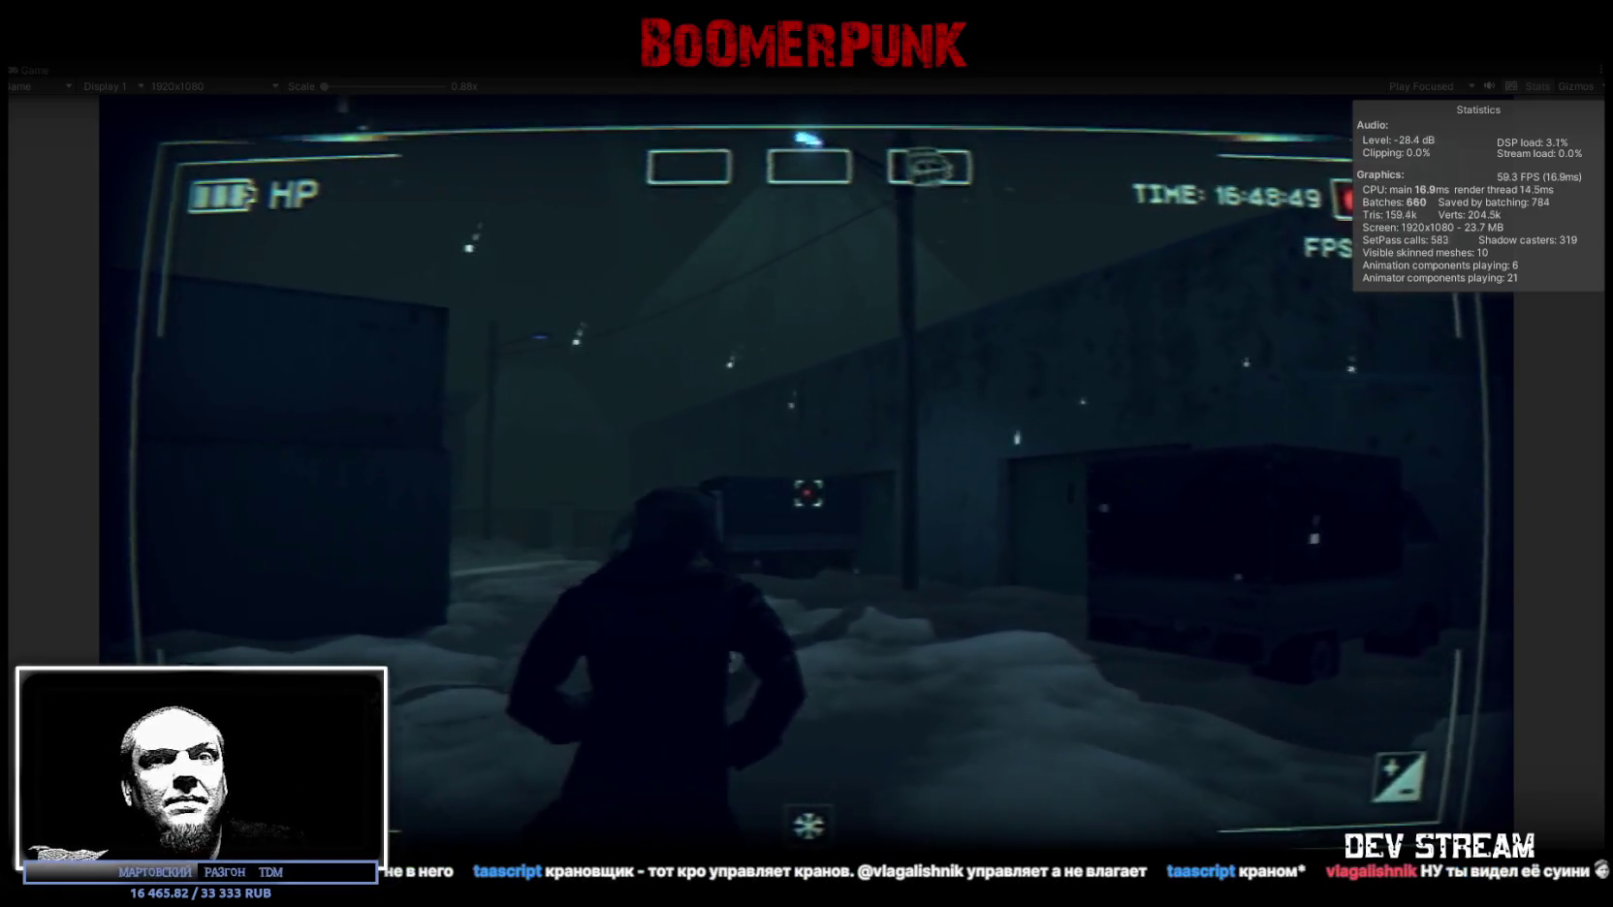
{"action": "key", "text": "w"}
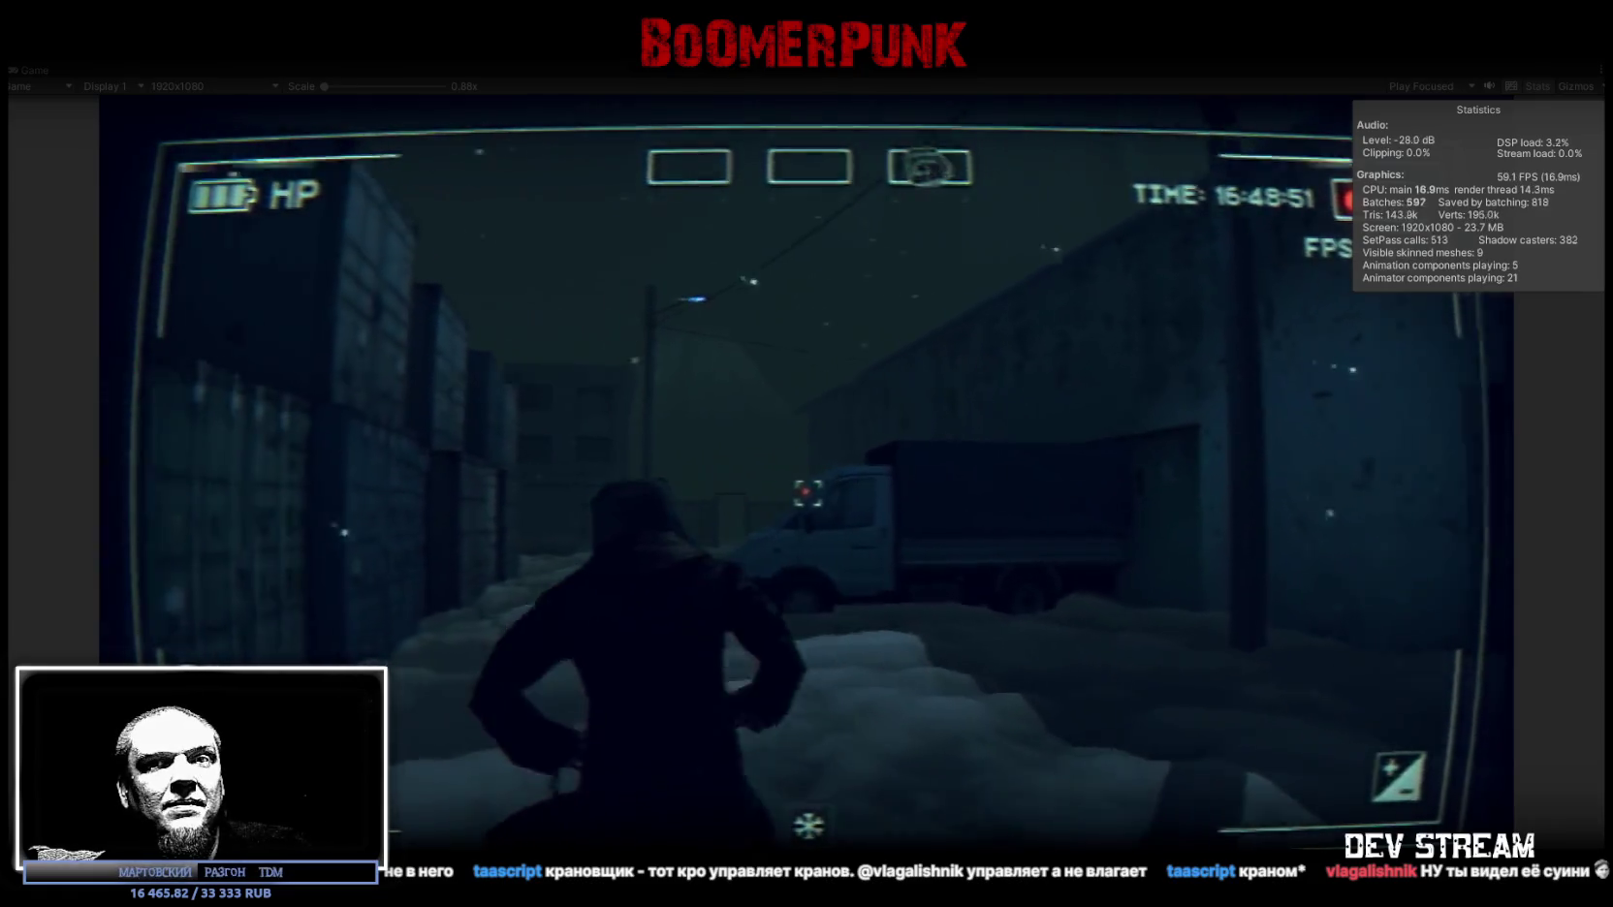
{"action": "key", "text": "w"}
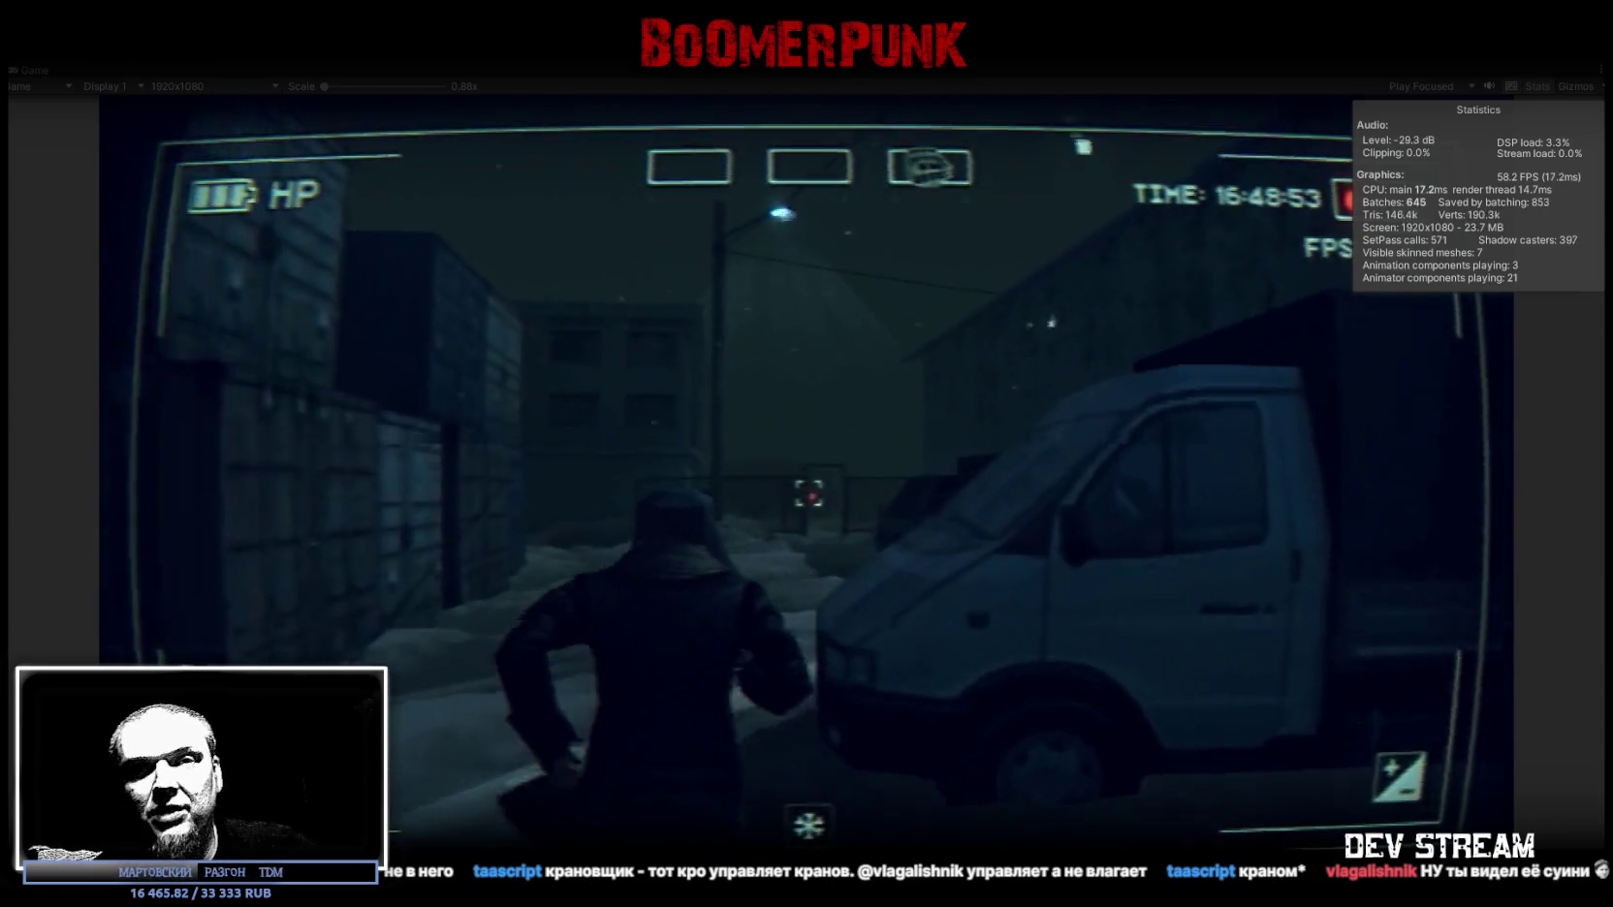
{"action": "key", "text": "w"}
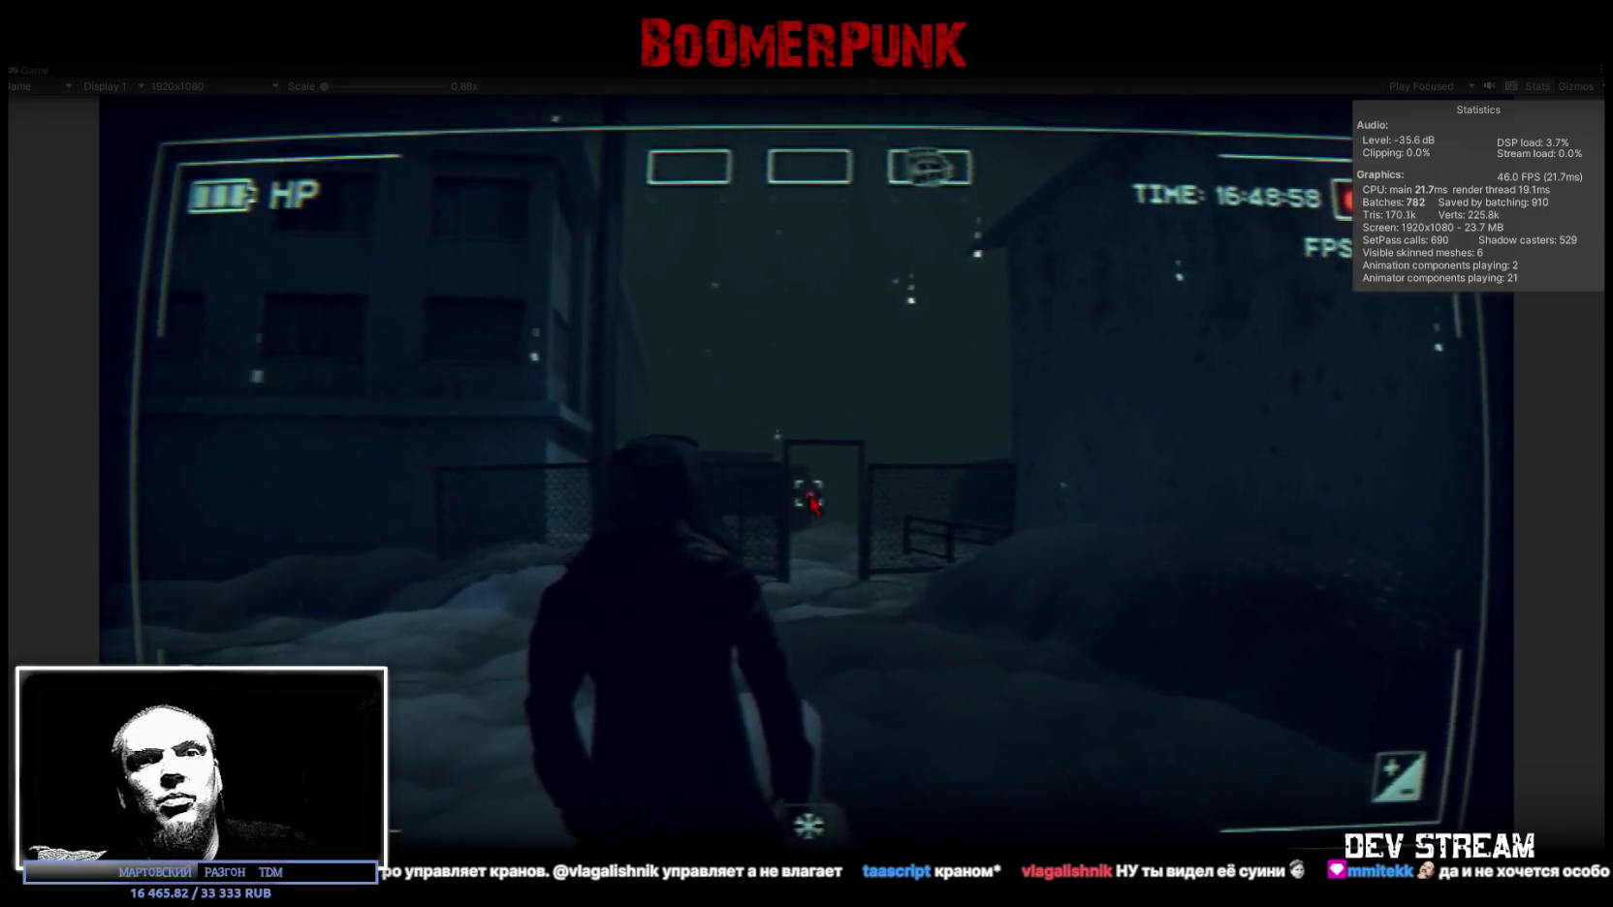
{"action": "key", "text": "Tab"}
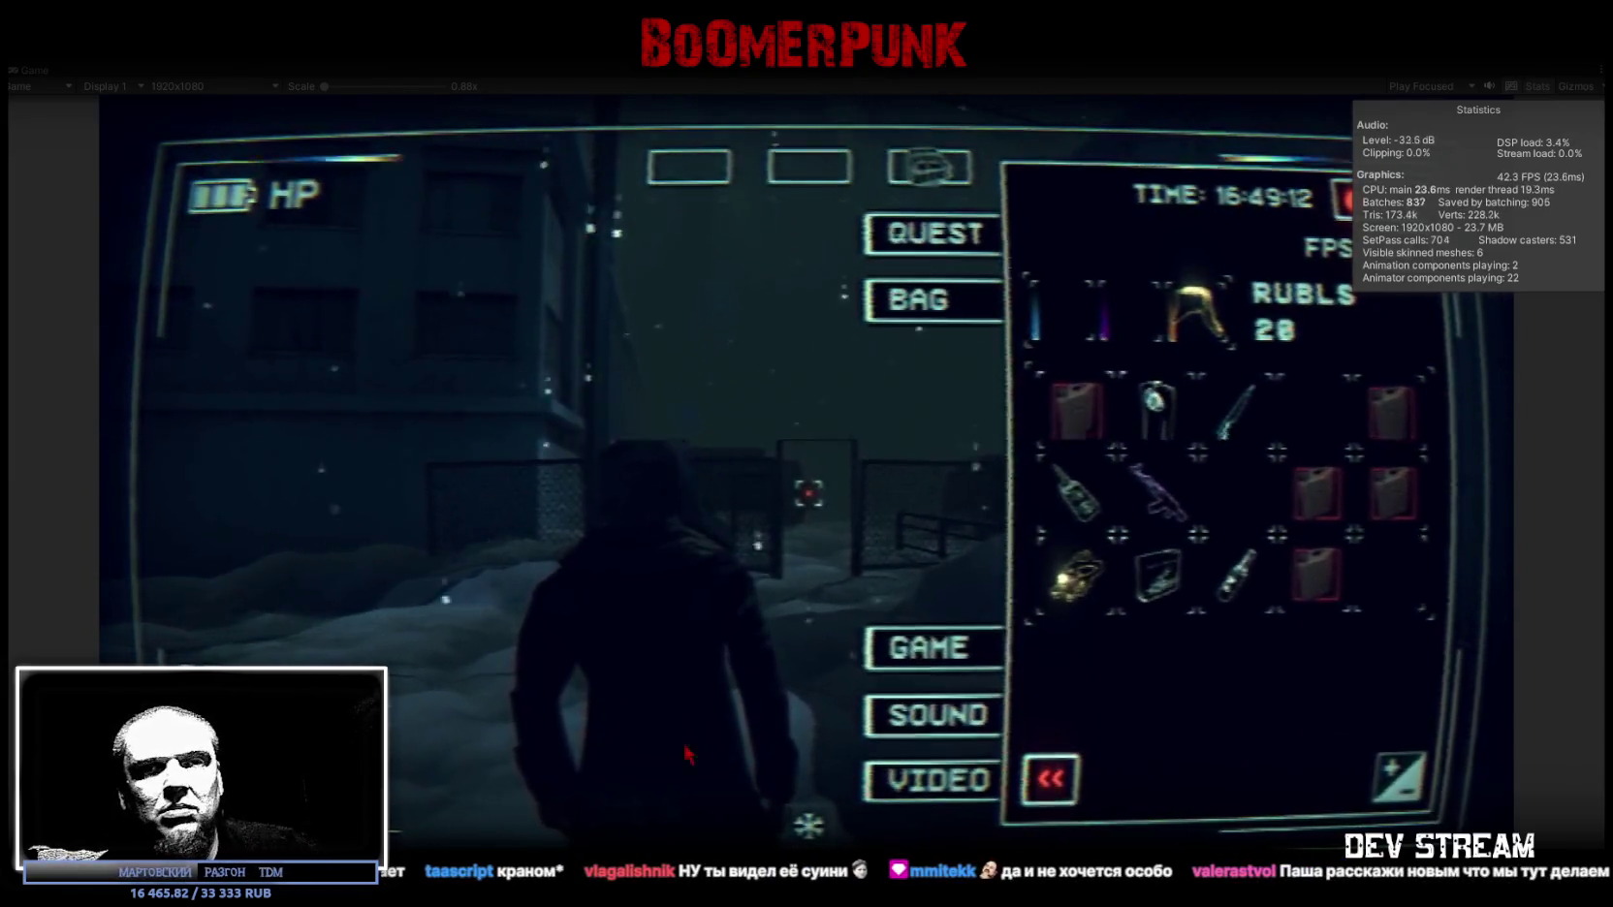
Step: Exit play mode with Ctrl+P, survey the town in the Scene view, then look into the Blockbench chest
{"action": "left_click", "coordinate": [947, 722]}
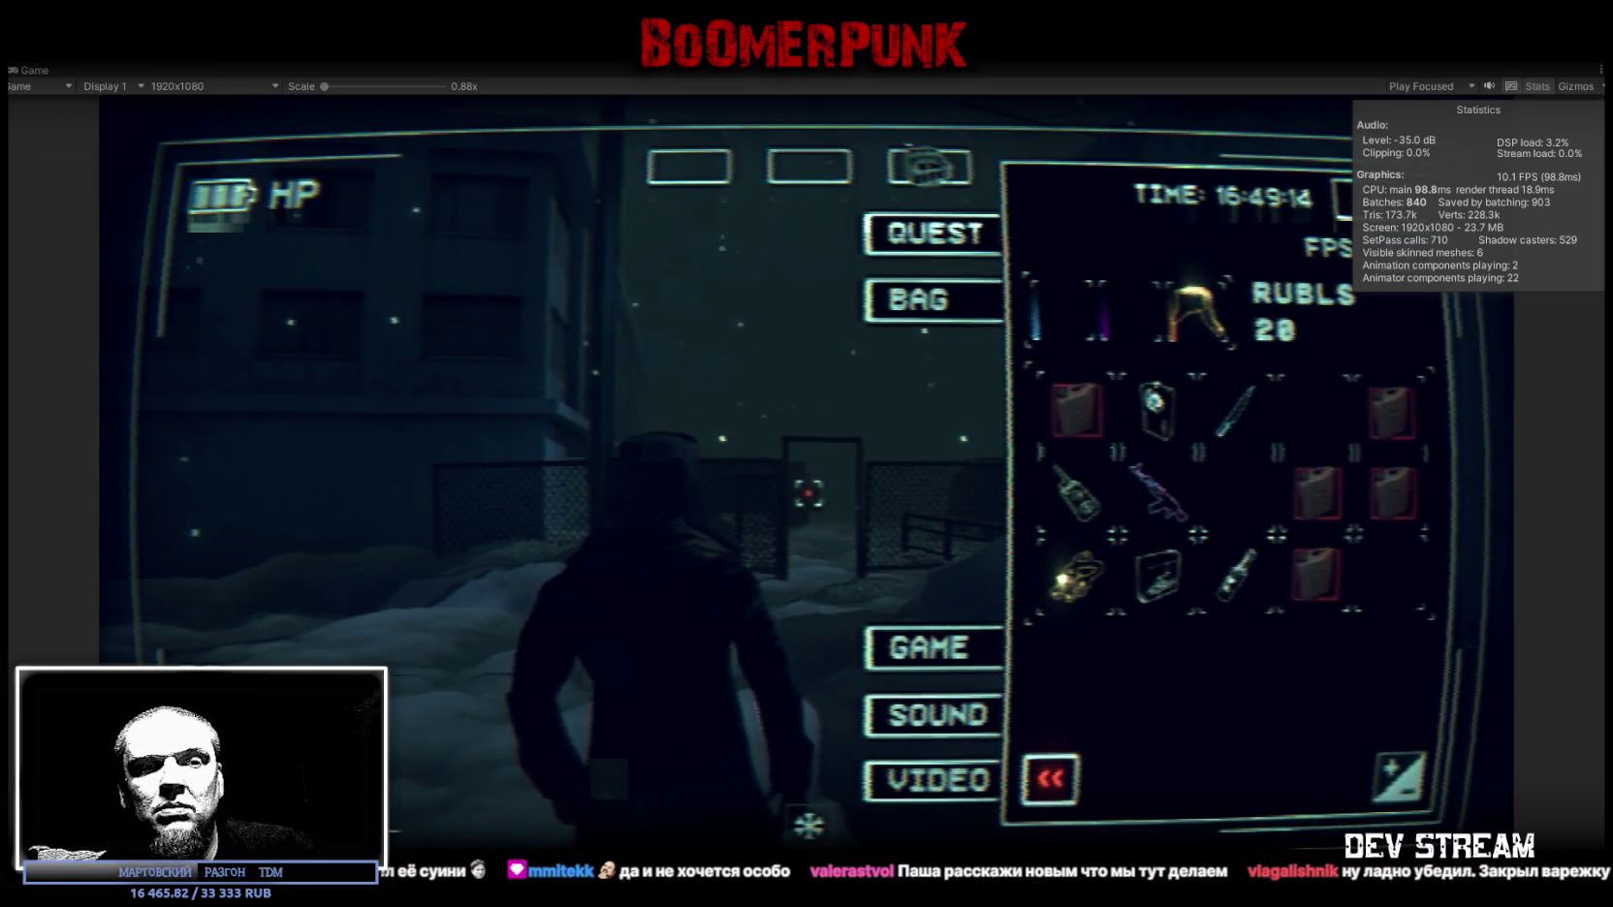
{"action": "key", "text": "ctrl+p"}
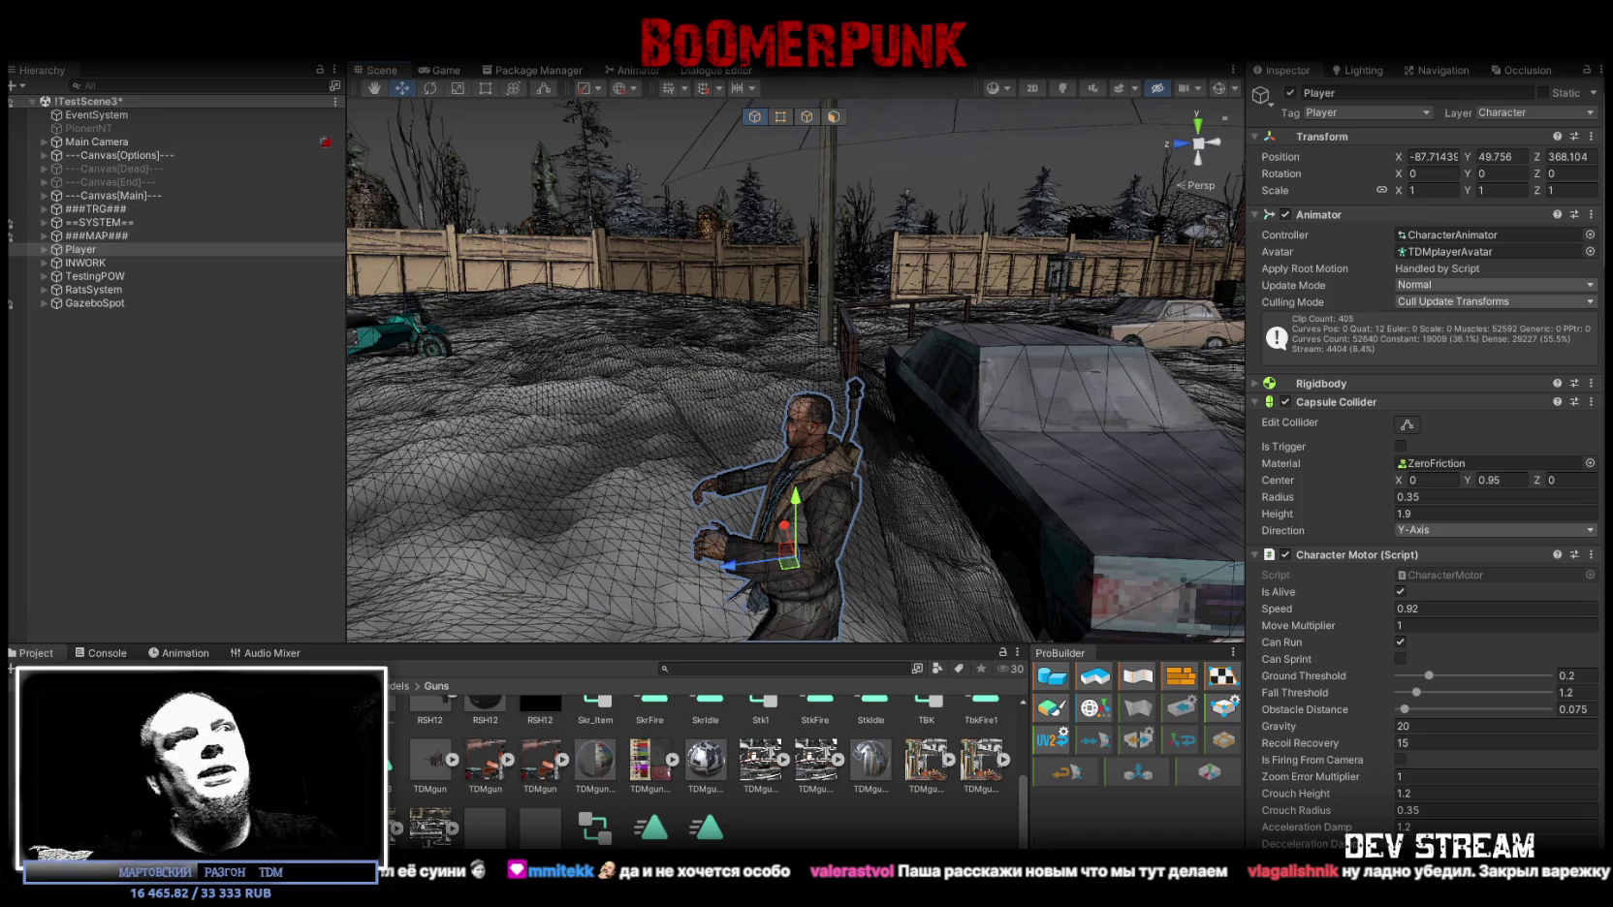
{"action": "mouse_move", "coordinate": [812, 405]}
{"action": "right_mouse_down"}
{"action": "mouse_move", "coordinate": [1161, 408]}
{"action": "mouse_move", "coordinate": [1147, 417]}
{"action": "right_mouse_up"}
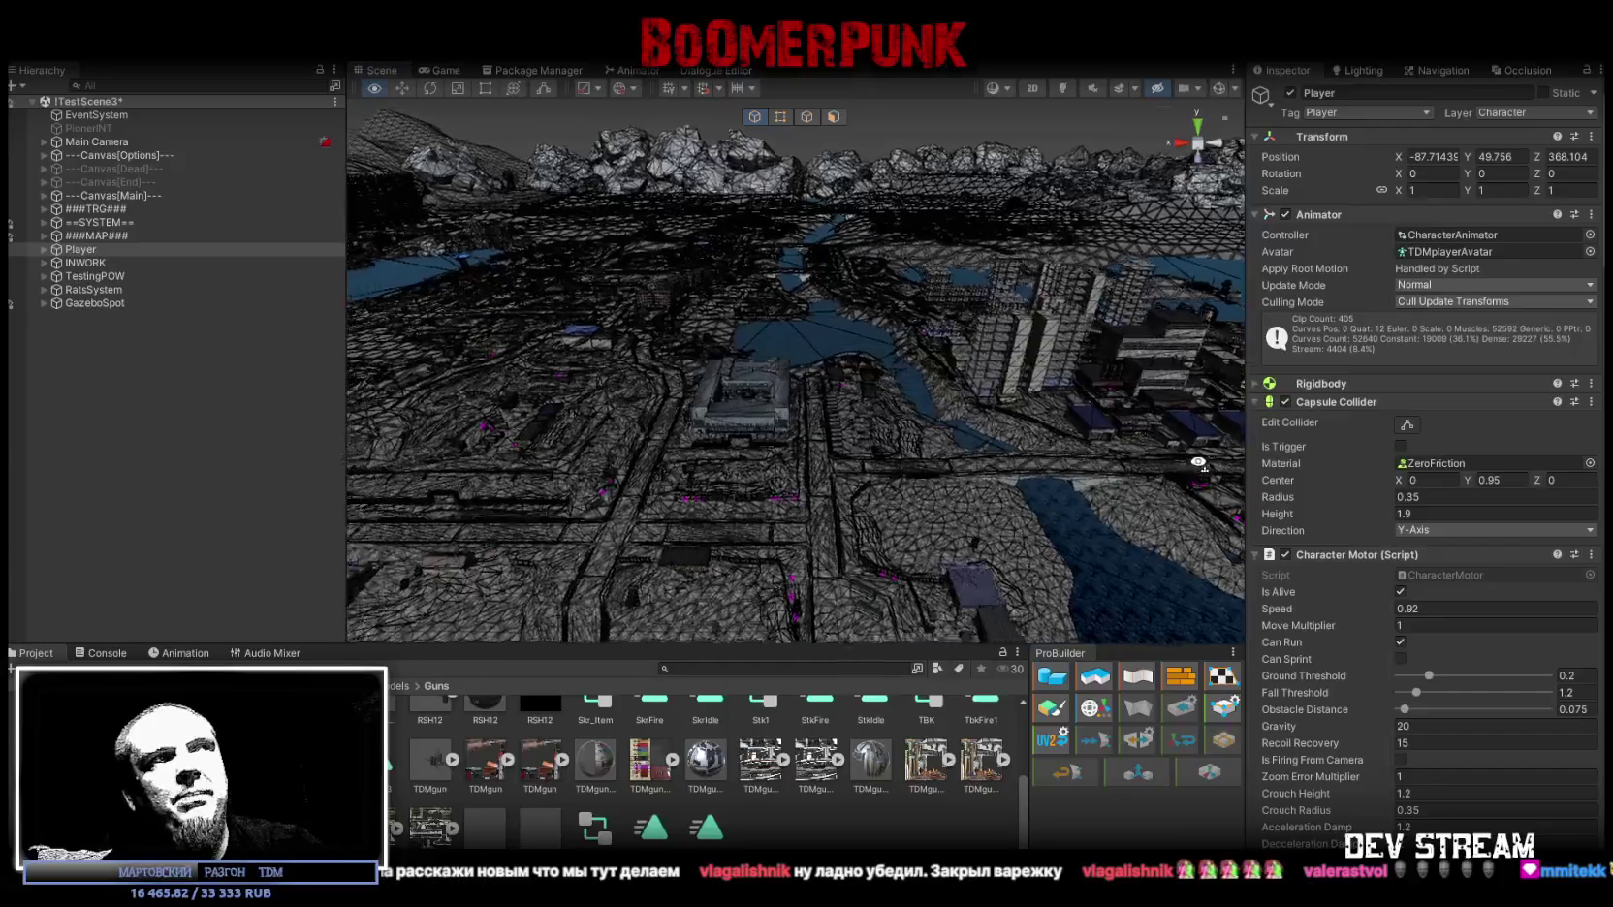
{"action": "right_click_drag", "start_coordinate": [1147, 416], "coordinate": [1143, 456]}
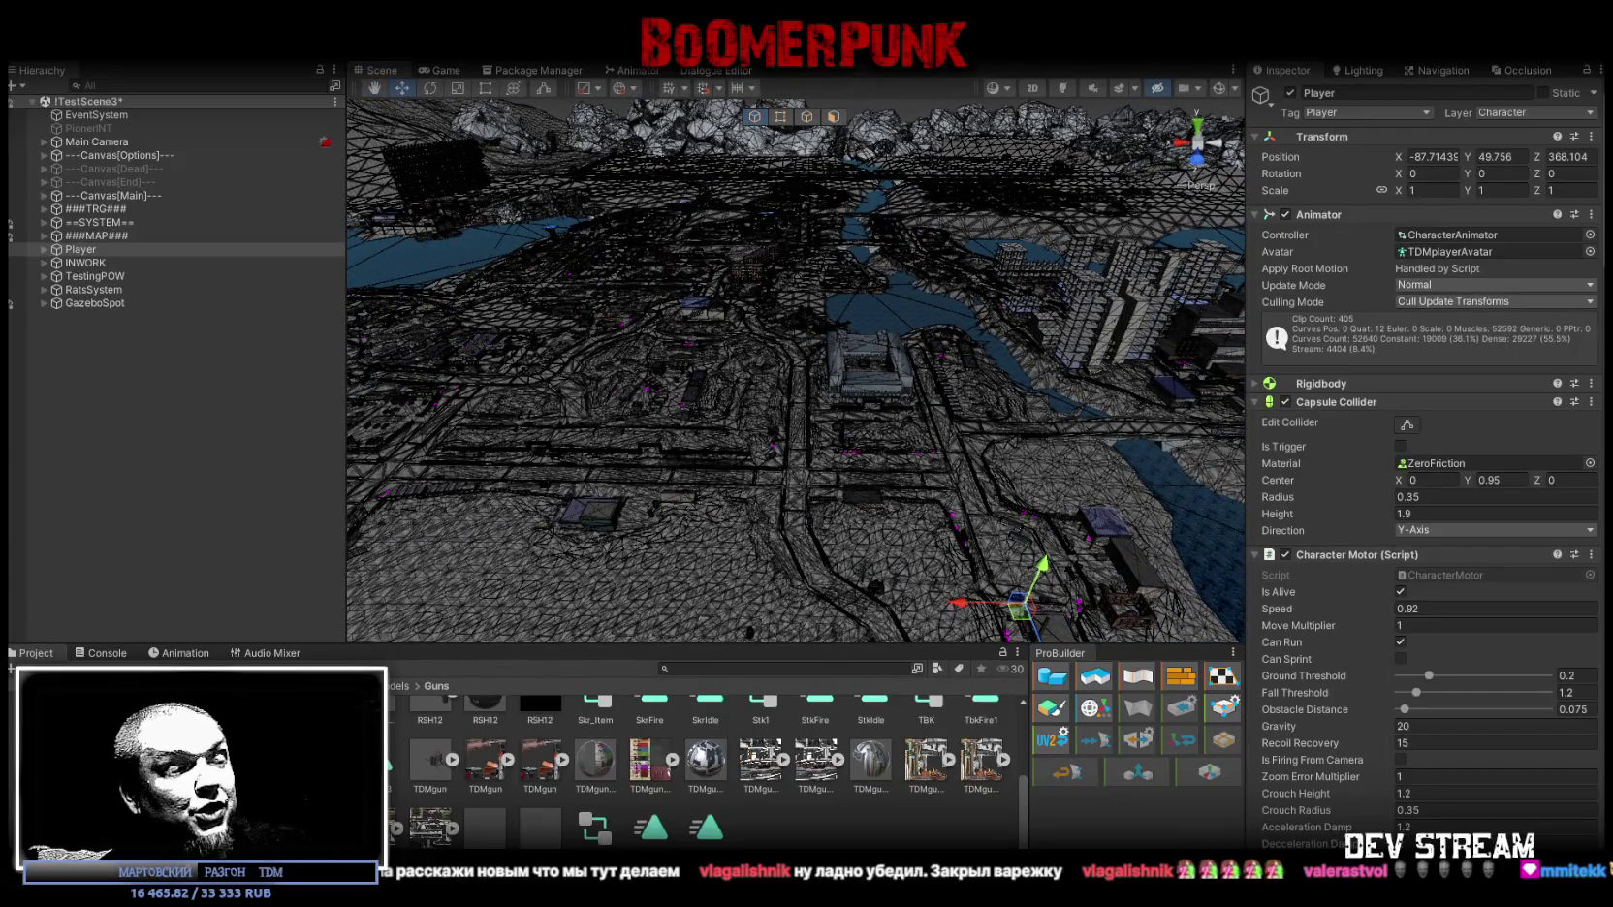
{"action": "key", "text": "alt+Tab"}
{"action": "left_click_drag", "start_coordinate": [1036, 586], "coordinate": [818, 535]}
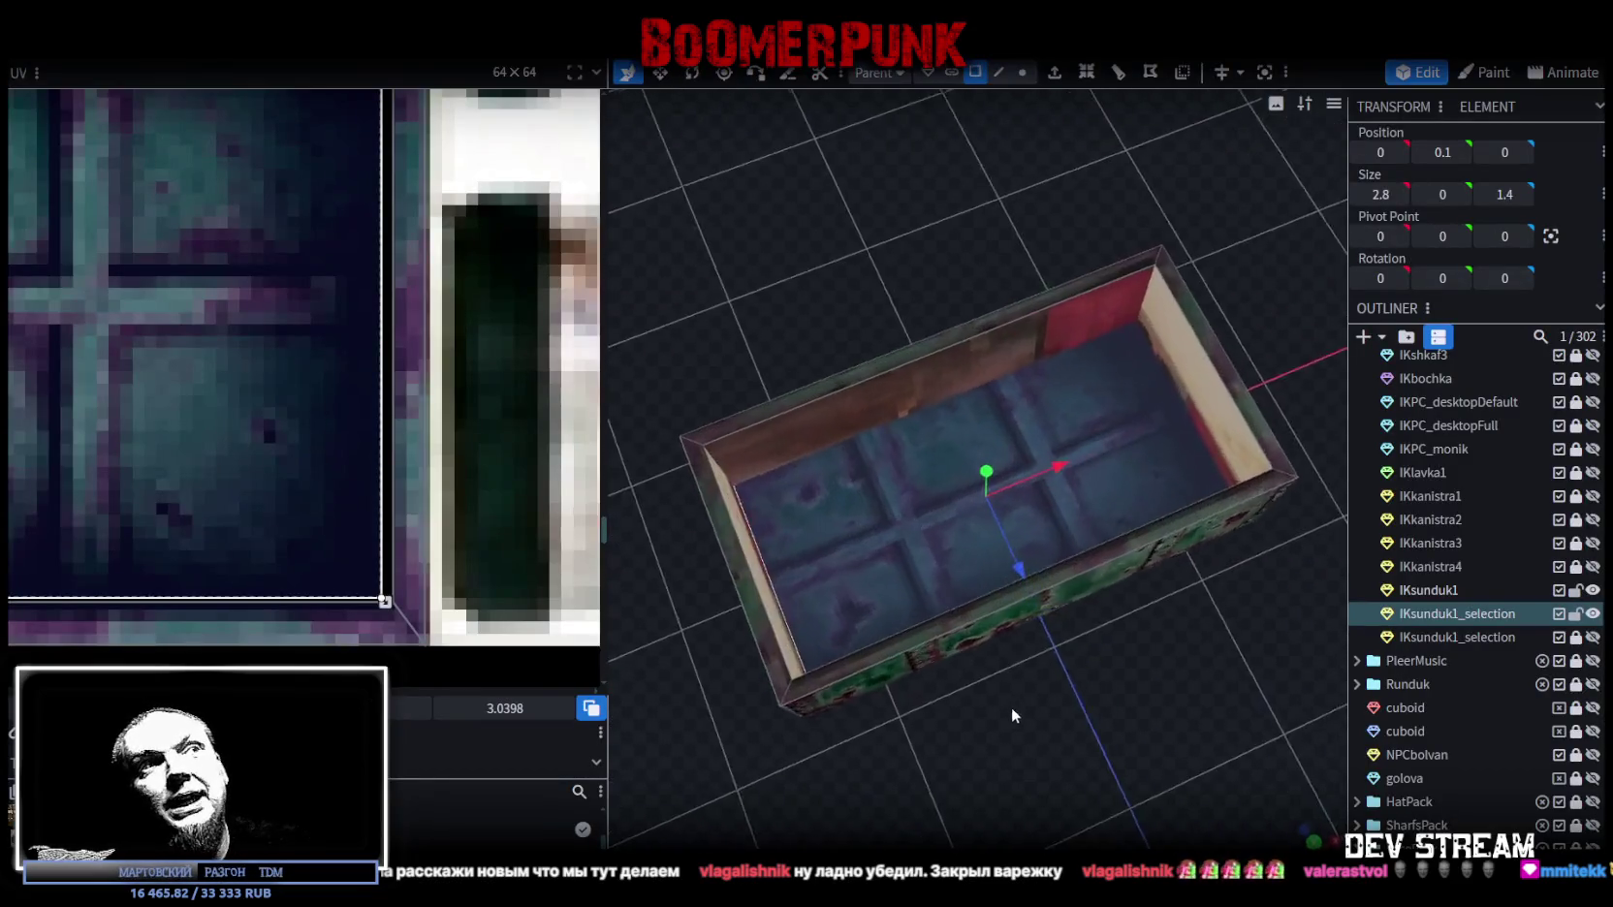
Step: Stretch the floor face's UV corner outward in the UV editor so it covers the inner bottom
{"action": "scroll", "coordinate": [198, 359], "scroll_direction": "down", "scroll_amount": 2}
{"action": "scroll", "coordinate": [198, 360], "scroll_direction": "down", "scroll_amount": 2}
{"action": "scroll", "coordinate": [208, 334], "scroll_direction": "up", "scroll_amount": 1}
{"action": "scroll", "coordinate": [212, 326], "scroll_direction": "up", "scroll_amount": 3}
{"action": "scroll", "coordinate": [277, 370], "scroll_direction": "up", "scroll_amount": 1}
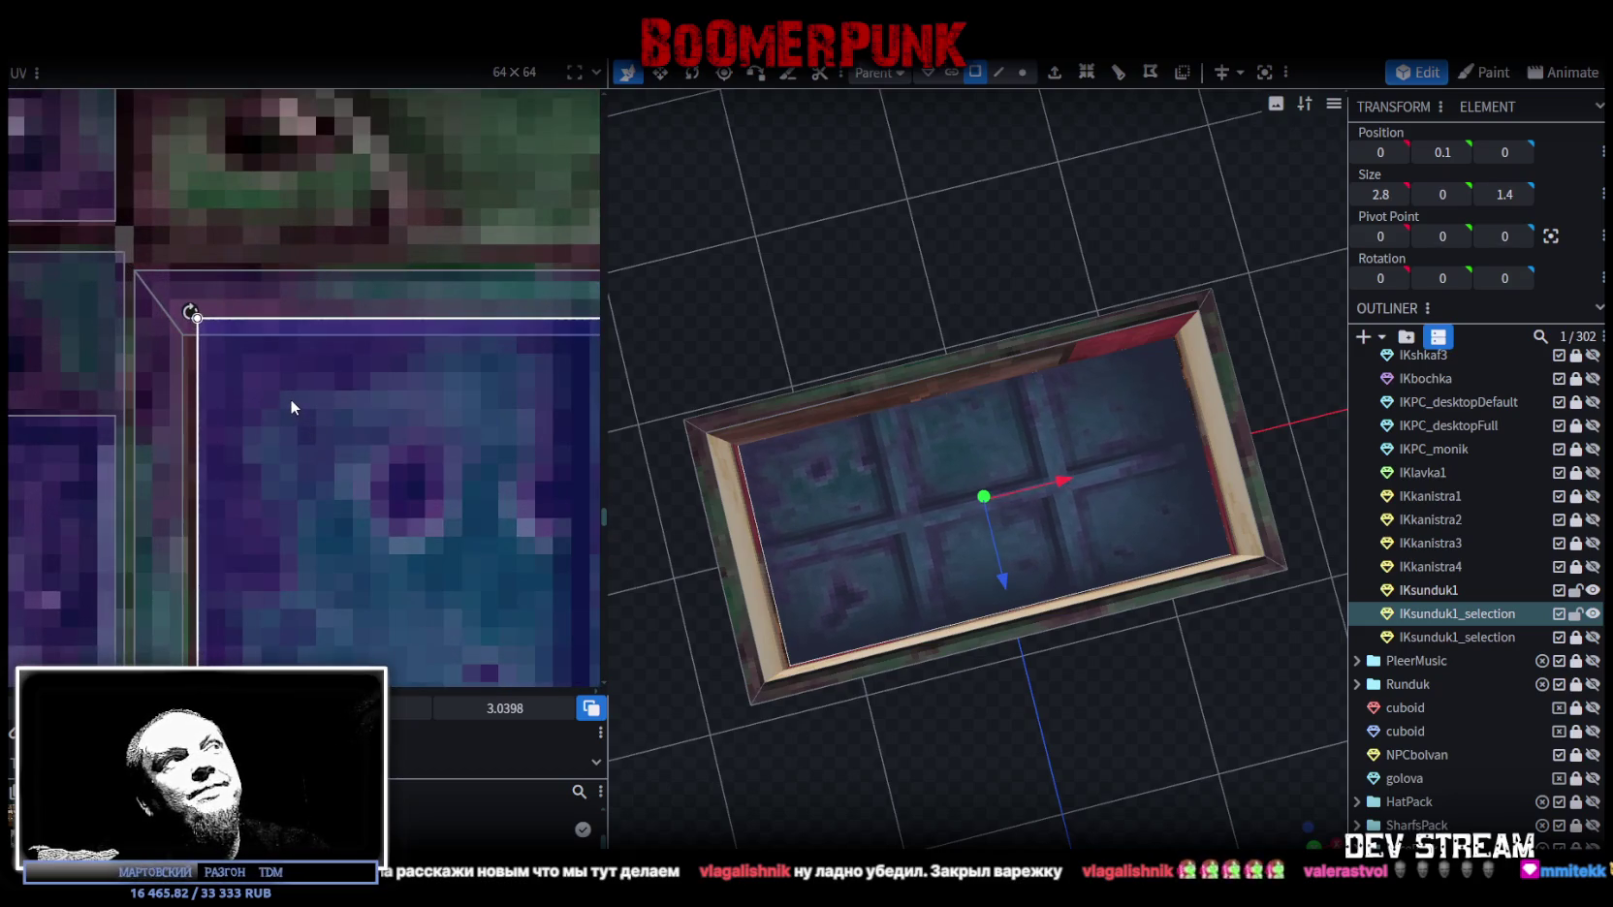
{"action": "scroll", "coordinate": [291, 403], "scroll_direction": "down", "scroll_amount": 2}
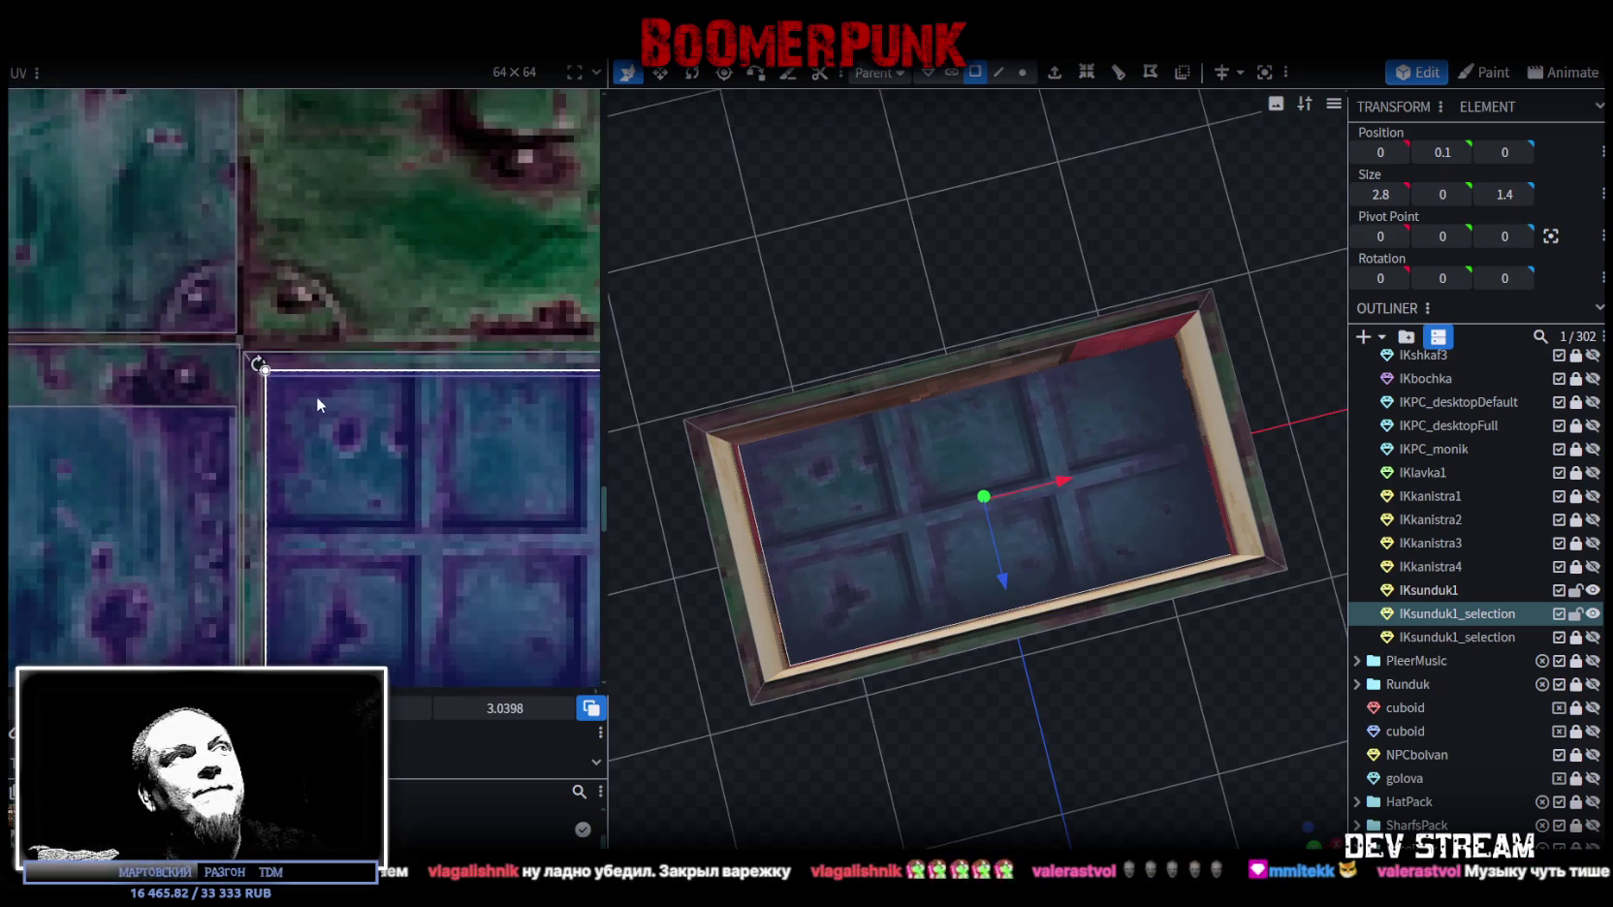
{"action": "scroll", "coordinate": [305, 383], "scroll_direction": "up", "scroll_amount": 1}
{"action": "scroll", "coordinate": [320, 412], "scroll_direction": "up", "scroll_amount": 1}
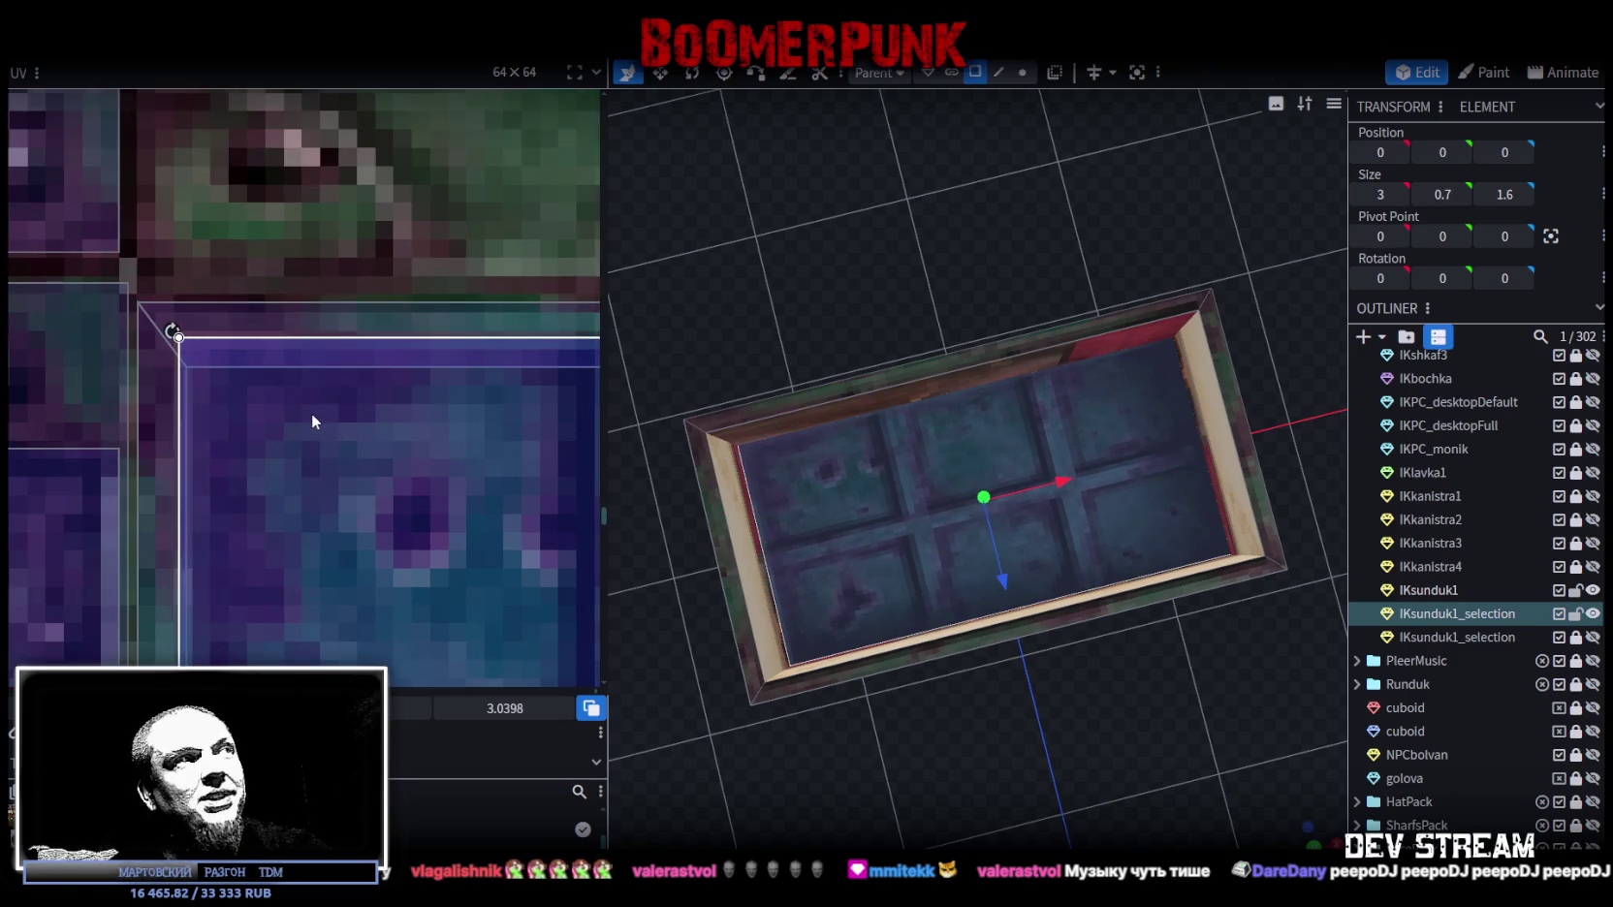
{"action": "scroll", "coordinate": [317, 411], "scroll_direction": "down", "scroll_amount": 3}
{"action": "scroll", "coordinate": [320, 413], "scroll_direction": "up", "scroll_amount": 3}
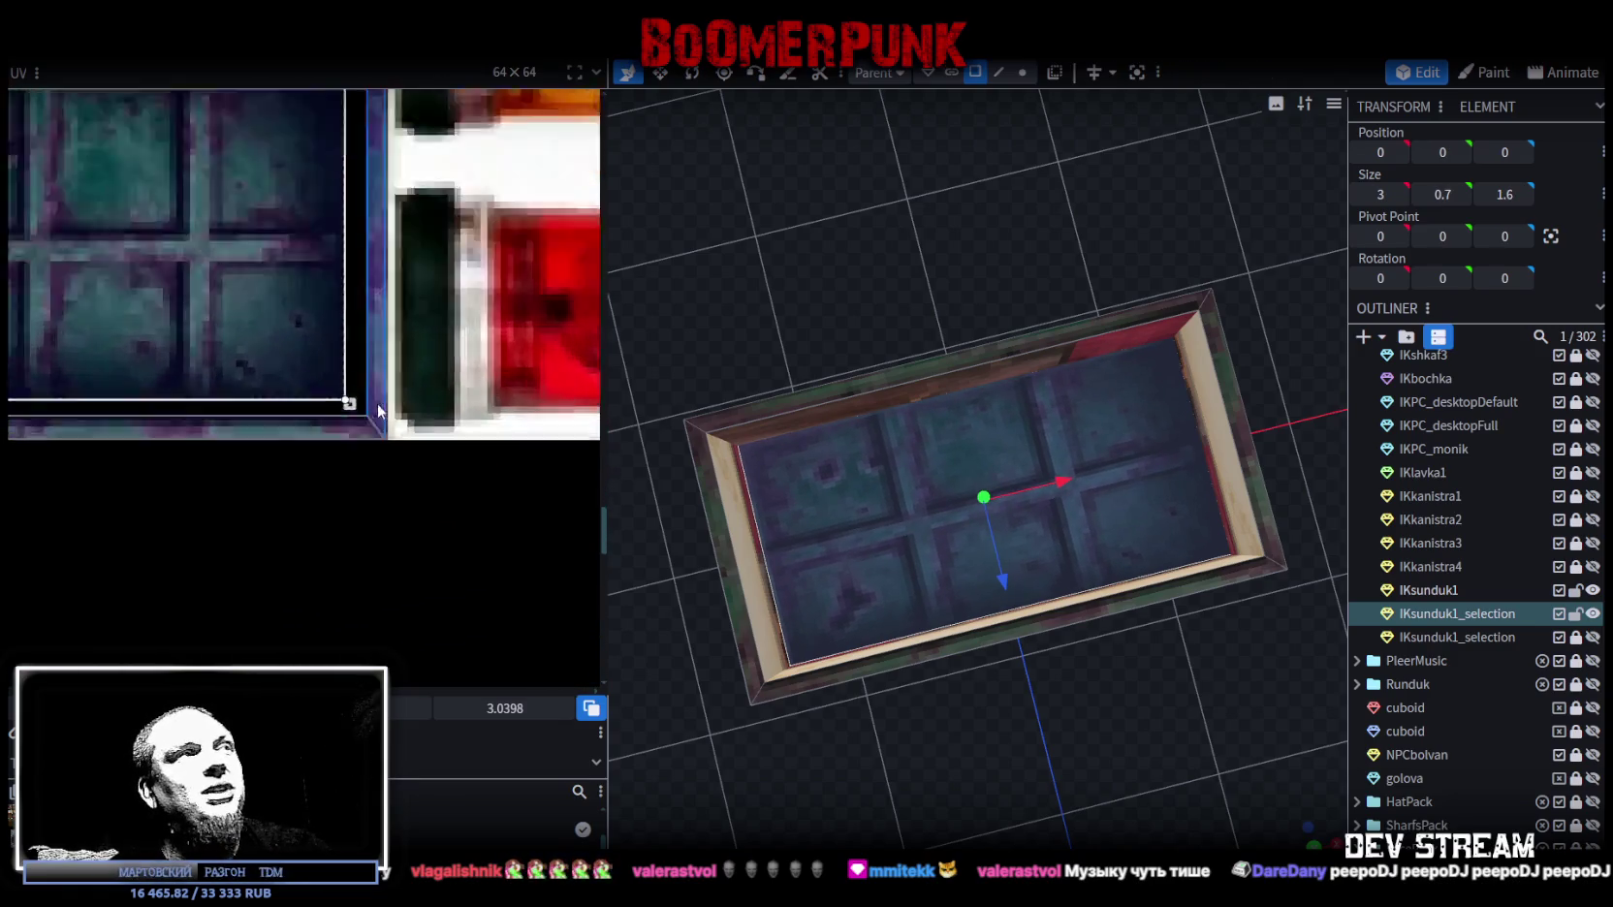
{"action": "scroll", "coordinate": [318, 415], "scroll_direction": "up", "scroll_amount": 2}
{"action": "left_click_drag", "start_coordinate": [310, 397], "coordinate": [371, 453]}
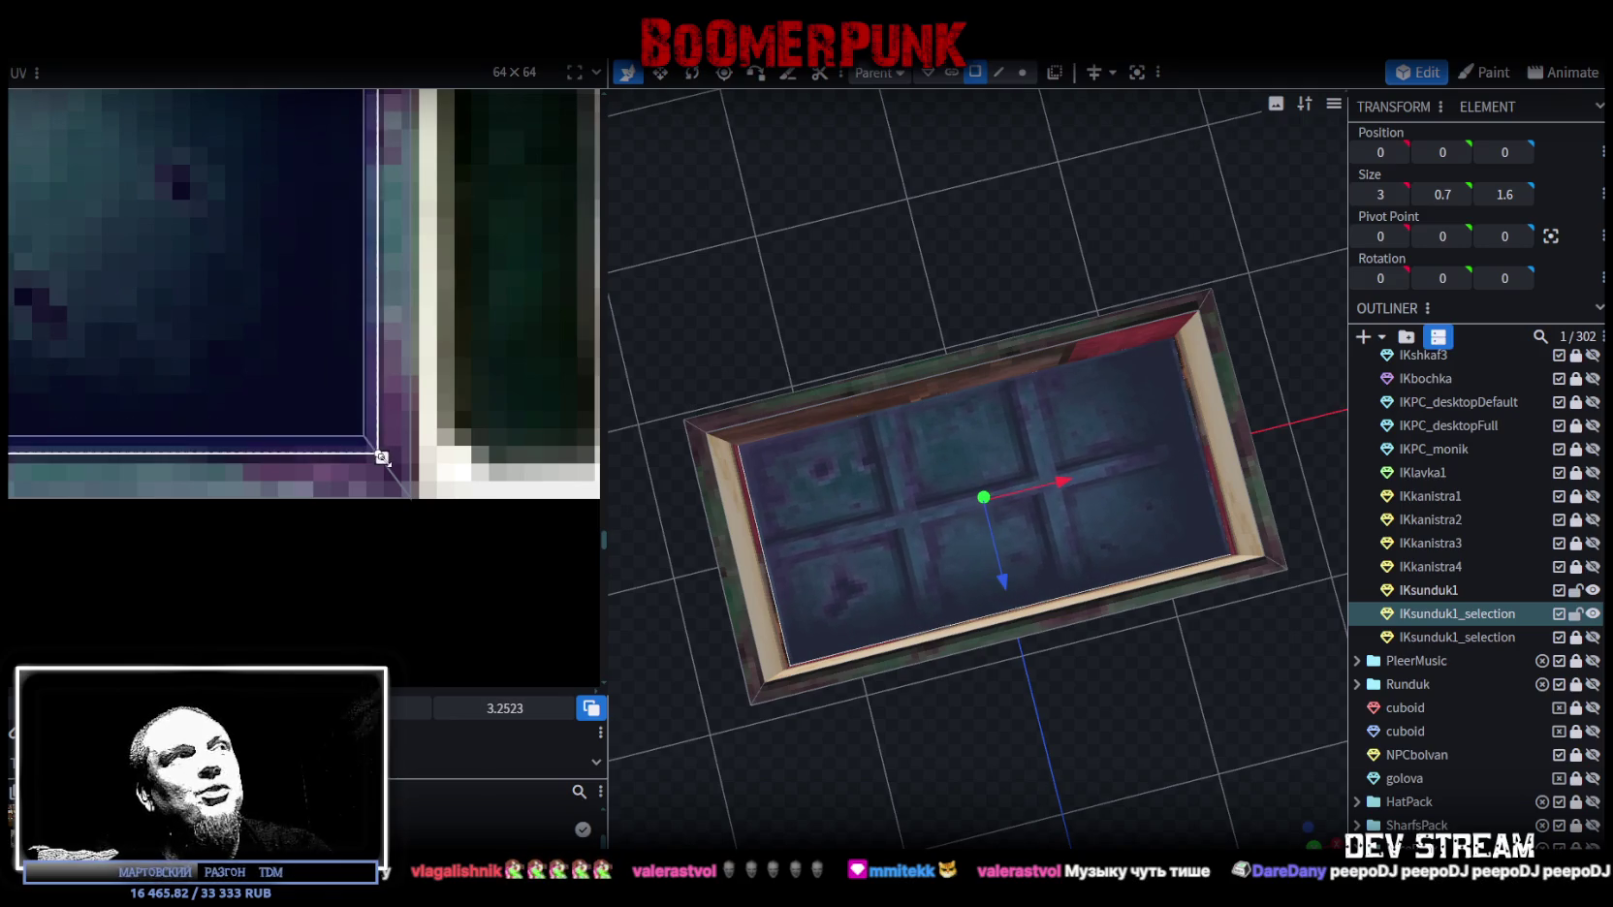
{"action": "scroll", "coordinate": [1392, 694], "scroll_direction": "down", "scroll_amount": 3}
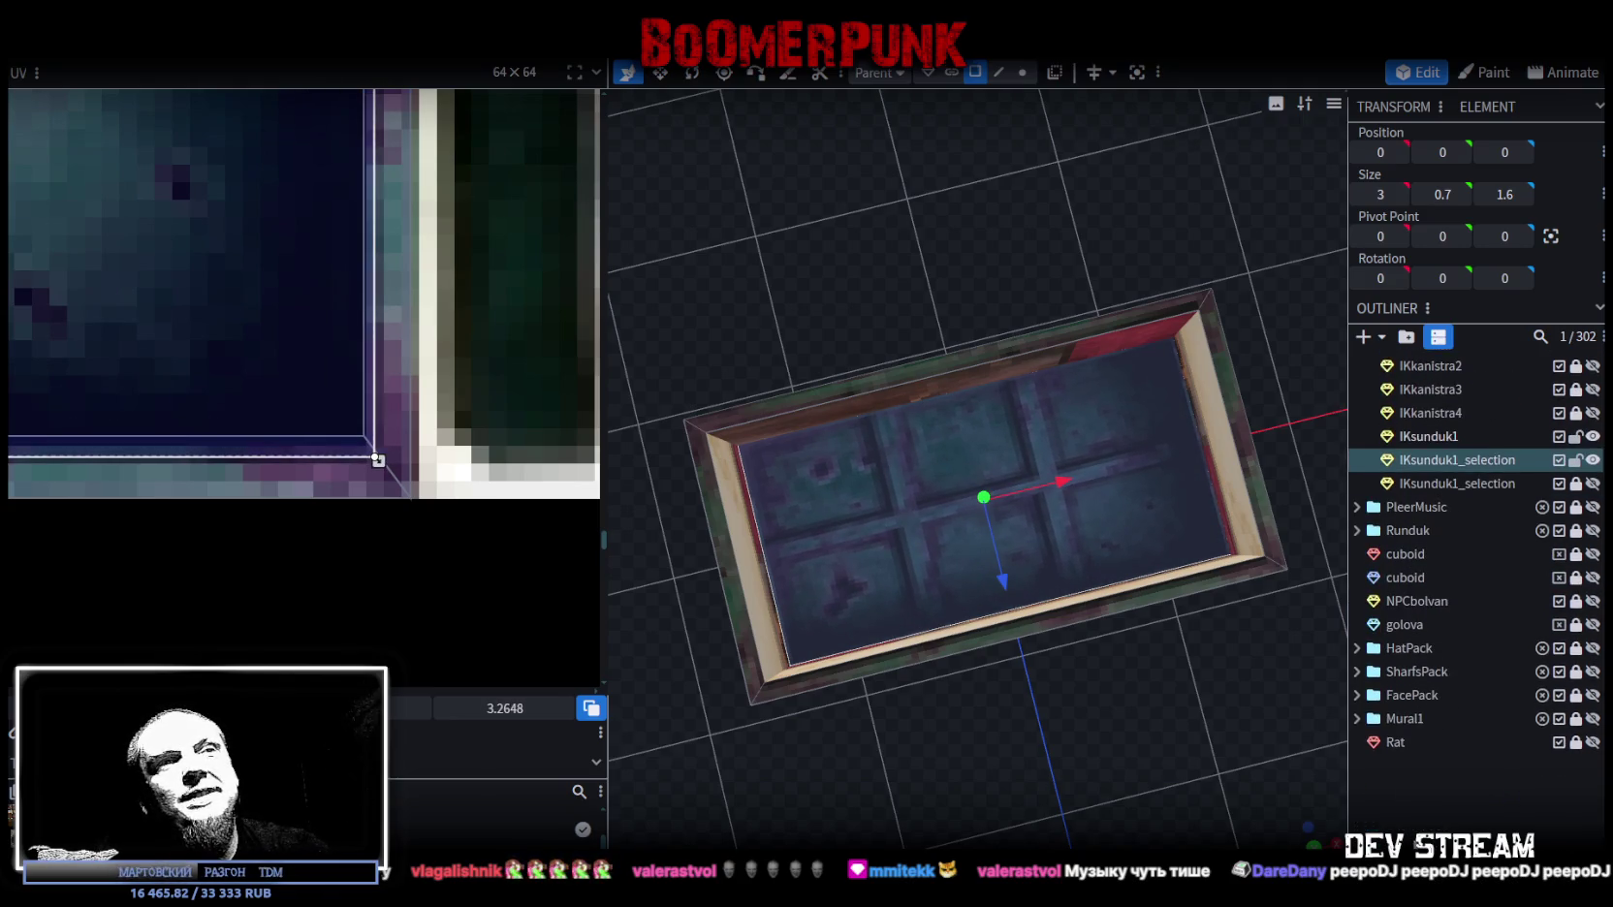
Step: Select the chest body cube and switch to a straight side orthographic view (numpad 3)
{"action": "left_click", "coordinate": [1144, 766]}
{"action": "left_click_drag", "start_coordinate": [1143, 766], "coordinate": [1147, 699]}
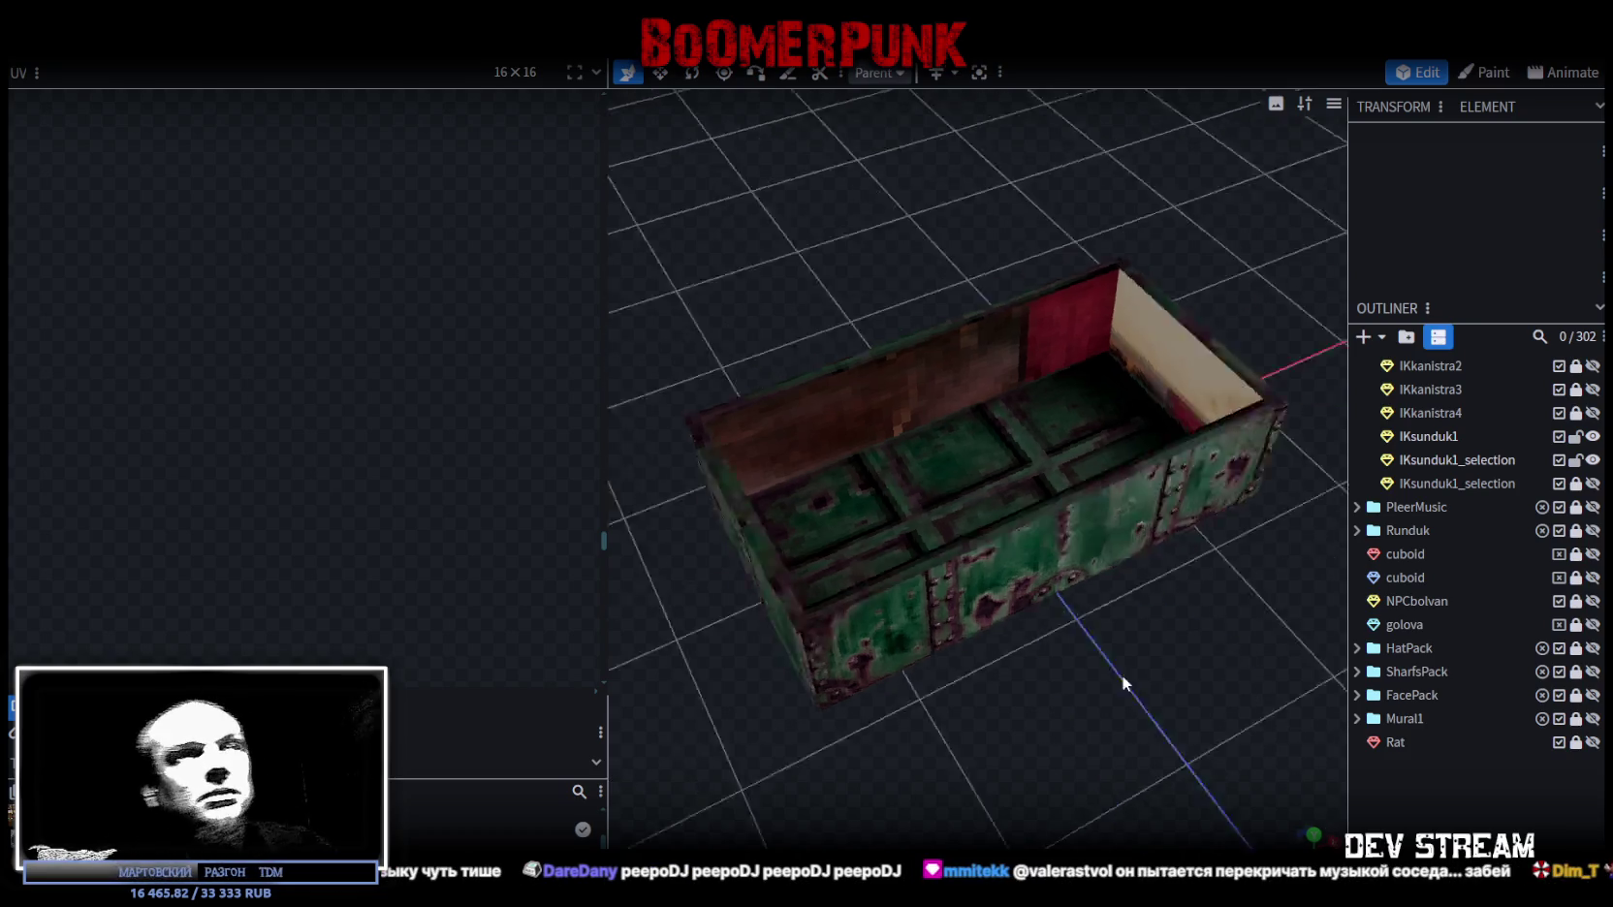
{"action": "left_click_drag", "start_coordinate": [1033, 628], "coordinate": [1090, 466]}
{"action": "left_click", "coordinate": [1090, 465]}
{"action": "mouse_move", "coordinate": [1175, 309]}
{"action": "left_mouse_down"}
{"action": "mouse_move", "coordinate": [1171, 252]}
{"action": "mouse_move", "coordinate": [1162, 317]}
{"action": "left_mouse_up"}
{"action": "left_click", "coordinate": [1105, 409]}
{"action": "mouse_move", "coordinate": [1105, 409]}
{"action": "left_mouse_down"}
{"action": "mouse_move", "coordinate": [810, 275]}
{"action": "mouse_move", "coordinate": [1114, 160]}
{"action": "mouse_move", "coordinate": [1332, 136]}
{"action": "mouse_move", "coordinate": [1260, 164]}
{"action": "left_mouse_up"}
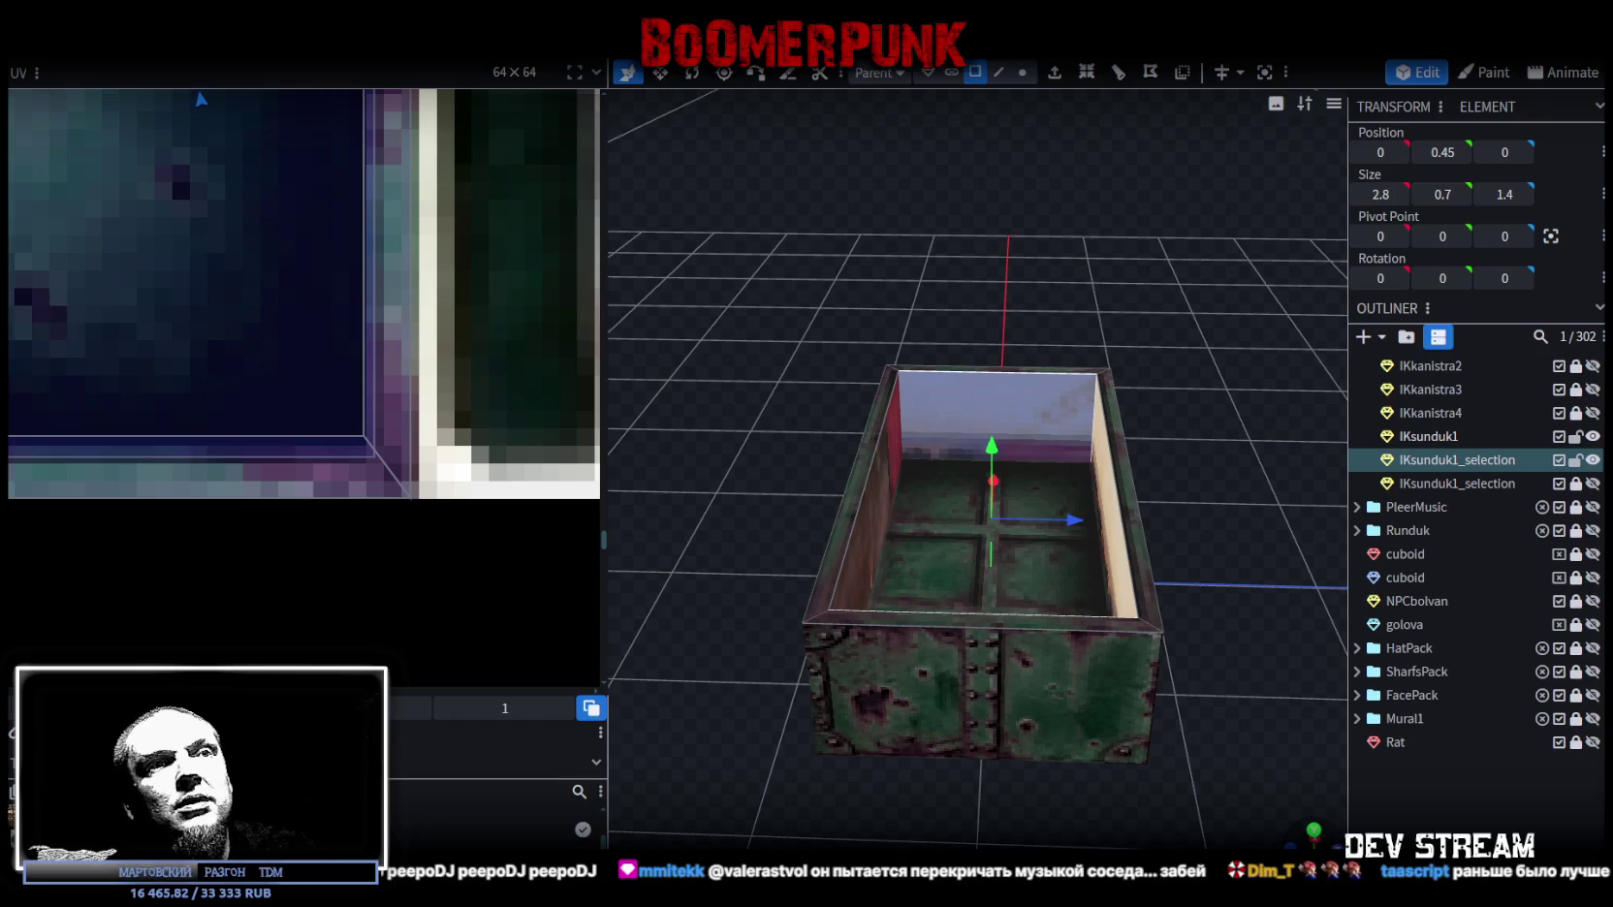
{"action": "key", "text": "KP_3"}
{"action": "scroll", "coordinate": [309, 302], "scroll_direction": "down", "scroll_amount": 2}
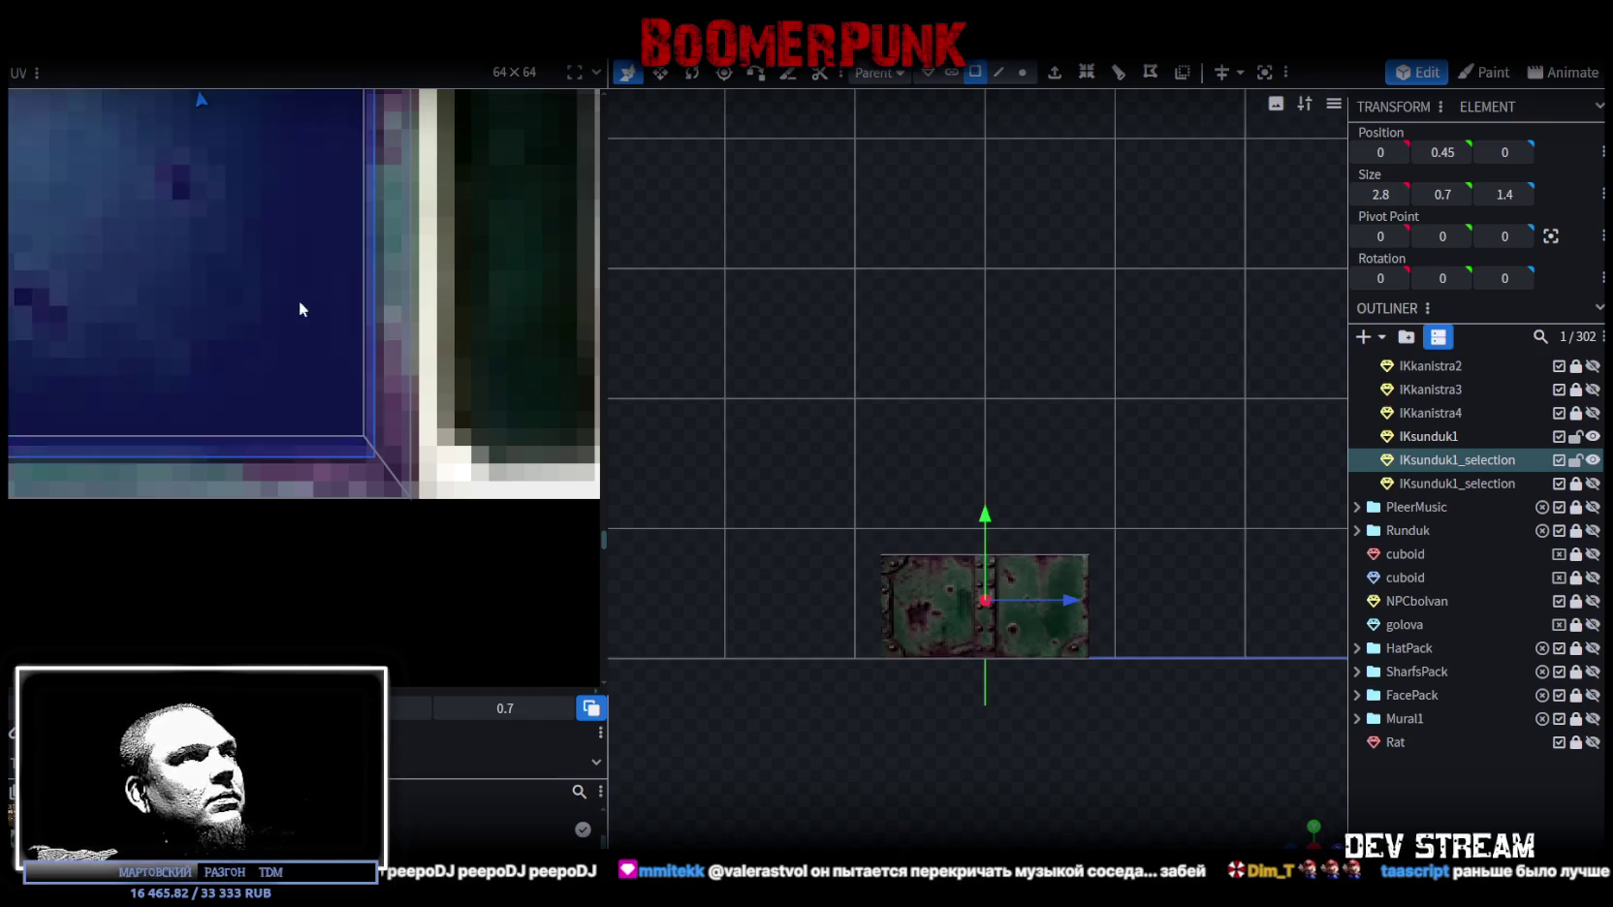
Step: Rotate the first inner wall's UV 90° and move and enlarge it onto the rusty green panel
{"action": "scroll", "coordinate": [263, 327], "scroll_direction": "down", "scroll_amount": 3}
{"action": "scroll", "coordinate": [262, 457], "scroll_direction": "down", "scroll_amount": 3}
{"action": "scroll", "coordinate": [308, 385], "scroll_direction": "down", "scroll_amount": 2}
{"action": "scroll", "coordinate": [309, 385], "scroll_direction": "down", "scroll_amount": 1}
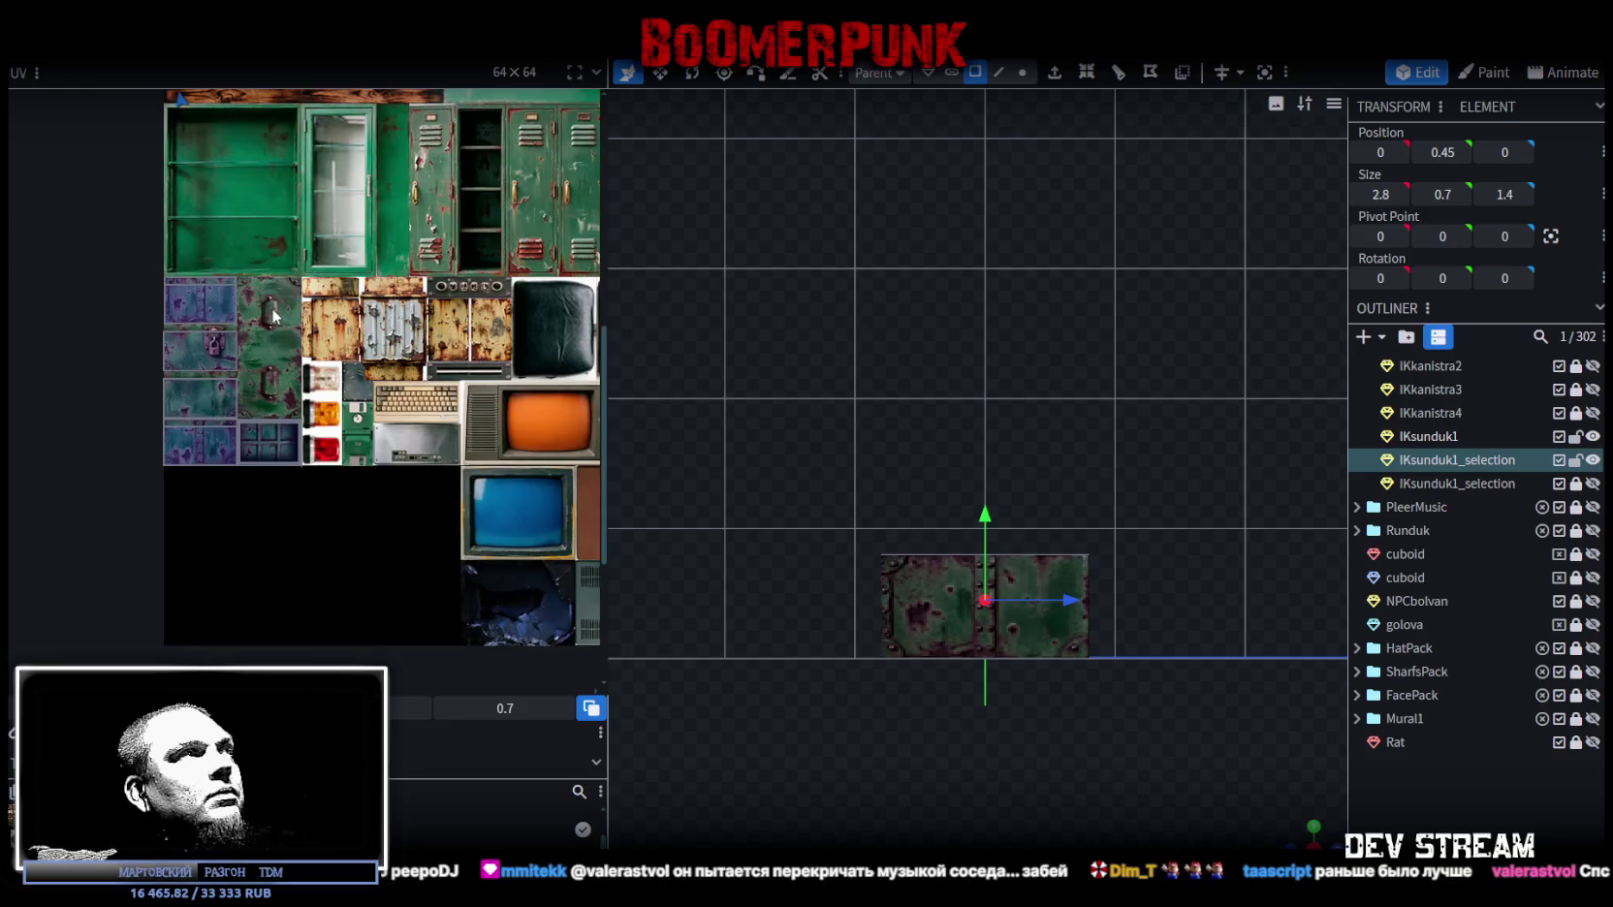
{"action": "scroll", "coordinate": [234, 353], "scroll_direction": "down", "scroll_amount": 1}
{"action": "scroll", "coordinate": [200, 361], "scroll_direction": "down", "scroll_amount": 1}
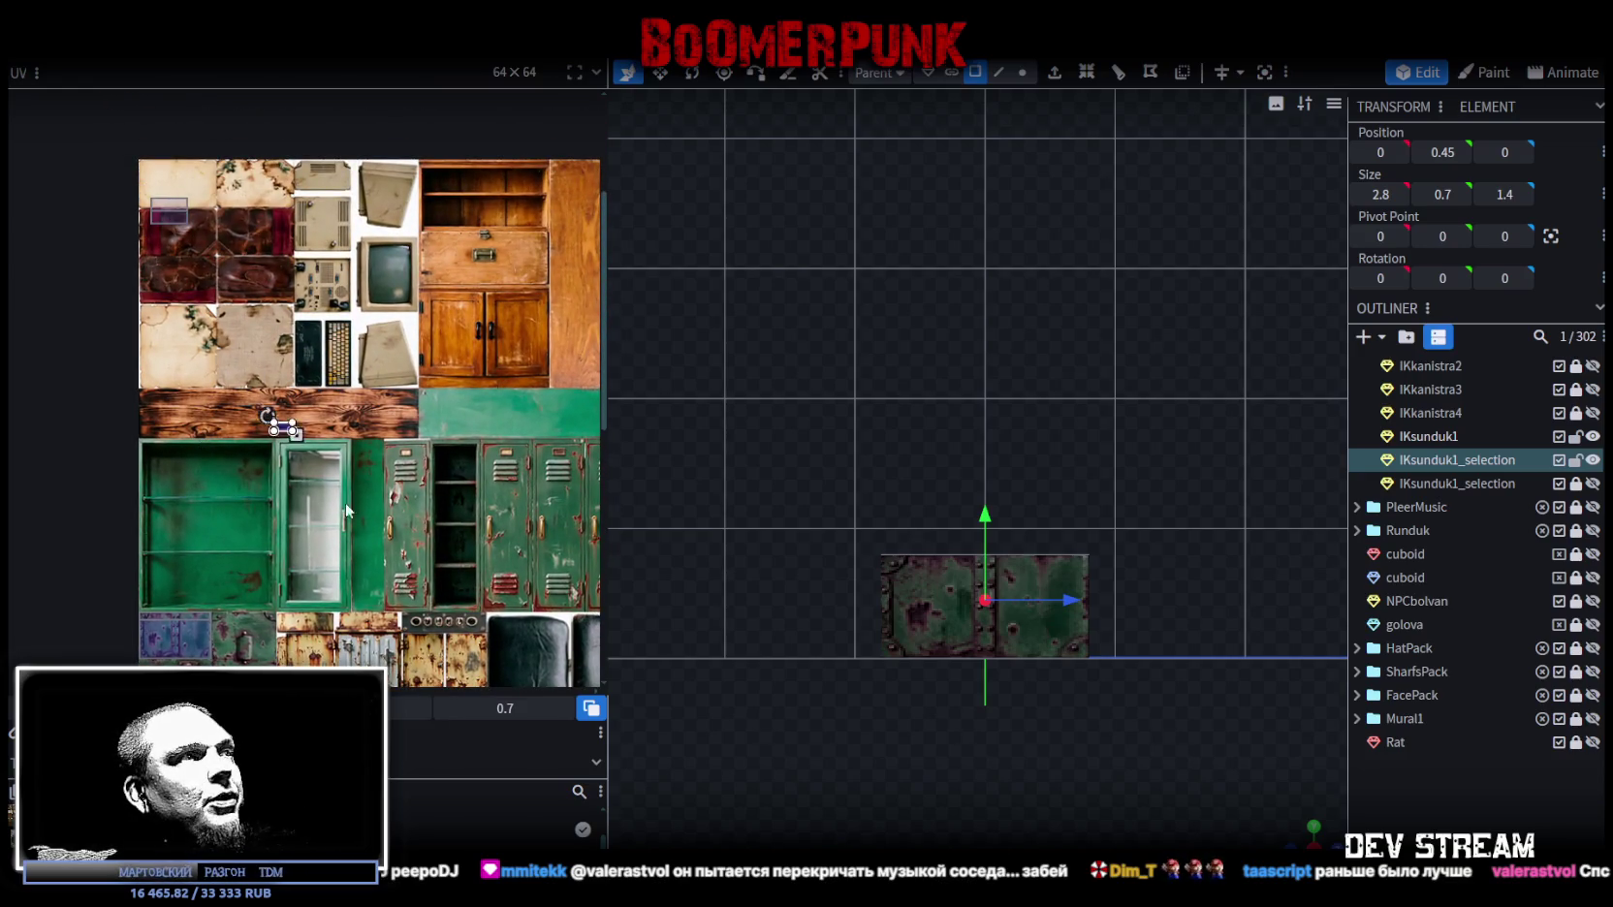
{"action": "mouse_move", "coordinate": [484, 593]}
{"action": "middle_mouse_down"}
{"action": "mouse_move", "coordinate": [269, 306]}
{"action": "mouse_move", "coordinate": [173, 324]}
{"action": "mouse_move", "coordinate": [118, 439]}
{"action": "mouse_move", "coordinate": [346, 462]}
{"action": "mouse_move", "coordinate": [223, 479]}
{"action": "mouse_move", "coordinate": [229, 495]}
{"action": "middle_mouse_up"}
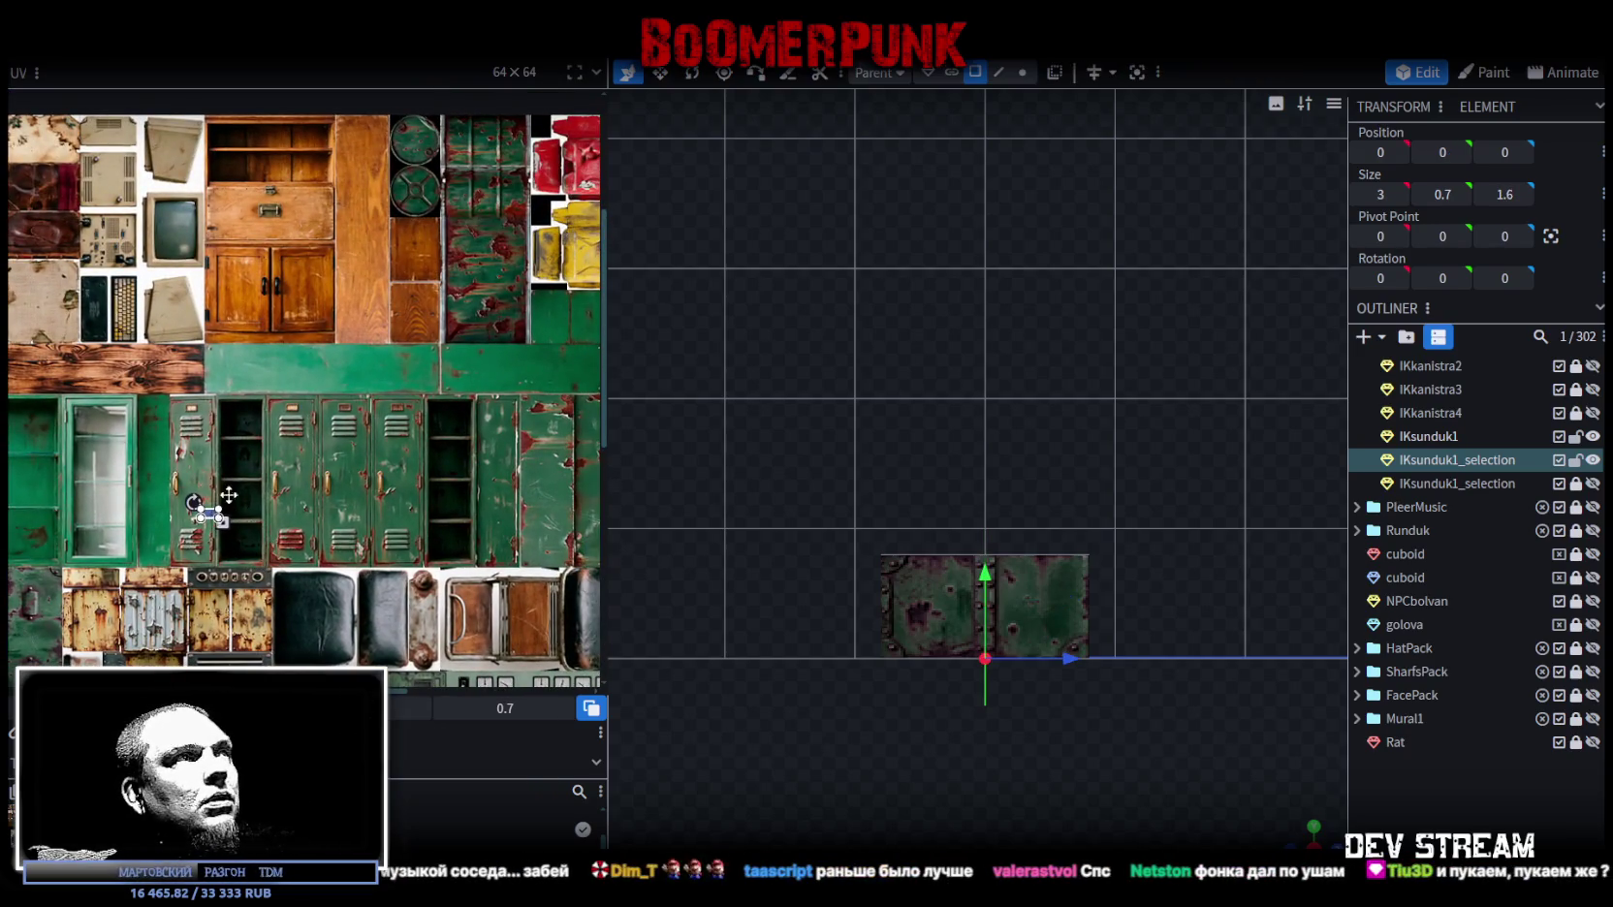
{"action": "right_click", "coordinate": [482, 254]}
{"action": "left_click", "coordinate": [540, 576]}
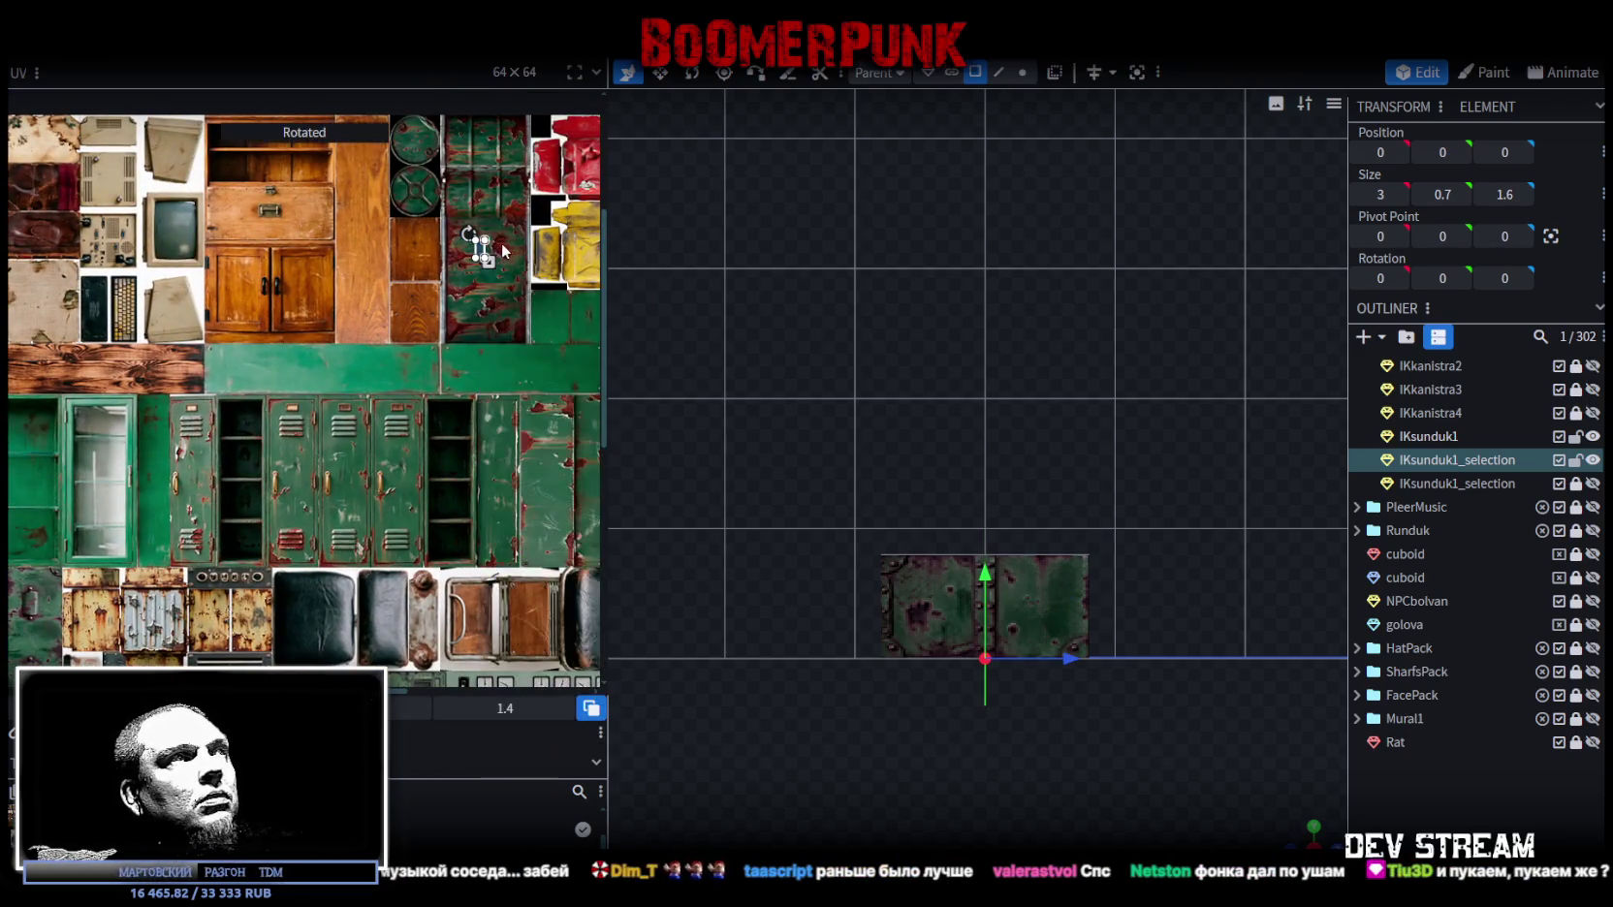
{"action": "scroll", "coordinate": [438, 271], "scroll_direction": "up", "scroll_amount": 3}
{"action": "scroll", "coordinate": [438, 272], "scroll_direction": "up", "scroll_amount": 2}
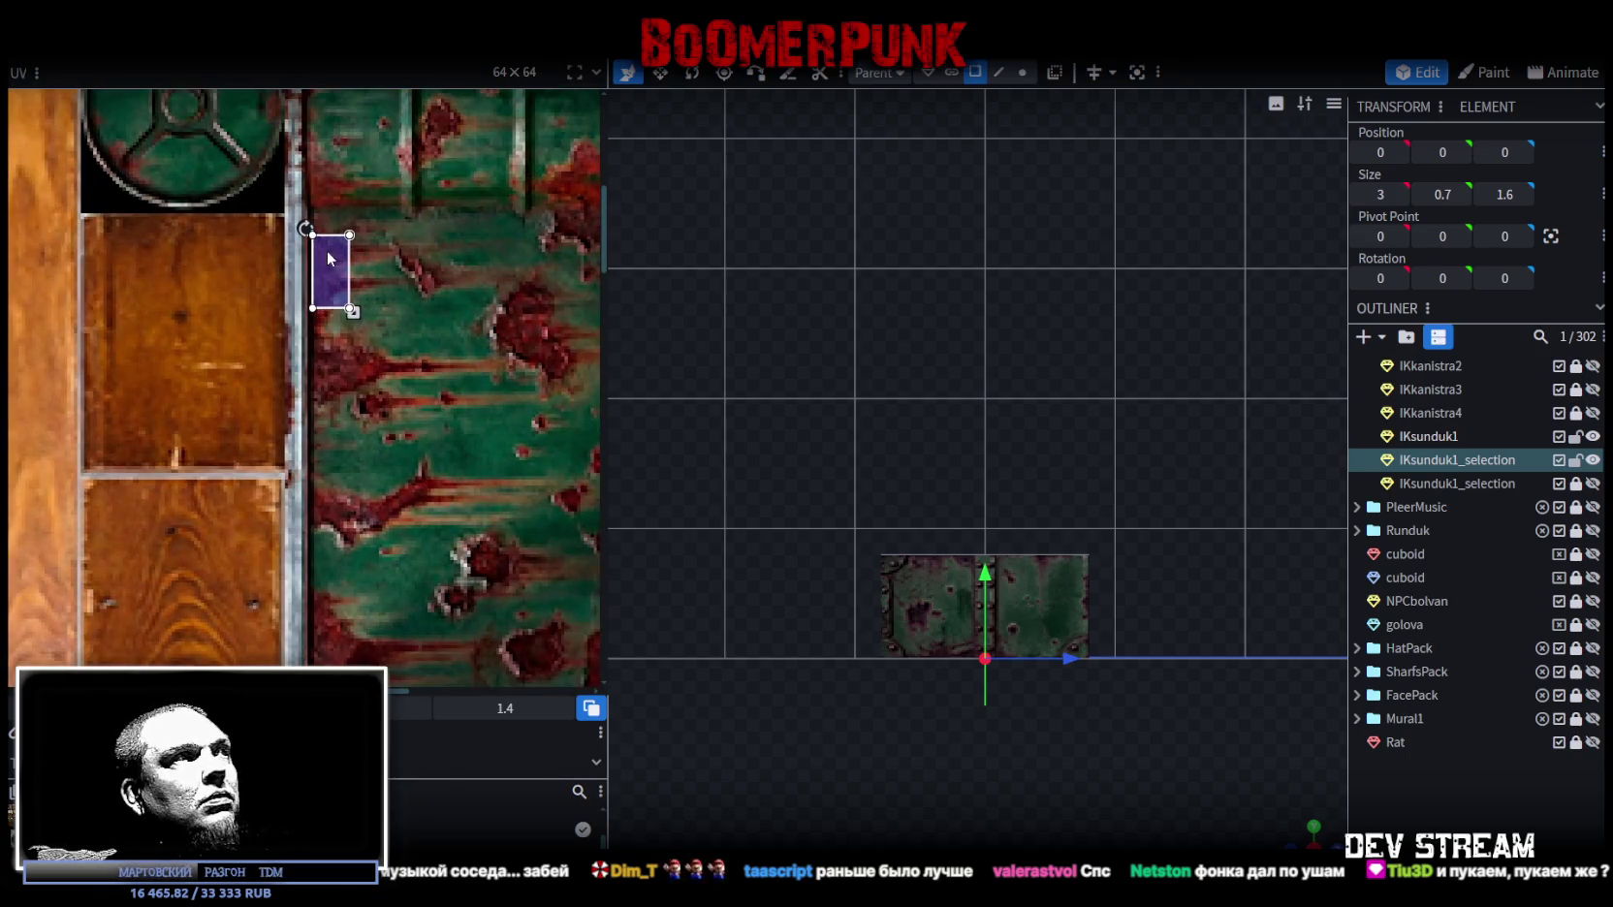
{"action": "middle_click_drag", "start_coordinate": [470, 436], "coordinate": [352, 288]}
{"action": "left_click_drag", "start_coordinate": [292, 238], "coordinate": [386, 396]}
{"action": "left_click_drag", "start_coordinate": [1310, 835], "coordinate": [829, 644]}
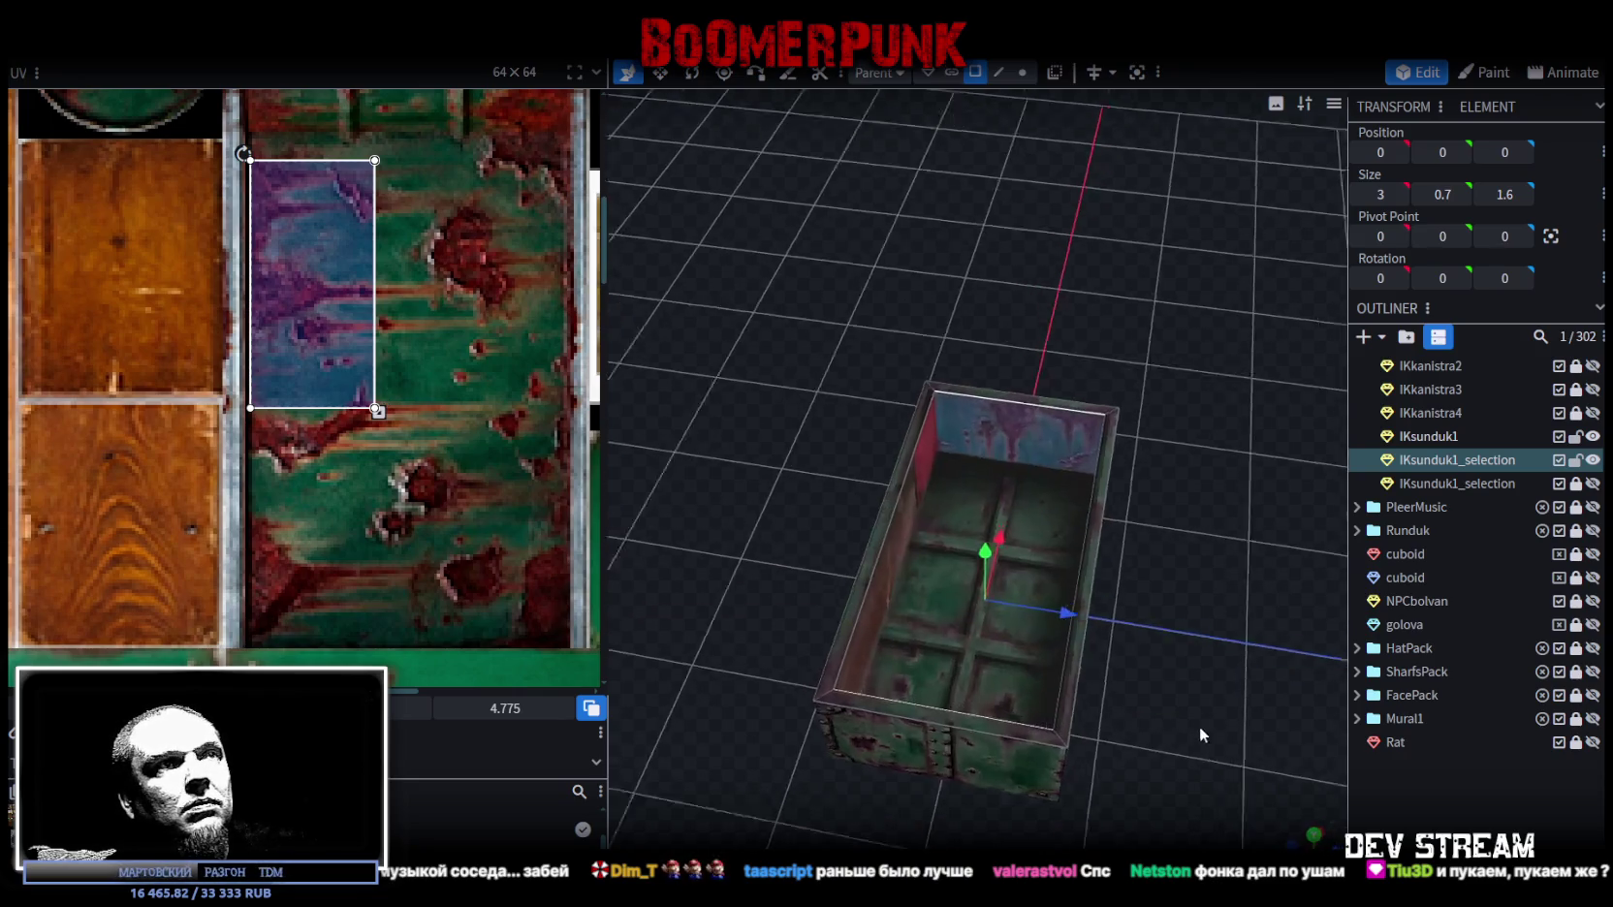
{"action": "left_click_drag", "start_coordinate": [299, 305], "coordinate": [306, 530]}
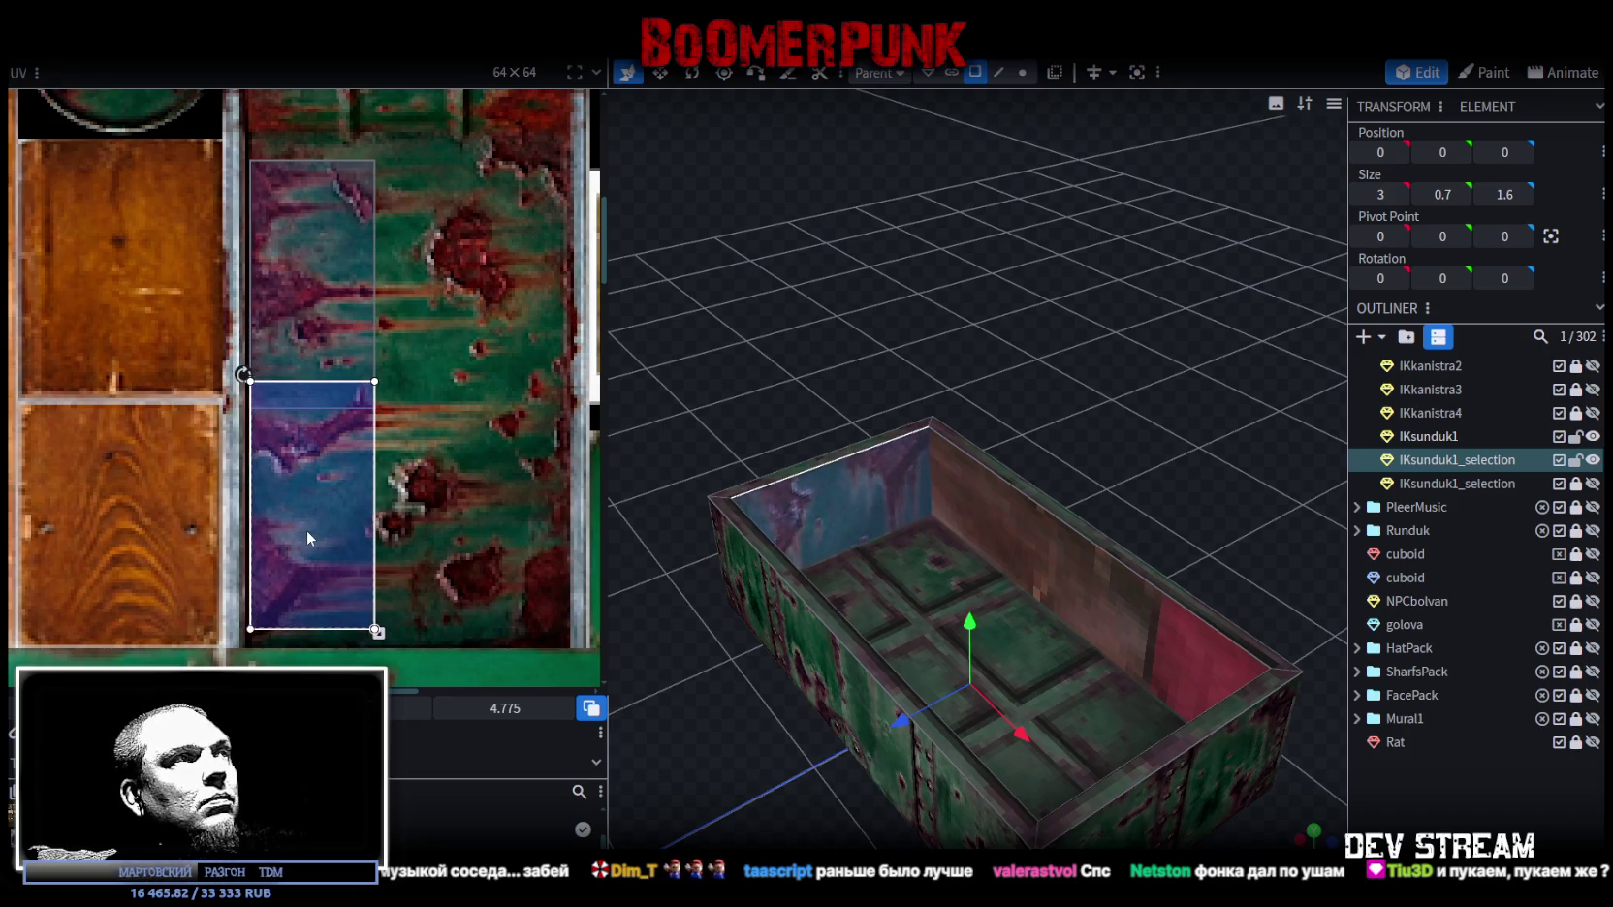
{"action": "mouse_move", "coordinate": [853, 495]}
{"action": "left_mouse_down"}
{"action": "mouse_move", "coordinate": [879, 478]}
{"action": "mouse_move", "coordinate": [1139, 722]}
{"action": "left_mouse_up"}
Step: Select the chest's outer body cube in front view and enter a size value of 0.7
{"action": "left_click", "coordinate": [879, 478]}
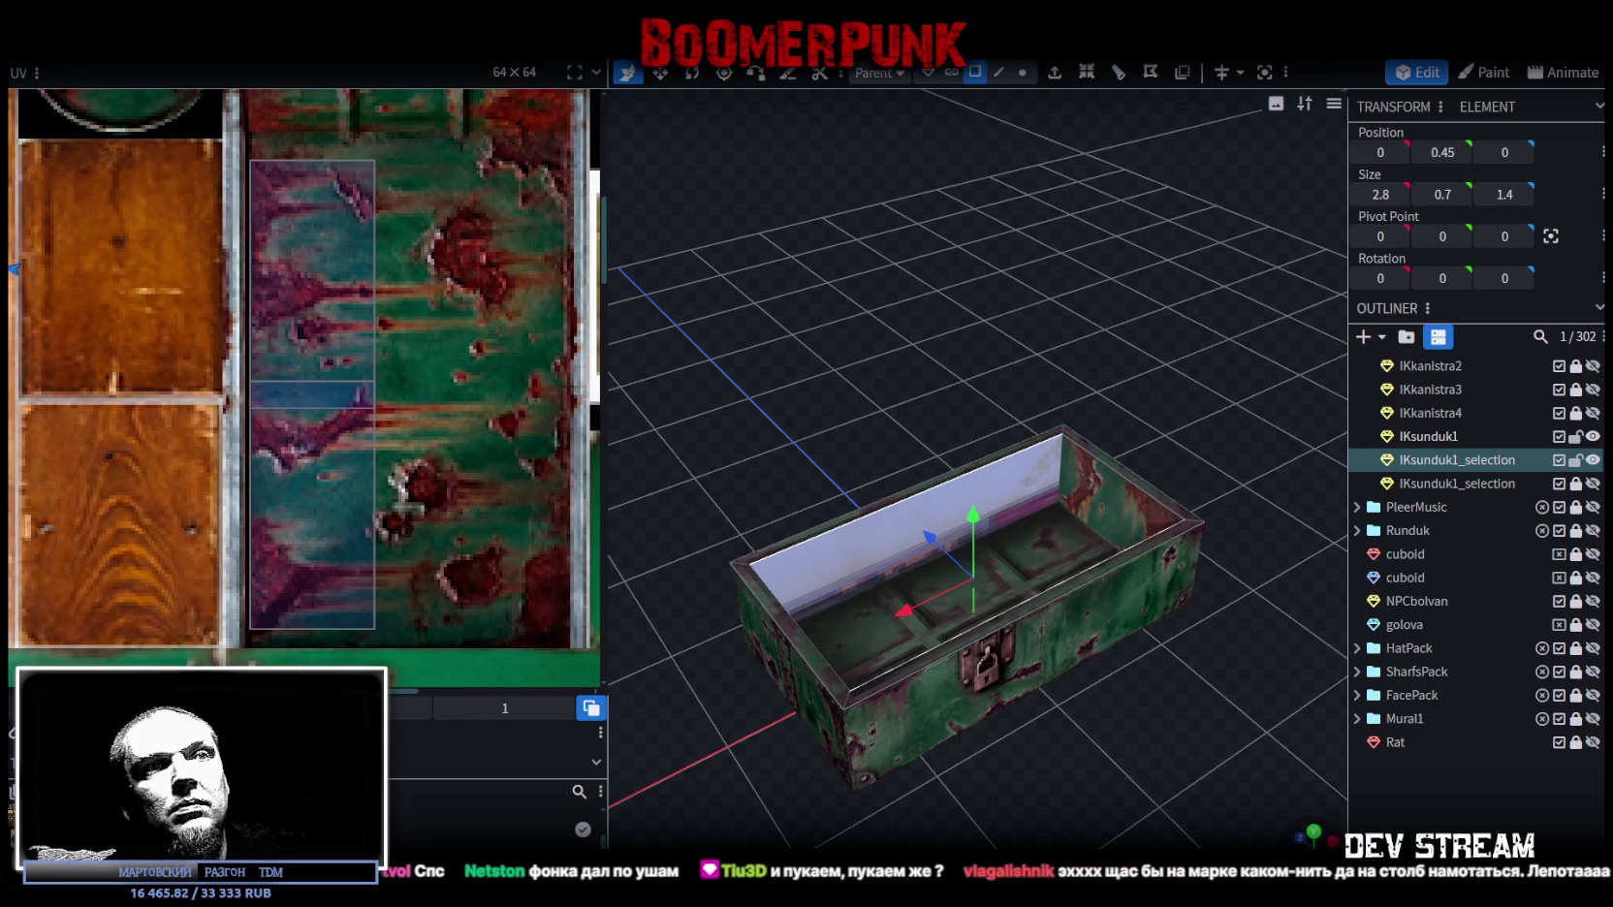
{"action": "key", "text": "KP_1"}
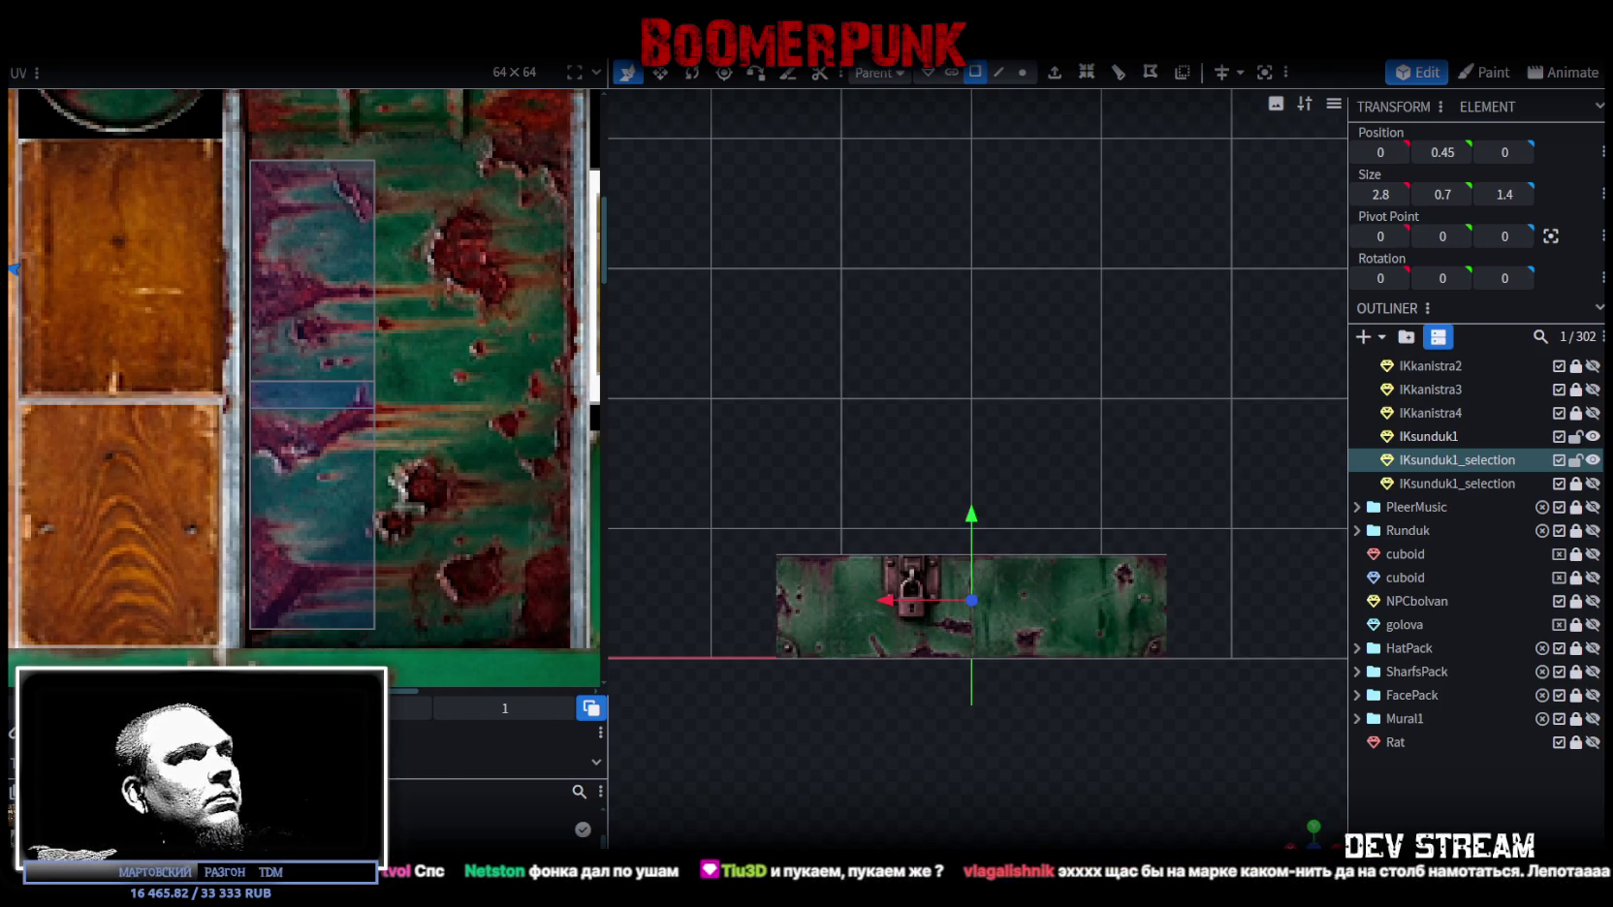
{"action": "type", "text": "0.7"}
{"action": "key", "text": "Return"}
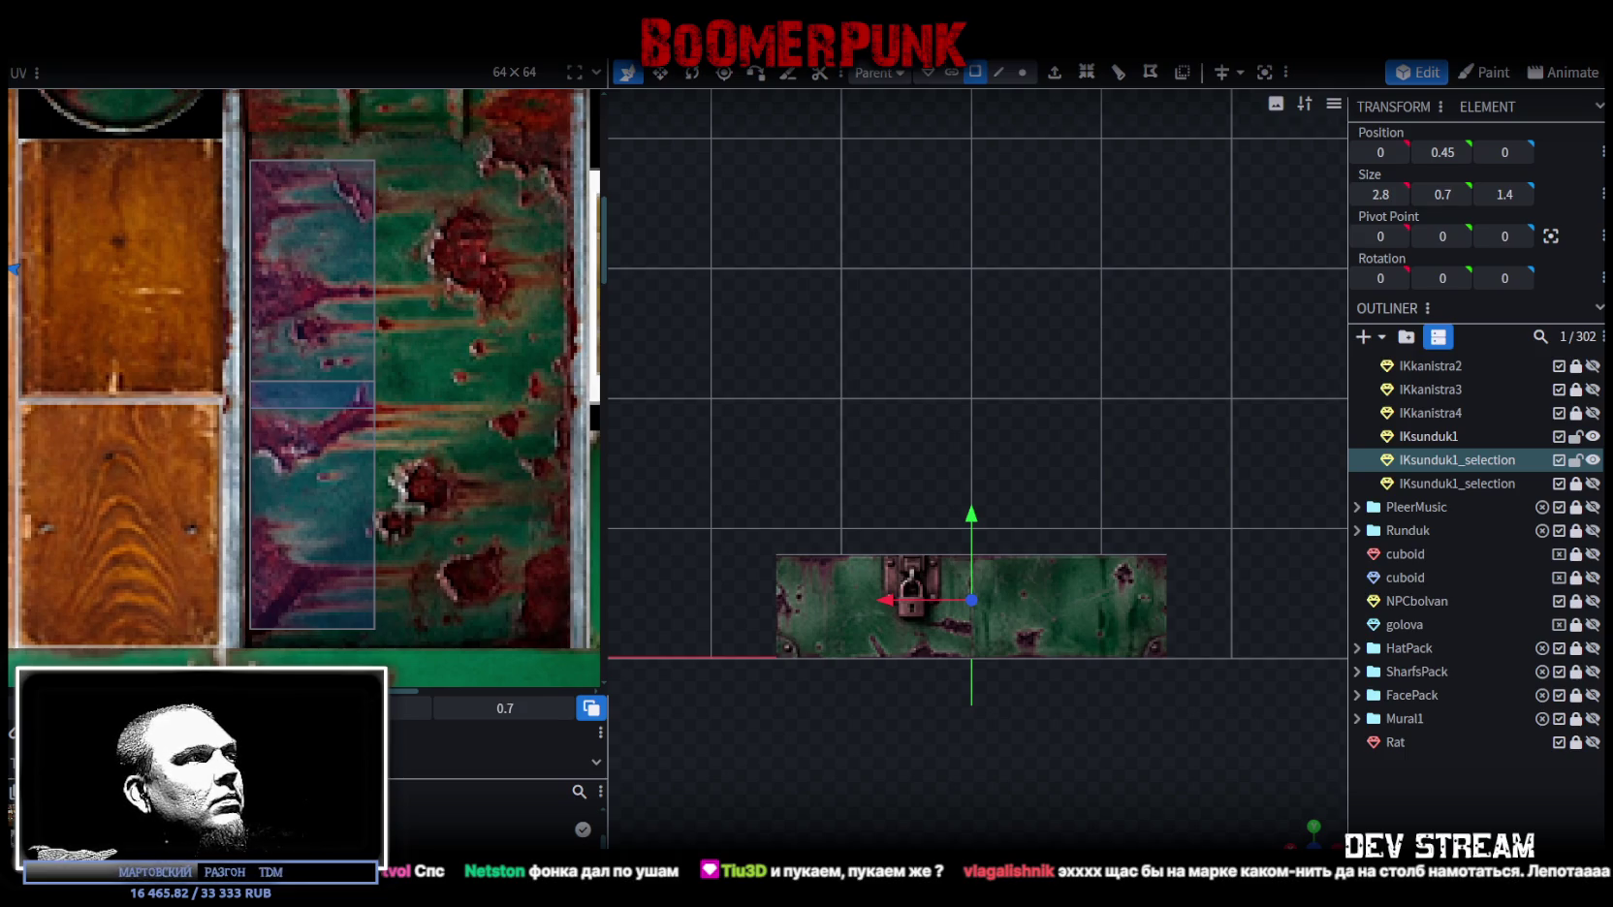
Step: Rotate the next wall face's UV area 90° and move it onto the rusty strip
{"action": "scroll", "coordinate": [289, 404], "scroll_direction": "down", "scroll_amount": 3}
{"action": "scroll", "coordinate": [261, 398], "scroll_direction": "down", "scroll_amount": 3}
{"action": "scroll", "coordinate": [242, 393], "scroll_direction": "down", "scroll_amount": 2}
{"action": "scroll", "coordinate": [221, 384], "scroll_direction": "down", "scroll_amount": 1}
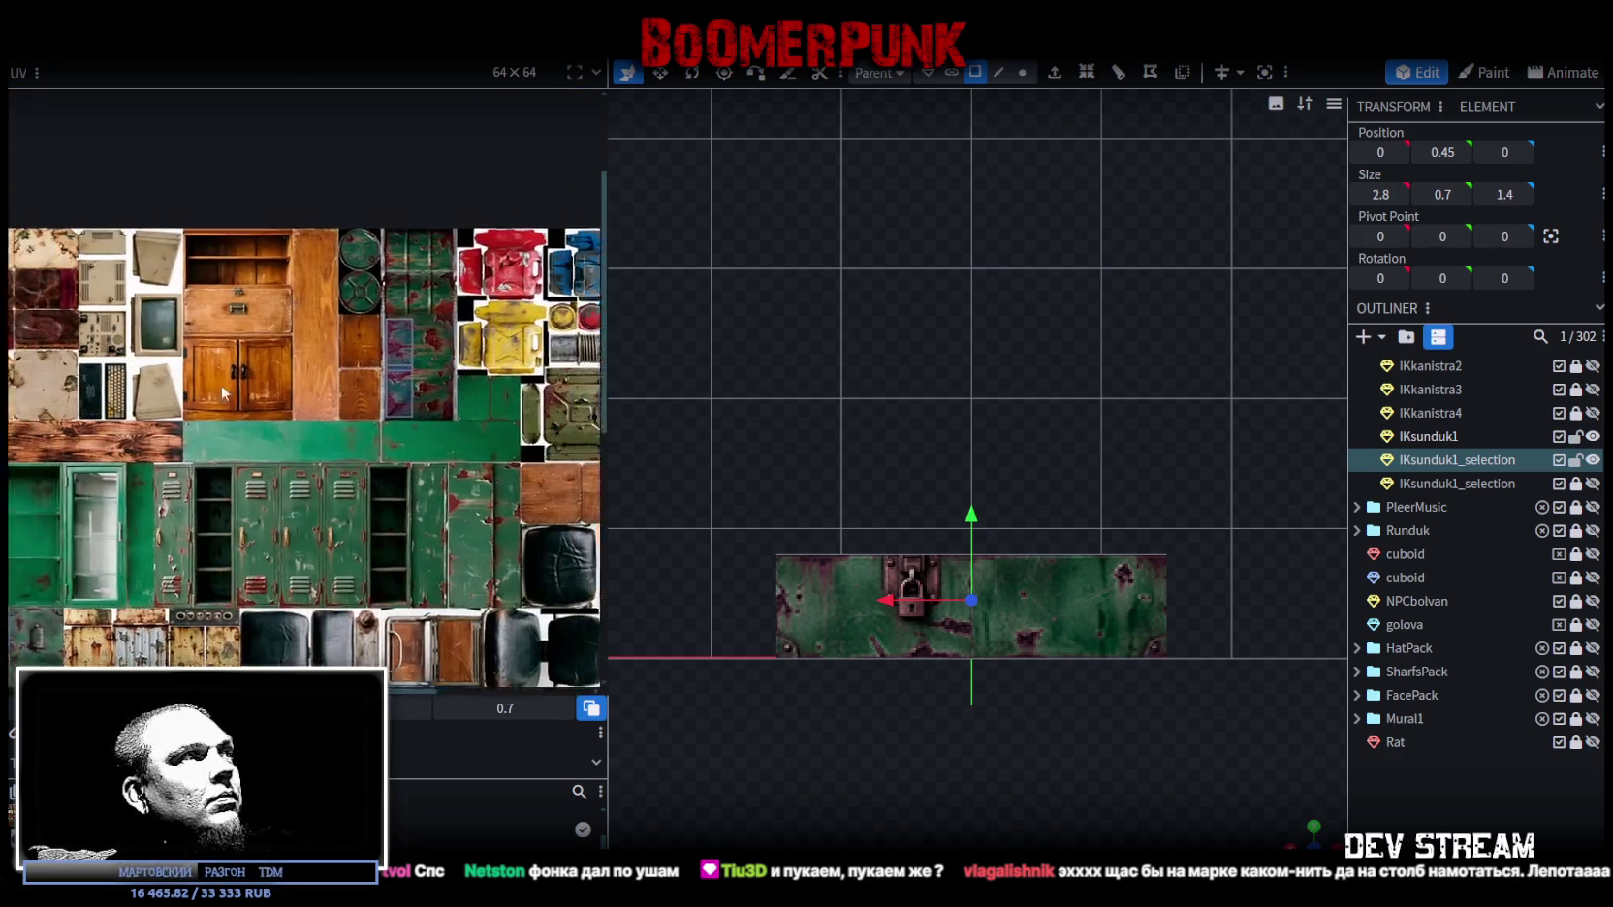
{"action": "scroll", "coordinate": [221, 384], "scroll_direction": "up", "scroll_amount": 1}
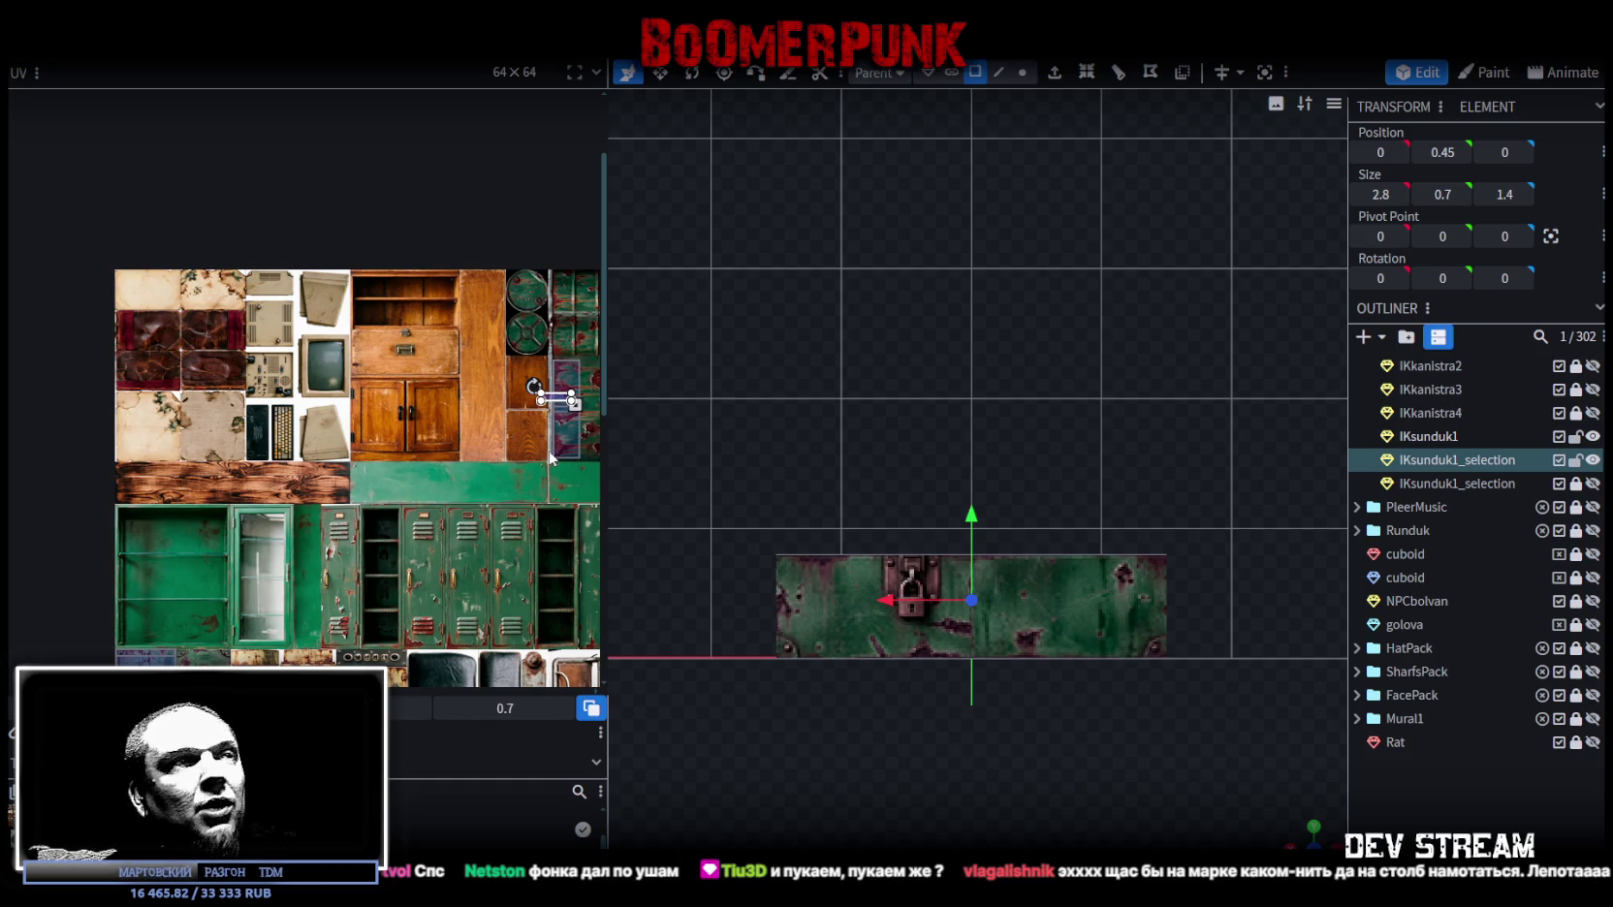
{"action": "scroll", "coordinate": [473, 450], "scroll_direction": "up", "scroll_amount": 2, "text": "ctrl"}
{"action": "scroll", "coordinate": [387, 426], "scroll_direction": "up", "scroll_amount": 2, "text": "ctrl"}
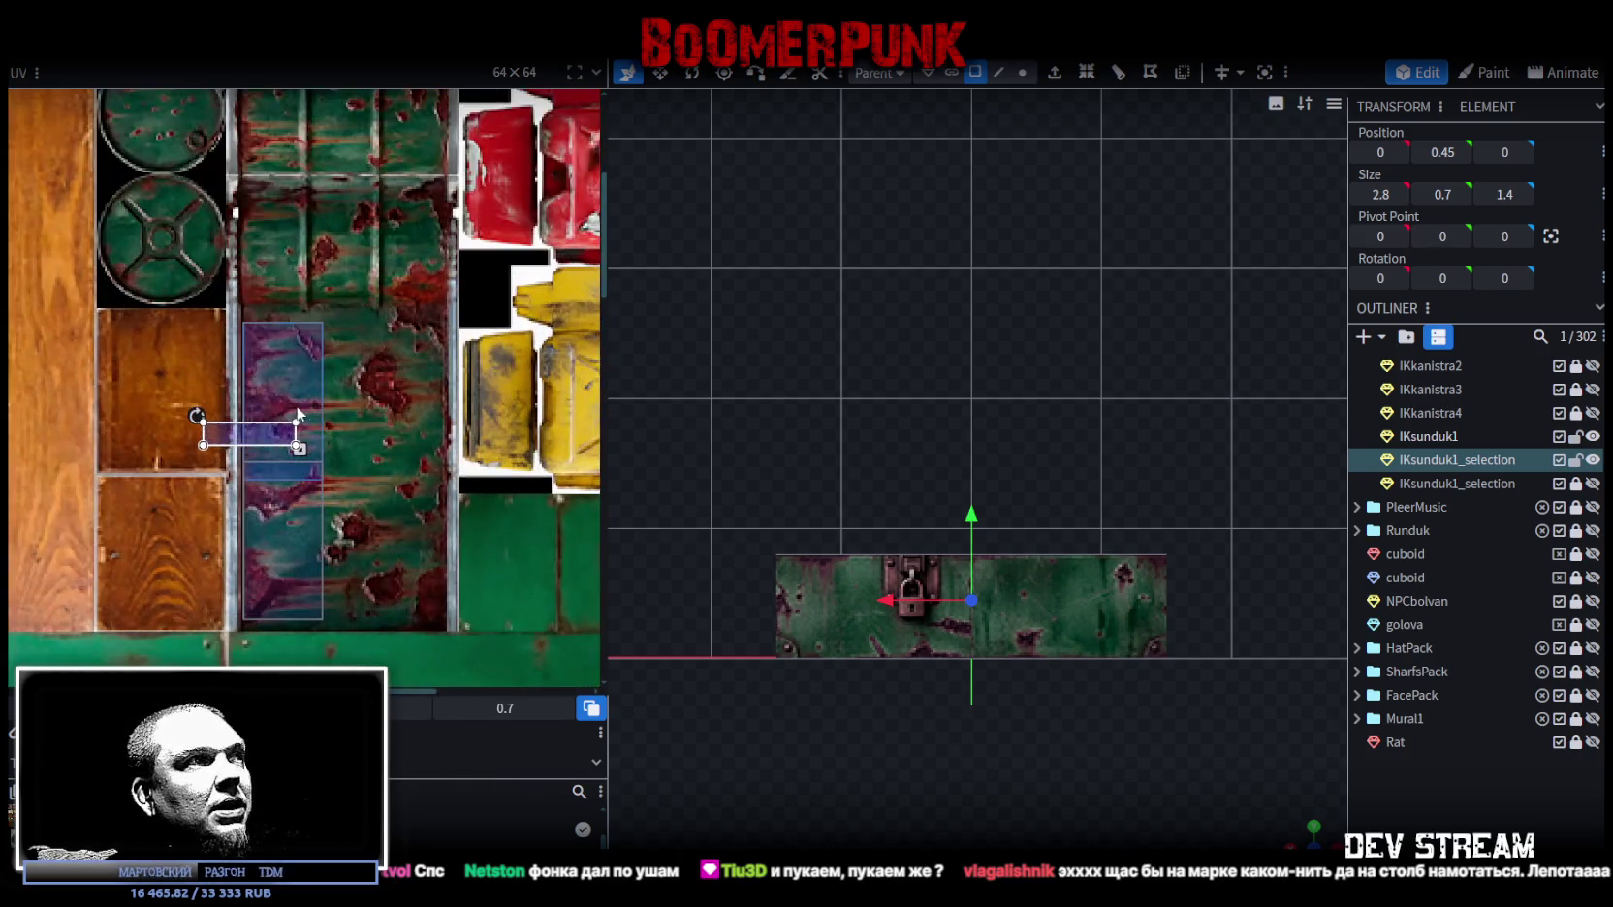
{"action": "right_click", "coordinate": [263, 366]}
{"action": "left_click", "coordinate": [320, 671]}
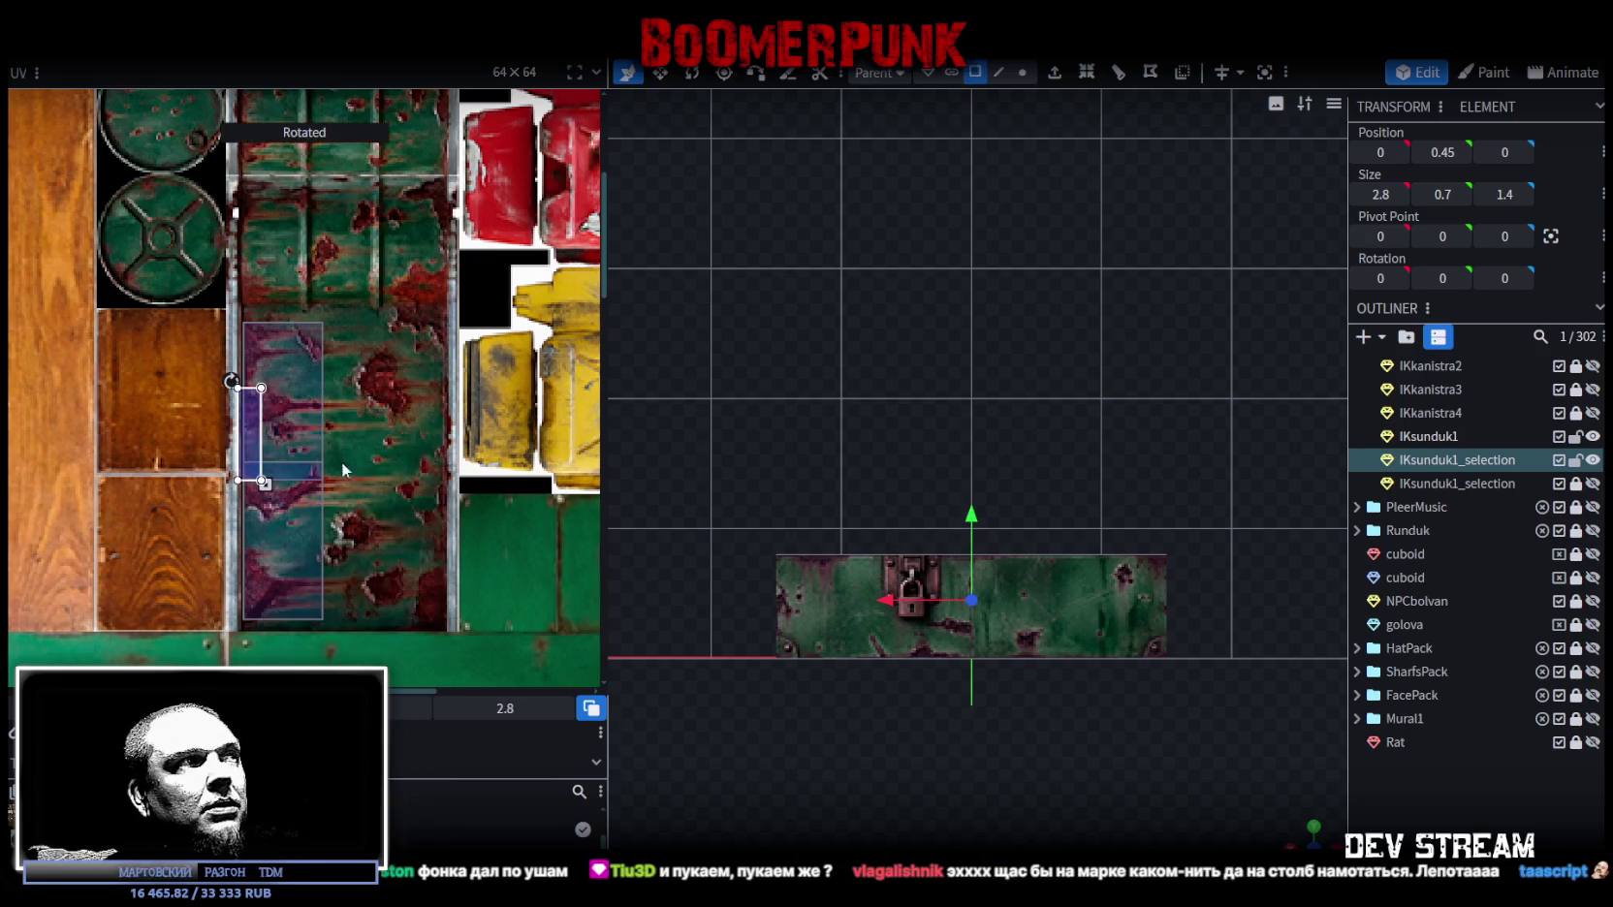
{"action": "mouse_move", "coordinate": [256, 431]}
{"action": "left_mouse_down"}
{"action": "mouse_move", "coordinate": [441, 369]}
{"action": "mouse_move", "coordinate": [262, 369]}
{"action": "left_mouse_up"}
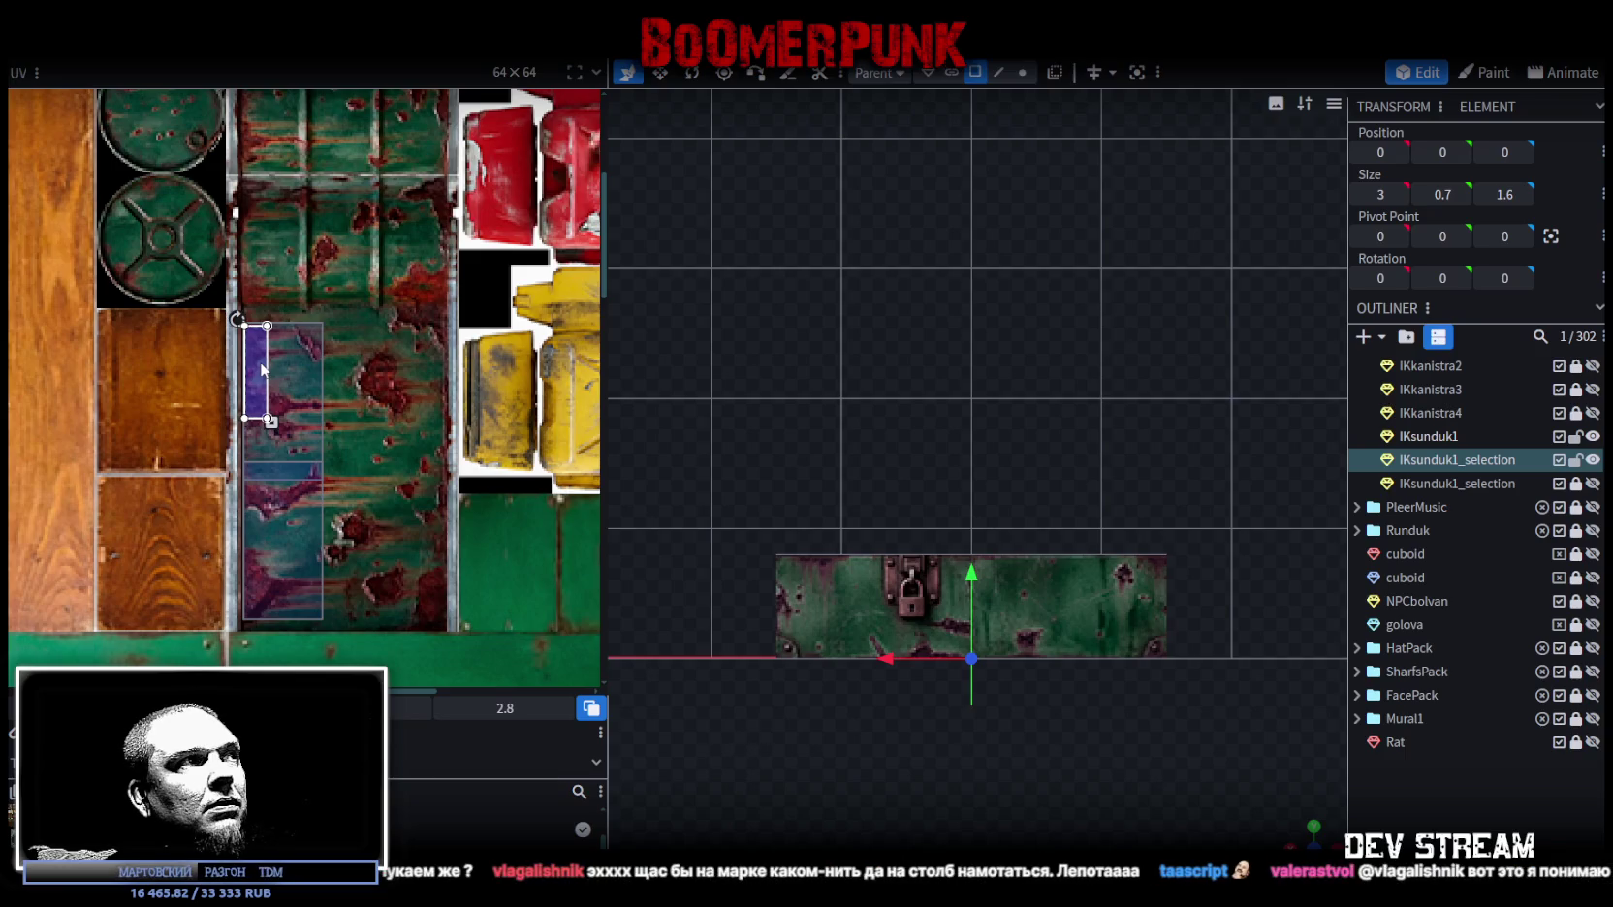
Step: Stretch and shift the remaining wall UV areas so each covers the rusty metal strip
{"action": "scroll", "coordinate": [261, 368], "scroll_direction": "up", "scroll_amount": 3}
{"action": "scroll", "coordinate": [309, 444], "scroll_direction": "up", "scroll_amount": 3}
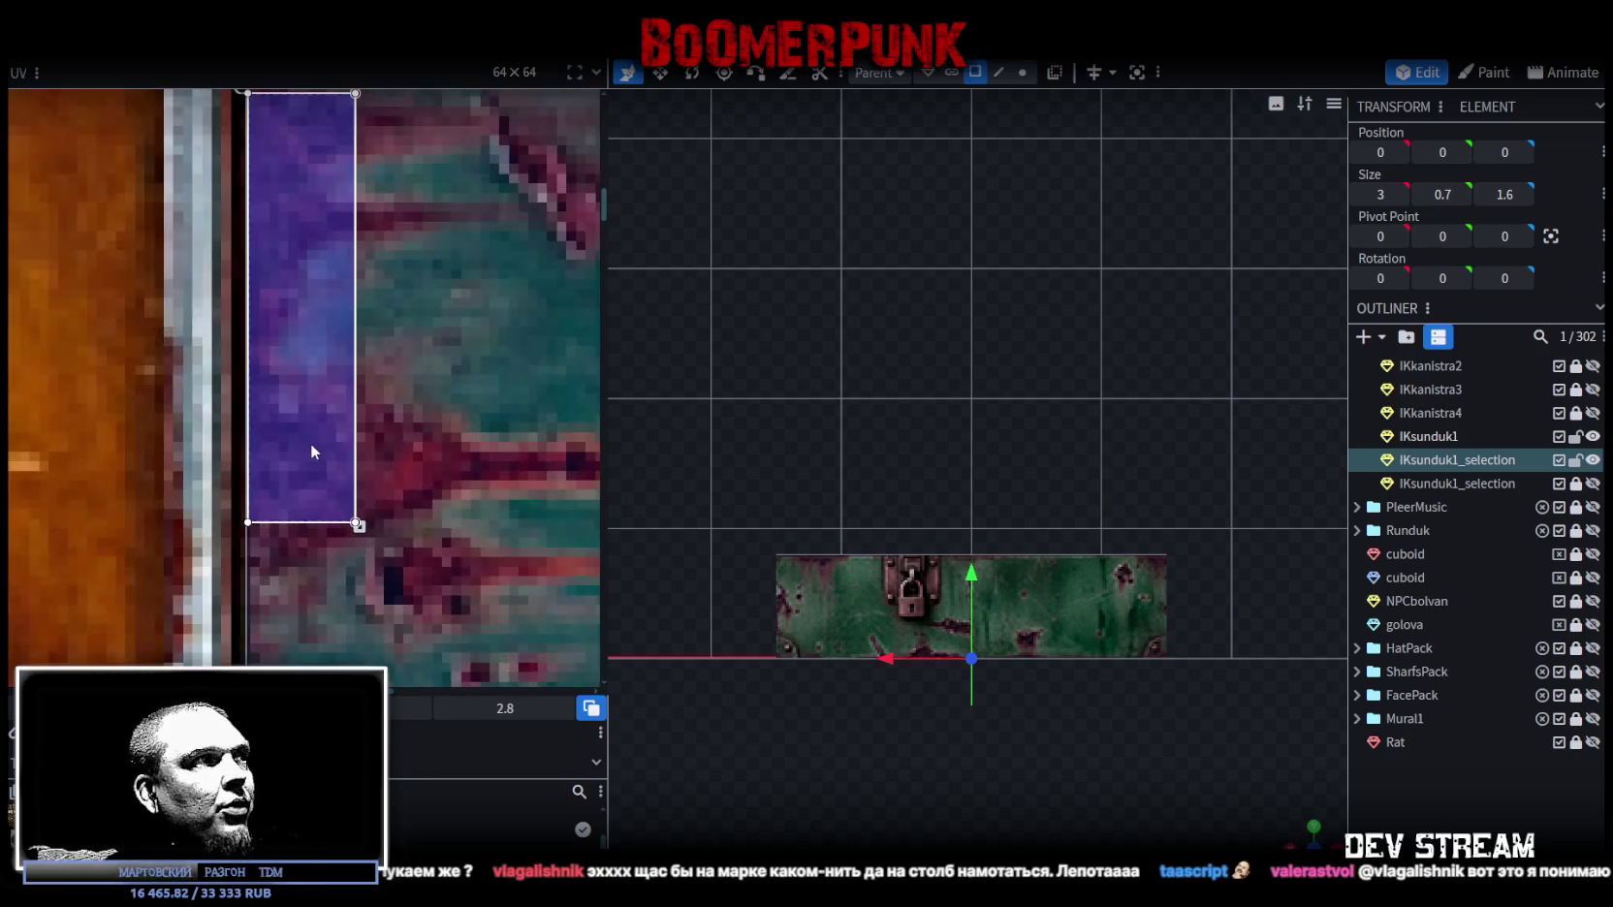
{"action": "scroll", "coordinate": [308, 445], "scroll_direction": "down", "scroll_amount": 2}
{"action": "scroll", "coordinate": [312, 446], "scroll_direction": "down", "scroll_amount": 2}
{"action": "scroll", "coordinate": [429, 450], "scroll_direction": "down", "scroll_amount": 2}
{"action": "mouse_move", "coordinate": [430, 450]}
{"action": "middle_mouse_down"}
{"action": "mouse_move", "coordinate": [418, 471]}
{"action": "mouse_move", "coordinate": [441, 381]}
{"action": "middle_mouse_up"}
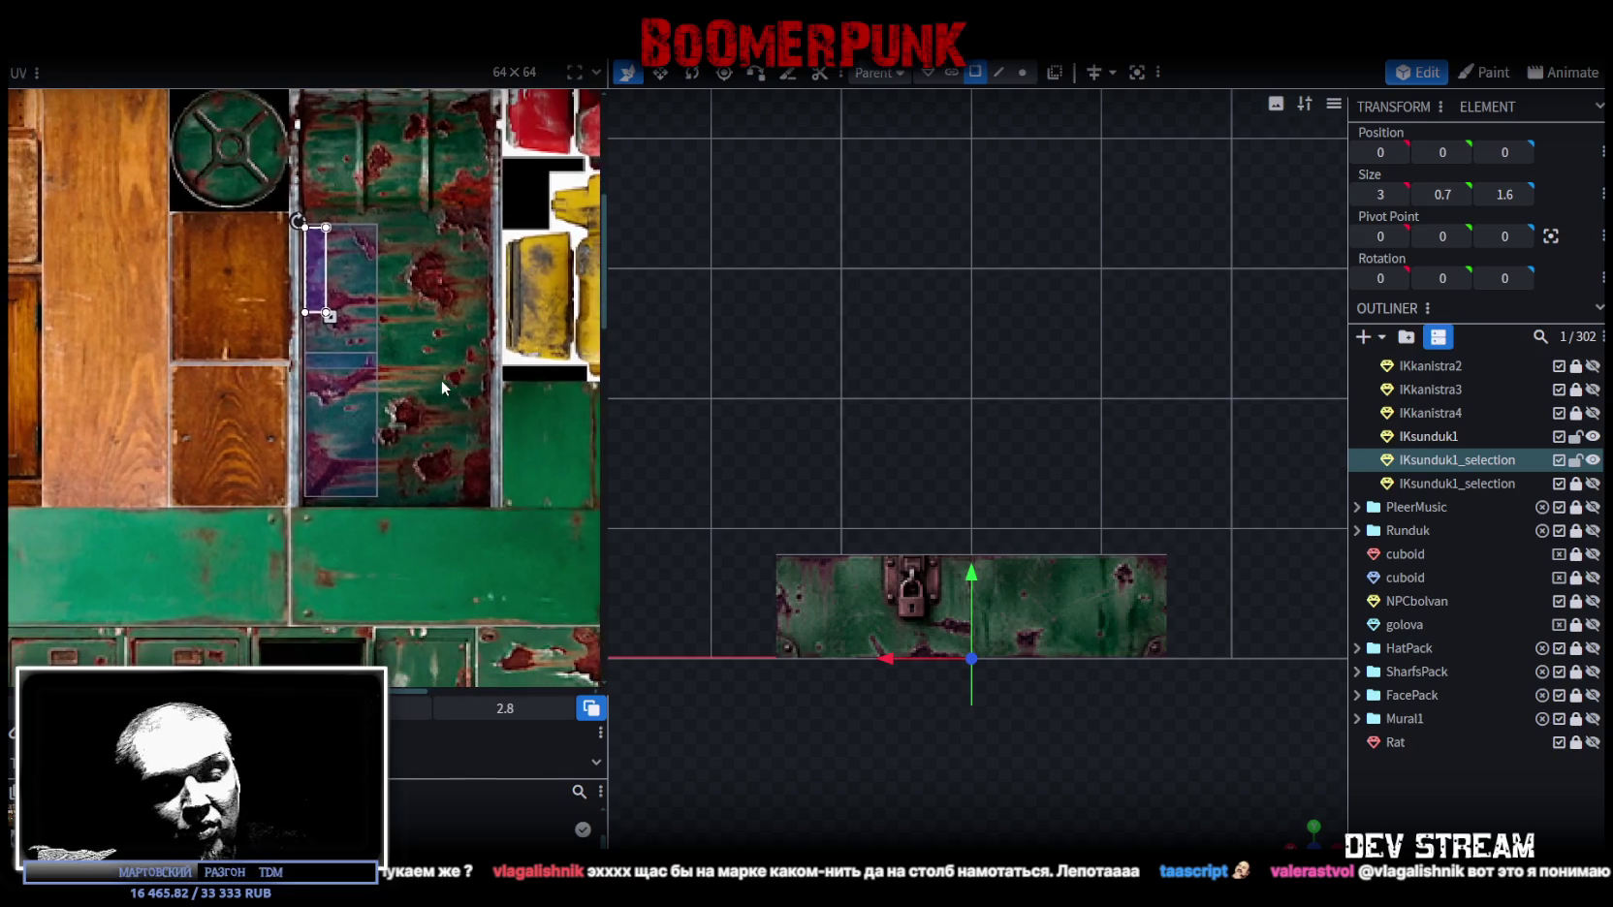
{"action": "left_click_drag", "start_coordinate": [327, 316], "coordinate": [380, 526]}
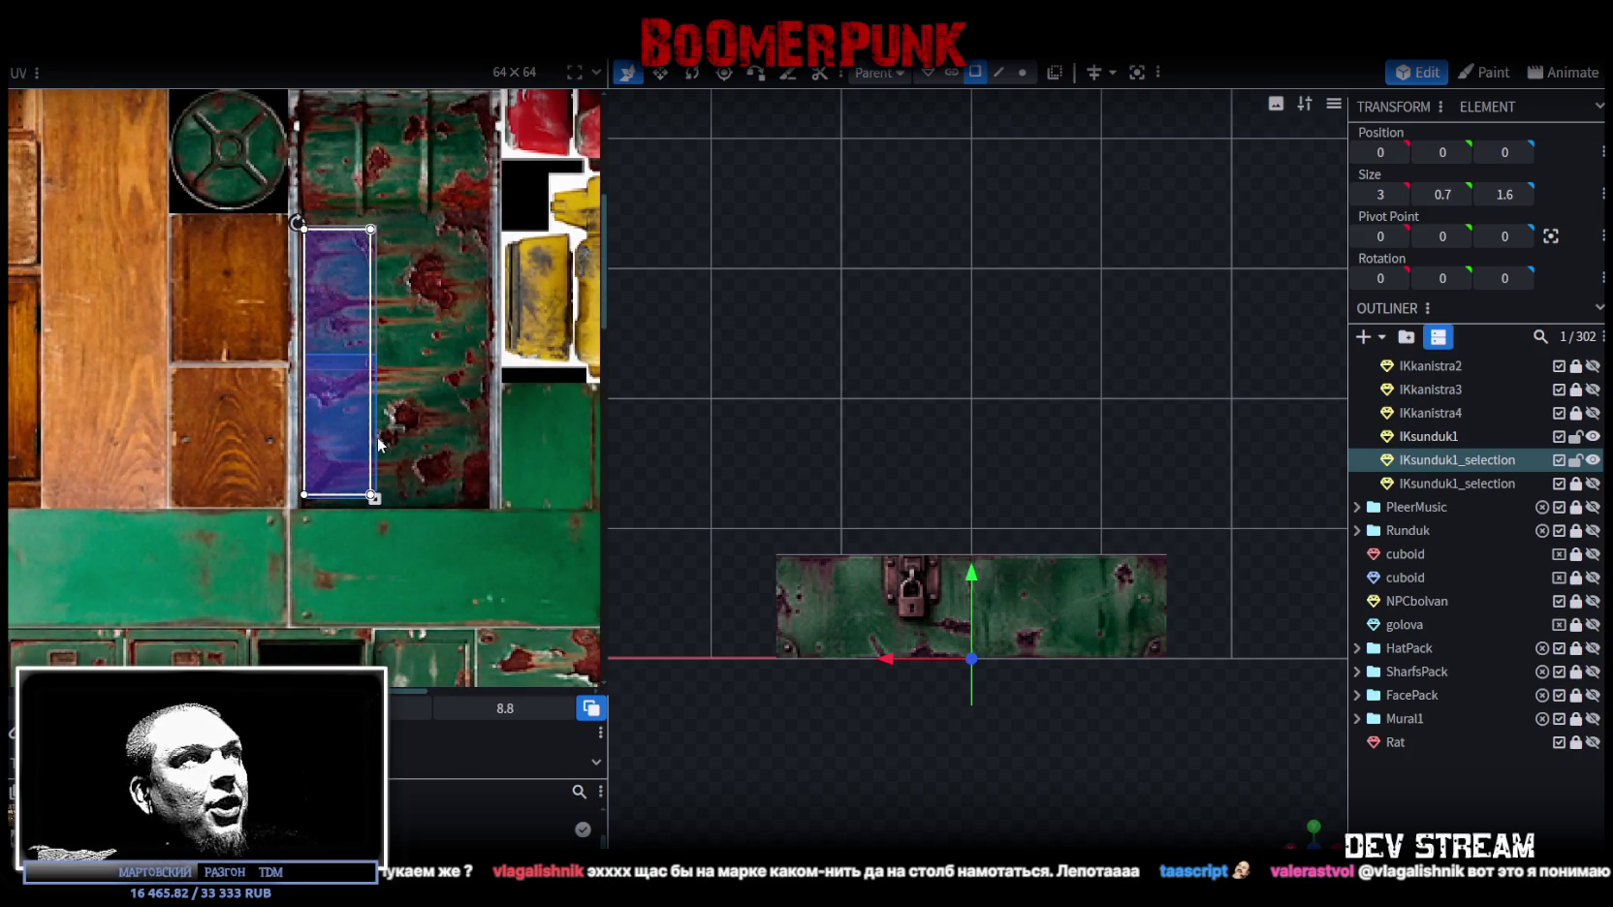
{"action": "left_click_drag", "start_coordinate": [360, 413], "coordinate": [458, 406]}
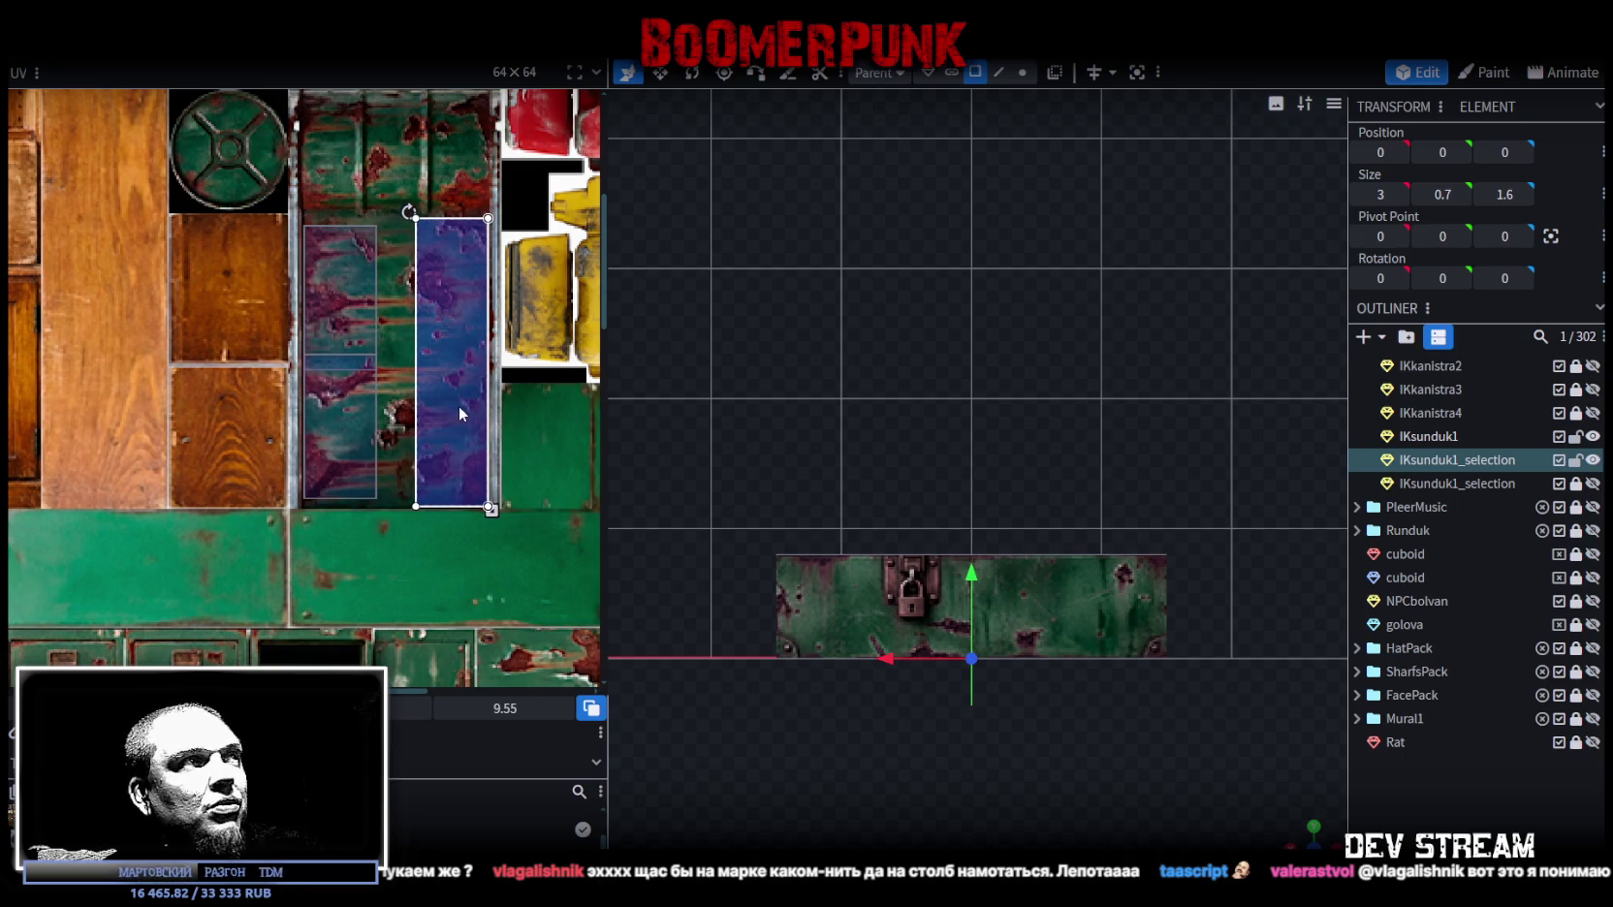
{"action": "left_click_drag", "start_coordinate": [318, 278], "coordinate": [435, 288]}
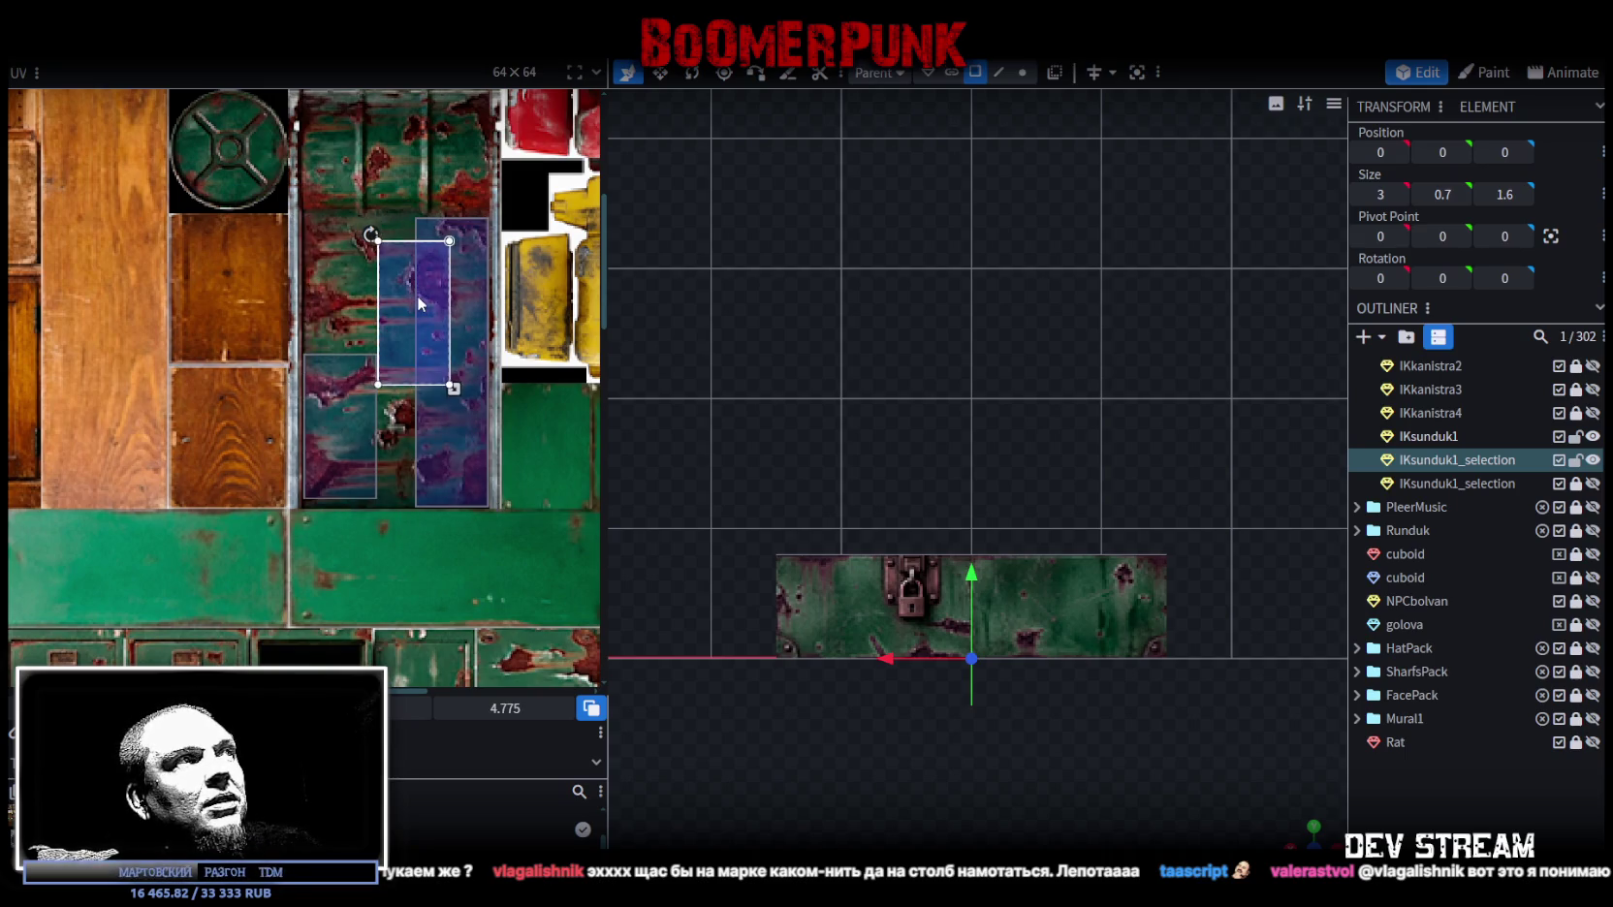
{"action": "left_click", "coordinate": [446, 431]}
{"action": "mouse_move", "coordinate": [454, 438]}
{"action": "left_mouse_down"}
{"action": "mouse_move", "coordinate": [372, 436]}
{"action": "mouse_move", "coordinate": [349, 393]}
{"action": "left_mouse_up"}
{"action": "scroll", "coordinate": [395, 291], "scroll_direction": "up", "scroll_amount": 2}
{"action": "scroll", "coordinate": [396, 290], "scroll_direction": "up", "scroll_amount": 2}
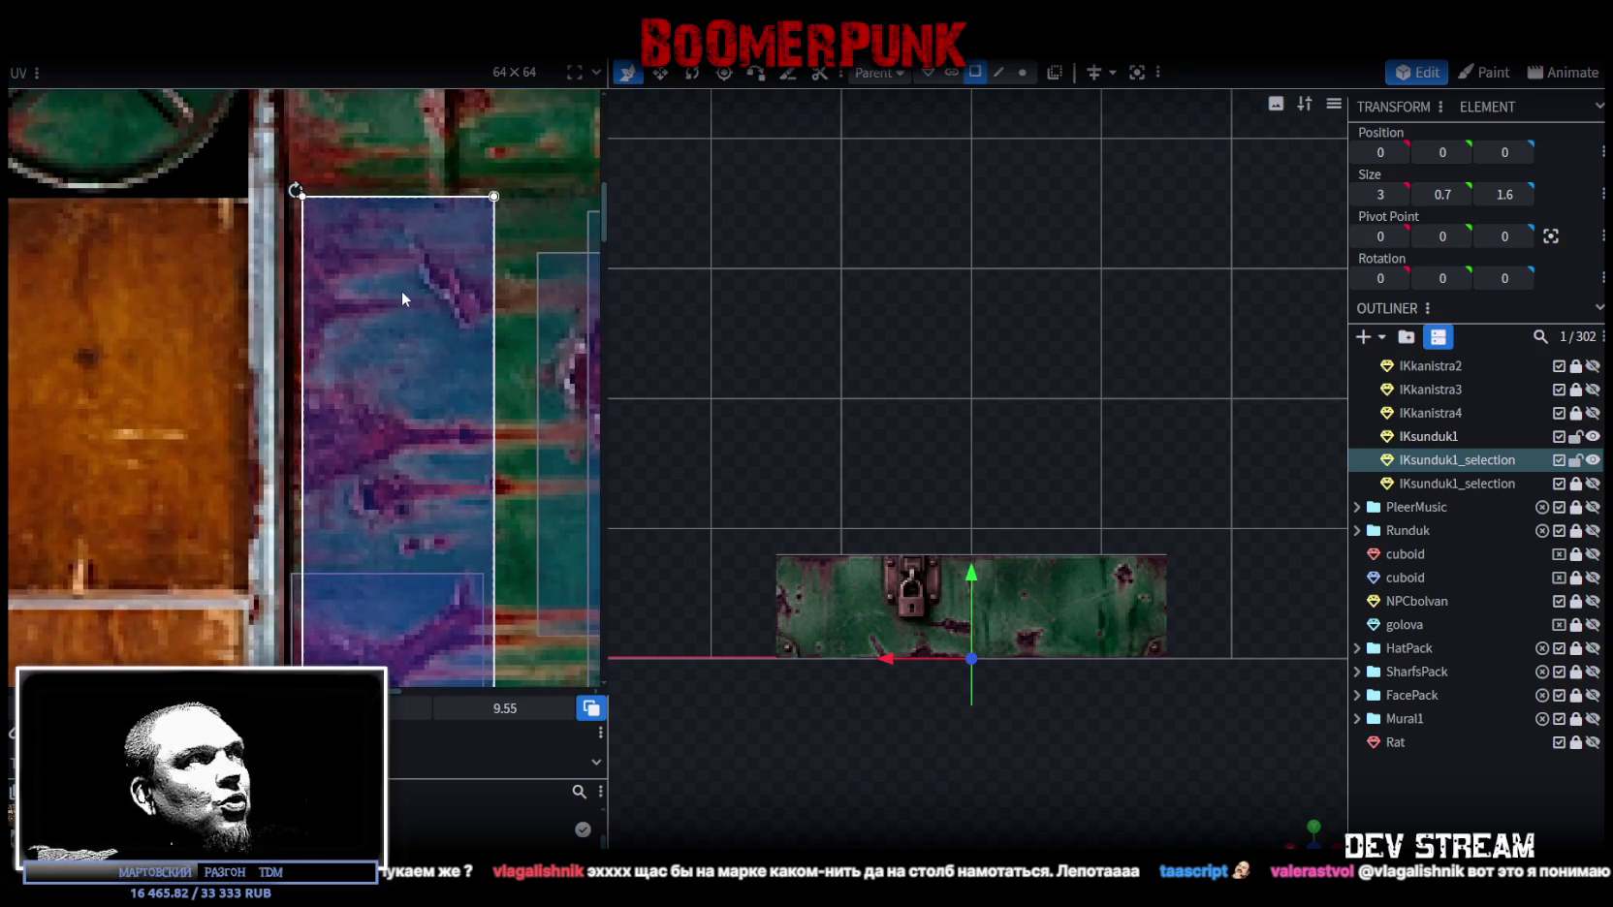
{"action": "scroll", "coordinate": [302, 274], "scroll_direction": "up", "scroll_amount": 2}
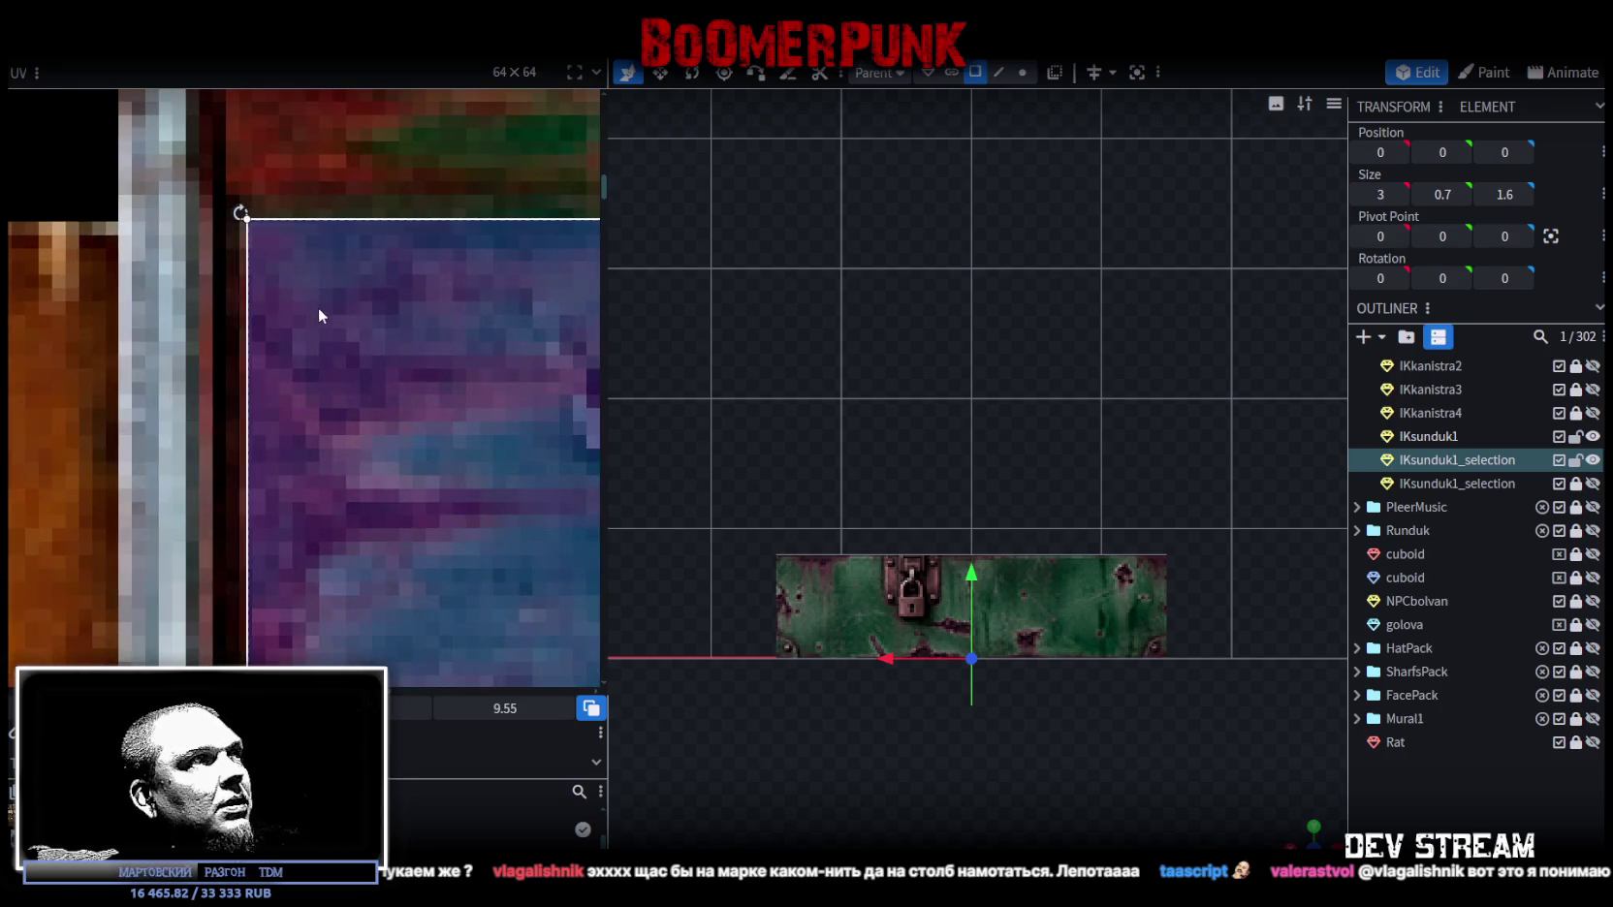
{"action": "scroll", "coordinate": [321, 315], "scroll_direction": "down", "scroll_amount": 3}
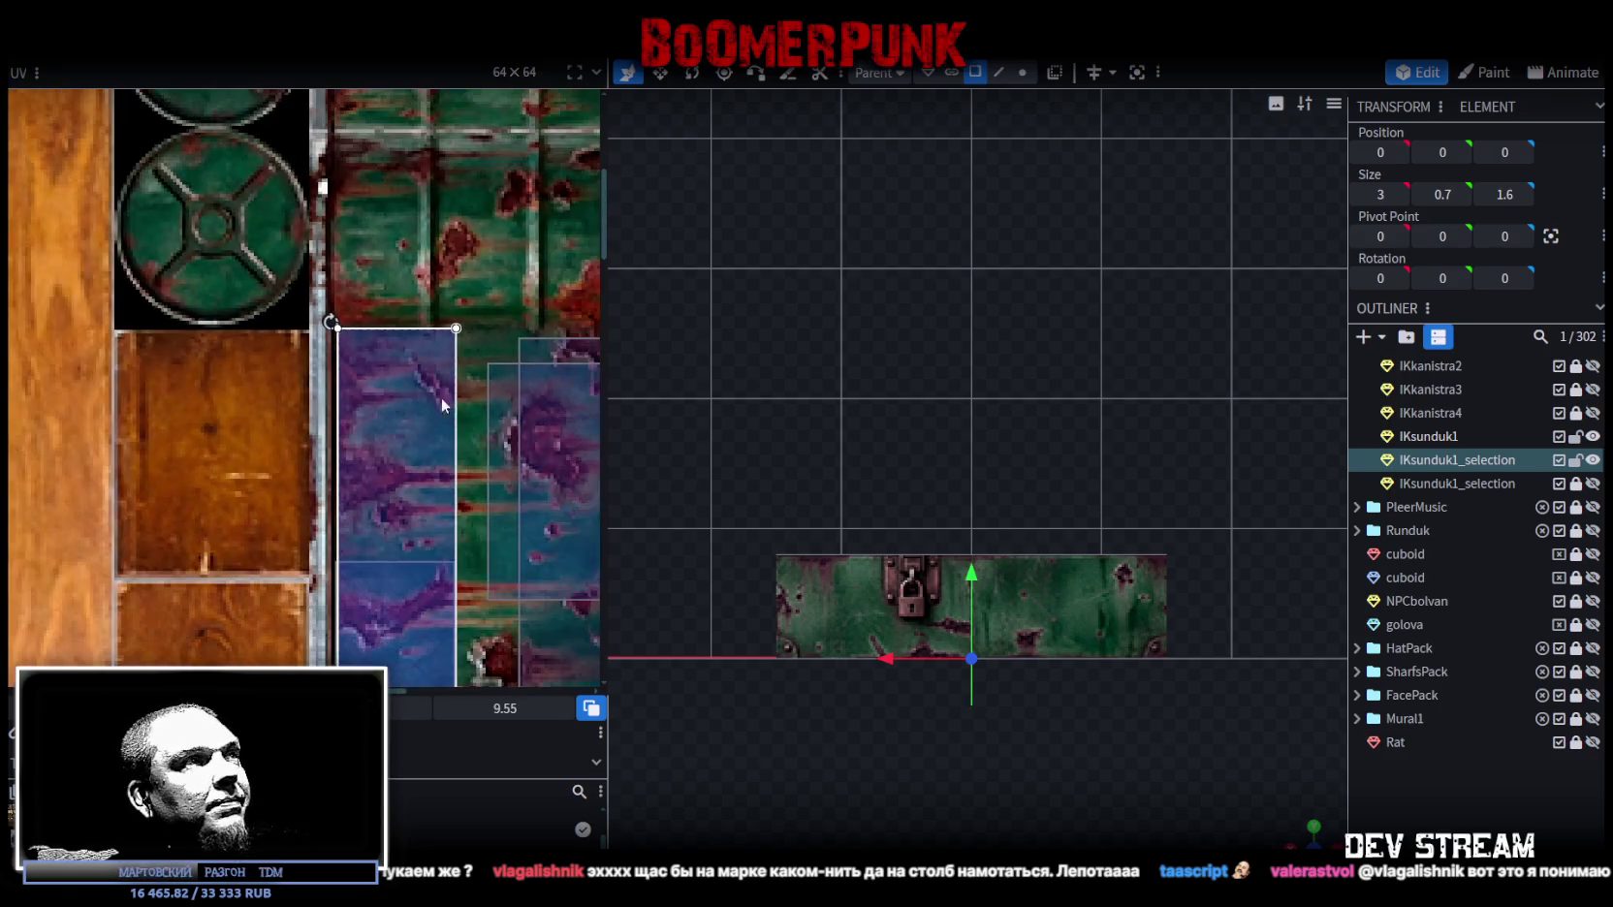
{"action": "mouse_move", "coordinate": [798, 512]}
{"action": "left_mouse_down"}
{"action": "mouse_move", "coordinate": [1098, 801]}
{"action": "mouse_move", "coordinate": [1089, 735]}
{"action": "mouse_move", "coordinate": [1320, 731]}
{"action": "left_mouse_up"}
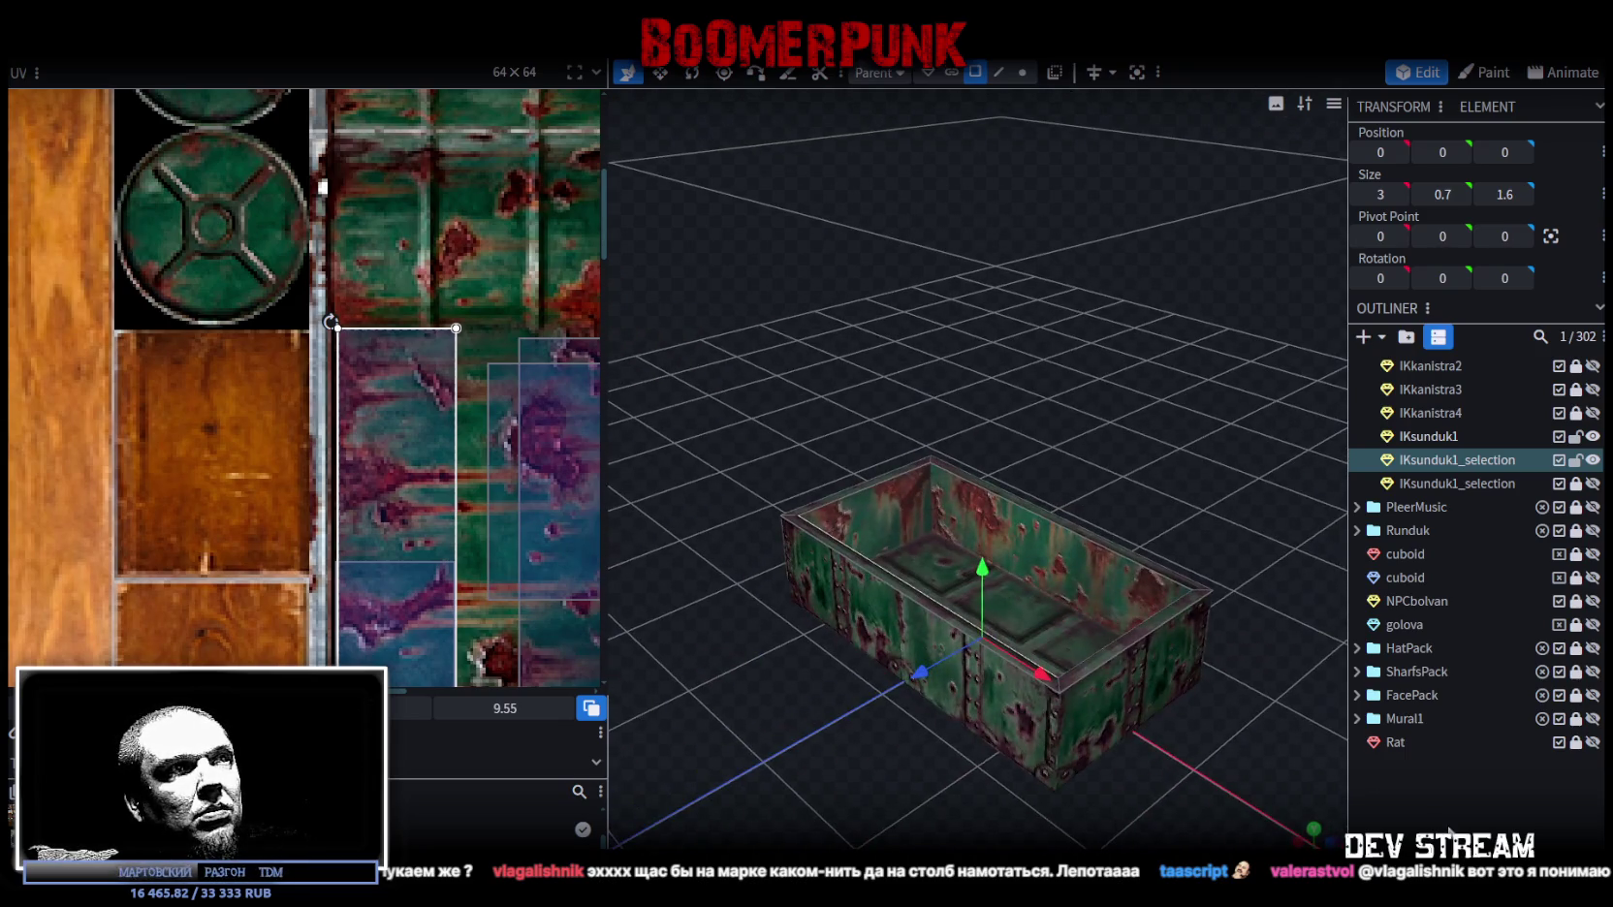
{"action": "left_click", "coordinate": [1118, 806]}
{"action": "left_click_drag", "start_coordinate": [1119, 805], "coordinate": [1239, 821]}
{"action": "left_click", "coordinate": [1031, 542]}
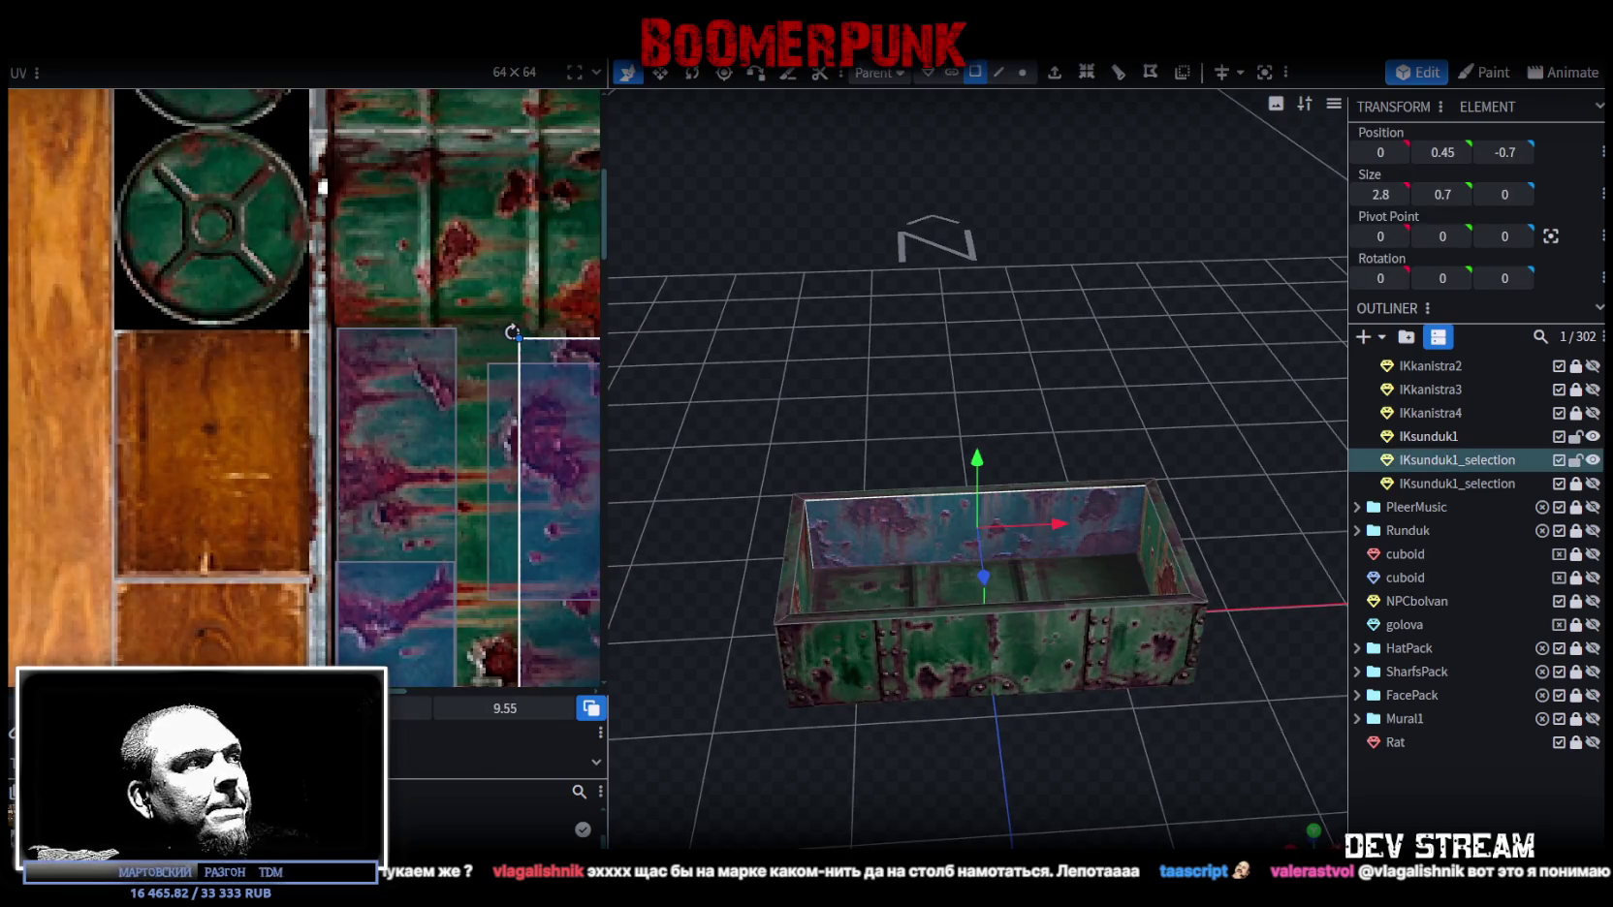
{"action": "left_click", "coordinate": [1227, 815]}
{"action": "mouse_move", "coordinate": [1227, 816]}
{"action": "left_mouse_down"}
{"action": "mouse_move", "coordinate": [1011, 822]}
{"action": "mouse_move", "coordinate": [1009, 791]}
{"action": "left_mouse_up"}
{"action": "scroll", "coordinate": [1008, 786], "scroll_direction": "up", "scroll_amount": 3}
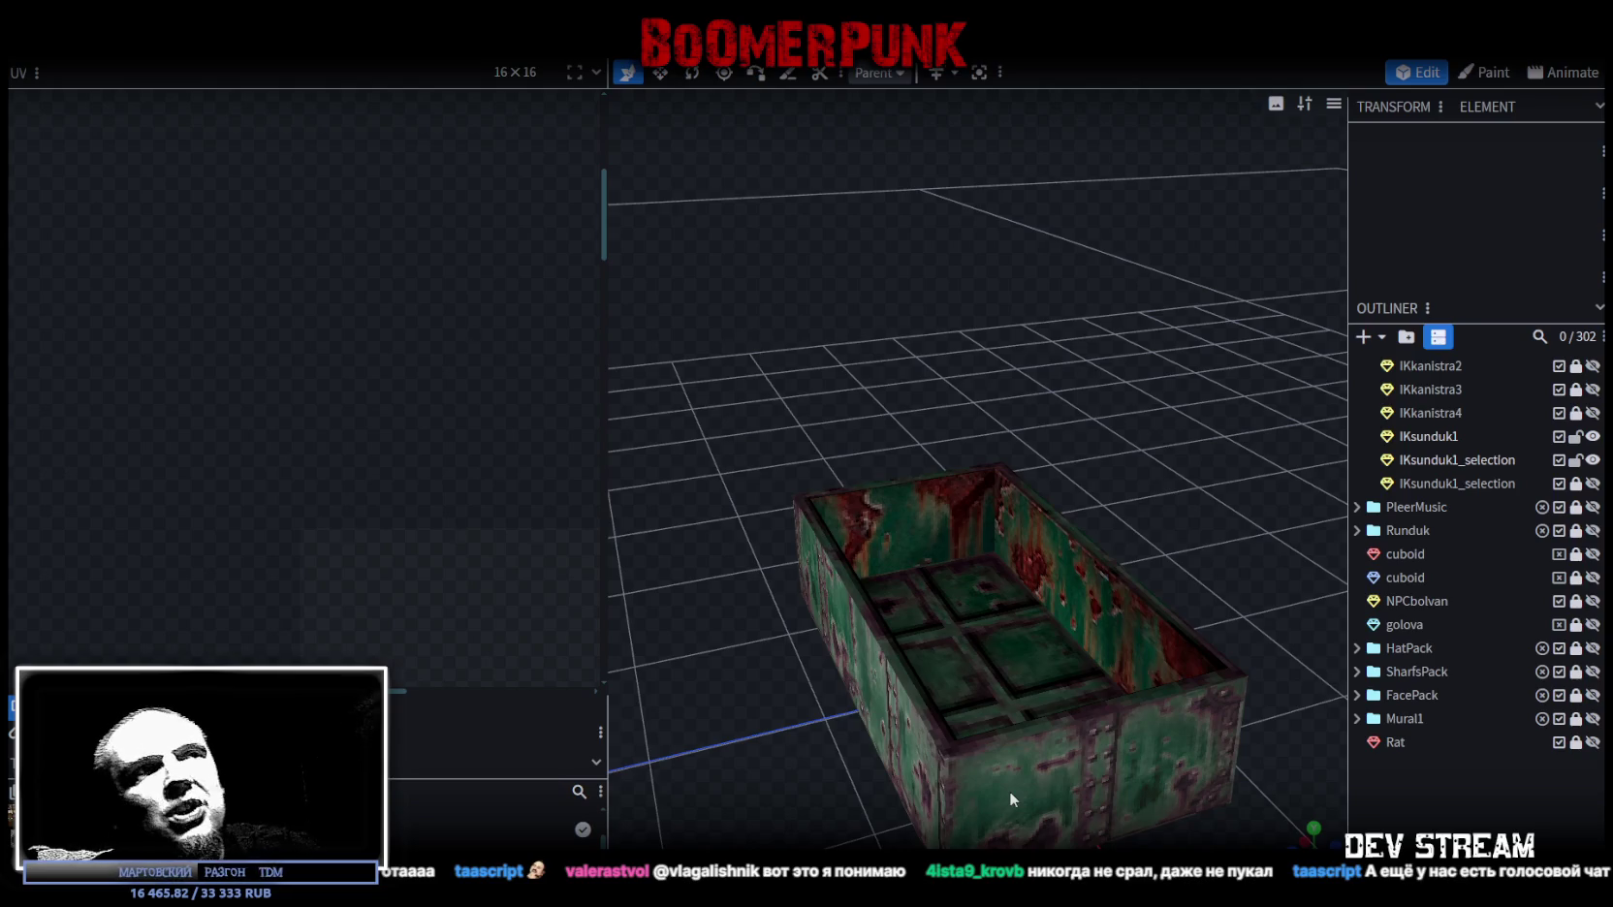
{"action": "left_click", "coordinate": [1147, 611]}
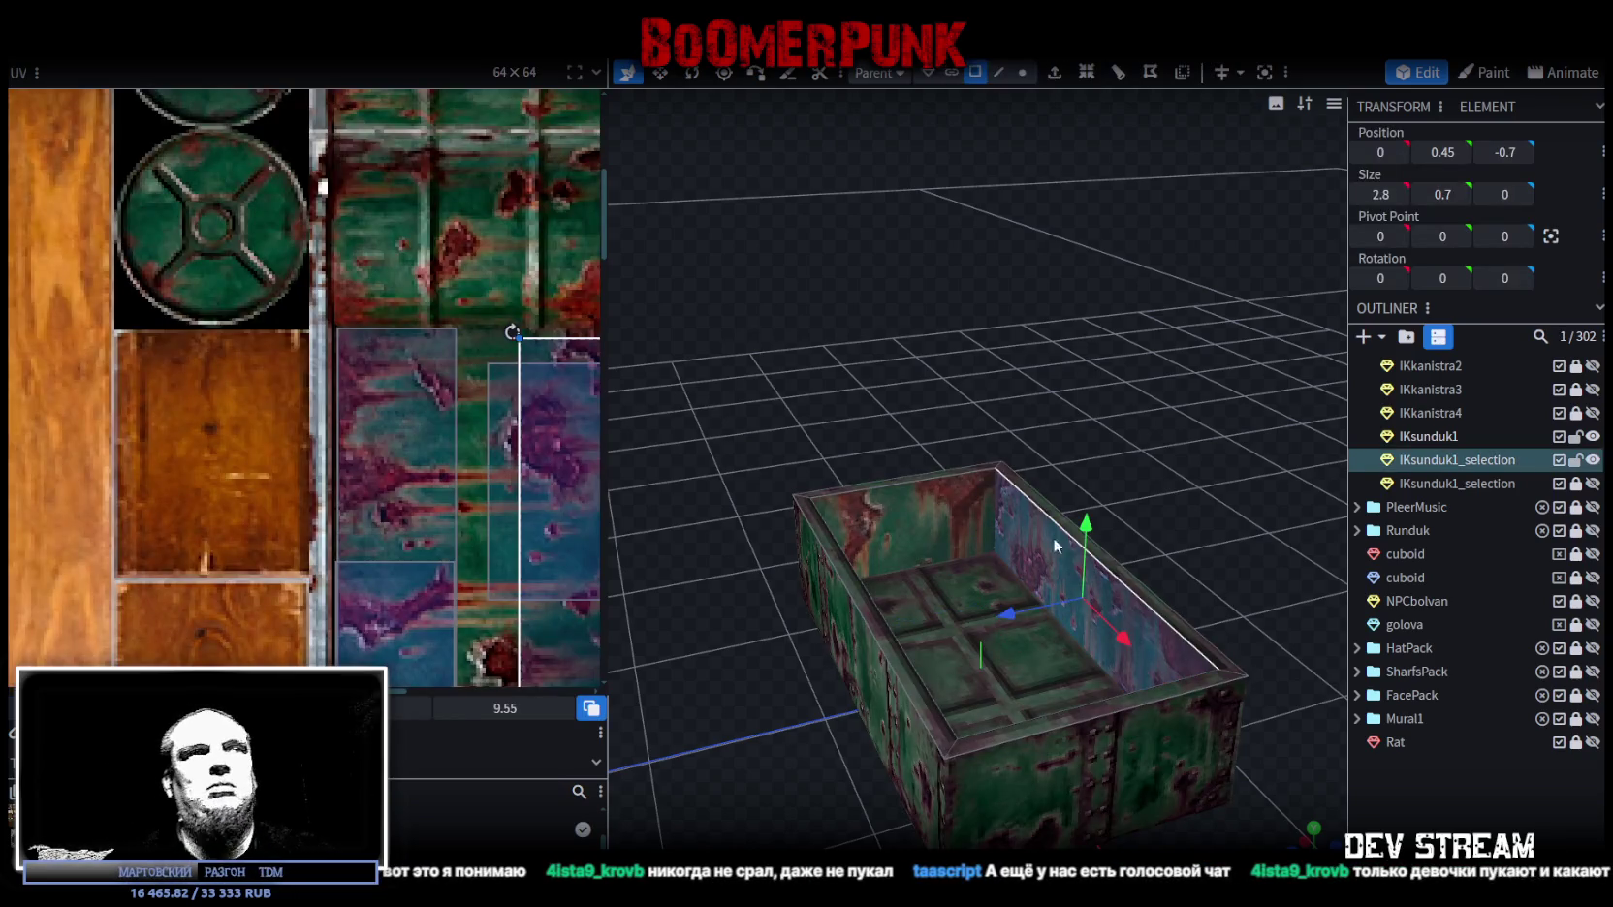
{"action": "scroll", "coordinate": [529, 555], "scroll_direction": "up", "scroll_amount": 3}
{"action": "middle_click_drag", "start_coordinate": [508, 551], "coordinate": [493, 543]}
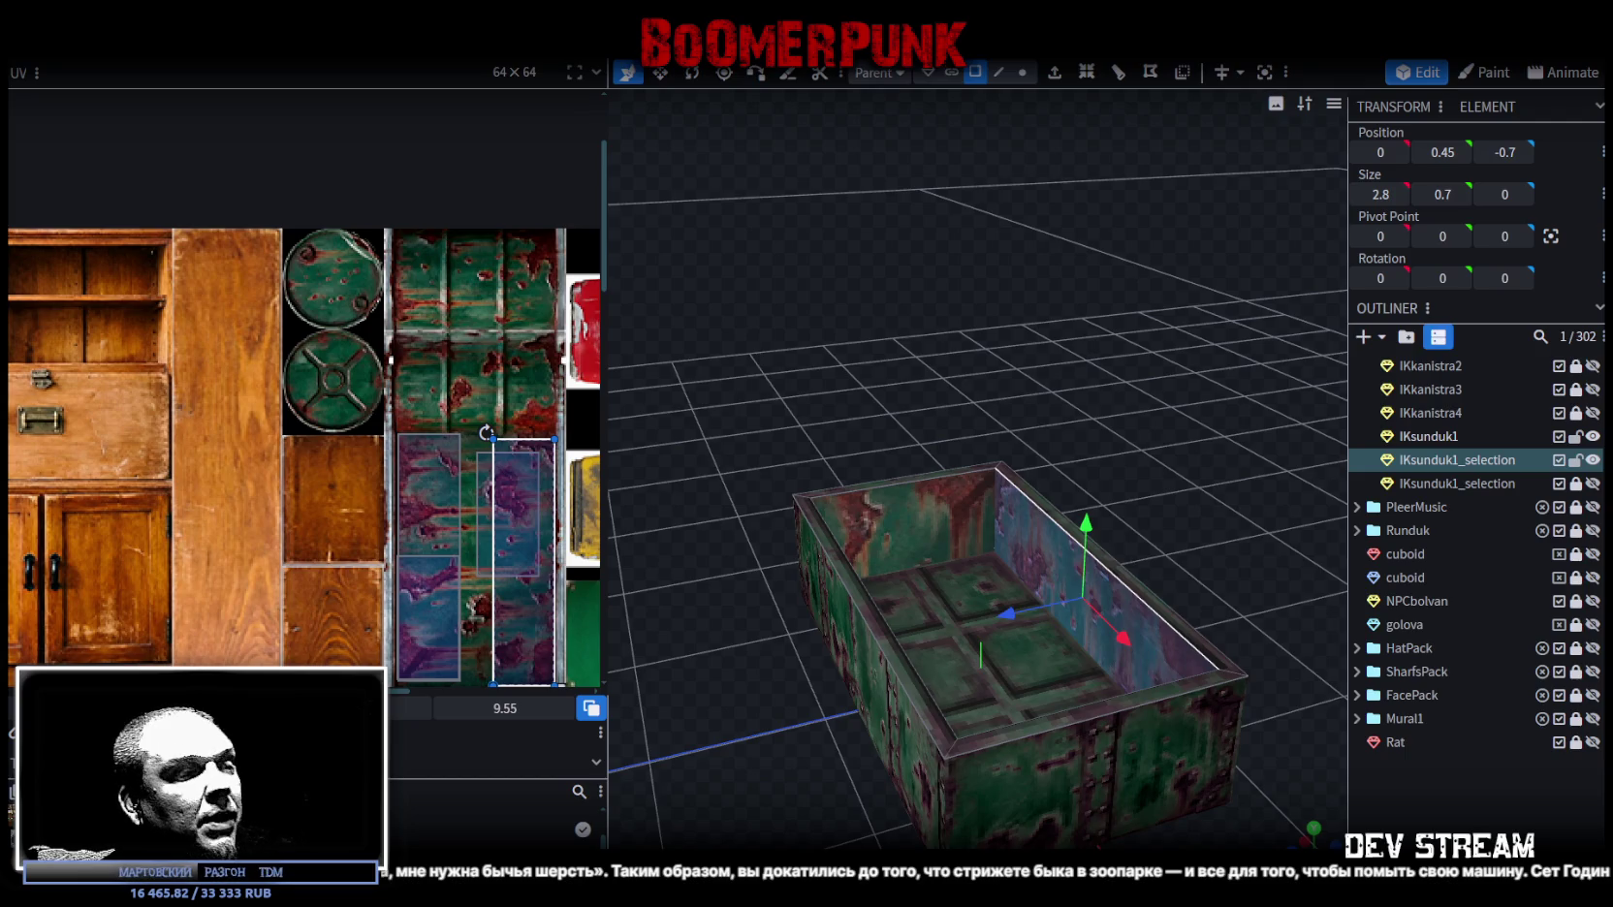
{"action": "left_click_drag", "start_coordinate": [805, 456], "coordinate": [769, 675]}
{"action": "left_click", "coordinate": [957, 640]}
{"action": "mouse_move", "coordinate": [1197, 365]}
{"action": "left_mouse_down"}
{"action": "mouse_move", "coordinate": [941, 314]}
{"action": "mouse_move", "coordinate": [867, 322]}
{"action": "mouse_move", "coordinate": [849, 470]}
{"action": "left_mouse_up"}
{"action": "left_click", "coordinate": [851, 466]}
{"action": "left_click_drag", "start_coordinate": [1132, 325], "coordinate": [1086, 282]}
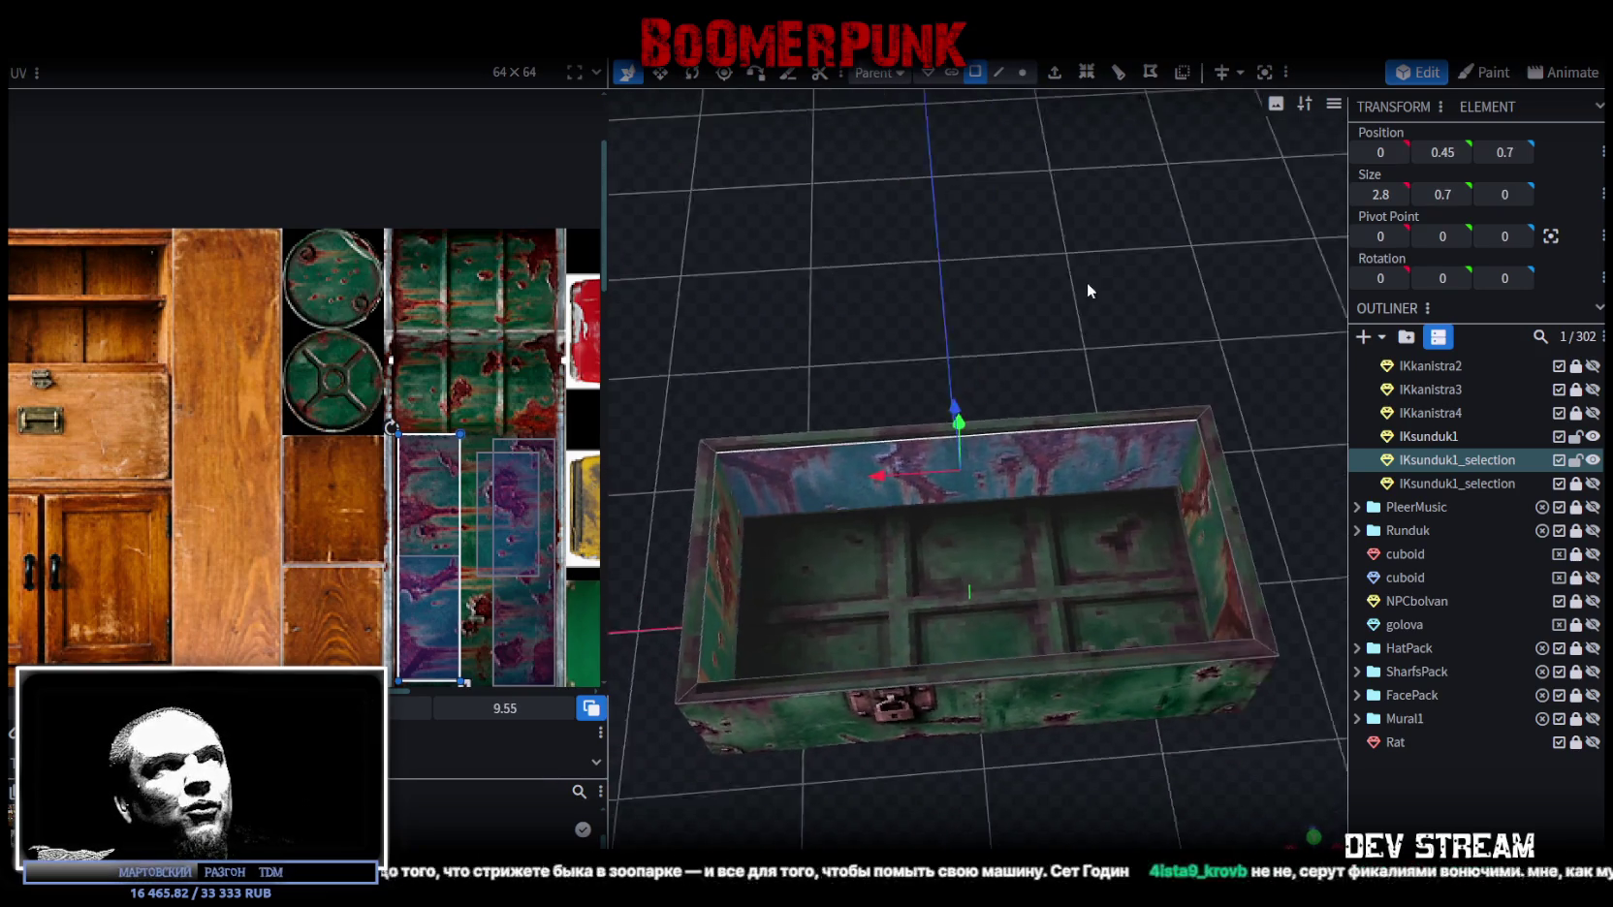
{"action": "scroll", "coordinate": [408, 353], "scroll_direction": "down", "scroll_amount": 2}
{"action": "scroll", "coordinate": [440, 387], "scroll_direction": "up", "scroll_amount": 4}
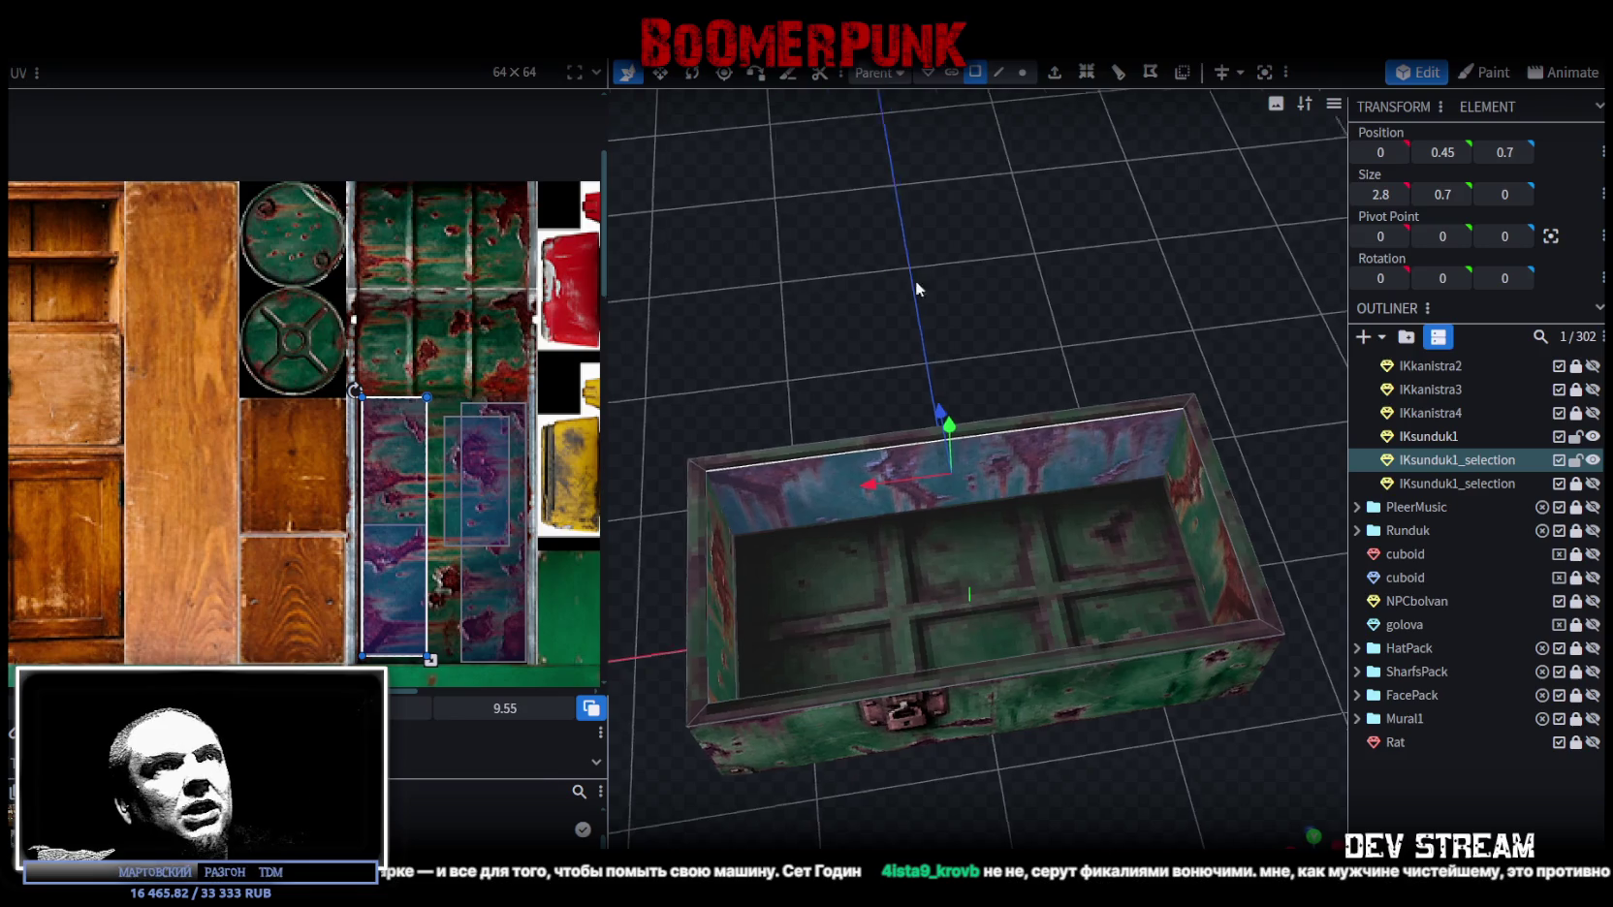
{"action": "left_click_drag", "start_coordinate": [903, 283], "coordinate": [999, 246]}
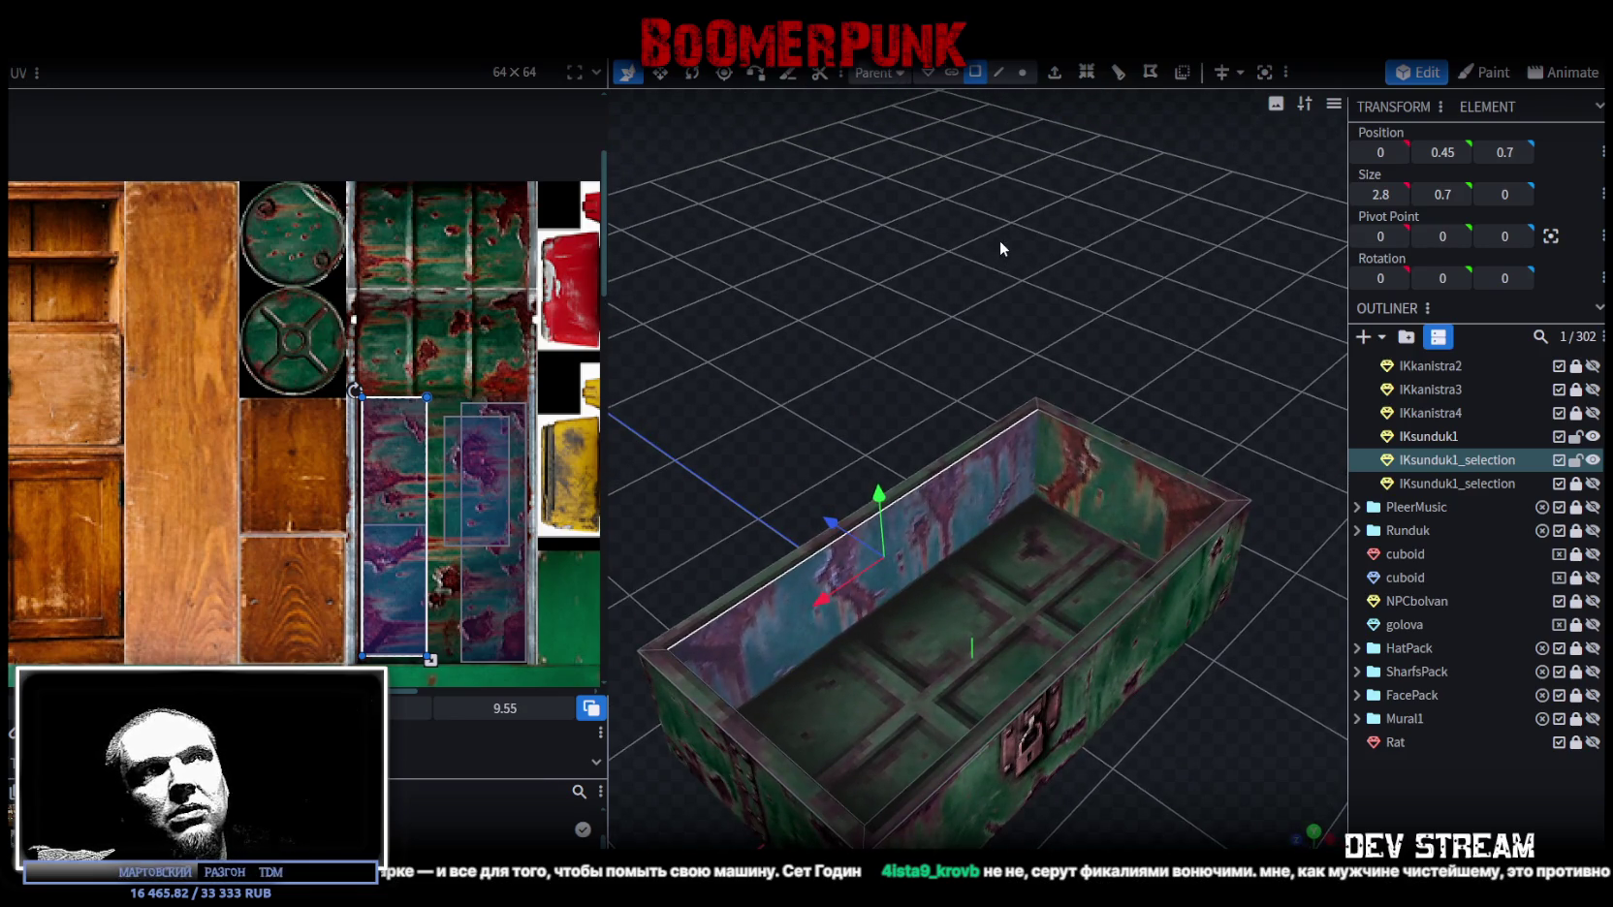
{"action": "mouse_move", "coordinate": [1000, 243]}
{"action": "left_mouse_down"}
{"action": "mouse_move", "coordinate": [1005, 259]}
{"action": "mouse_move", "coordinate": [1184, 244]}
{"action": "mouse_move", "coordinate": [1029, 298]}
{"action": "left_mouse_up"}
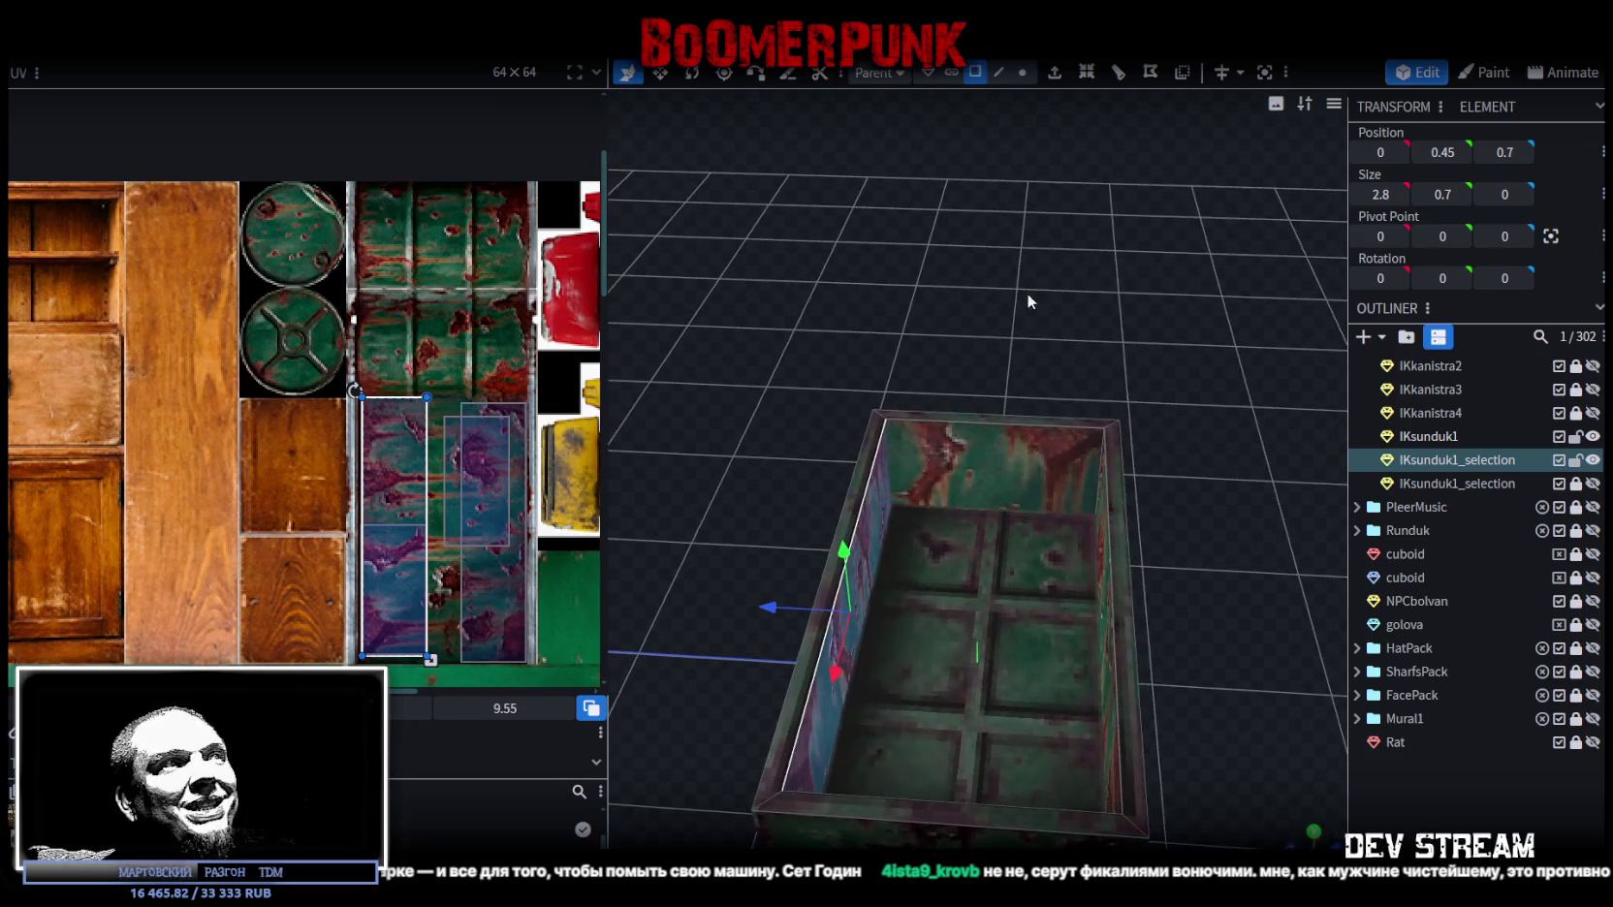
{"action": "mouse_move", "coordinate": [1033, 366]}
{"action": "left_mouse_down"}
{"action": "mouse_move", "coordinate": [859, 366]}
{"action": "mouse_move", "coordinate": [1029, 479]}
{"action": "left_mouse_up"}
{"action": "left_click", "coordinate": [789, 609]}
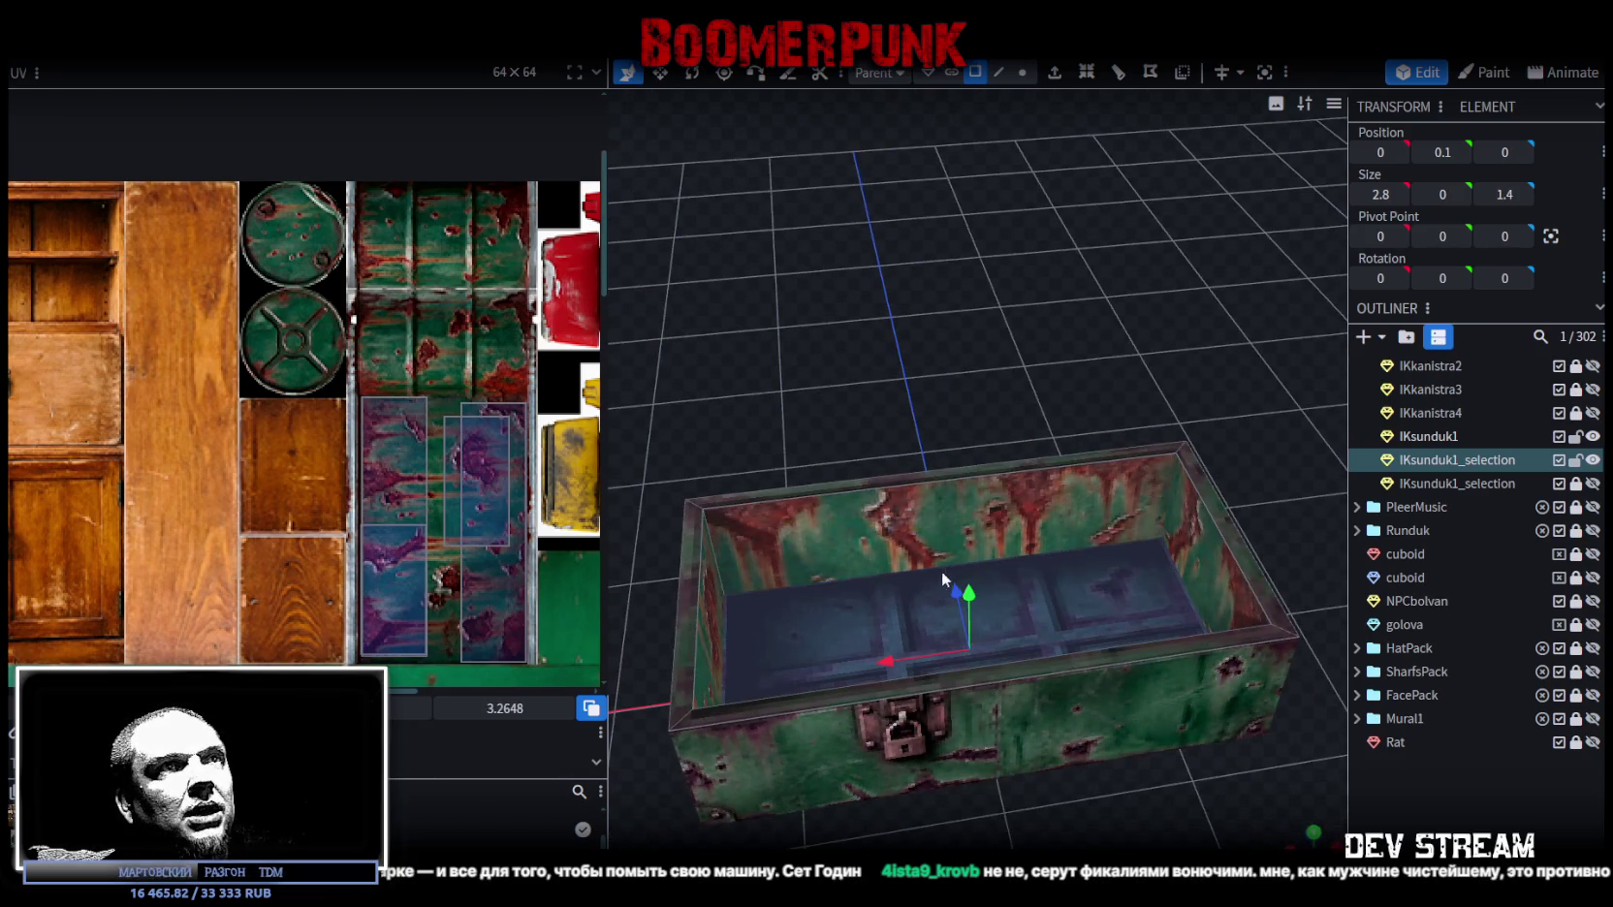
{"action": "left_click", "coordinate": [1417, 791]}
{"action": "mouse_move", "coordinate": [1328, 700]}
{"action": "left_mouse_down"}
{"action": "mouse_move", "coordinate": [1008, 379]}
{"action": "mouse_move", "coordinate": [1053, 327]}
{"action": "mouse_move", "coordinate": [982, 375]}
{"action": "left_mouse_up"}
{"action": "left_click", "coordinate": [979, 492]}
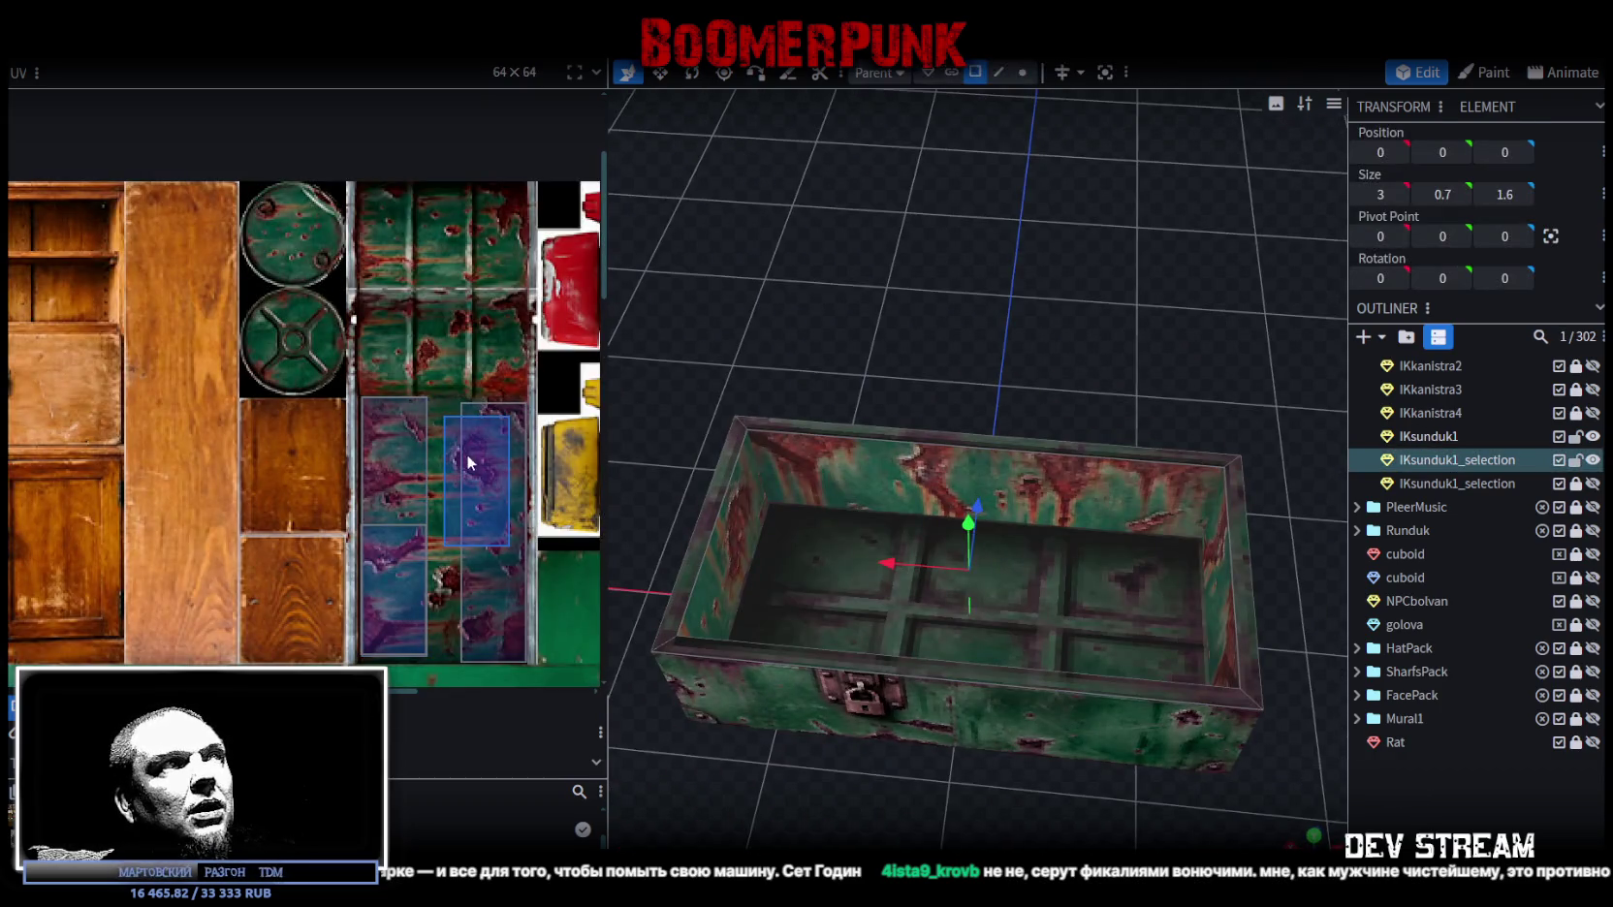
{"action": "scroll", "coordinate": [468, 461], "scroll_direction": "down", "scroll_amount": 1}
{"action": "scroll", "coordinate": [463, 437], "scroll_direction": "down", "scroll_amount": 1}
{"action": "scroll", "coordinate": [460, 414], "scroll_direction": "down", "scroll_amount": 2}
{"action": "scroll", "coordinate": [459, 412], "scroll_direction": "down", "scroll_amount": 1}
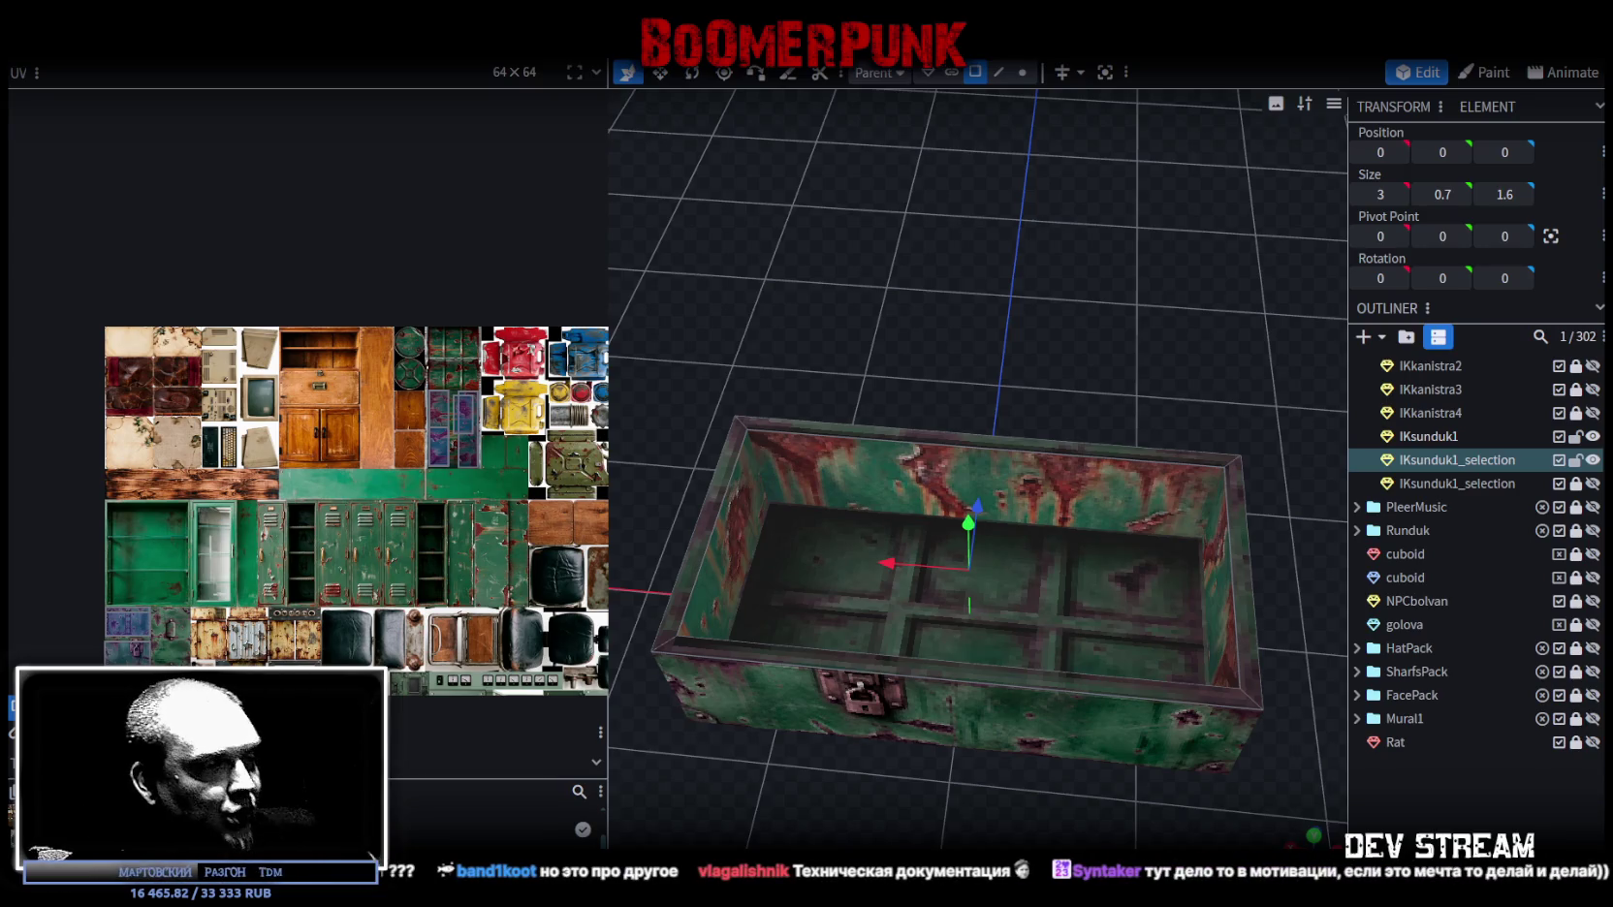
Step: Alt+Tab from Blockbench to the Unity editor showing the town scene
{"action": "key", "text": "alt+Tab"}
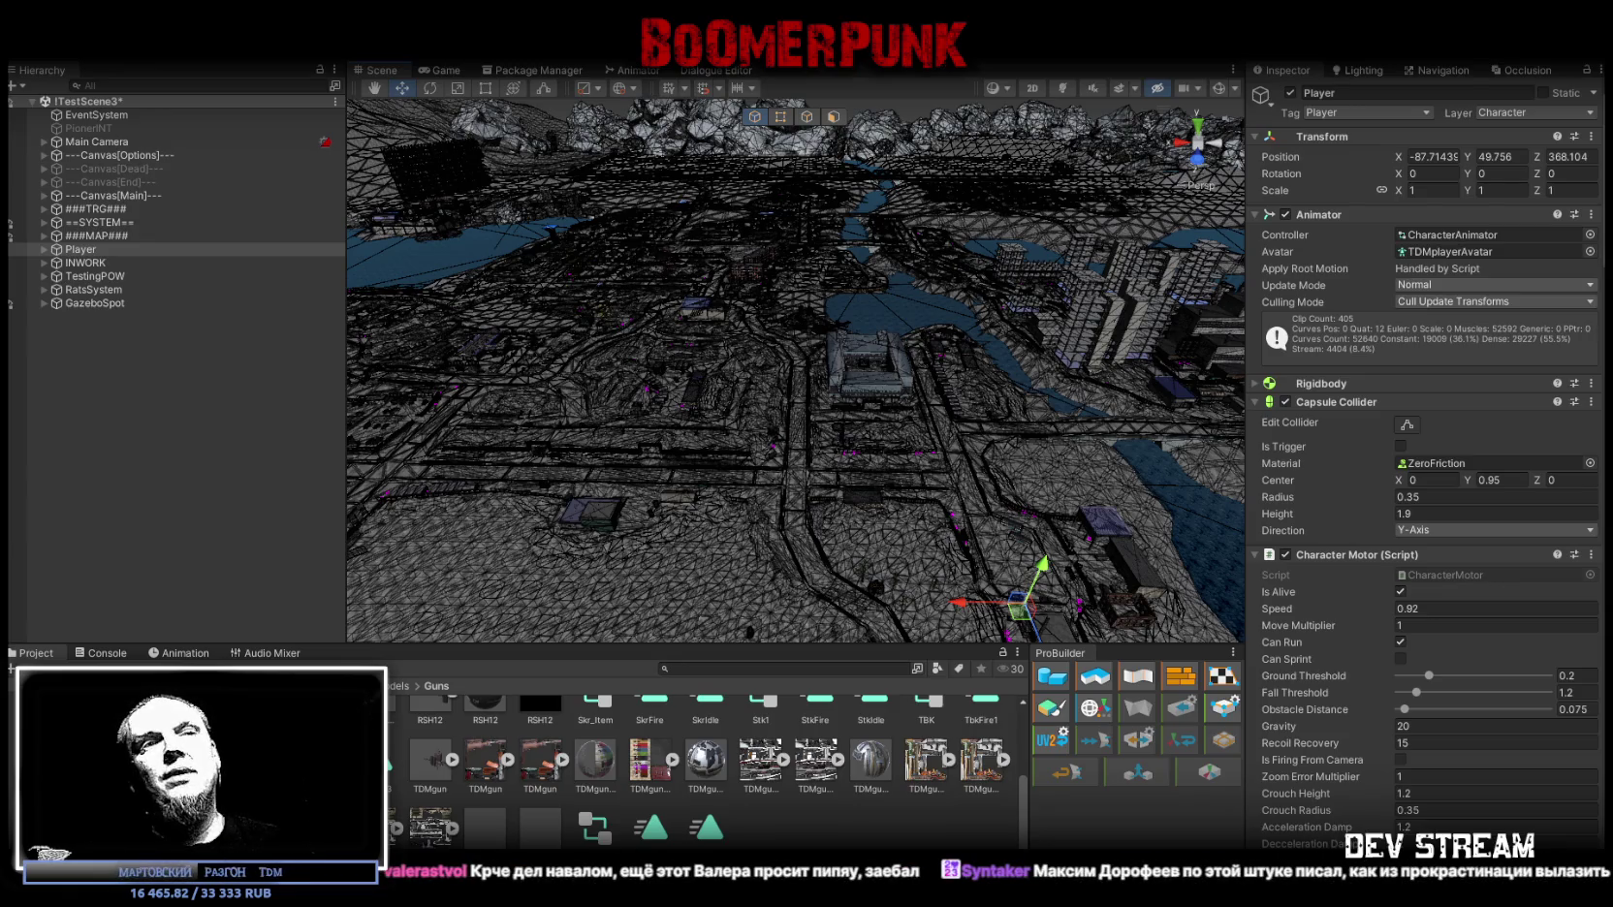
Step: Orbit the Scene view around the city, then Alt+Tab back to the Blockbench chest
{"action": "left_click_drag", "start_coordinate": [931, 571], "coordinate": [1026, 574], "text": "alt"}
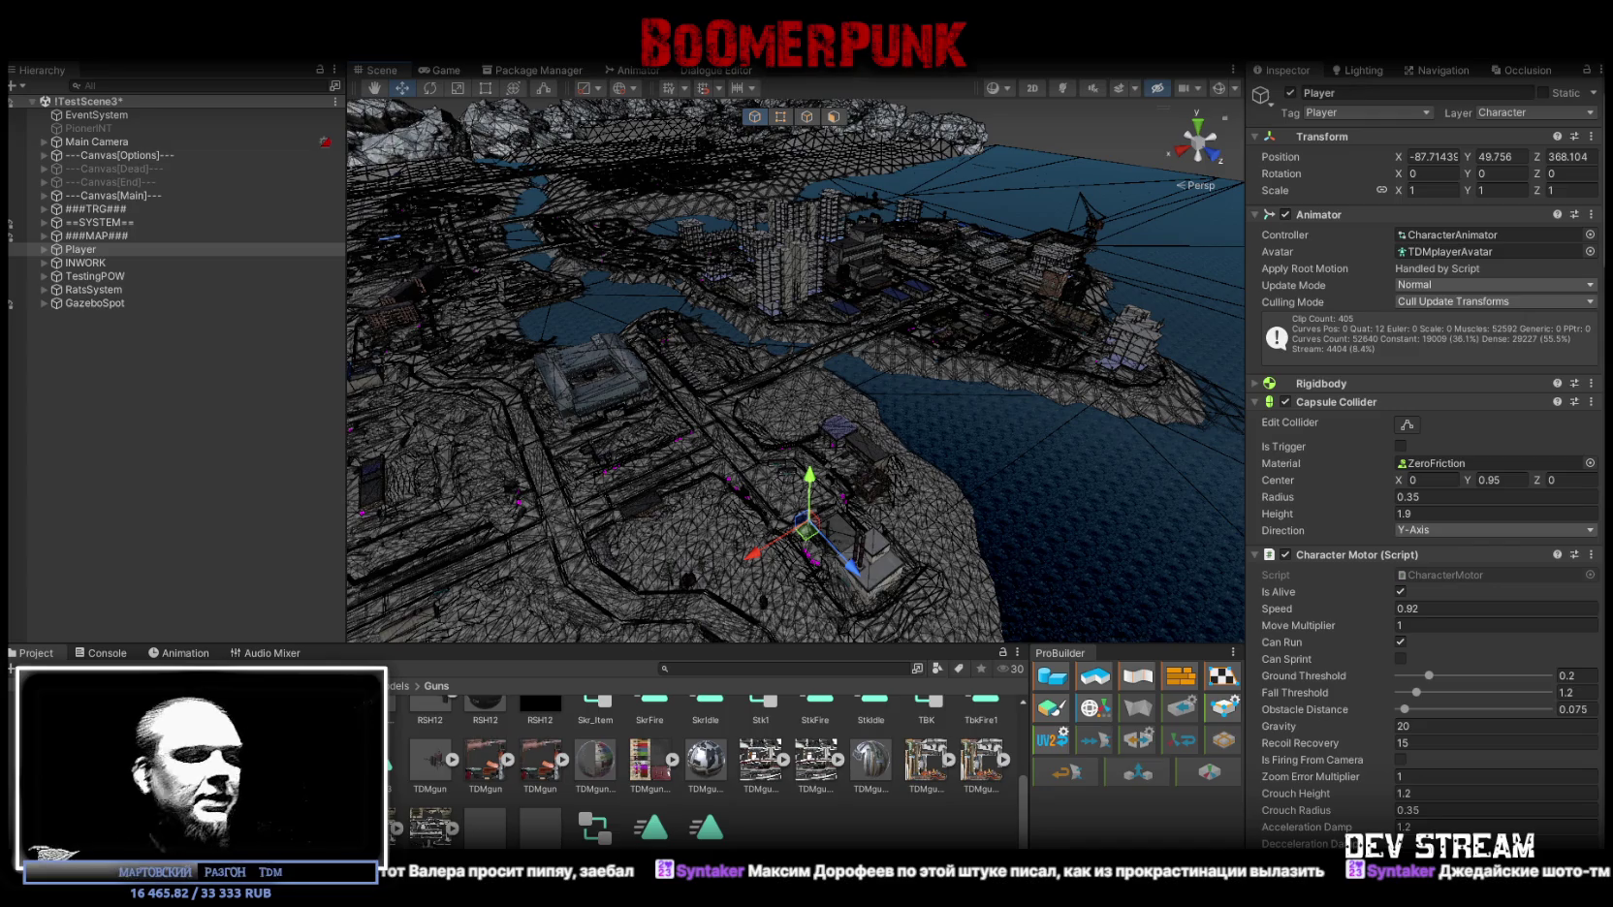
{"action": "key", "text": "alt+Tab"}
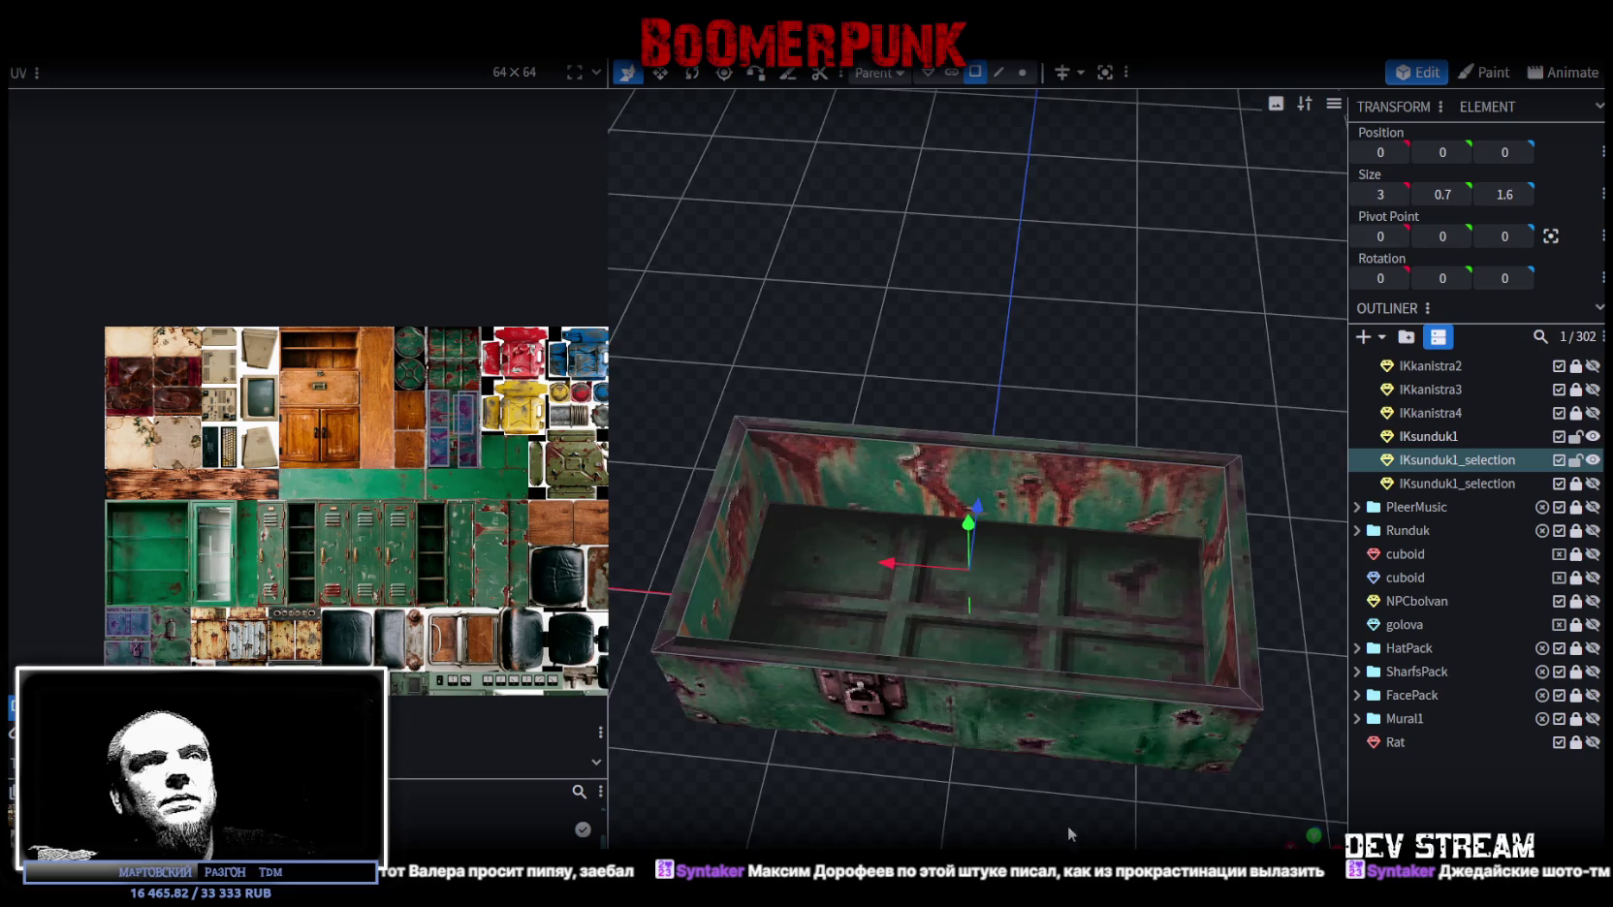
Step: Orbit around the green chest and select its floor piece, then close the model with Ctrl+W
{"action": "left_click_drag", "start_coordinate": [1067, 825], "coordinate": [923, 557]}
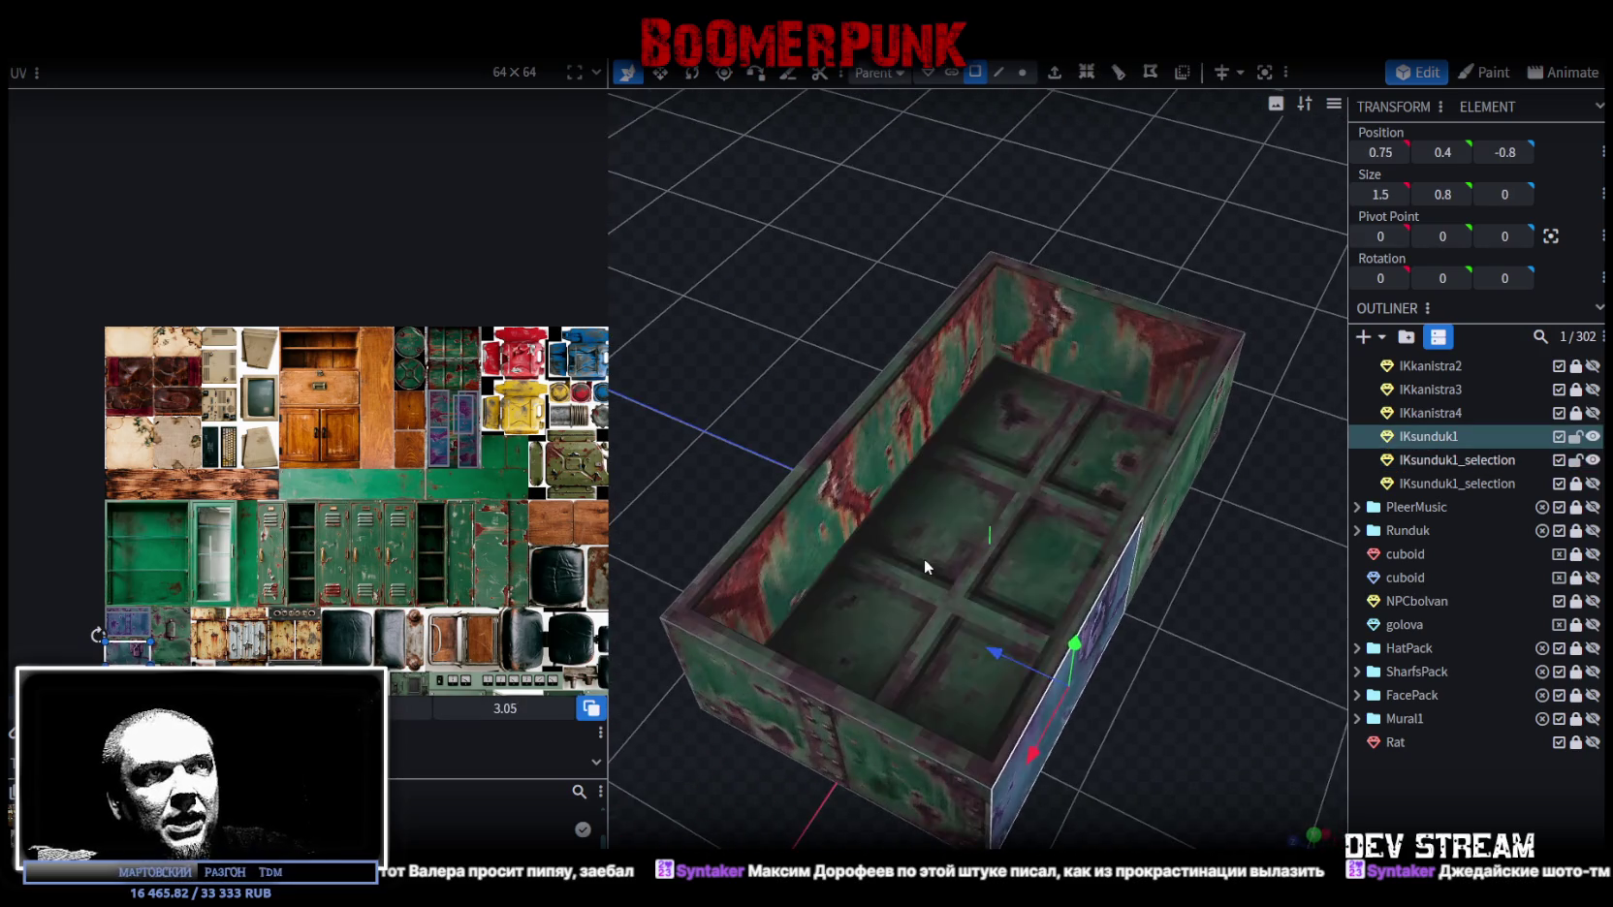
{"action": "left_click", "coordinate": [924, 557]}
{"action": "left_click_drag", "start_coordinate": [1046, 592], "coordinate": [1089, 668]}
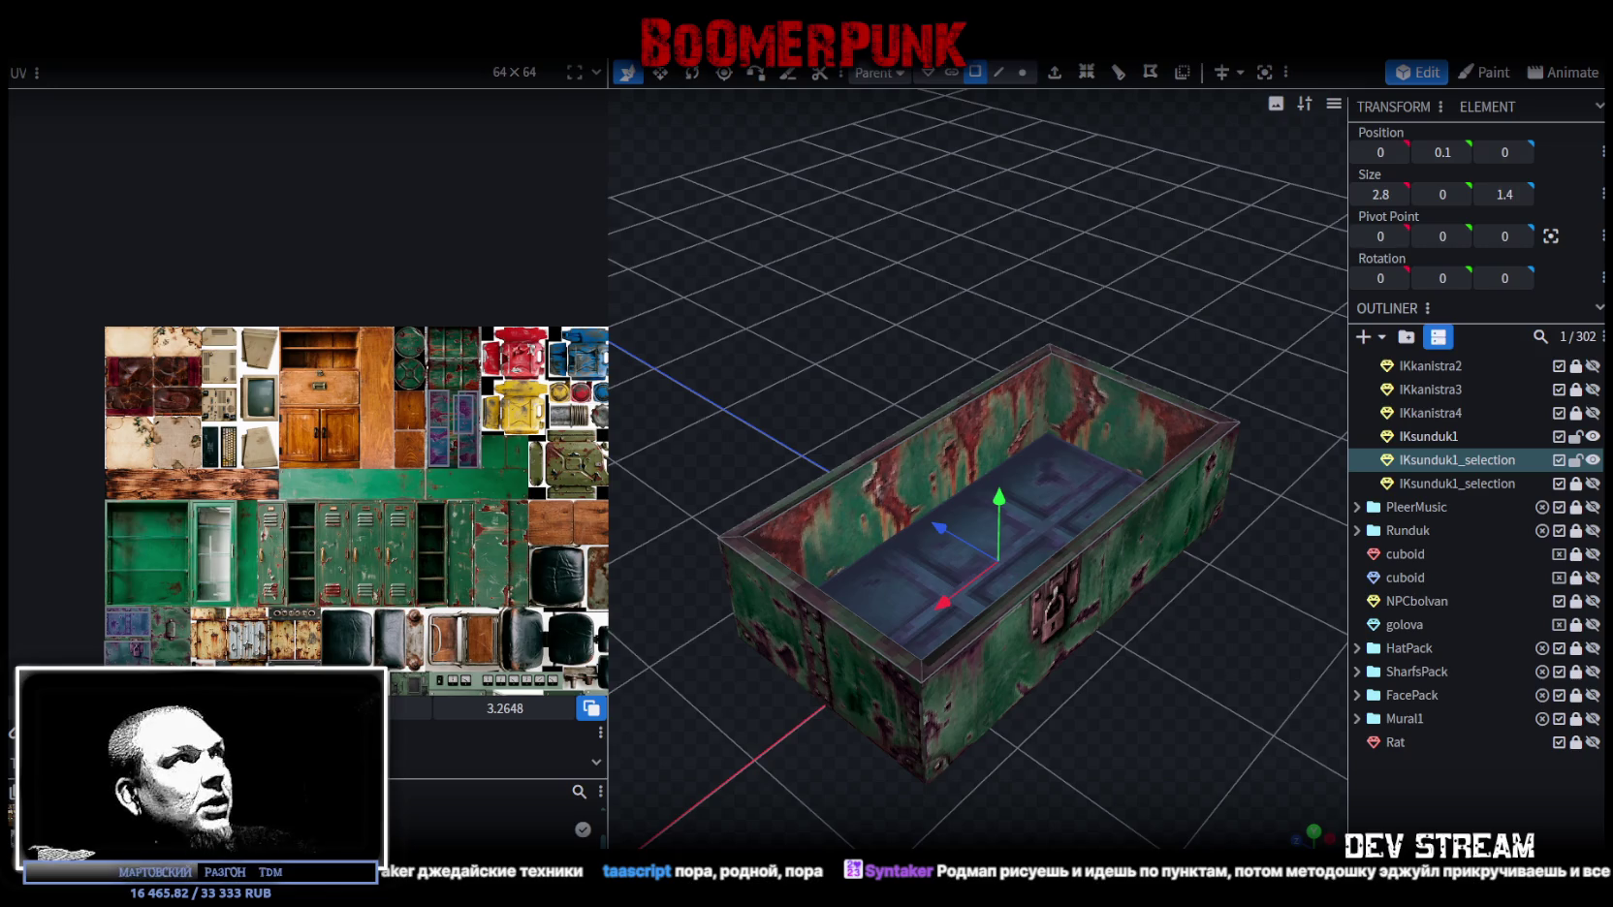
{"action": "key", "text": "ctrl+w"}
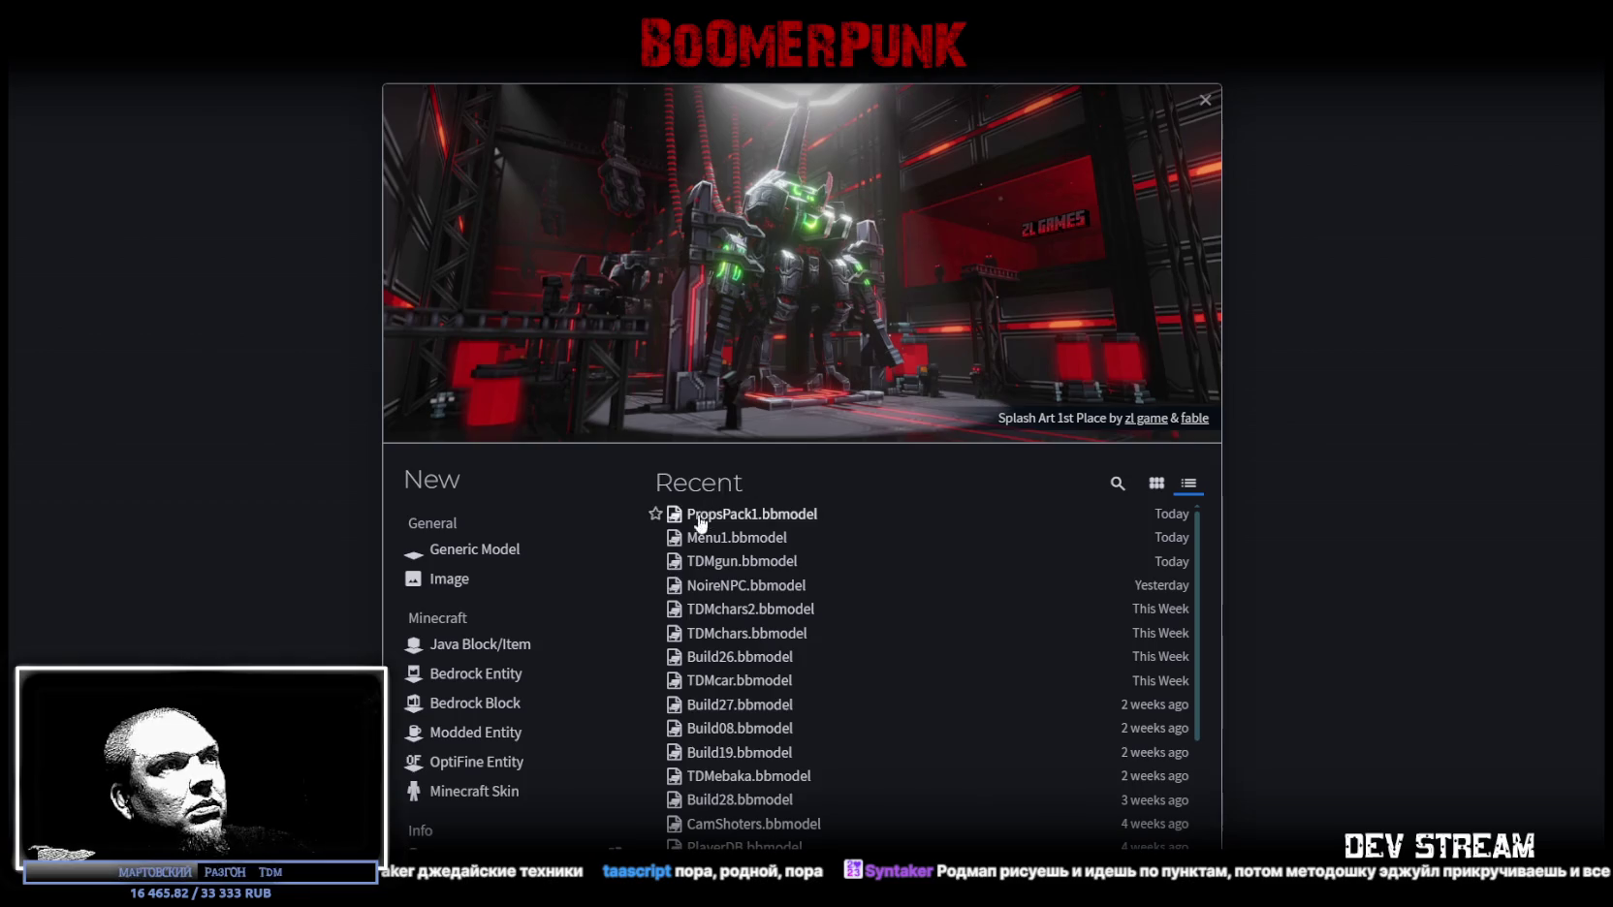
Step: Open NoireNPC.bbmodel from Recent, hide NR_Player, and show and expand NR_COPS
{"action": "left_click", "coordinate": [713, 585]}
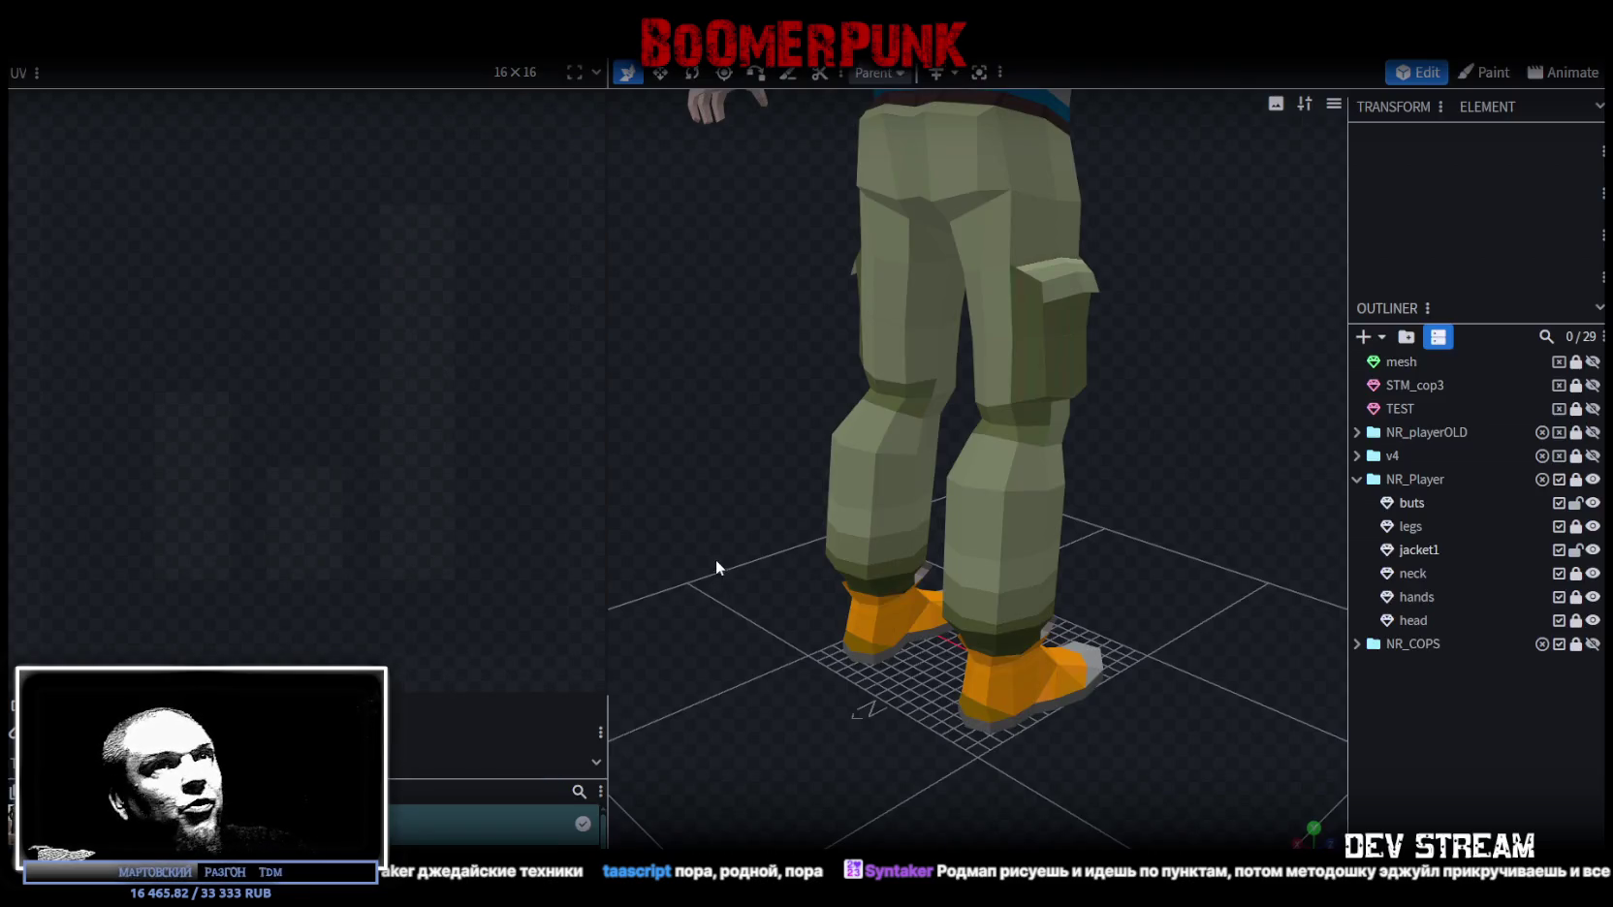
{"action": "left_click_drag", "start_coordinate": [717, 571], "coordinate": [905, 584]}
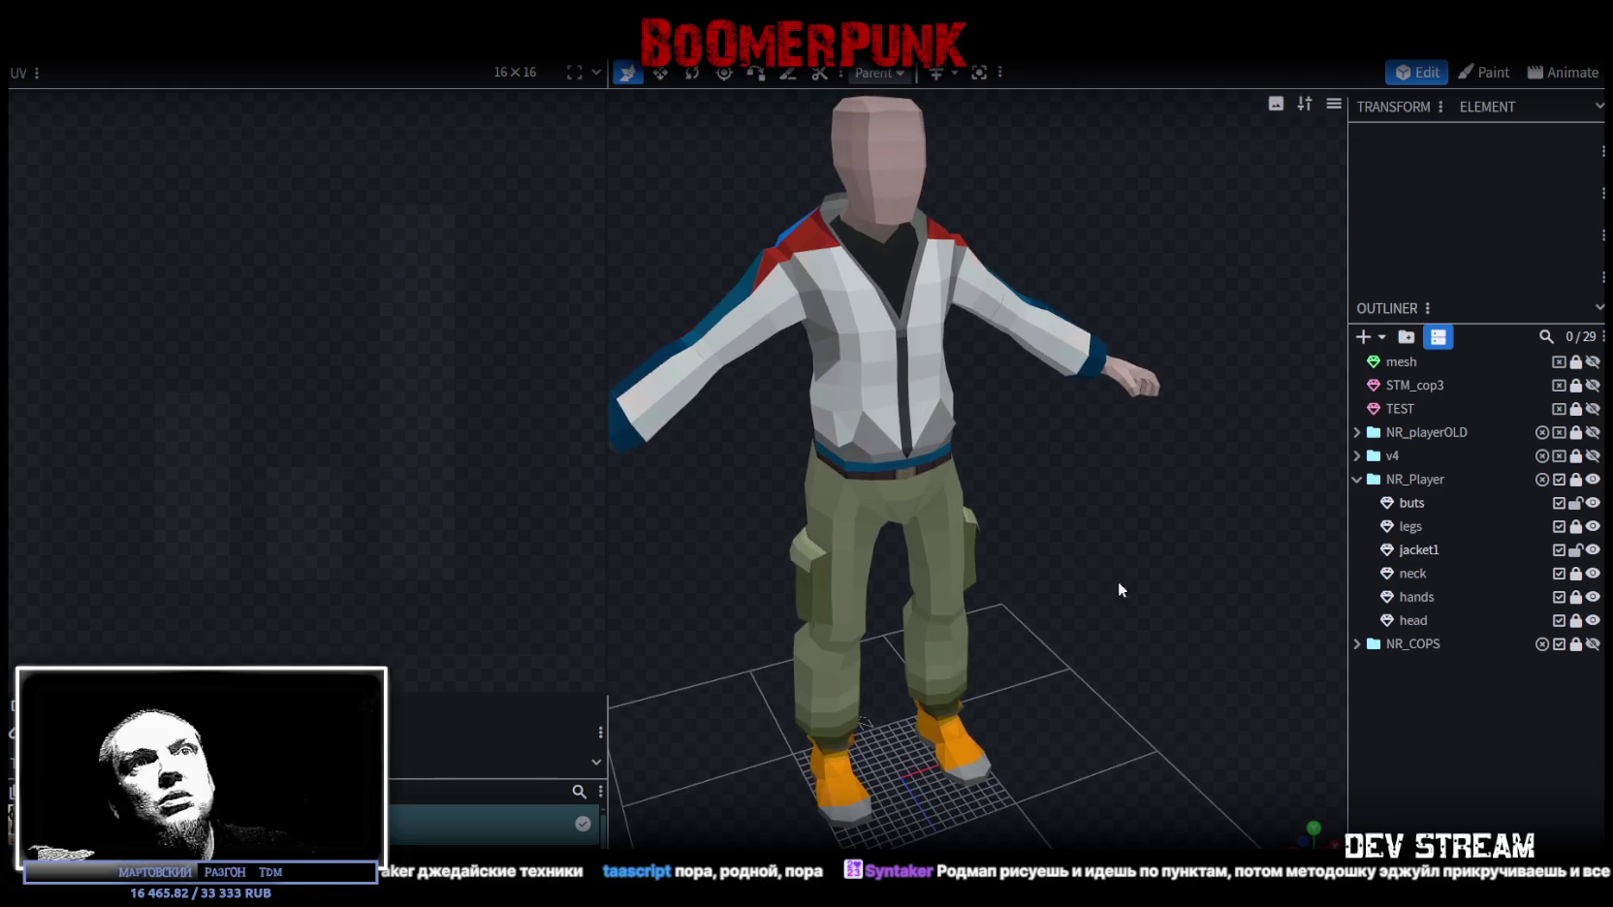
{"action": "left_click", "coordinate": [1592, 478]}
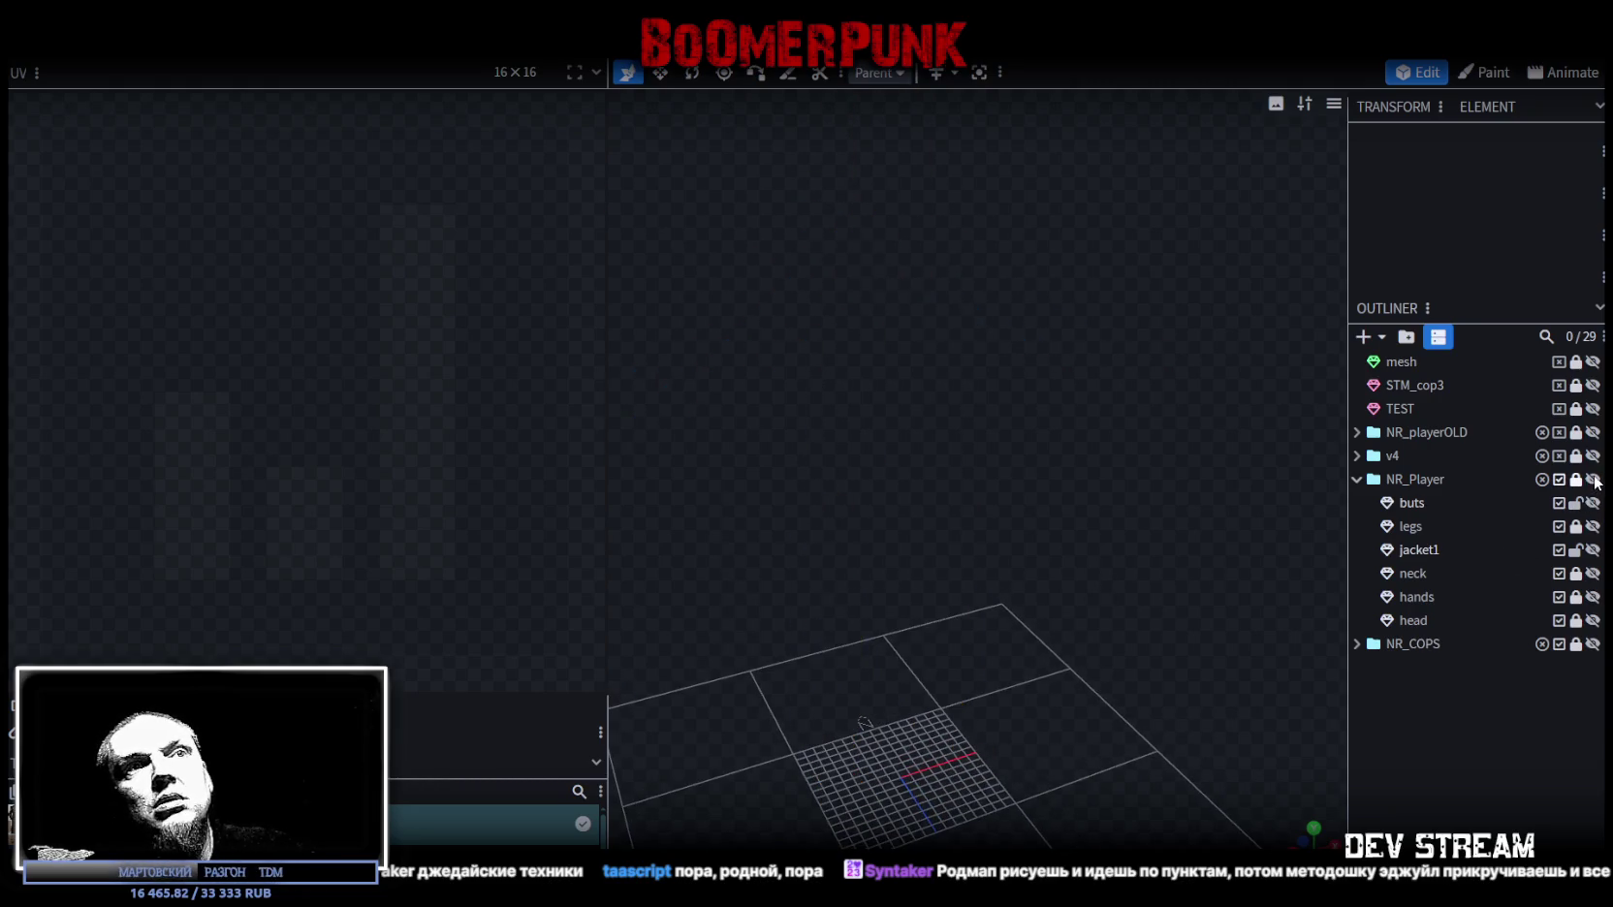
{"action": "left_click", "coordinate": [1592, 644]}
{"action": "left_click", "coordinate": [1356, 643]}
{"action": "scroll", "coordinate": [1434, 669], "scroll_direction": "down", "scroll_amount": 1}
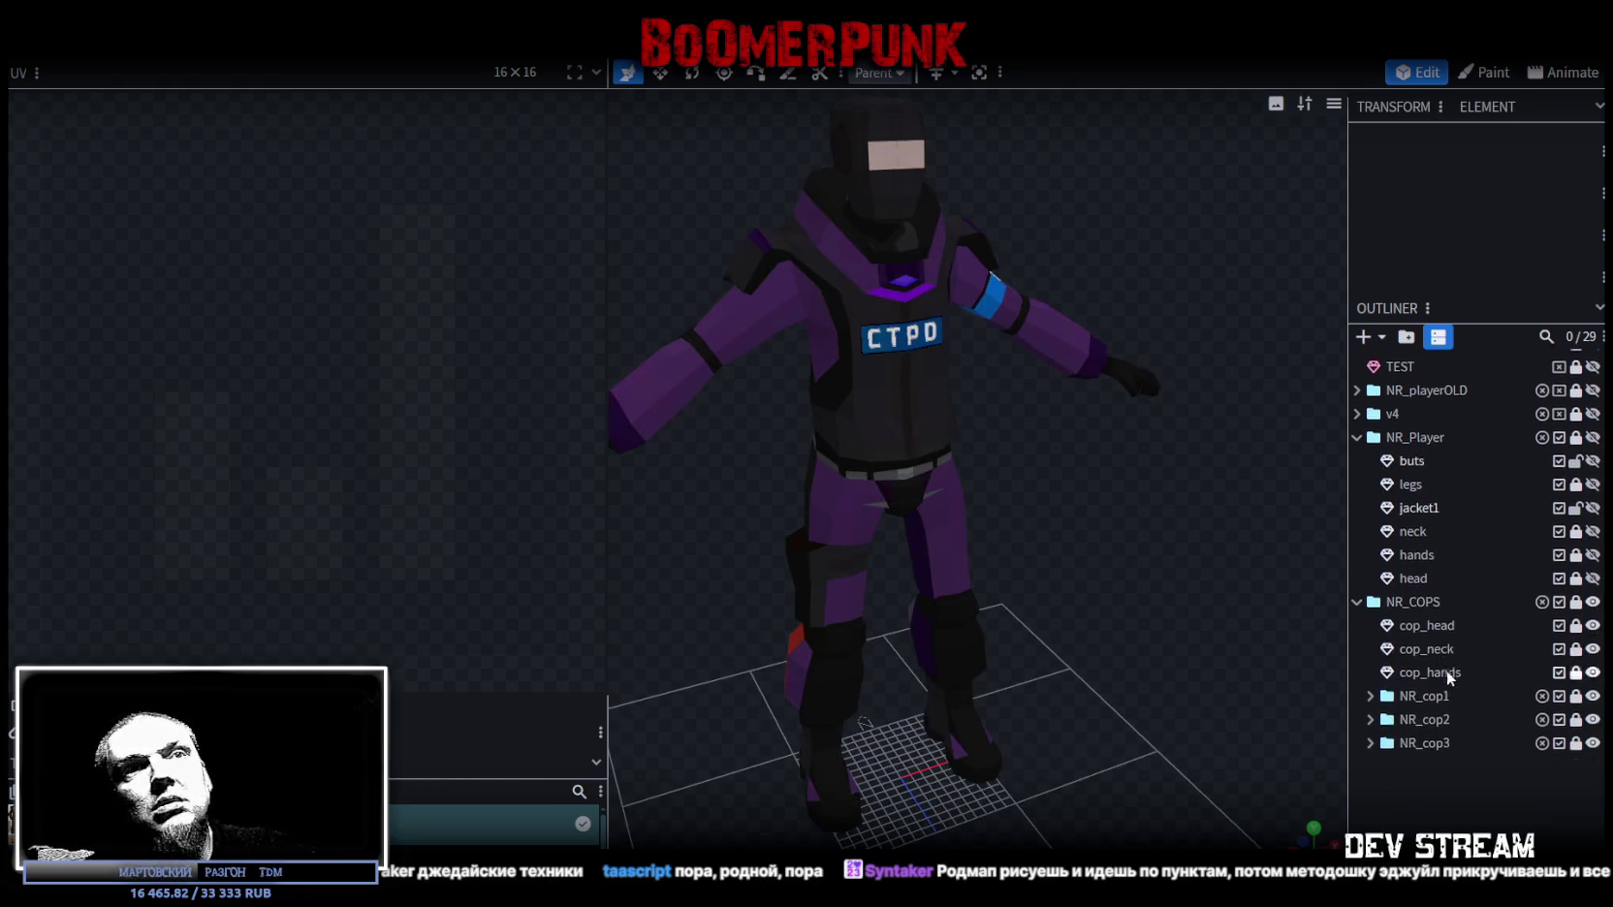
Step: Compare the NR_cop1, NR_cop2 and NR_cop3 outfits, then hide NR_COPS and show NR_Player again
{"action": "left_click", "coordinate": [1592, 743]}
{"action": "left_click", "coordinate": [1593, 695]}
{"action": "left_click", "coordinate": [1593, 718]}
{"action": "left_click", "coordinate": [1592, 718]}
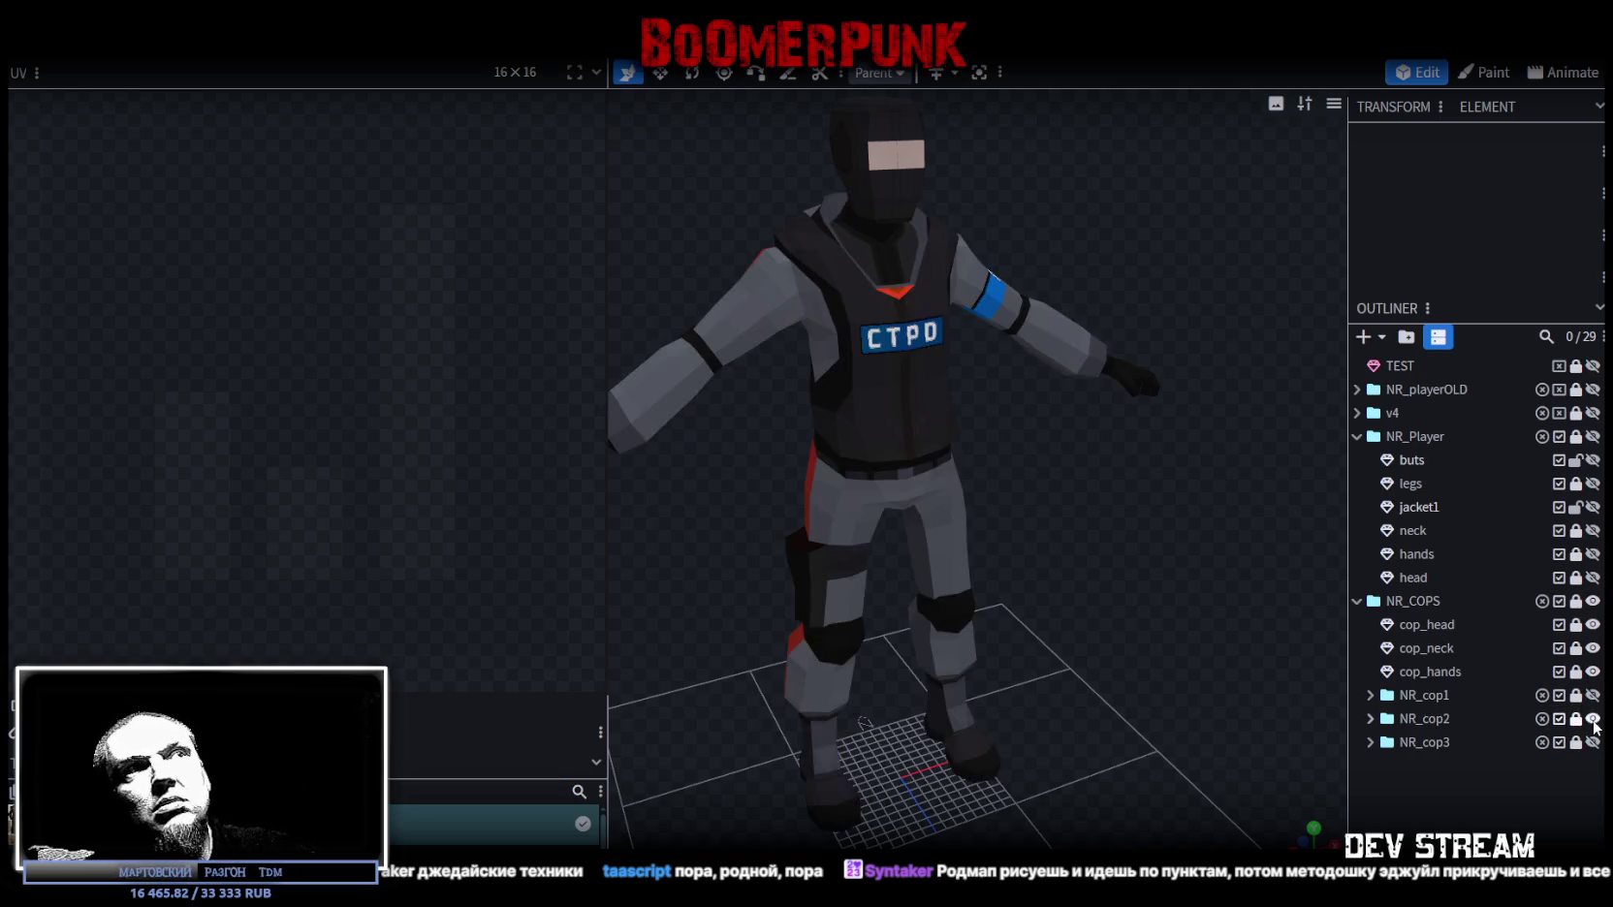
{"action": "left_click", "coordinate": [1592, 718]}
{"action": "left_click", "coordinate": [1592, 742]}
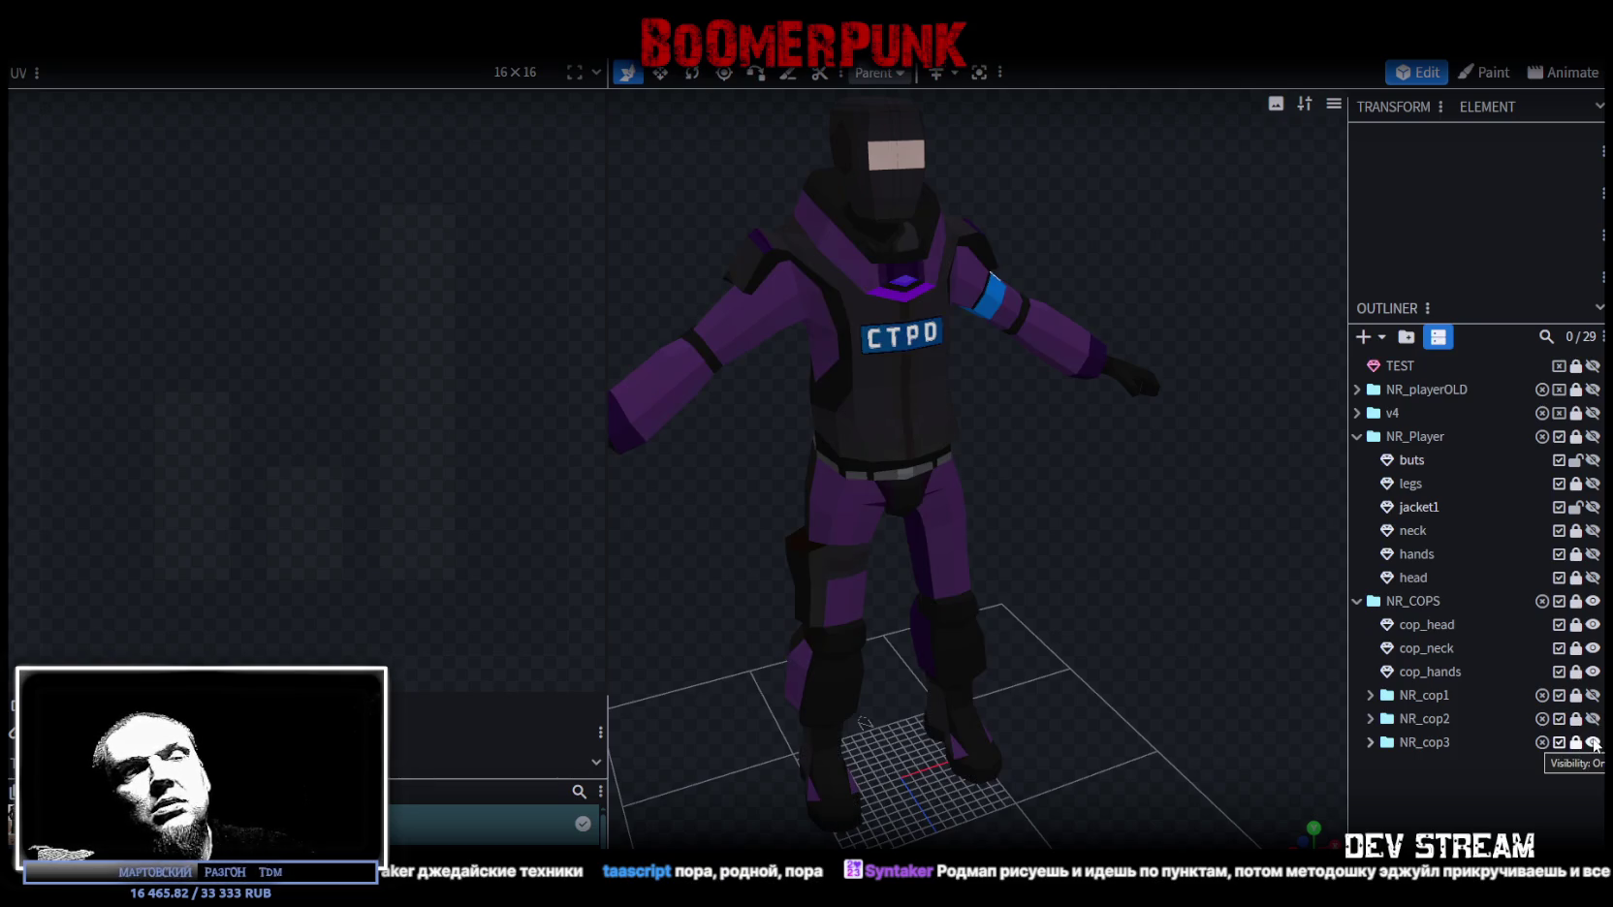
{"action": "left_click", "coordinate": [1592, 743]}
{"action": "left_click", "coordinate": [1592, 719]}
{"action": "left_click", "coordinate": [1592, 695]}
{"action": "left_click", "coordinate": [1593, 695]}
{"action": "left_click", "coordinate": [1593, 718]}
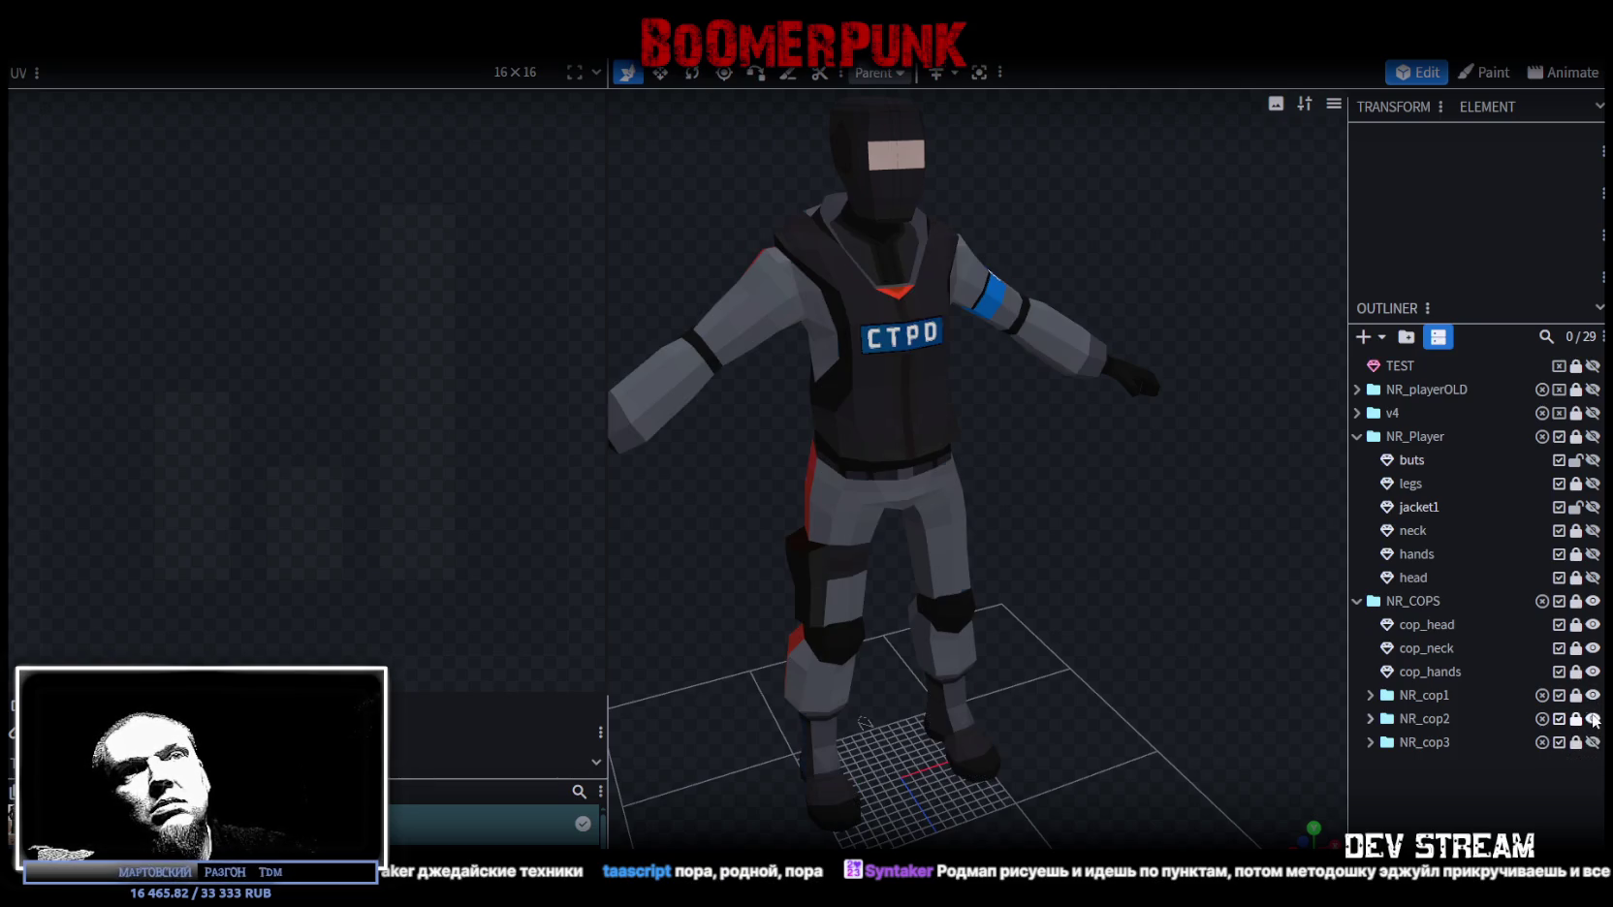
{"action": "left_click", "coordinate": [1592, 601]}
{"action": "left_click", "coordinate": [1357, 601]}
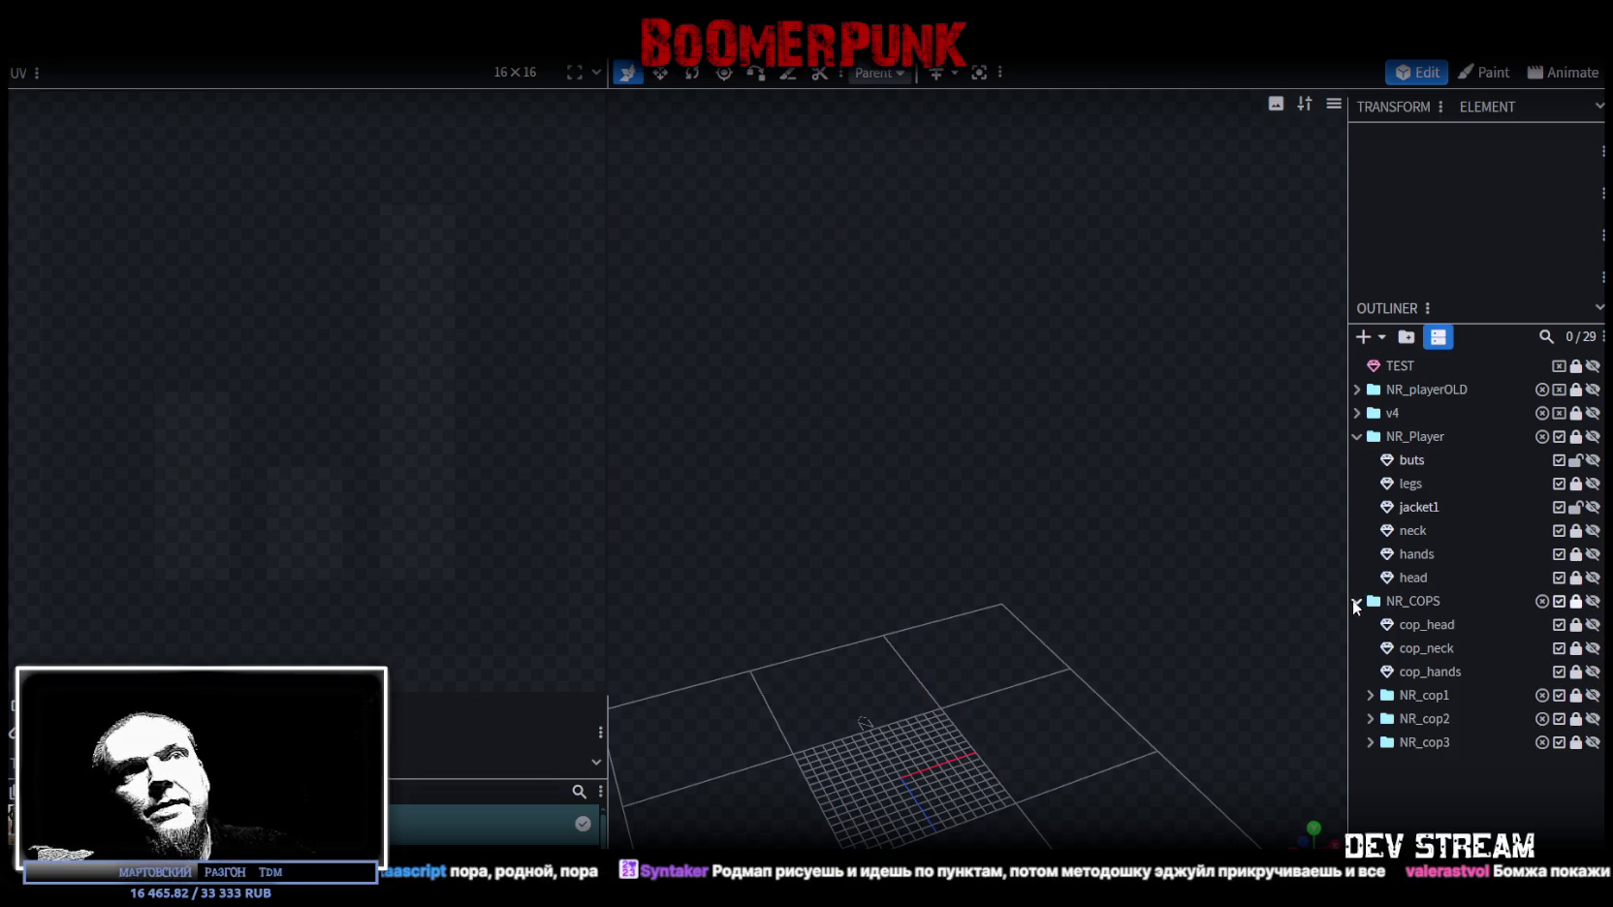
{"action": "left_click", "coordinate": [1593, 479]}
Step: Orbit around the player character, then switch to Unity and back to Blockbench
{"action": "mouse_move", "coordinate": [1145, 548]}
{"action": "left_mouse_down"}
{"action": "mouse_move", "coordinate": [1260, 521]}
{"action": "mouse_move", "coordinate": [1104, 567]}
{"action": "mouse_move", "coordinate": [1137, 573]}
{"action": "left_mouse_up"}
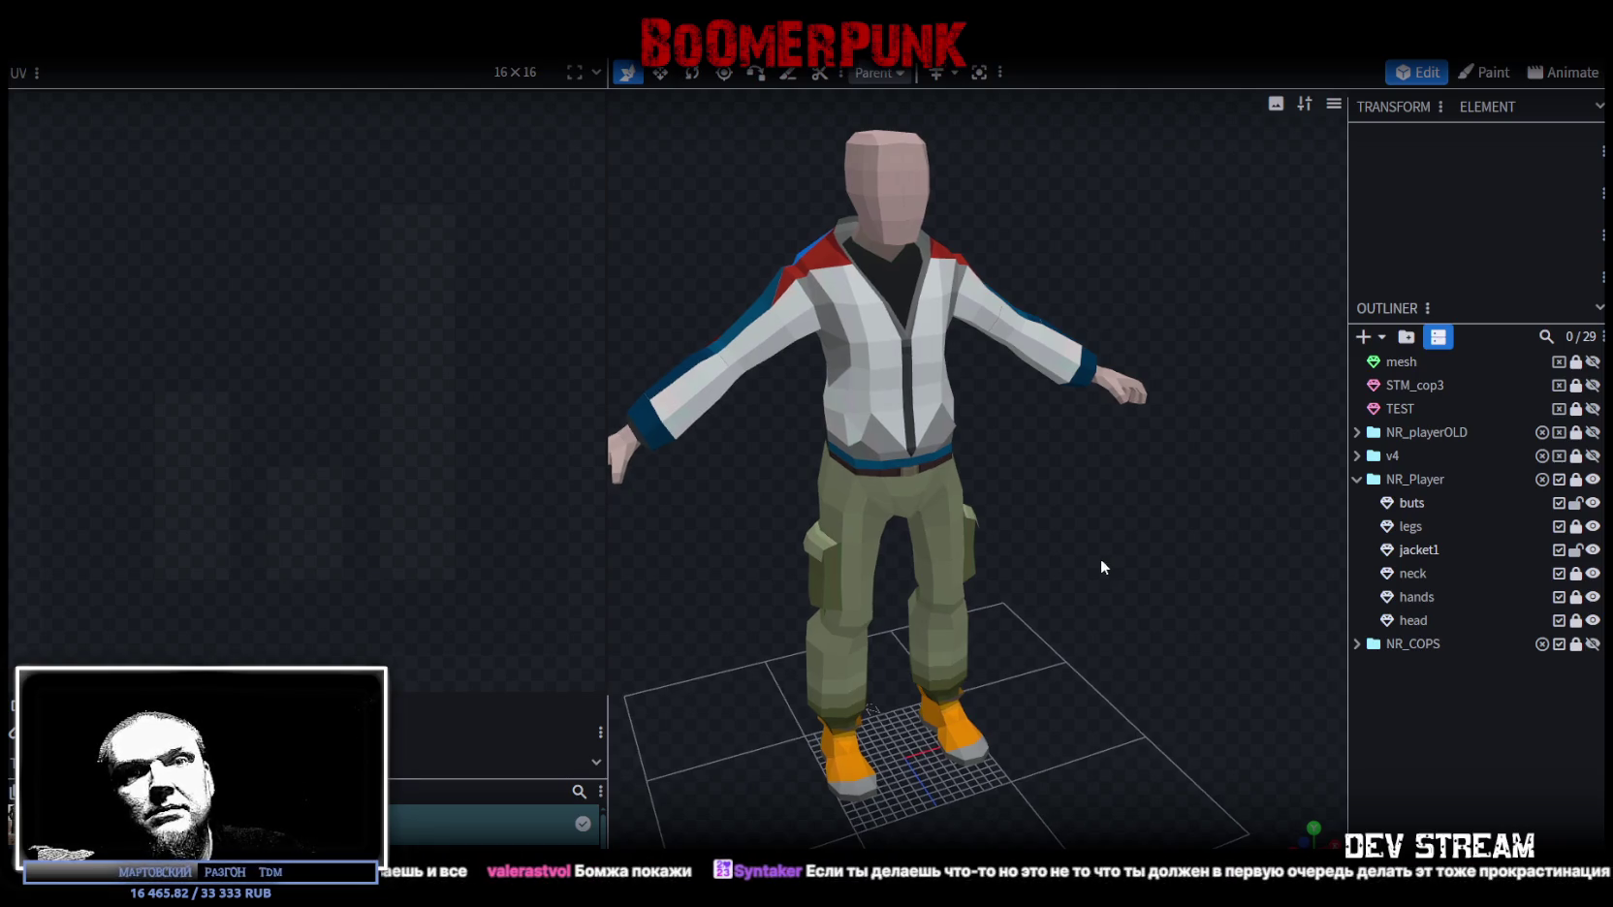
{"action": "key", "text": "alt+Tab"}
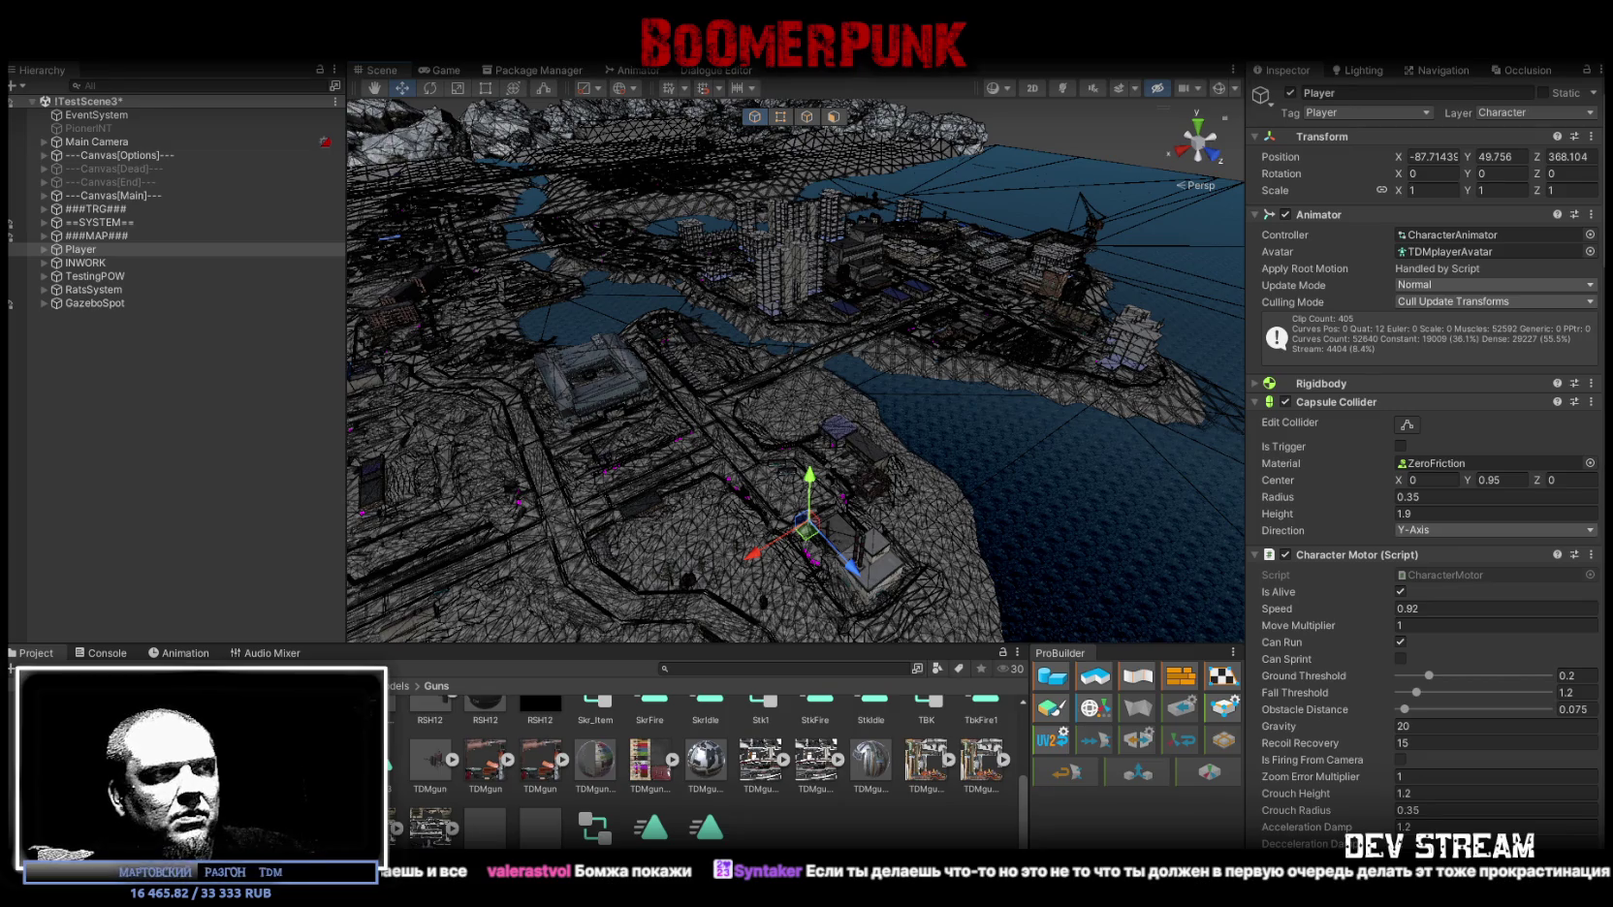
{"action": "key", "text": "alt+Tab"}
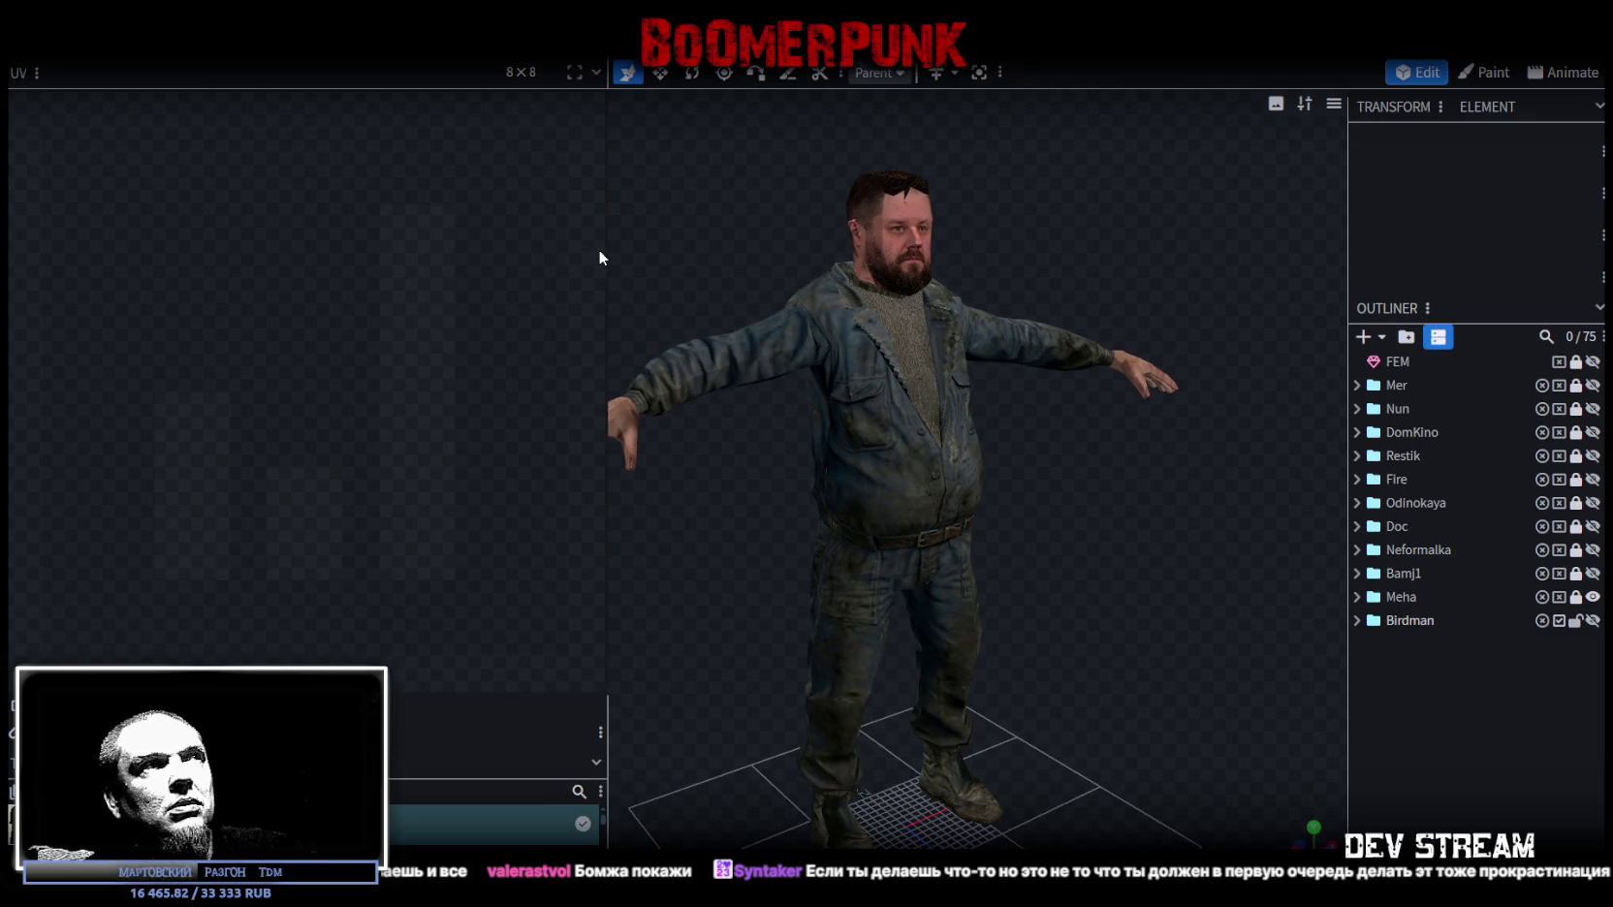
Step: Widen the side panel to show the Textures list, inspect the bearded character, then shrink the window
{"action": "left_click_drag", "start_coordinate": [608, 254], "coordinate": [262, 254]}
{"action": "mouse_move", "coordinate": [385, 295]}
{"action": "left_mouse_down"}
{"action": "mouse_move", "coordinate": [1078, 479]}
{"action": "mouse_move", "coordinate": [831, 486]}
{"action": "mouse_move", "coordinate": [901, 552]}
{"action": "mouse_move", "coordinate": [973, 584]}
{"action": "mouse_move", "coordinate": [983, 540]}
{"action": "mouse_move", "coordinate": [1144, 534]}
{"action": "mouse_move", "coordinate": [962, 515]}
{"action": "mouse_move", "coordinate": [1073, 540]}
{"action": "mouse_move", "coordinate": [957, 548]}
{"action": "mouse_move", "coordinate": [1125, 561]}
{"action": "mouse_move", "coordinate": [608, 543]}
{"action": "mouse_move", "coordinate": [1144, 536]}
{"action": "mouse_move", "coordinate": [1048, 547]}
{"action": "mouse_move", "coordinate": [1093, 578]}
{"action": "mouse_move", "coordinate": [1070, 488]}
{"action": "left_mouse_up"}
{"action": "scroll", "coordinate": [1081, 509], "scroll_direction": "up", "scroll_amount": 3}
{"action": "scroll", "coordinate": [1080, 515], "scroll_direction": "up", "scroll_amount": 3}
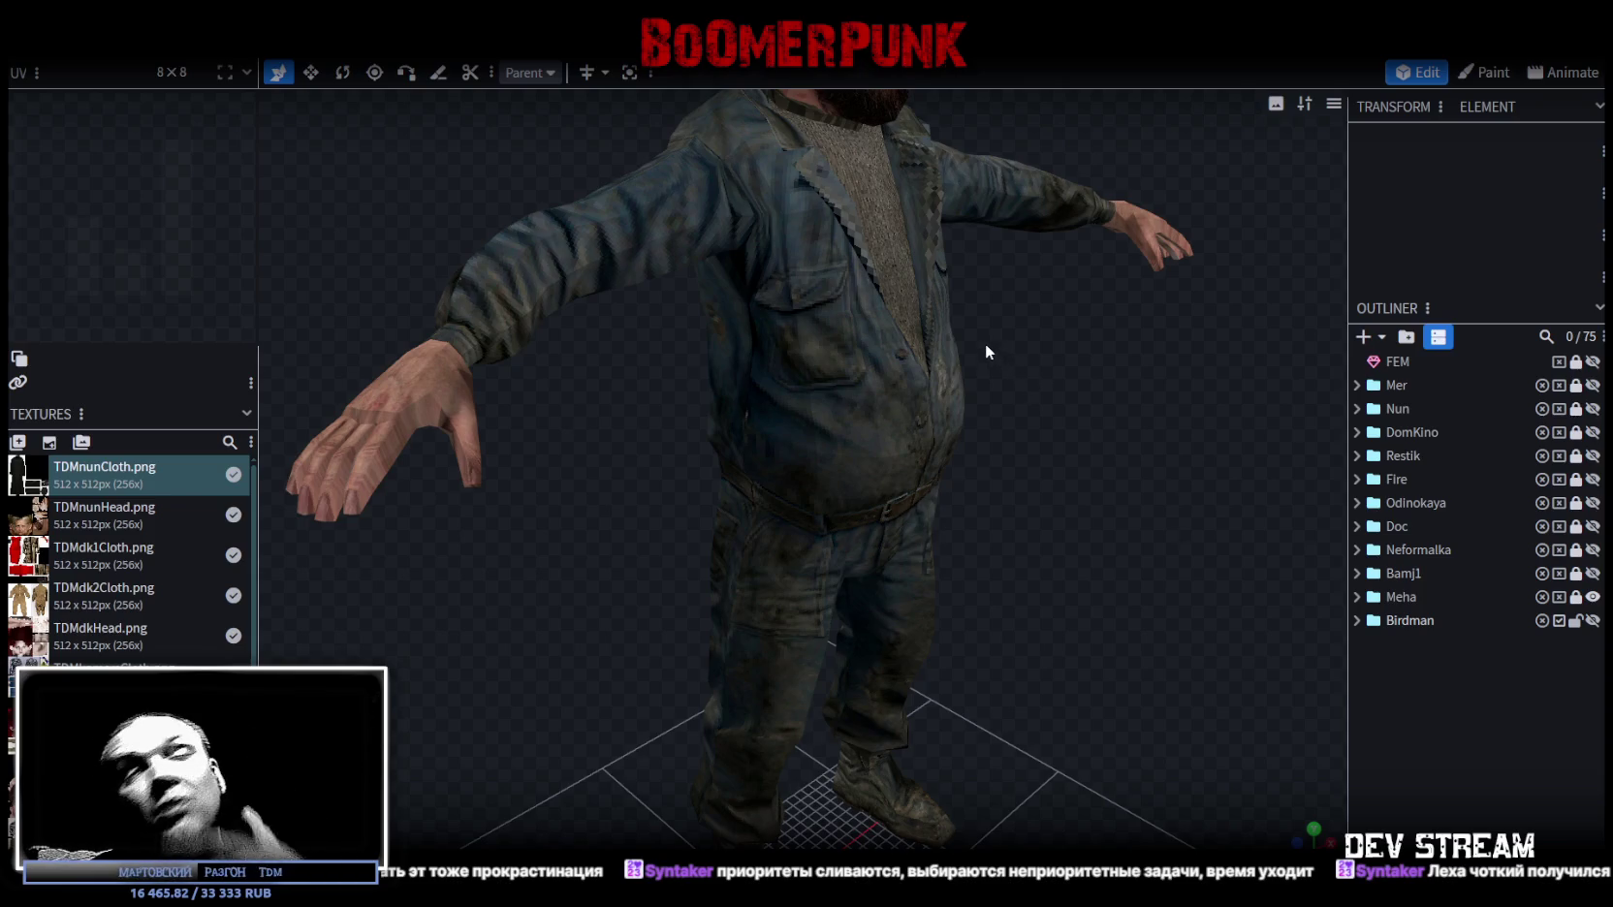
{"action": "scroll", "coordinate": [1049, 482], "scroll_direction": "down", "scroll_amount": 3}
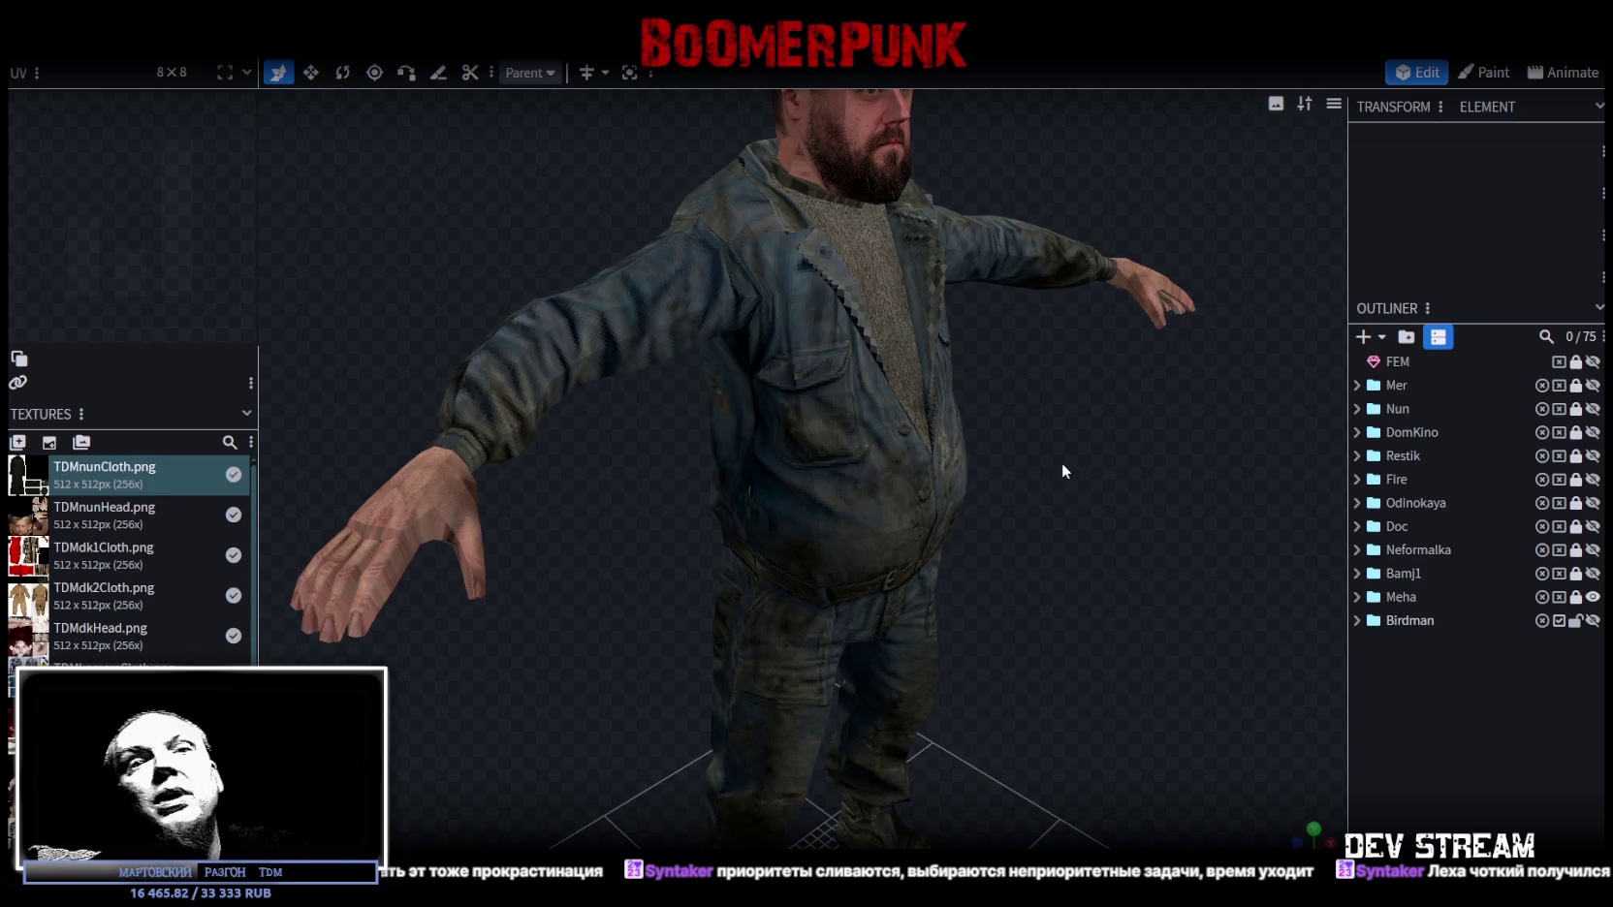
{"action": "scroll", "coordinate": [1061, 462], "scroll_direction": "up", "scroll_amount": 2}
{"action": "scroll", "coordinate": [1058, 453], "scroll_direction": "down", "scroll_amount": 3}
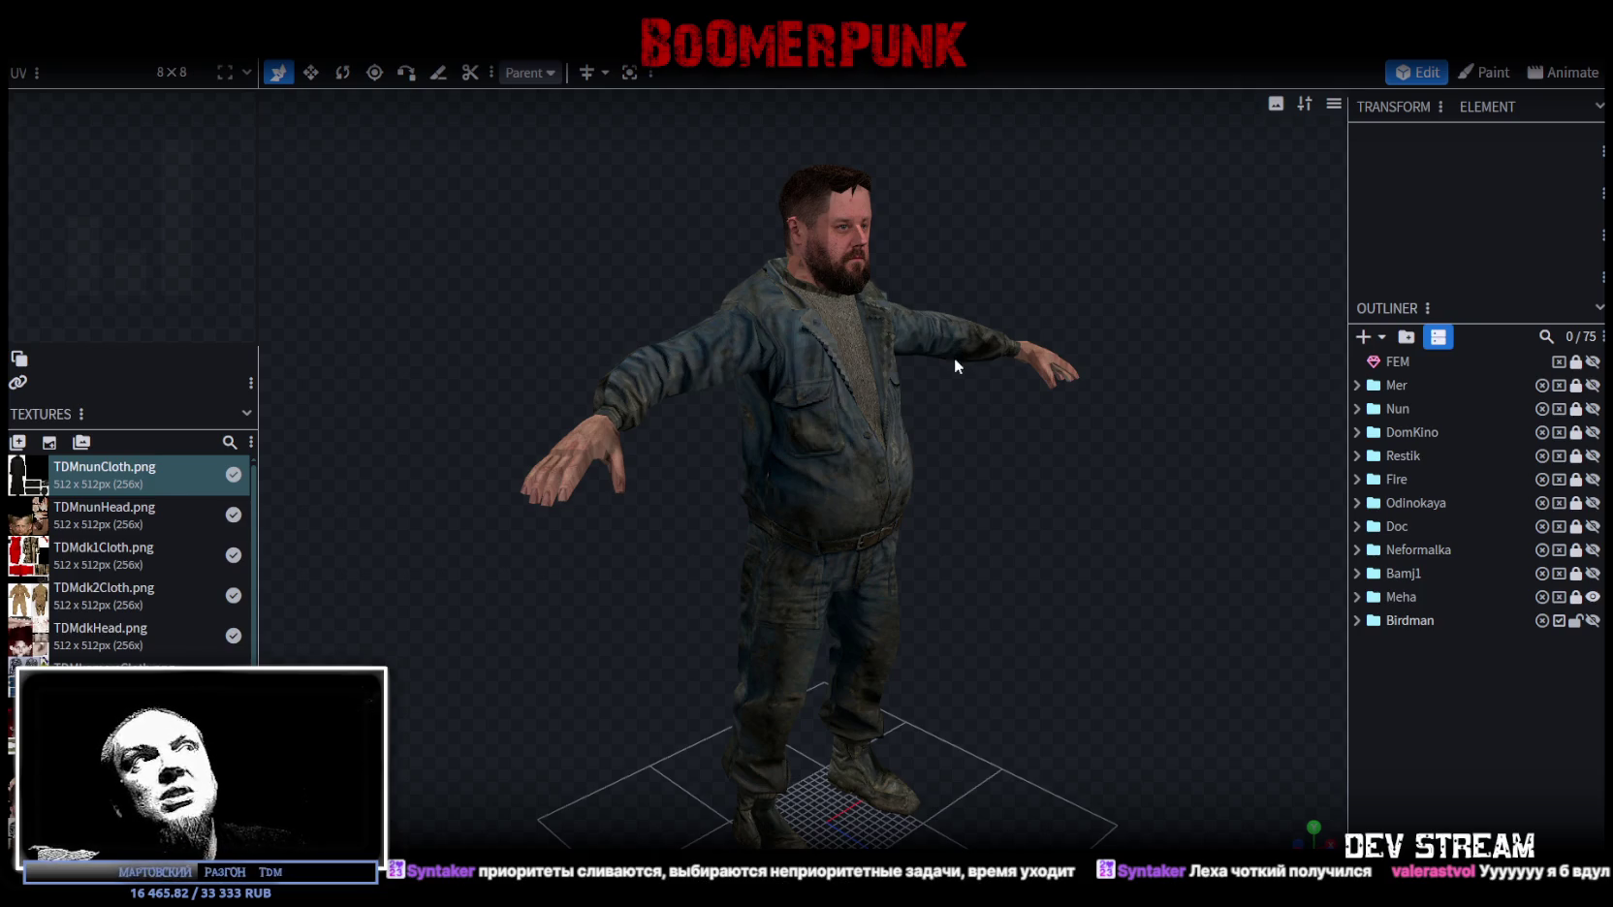
{"action": "scroll", "coordinate": [978, 373], "scroll_direction": "up", "scroll_amount": 2}
{"action": "scroll", "coordinate": [1002, 403], "scroll_direction": "up", "scroll_amount": 1}
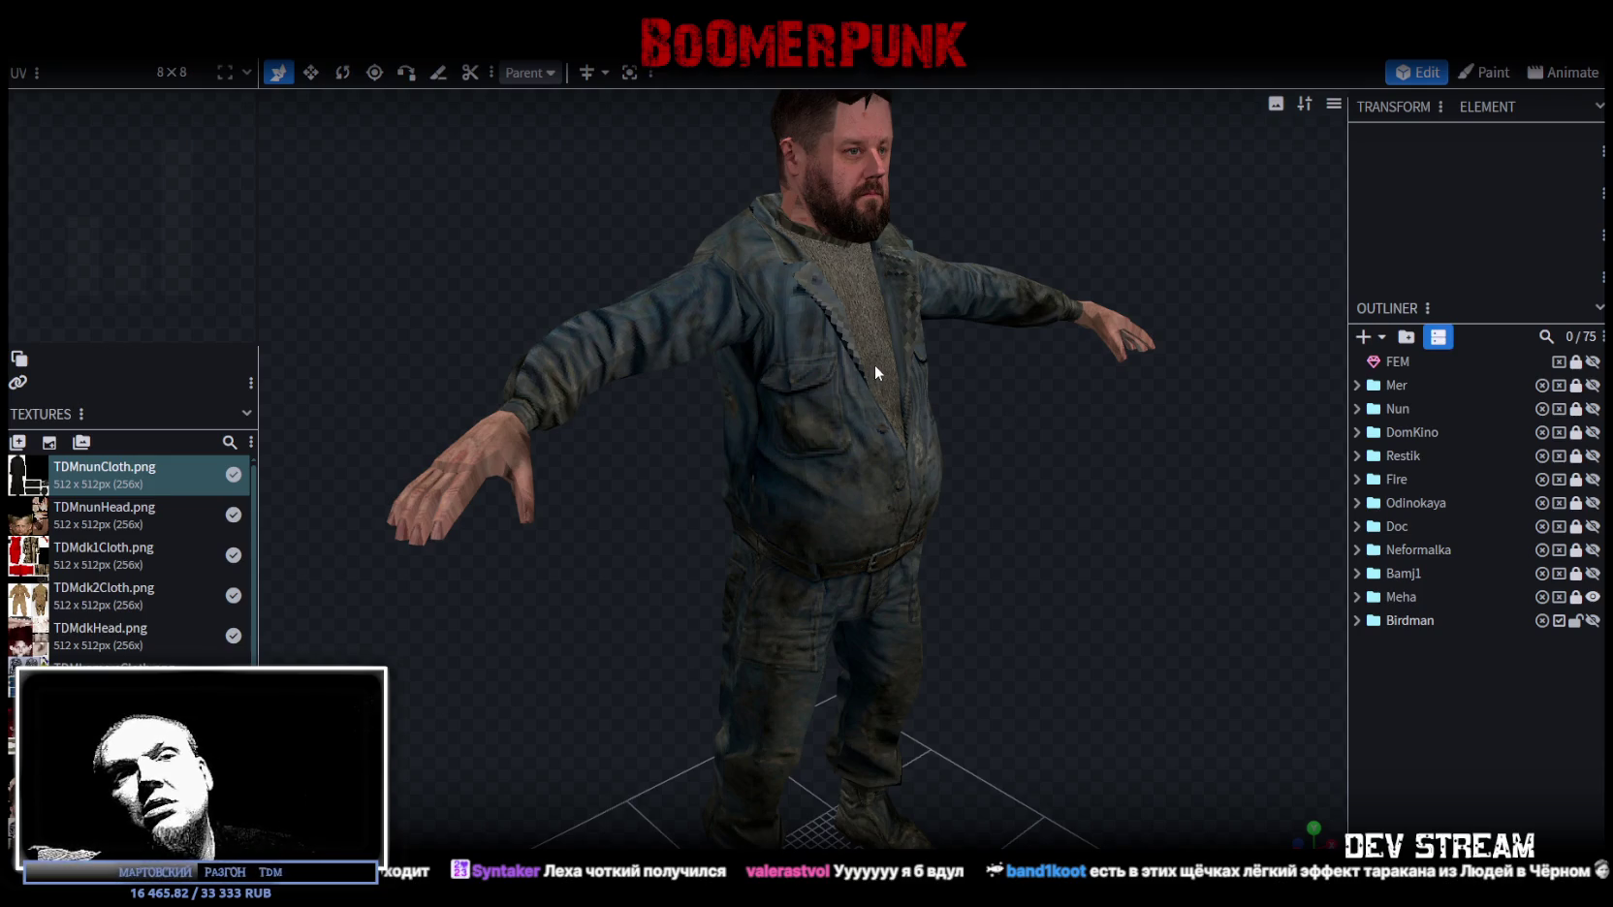
{"action": "left_click_drag", "start_coordinate": [898, 48], "coordinate": [835, 244]}
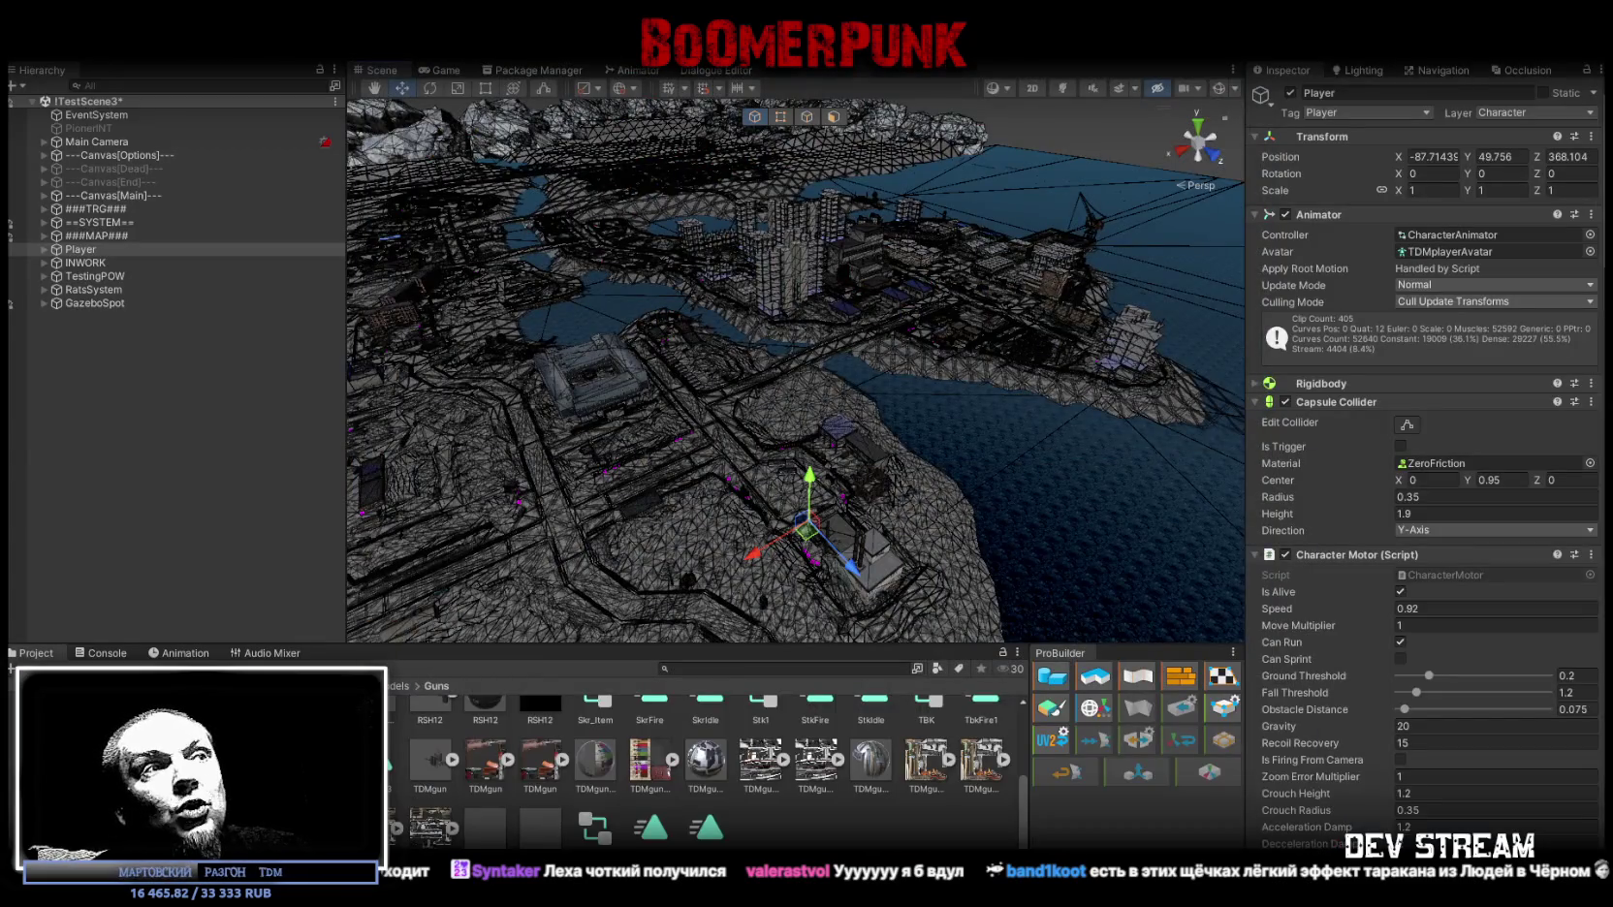
Step: Swing Unity's Scene view toward the Player, then switch back to Blockbench
{"action": "mouse_move", "coordinate": [844, 473]}
{"action": "right_mouse_down"}
{"action": "mouse_move", "coordinate": [862, 504]}
{"action": "mouse_move", "coordinate": [942, 482]}
{"action": "right_mouse_up"}
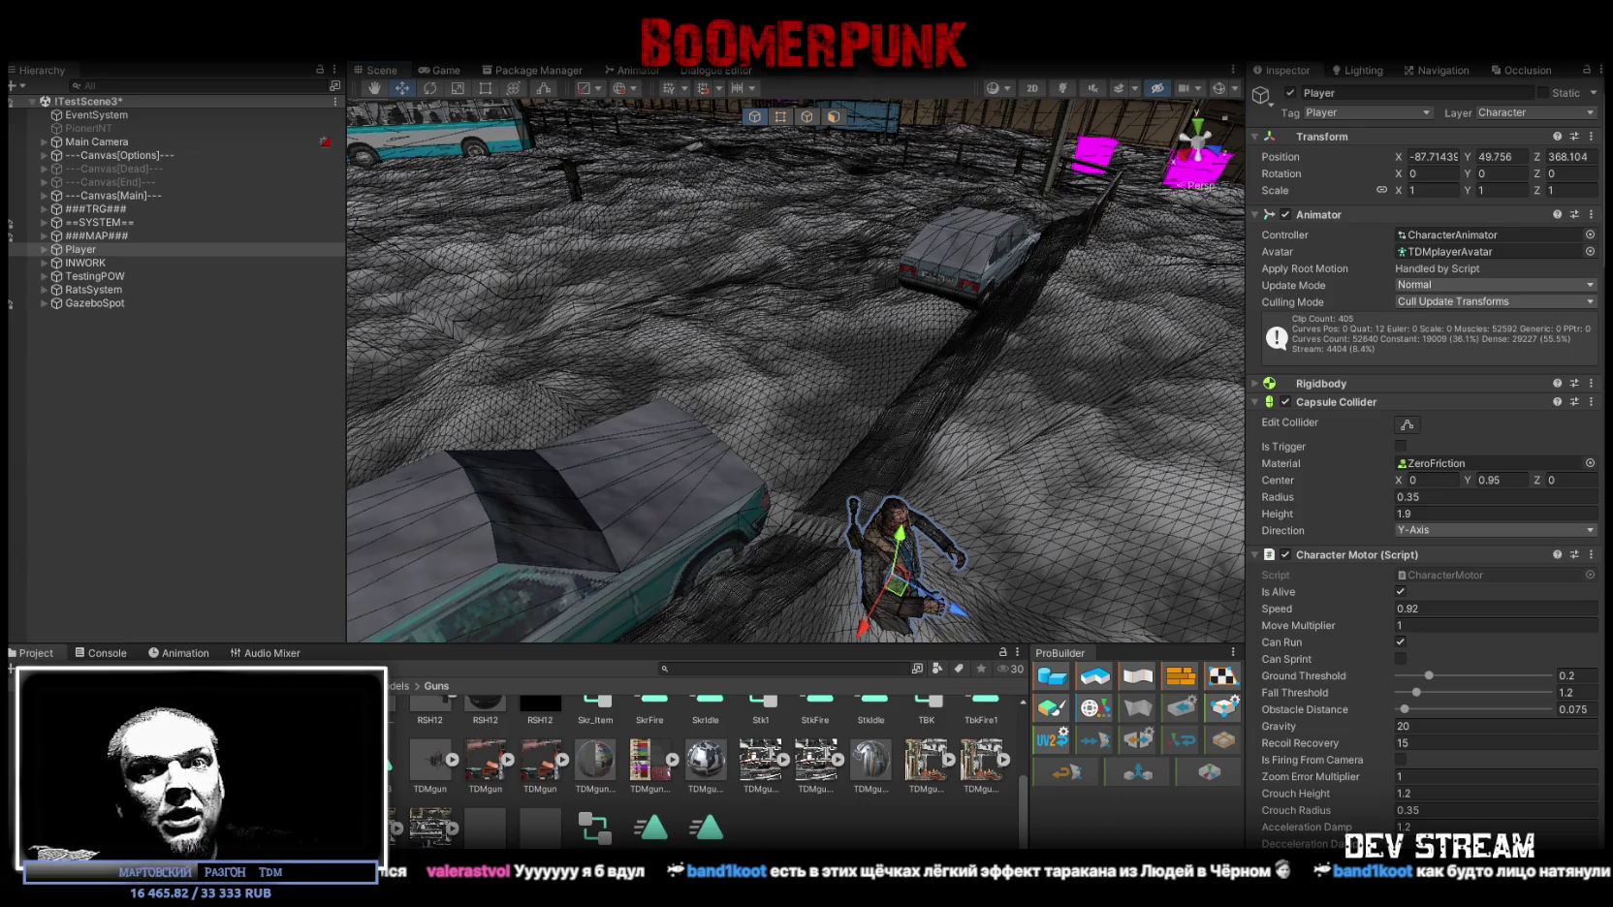
{"action": "key", "text": "alt+Tab"}
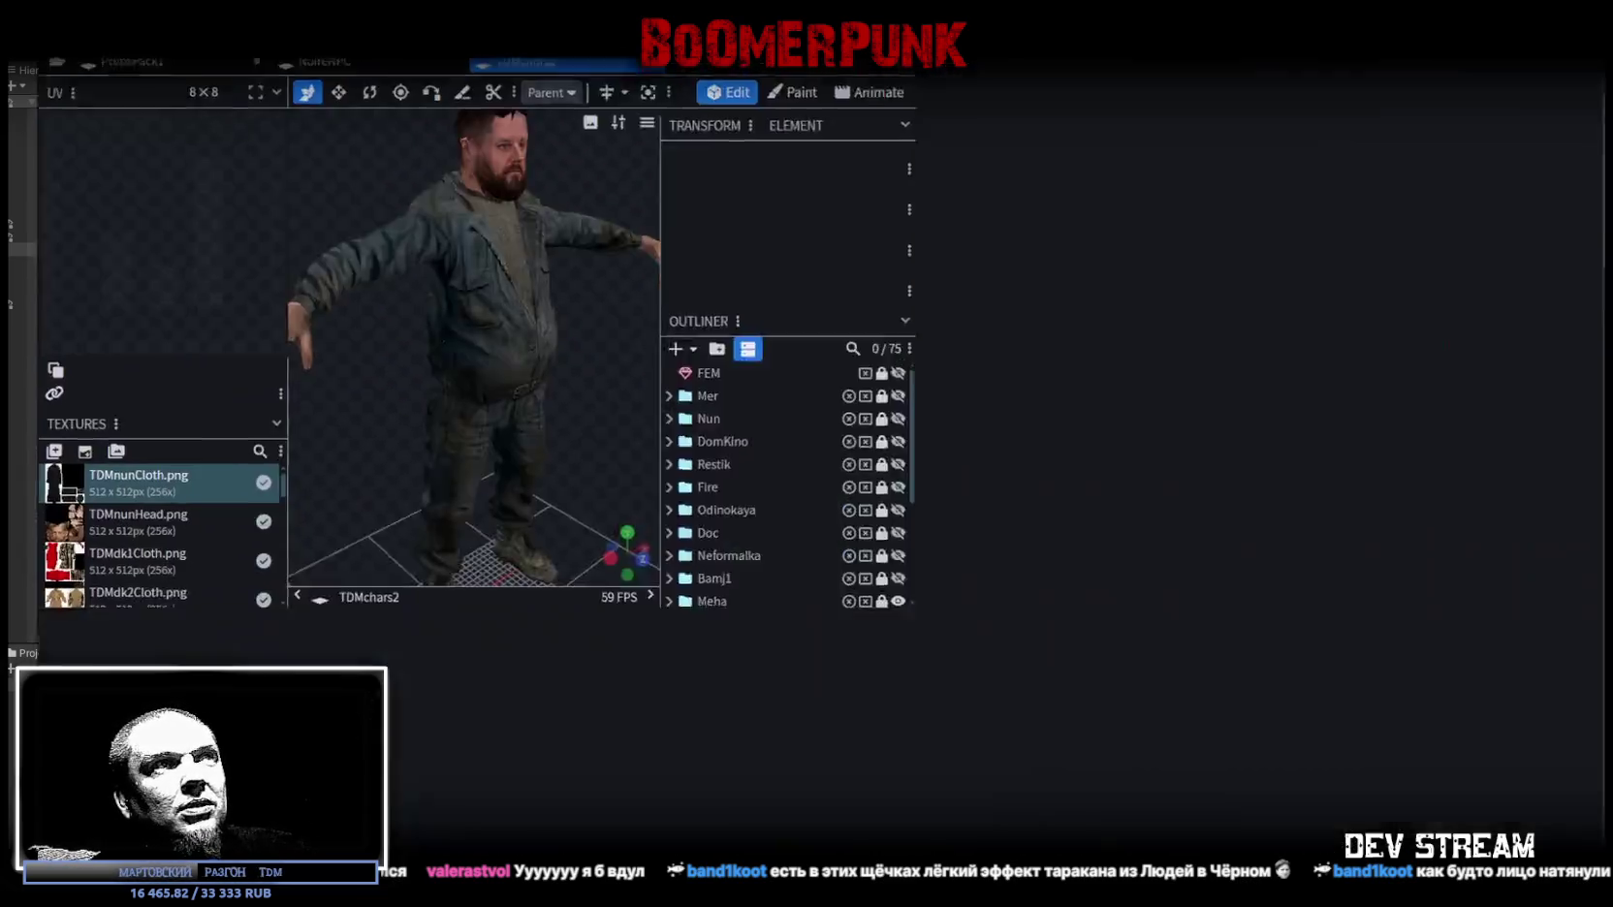
Step: Orbit and zoom around the bearded character to inspect its face and head from the front
{"action": "mouse_move", "coordinate": [1146, 343]}
{"action": "left_mouse_down"}
{"action": "mouse_move", "coordinate": [974, 283]}
{"action": "mouse_move", "coordinate": [860, 307]}
{"action": "mouse_move", "coordinate": [1093, 300]}
{"action": "mouse_move", "coordinate": [1064, 324]}
{"action": "left_mouse_up"}
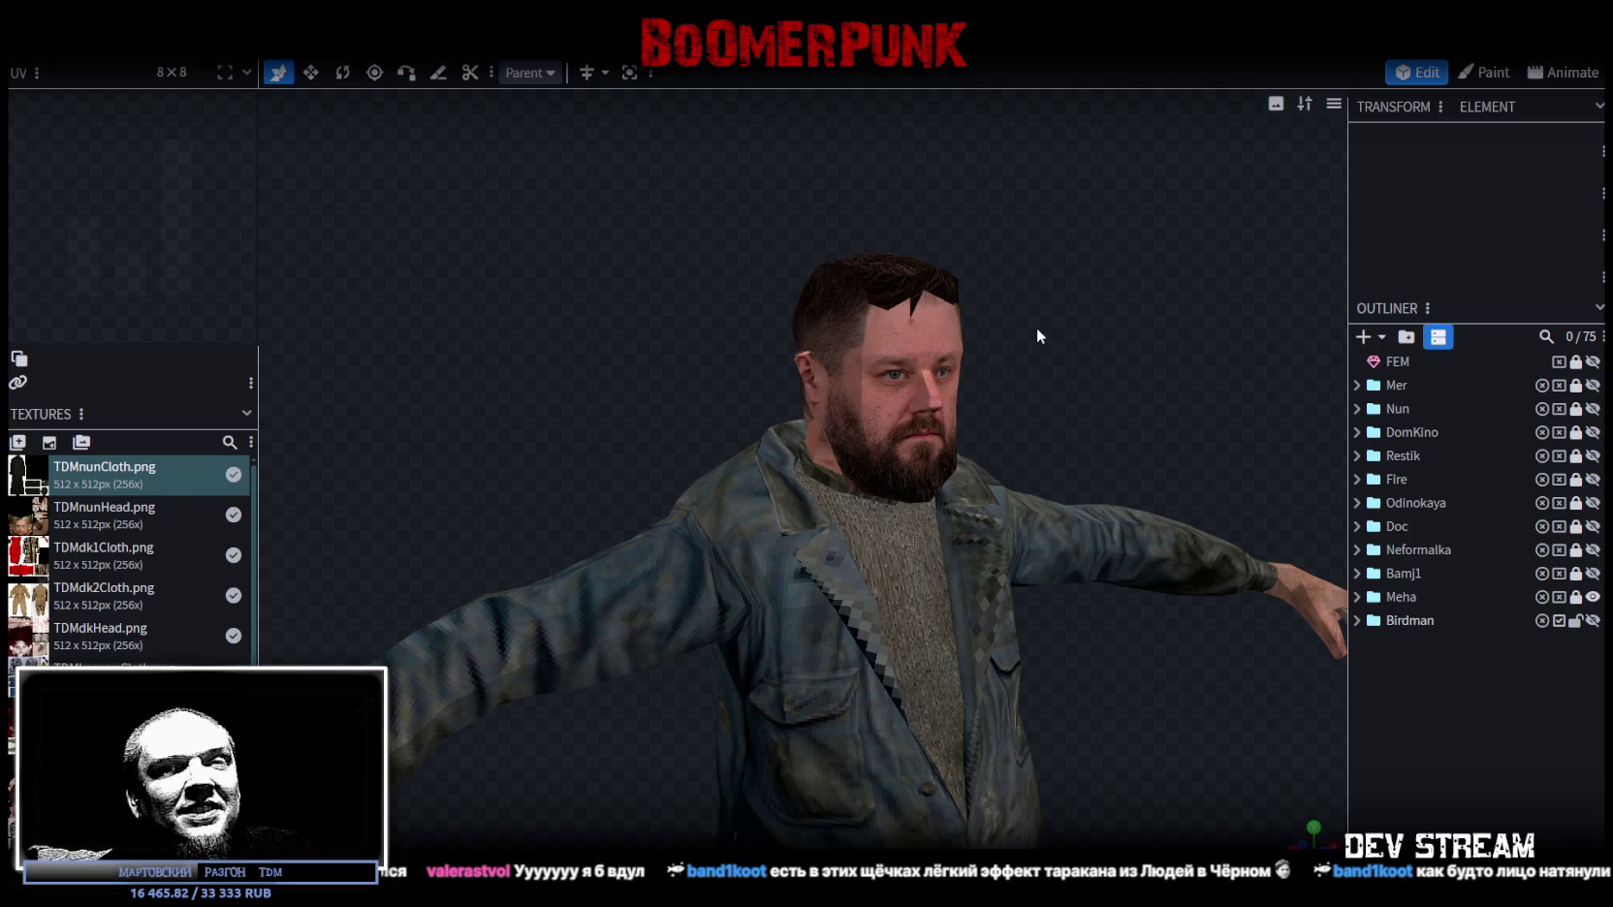
{"action": "mouse_move", "coordinate": [1023, 320]}
{"action": "left_mouse_down"}
{"action": "mouse_move", "coordinate": [944, 253]}
{"action": "mouse_move", "coordinate": [974, 362]}
{"action": "left_mouse_up"}
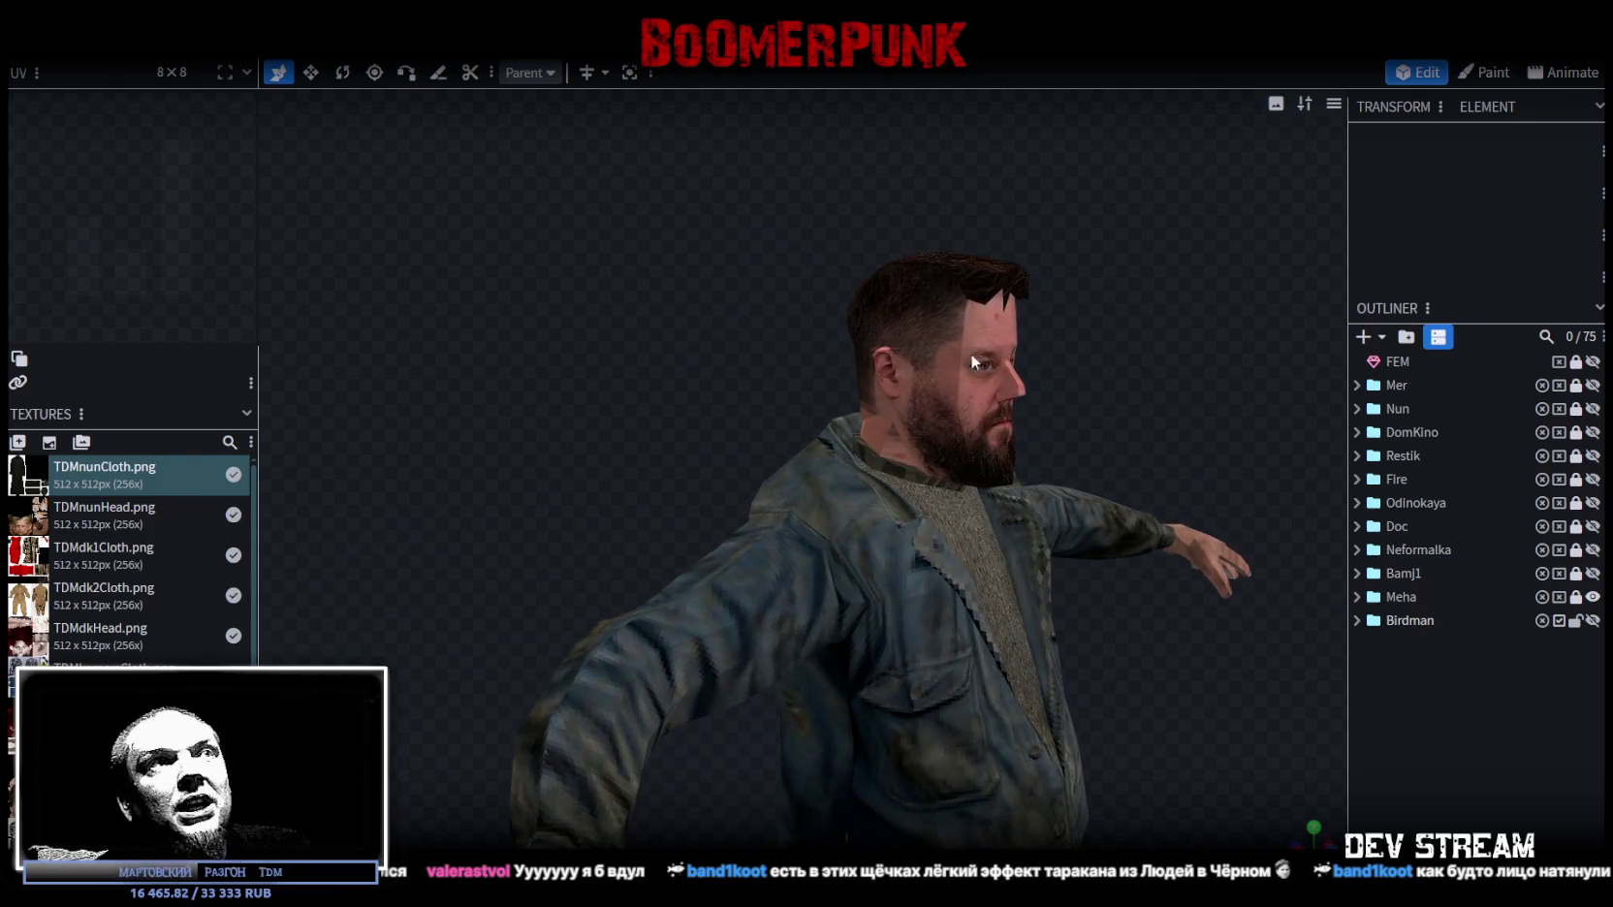
{"action": "scroll", "coordinate": [970, 353], "scroll_direction": "up", "scroll_amount": 3}
{"action": "mouse_move", "coordinate": [1002, 508]}
{"action": "left_mouse_down"}
{"action": "mouse_move", "coordinate": [899, 283]}
{"action": "mouse_move", "coordinate": [833, 361]}
{"action": "mouse_move", "coordinate": [1063, 385]}
{"action": "mouse_move", "coordinate": [867, 525]}
{"action": "left_mouse_up"}
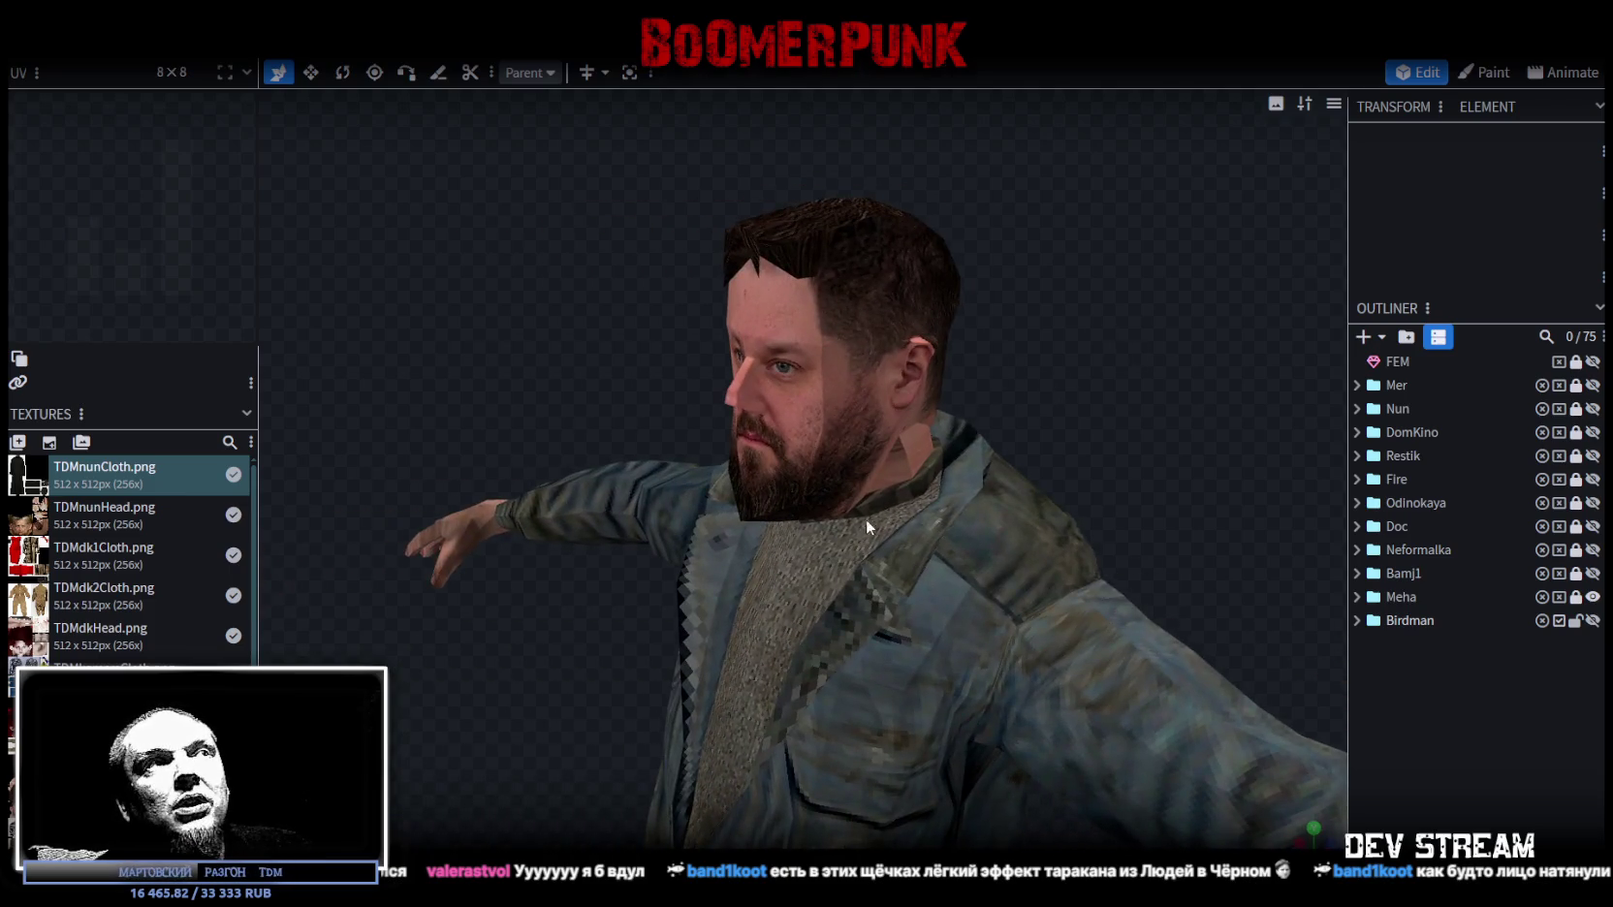
{"action": "mouse_move", "coordinate": [652, 384]}
{"action": "left_mouse_down"}
{"action": "mouse_move", "coordinate": [762, 375]}
{"action": "mouse_move", "coordinate": [656, 349]}
{"action": "left_mouse_up"}
{"action": "scroll", "coordinate": [876, 217], "scroll_direction": "up", "scroll_amount": 2}
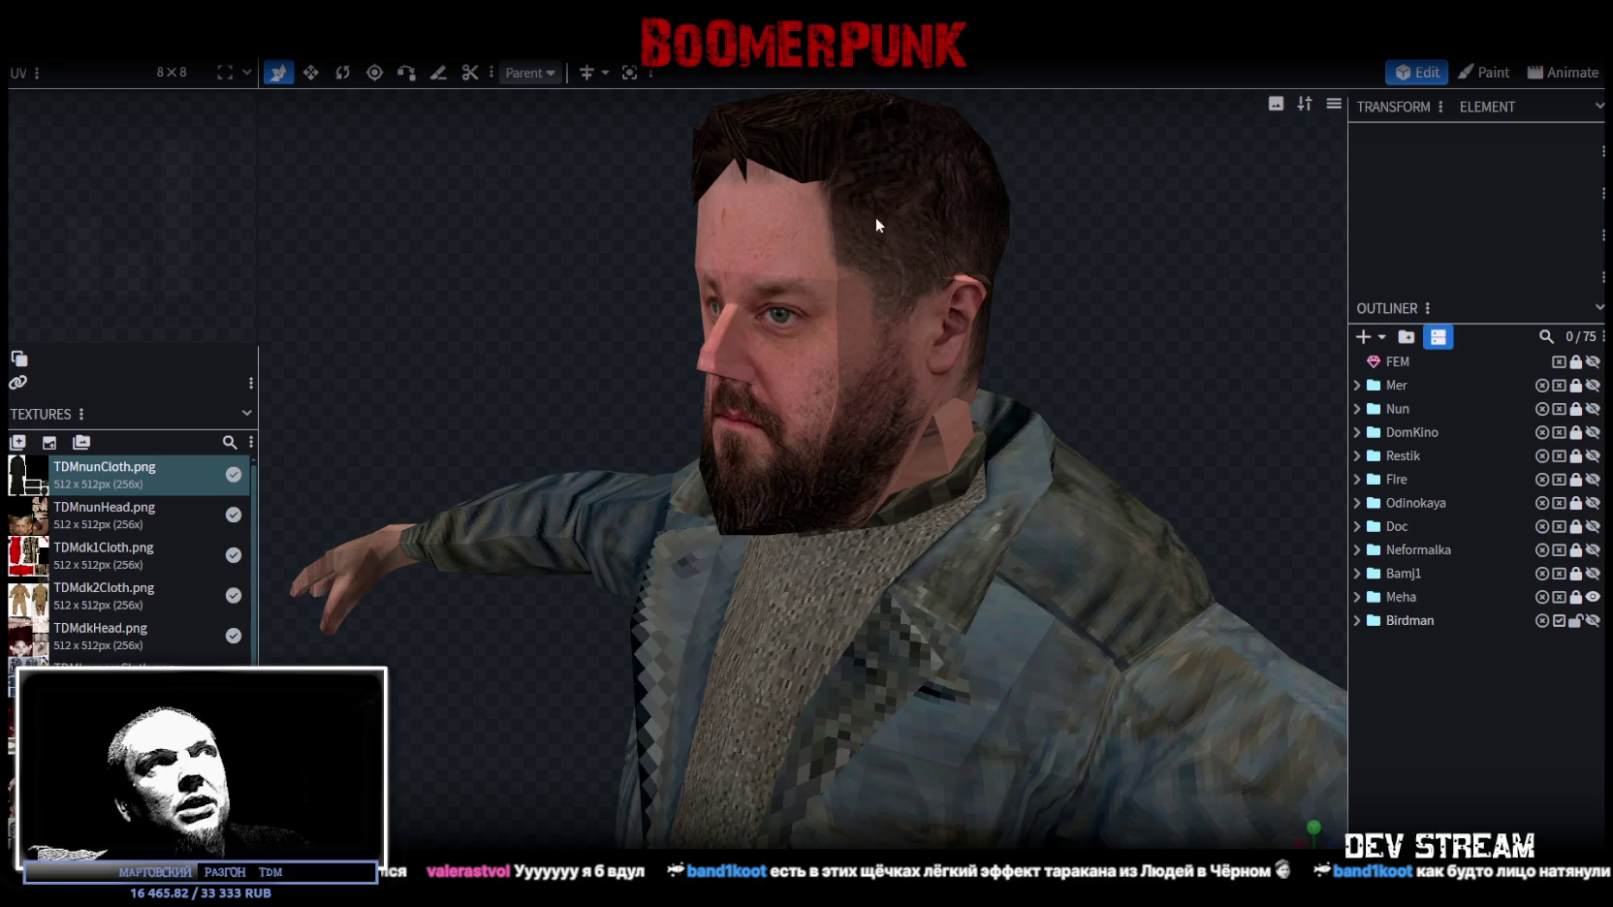
{"action": "left_click_drag", "start_coordinate": [1084, 385], "coordinate": [1117, 383]}
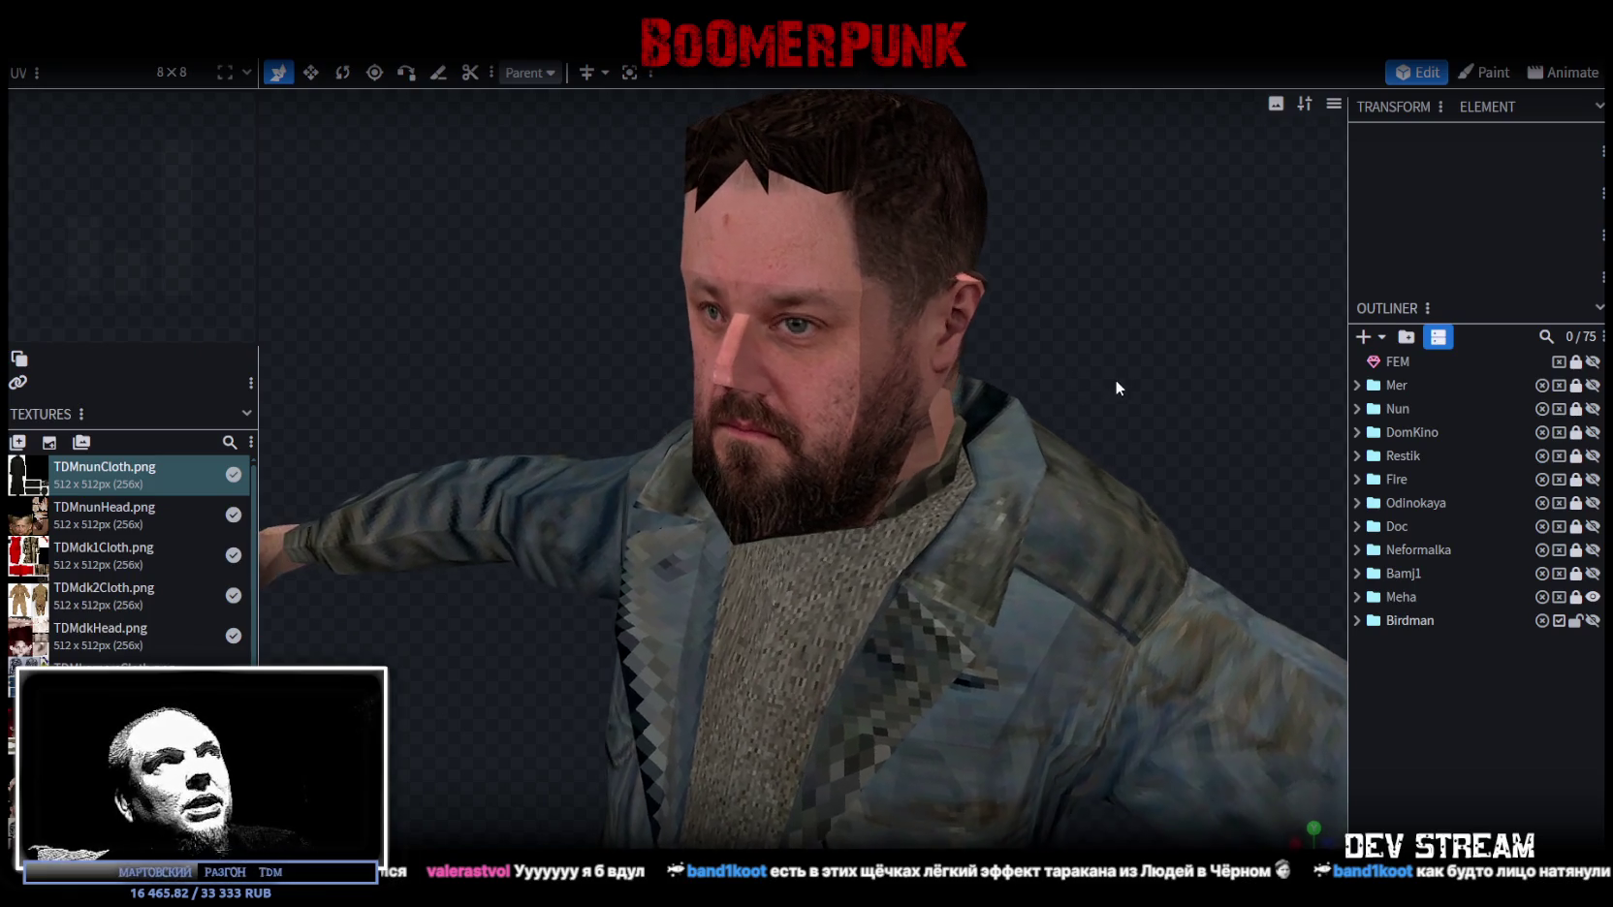
Step: Select the Meha_head mesh in the Meha group and save the model as TDMchars2.bbmodel
{"action": "left_click", "coordinate": [1358, 598]}
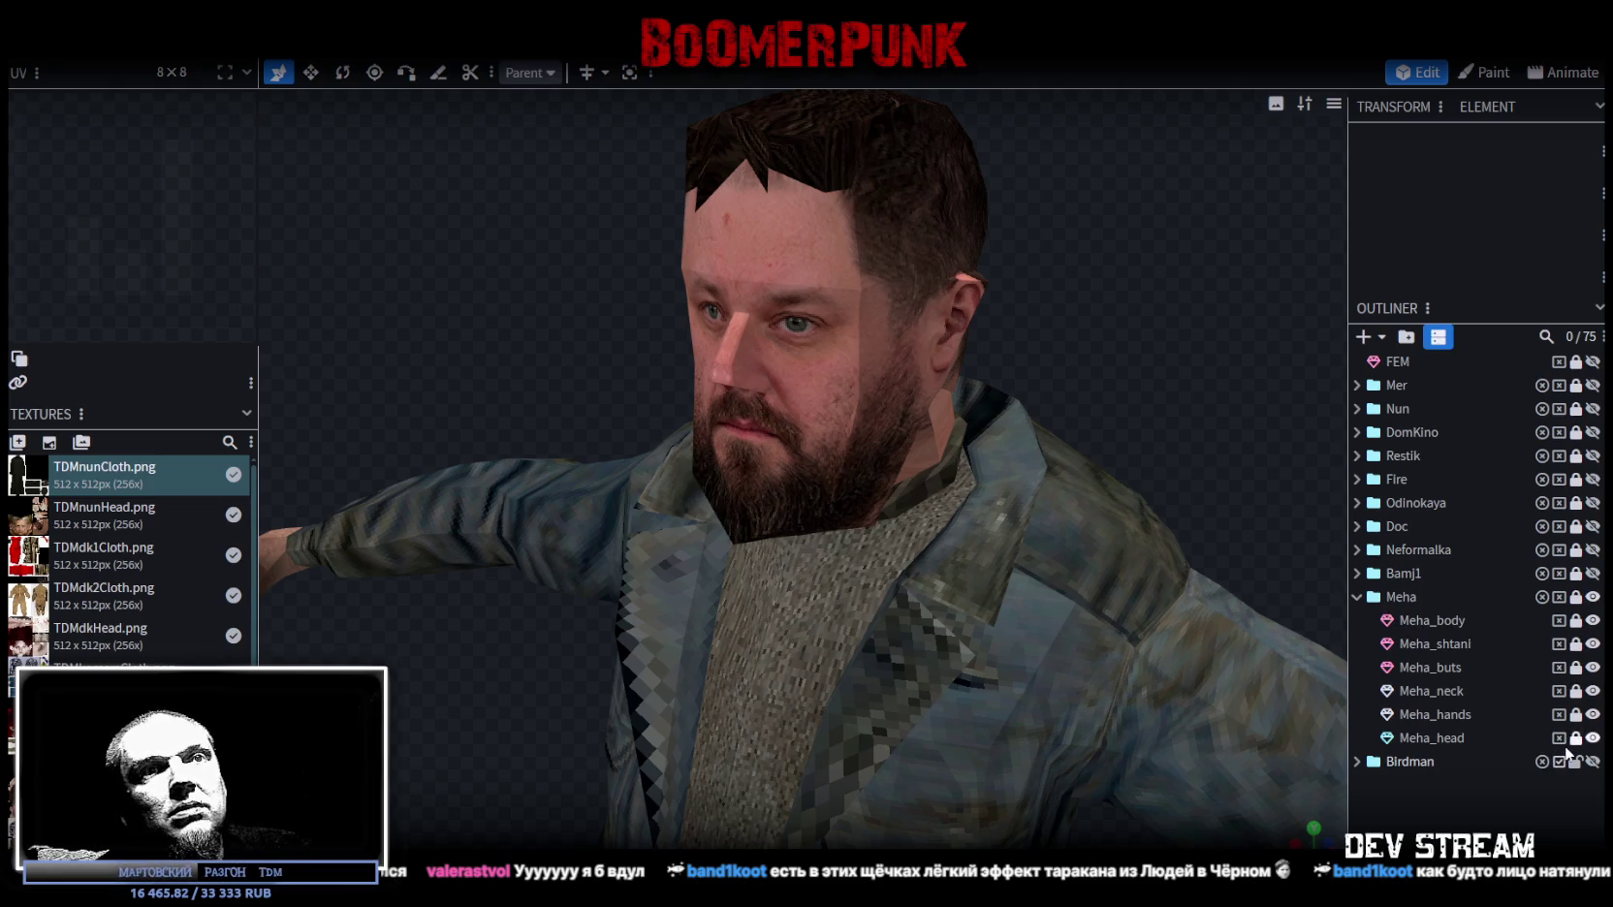
{"action": "left_click", "coordinate": [1433, 738]}
{"action": "mouse_move", "coordinate": [1052, 407]}
{"action": "left_mouse_down"}
{"action": "mouse_move", "coordinate": [1187, 409]}
{"action": "mouse_move", "coordinate": [1088, 387]}
{"action": "left_mouse_up"}
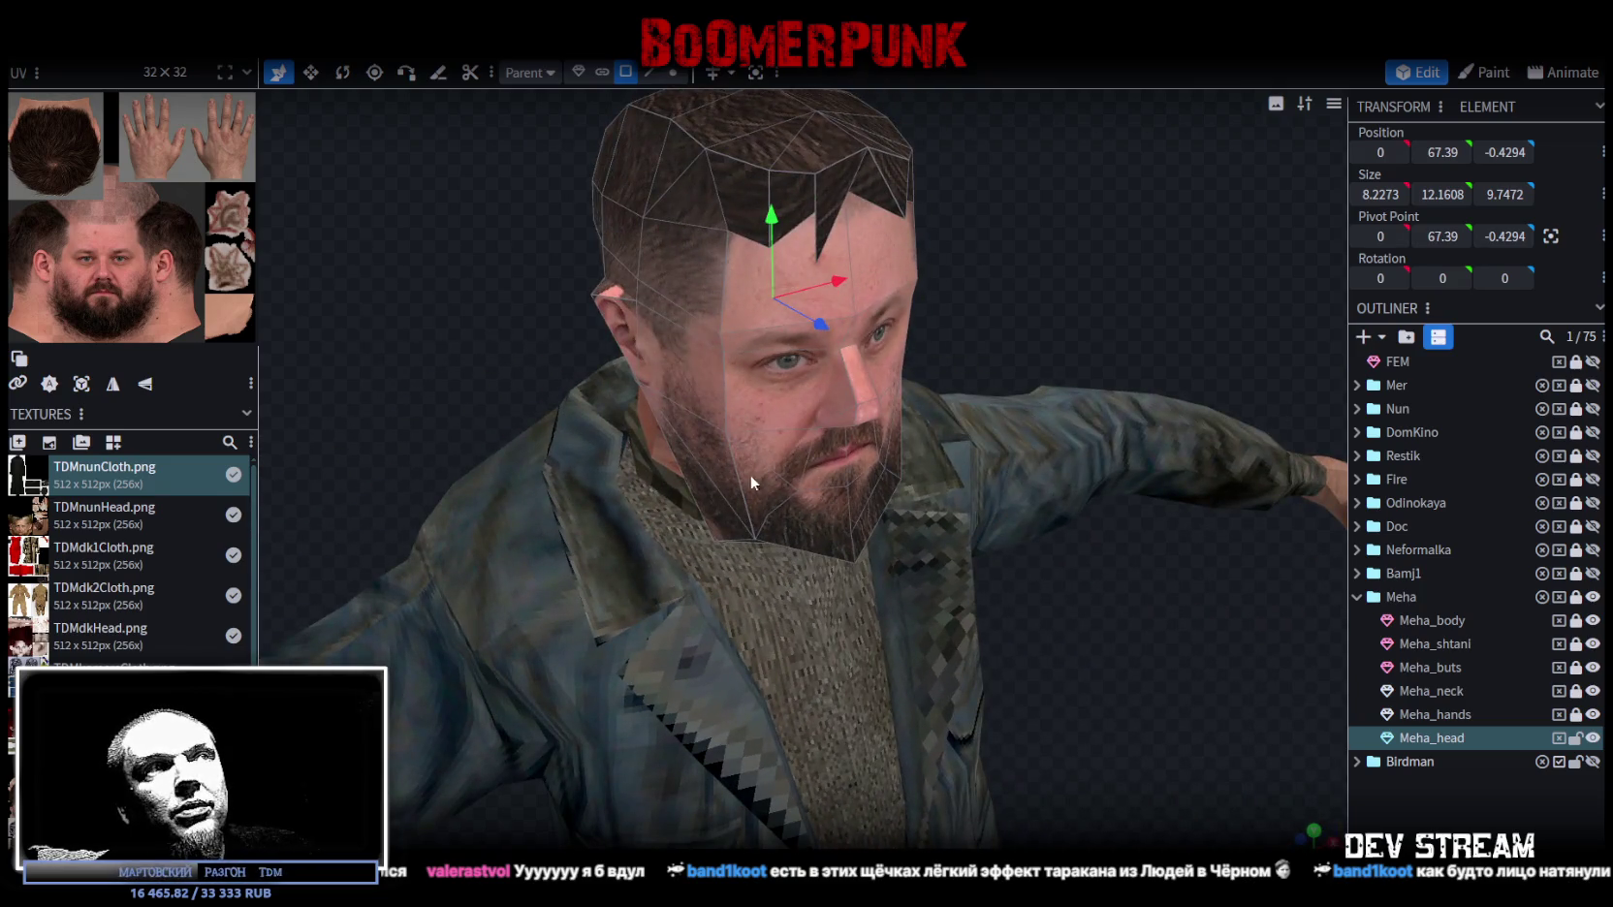
{"action": "mouse_move", "coordinate": [1132, 649]}
{"action": "left_mouse_down"}
{"action": "mouse_move", "coordinate": [823, 593]}
{"action": "mouse_move", "coordinate": [1070, 591]}
{"action": "mouse_move", "coordinate": [1124, 607]}
{"action": "left_mouse_up"}
{"action": "scroll", "coordinate": [1134, 601], "scroll_direction": "down", "scroll_amount": 4}
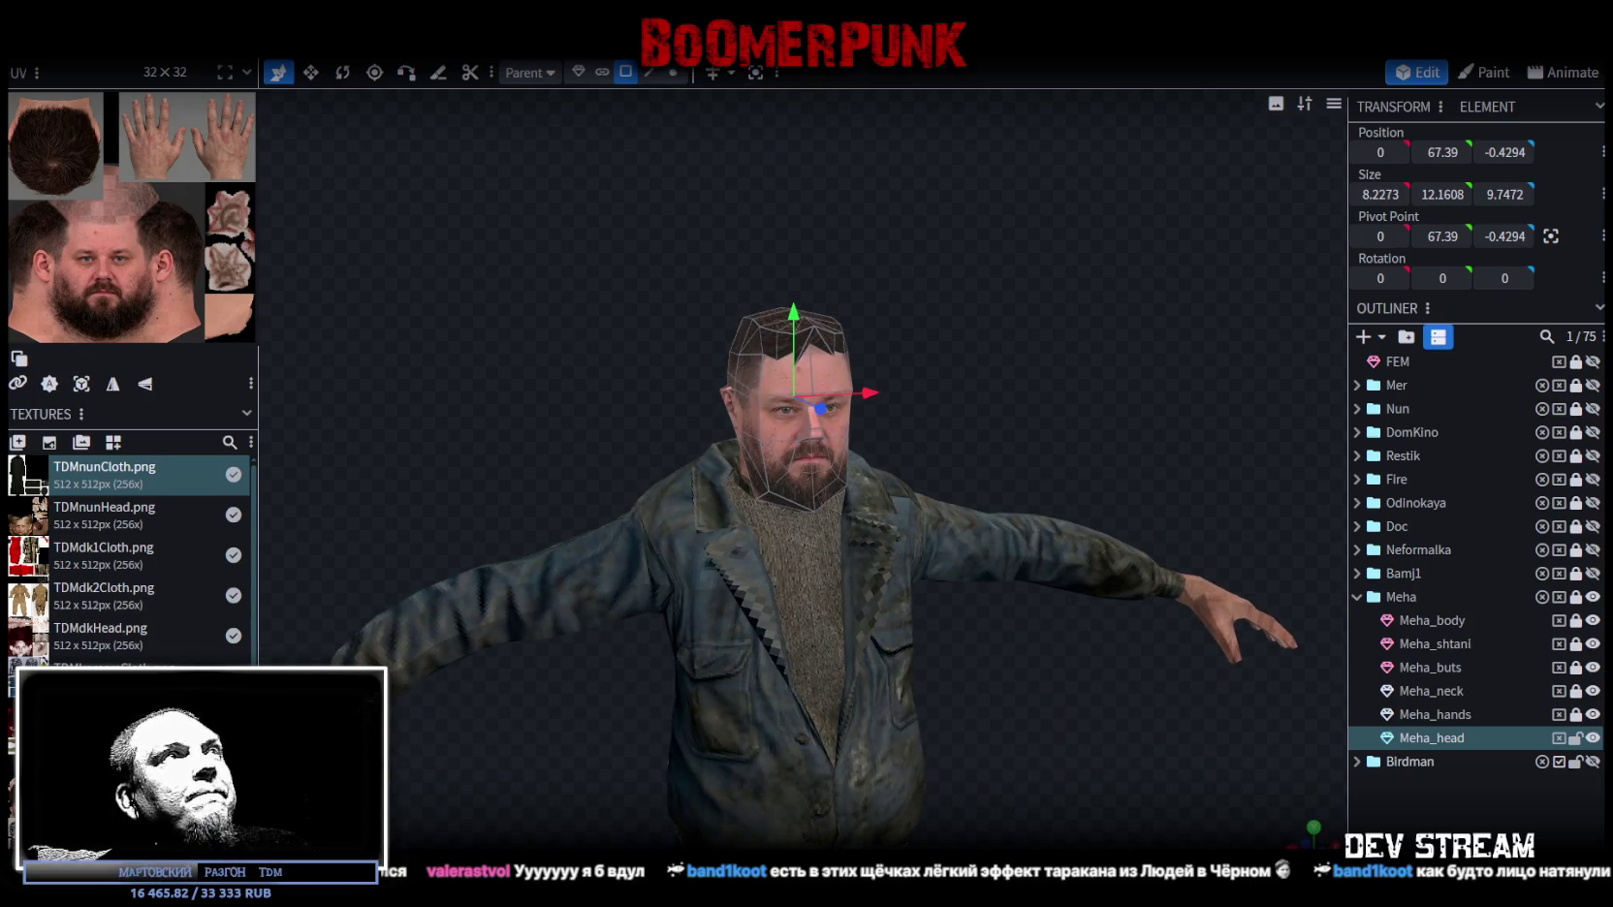
{"action": "key", "text": "ctrl+s"}
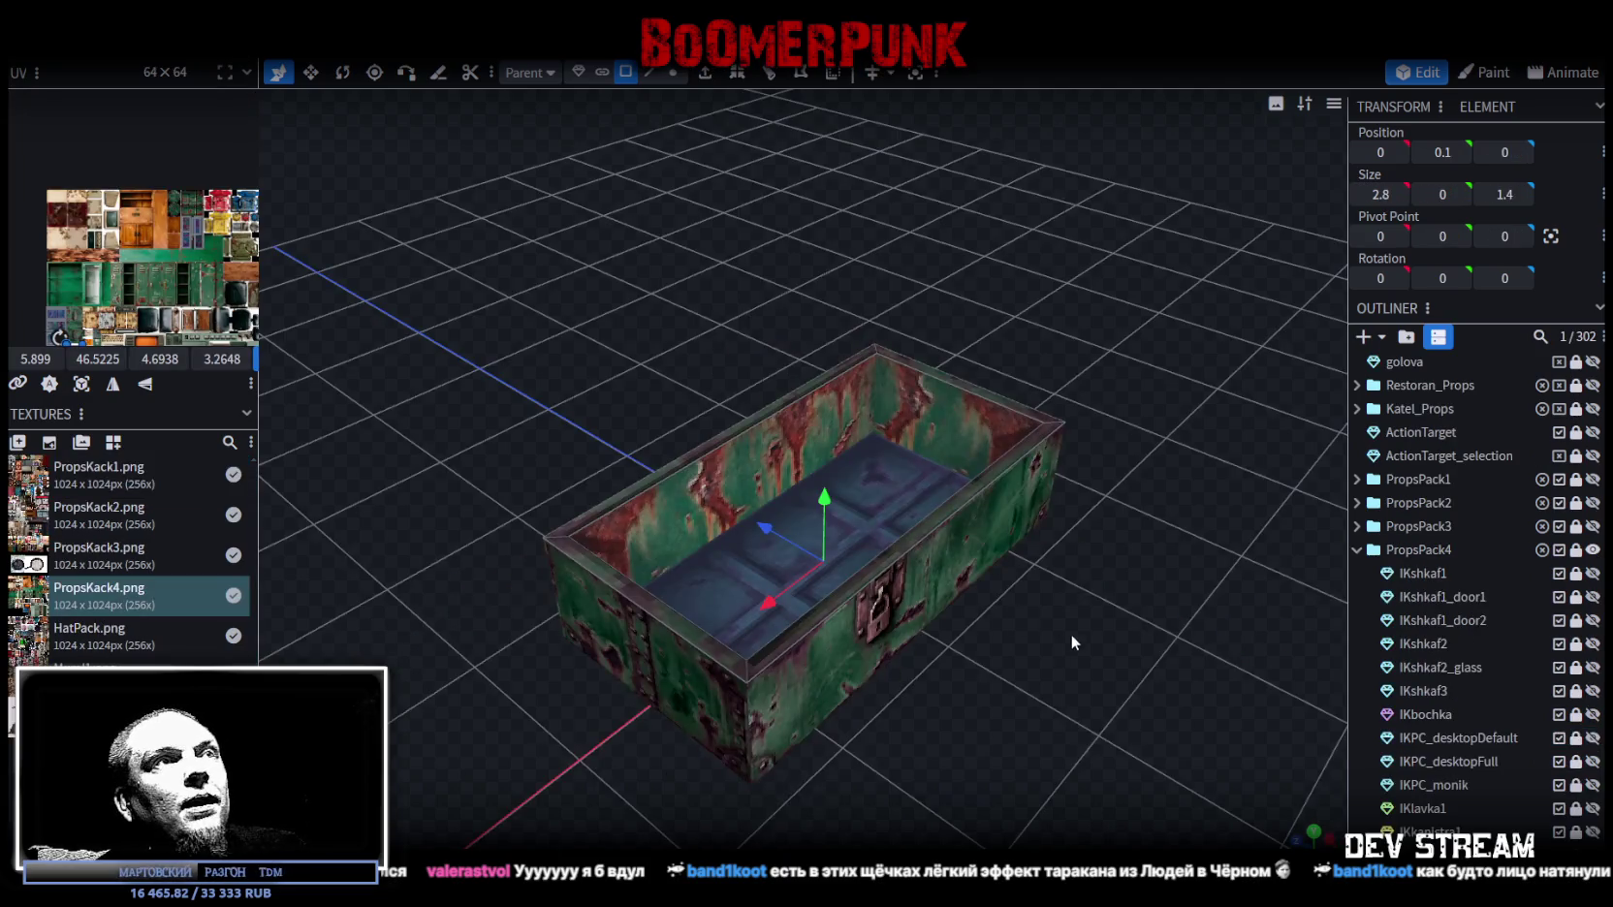
{"action": "left_click_drag", "start_coordinate": [1071, 634], "coordinate": [1046, 534]}
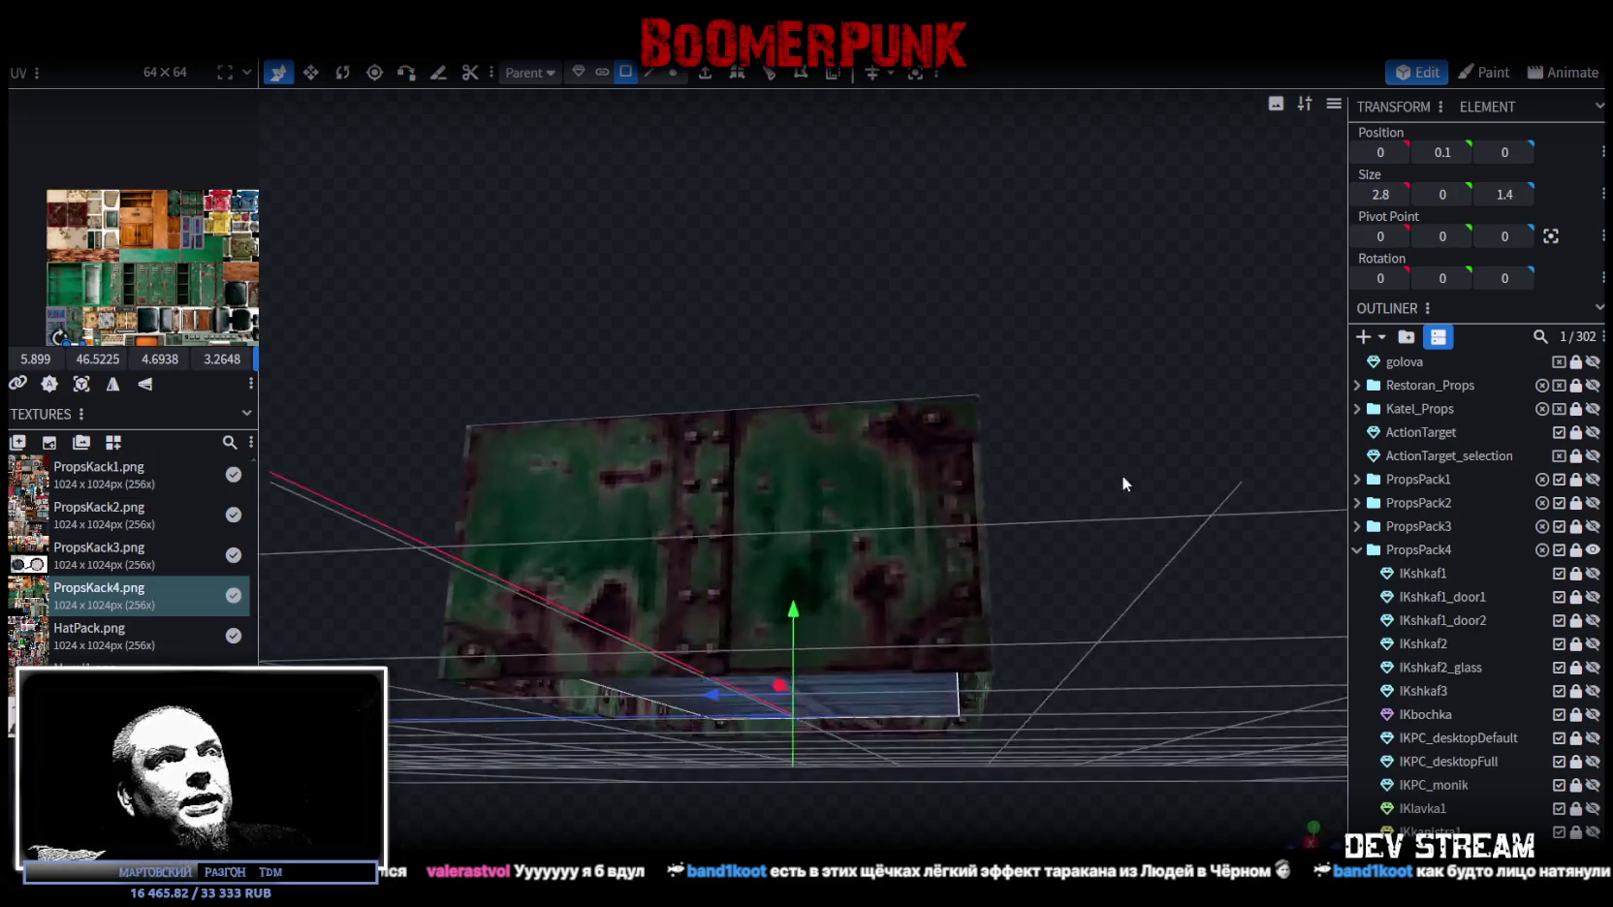
{"action": "left_click", "coordinate": [1593, 573]}
{"action": "mouse_move", "coordinate": [1309, 590]}
{"action": "left_mouse_down"}
{"action": "mouse_move", "coordinate": [929, 639]}
{"action": "mouse_move", "coordinate": [999, 650]}
{"action": "left_mouse_up"}
{"action": "scroll", "coordinate": [929, 639], "scroll_direction": "down", "scroll_amount": 2}
{"action": "scroll", "coordinate": [999, 651], "scroll_direction": "up", "scroll_amount": 2}
{"action": "left_click", "coordinate": [1357, 551]}
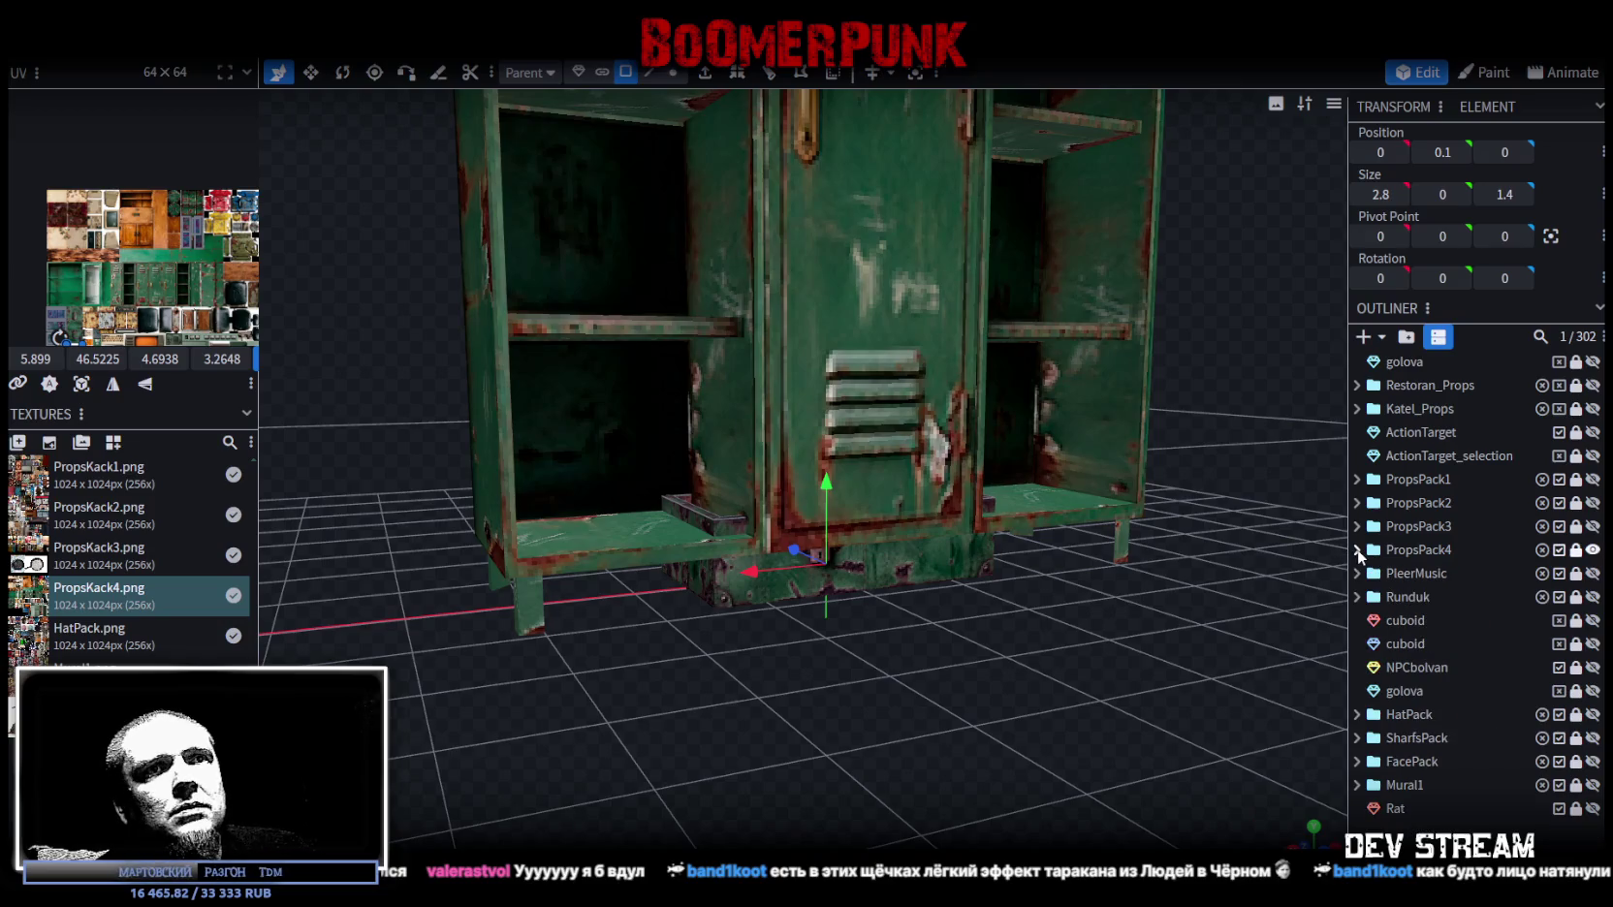
{"action": "left_click", "coordinate": [1356, 551]}
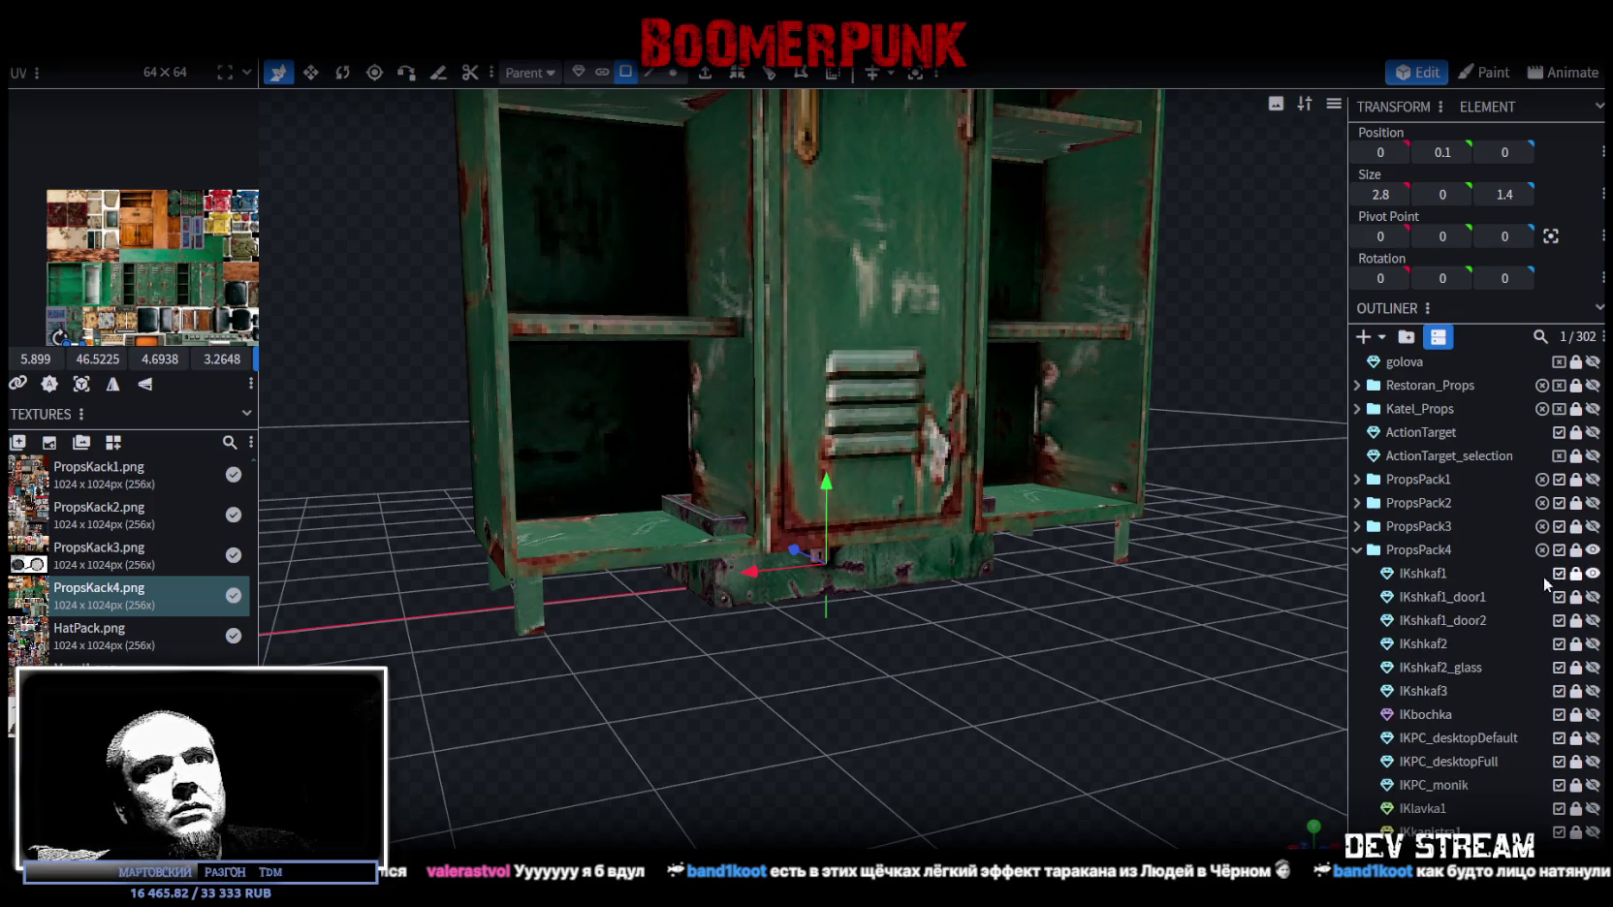
{"action": "left_click", "coordinate": [1593, 573]}
{"action": "scroll", "coordinate": [1594, 835], "scroll_direction": "down", "scroll_amount": 2}
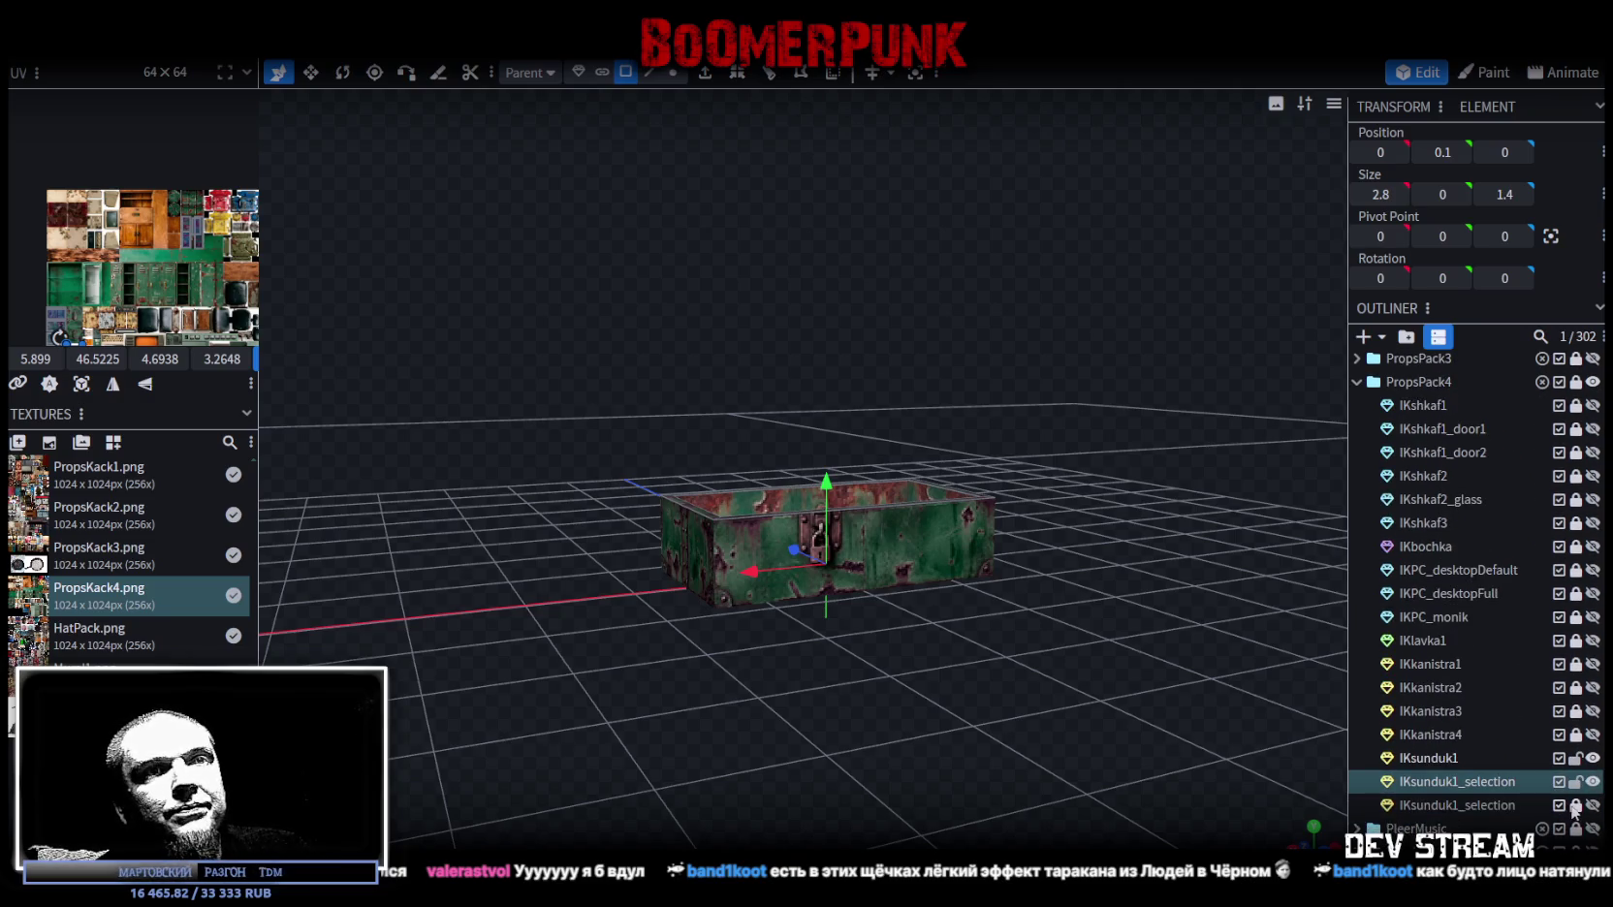
{"action": "left_click", "coordinate": [1473, 806]}
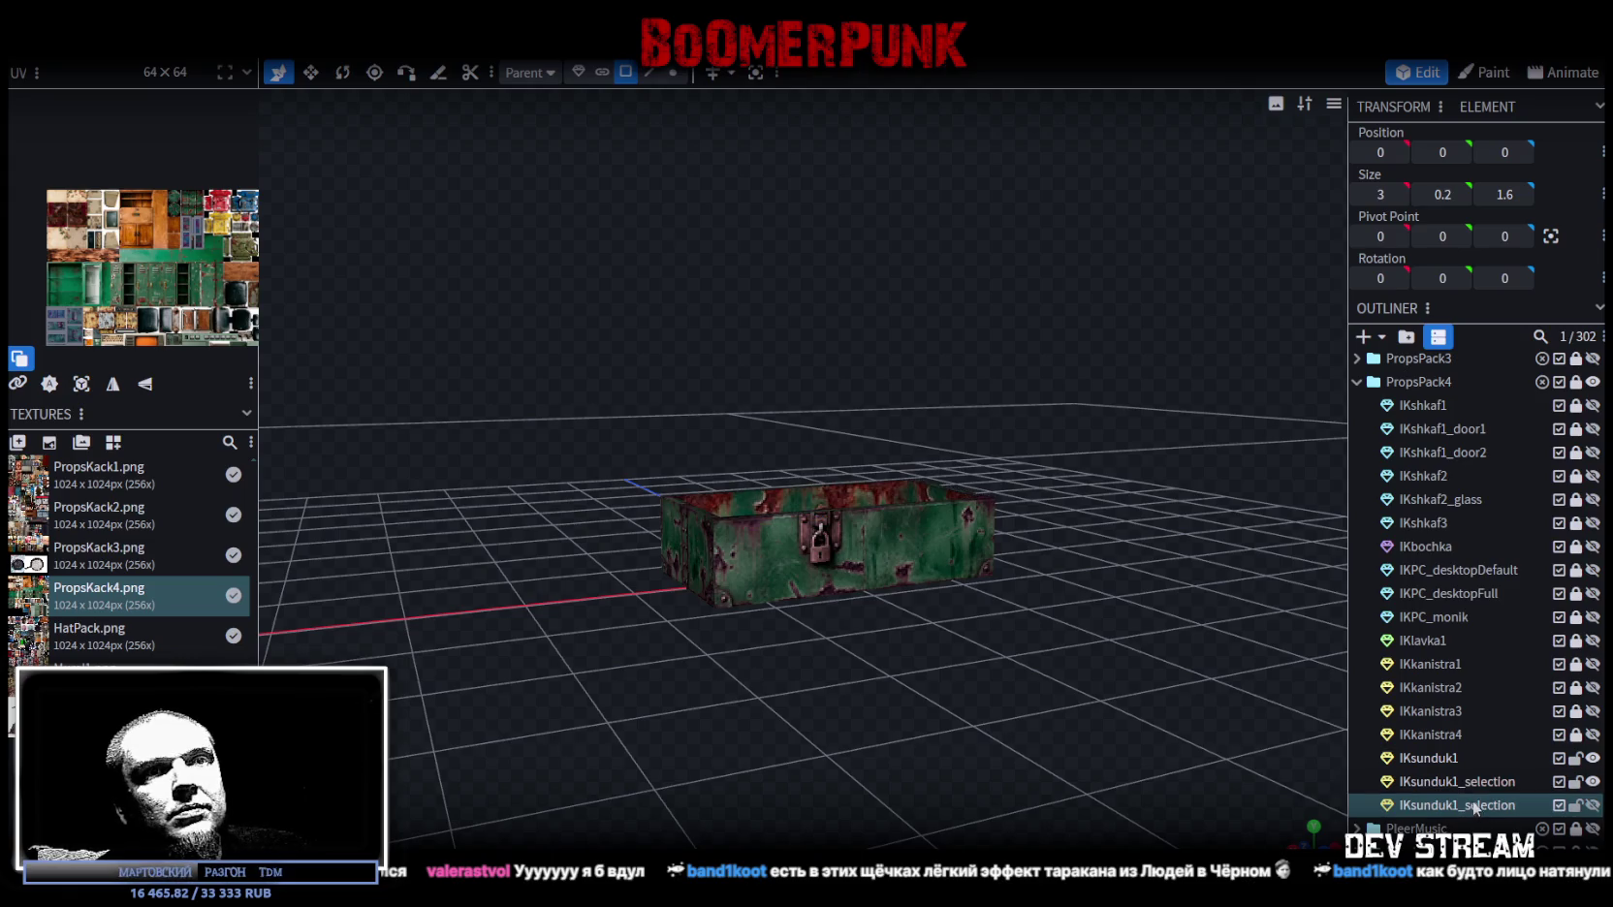
{"action": "left_click", "coordinate": [1591, 806]}
{"action": "left_click", "coordinate": [1465, 783]}
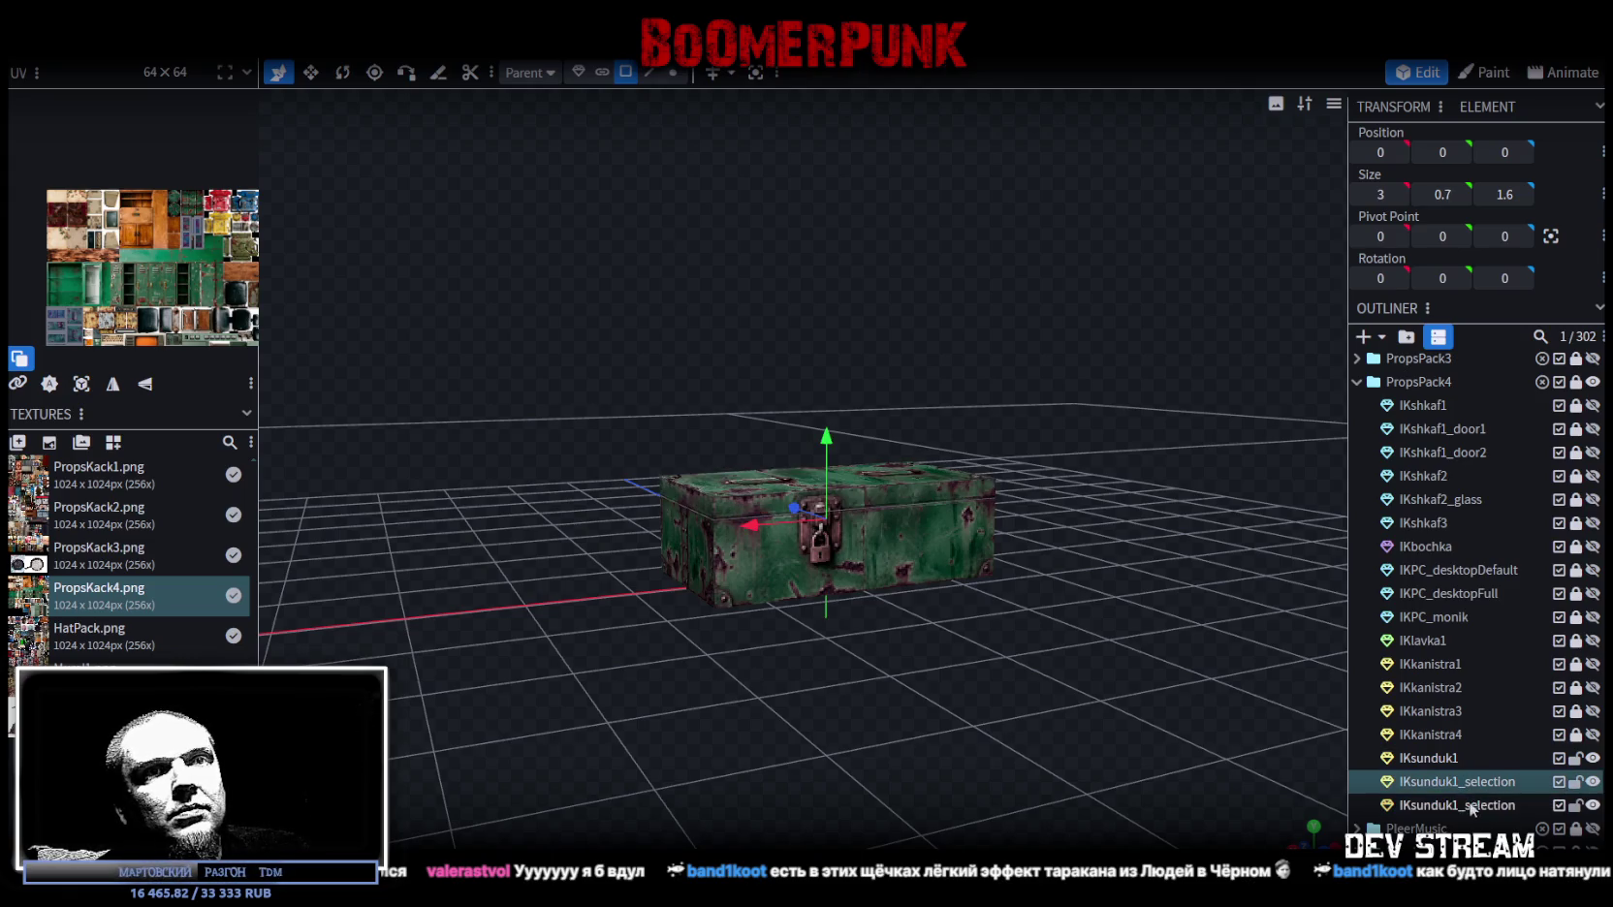
{"action": "left_click", "coordinate": [1471, 805], "text": "ctrl"}
{"action": "left_click", "coordinate": [1593, 758]}
{"action": "left_click", "coordinate": [1593, 759]}
{"action": "left_click", "coordinate": [1462, 781]}
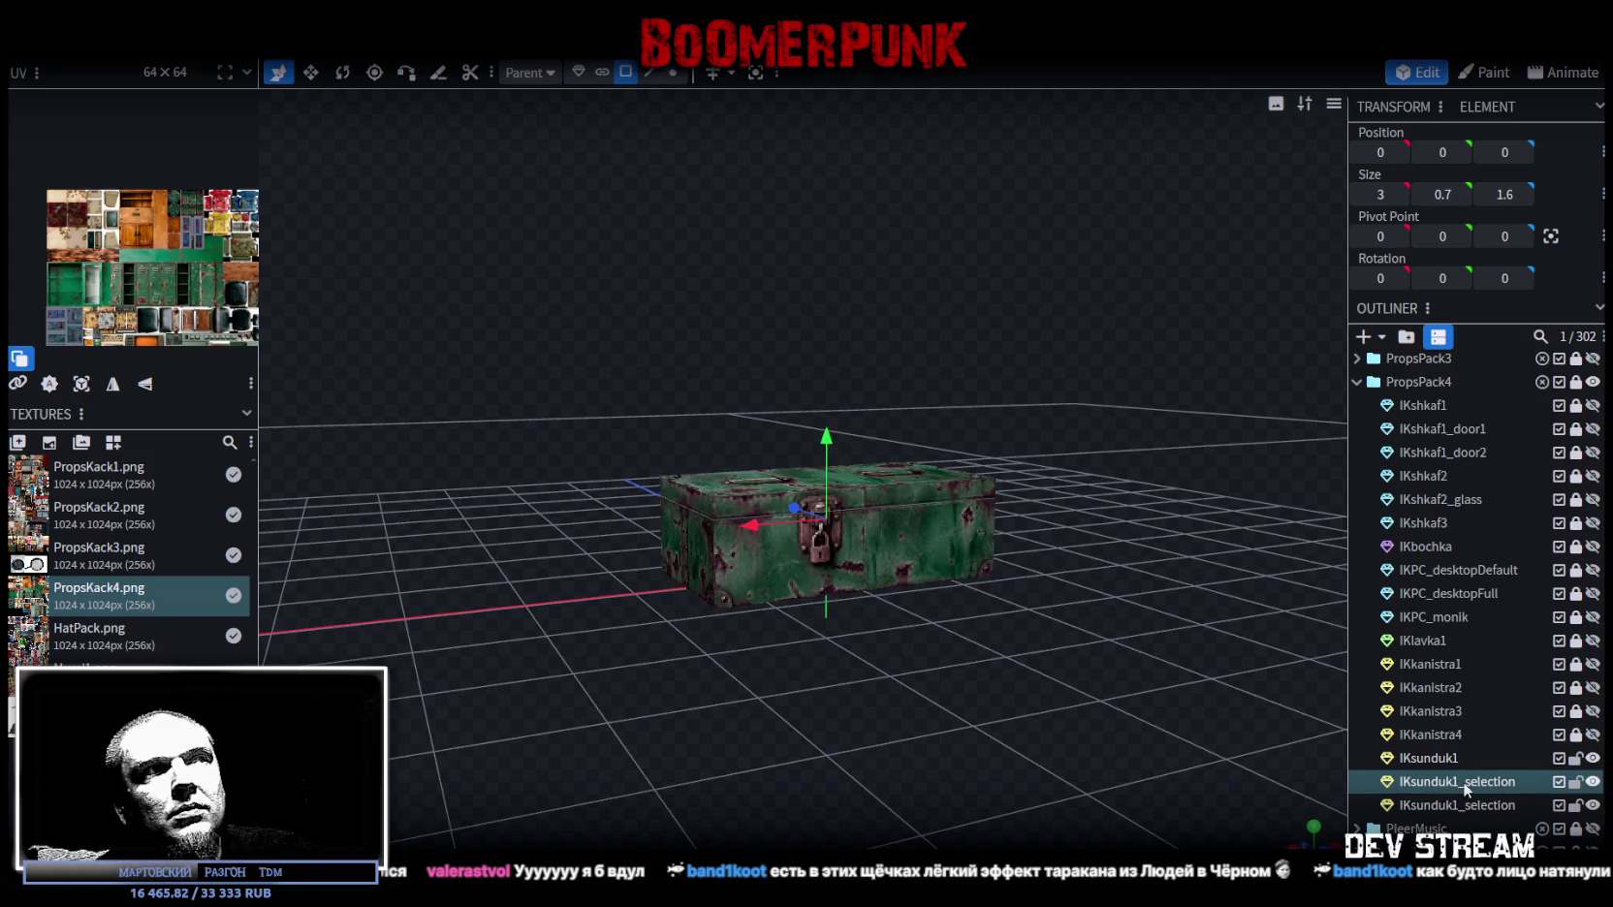
{"action": "left_click", "coordinate": [1593, 758]}
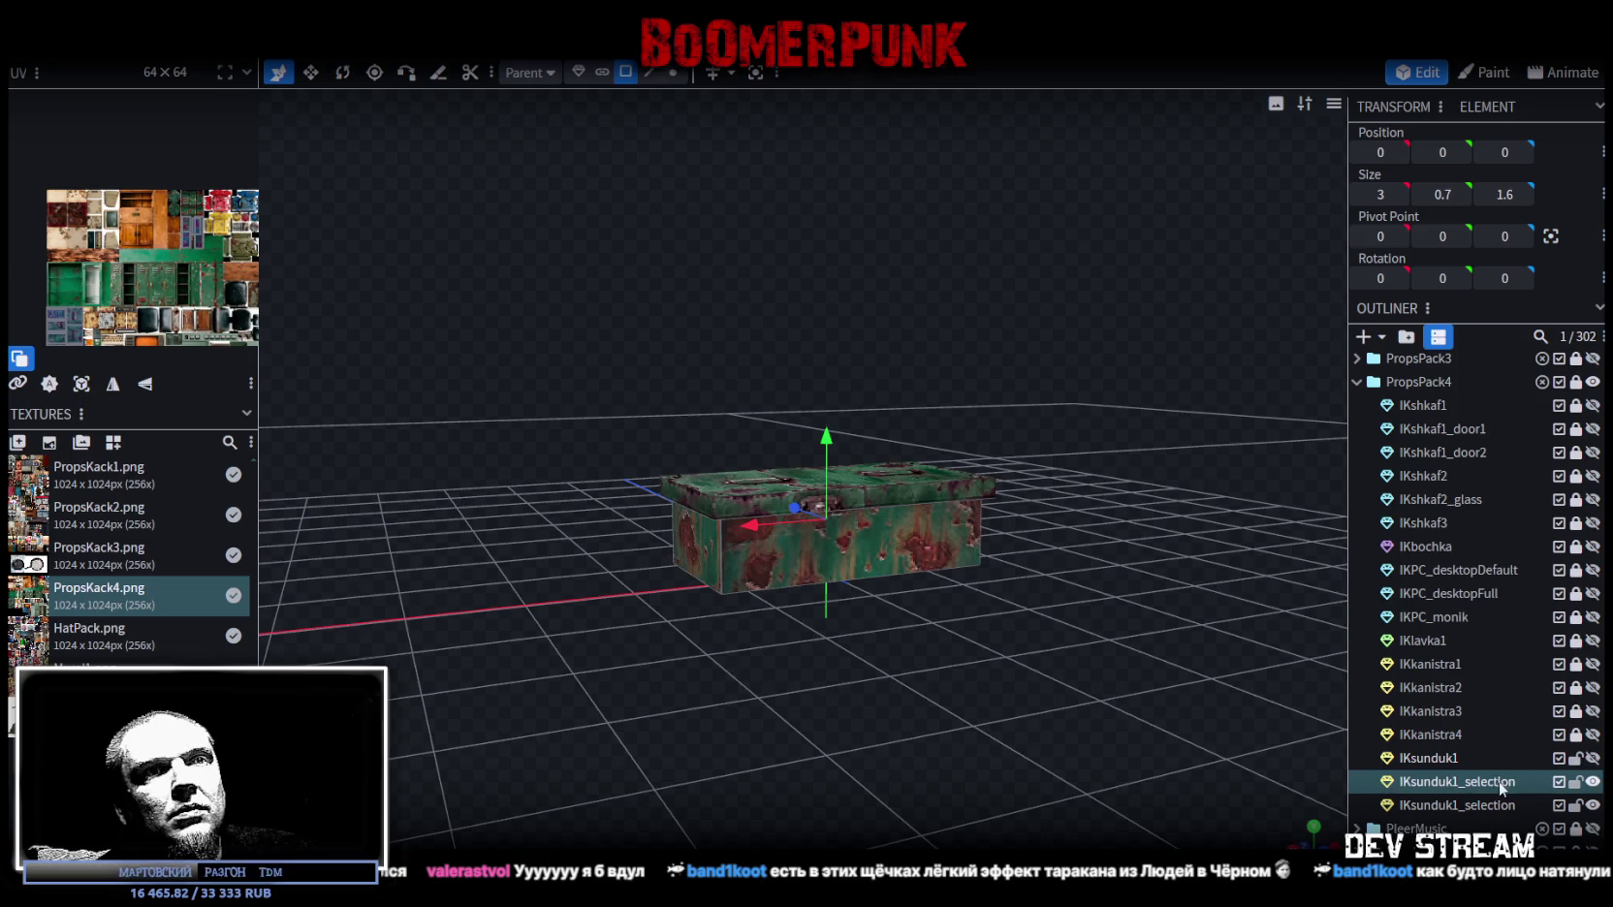
{"action": "left_click", "coordinate": [1592, 781]}
{"action": "left_click", "coordinate": [1592, 781]}
{"action": "left_click", "coordinate": [1593, 781]}
{"action": "left_click", "coordinate": [1593, 781]}
{"action": "left_click", "coordinate": [1592, 804]}
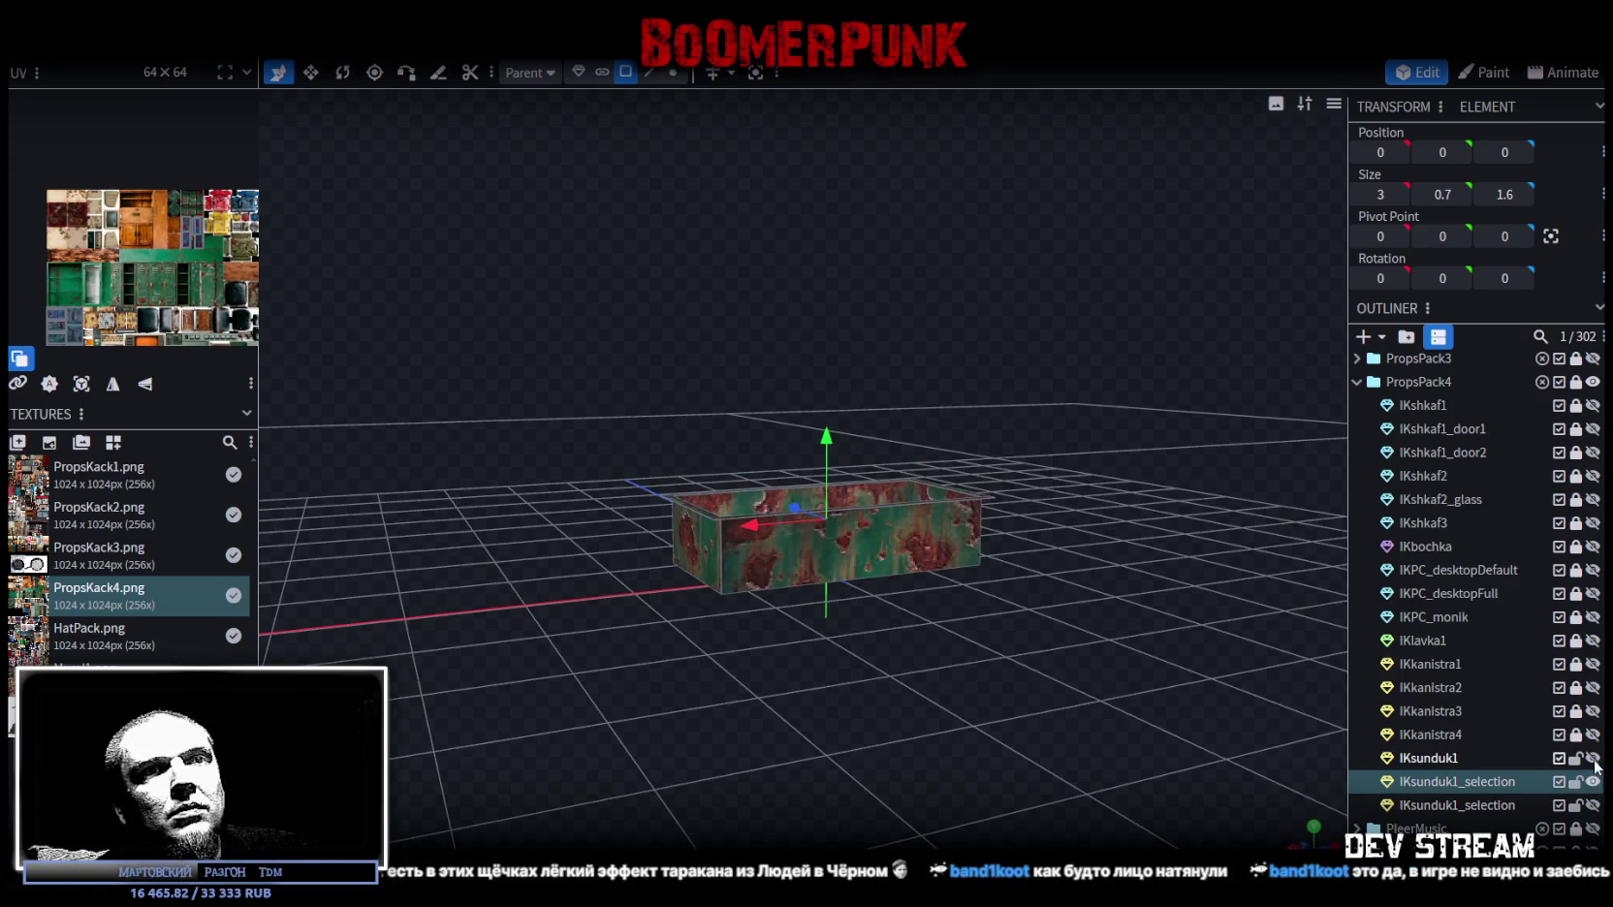
{"action": "left_click", "coordinate": [1592, 758]}
{"action": "mouse_move", "coordinate": [945, 584]}
{"action": "left_mouse_down"}
{"action": "mouse_move", "coordinate": [950, 682]}
{"action": "mouse_move", "coordinate": [1115, 680]}
{"action": "left_mouse_up"}
{"action": "scroll", "coordinate": [1068, 689], "scroll_direction": "up", "scroll_amount": 5}
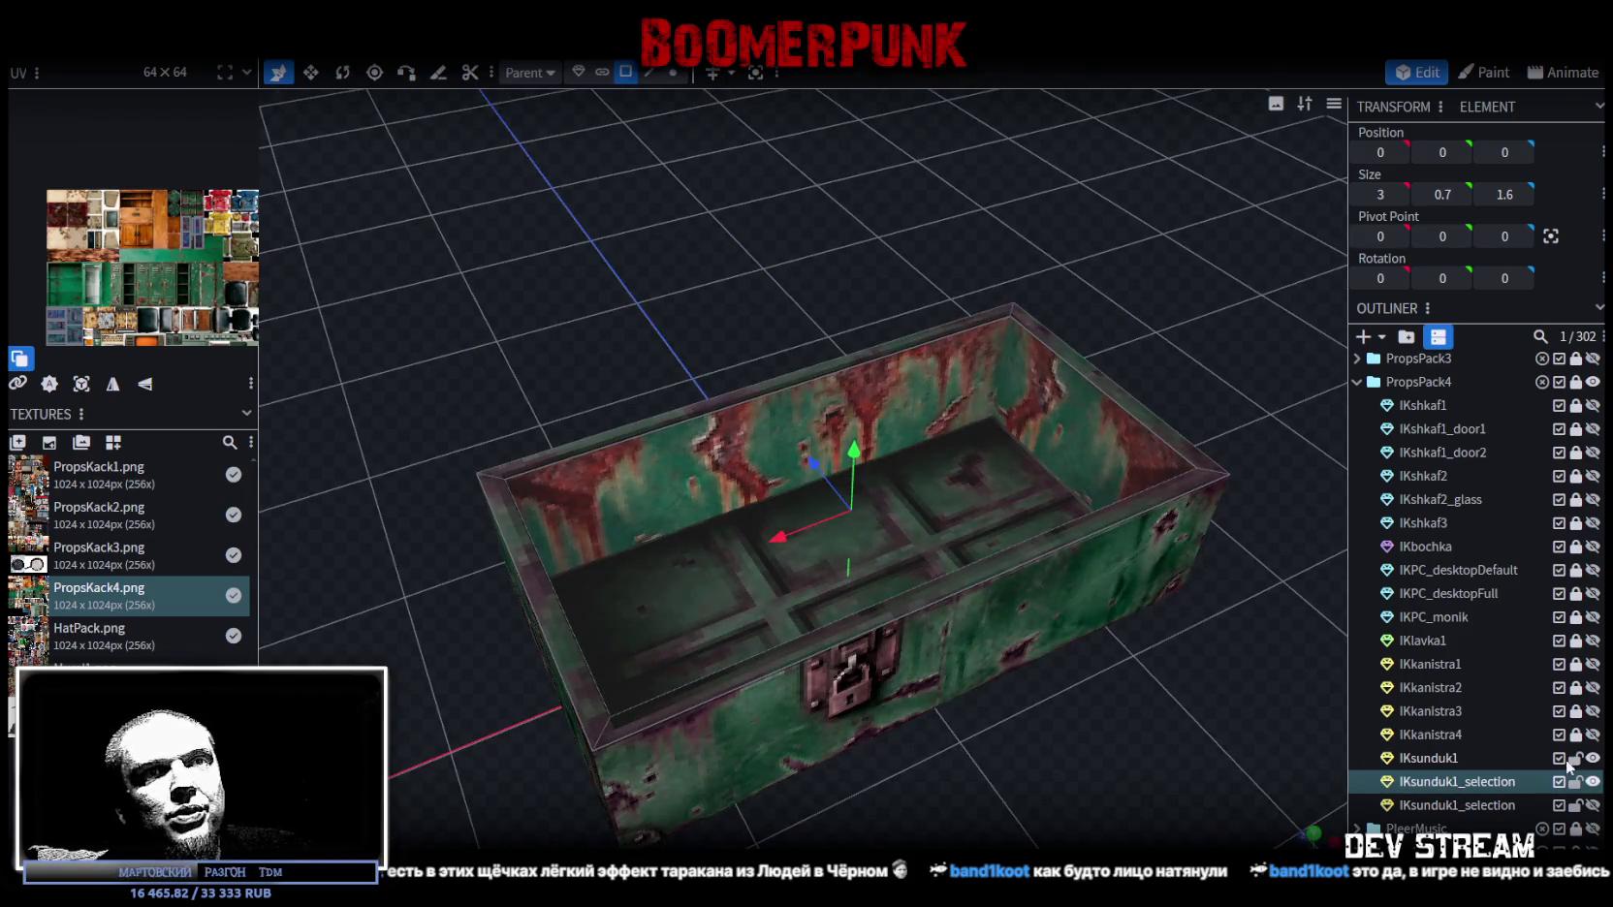
{"action": "left_click", "coordinate": [1441, 760], "text": "ctrl"}
Step: Merge IKsunduk1 and IKsunduk1_selection into one mesh, then merge its 7 overlapping vertices
{"action": "right_click", "coordinate": [1428, 777]}
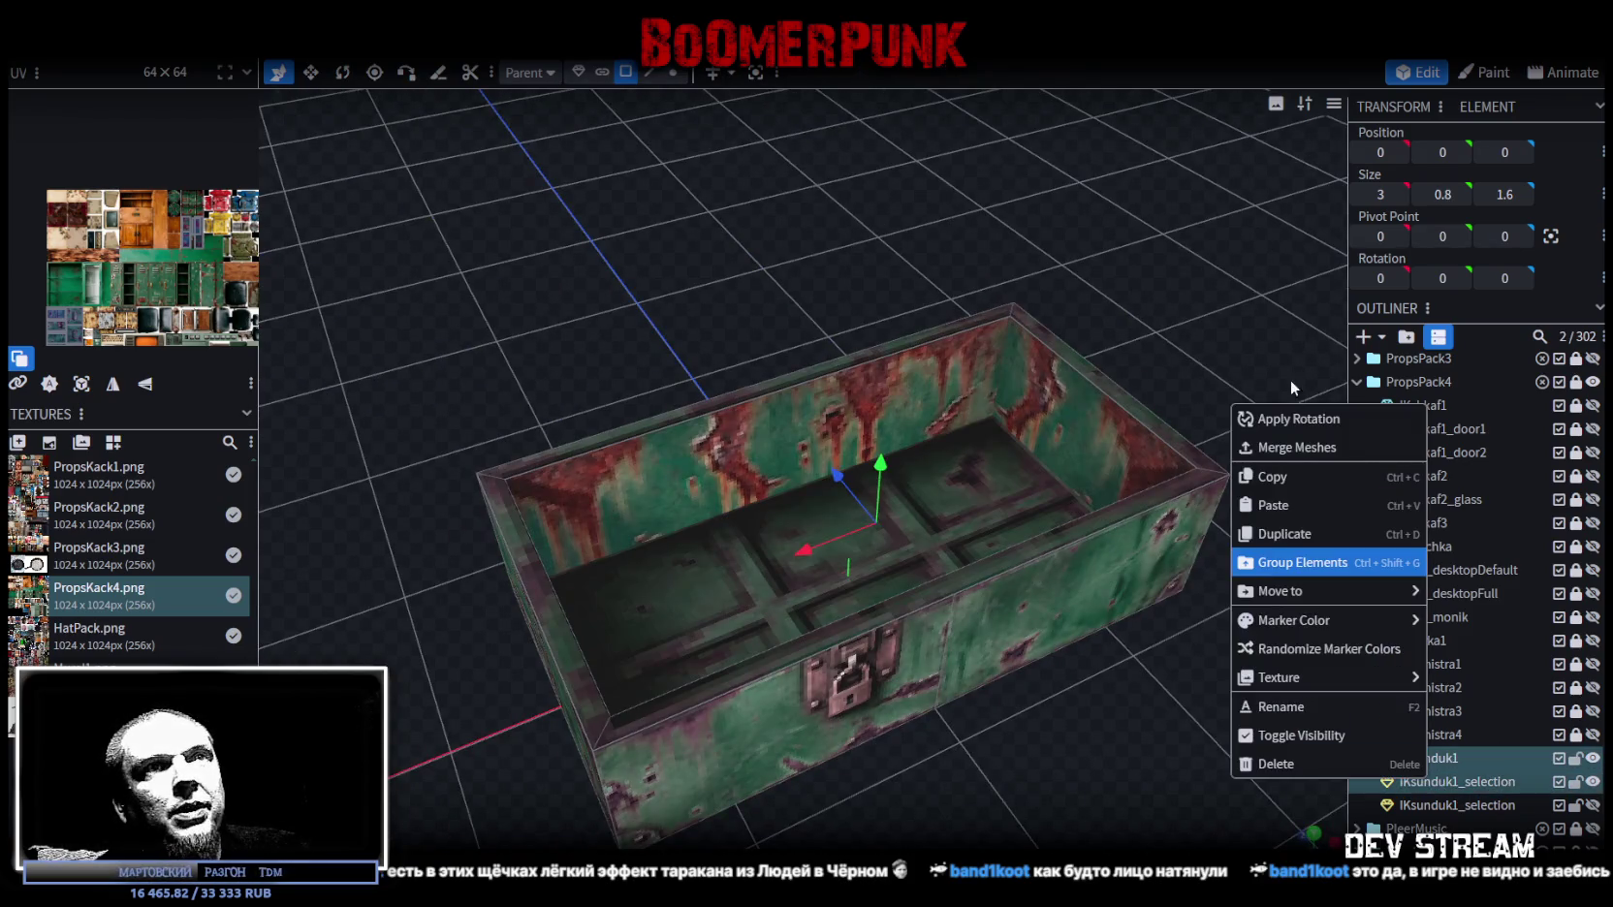
{"action": "left_click", "coordinate": [1290, 449]}
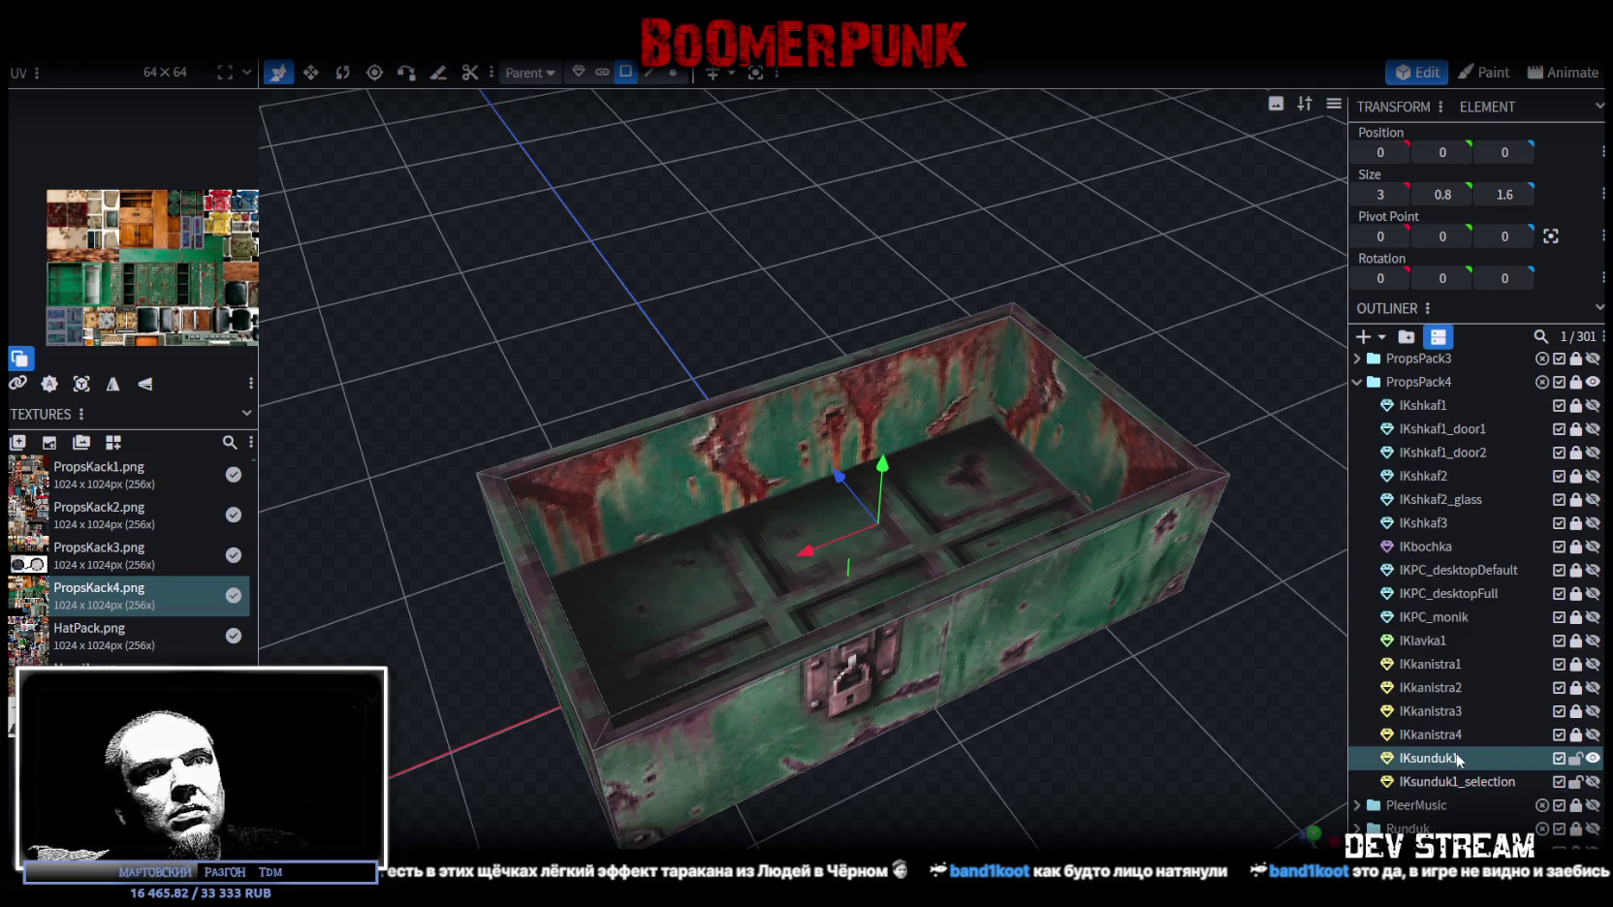
{"action": "scroll", "coordinate": [816, 110], "scroll_direction": "down", "scroll_amount": 3}
{"action": "left_click", "coordinate": [672, 72]}
{"action": "left_click_drag", "start_coordinate": [861, 444], "coordinate": [862, 442]}
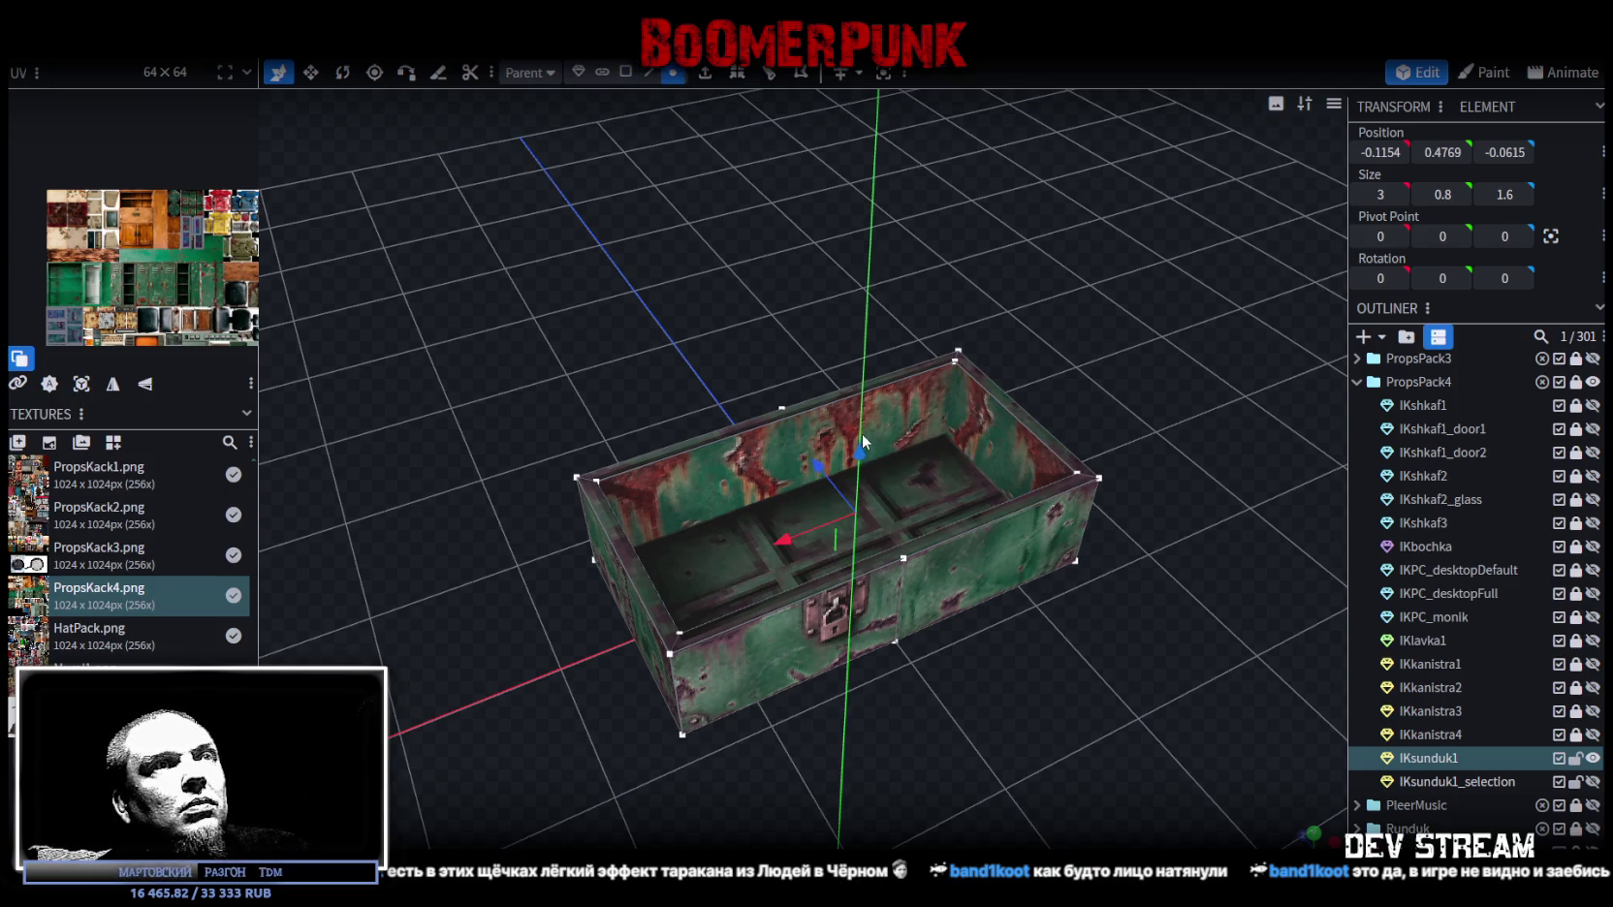
{"action": "left_click_drag", "start_coordinate": [865, 384], "coordinate": [897, 456]}
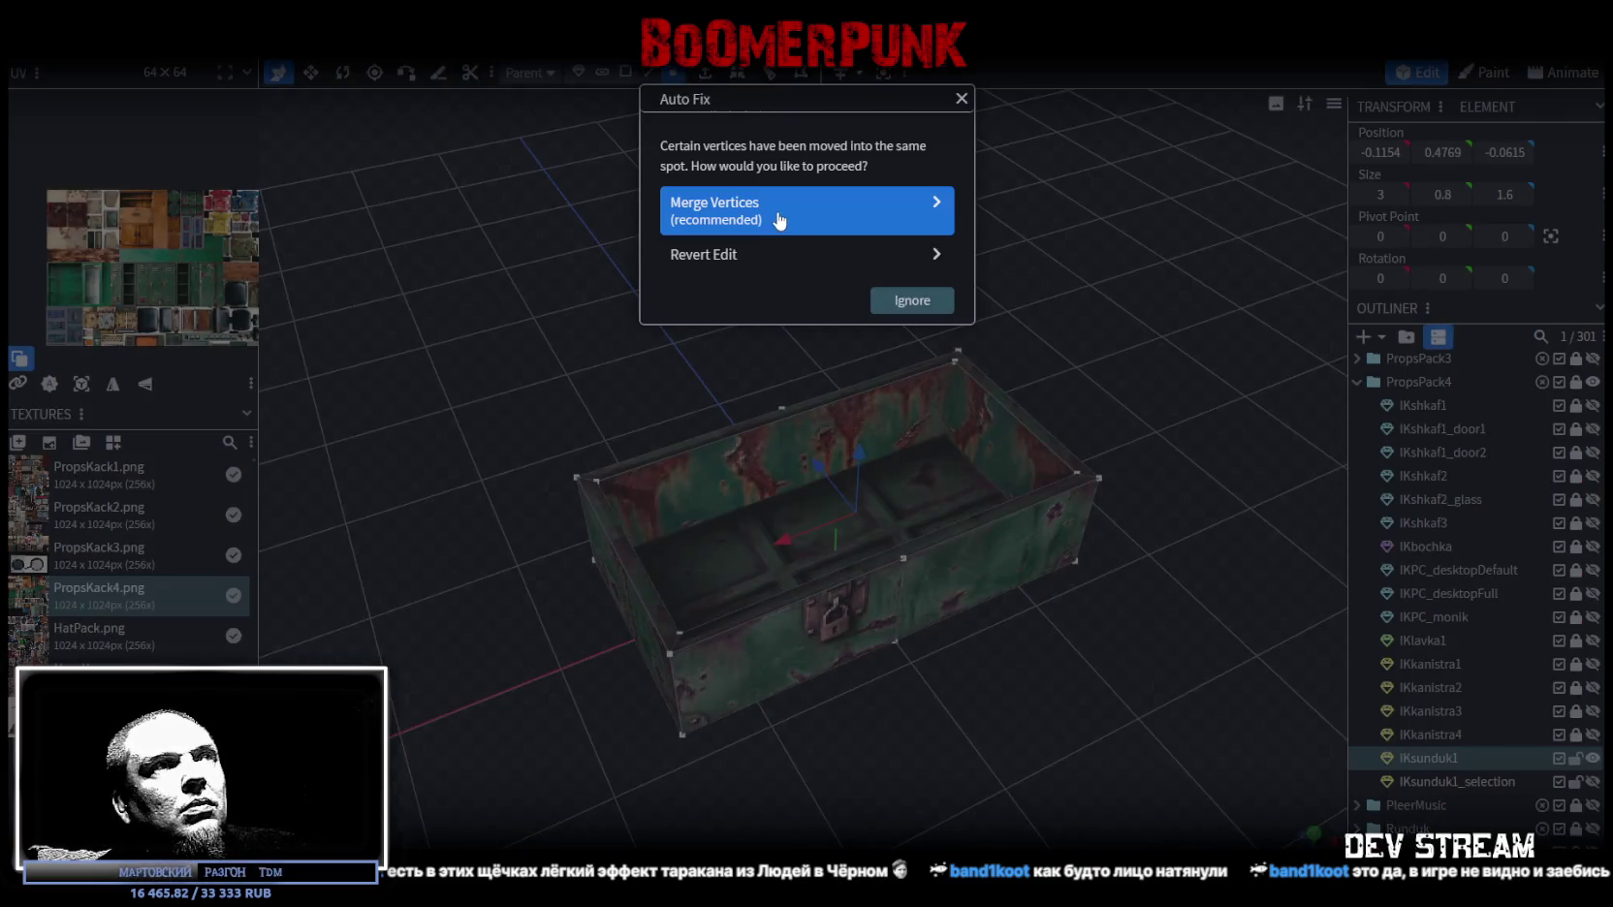
{"action": "left_click", "coordinate": [796, 206]}
Step: Briefly show the IKshkaf1 locker to compare sizes, then hide it and look into the chest
{"action": "scroll", "coordinate": [1466, 514], "scroll_direction": "up", "scroll_amount": 3}
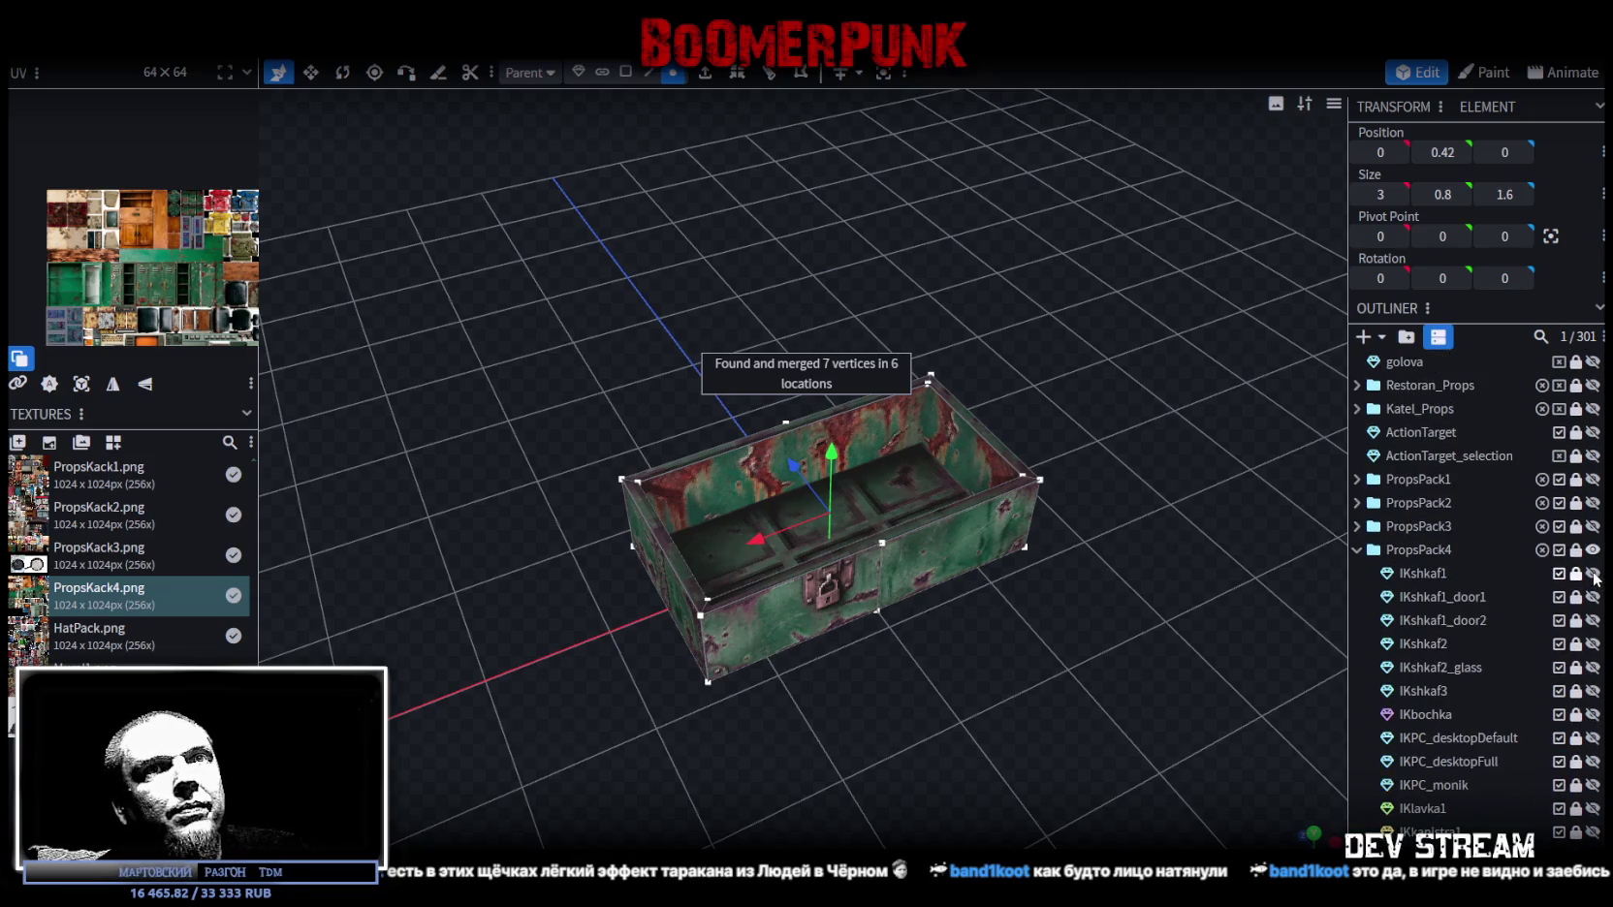
{"action": "left_click", "coordinate": [1592, 573]}
{"action": "mouse_move", "coordinate": [1165, 708]}
{"action": "left_mouse_down"}
{"action": "mouse_move", "coordinate": [1111, 574]}
{"action": "mouse_move", "coordinate": [1114, 604]}
{"action": "left_mouse_up"}
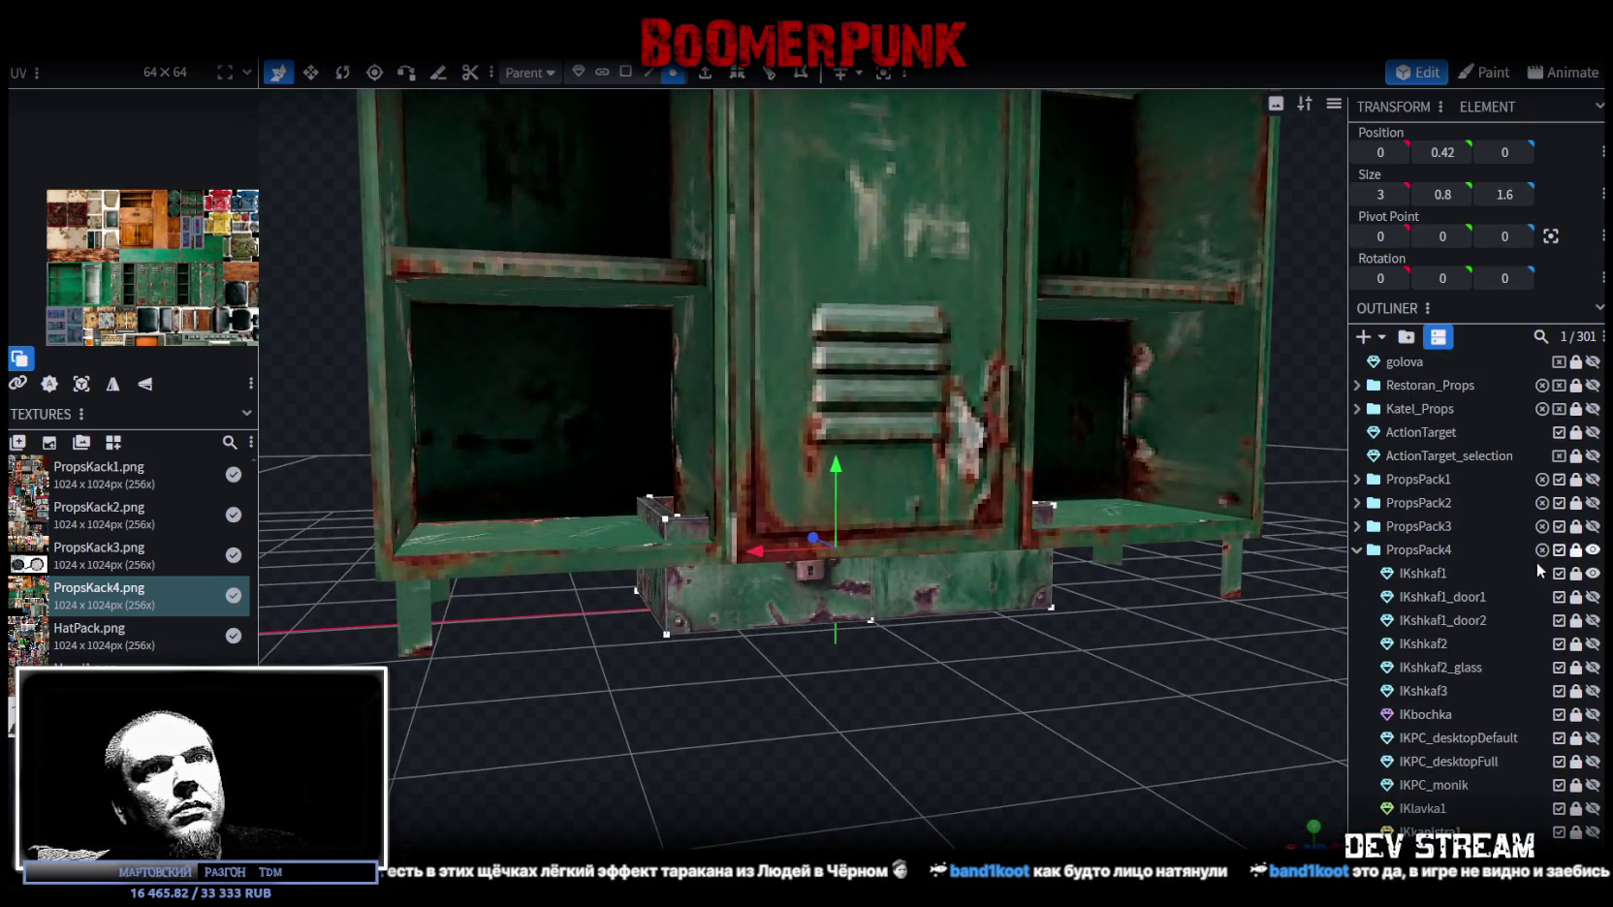
{"action": "left_click", "coordinate": [1592, 574]}
{"action": "left_click_drag", "start_coordinate": [678, 291], "coordinate": [698, 465]}
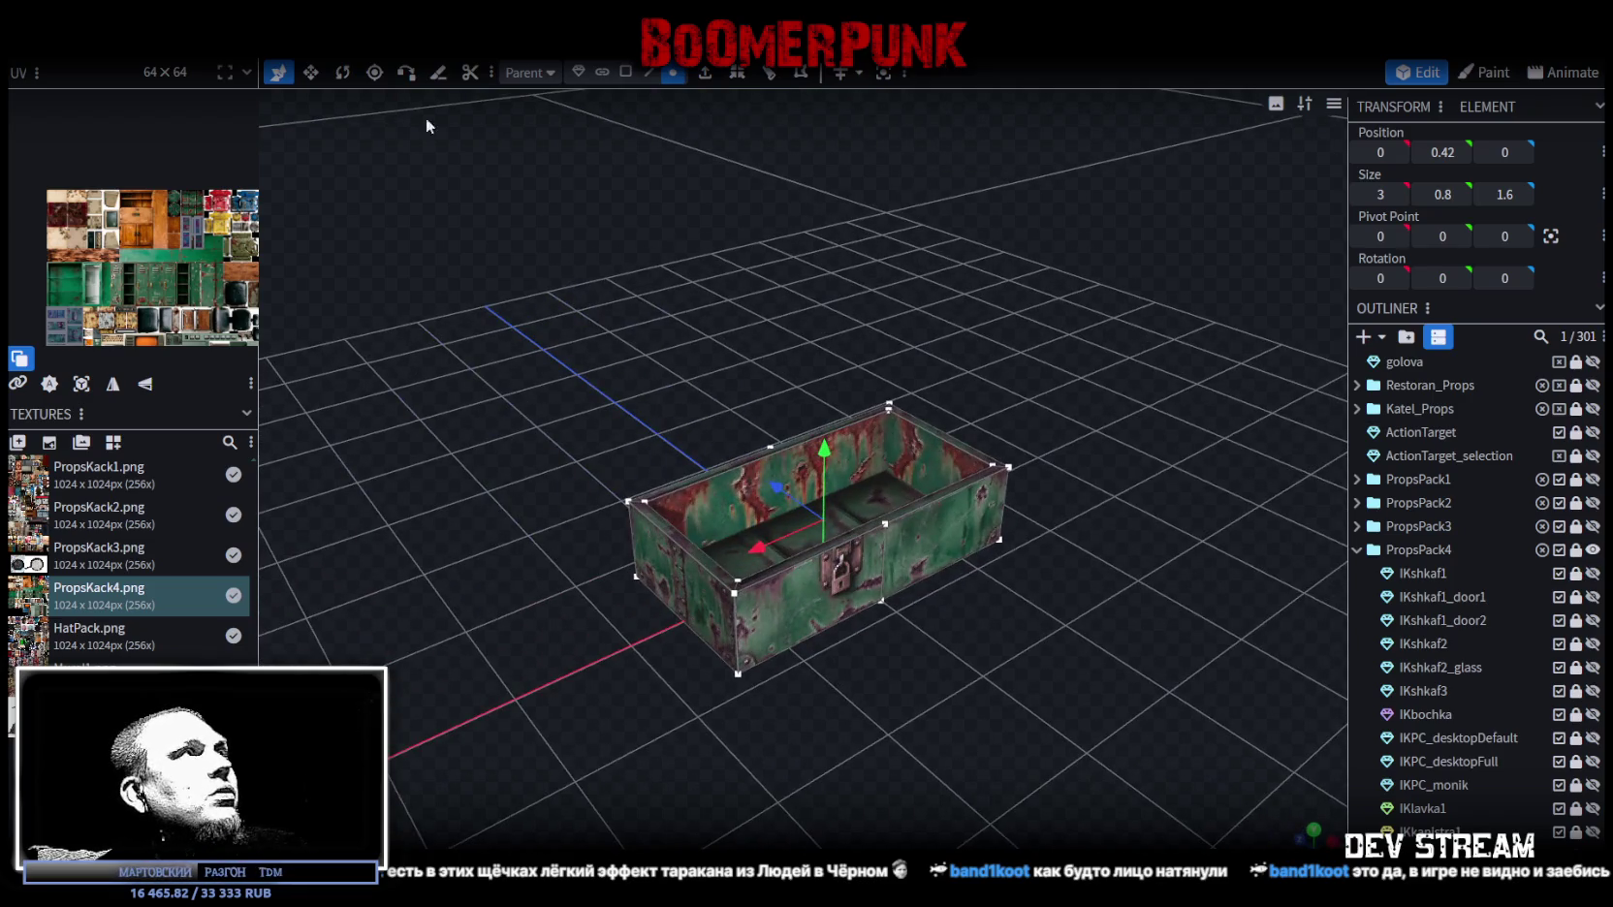
{"action": "mouse_move", "coordinate": [535, 283]}
{"action": "left_mouse_down"}
{"action": "mouse_move", "coordinate": [518, 105]}
{"action": "mouse_move", "coordinate": [567, 336]}
{"action": "mouse_move", "coordinate": [591, 359]}
{"action": "left_mouse_up"}
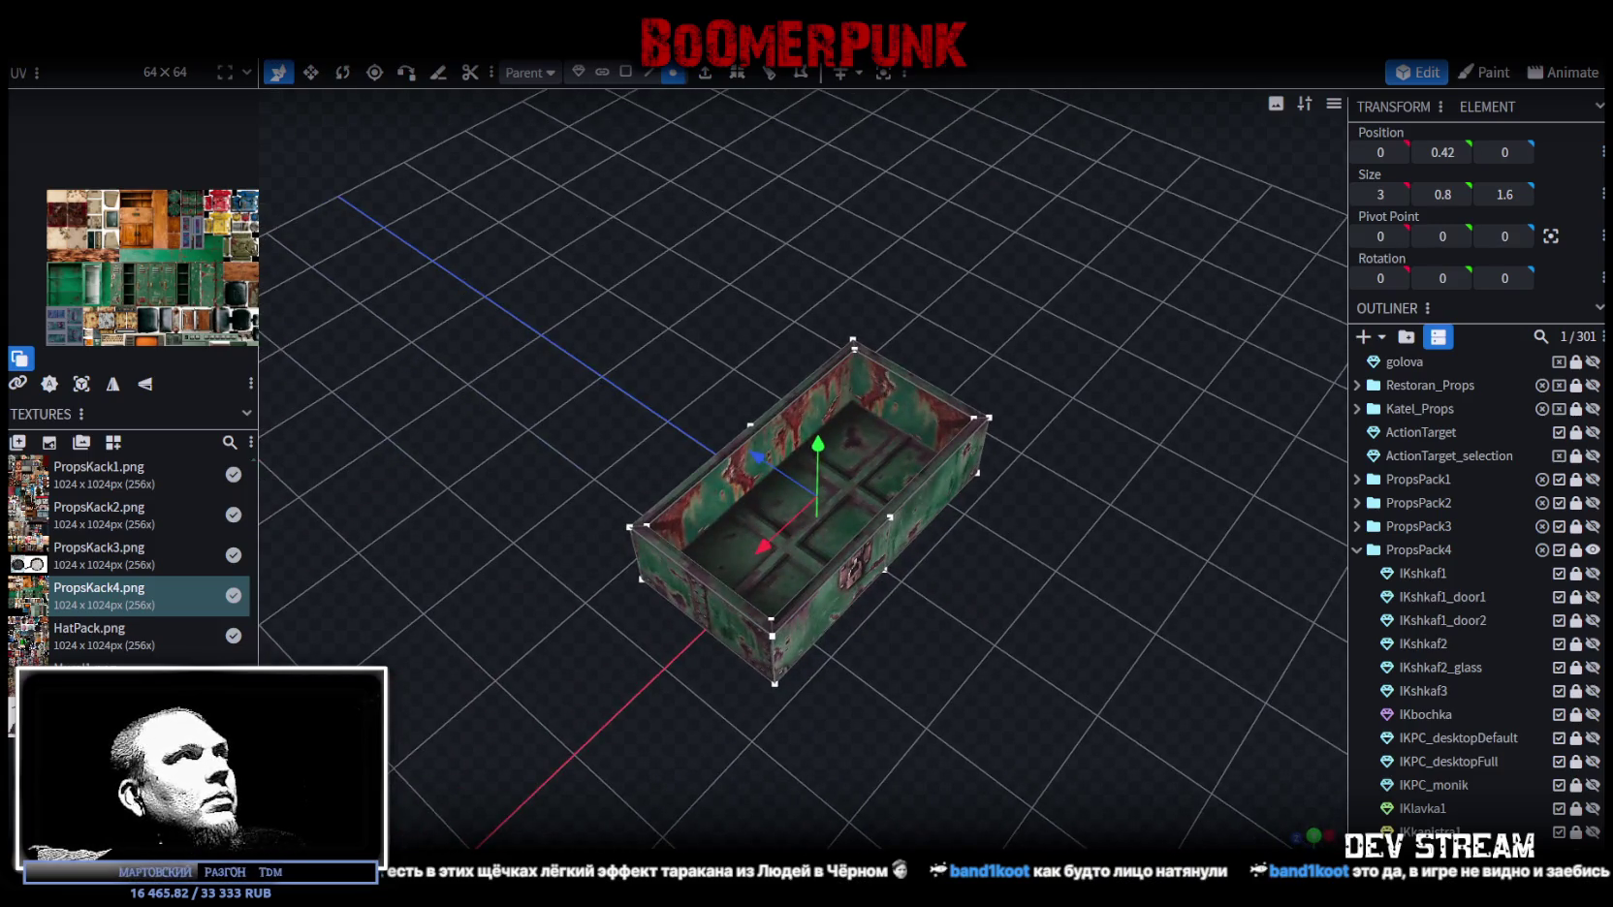
Step: Try a Z-only 1.22 scale on the chest and cancel it
{"action": "left_click", "coordinate": [213, 48]}
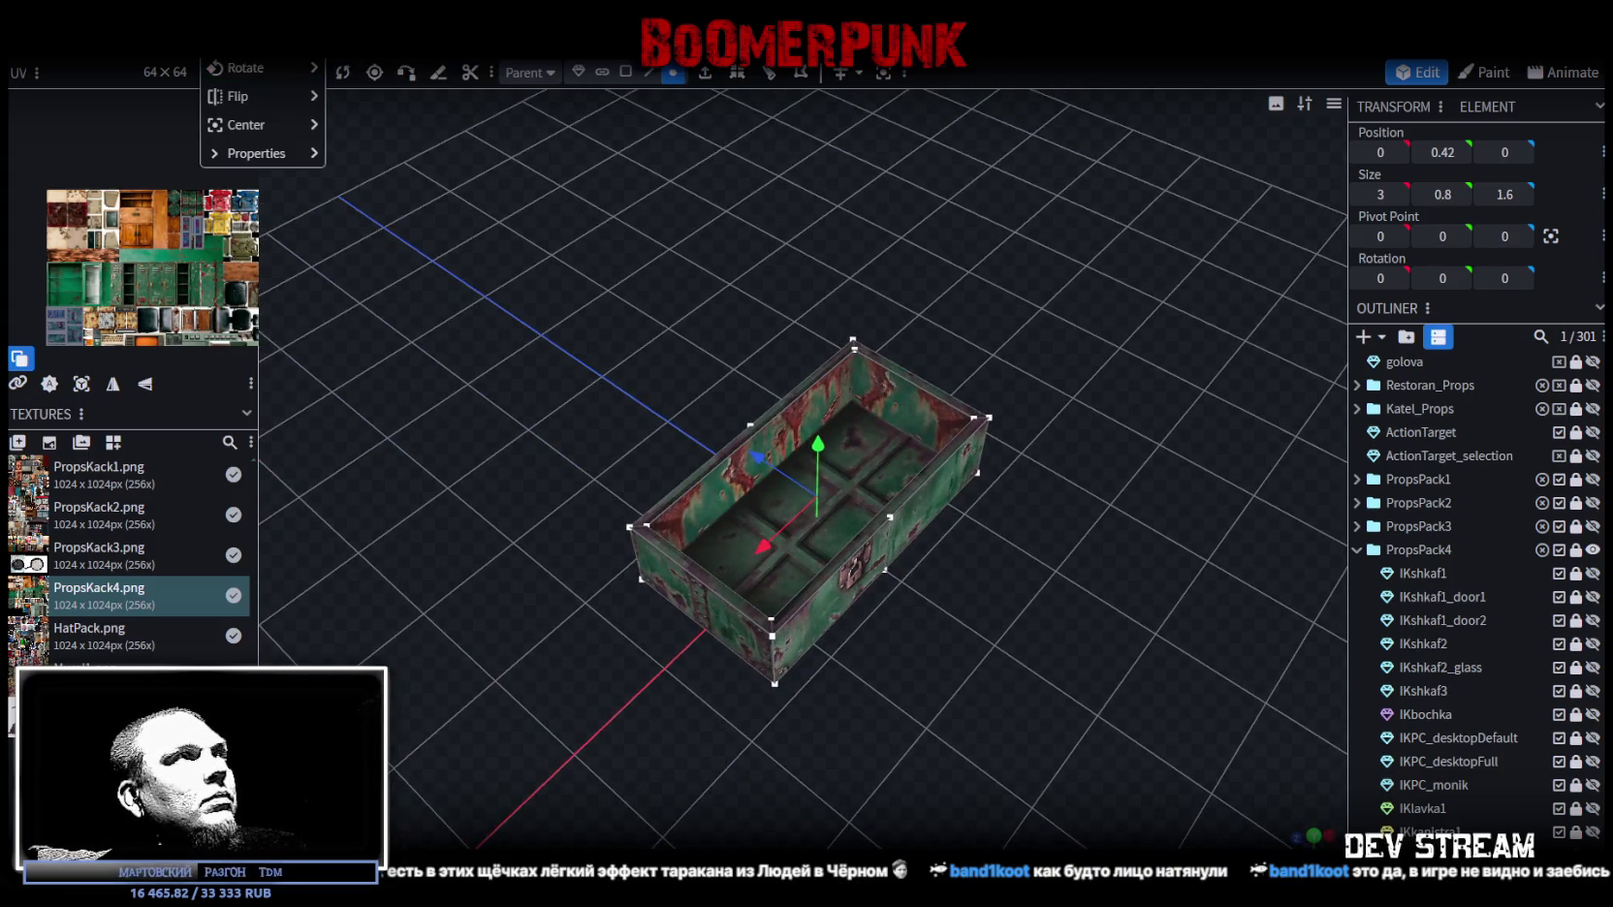
{"action": "left_click", "coordinate": [242, 68]}
{"action": "left_click_drag", "start_coordinate": [701, 175], "coordinate": [713, 178]}
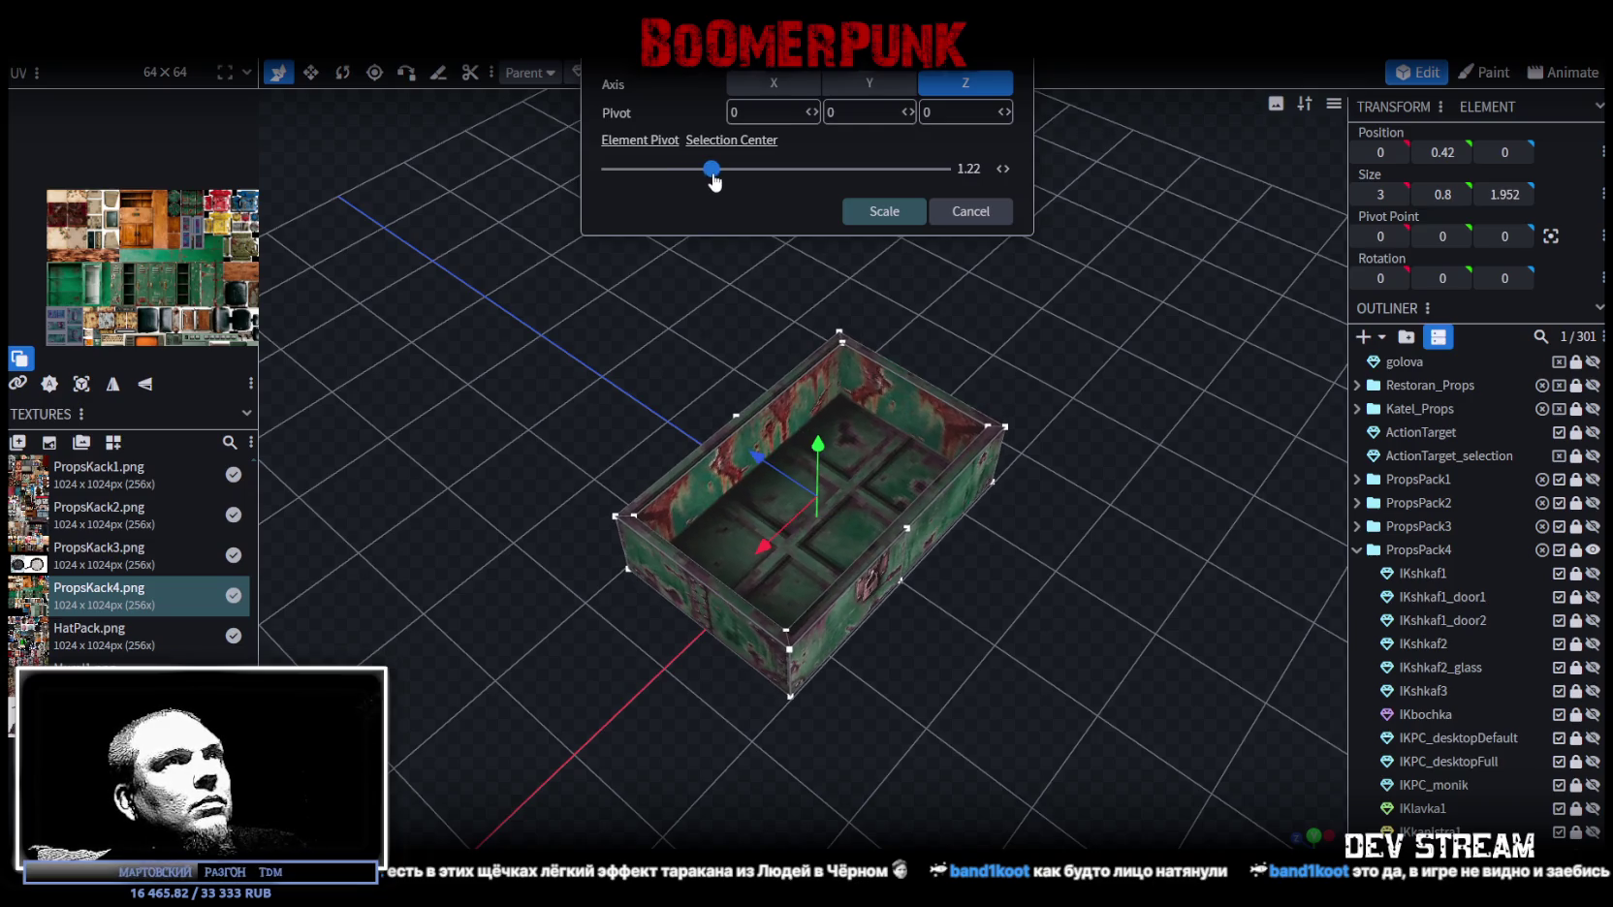
{"action": "left_click", "coordinate": [971, 212]}
Step: Scale the chest on X, Y and Z by exactly 1.5, to 4.5 × 1.2 × 2.4
{"action": "left_click", "coordinate": [213, 48]}
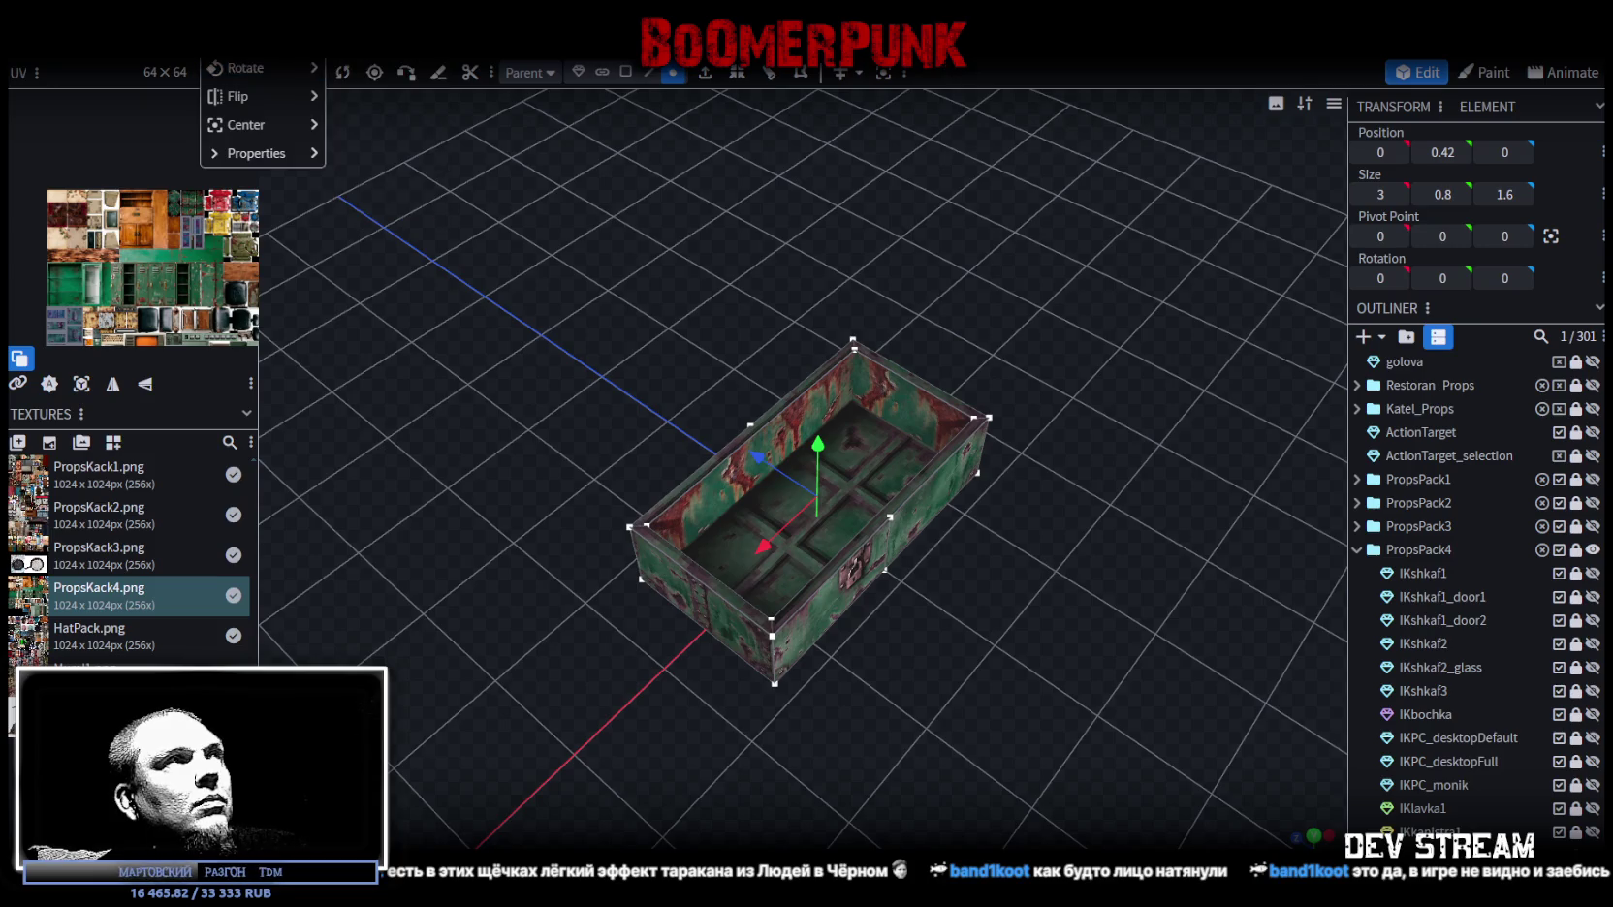
{"action": "left_click", "coordinate": [242, 68]}
{"action": "left_click", "coordinate": [845, 83]}
{"action": "left_click", "coordinate": [808, 85]}
{"action": "left_click_drag", "start_coordinate": [692, 169], "coordinate": [719, 170]}
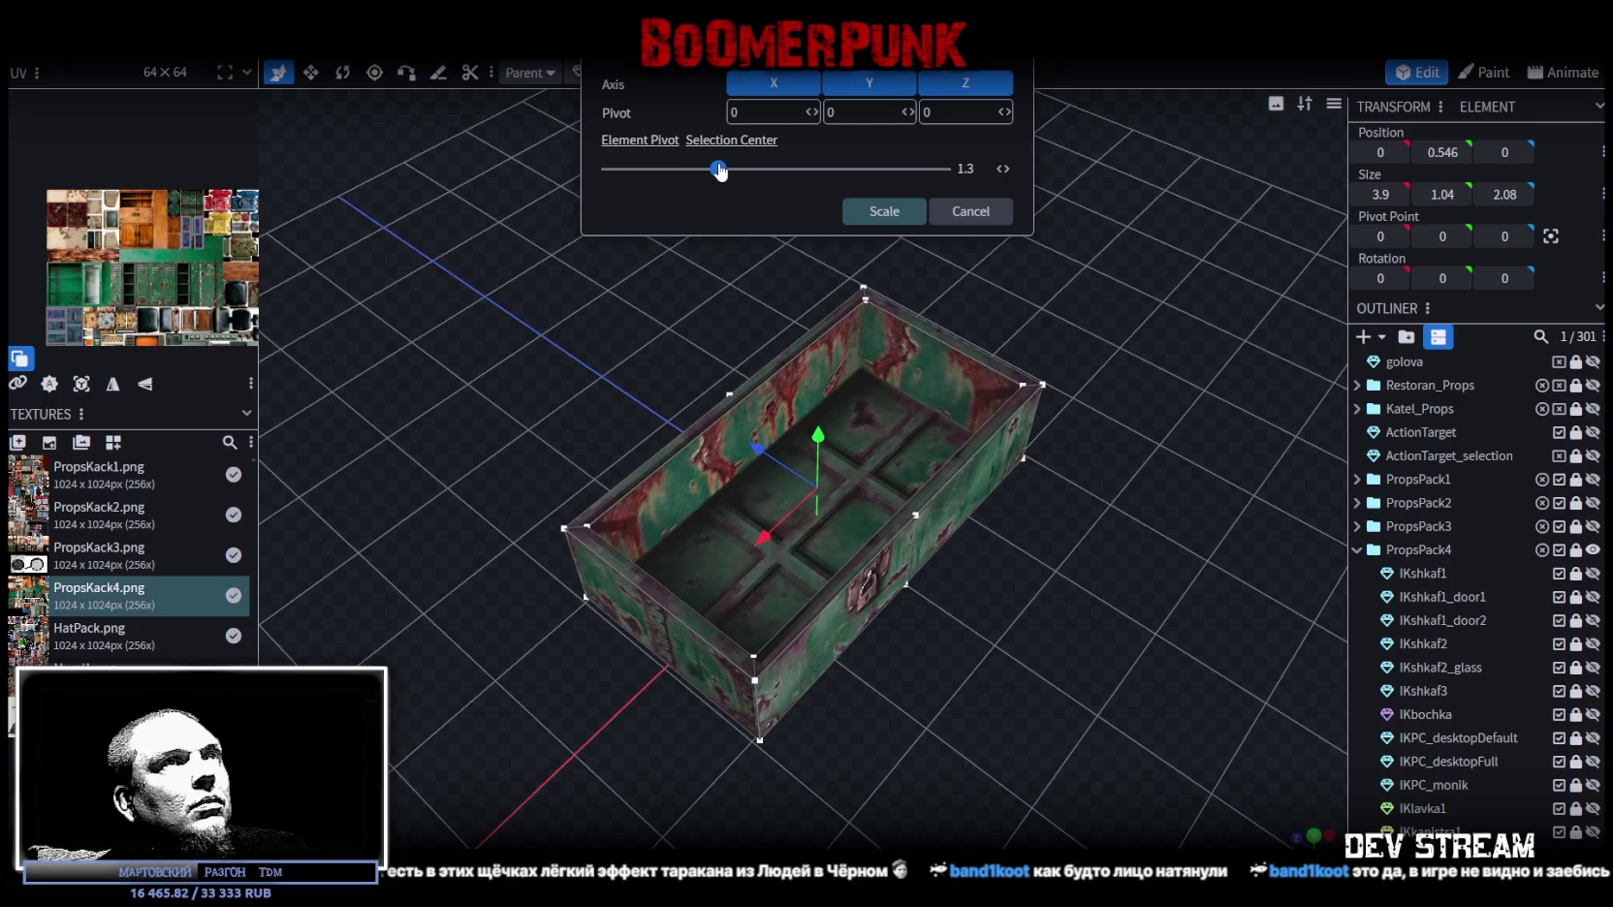
{"action": "left_click_drag", "start_coordinate": [719, 170], "coordinate": [714, 169]}
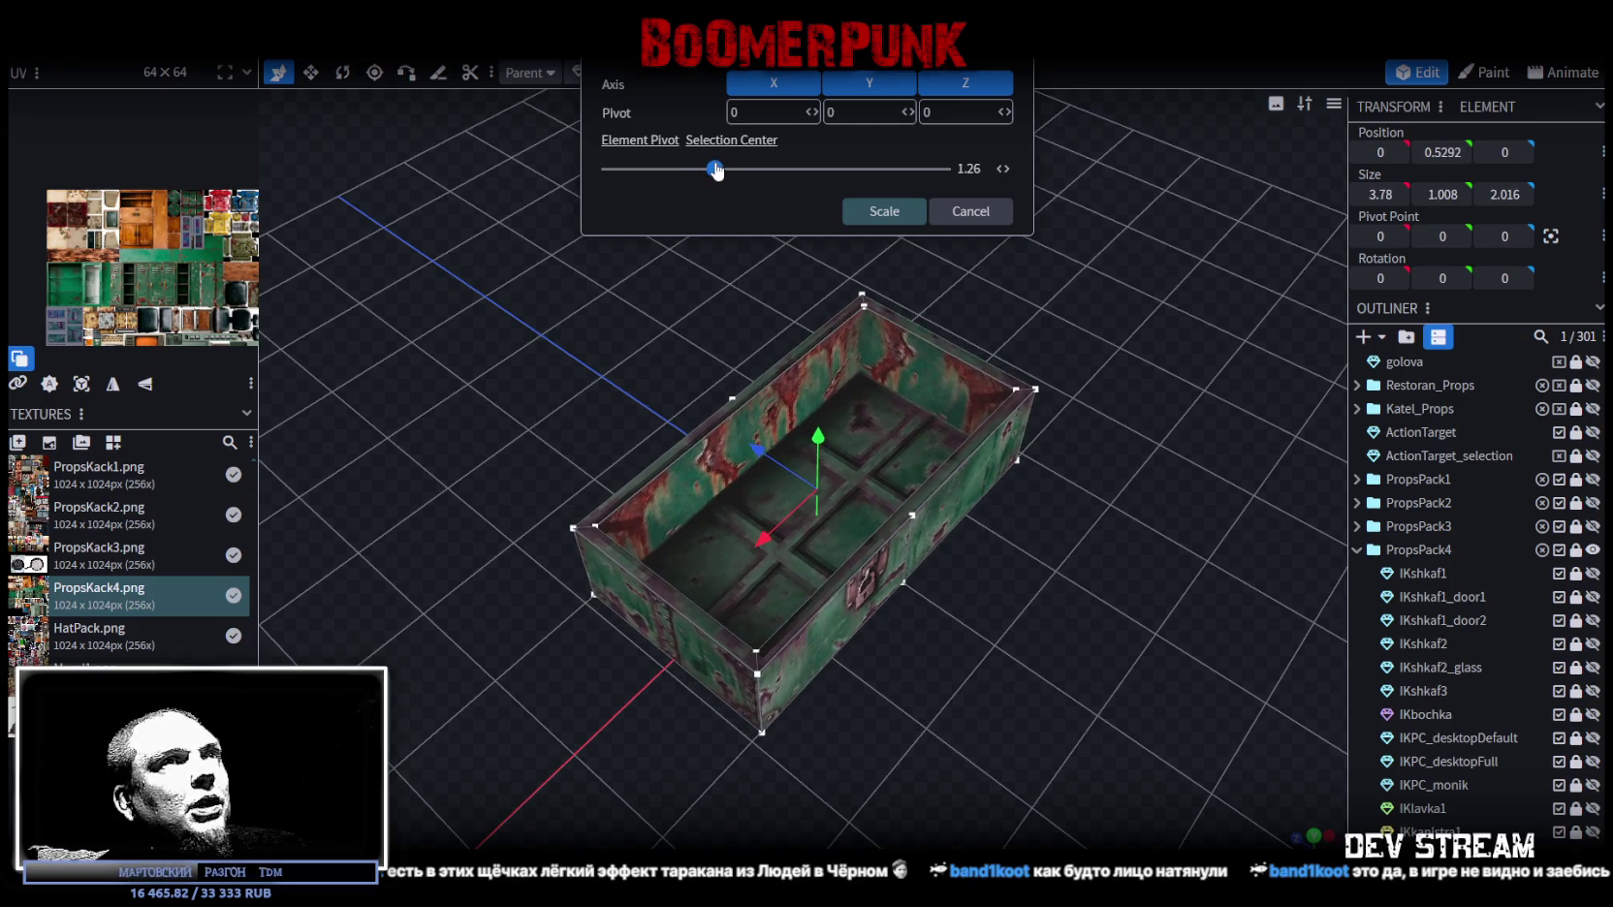
{"action": "left_click_drag", "start_coordinate": [715, 170], "coordinate": [721, 169]}
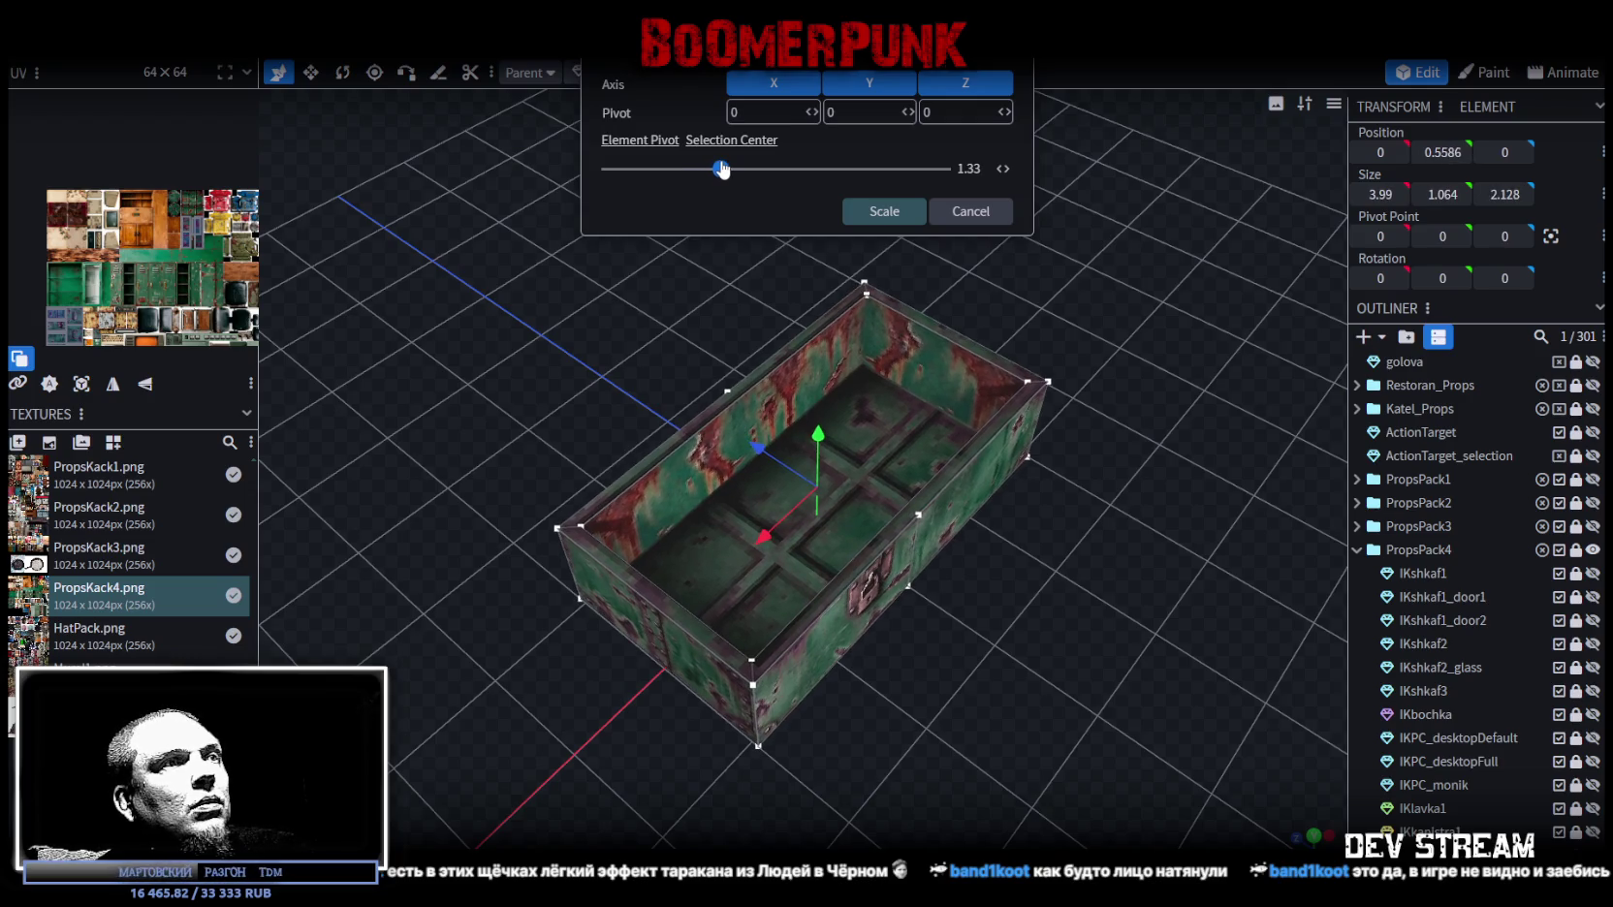
{"action": "left_click_drag", "start_coordinate": [722, 170], "coordinate": [736, 166]}
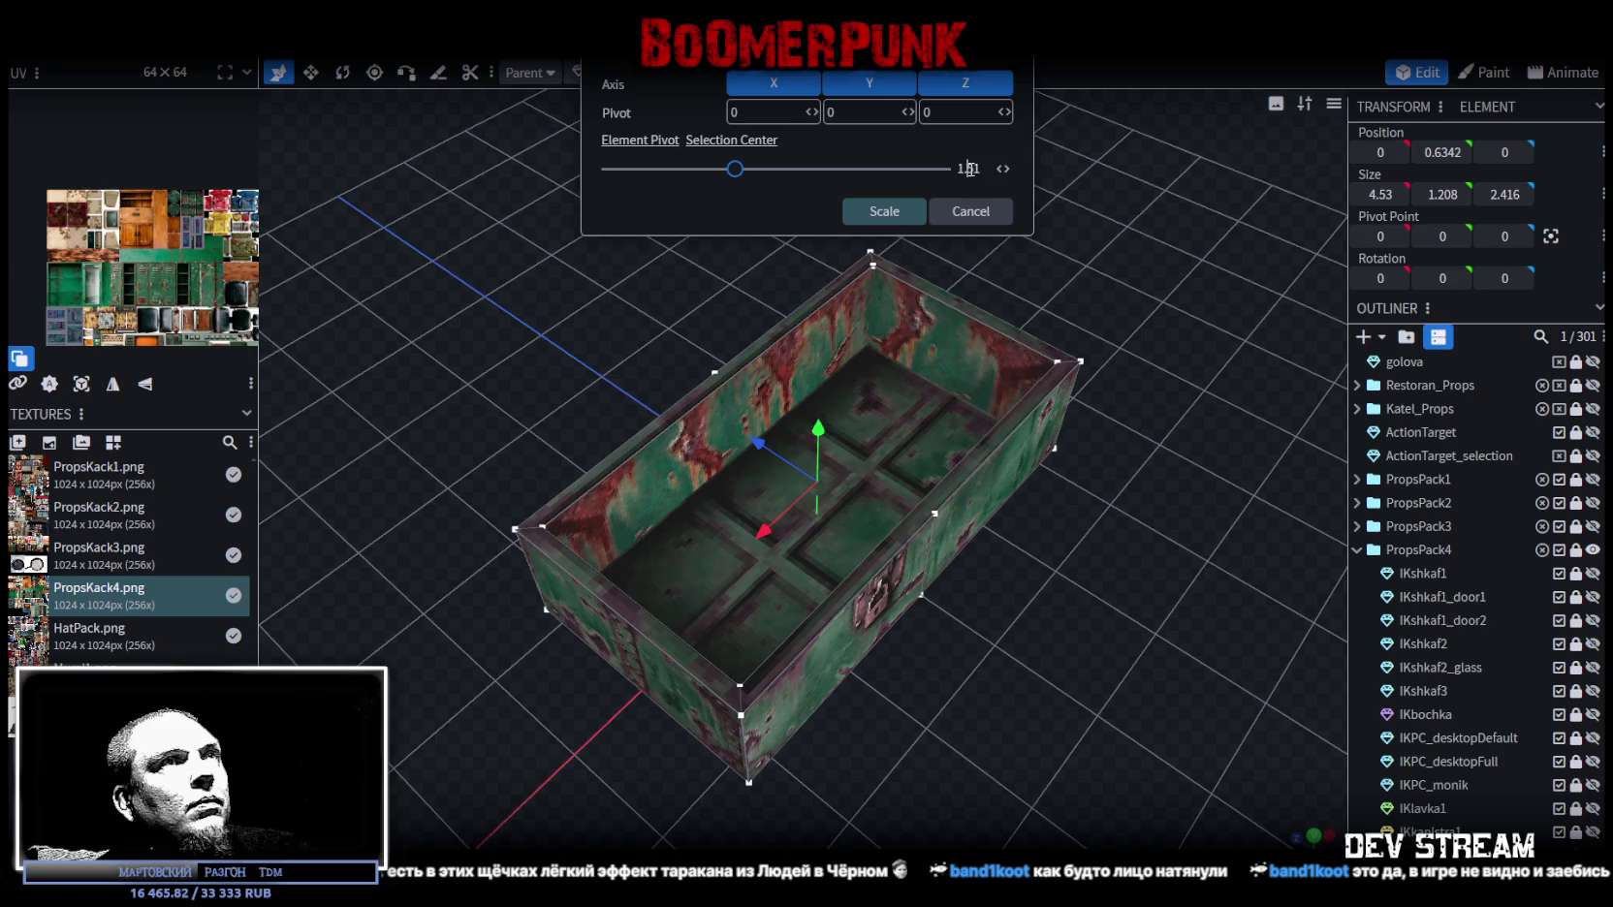
{"action": "key", "text": "BackSpace"}
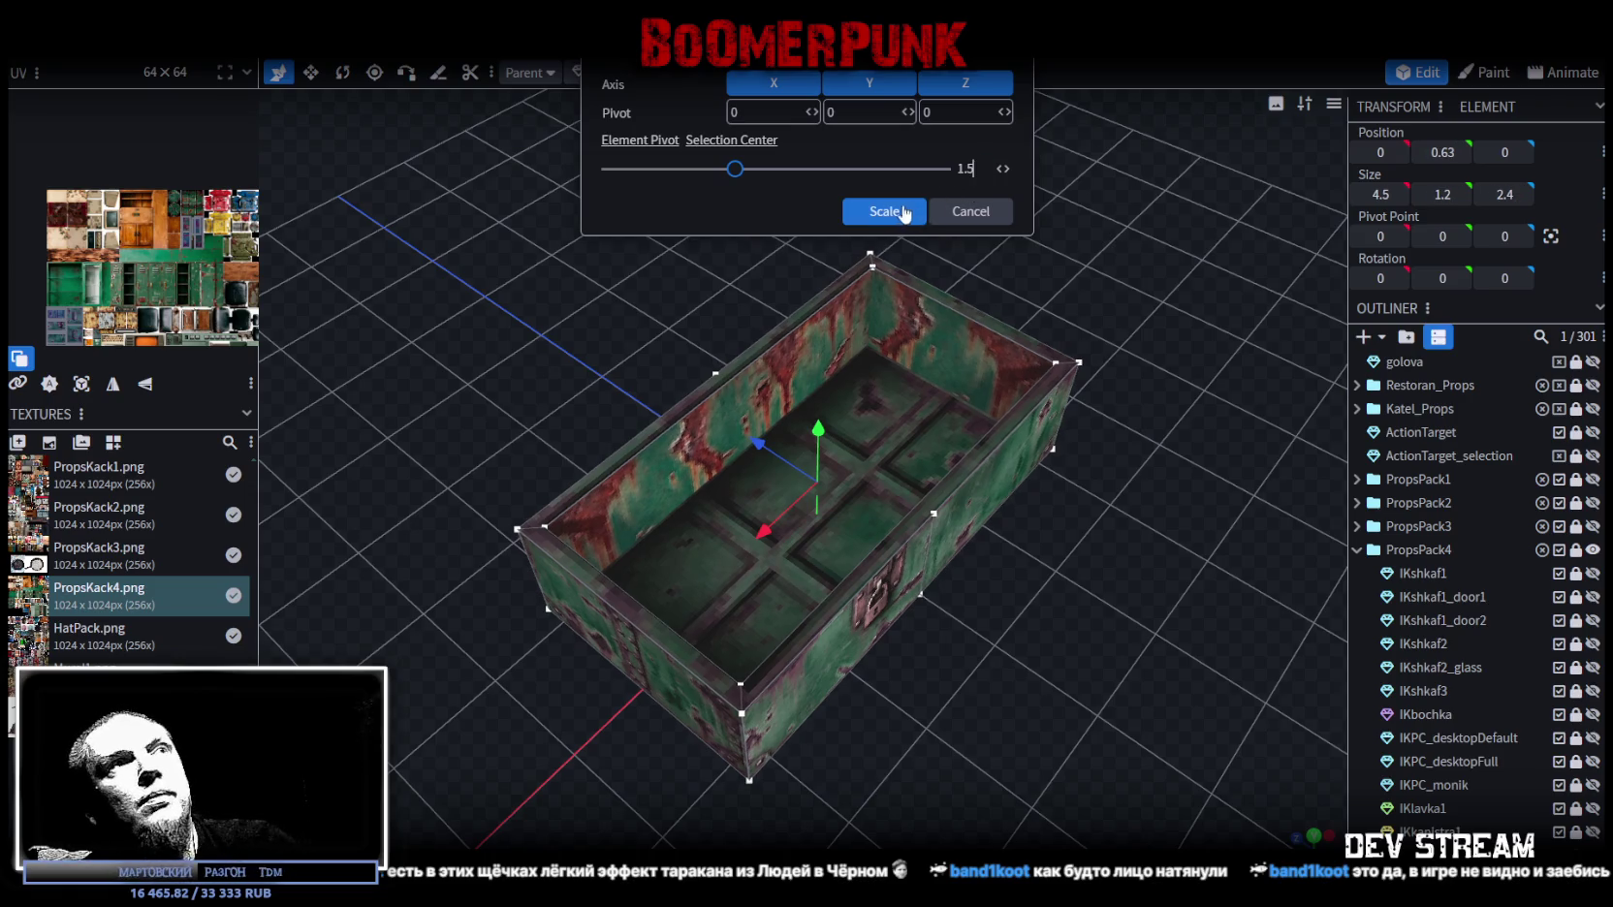
{"action": "left_click", "coordinate": [883, 212]}
Step: Save the model after checking the enlarged box side-on
{"action": "mouse_move", "coordinate": [980, 242]}
{"action": "left_mouse_down"}
{"action": "mouse_move", "coordinate": [977, 305]}
{"action": "mouse_move", "coordinate": [935, 287]}
{"action": "mouse_move", "coordinate": [1049, 311]}
{"action": "mouse_move", "coordinate": [1333, 729]}
{"action": "left_mouse_up"}
{"action": "key", "text": "ctrl+s"}
{"action": "scroll", "coordinate": [1334, 729], "scroll_direction": "down", "scroll_amount": 2}
{"action": "scroll", "coordinate": [1455, 740], "scroll_direction": "down", "scroll_amount": 3}
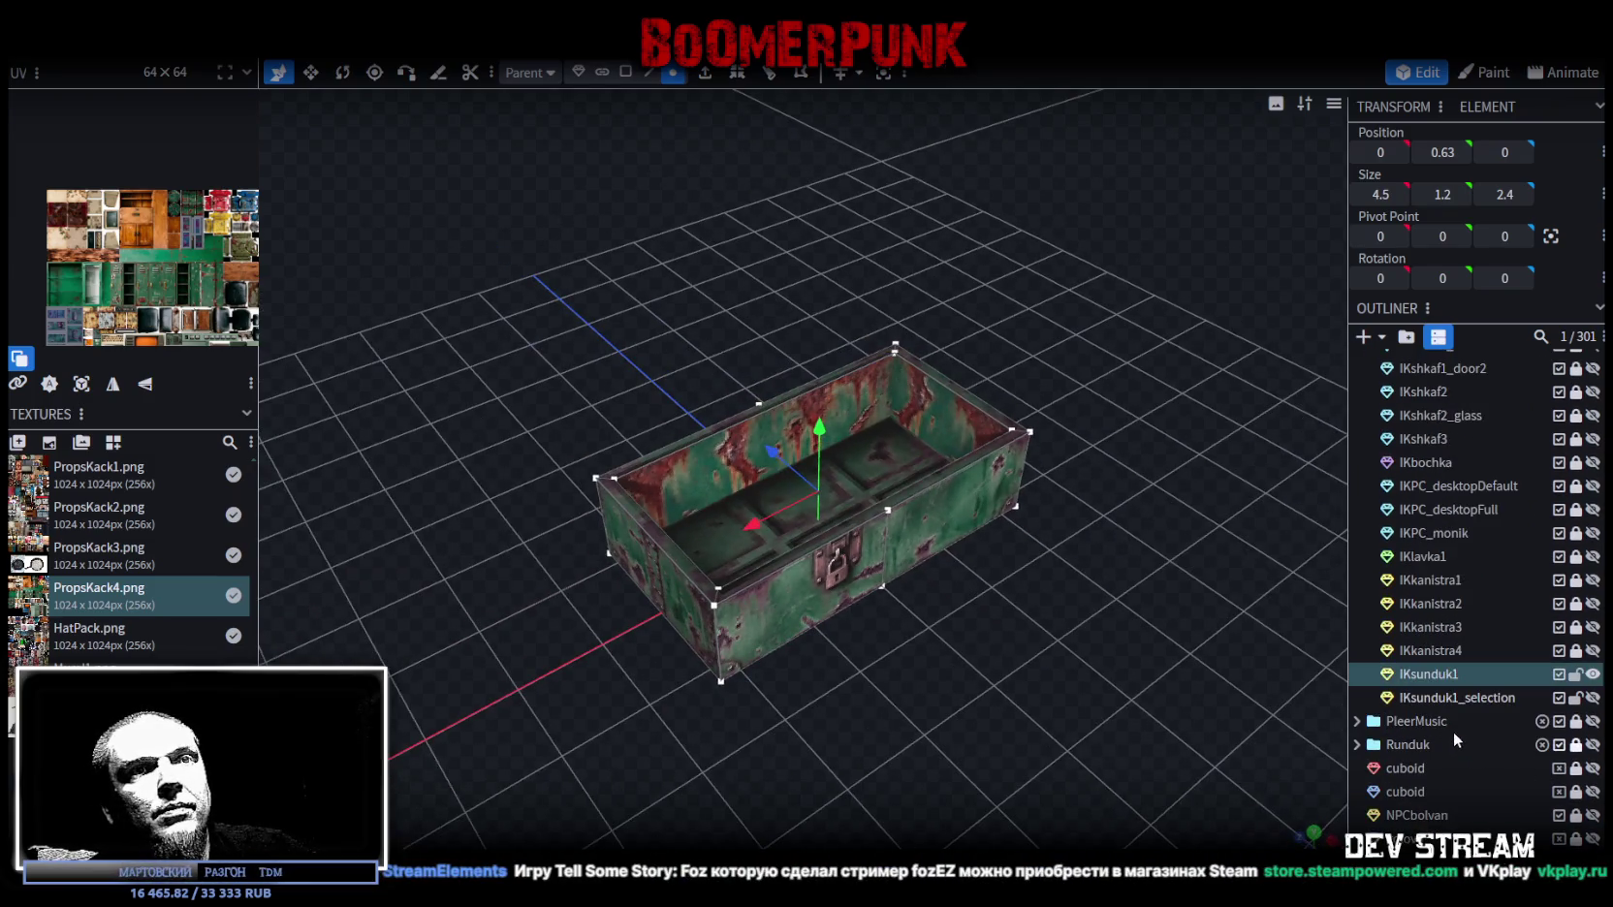
Step: Unhide and select the IKsunduk1_selection lid, then scale it by 1.5 to 4.5 × 0.3 × 2.4
{"action": "left_click", "coordinate": [1592, 698]}
{"action": "left_click", "coordinate": [1464, 698]}
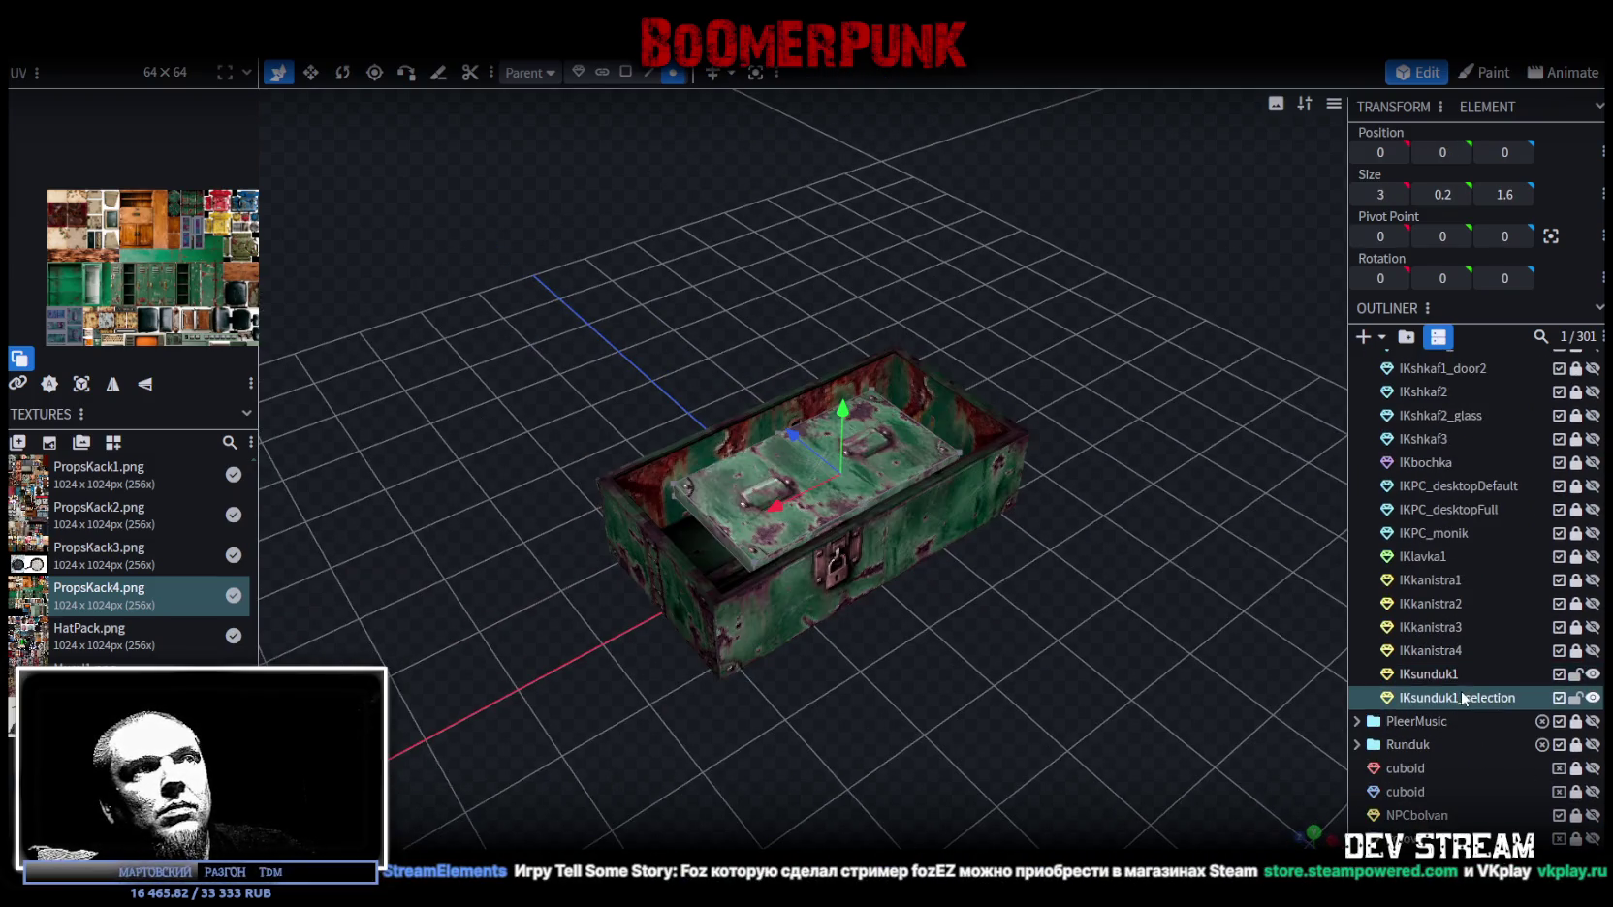
{"action": "left_click", "coordinate": [221, 14]}
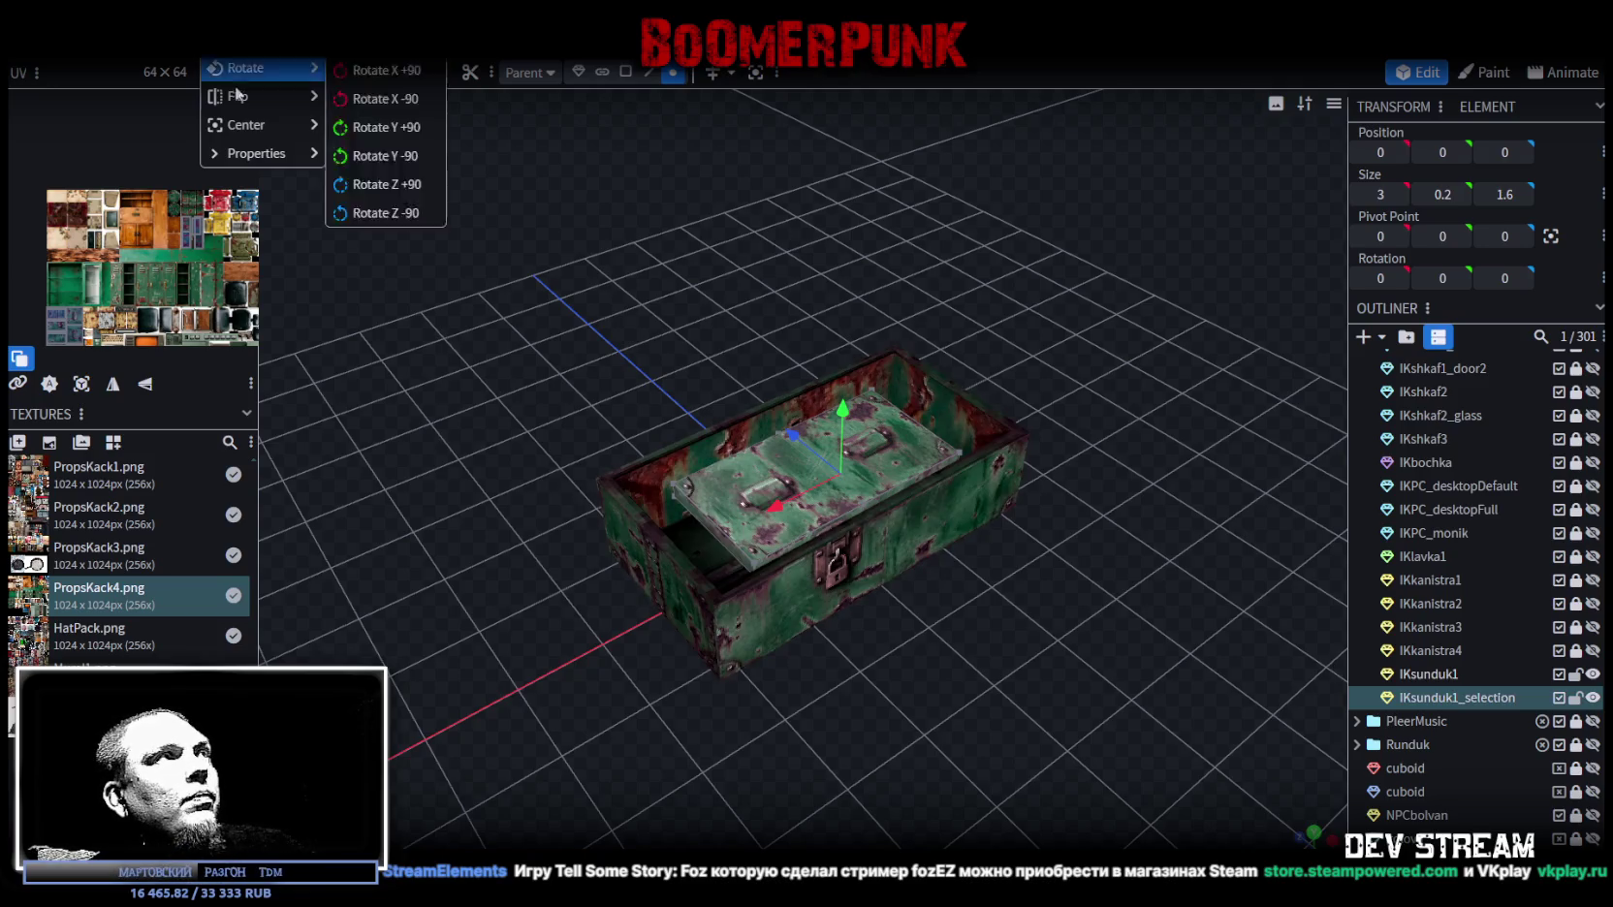
{"action": "left_click", "coordinate": [233, 39]}
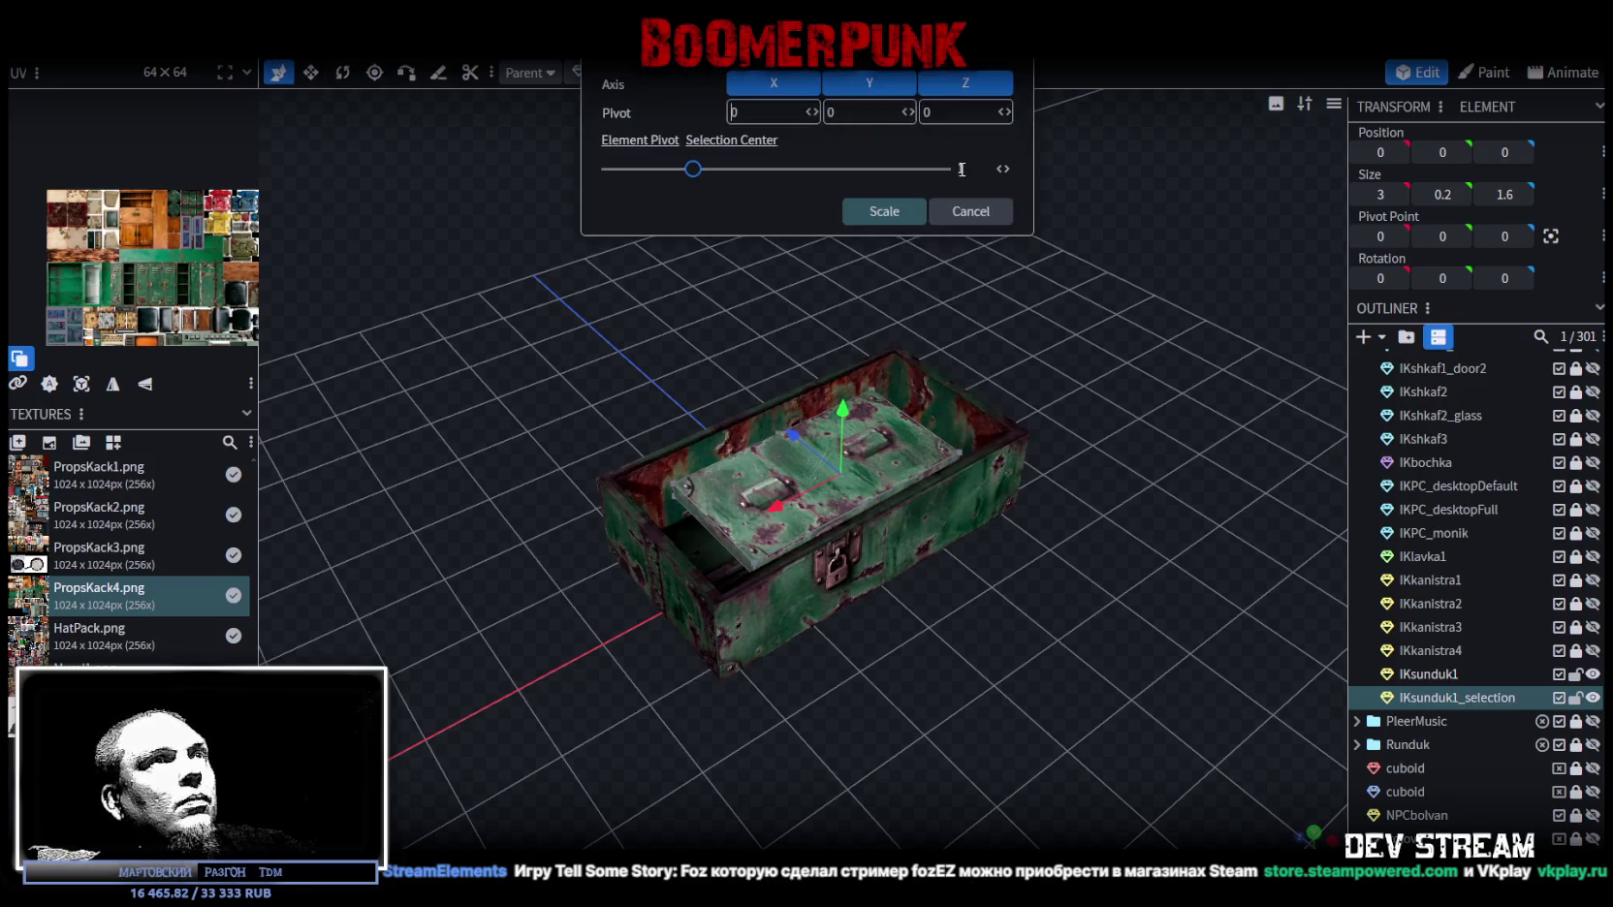
{"action": "key", "text": "BackSpace"}
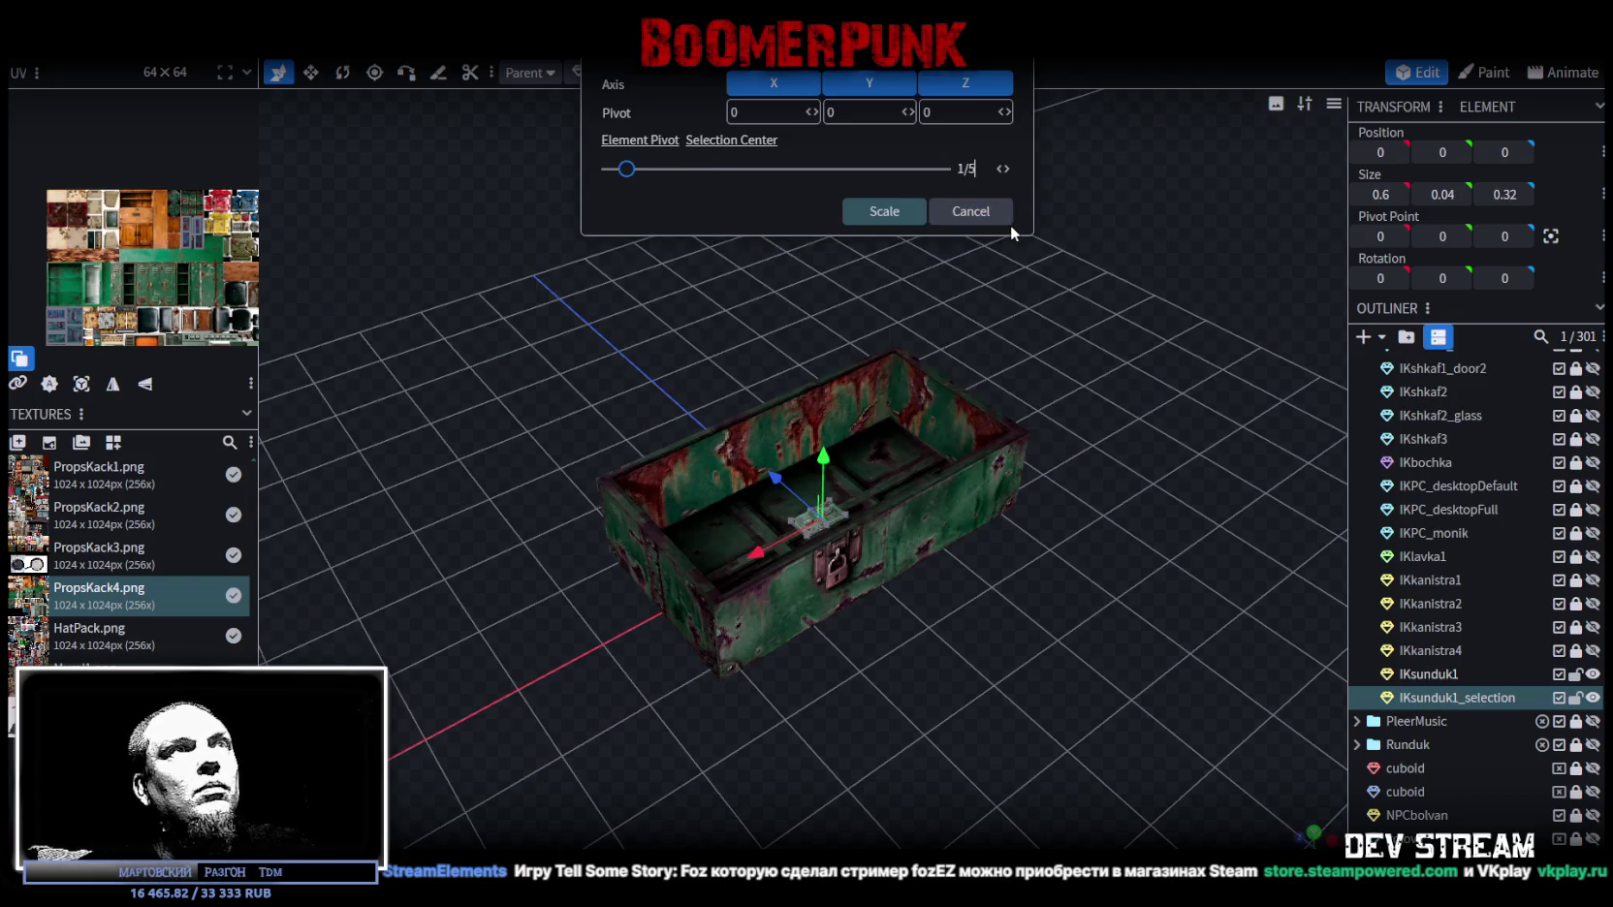
{"action": "type", "text": "1."}
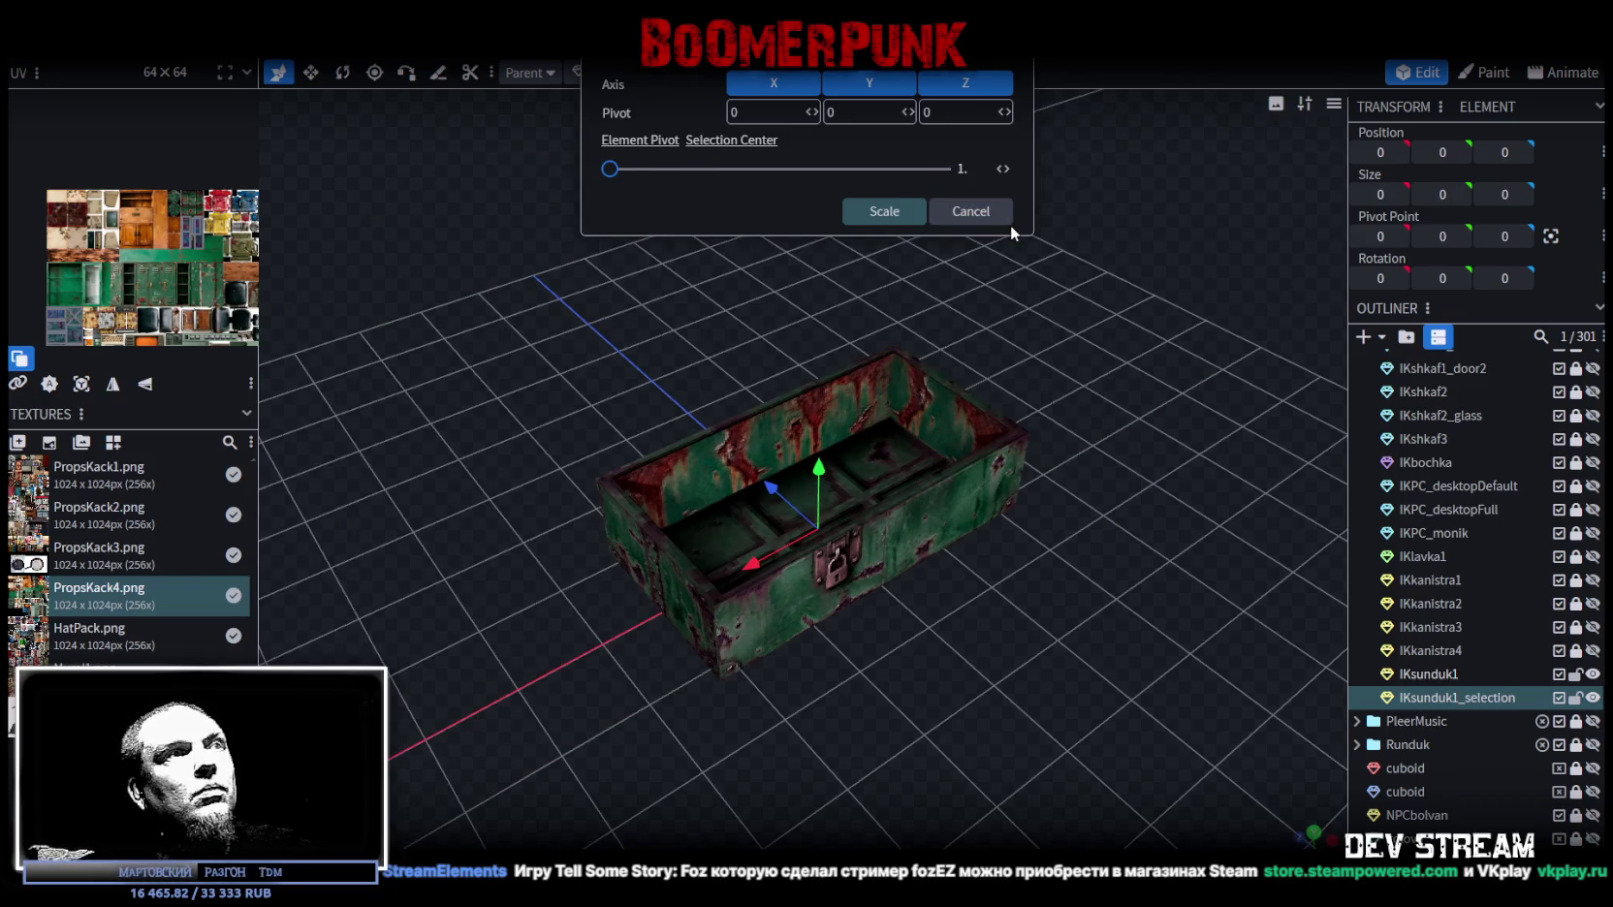
{"action": "type", "text": "5"}
{"action": "left_click", "coordinate": [877, 221]}
Step: Check the lid's fit from low, oblique and lock-end views, then hide it
{"action": "mouse_move", "coordinate": [983, 215]}
{"action": "left_mouse_down"}
{"action": "mouse_move", "coordinate": [963, 364]}
{"action": "mouse_move", "coordinate": [1034, 385]}
{"action": "left_mouse_up"}
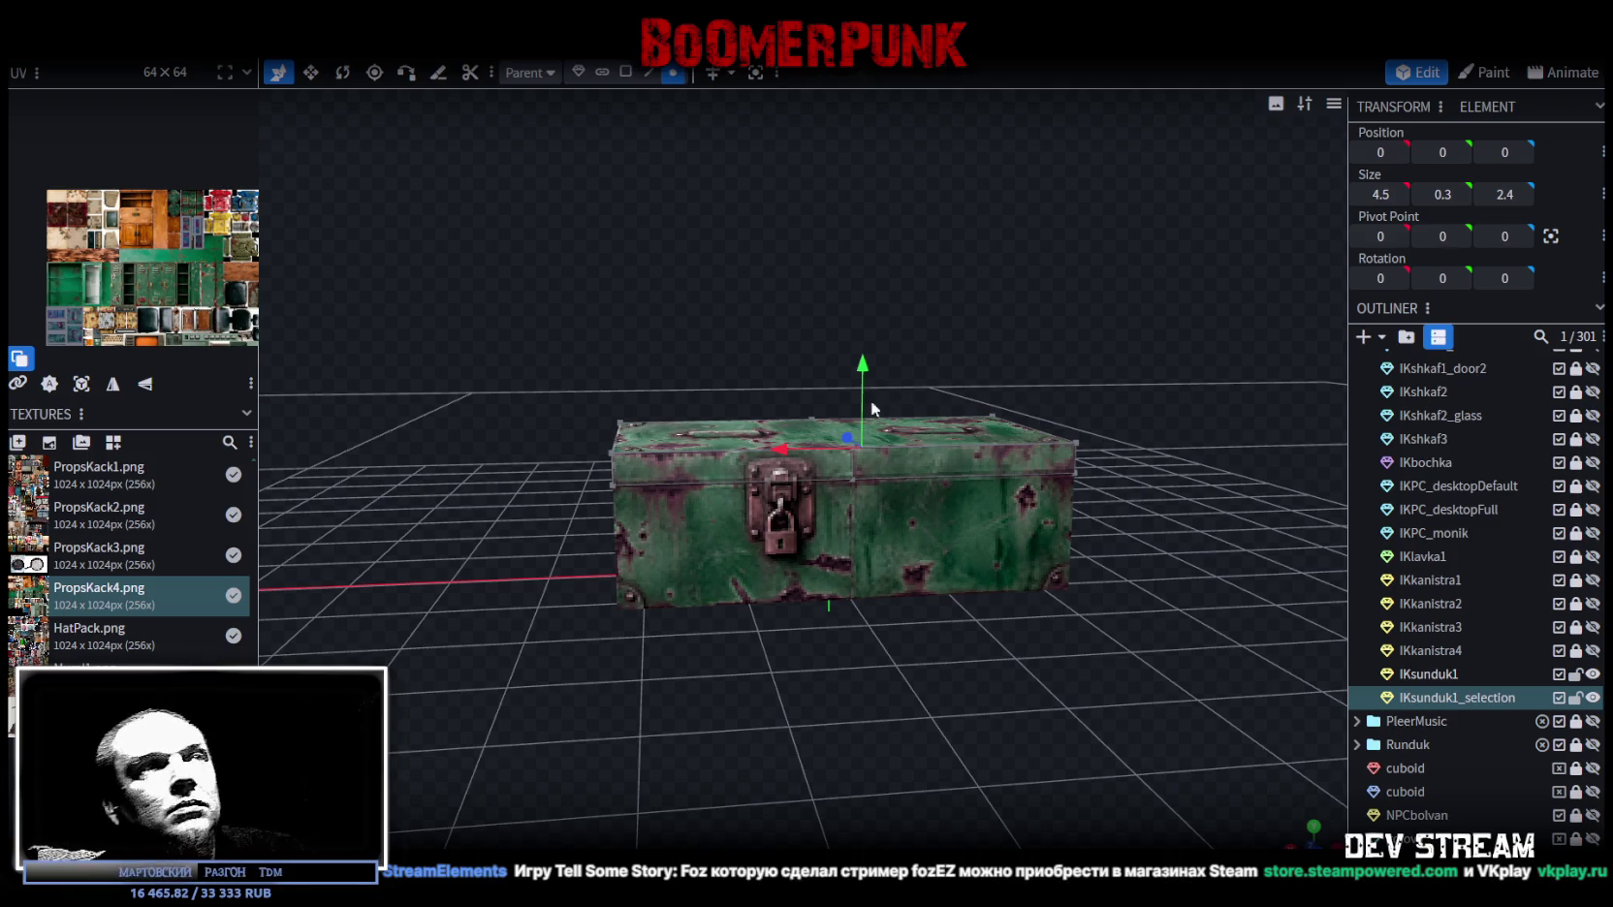
{"action": "mouse_move", "coordinate": [1136, 543]}
{"action": "left_mouse_down"}
{"action": "mouse_move", "coordinate": [690, 526]}
{"action": "mouse_move", "coordinate": [844, 554]}
{"action": "left_mouse_up"}
{"action": "left_click_drag", "start_coordinate": [940, 647], "coordinate": [1134, 664]}
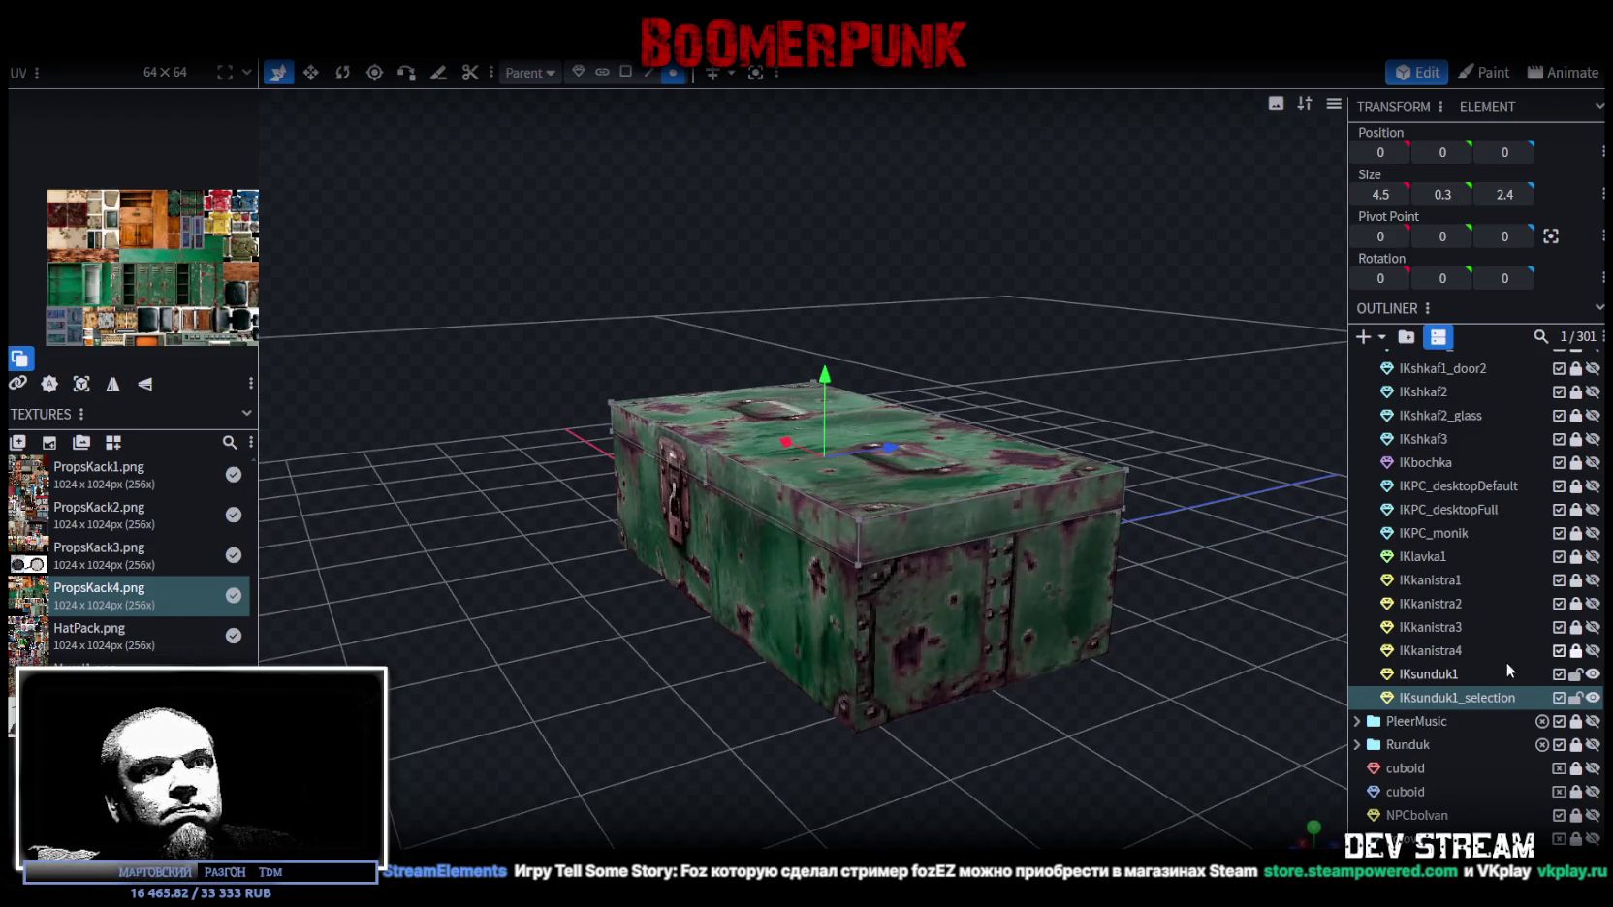
{"action": "left_click", "coordinate": [1591, 673]}
Step: Hide the IKsunduk1_selection lid and select the IKsunduk1 box body
{"action": "left_click", "coordinate": [1591, 674]}
{"action": "left_click", "coordinate": [1591, 673]}
{"action": "left_click", "coordinate": [1592, 673]}
{"action": "left_click", "coordinate": [1592, 698]}
{"action": "mouse_move", "coordinate": [1191, 421]}
{"action": "left_mouse_down"}
{"action": "mouse_move", "coordinate": [1282, 599]}
{"action": "mouse_move", "coordinate": [1162, 497]}
{"action": "left_mouse_up"}
{"action": "left_click", "coordinate": [948, 532]}
{"action": "mouse_move", "coordinate": [947, 532]}
{"action": "left_mouse_down"}
{"action": "mouse_move", "coordinate": [949, 302]}
{"action": "mouse_move", "coordinate": [962, 322]}
{"action": "left_mouse_up"}
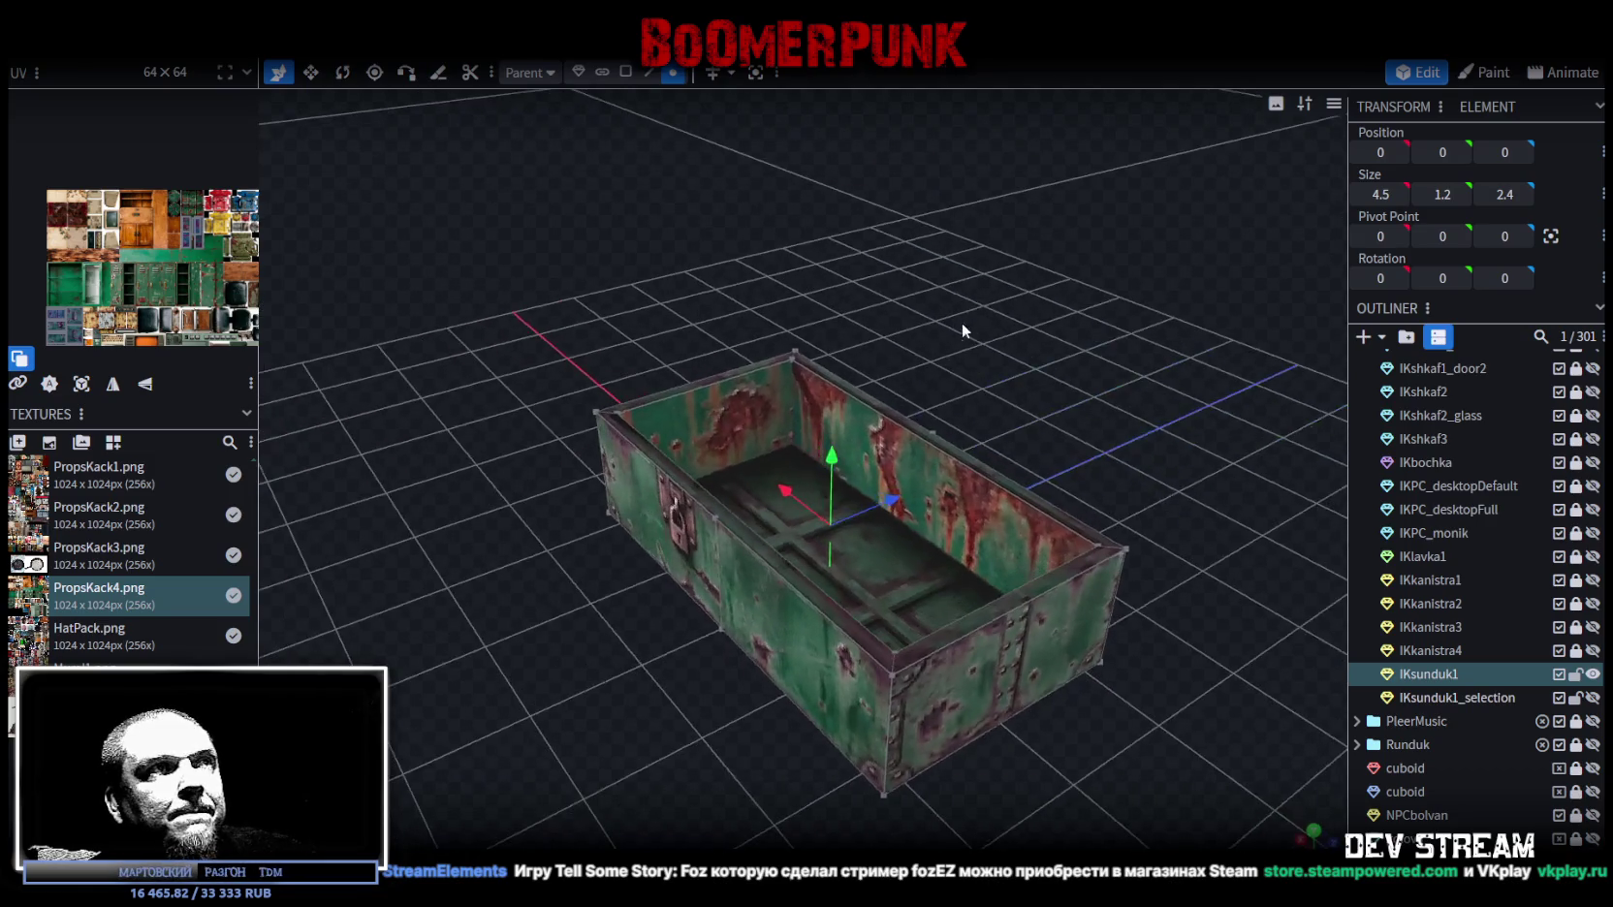
{"action": "left_click_drag", "start_coordinate": [895, 445], "coordinate": [995, 248]}
Step: In face select mode, pick an inner wall face and enlarge the UV editing area
{"action": "left_click", "coordinate": [625, 72]}
{"action": "left_click", "coordinate": [927, 447]}
{"action": "mouse_move", "coordinate": [927, 448]}
{"action": "left_mouse_down"}
{"action": "mouse_move", "coordinate": [942, 415]}
{"action": "mouse_move", "coordinate": [1180, 331]}
{"action": "left_mouse_up"}
{"action": "left_click", "coordinate": [854, 429]}
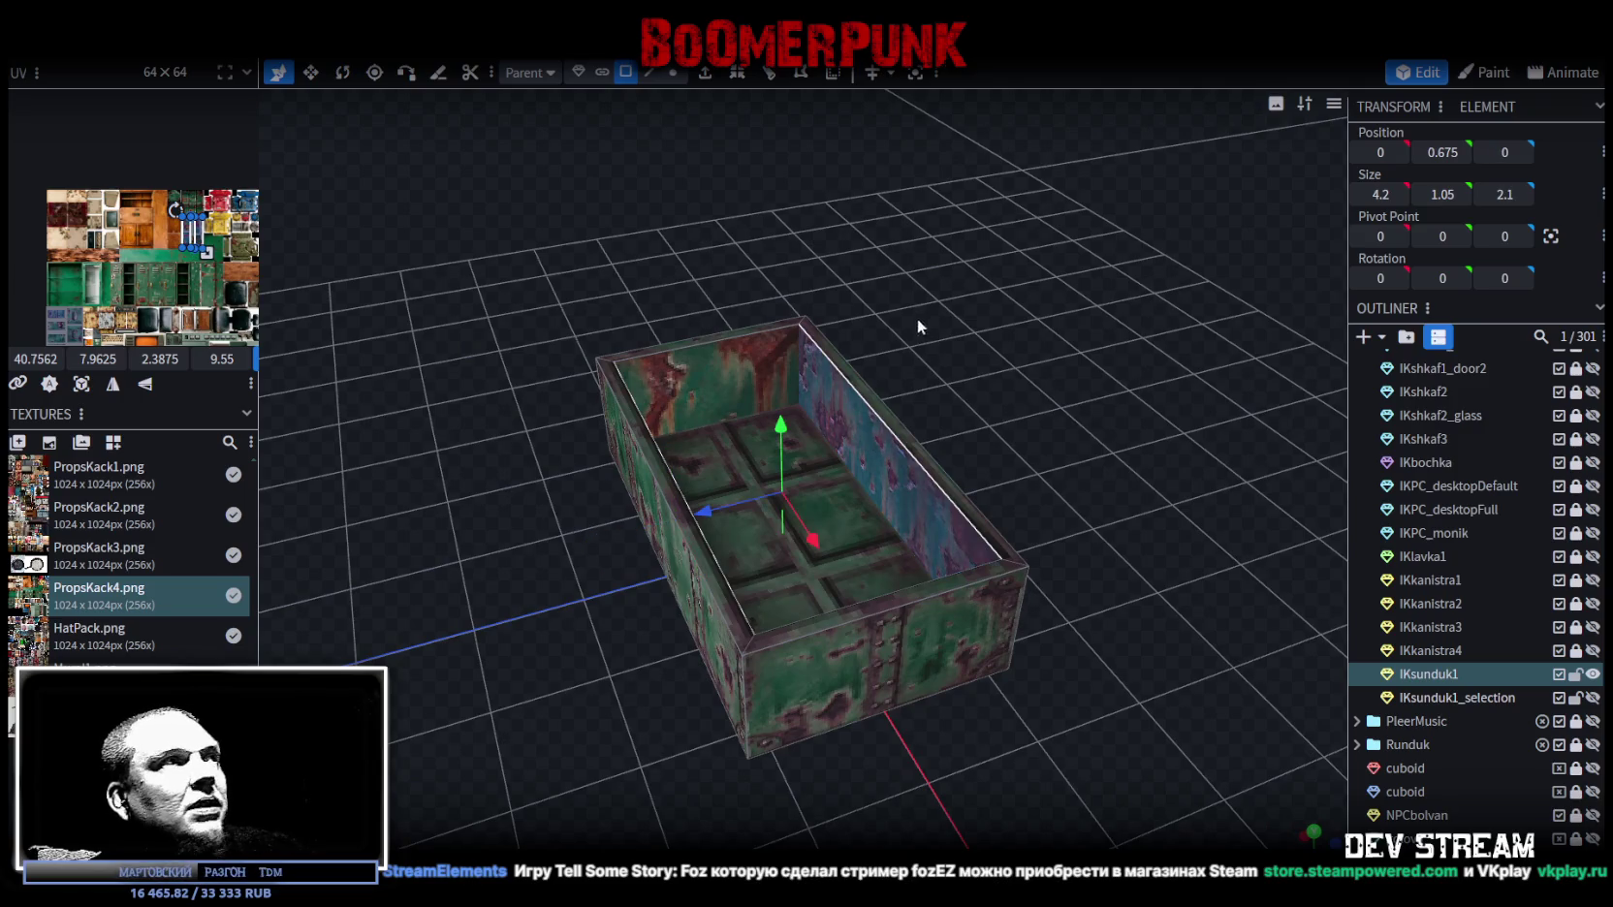
{"action": "left_click_drag", "start_coordinate": [917, 318], "coordinate": [767, 293]}
{"action": "scroll", "coordinate": [97, 254], "scroll_direction": "up", "scroll_amount": 1}
{"action": "scroll", "coordinate": [121, 192], "scroll_direction": "up", "scroll_amount": 1}
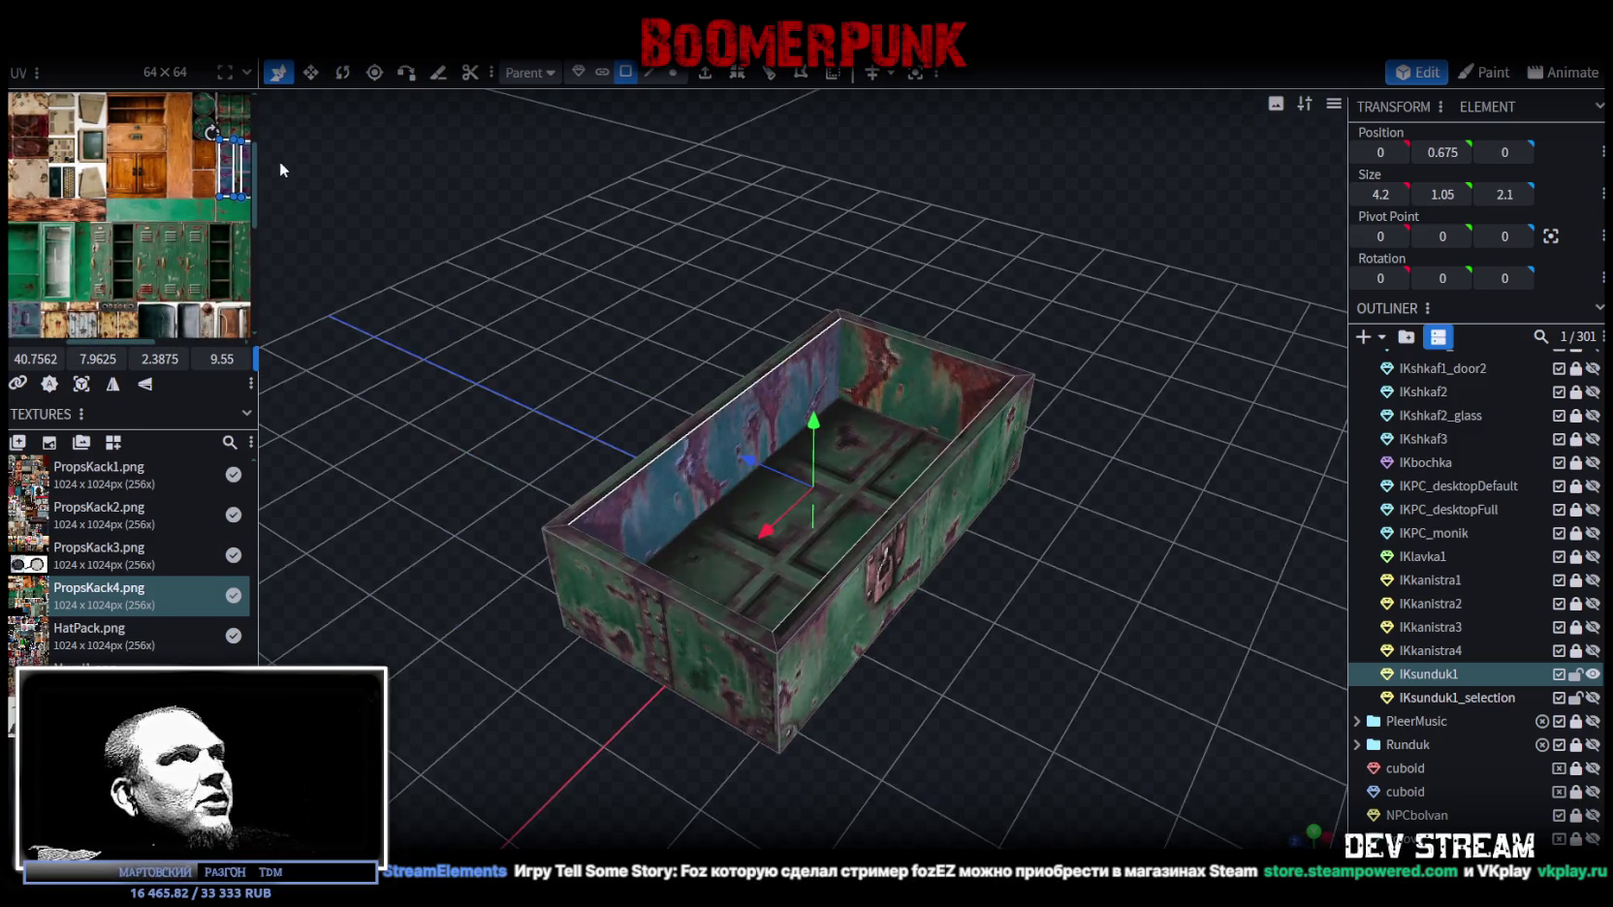
{"action": "mouse_move", "coordinate": [257, 164]}
{"action": "left_mouse_down"}
{"action": "mouse_move", "coordinate": [608, 420]}
{"action": "mouse_move", "coordinate": [221, 260]}
{"action": "left_mouse_up"}
{"action": "scroll", "coordinate": [608, 420], "scroll_direction": "down", "scroll_amount": 2}
Step: Narrow the inner wall face's UV region, move it down the atlas, and rotate it left
{"action": "scroll", "coordinate": [224, 264], "scroll_direction": "up", "scroll_amount": 1}
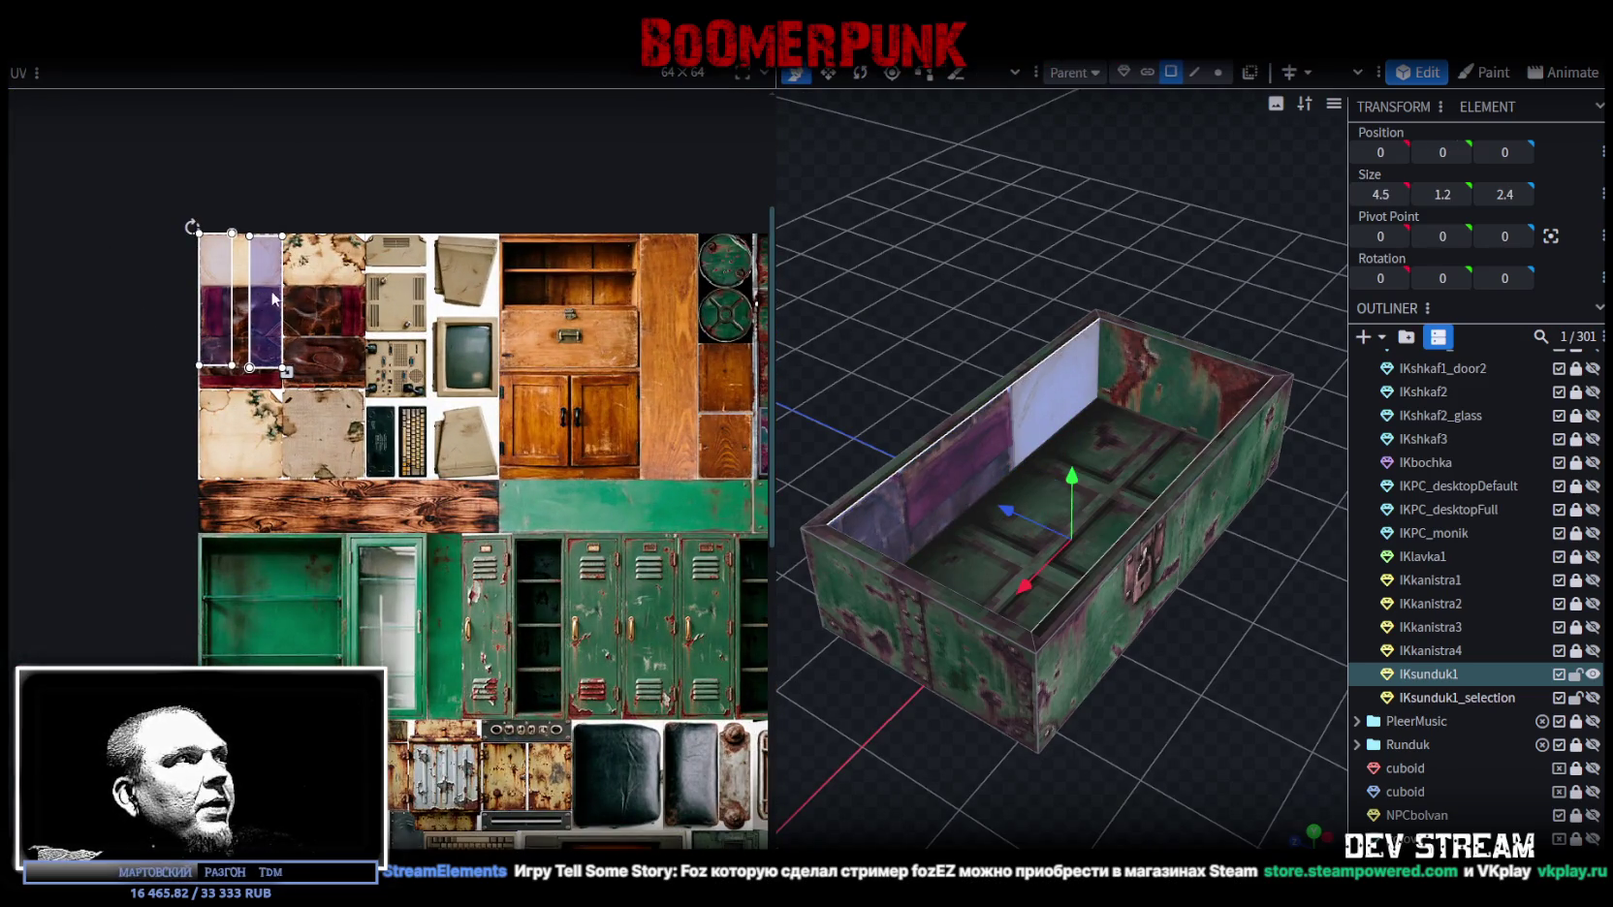
{"action": "left_click_drag", "start_coordinate": [280, 296], "coordinate": [233, 295]}
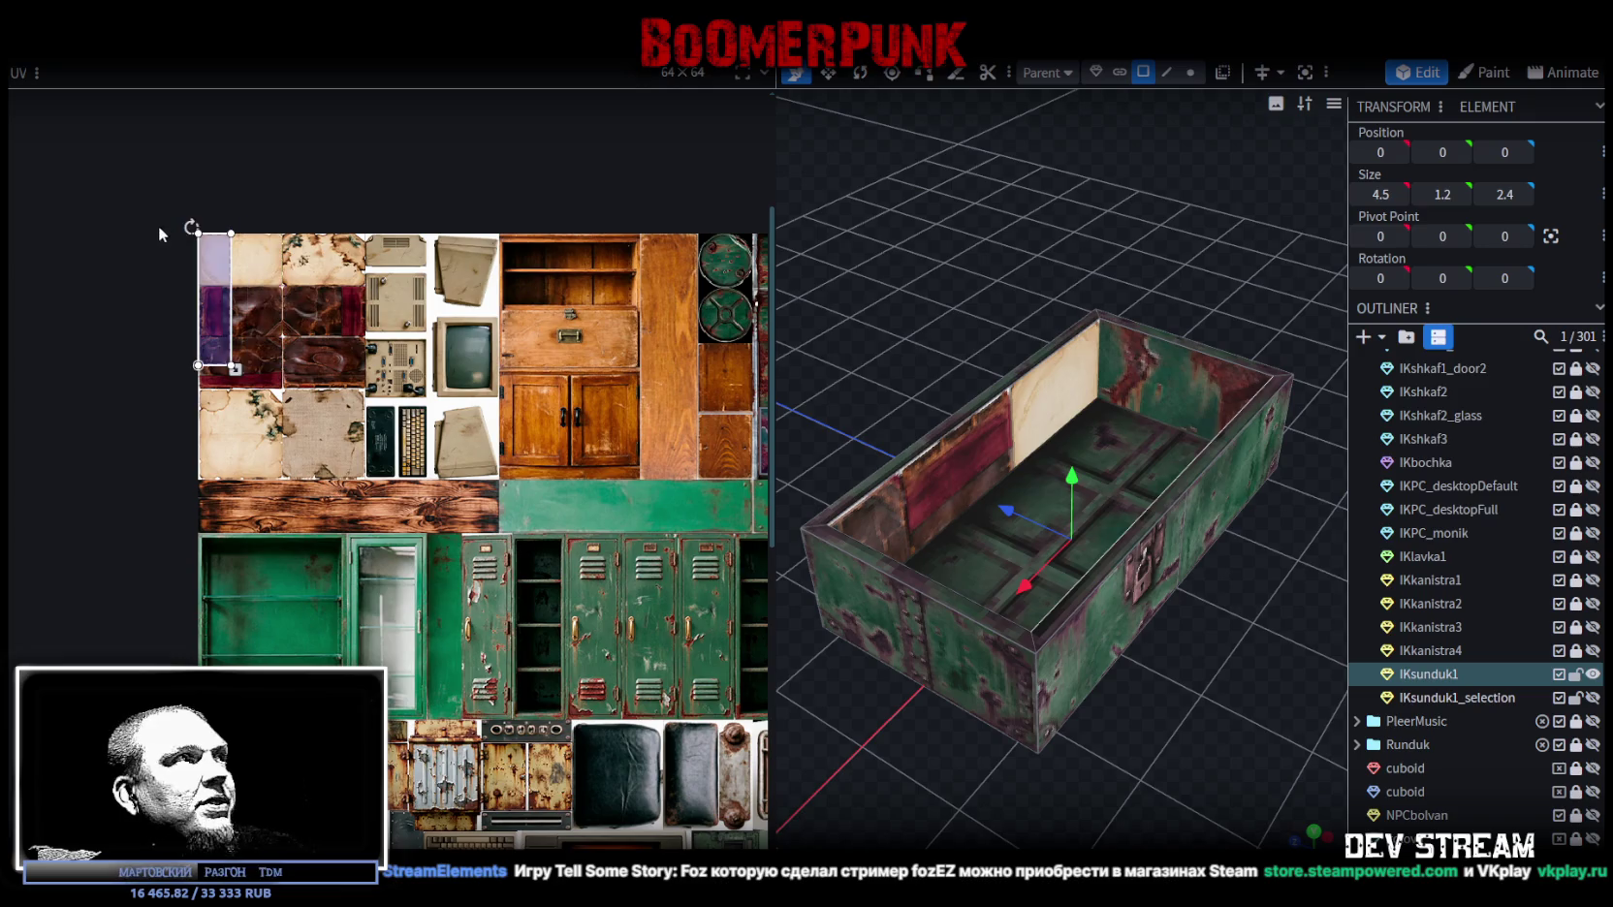
{"action": "scroll", "coordinate": [250, 320], "scroll_direction": "down", "scroll_amount": 2}
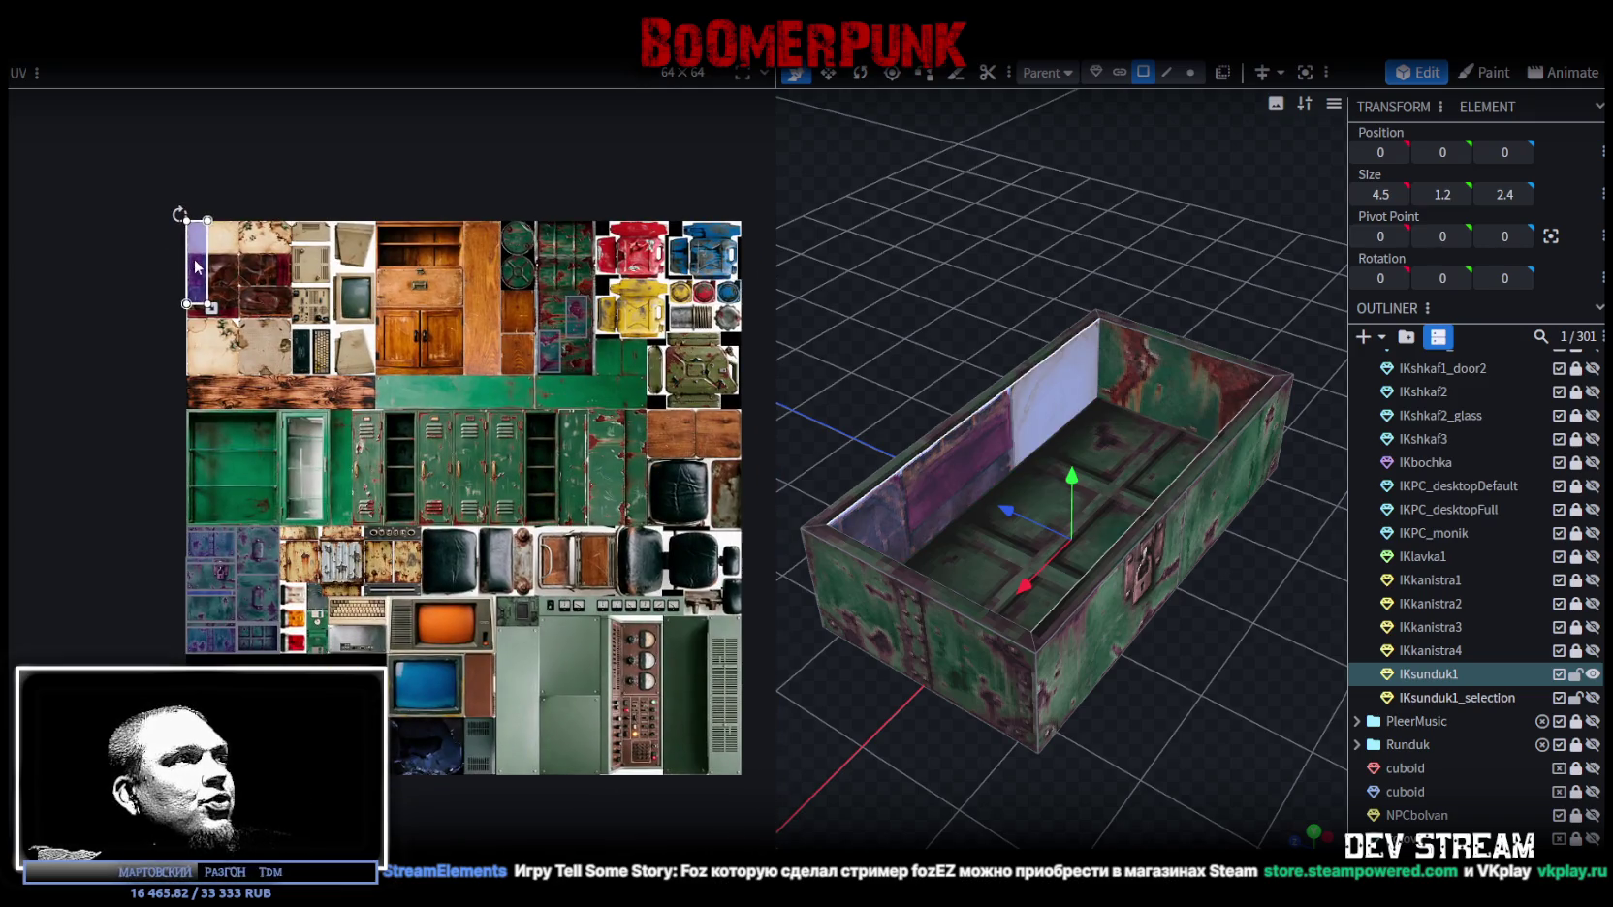
{"action": "left_click_drag", "start_coordinate": [197, 266], "coordinate": [356, 632]}
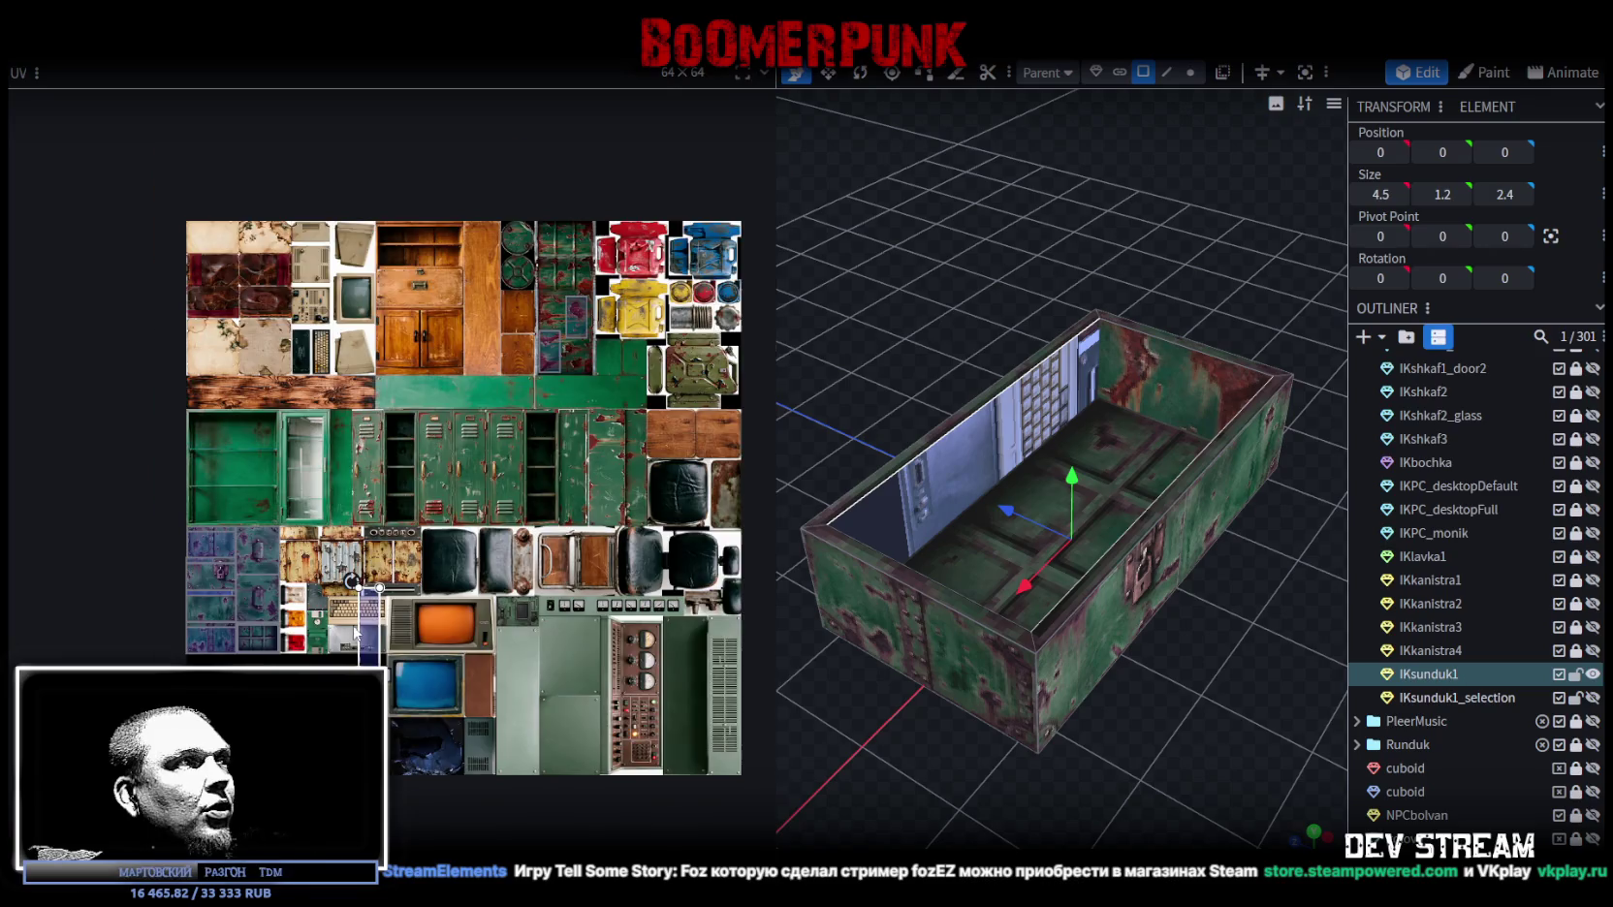
{"action": "scroll", "coordinate": [355, 632], "scroll_direction": "up", "scroll_amount": 2}
{"action": "right_click", "coordinate": [304, 577]}
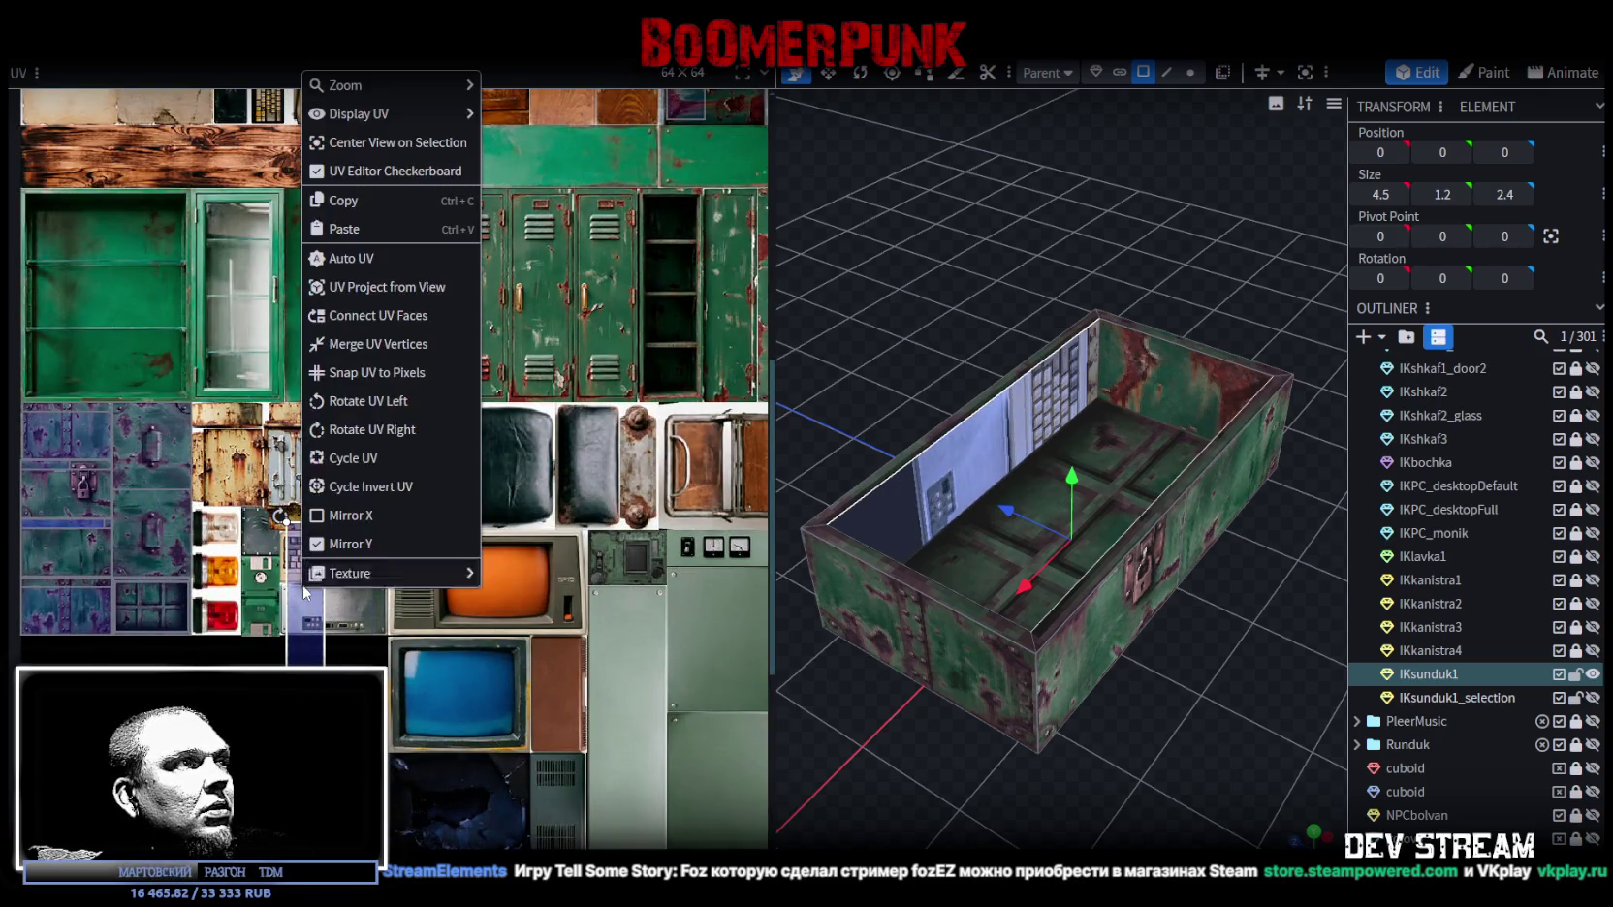
{"action": "left_click", "coordinate": [357, 403]}
Step: Fit the UV region onto the blue riveted panel, resizing it to the panel border
{"action": "scroll", "coordinate": [123, 571], "scroll_direction": "up", "scroll_amount": 3}
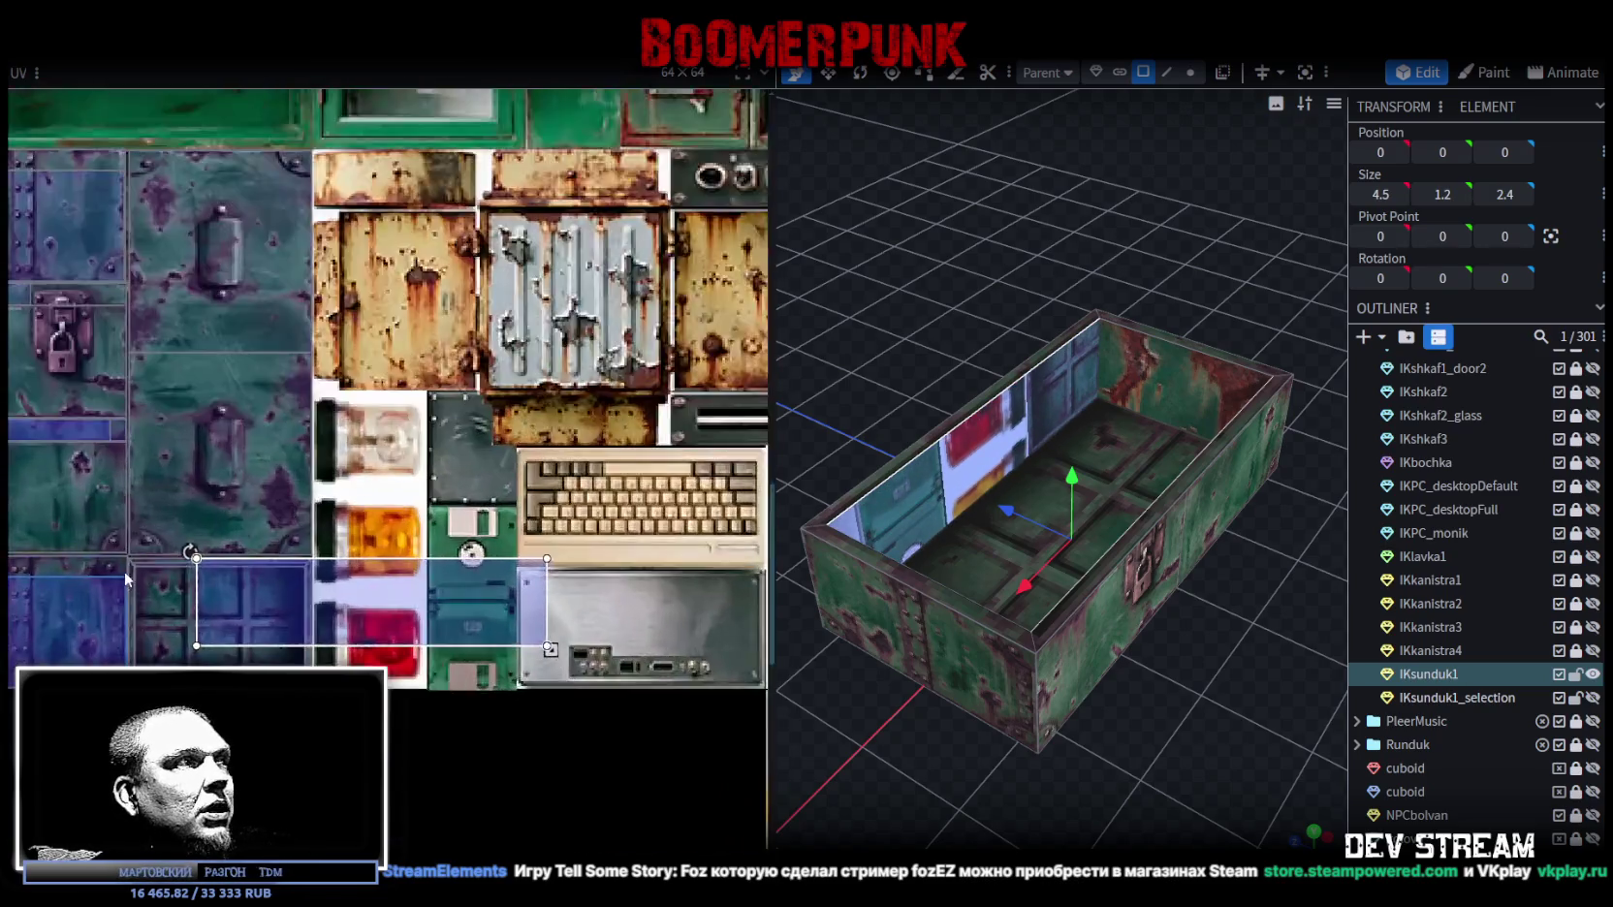
{"action": "scroll", "coordinate": [276, 573], "scroll_direction": "up", "scroll_amount": 2}
{"action": "left_click_drag", "start_coordinate": [276, 574], "coordinate": [131, 593]}
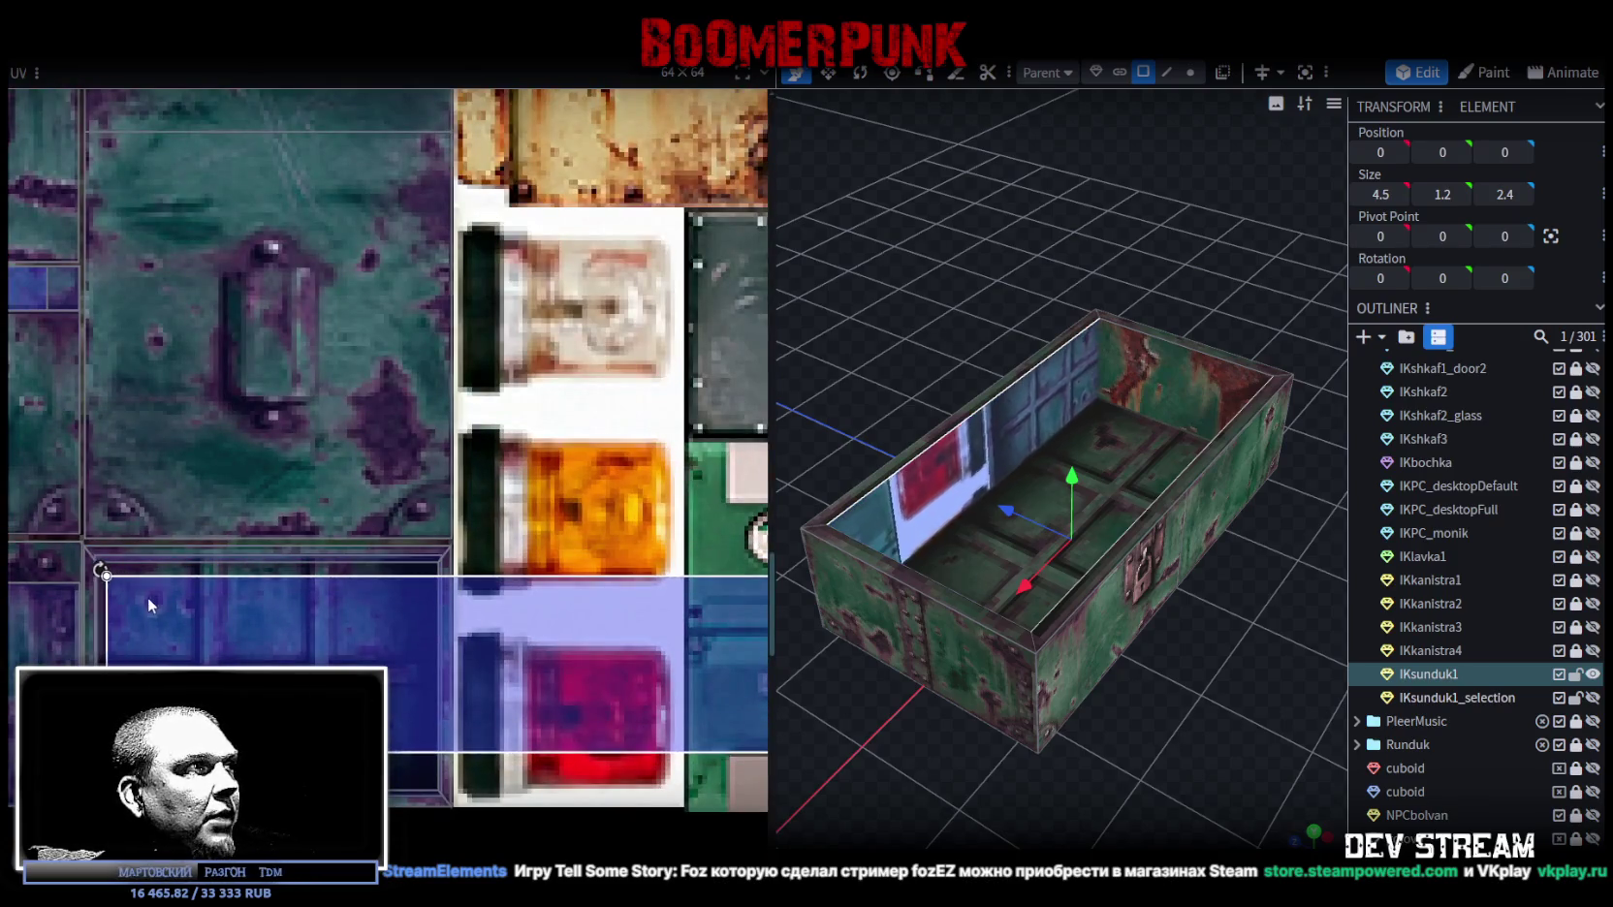
{"action": "scroll", "coordinate": [129, 585], "scroll_direction": "up", "scroll_amount": 3}
{"action": "left_click_drag", "start_coordinate": [107, 576], "coordinate": [107, 538]}
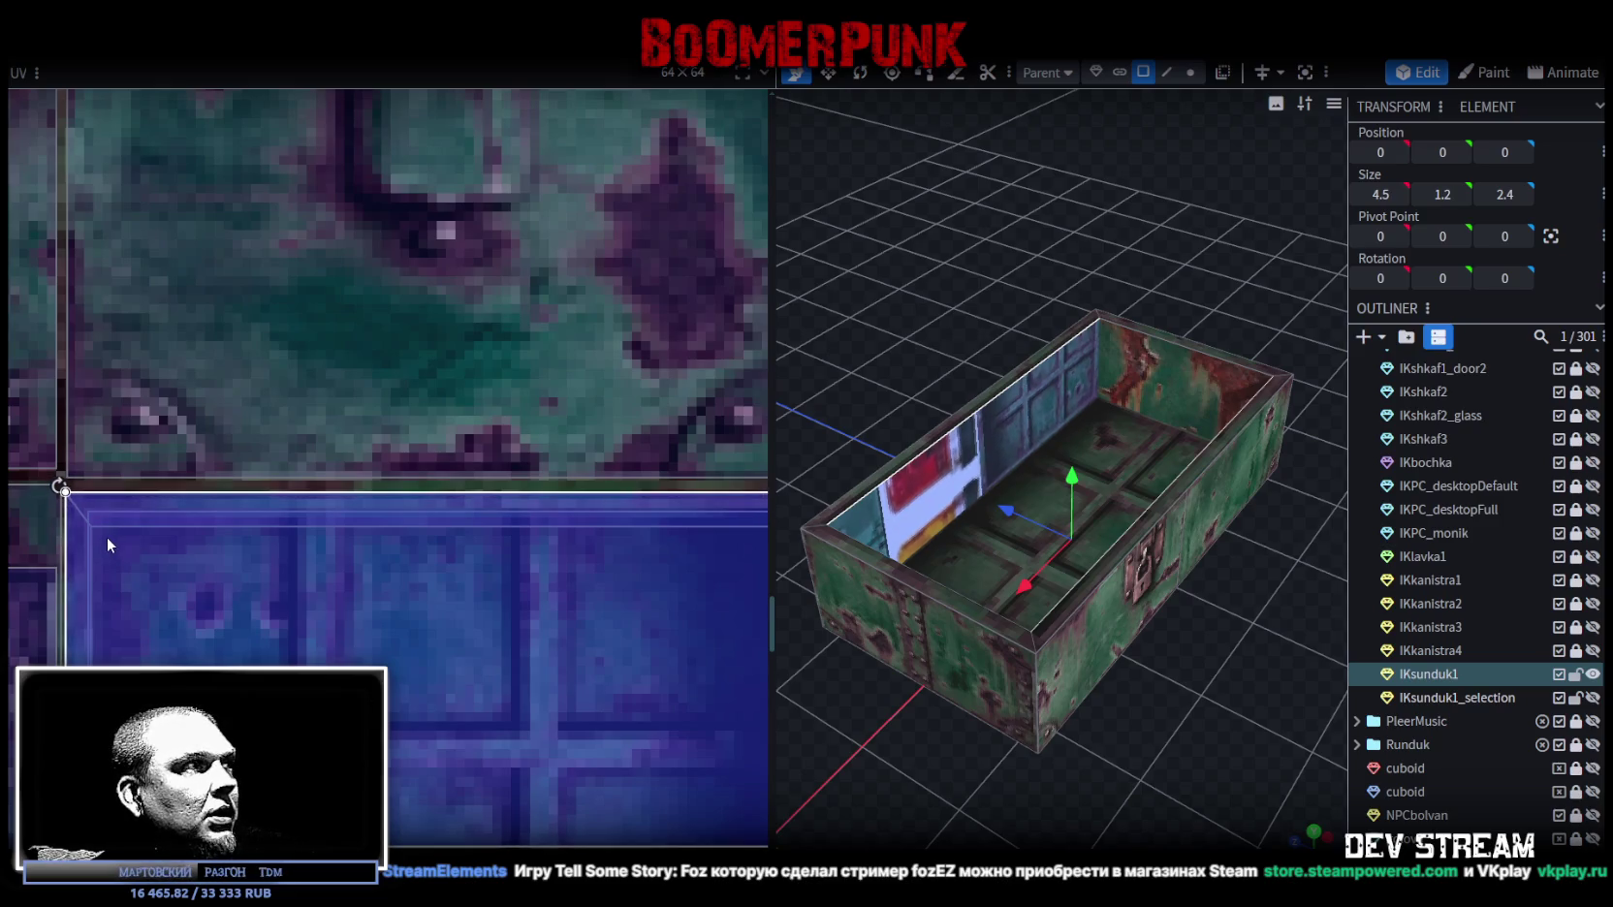
{"action": "scroll", "coordinate": [107, 539], "scroll_direction": "down", "scroll_amount": 5}
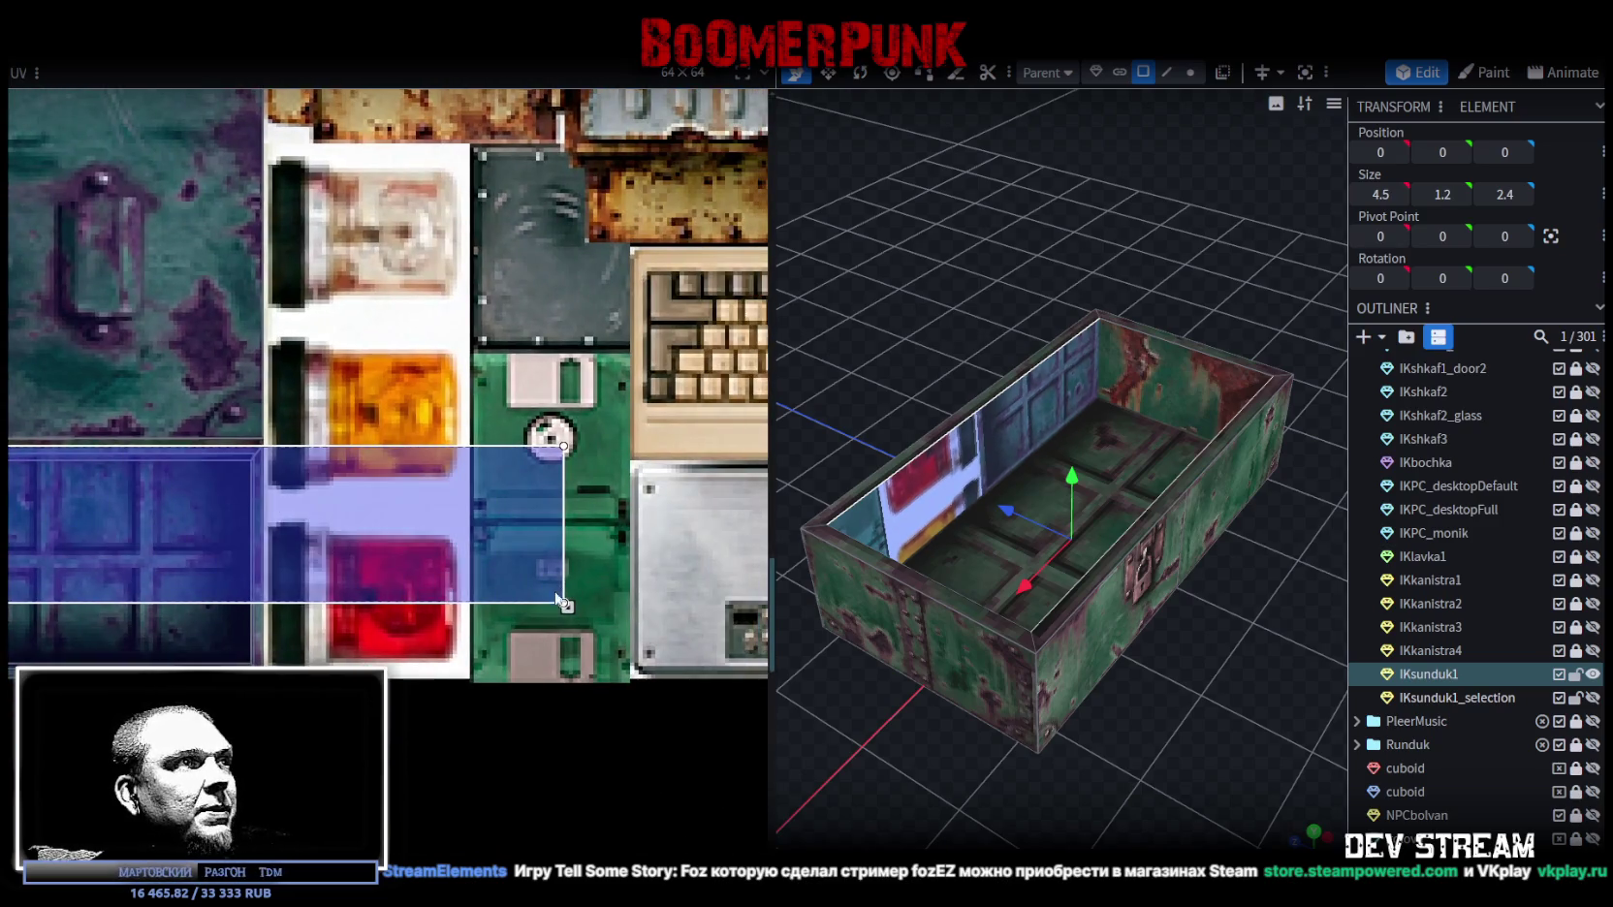
{"action": "left_click_drag", "start_coordinate": [564, 602], "coordinate": [274, 567]}
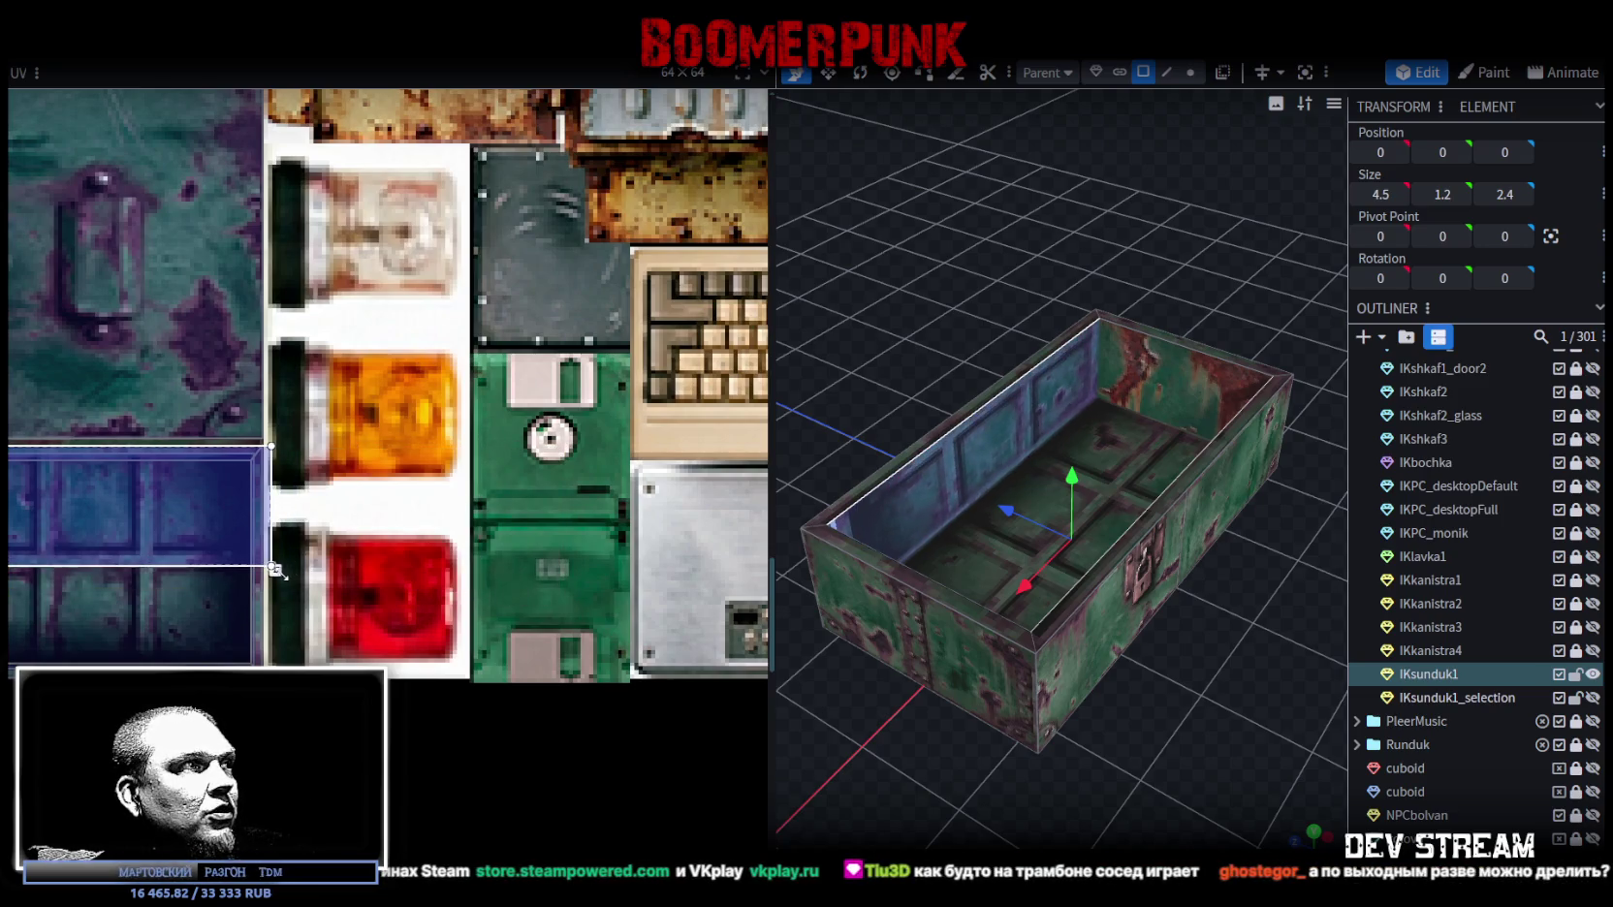
{"action": "scroll", "coordinate": [275, 570], "scroll_direction": "up", "scroll_amount": 3}
{"action": "left_click_drag", "start_coordinate": [348, 572], "coordinate": [322, 572]}
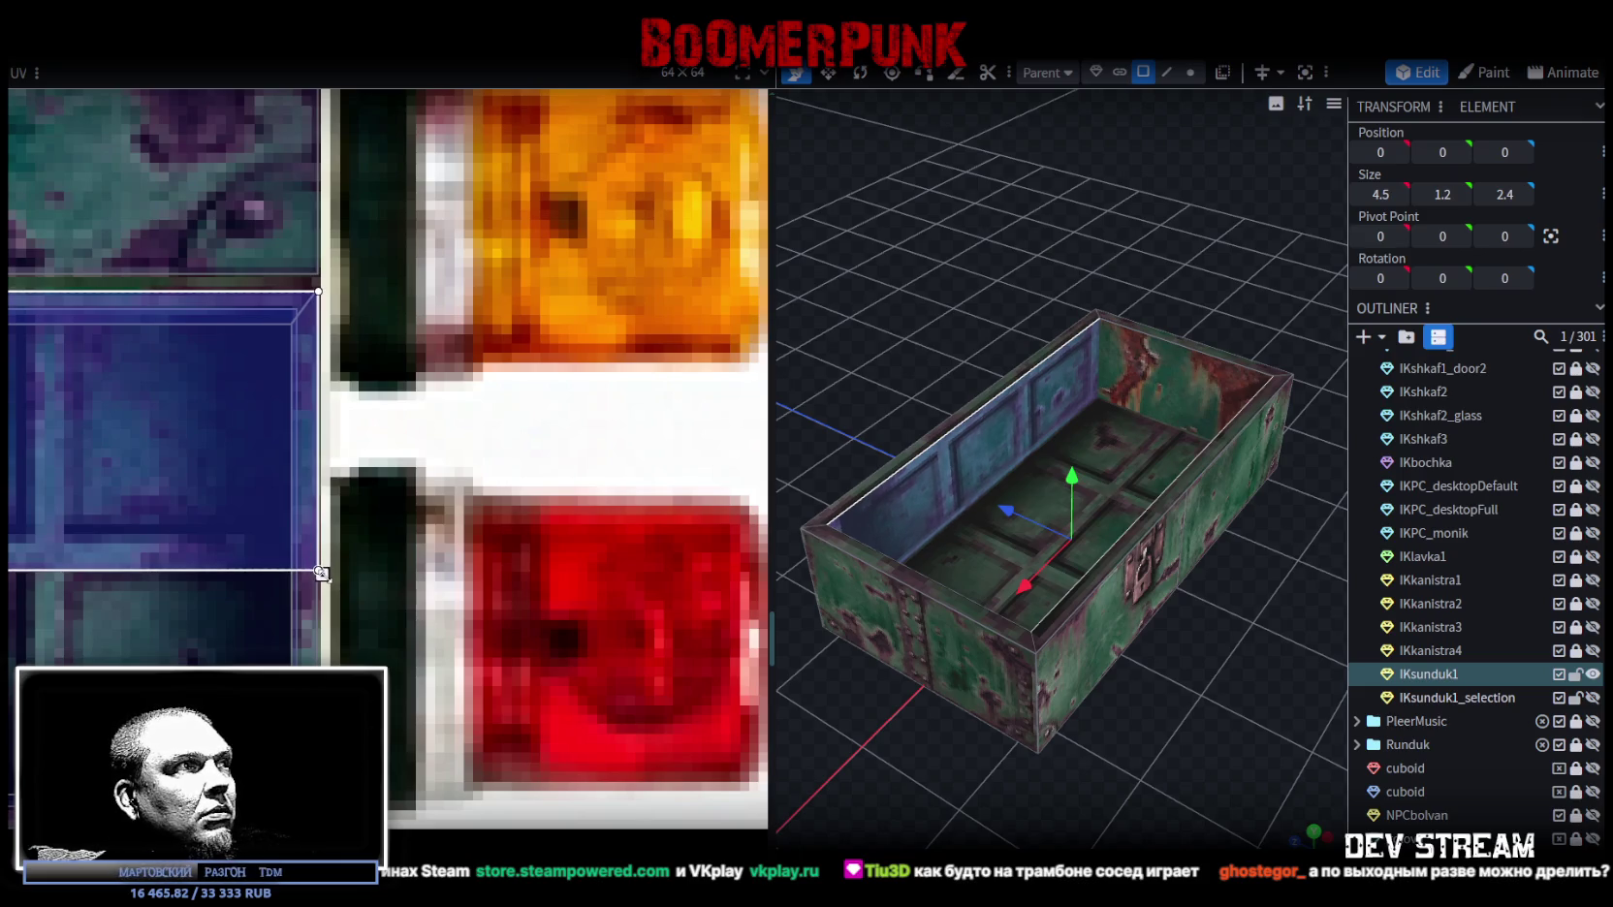
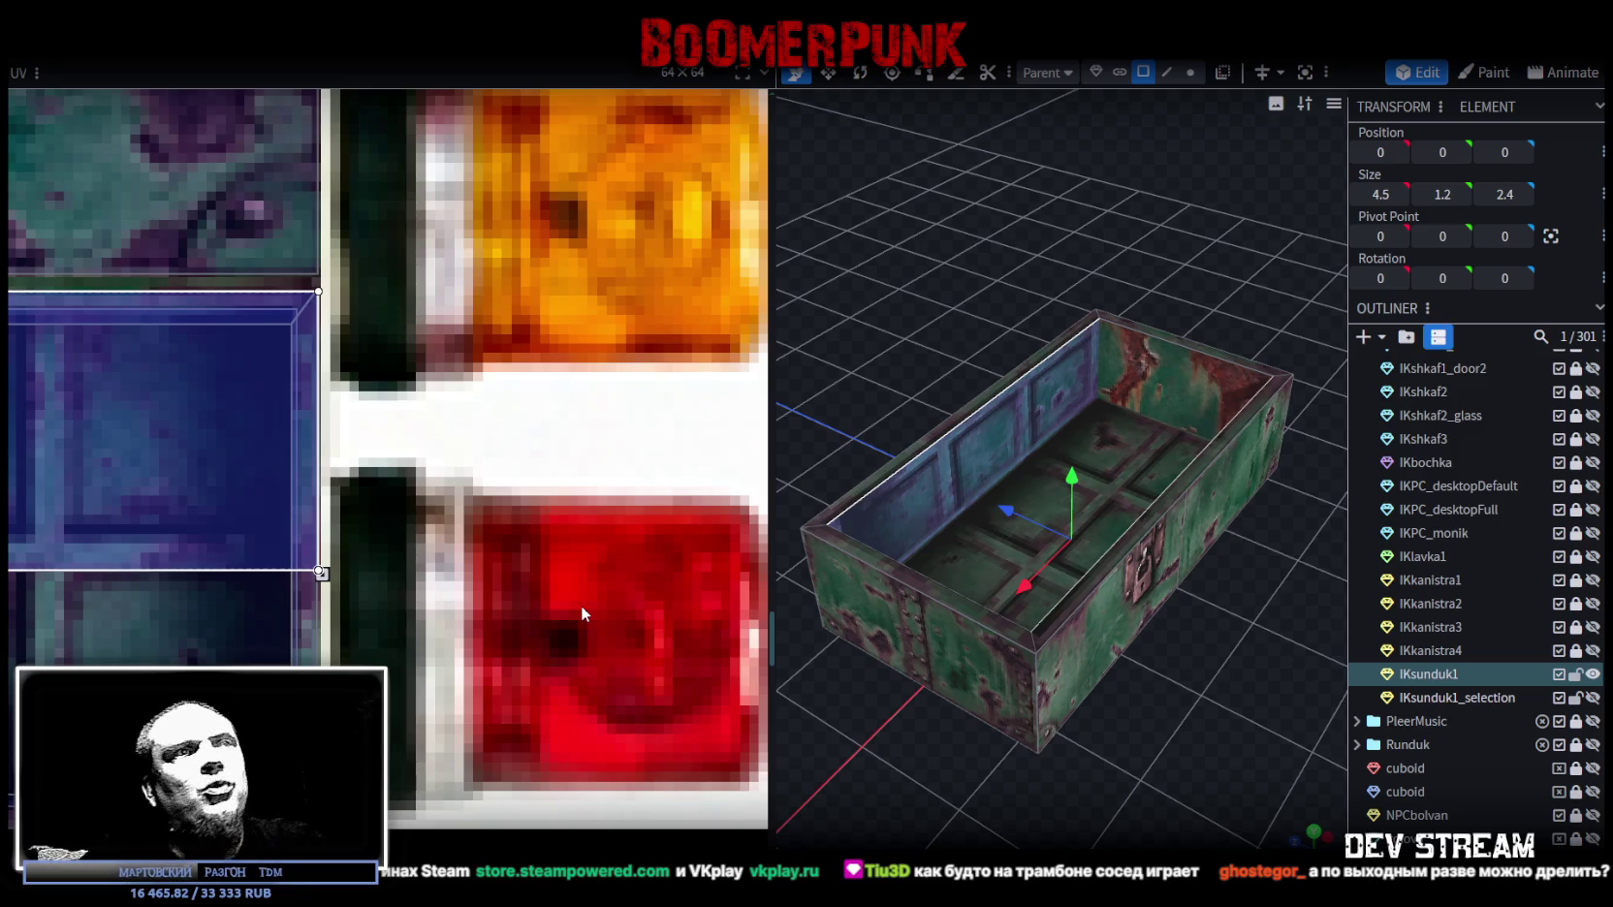
Step: Select the chest's inner end wall and move its UV area to the atlas's top-left corner
{"action": "left_click_drag", "start_coordinate": [992, 341], "coordinate": [1196, 304]}
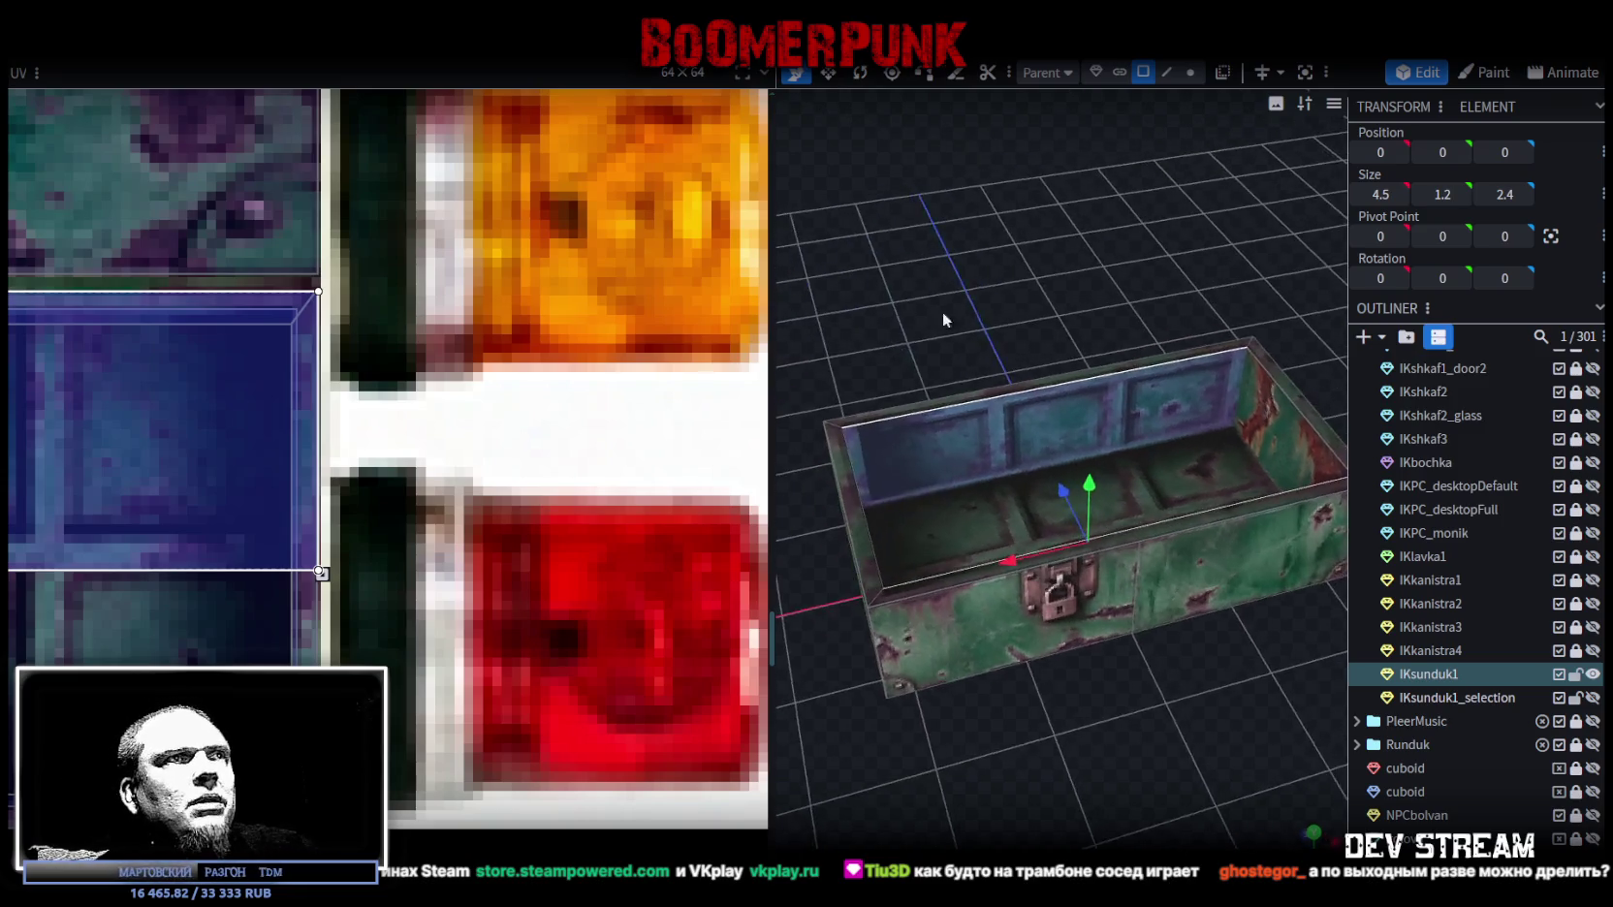
{"action": "left_click", "coordinate": [1084, 394]}
{"action": "mouse_move", "coordinate": [1084, 394]}
{"action": "left_mouse_down"}
{"action": "mouse_move", "coordinate": [1108, 282]}
{"action": "mouse_move", "coordinate": [1310, 324]}
{"action": "left_mouse_up"}
{"action": "left_click", "coordinate": [1165, 444]}
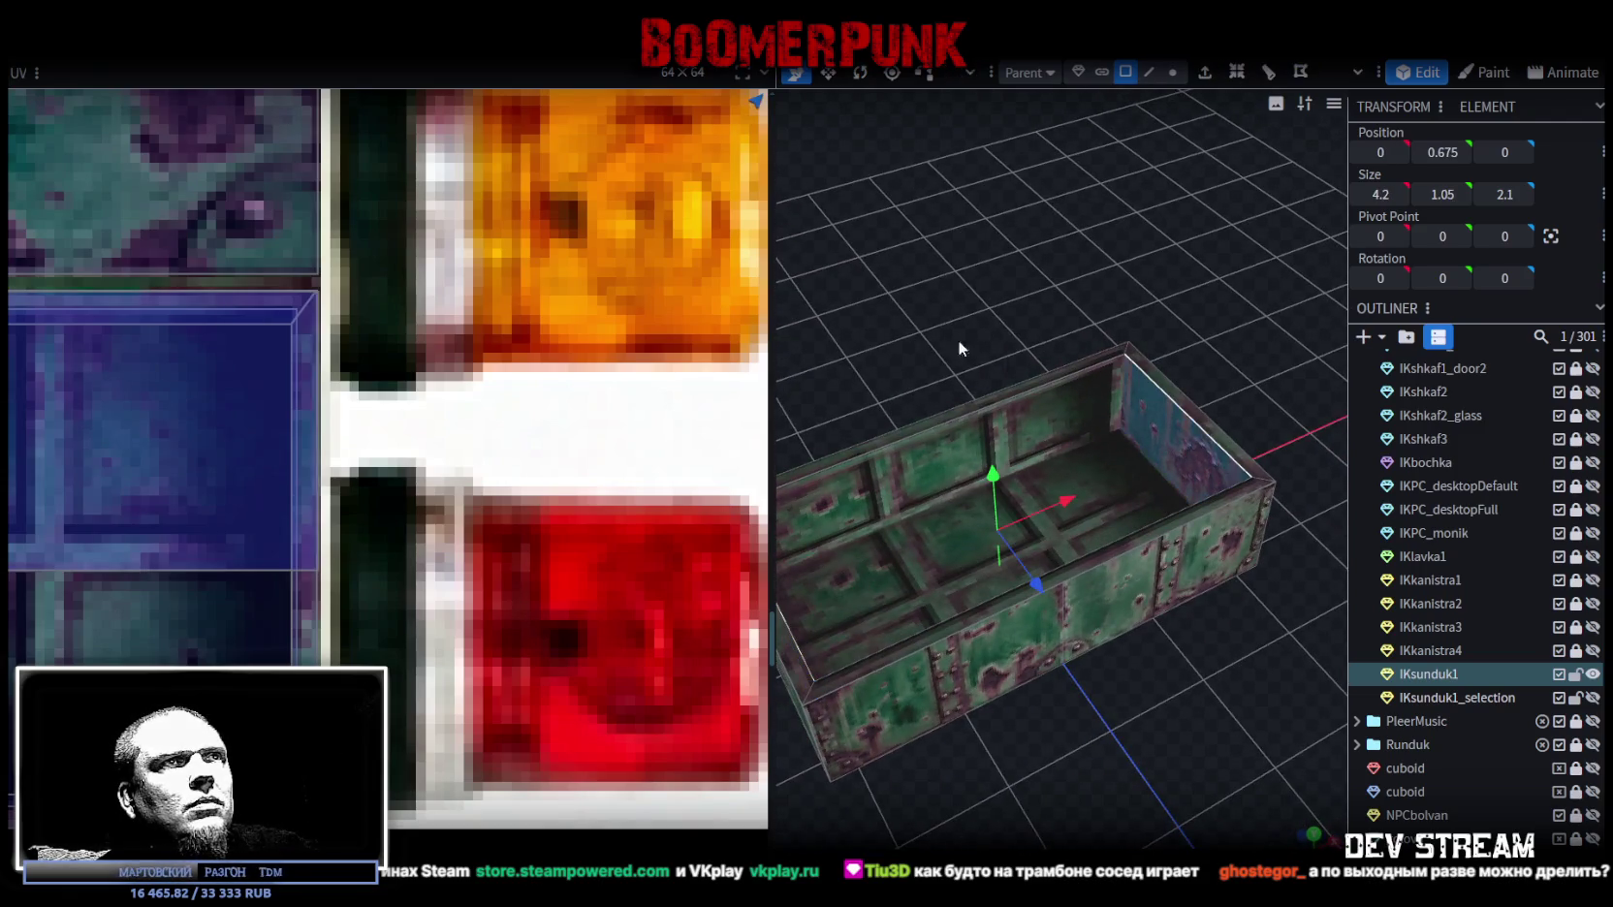
{"action": "scroll", "coordinate": [309, 454], "scroll_direction": "down", "scroll_amount": 2}
{"action": "scroll", "coordinate": [277, 406], "scroll_direction": "down", "scroll_amount": 2}
{"action": "scroll", "coordinate": [373, 491], "scroll_direction": "down", "scroll_amount": 2}
{"action": "scroll", "coordinate": [373, 491], "scroll_direction": "down", "scroll_amount": 3}
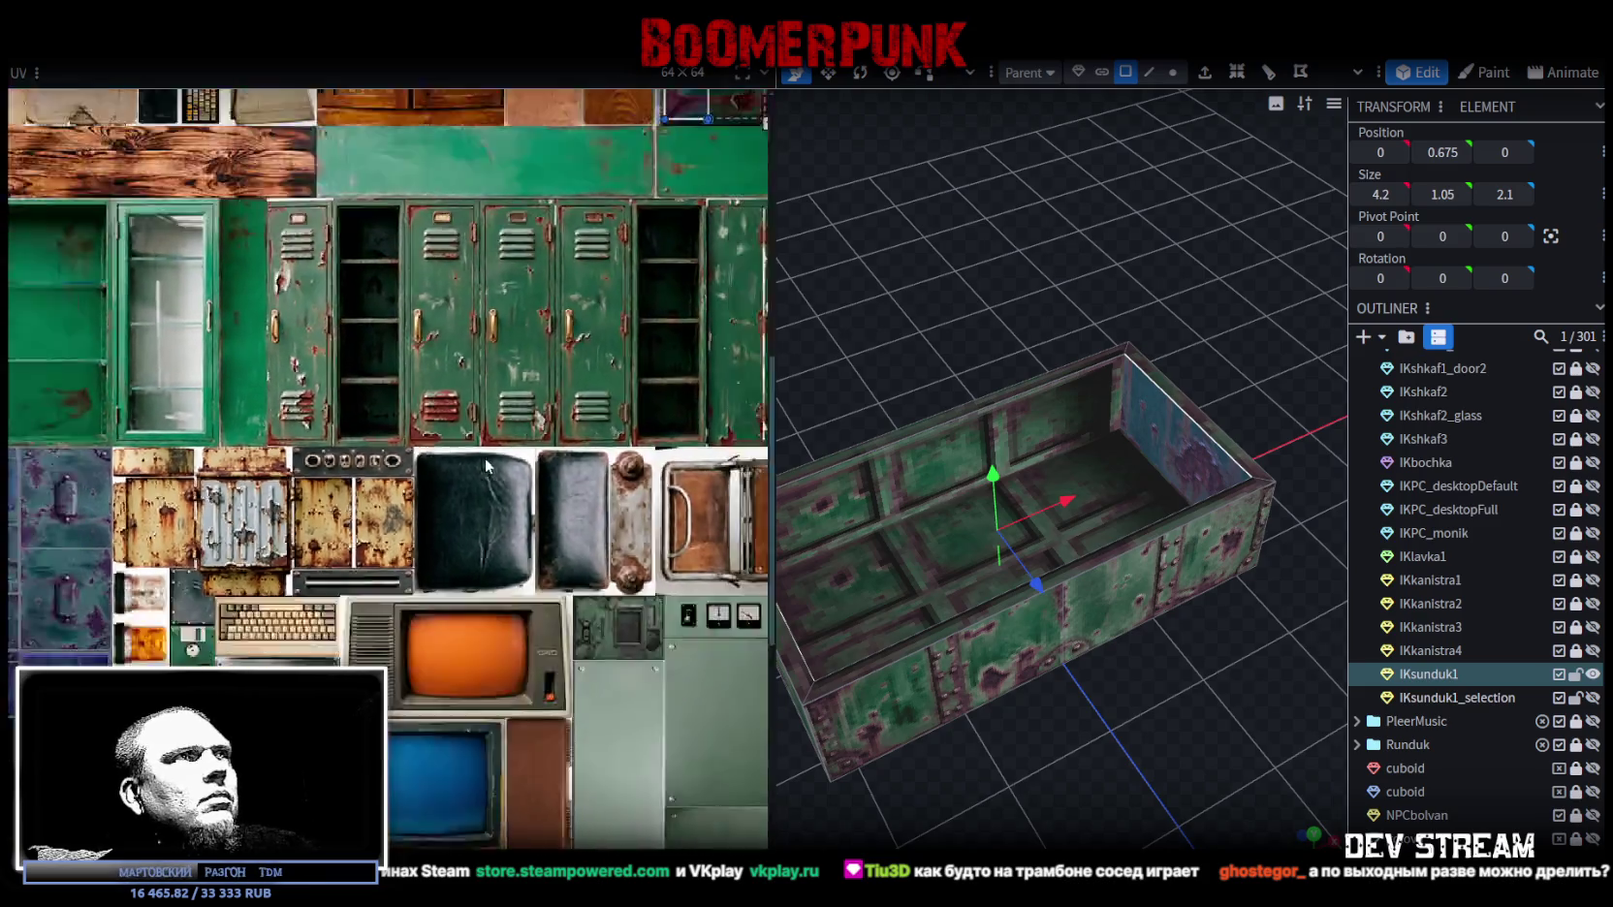
{"action": "middle_click_drag", "start_coordinate": [628, 348], "coordinate": [662, 446]}
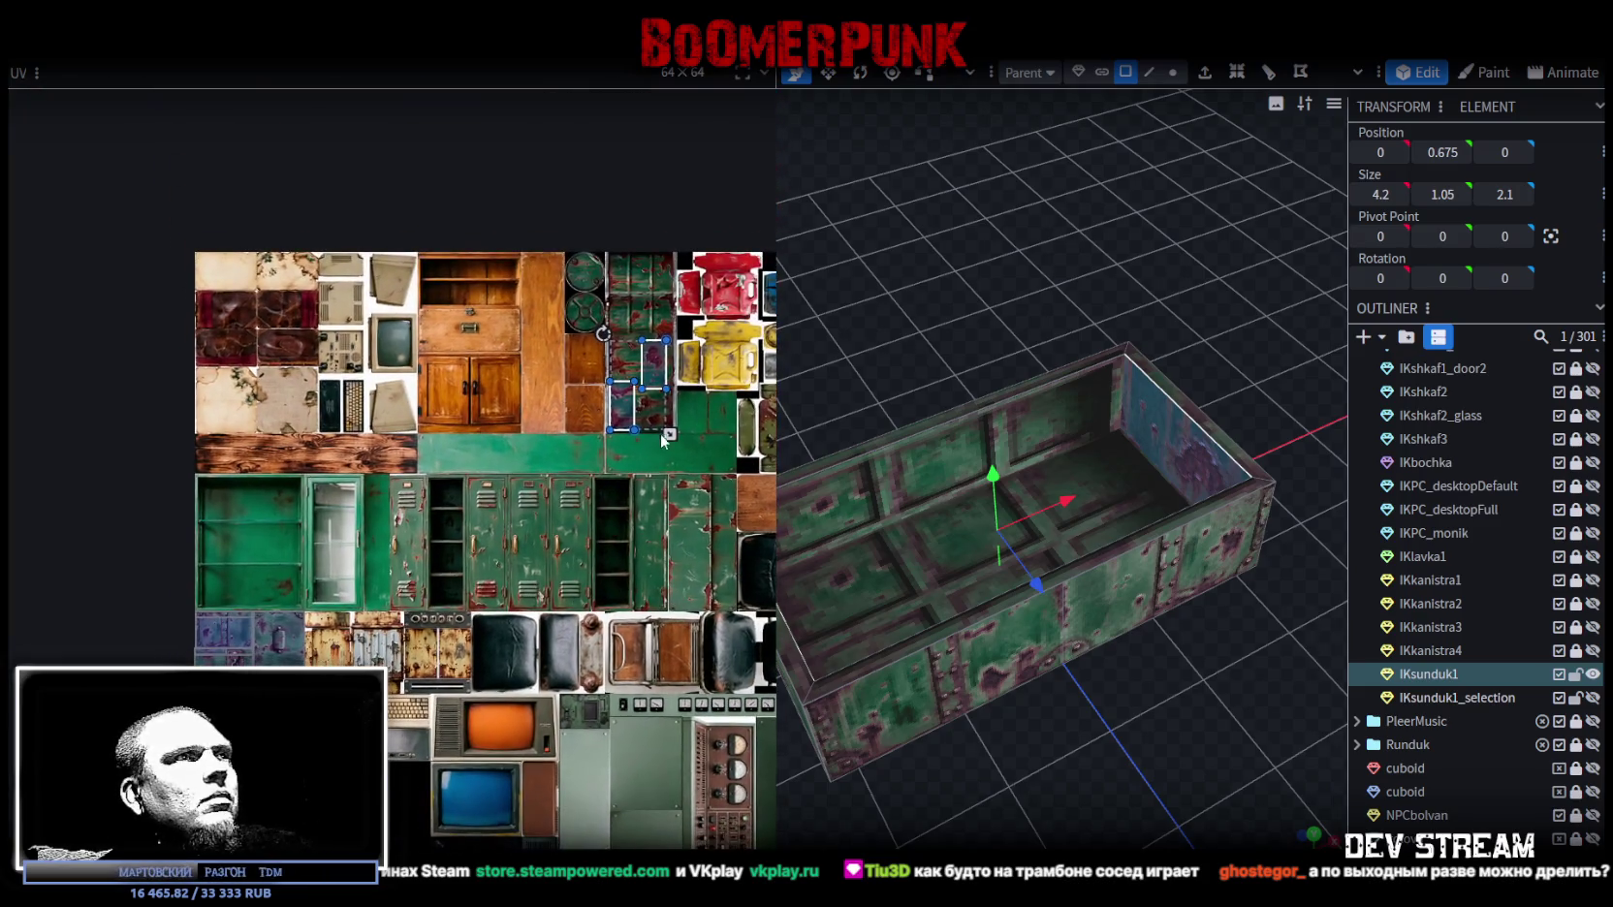
{"action": "left_click_drag", "start_coordinate": [632, 412], "coordinate": [119, 263]}
Step: Drag the face's UV area down onto the blue metal panel tile
{"action": "scroll", "coordinate": [178, 259], "scroll_direction": "up", "scroll_amount": 2}
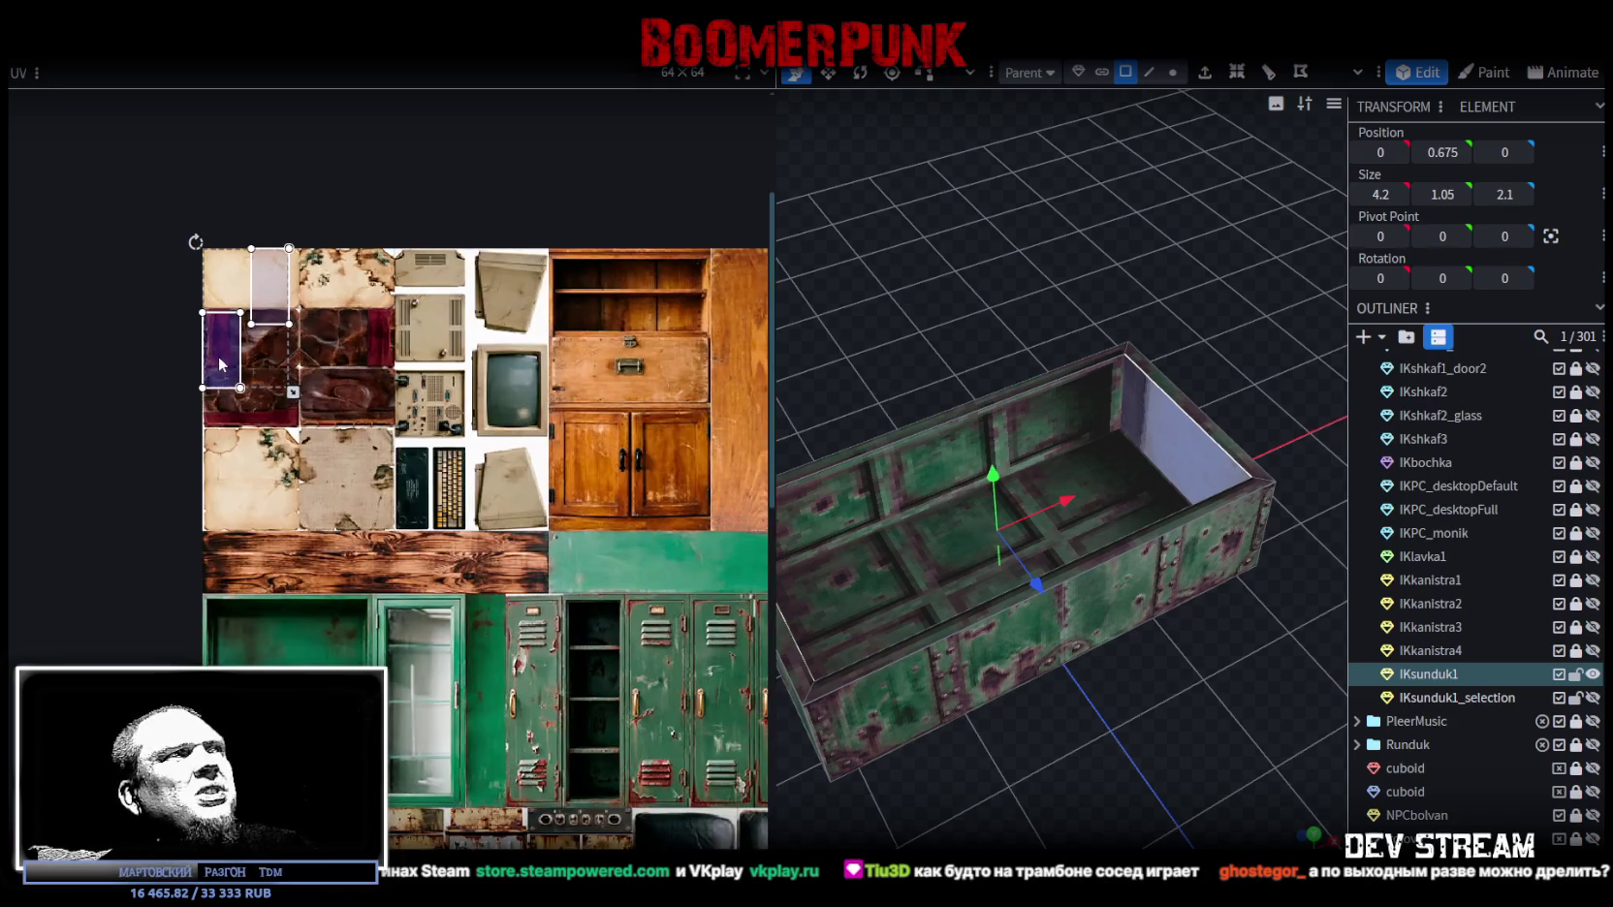
{"action": "left_click", "coordinate": [223, 363]}
{"action": "left_click_drag", "start_coordinate": [223, 363], "coordinate": [221, 300]}
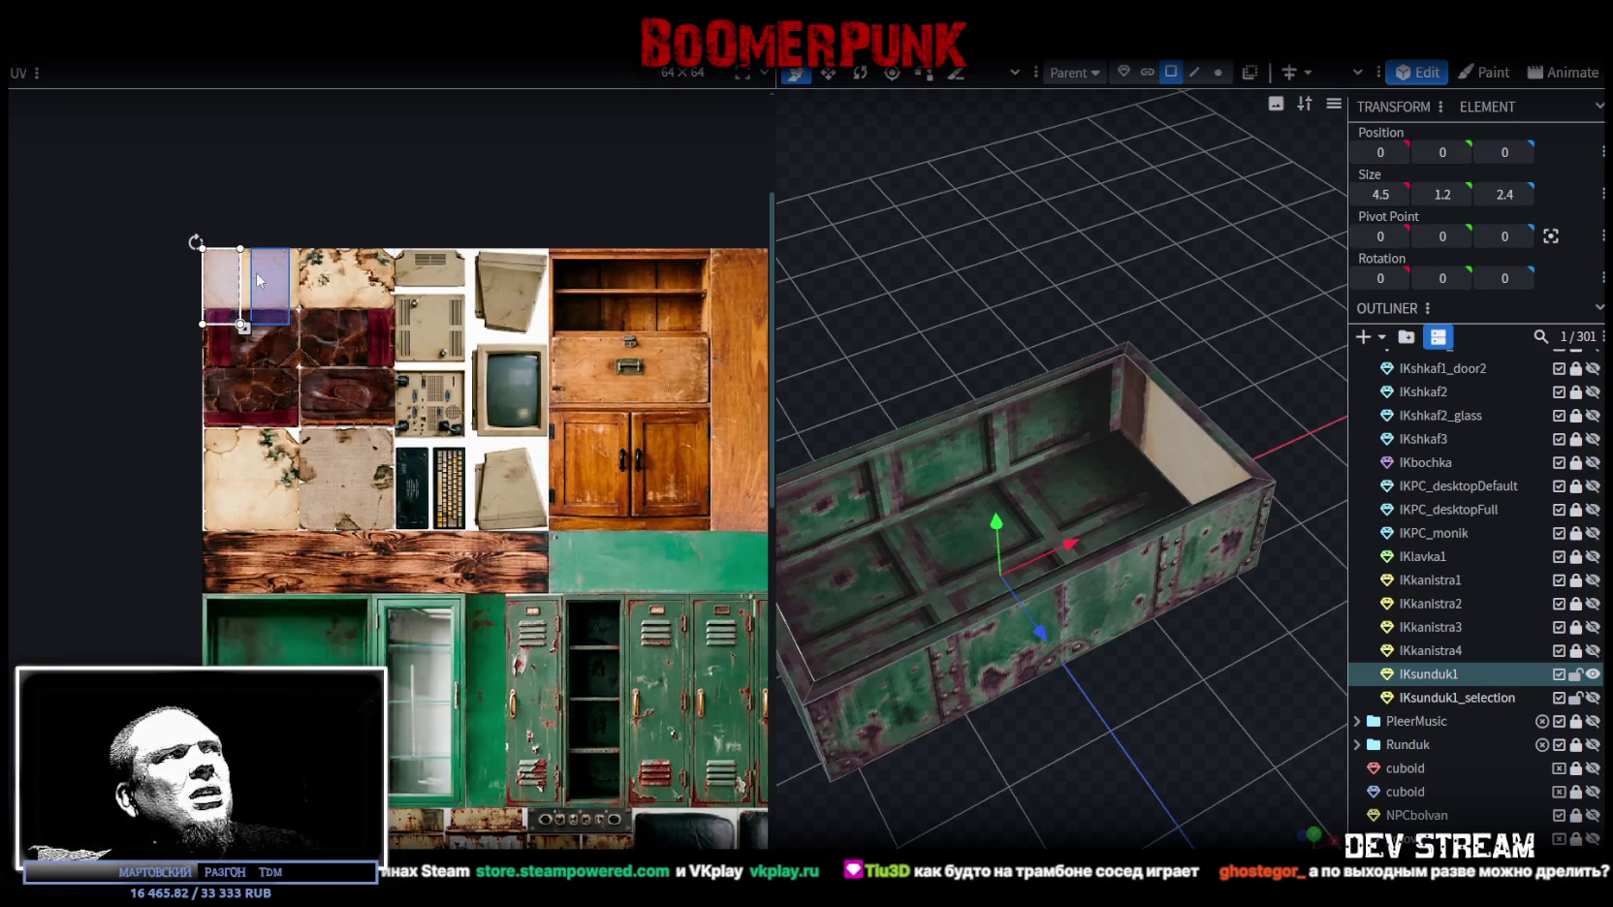
{"action": "scroll", "coordinate": [221, 320], "scroll_direction": "down", "scroll_amount": 2}
{"action": "scroll", "coordinate": [221, 320], "scroll_direction": "down", "scroll_amount": 2}
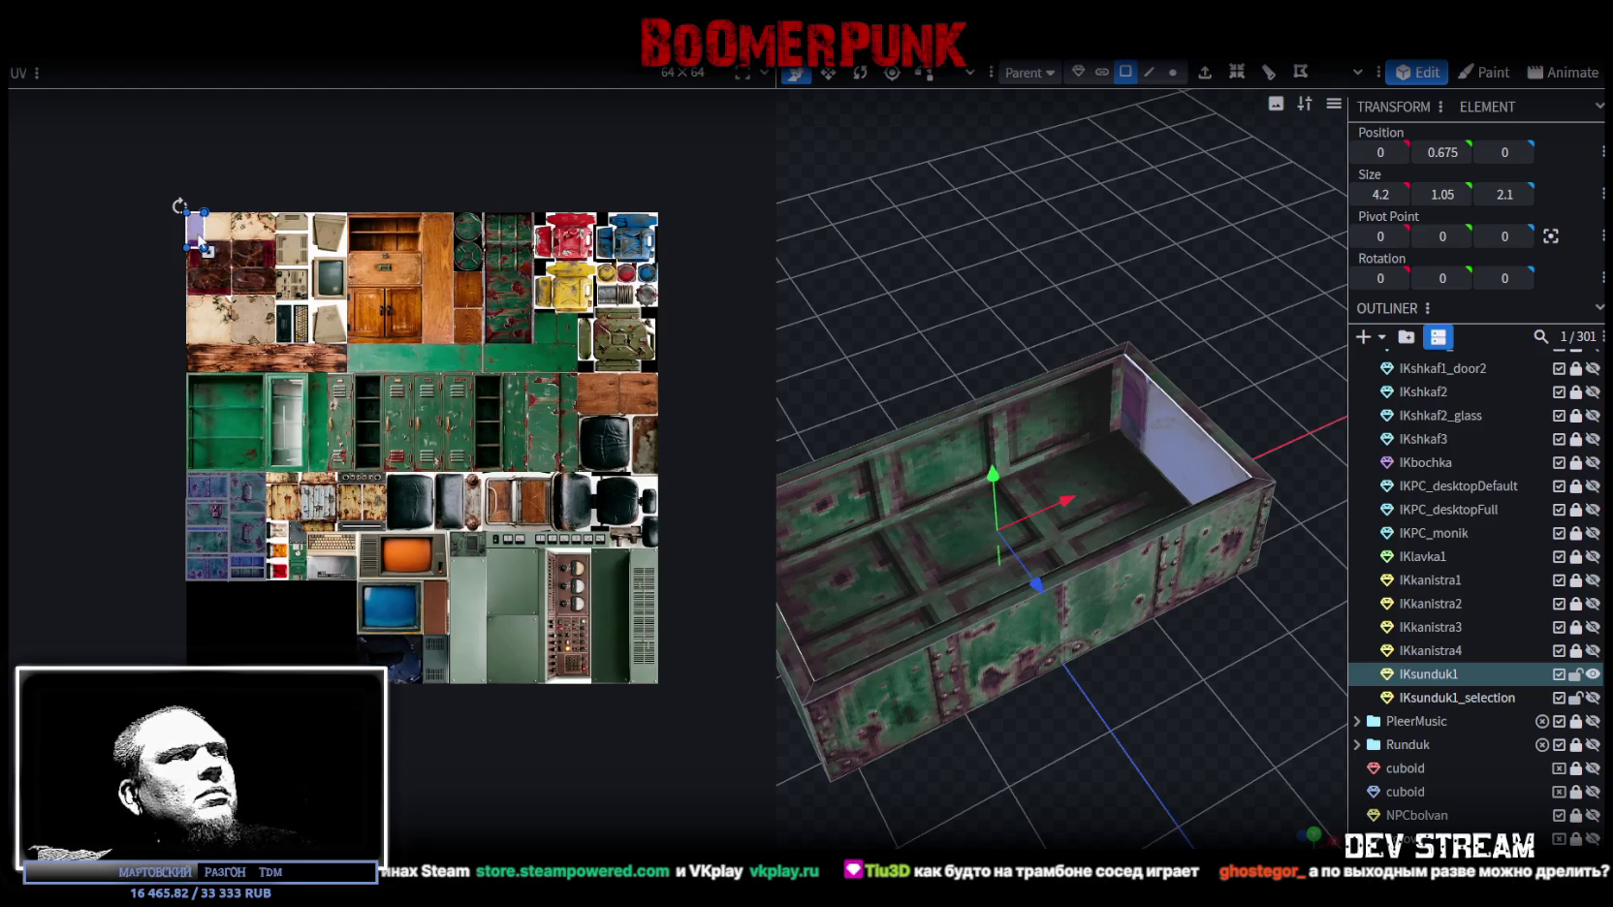
{"action": "left_click_drag", "start_coordinate": [199, 243], "coordinate": [232, 545]}
{"action": "scroll", "coordinate": [213, 557], "scroll_direction": "up", "scroll_amount": 2}
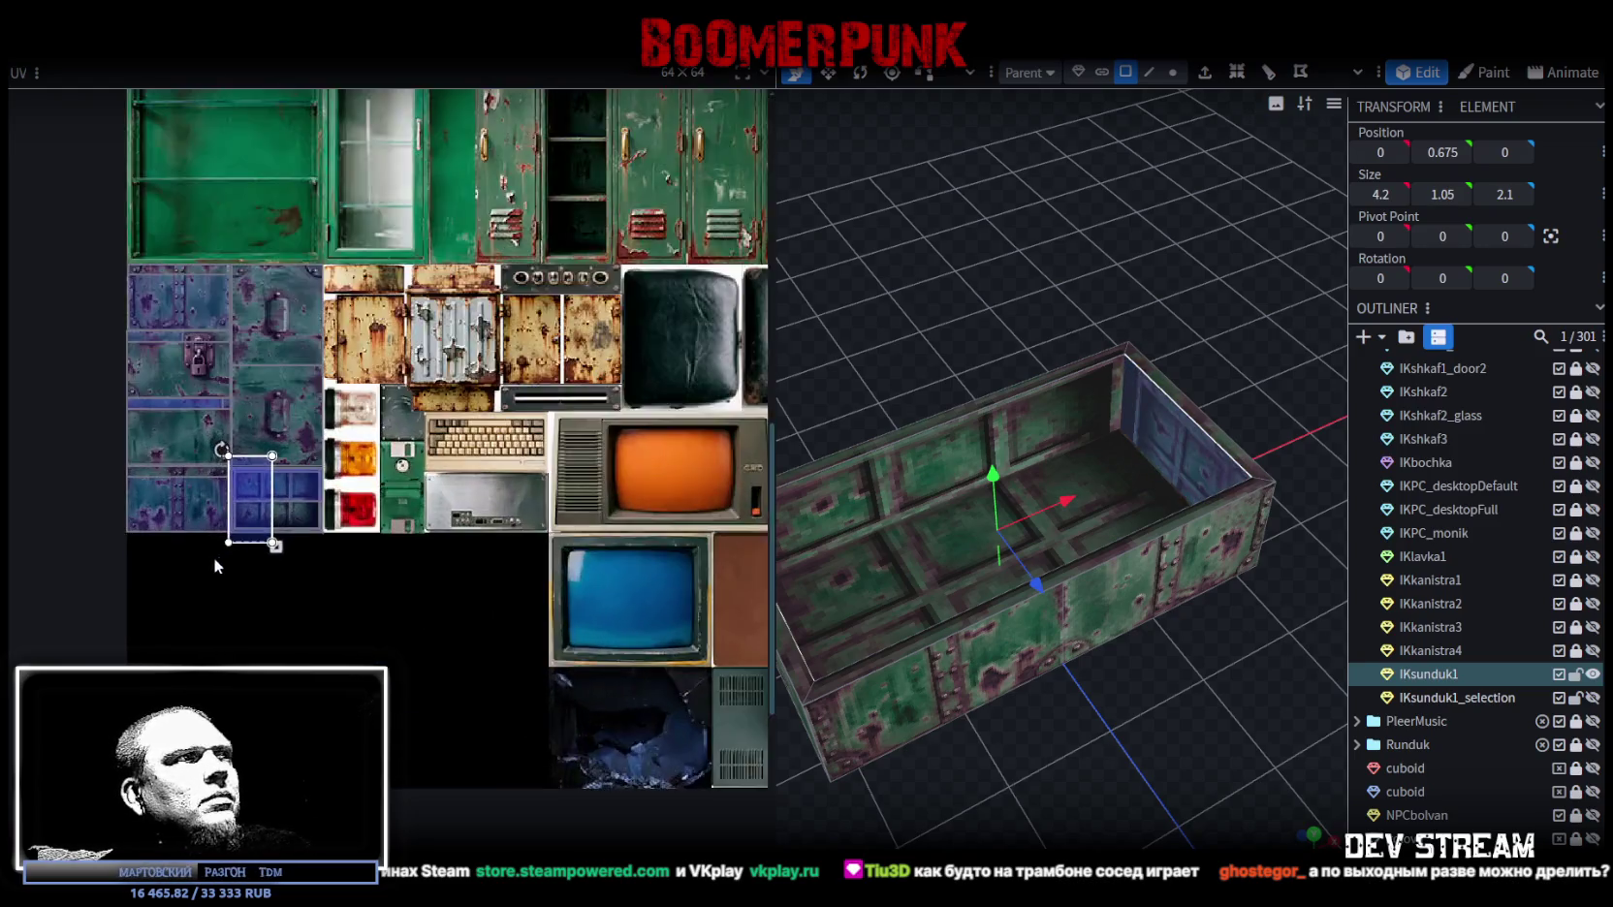
{"action": "scroll", "coordinate": [243, 504], "scroll_direction": "up", "scroll_amount": 3}
{"action": "scroll", "coordinate": [233, 436], "scroll_direction": "up", "scroll_amount": 2}
Step: Place the end wall's UV box on the blue tile and shrink it to one panel section
{"action": "mouse_move", "coordinate": [186, 417]}
{"action": "left_mouse_down"}
{"action": "mouse_move", "coordinate": [218, 492]}
{"action": "mouse_move", "coordinate": [165, 461]}
{"action": "left_mouse_up"}
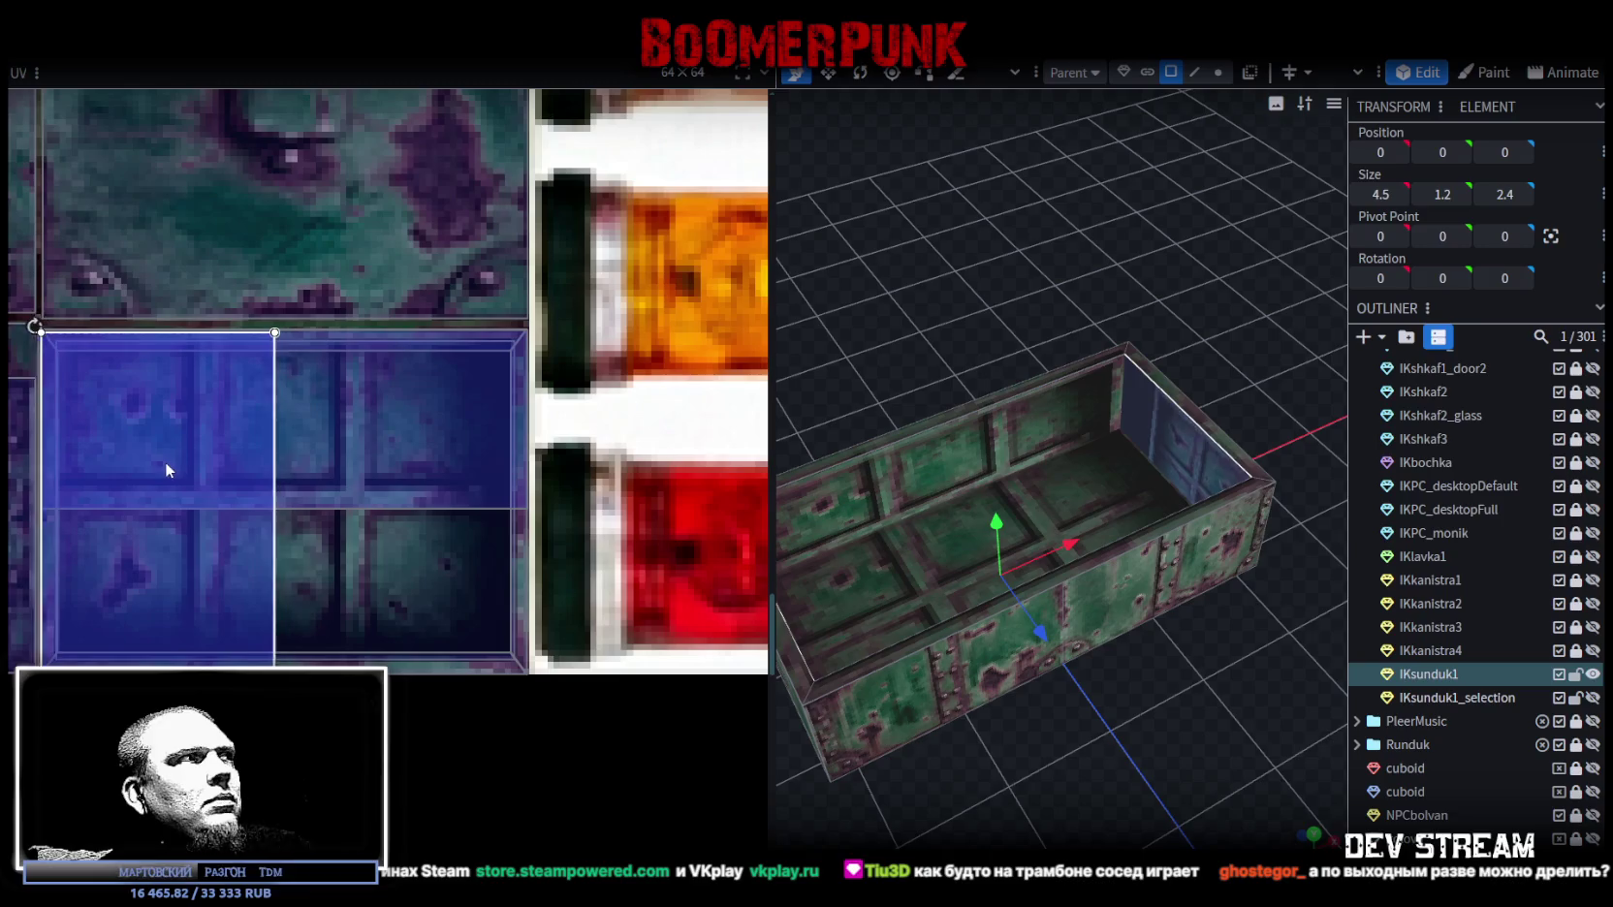
{"action": "scroll", "coordinate": [89, 375], "scroll_direction": "up", "scroll_amount": 2}
{"action": "left_click_drag", "start_coordinate": [89, 375], "coordinate": [93, 388]}
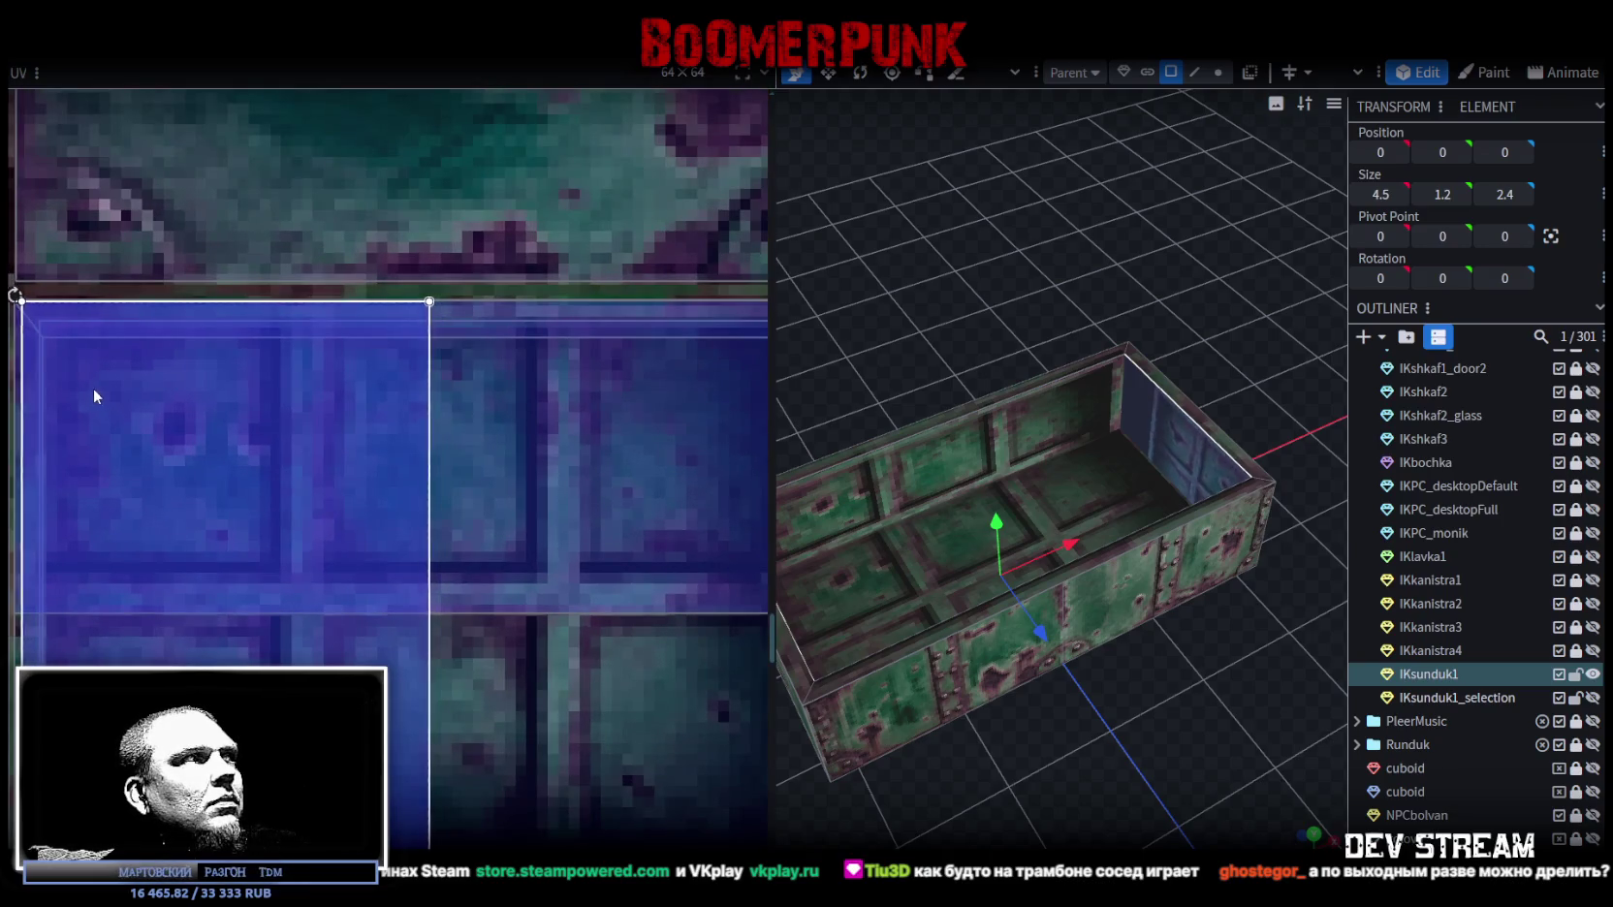
{"action": "scroll", "coordinate": [460, 539], "scroll_direction": "down", "scroll_amount": 3}
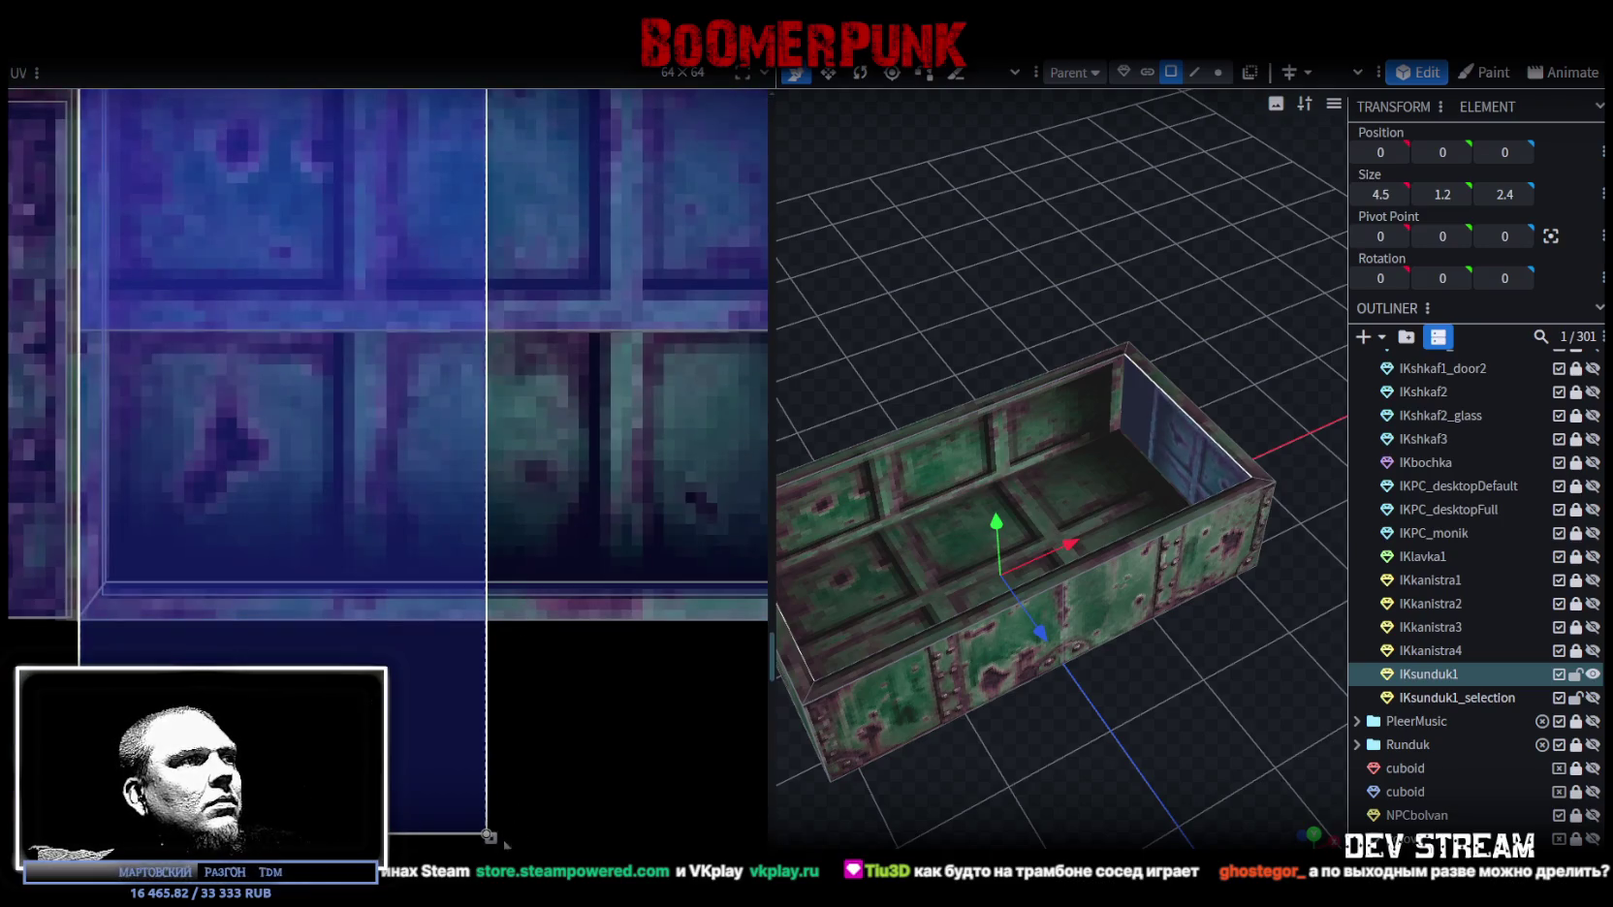
{"action": "mouse_move", "coordinate": [489, 835]}
{"action": "left_mouse_down"}
{"action": "mouse_move", "coordinate": [410, 648]}
{"action": "mouse_move", "coordinate": [379, 621]}
{"action": "left_mouse_up"}
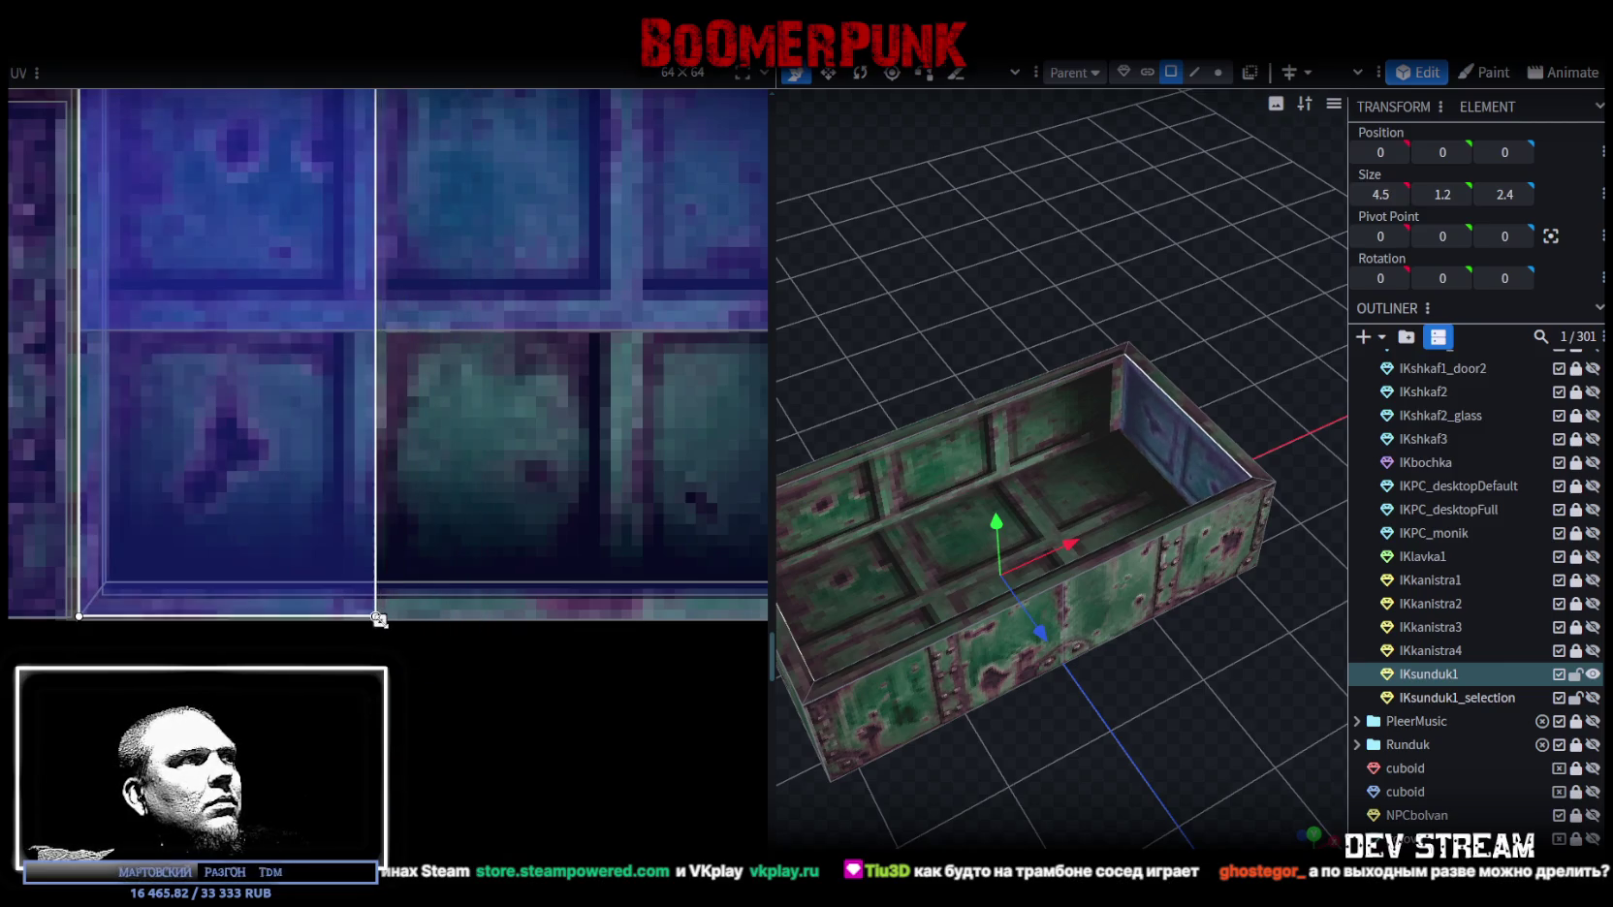
{"action": "left_click_drag", "start_coordinate": [379, 619], "coordinate": [386, 622]}
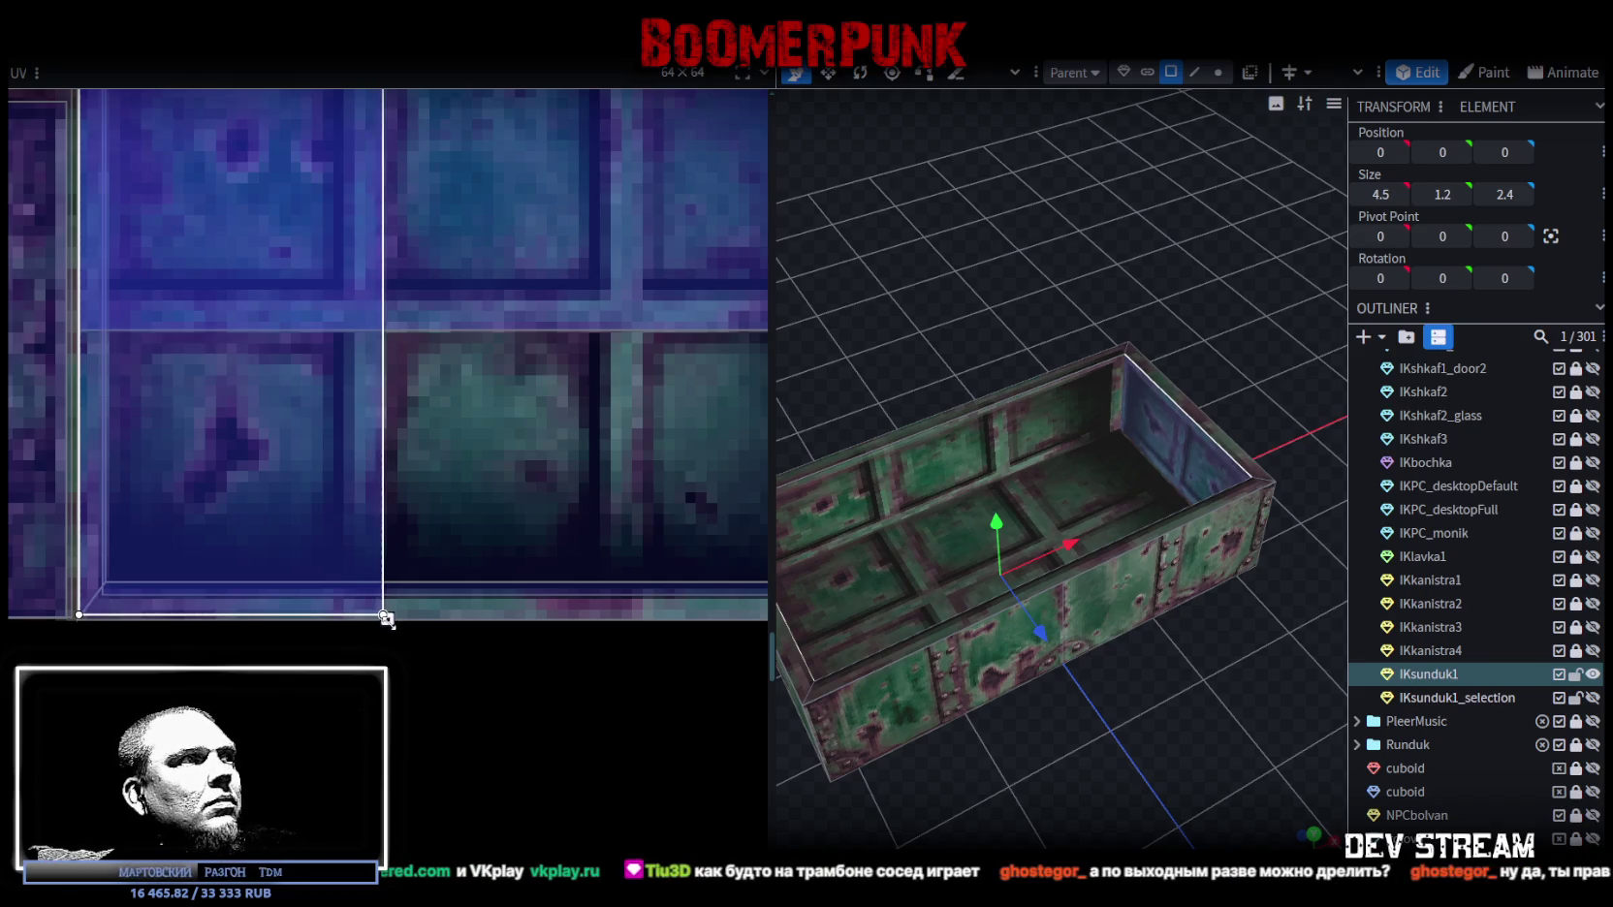
Step: Orbit around the chest and select its floor face
{"action": "scroll", "coordinate": [1454, 581], "scroll_direction": "down", "scroll_amount": 3}
{"action": "mouse_move", "coordinate": [1144, 717]}
{"action": "left_mouse_down"}
{"action": "mouse_move", "coordinate": [1225, 761]}
{"action": "mouse_move", "coordinate": [1273, 697]}
{"action": "left_mouse_up"}
{"action": "left_click", "coordinate": [1051, 438]}
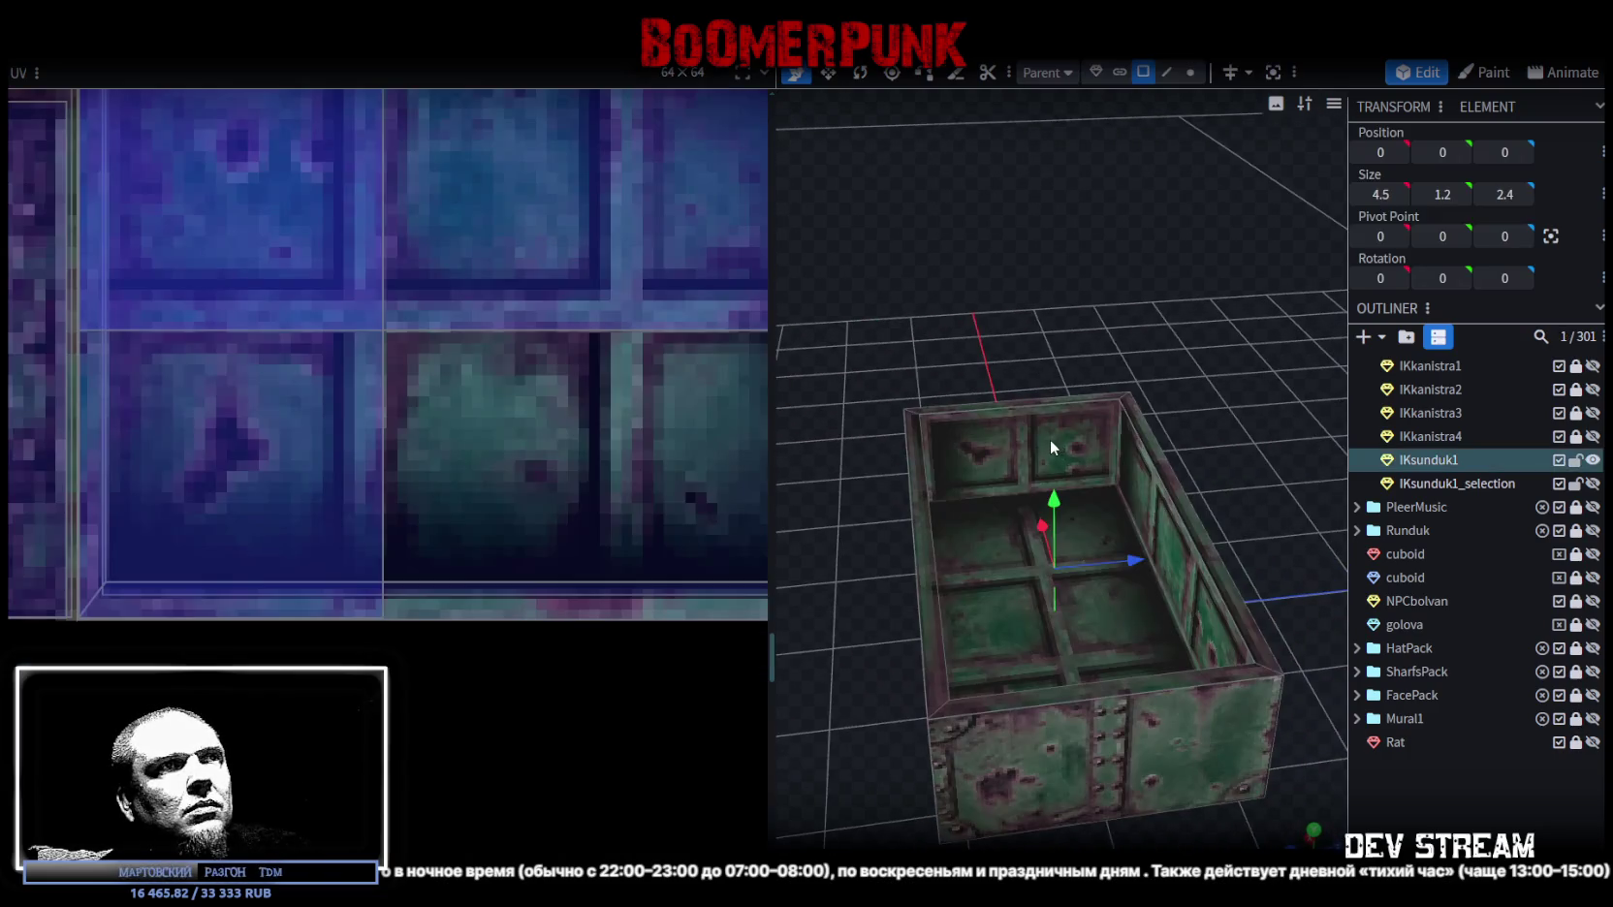
{"action": "left_click_drag", "start_coordinate": [918, 340], "coordinate": [1328, 354]}
{"action": "left_click", "coordinate": [1066, 416]}
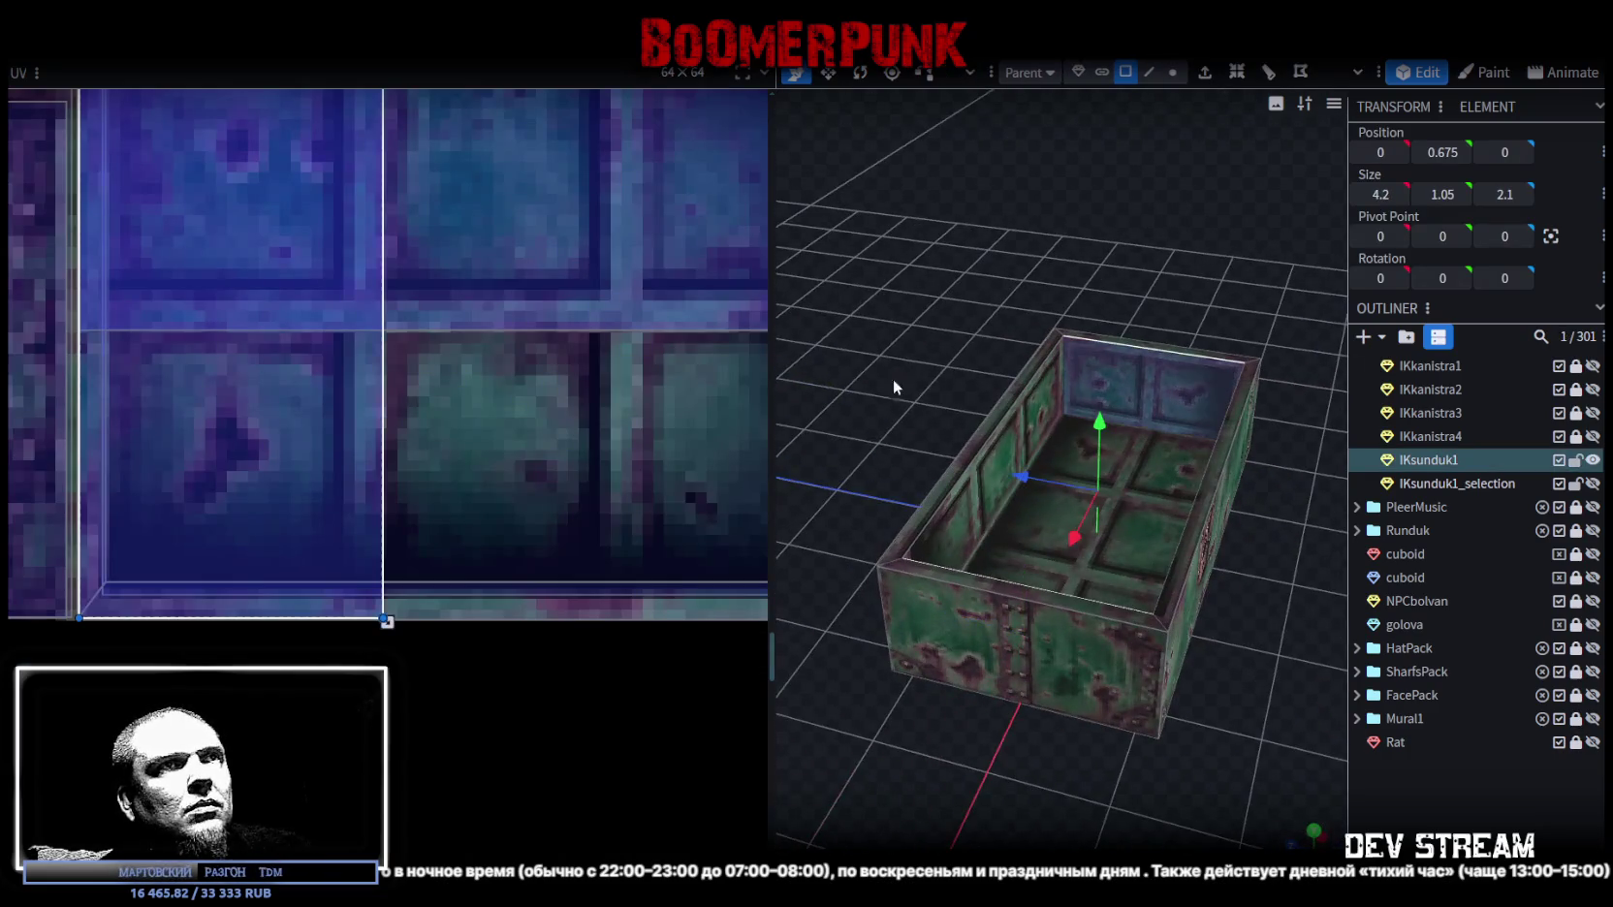
Step: Nudge the floor's UV area up and raise its bottom edge onto the green panels
{"action": "scroll", "coordinate": [397, 364], "scroll_direction": "up", "scroll_amount": 2}
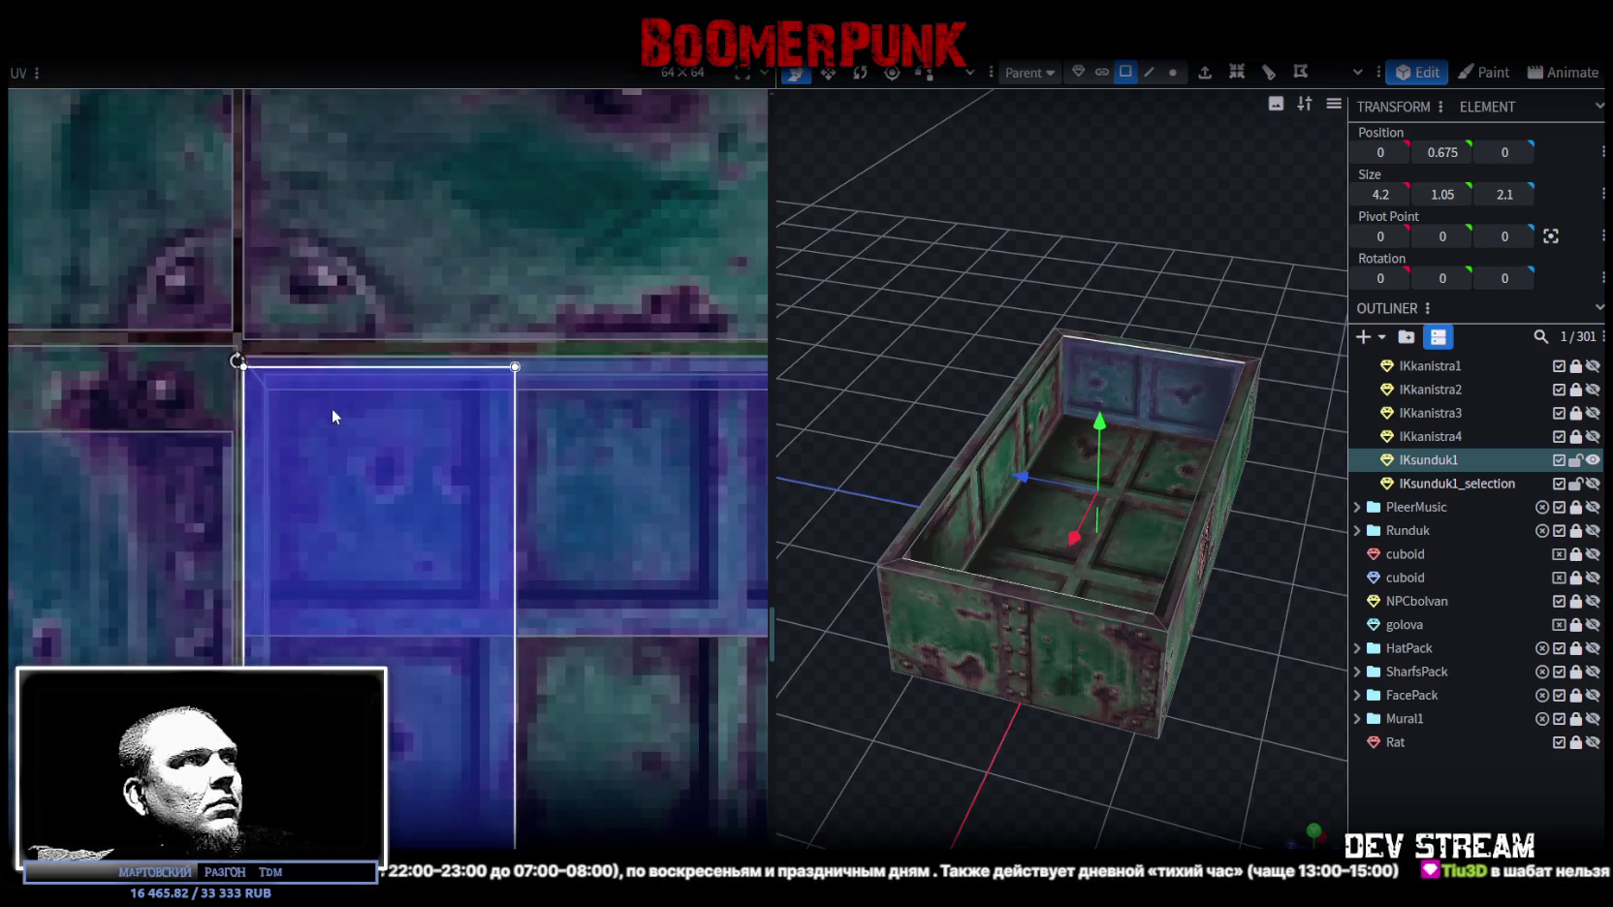
{"action": "left_click_drag", "start_coordinate": [335, 430], "coordinate": [335, 424]}
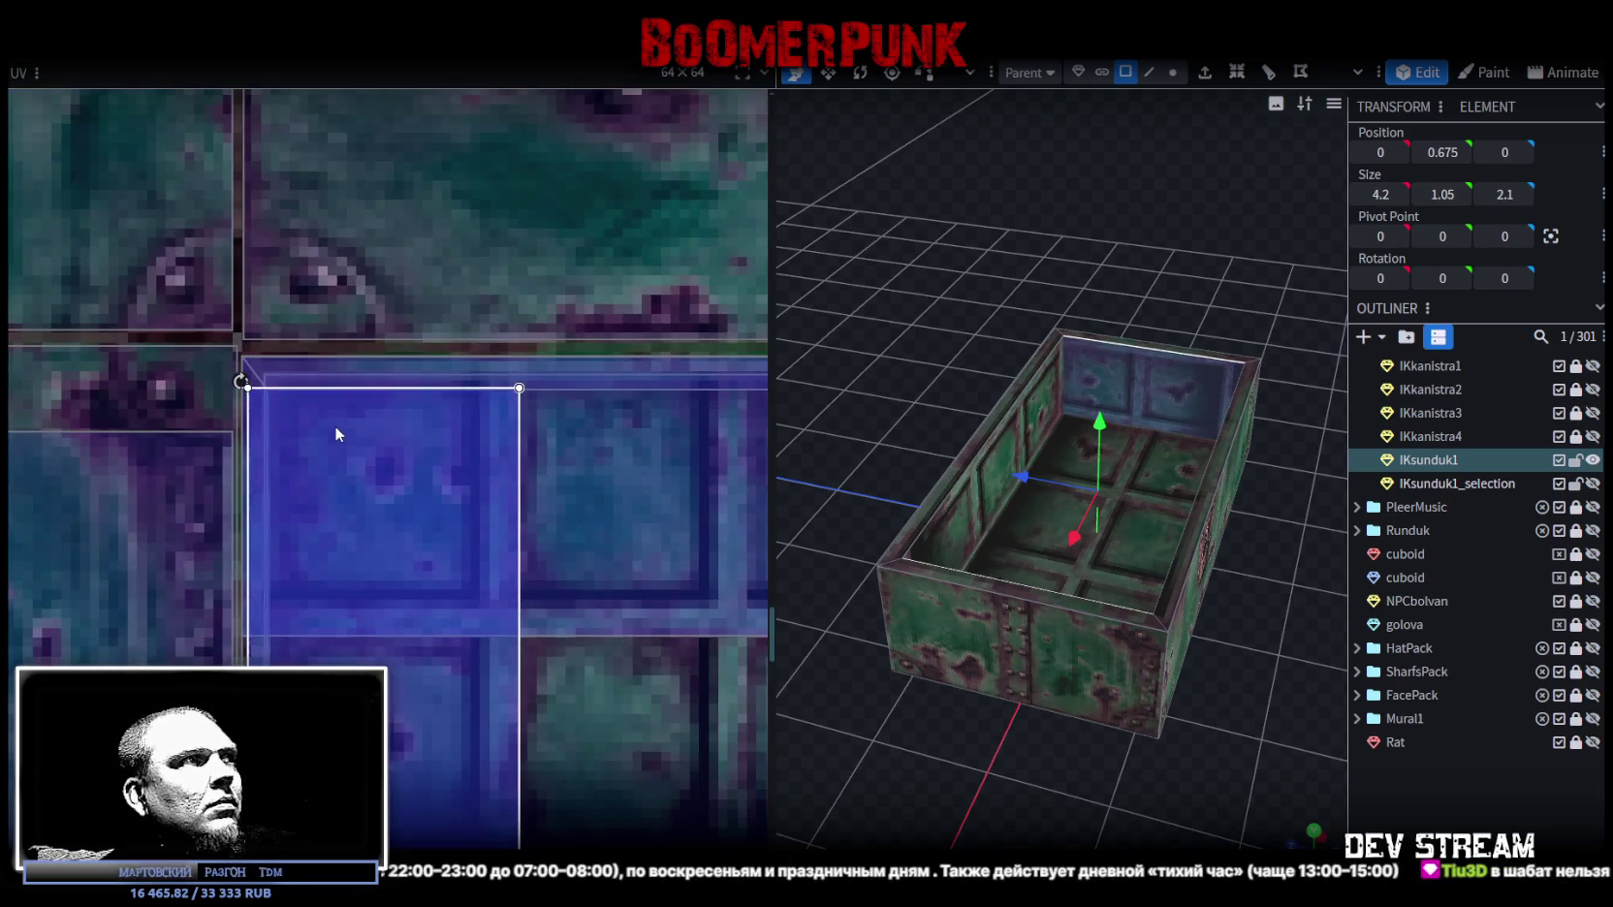
{"action": "scroll", "coordinate": [516, 599], "scroll_direction": "up", "scroll_amount": 2}
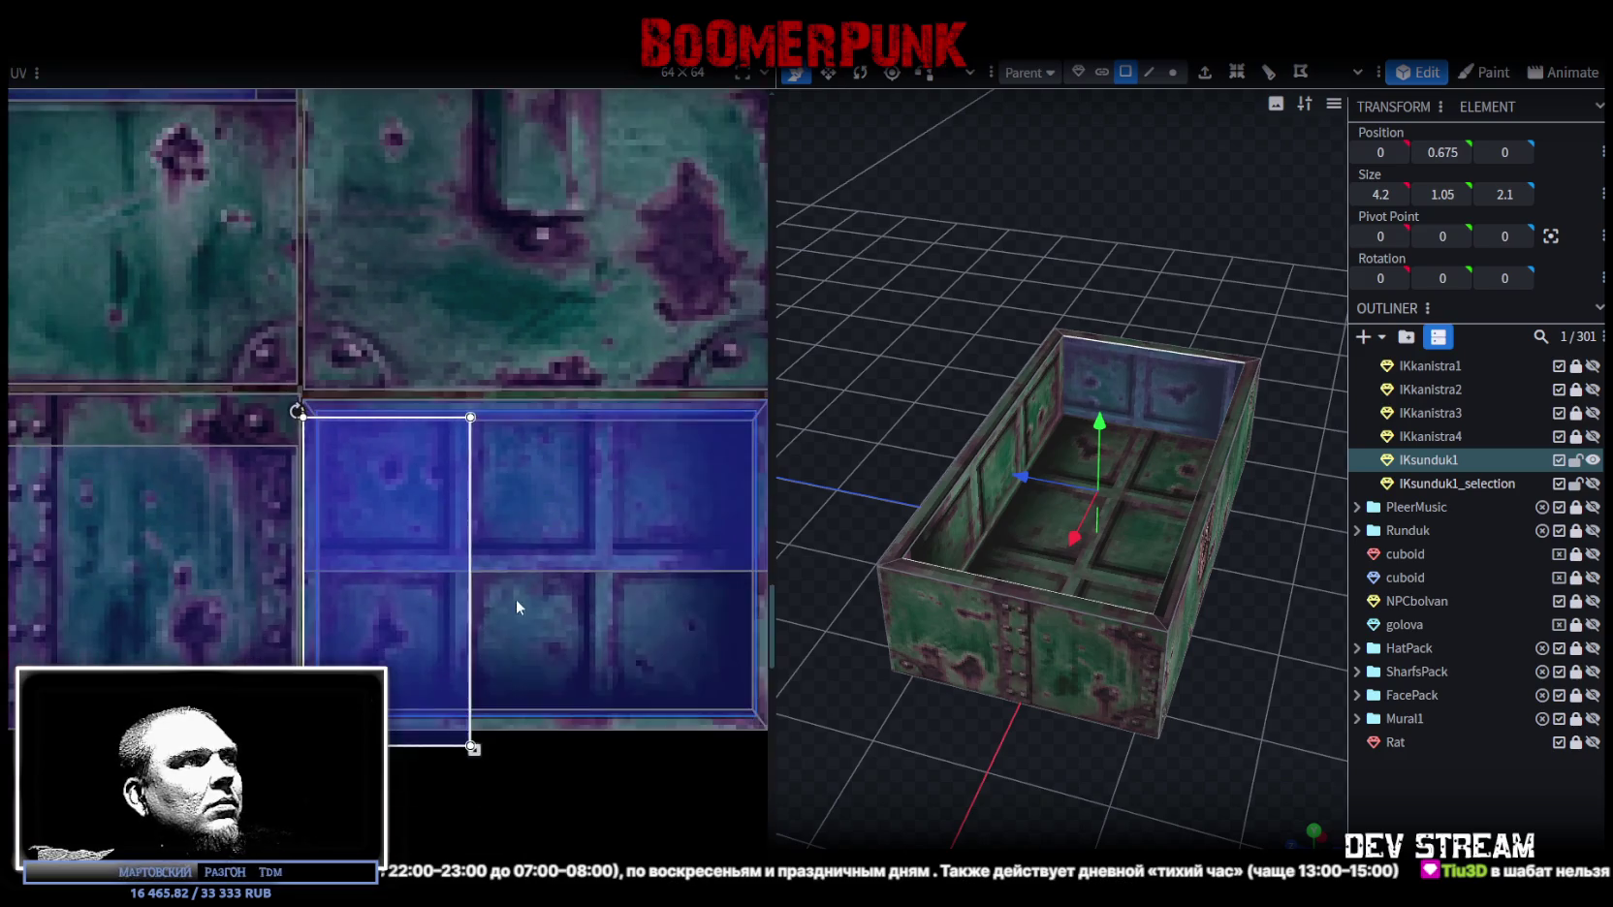
{"action": "left_click_drag", "start_coordinate": [456, 672], "coordinate": [456, 603]}
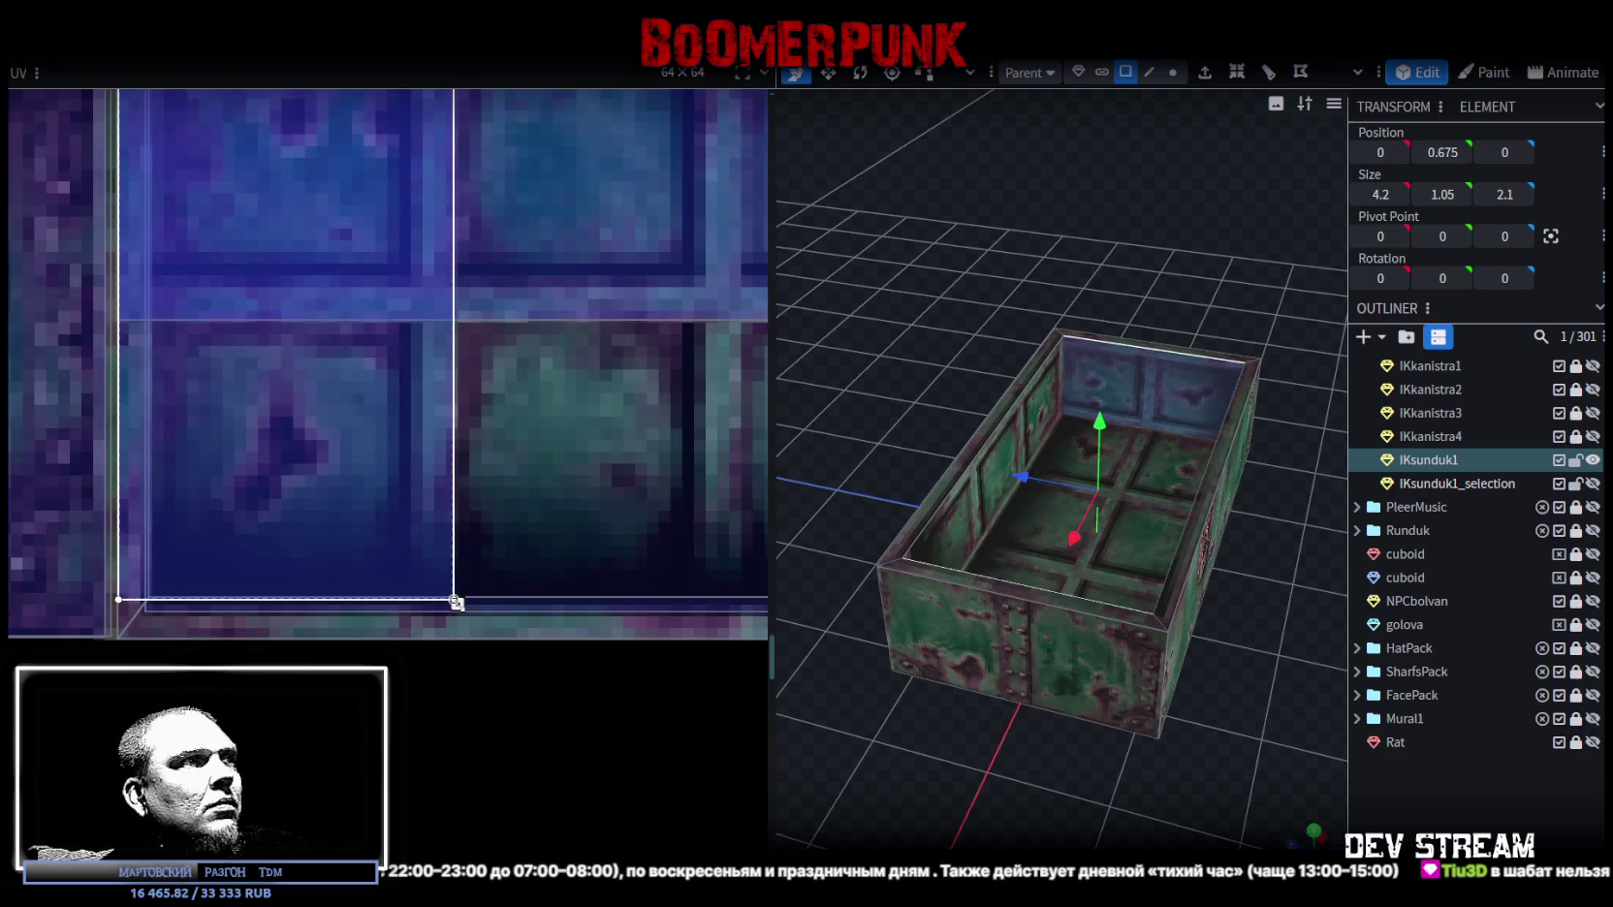
Step: Select the long inner wall and shift its UV area to the right
{"action": "left_click", "coordinate": [974, 562]}
{"action": "left_click_drag", "start_coordinate": [977, 564], "coordinate": [1099, 450]}
{"action": "scroll", "coordinate": [434, 330], "scroll_direction": "down", "scroll_amount": 3}
{"action": "scroll", "coordinate": [407, 291], "scroll_direction": "down", "scroll_amount": 1}
{"action": "scroll", "coordinate": [391, 252], "scroll_direction": "up", "scroll_amount": 2}
{"action": "scroll", "coordinate": [359, 248], "scroll_direction": "up", "scroll_amount": 2}
{"action": "left_click_drag", "start_coordinate": [366, 279], "coordinate": [423, 283]}
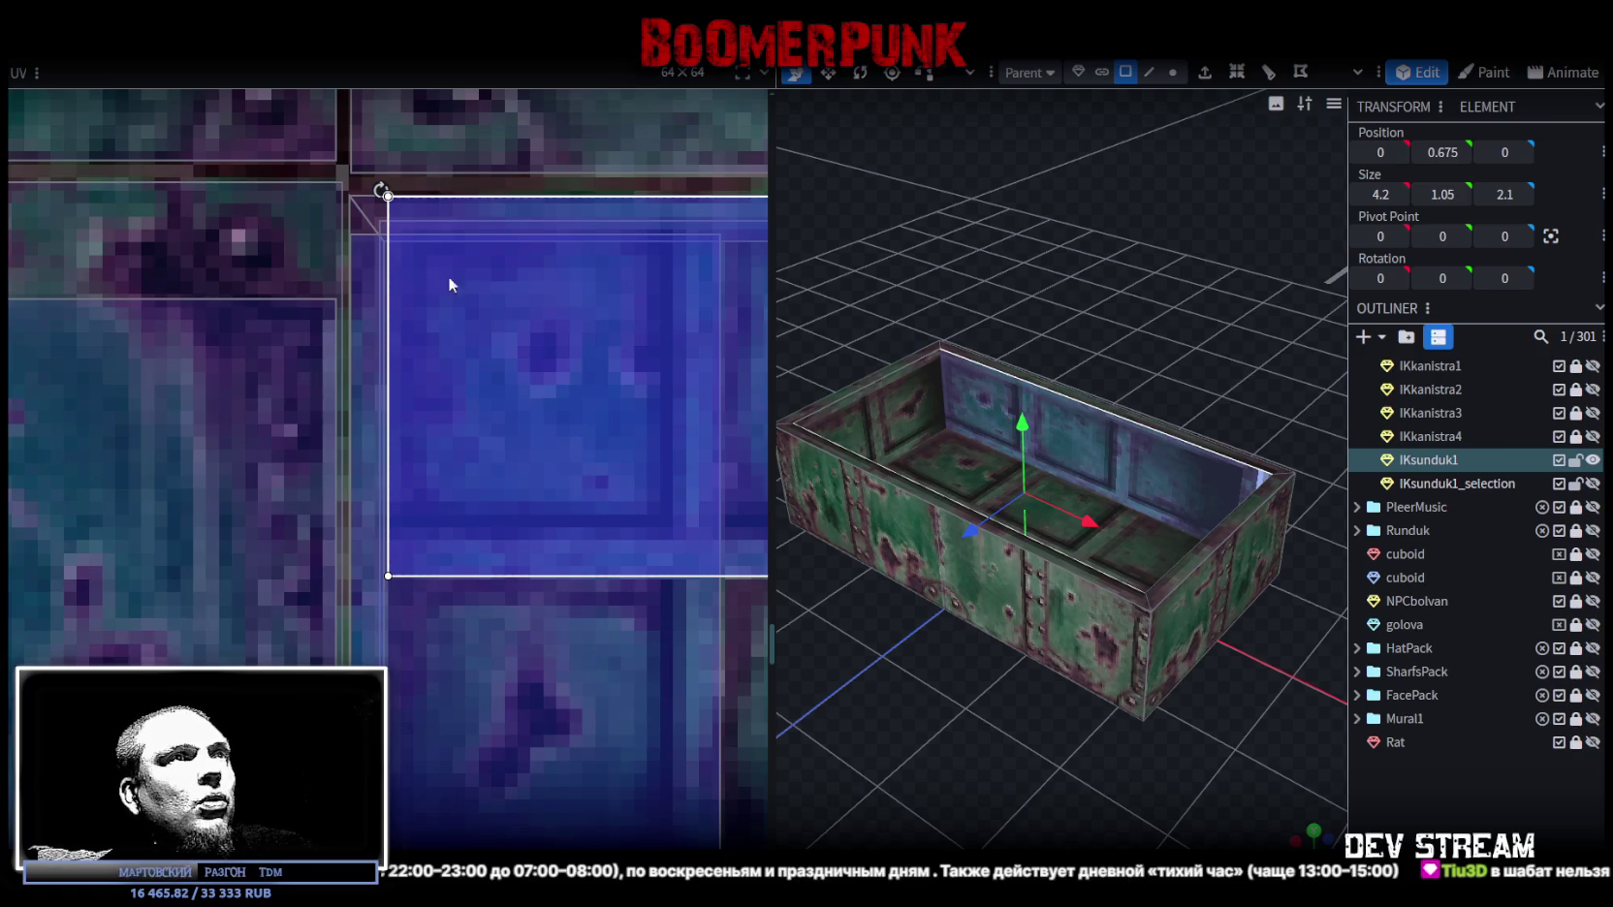
Step: Fine-tune the long inner wall's UV position on the blue panel tile
{"action": "mouse_move", "coordinate": [913, 690]}
{"action": "left_mouse_down"}
{"action": "mouse_move", "coordinate": [965, 715]}
{"action": "mouse_move", "coordinate": [1053, 709]}
{"action": "left_mouse_up"}
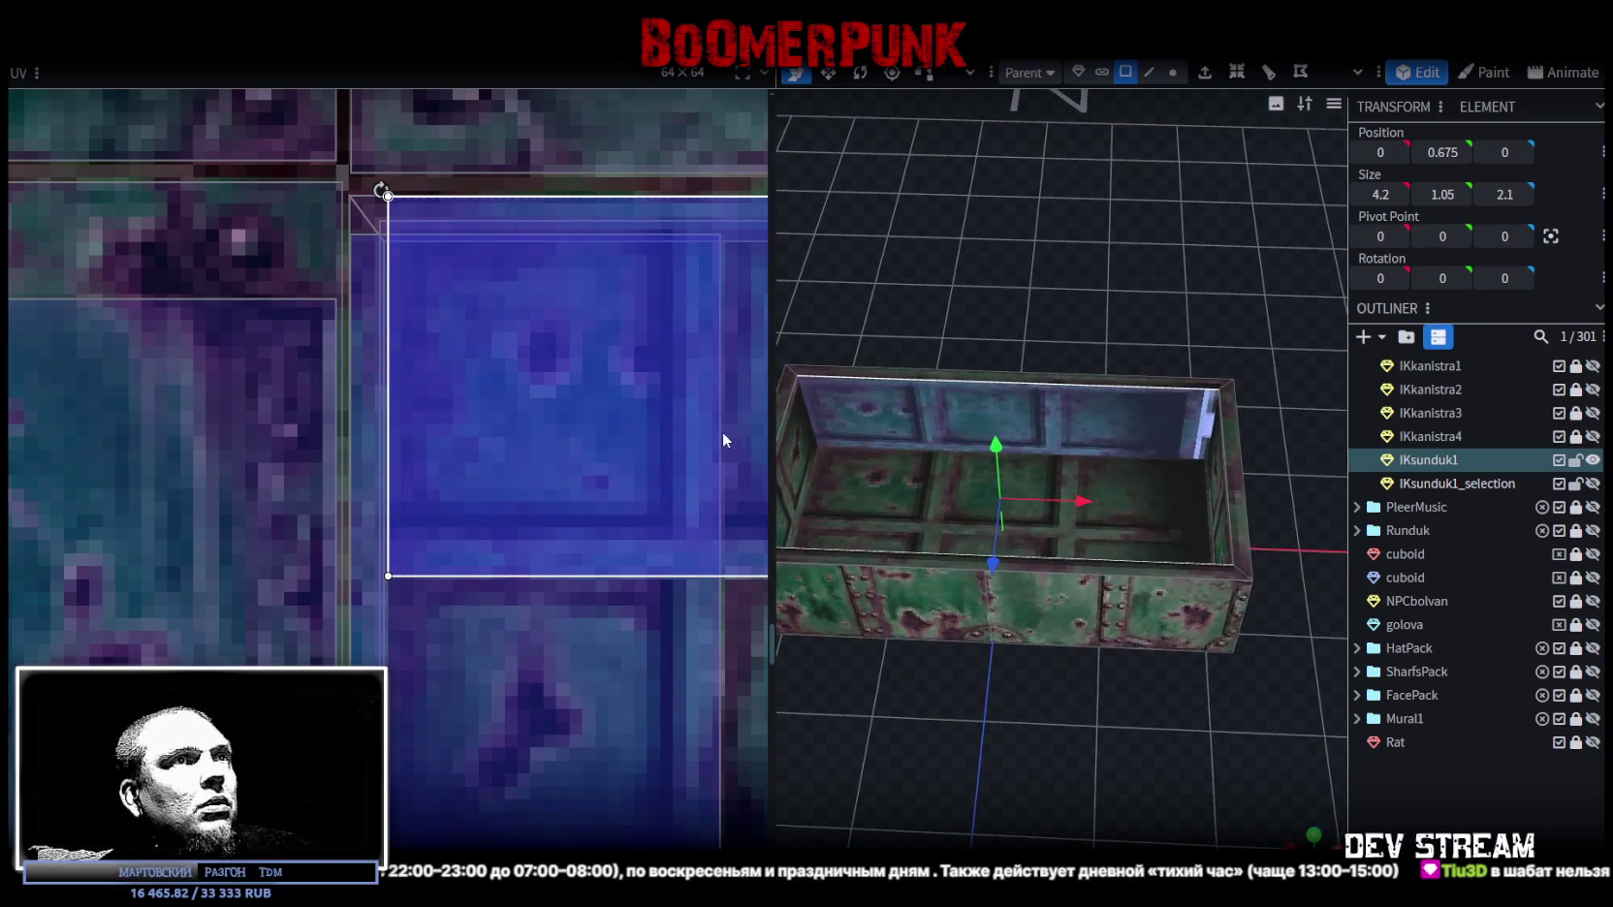
{"action": "scroll", "coordinate": [563, 406], "scroll_direction": "down", "scroll_amount": 1}
{"action": "scroll", "coordinate": [558, 388], "scroll_direction": "down", "scroll_amount": 2}
{"action": "scroll", "coordinate": [505, 333], "scroll_direction": "up", "scroll_amount": 2}
{"action": "scroll", "coordinate": [524, 408], "scroll_direction": "up", "scroll_amount": 1}
{"action": "left_click_drag", "start_coordinate": [523, 417], "coordinate": [484, 359]}
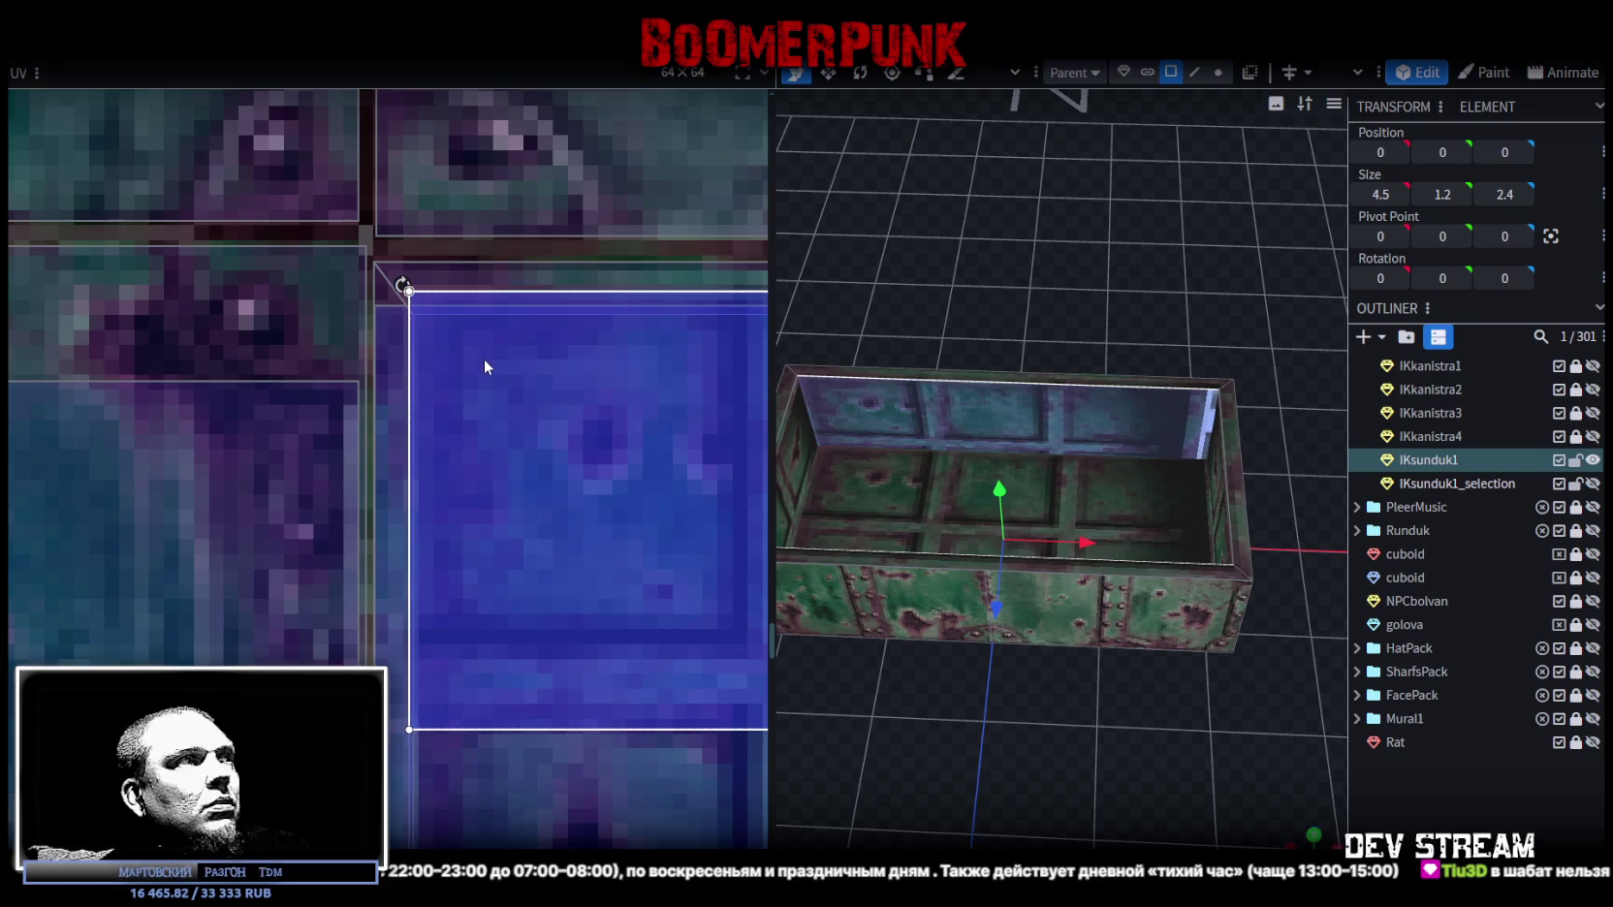
Step: Shrink the long inner wall's UV area from its lower corner
{"action": "scroll", "coordinate": [272, 425], "scroll_direction": "down", "scroll_amount": 2}
{"action": "scroll", "coordinate": [436, 465], "scroll_direction": "up", "scroll_amount": 1}
{"action": "scroll", "coordinate": [588, 493], "scroll_direction": "up", "scroll_amount": 1}
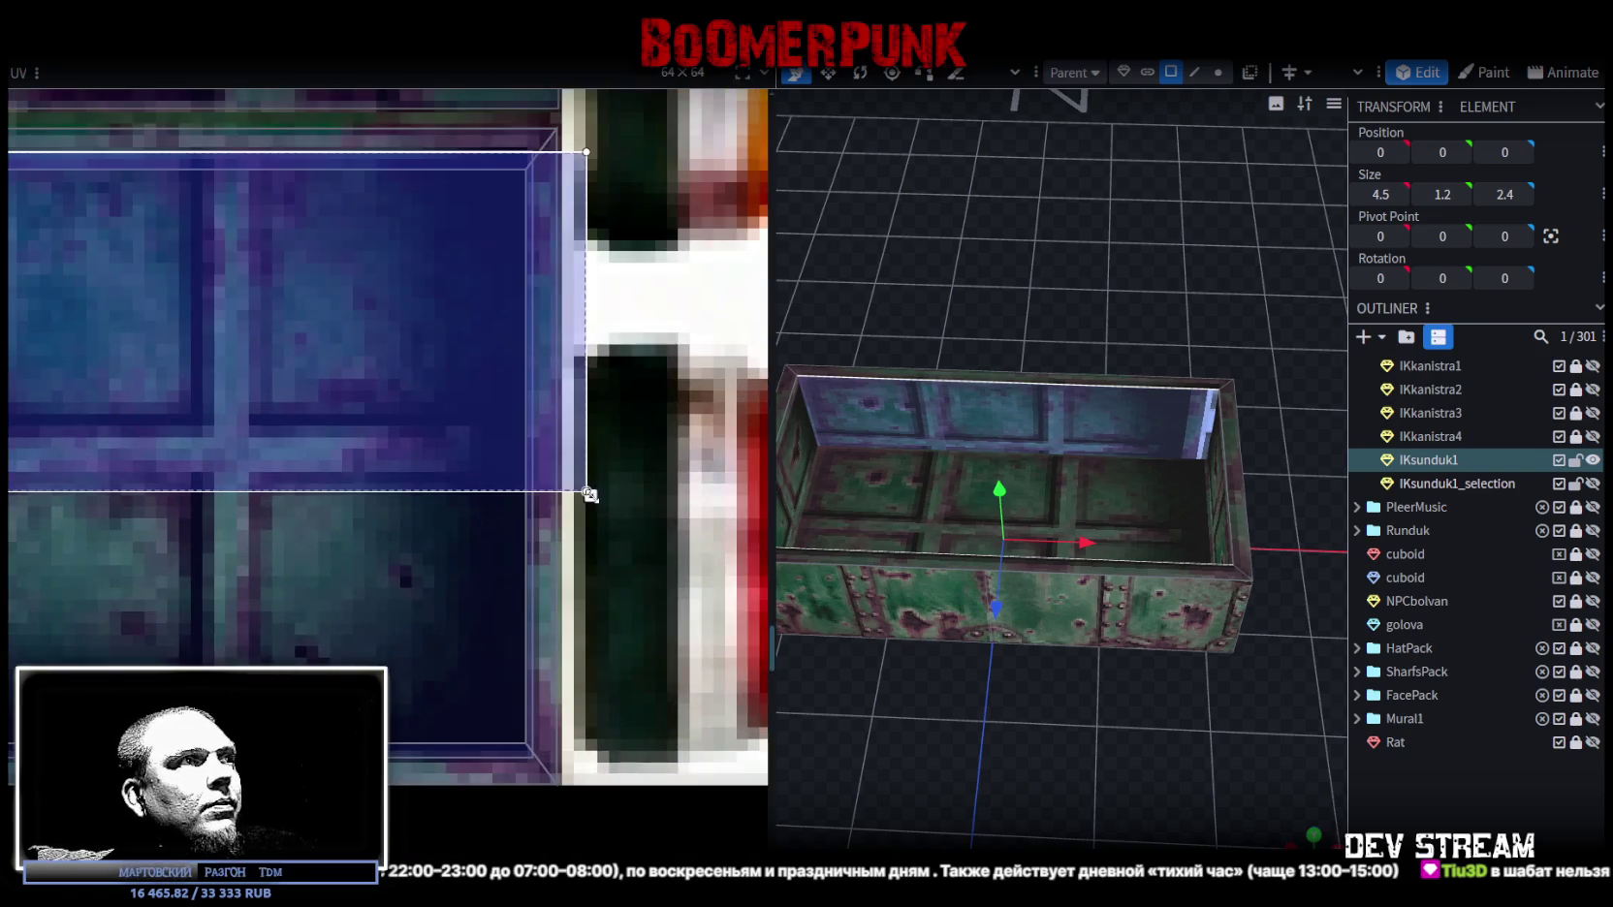
{"action": "left_click_drag", "start_coordinate": [588, 493], "coordinate": [536, 472]}
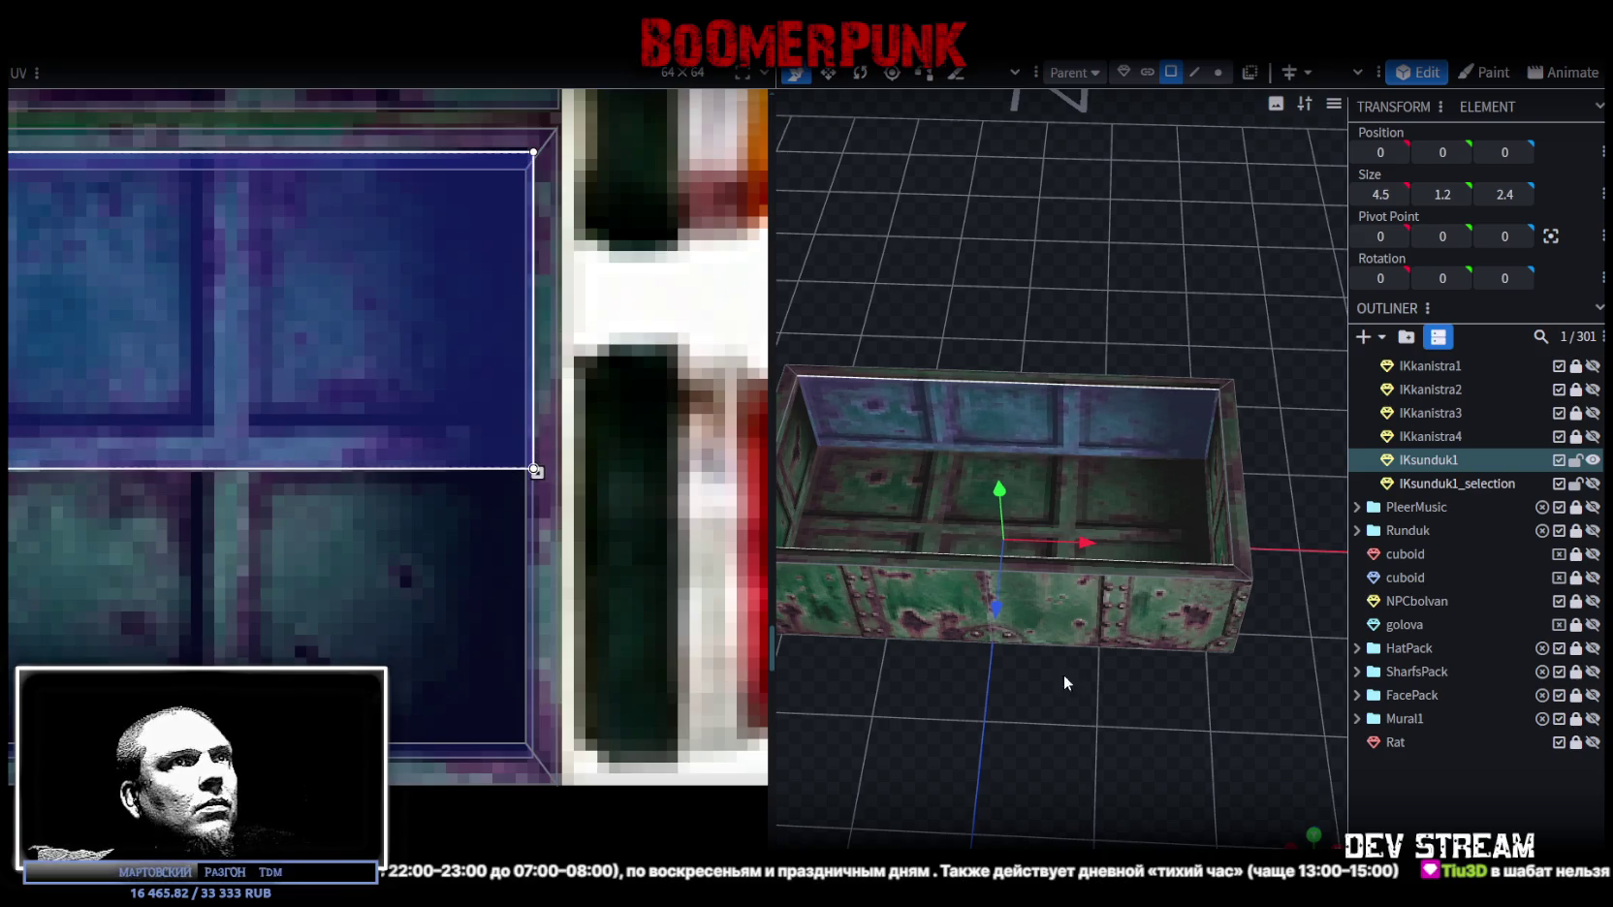
Step: Select the back wall and move its UV mapping down onto the blue panels
{"action": "left_click_drag", "start_coordinate": [1064, 682], "coordinate": [1047, 640]}
{"action": "left_click_drag", "start_coordinate": [908, 768], "coordinate": [1240, 714]}
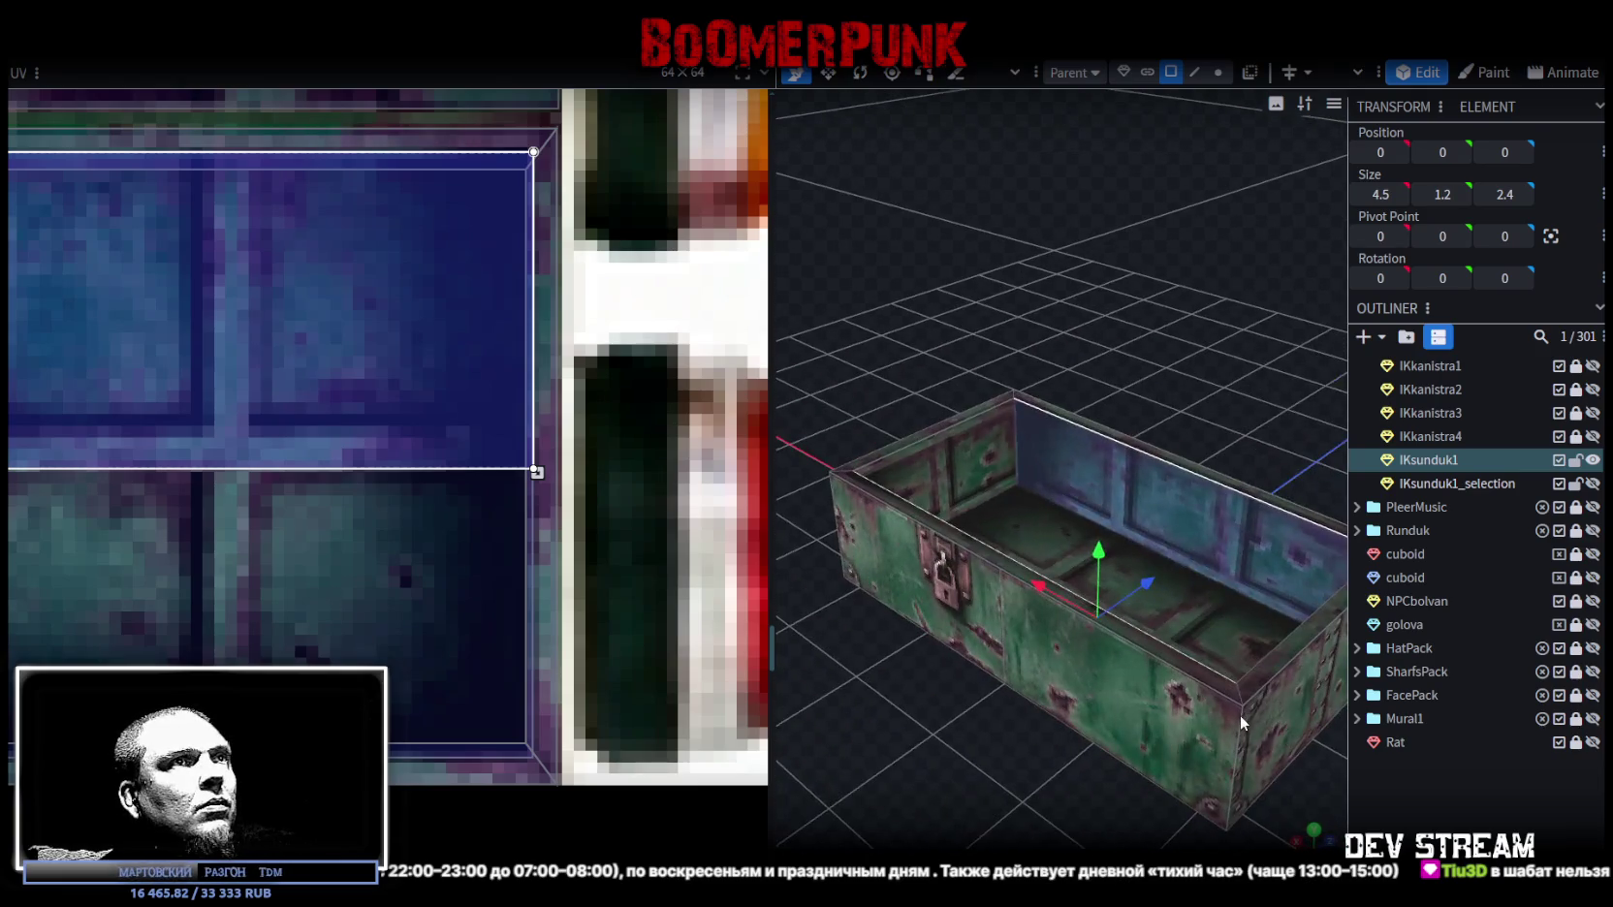
{"action": "left_click", "coordinate": [1208, 531]}
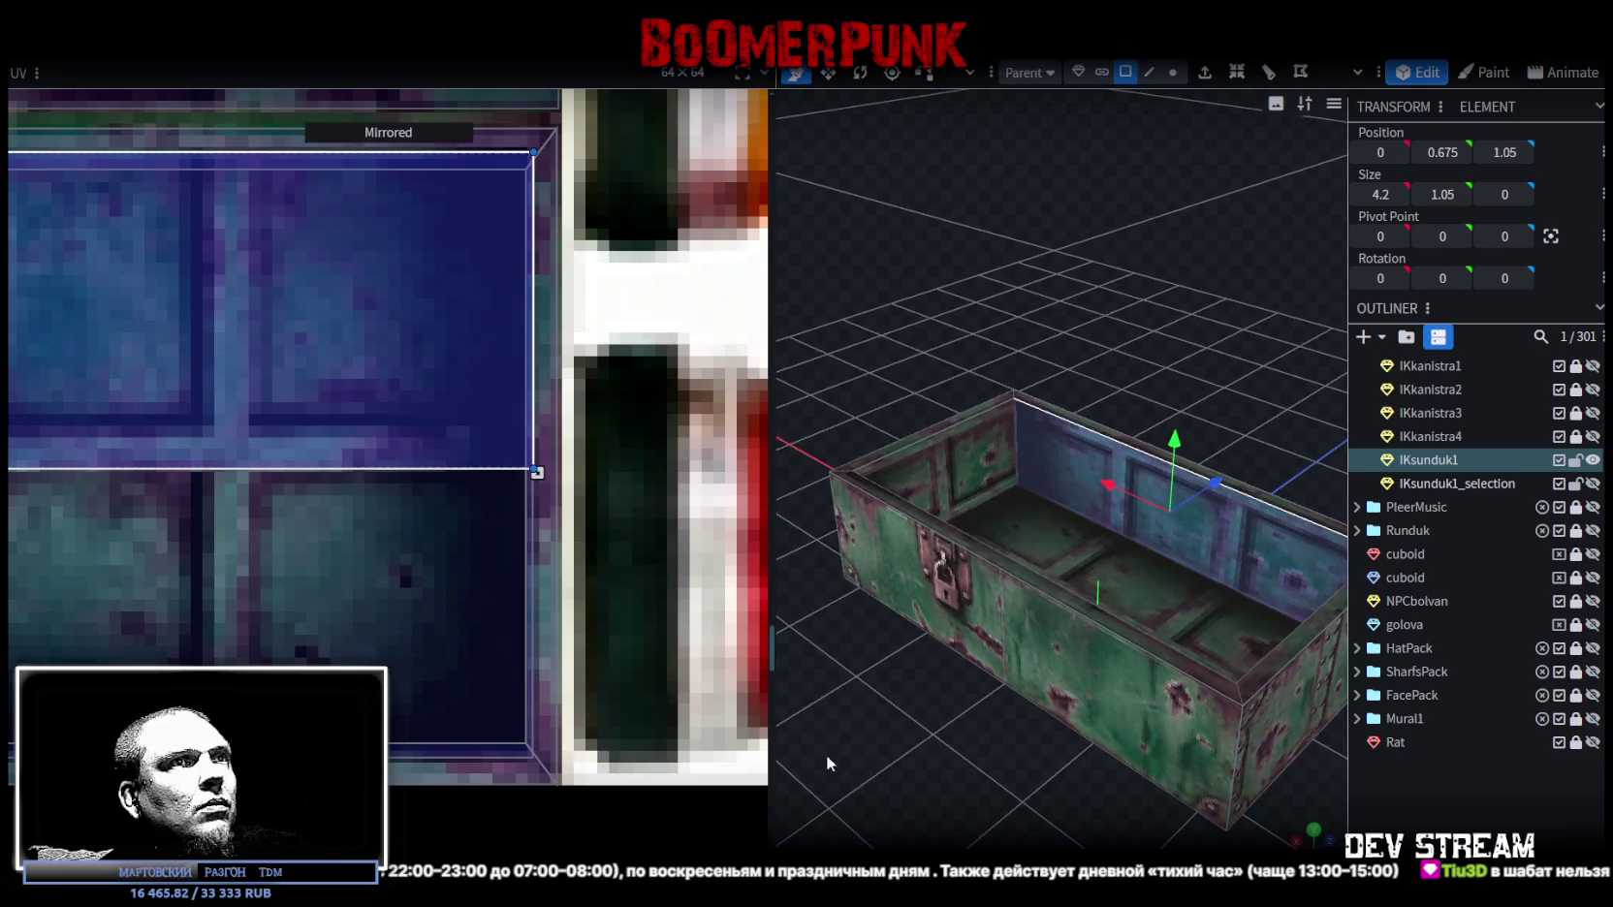
{"action": "scroll", "coordinate": [362, 395], "scroll_direction": "down", "scroll_amount": 2}
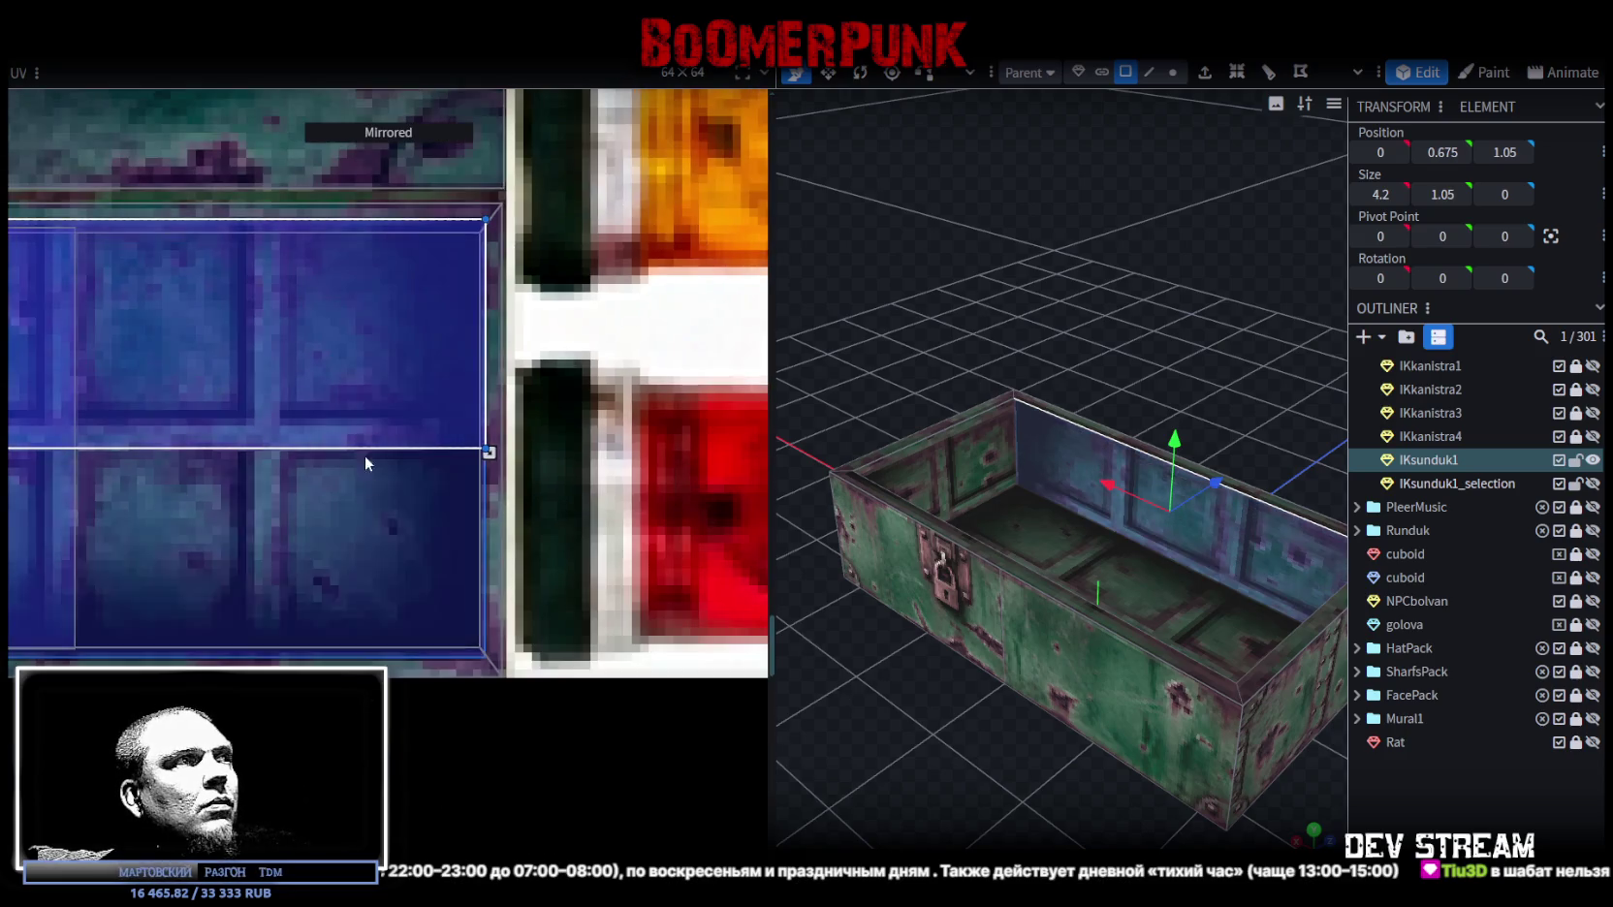
{"action": "left_click_drag", "start_coordinate": [364, 456], "coordinate": [373, 579]}
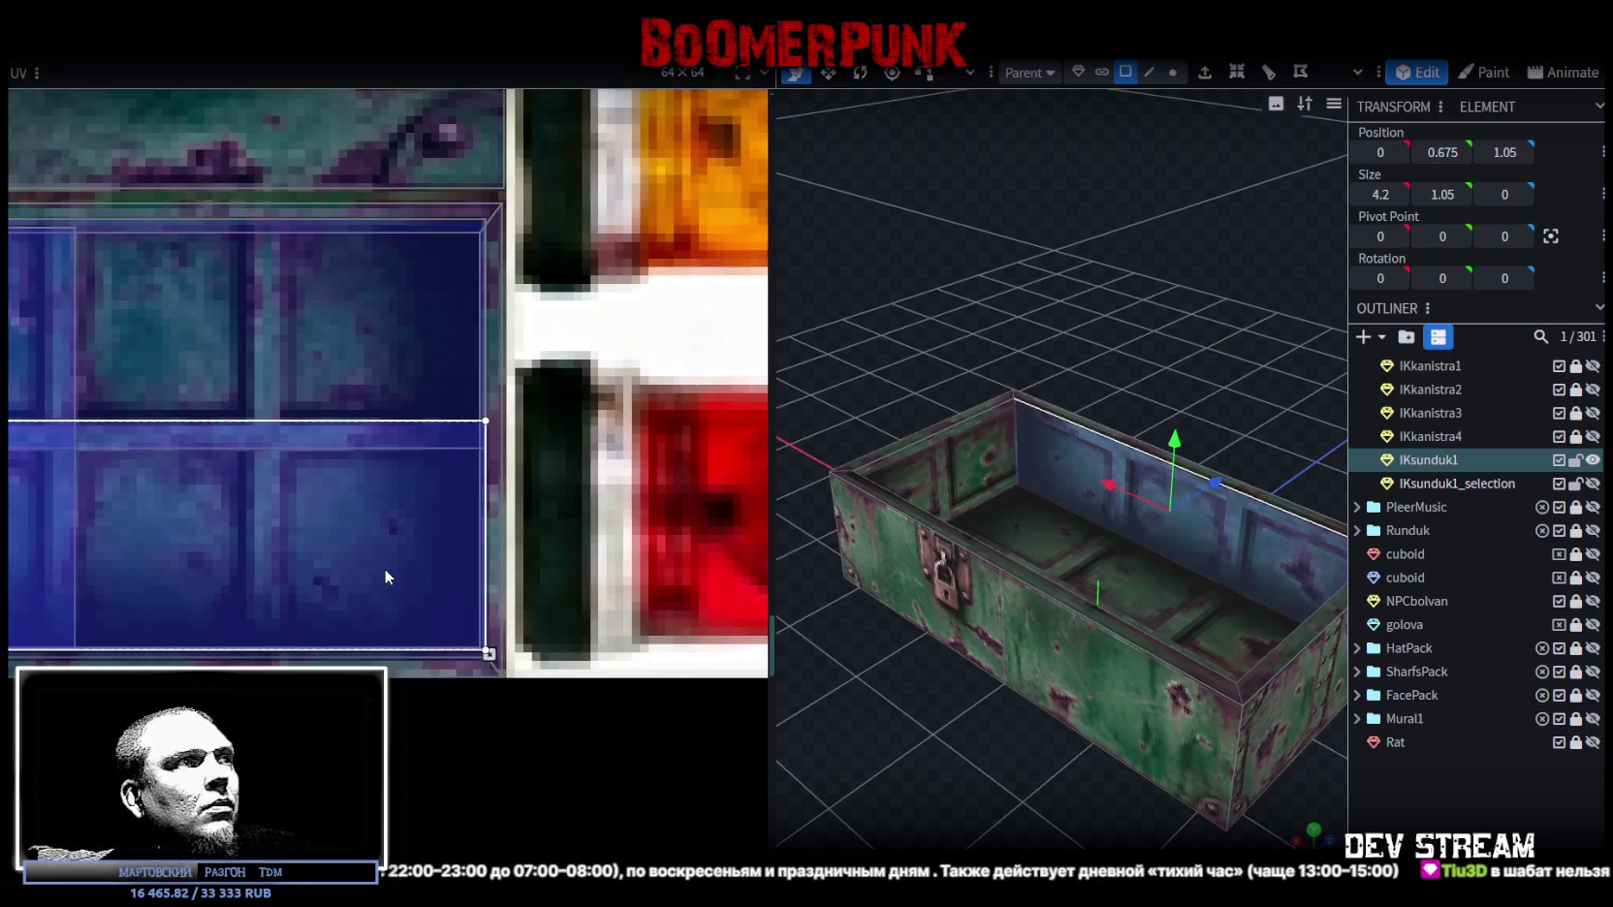
{"action": "scroll", "coordinate": [384, 568], "scroll_direction": "up", "scroll_amount": 2}
{"action": "left_click", "coordinate": [463, 574]}
{"action": "left_click_drag", "start_coordinate": [461, 587], "coordinate": [462, 588]}
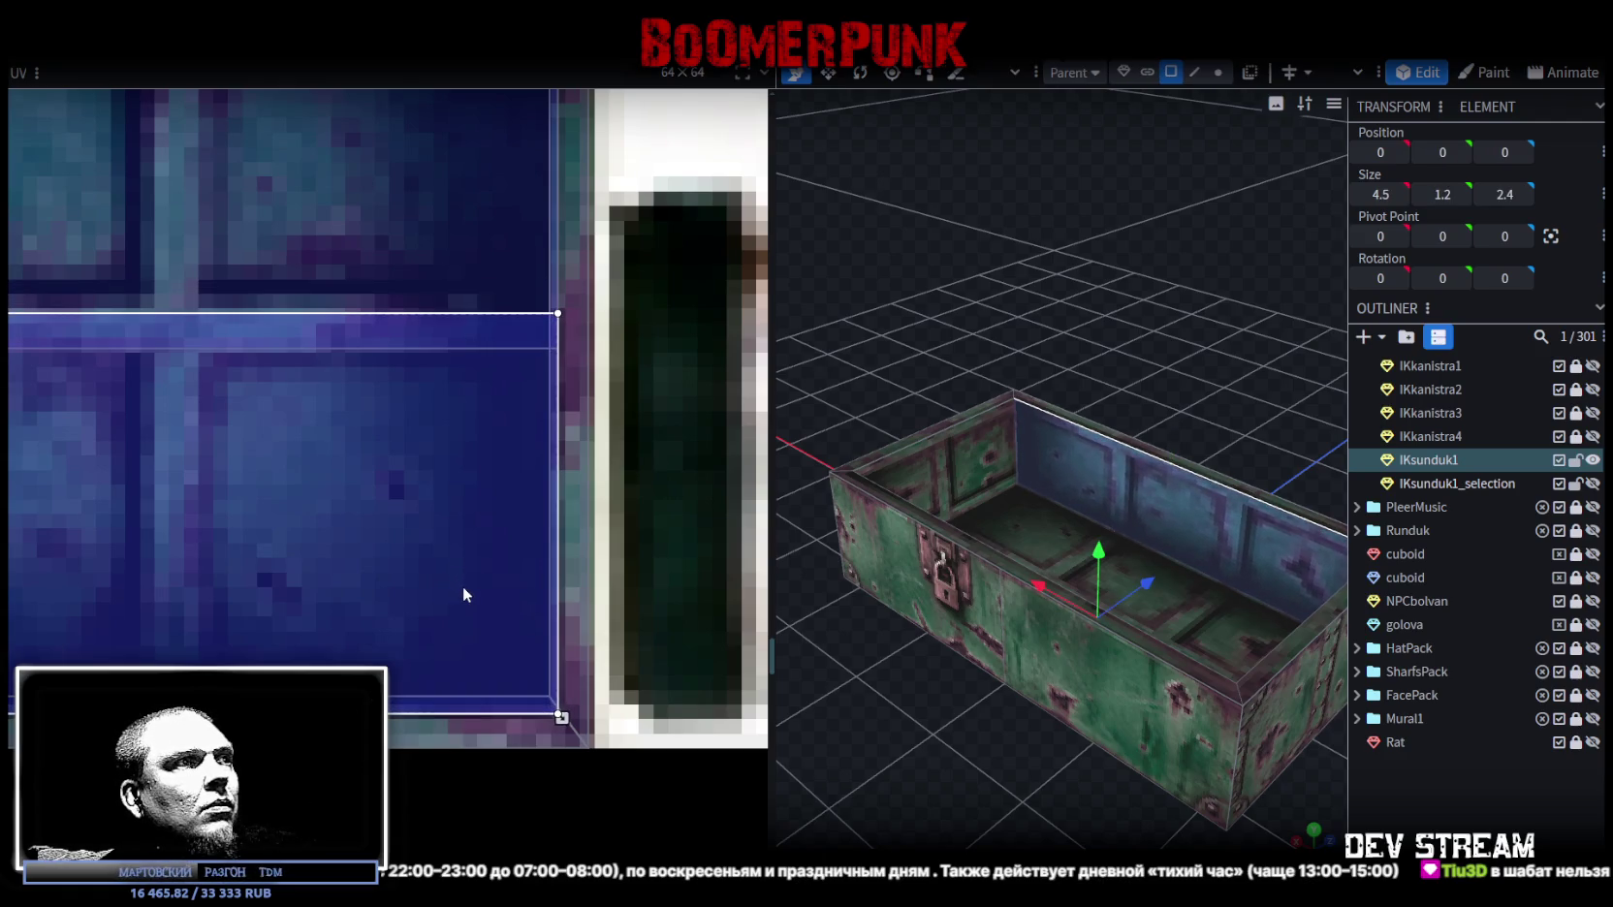
Step: Look into the chest and select the next inner face to map
{"action": "mouse_move", "coordinate": [1064, 761]}
{"action": "left_mouse_down"}
{"action": "mouse_move", "coordinate": [1189, 779]}
{"action": "mouse_move", "coordinate": [1058, 766]}
{"action": "mouse_move", "coordinate": [1146, 602]}
{"action": "left_mouse_up"}
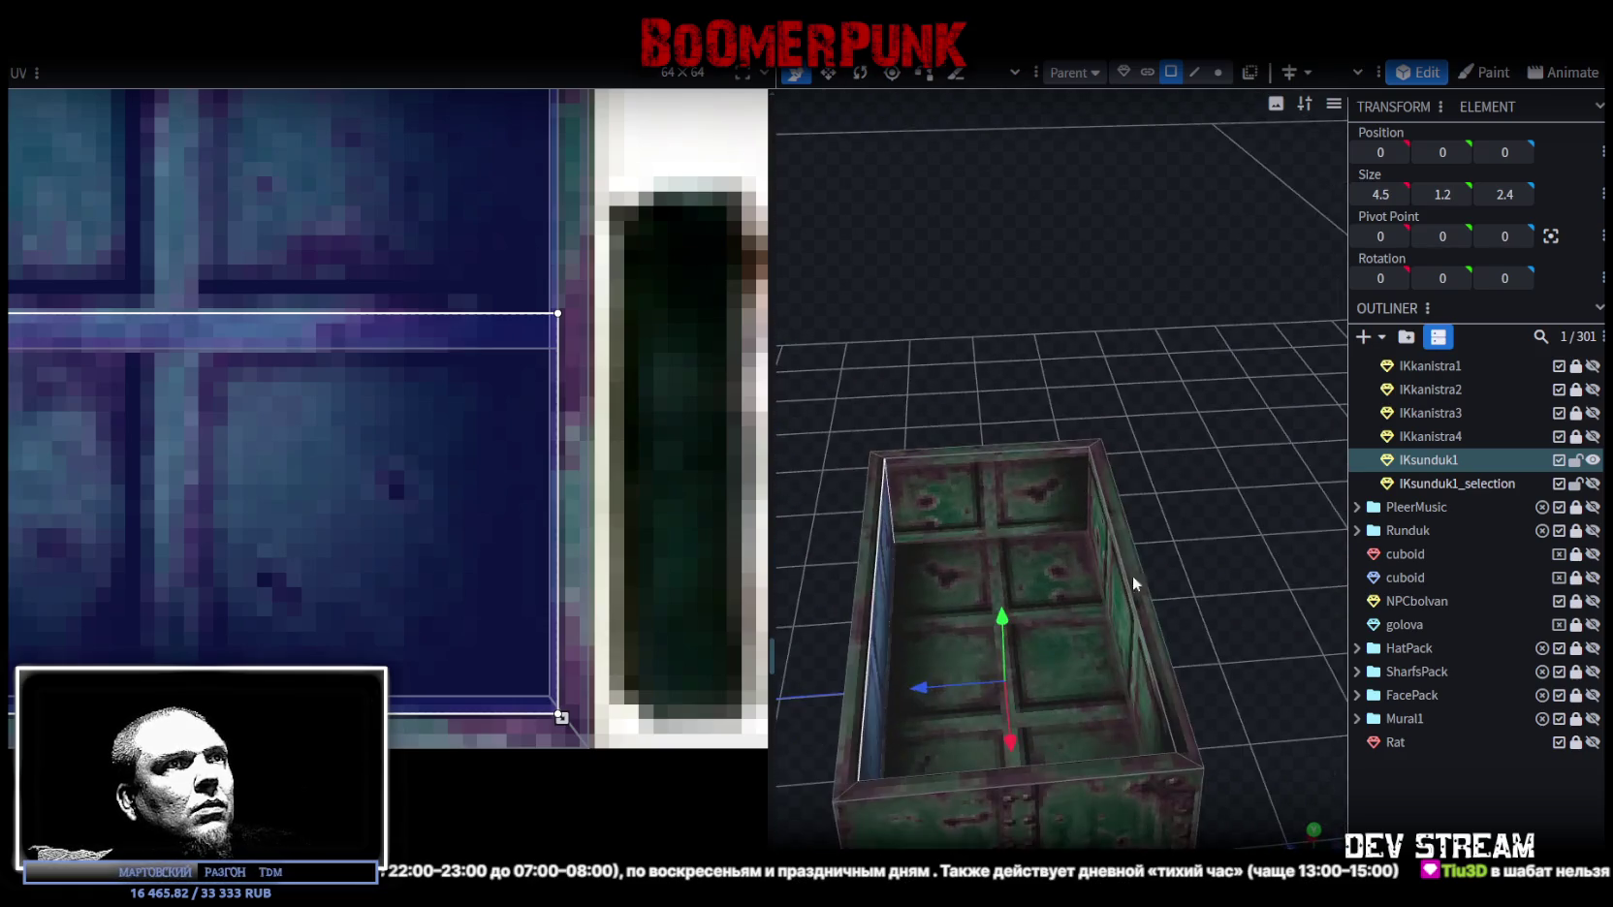
{"action": "left_click", "coordinate": [1049, 558]}
{"action": "mouse_move", "coordinate": [1048, 558]}
{"action": "left_mouse_down"}
{"action": "mouse_move", "coordinate": [1067, 618]}
{"action": "mouse_move", "coordinate": [1222, 801]}
{"action": "mouse_move", "coordinate": [1254, 449]}
{"action": "left_mouse_up"}
{"action": "left_click", "coordinate": [1131, 343]}
{"action": "scroll", "coordinate": [411, 424], "scroll_direction": "down", "scroll_amount": 2}
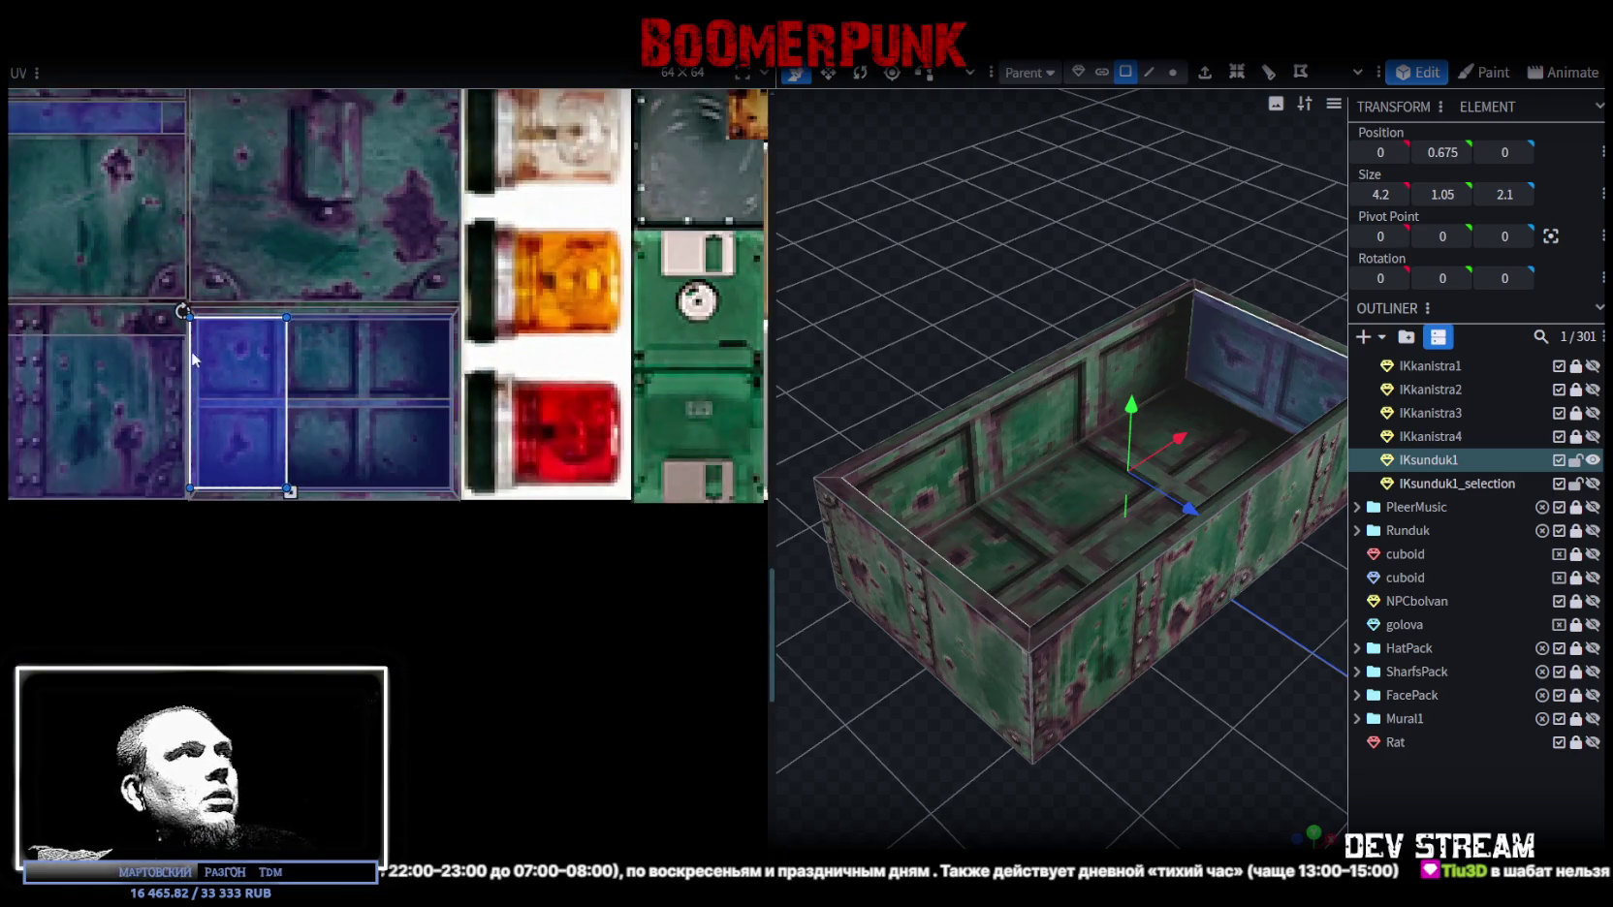
Step: Move the selected wall's UV area onto a blue panel block and resize it to fit
{"action": "scroll", "coordinate": [224, 343], "scroll_direction": "up", "scroll_amount": 2}
{"action": "scroll", "coordinate": [258, 316], "scroll_direction": "up", "scroll_amount": 2}
{"action": "left_click_drag", "start_coordinate": [276, 375], "coordinate": [284, 312]}
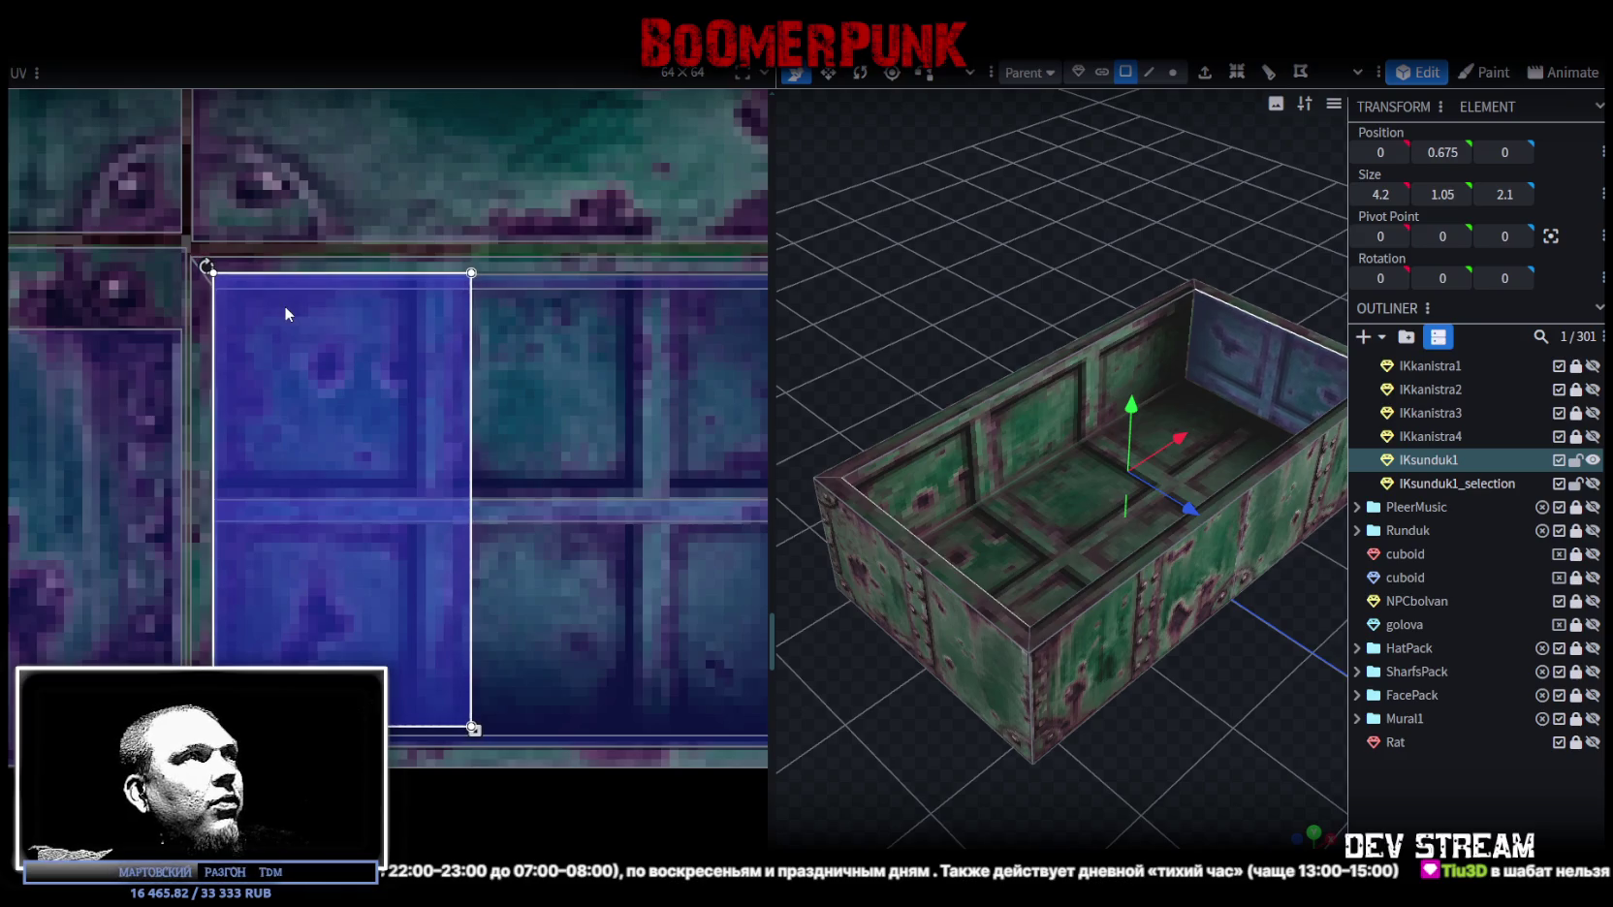
{"action": "left_click_drag", "start_coordinate": [284, 306], "coordinate": [284, 309]}
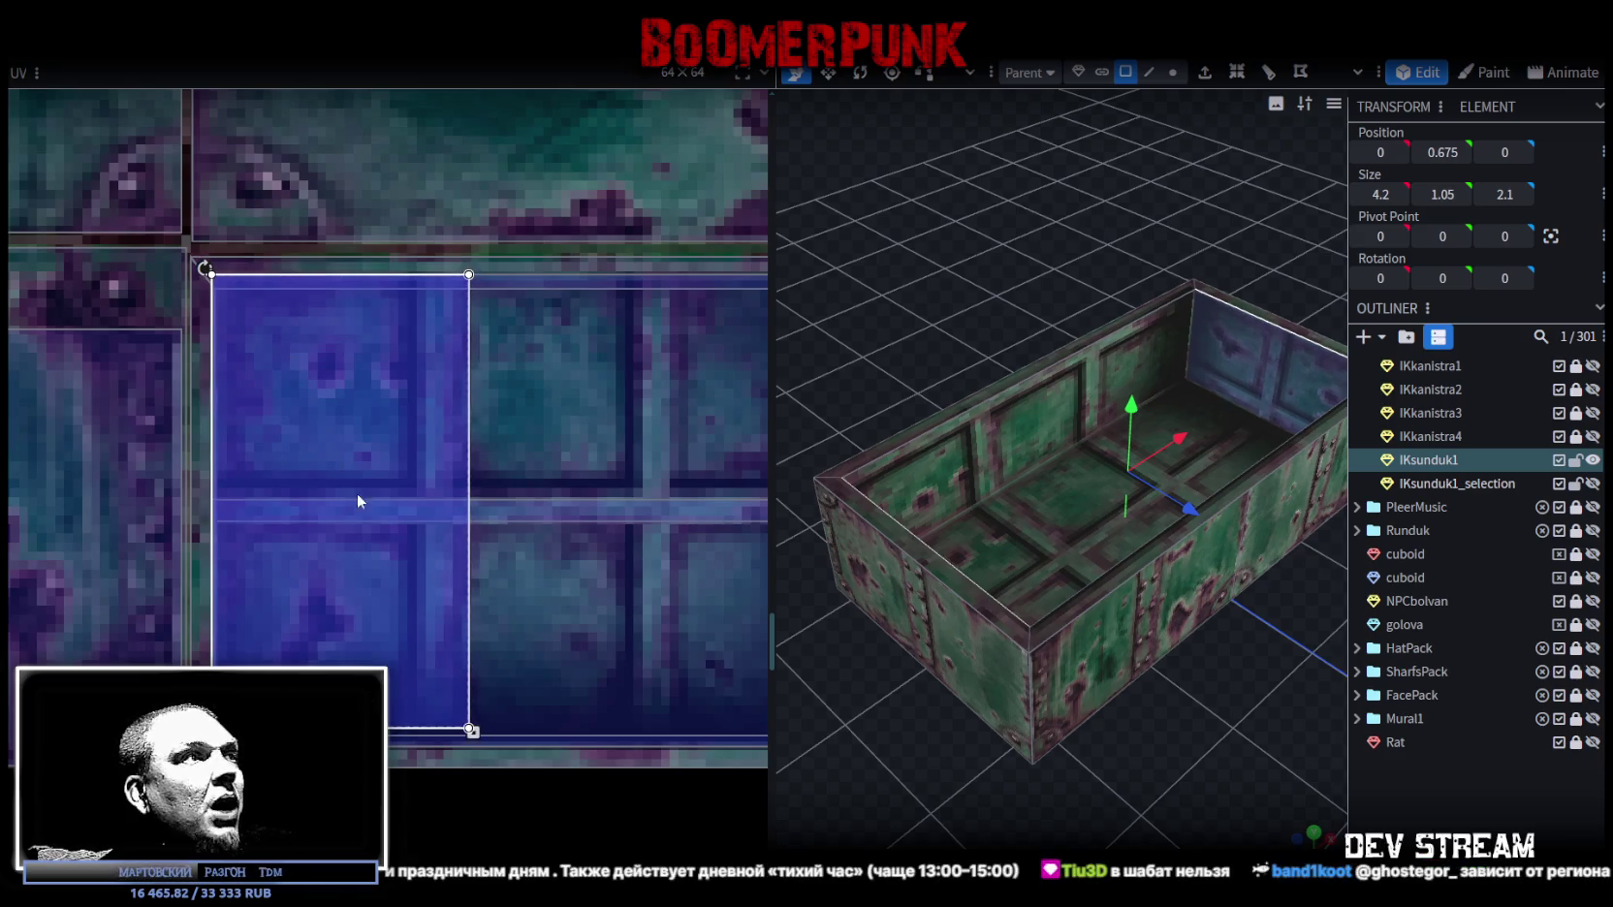
{"action": "scroll", "coordinate": [457, 617], "scroll_direction": "up", "scroll_amount": 1}
{"action": "mouse_move", "coordinate": [472, 746]}
{"action": "left_mouse_down"}
{"action": "mouse_move", "coordinate": [431, 773]}
{"action": "mouse_move", "coordinate": [451, 770]}
{"action": "left_mouse_up"}
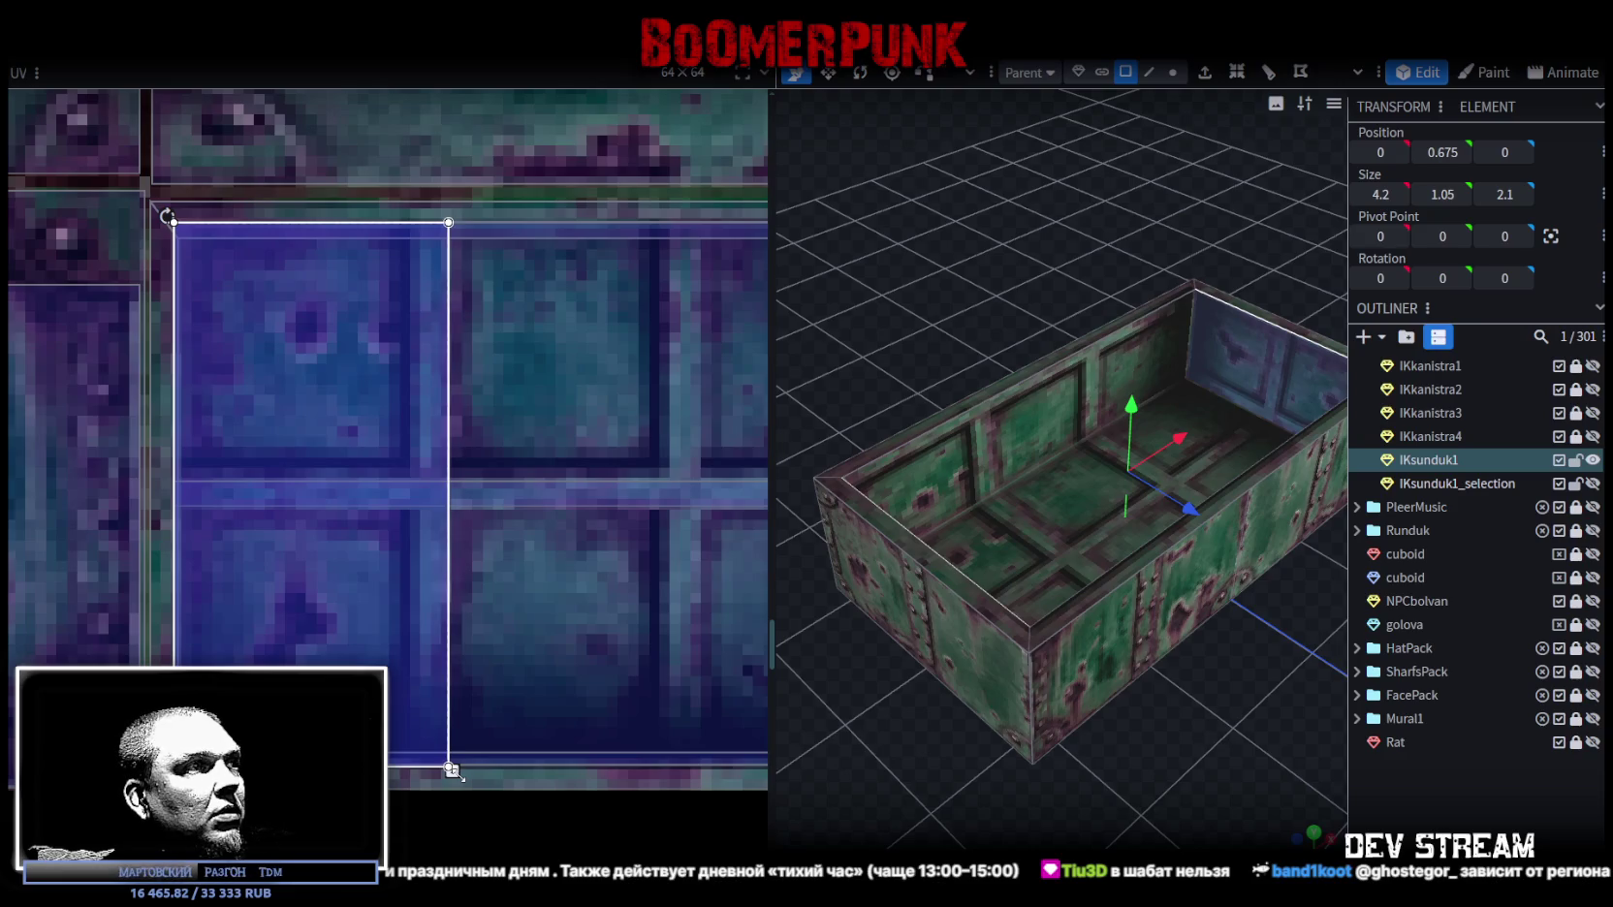
{"action": "left_click_drag", "start_coordinate": [451, 769], "coordinate": [454, 753]}
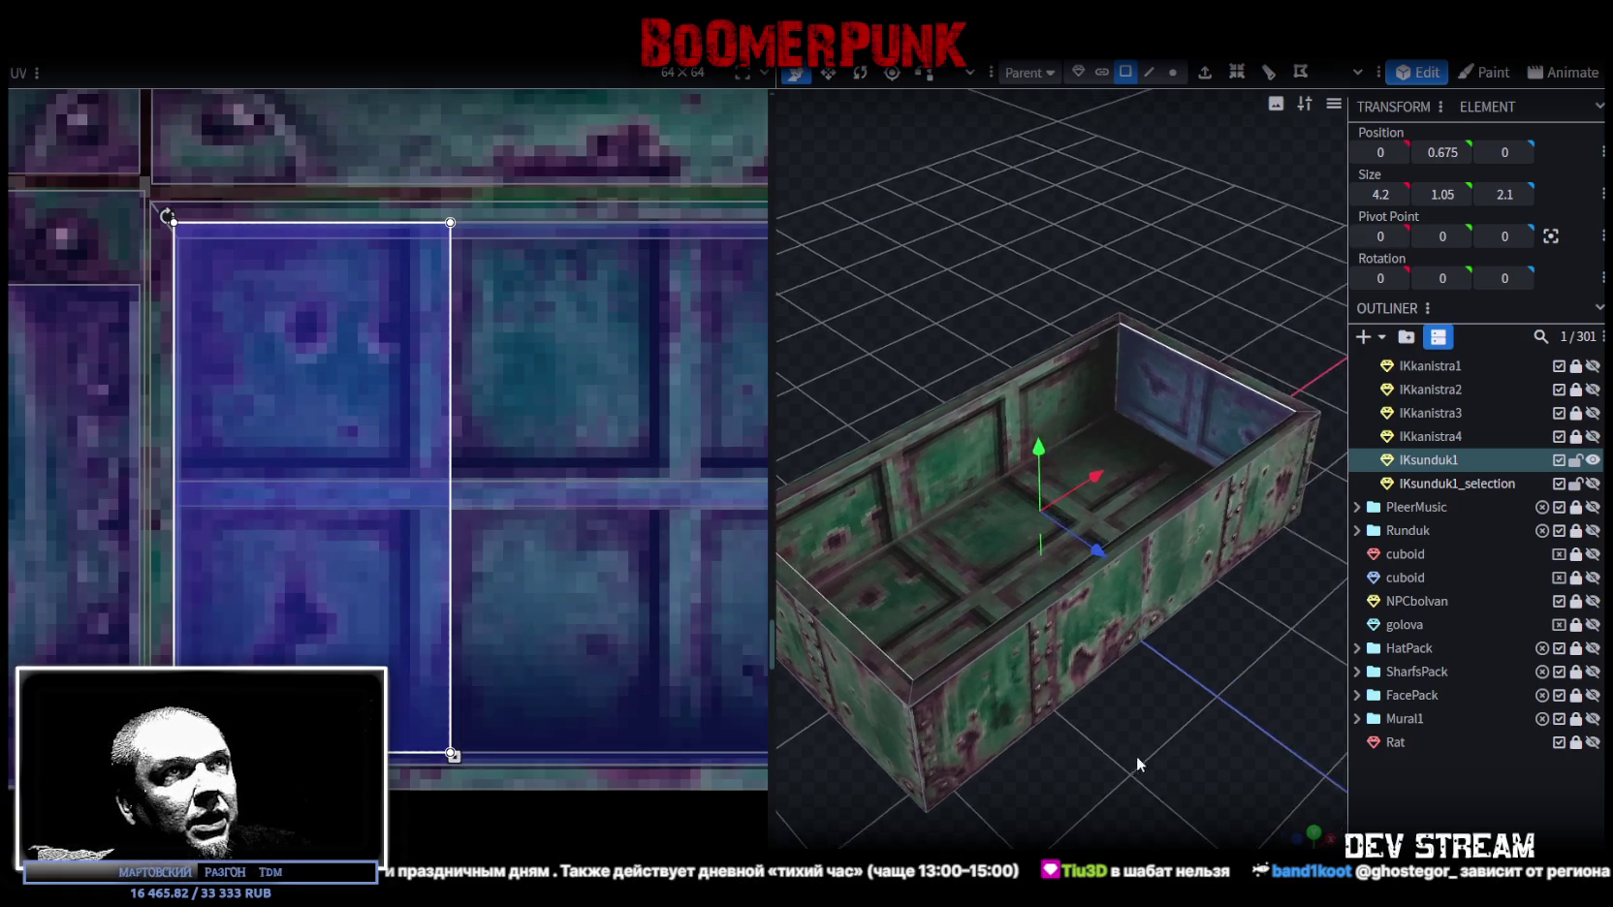
Step: Orbit around the box and select the inner wall facing the camera
{"action": "left_click_drag", "start_coordinate": [969, 369], "coordinate": [1101, 412]}
{"action": "left_click", "coordinate": [1101, 412]}
{"action": "left_click_drag", "start_coordinate": [1118, 328], "coordinate": [1037, 247]}
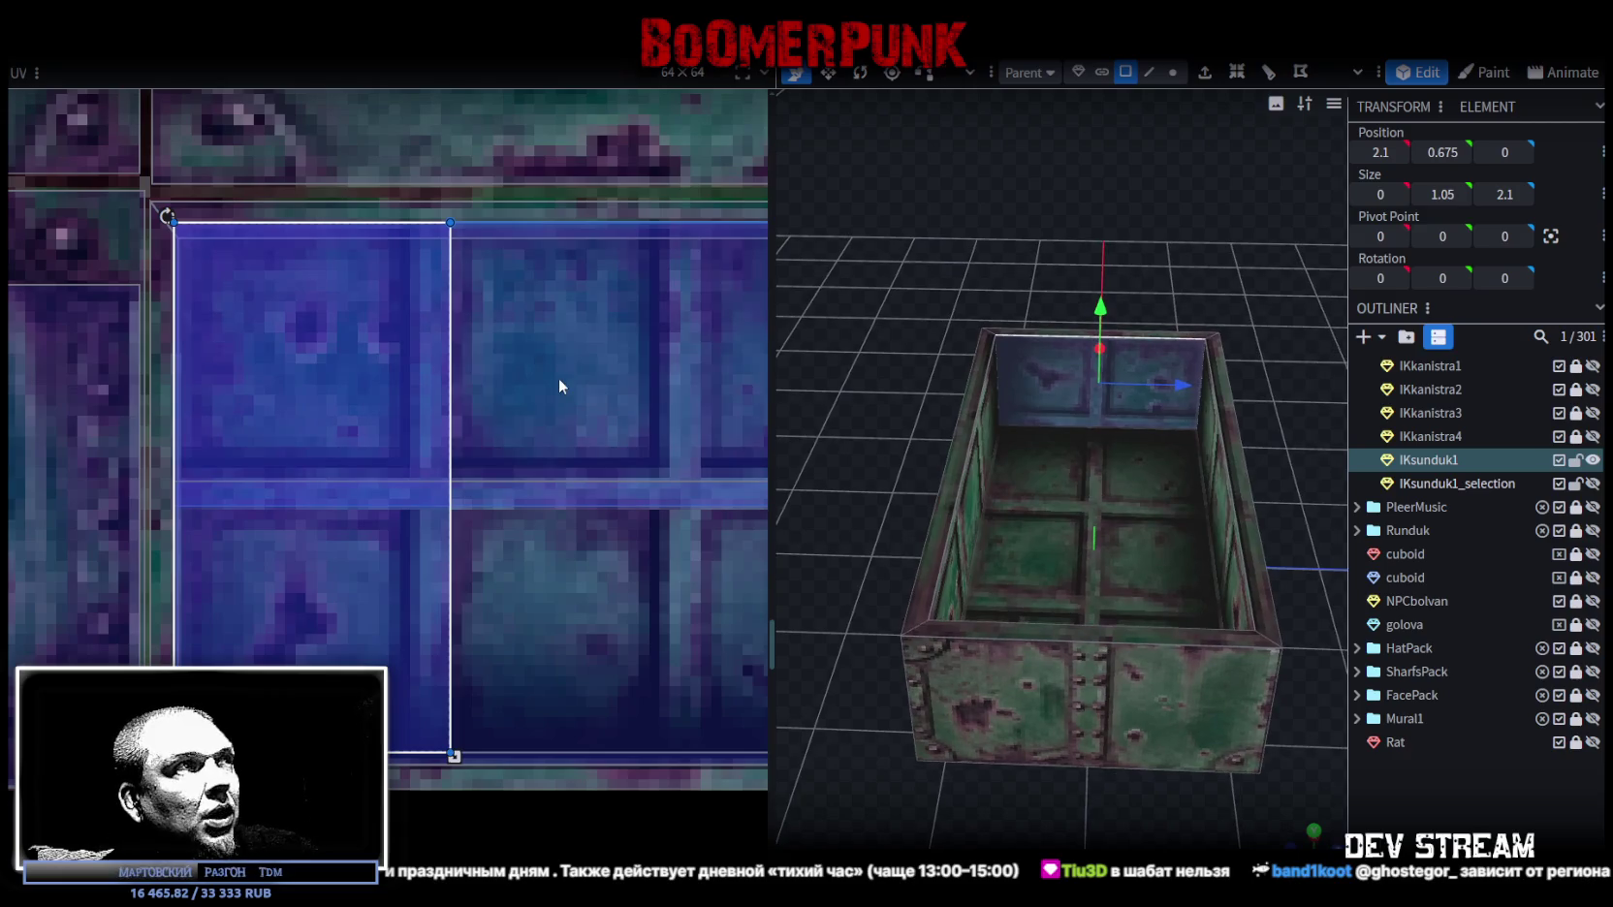
{"action": "scroll", "coordinate": [1042, 312], "scroll_direction": "up", "scroll_amount": 5}
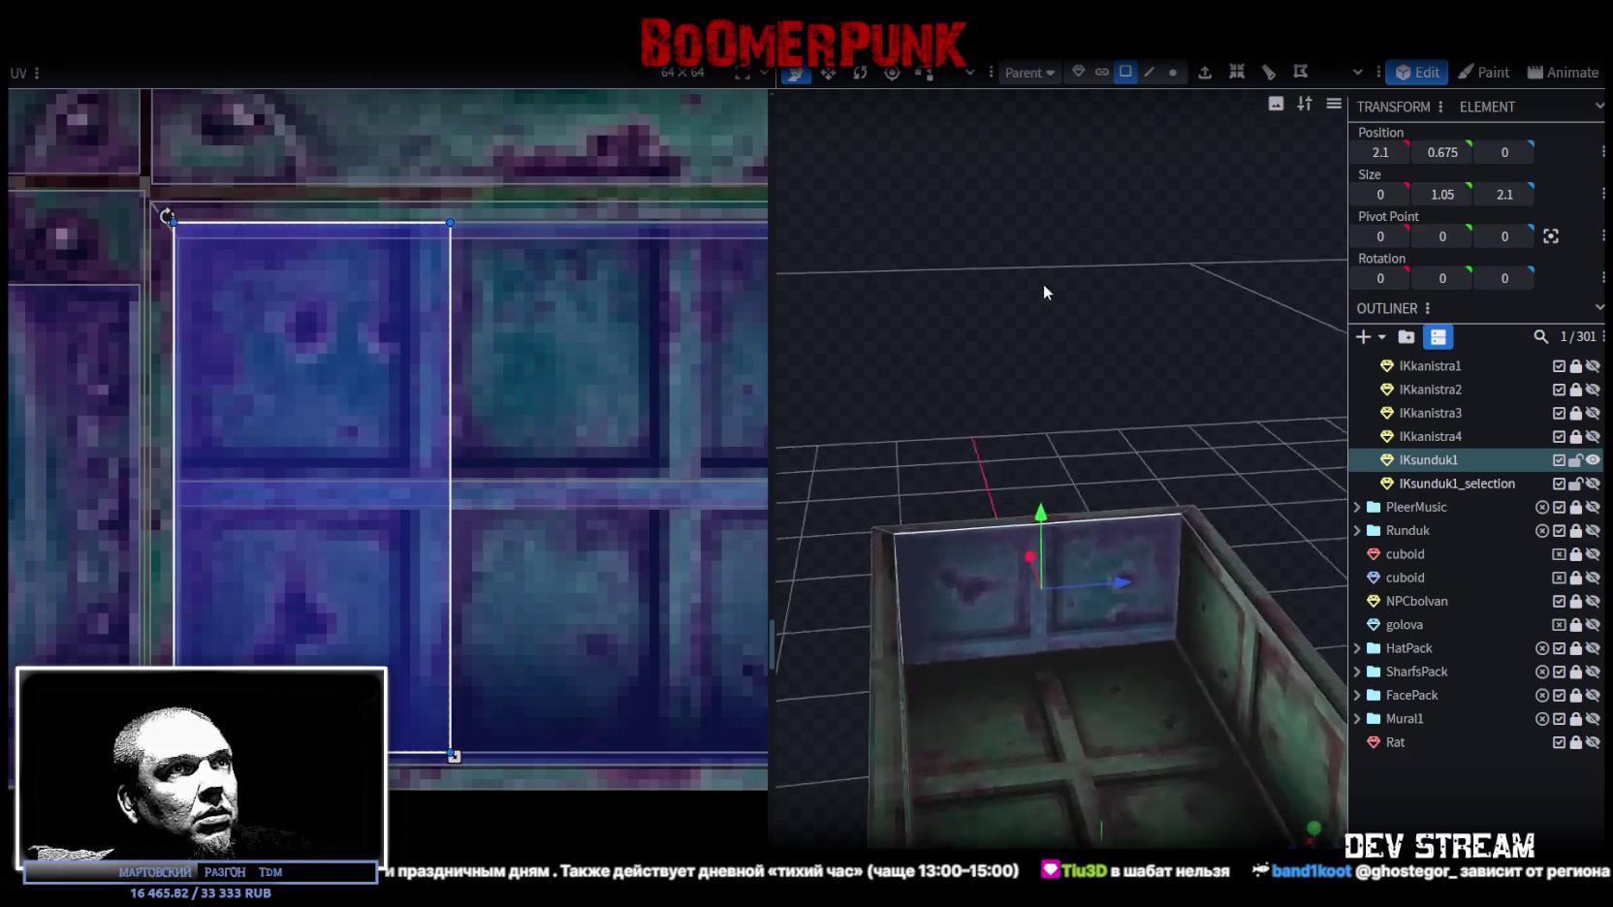
{"action": "left_click", "coordinate": [1434, 805]}
{"action": "mouse_move", "coordinate": [1147, 375]}
{"action": "left_mouse_down"}
{"action": "mouse_move", "coordinate": [900, 469]}
{"action": "mouse_move", "coordinate": [1145, 421]}
{"action": "mouse_move", "coordinate": [1004, 293]}
{"action": "left_mouse_up"}
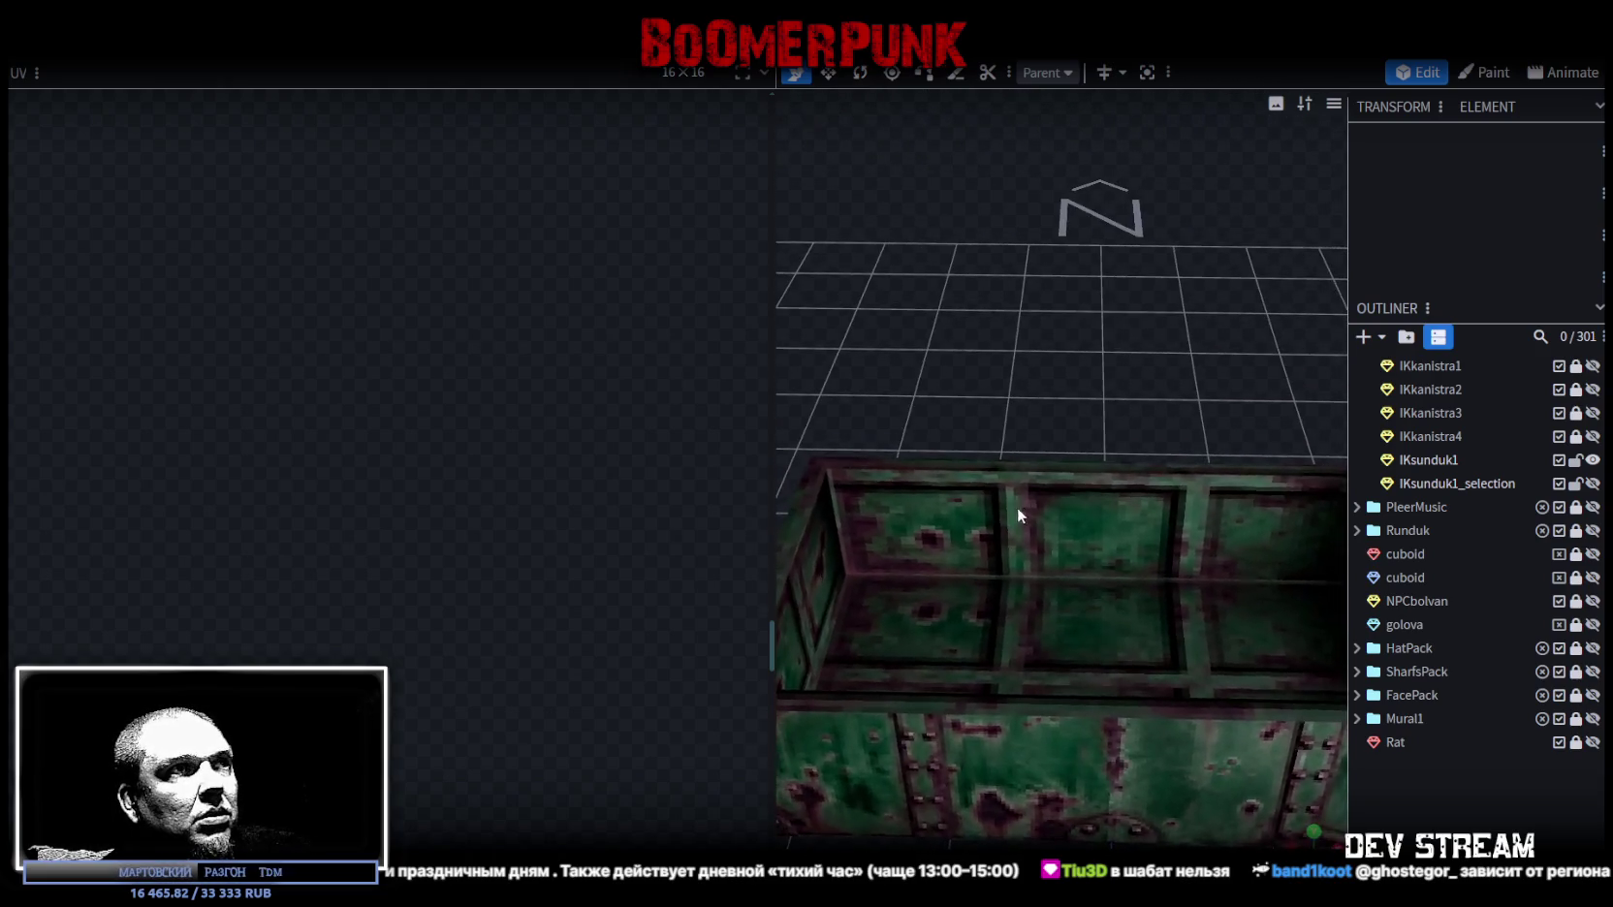
{"action": "left_click", "coordinate": [997, 529]}
{"action": "left_click", "coordinate": [997, 529]}
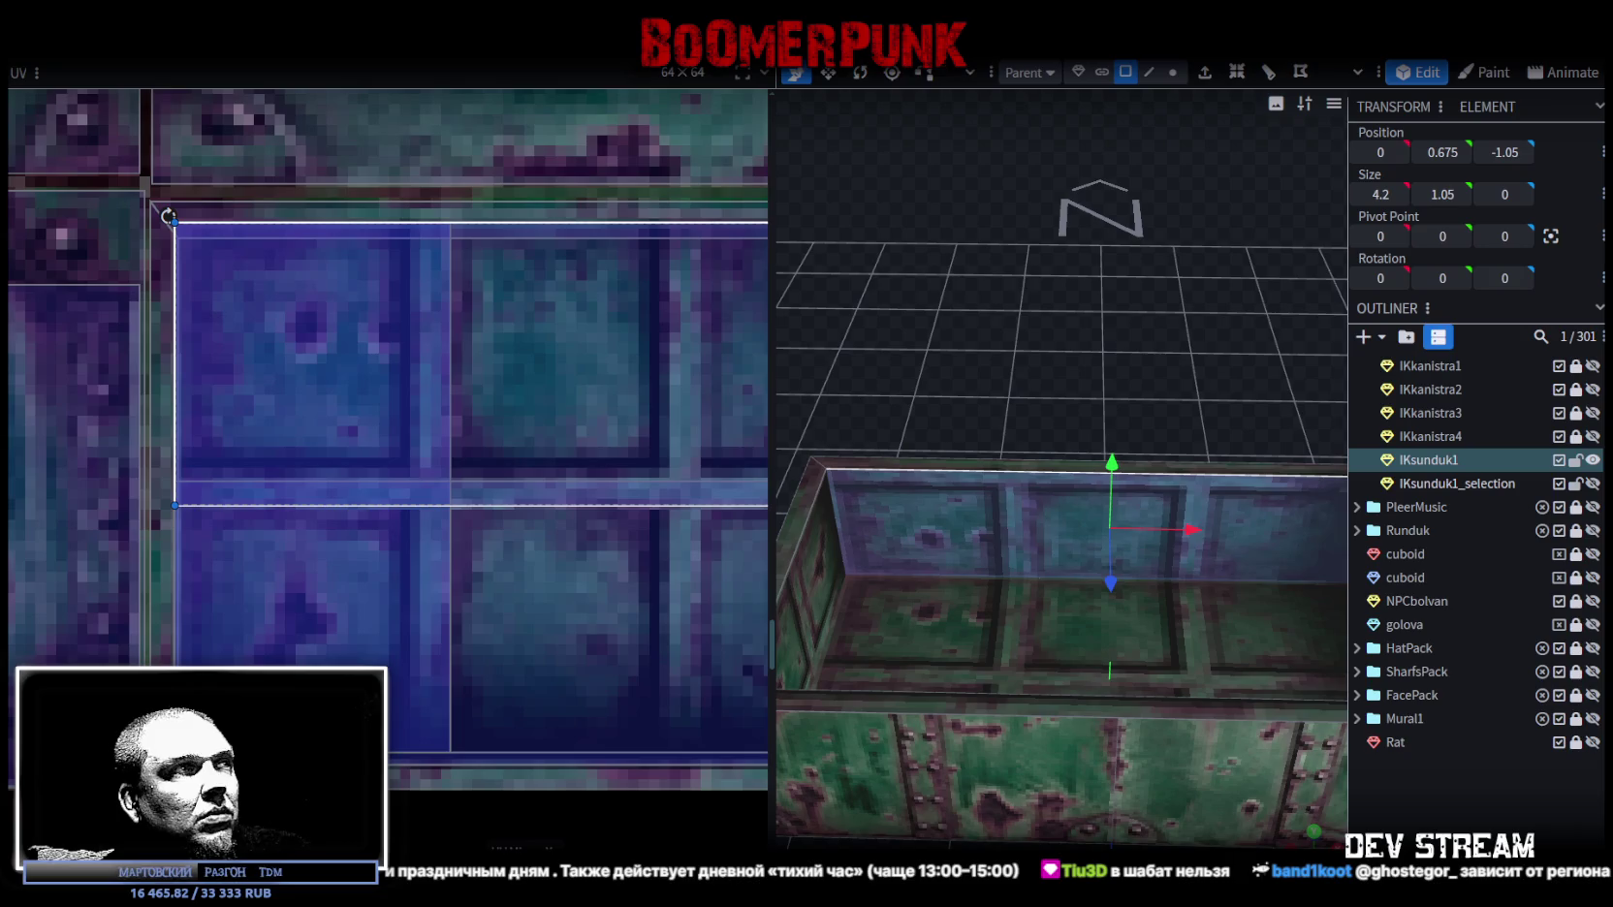
{"action": "mouse_move", "coordinate": [904, 651]}
{"action": "left_mouse_down"}
{"action": "mouse_move", "coordinate": [945, 602]}
{"action": "mouse_move", "coordinate": [973, 730]}
{"action": "left_mouse_up"}
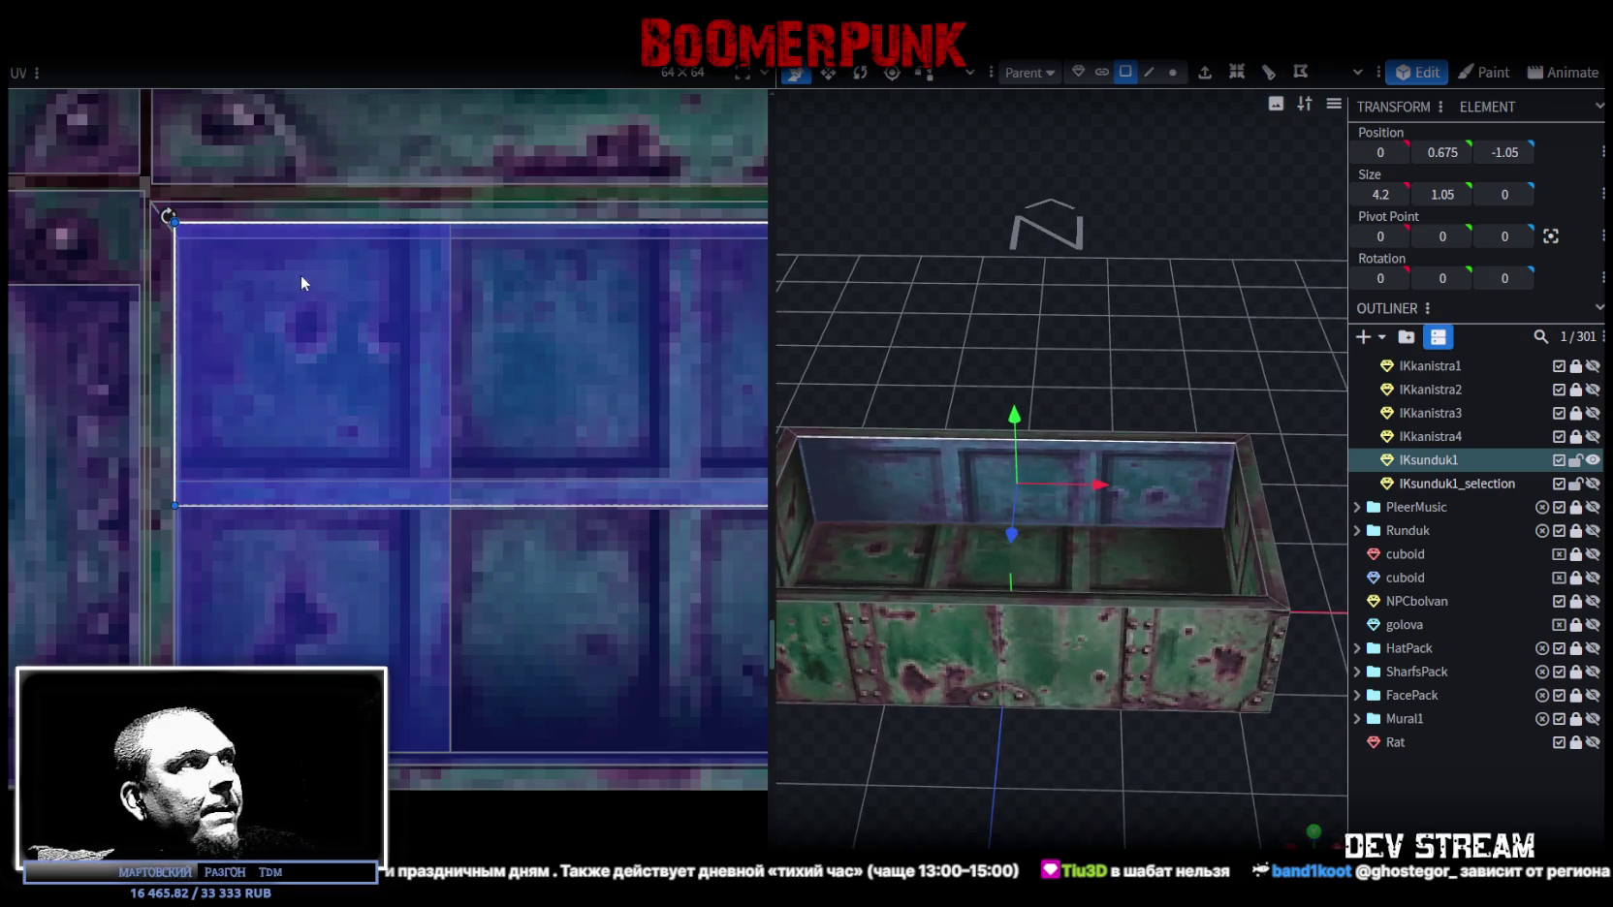
{"action": "scroll", "coordinate": [231, 364], "scroll_direction": "down", "scroll_amount": 1}
{"action": "scroll", "coordinate": [473, 423], "scroll_direction": "down", "scroll_amount": 2}
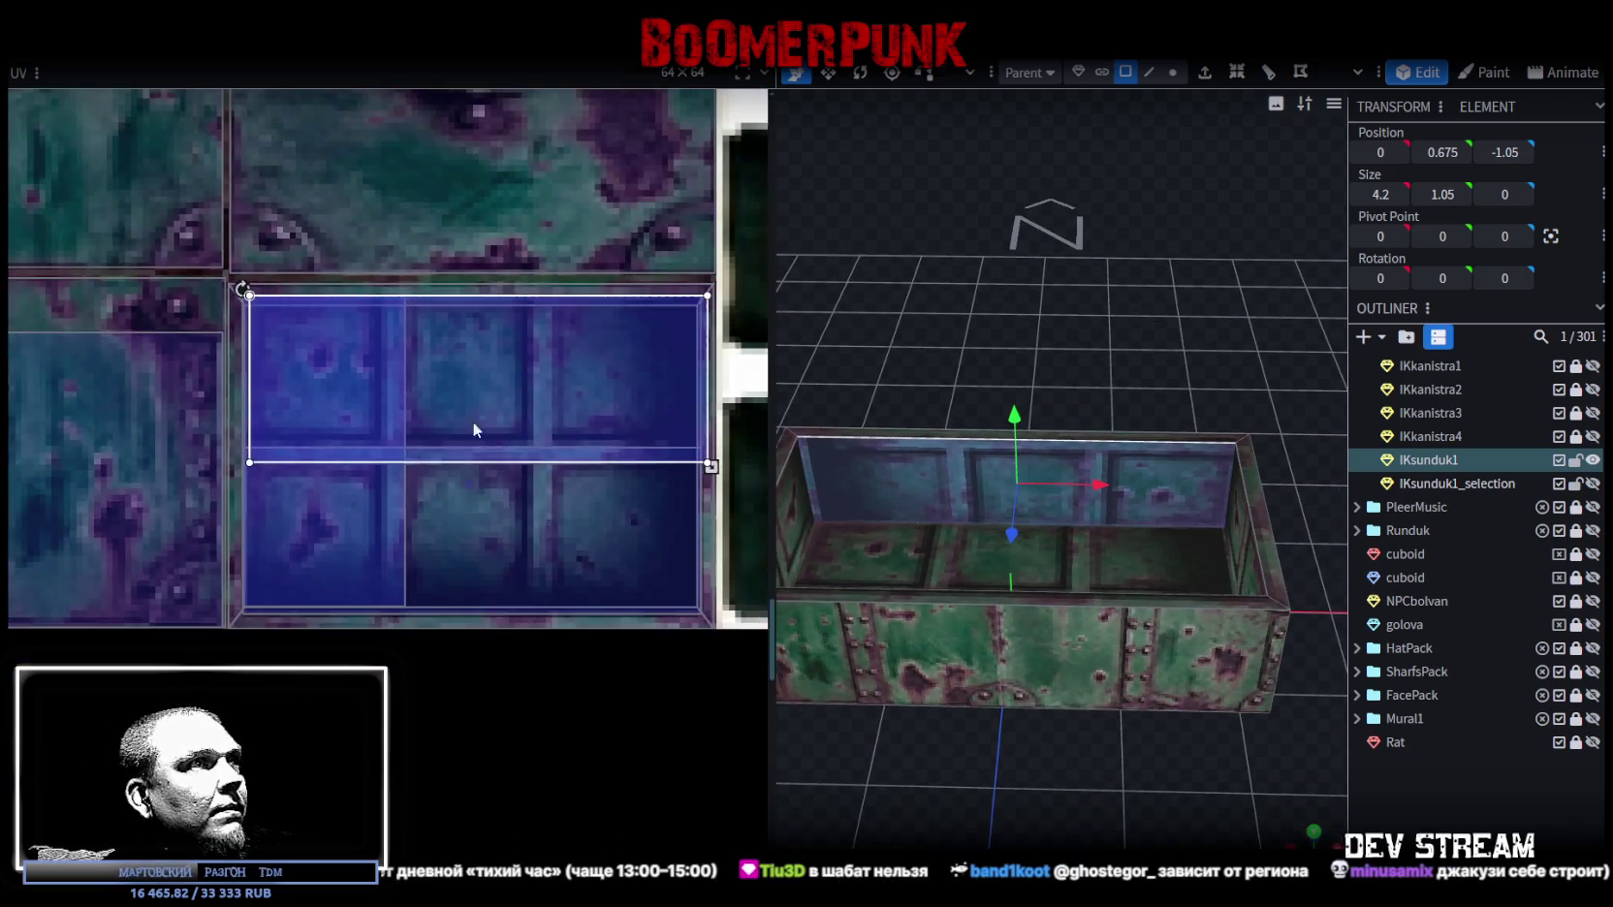
Step: Select the inner back wall and narrow its UV area from the right
{"action": "middle_click_drag", "start_coordinate": [473, 423], "coordinate": [252, 452]}
{"action": "left_click", "coordinate": [853, 550]}
{"action": "left_click_drag", "start_coordinate": [853, 550], "coordinate": [1037, 350]}
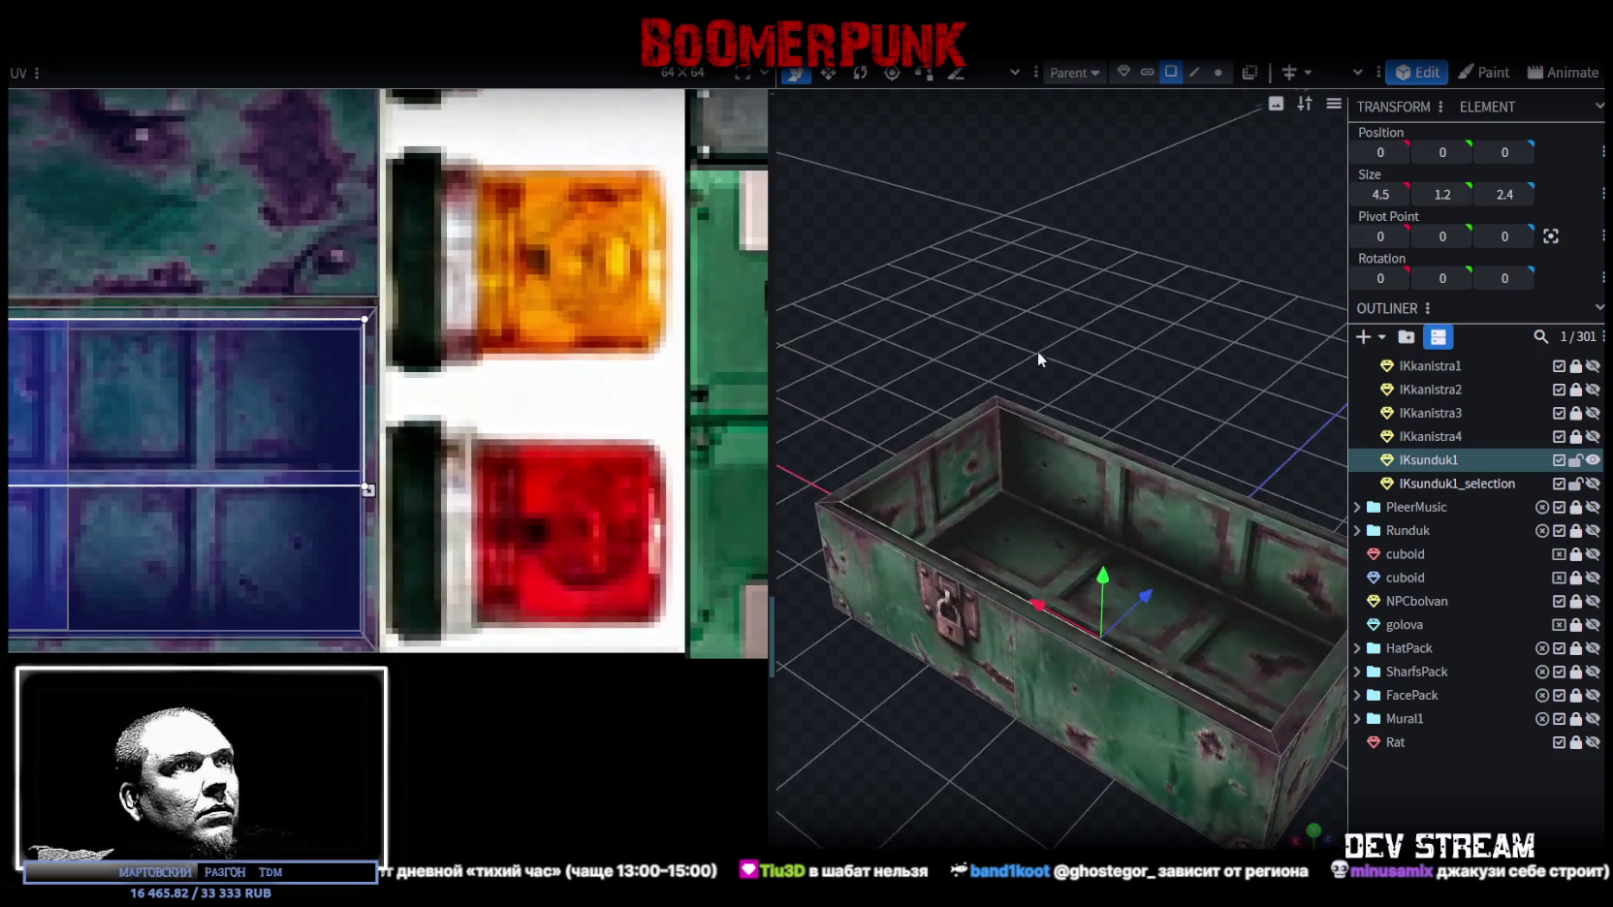
{"action": "left_click", "coordinate": [1056, 475]}
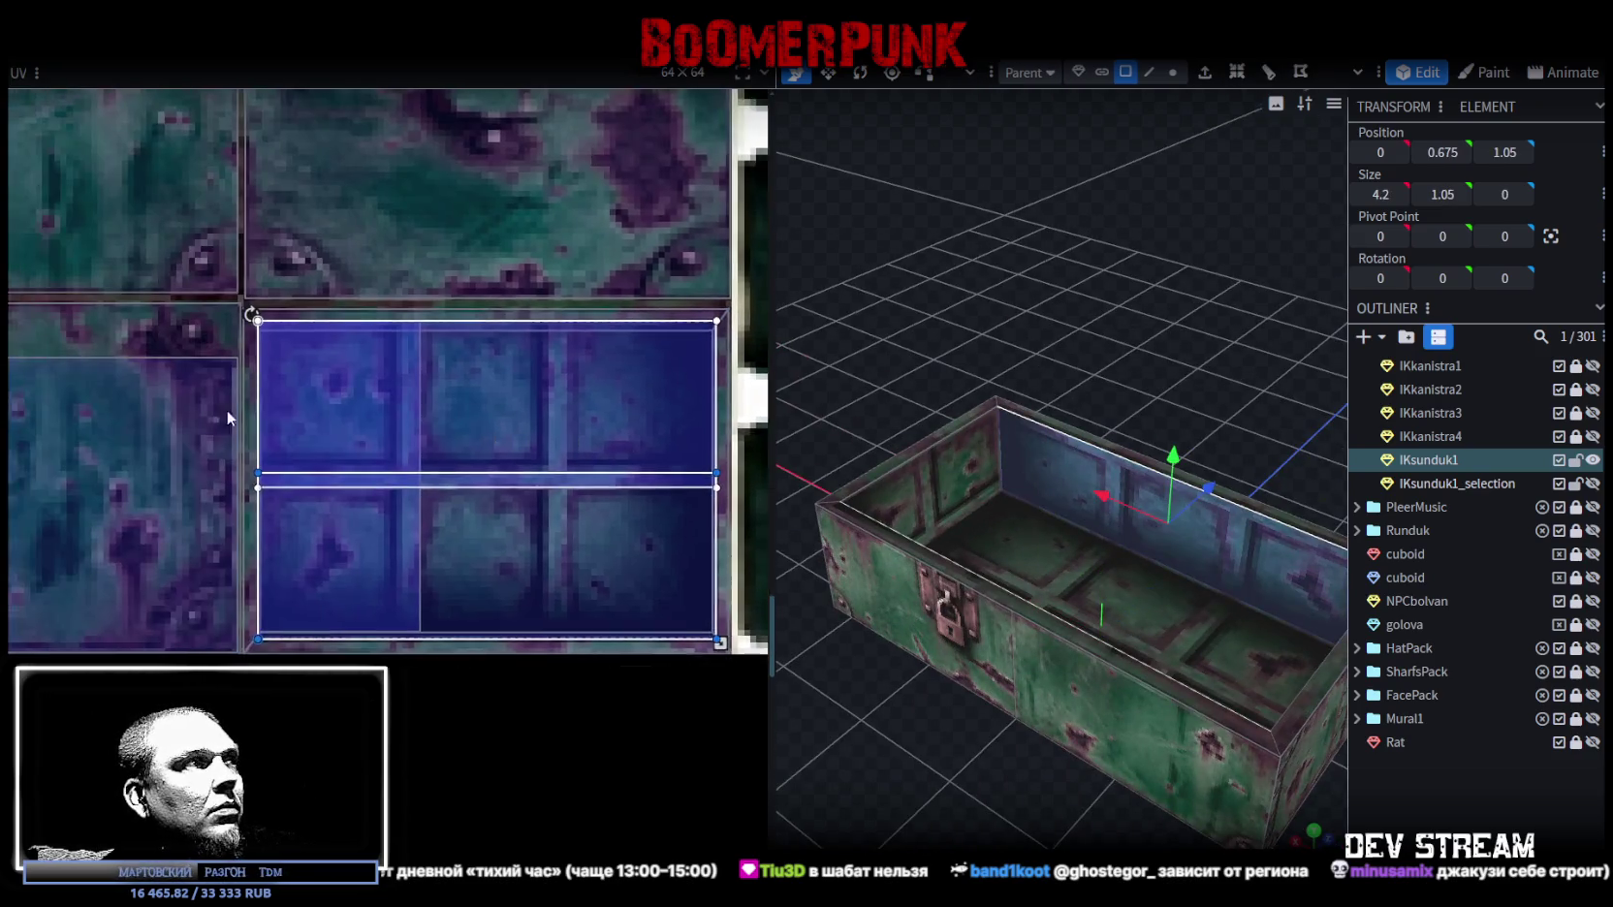
{"action": "middle_click_drag", "start_coordinate": [226, 410], "coordinate": [469, 422]}
{"action": "scroll", "coordinate": [446, 436], "scroll_direction": "up", "scroll_amount": 1}
{"action": "scroll", "coordinate": [434, 451], "scroll_direction": "down", "scroll_amount": 1}
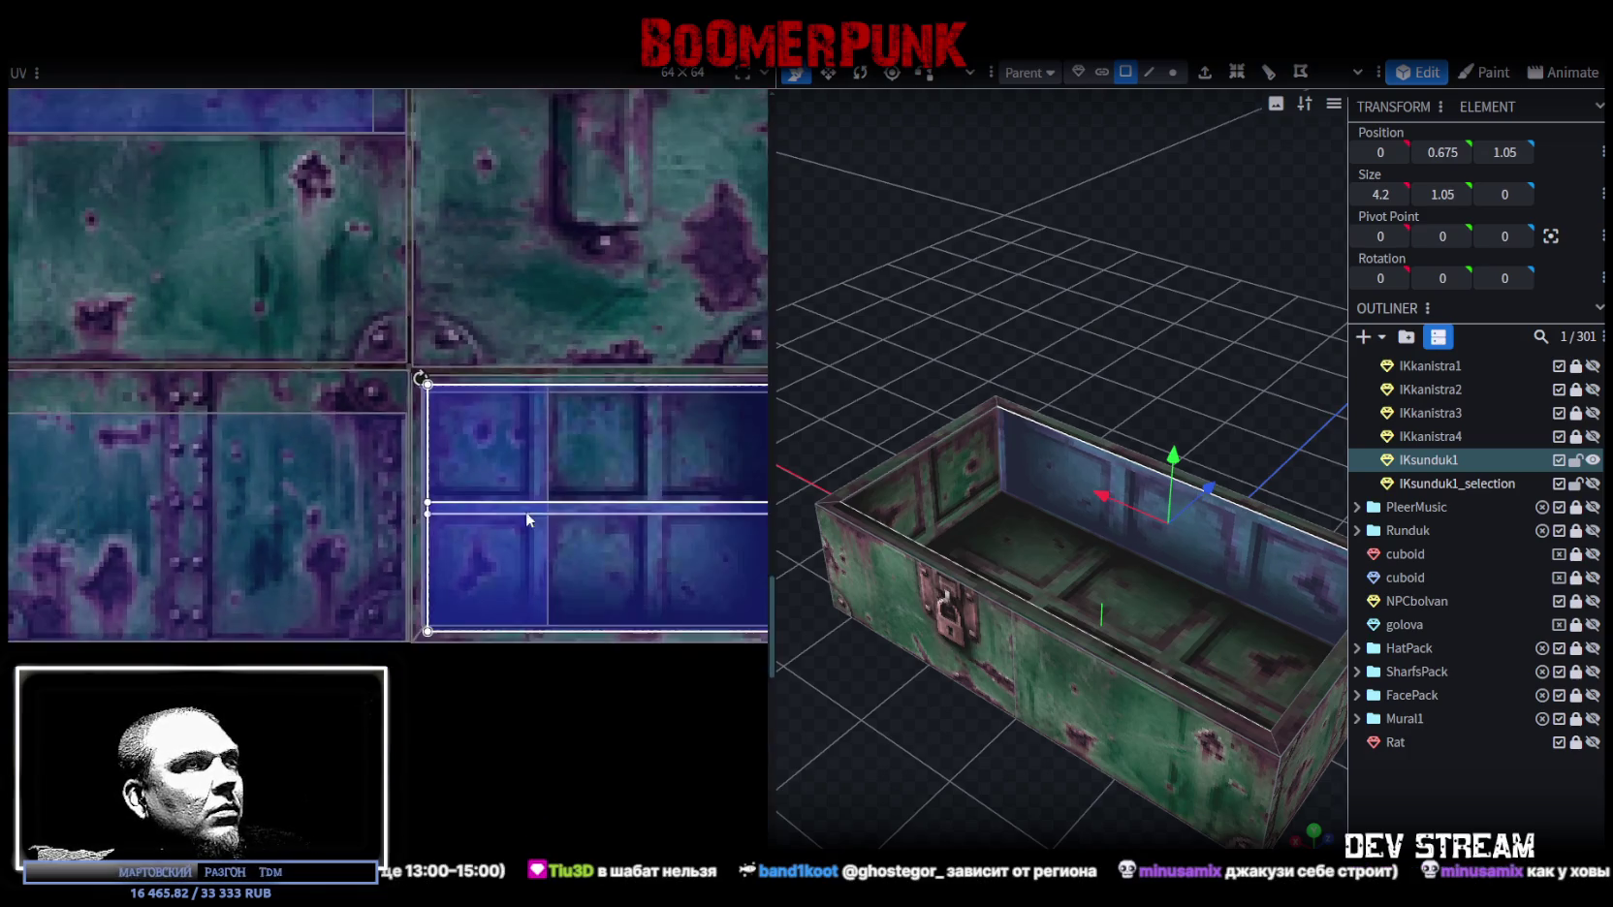
{"action": "middle_click_drag", "start_coordinate": [525, 514], "coordinate": [288, 524]}
{"action": "scroll", "coordinate": [434, 633], "scroll_direction": "up", "scroll_amount": 2}
{"action": "left_click_drag", "start_coordinate": [485, 608], "coordinate": [469, 608]}
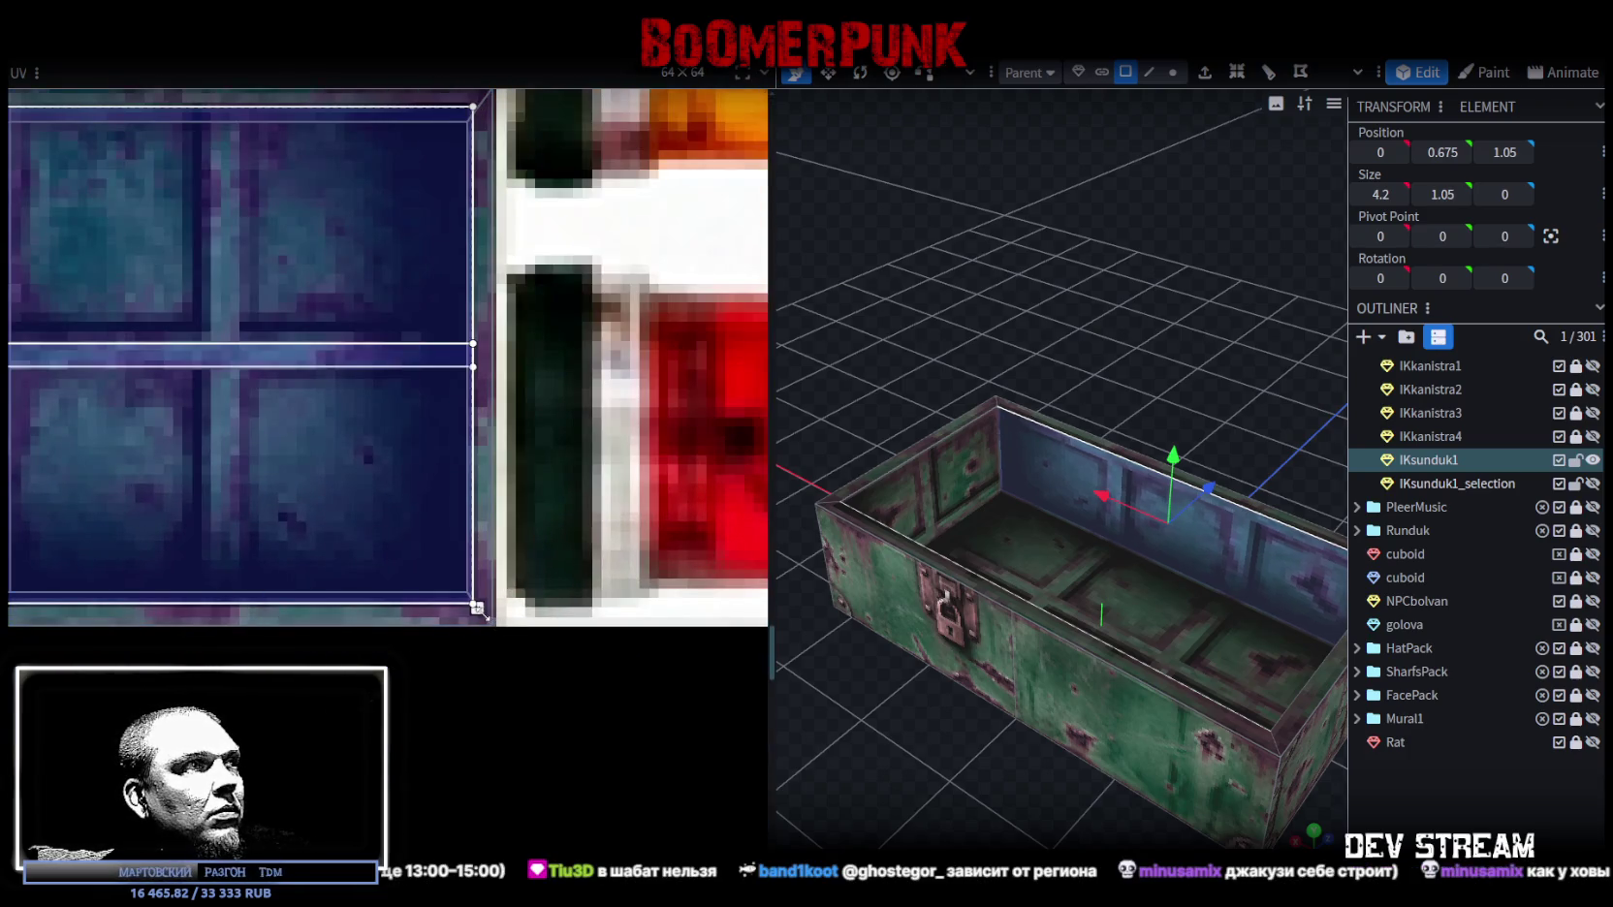
{"action": "left_click_drag", "start_coordinate": [1054, 324], "coordinate": [1128, 375]}
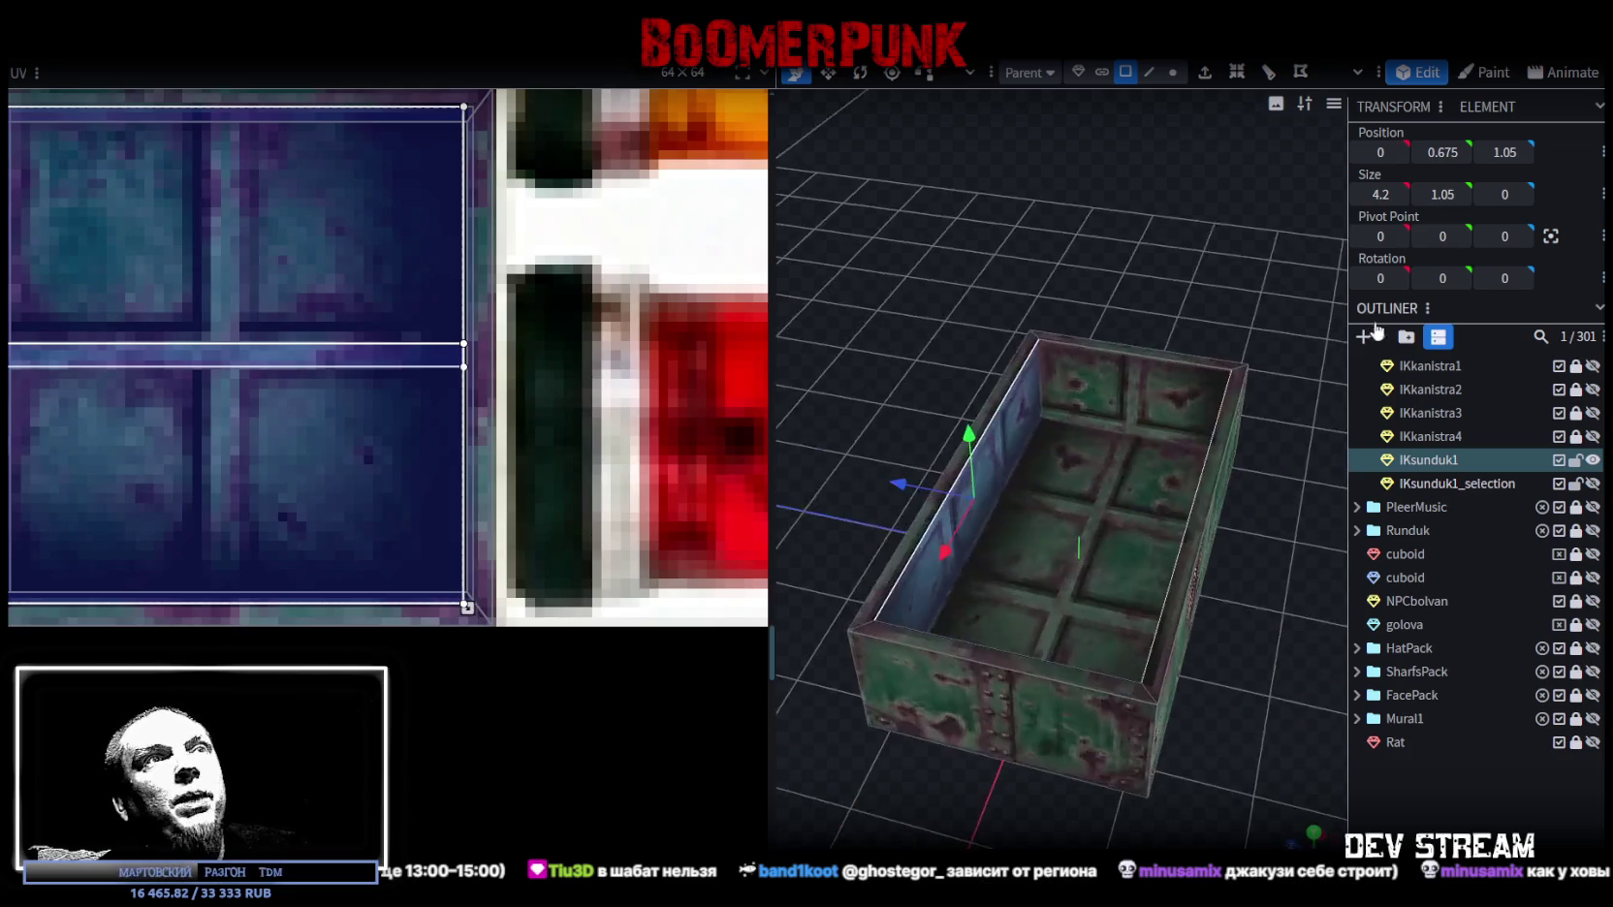
{"action": "left_click", "coordinate": [1128, 375]}
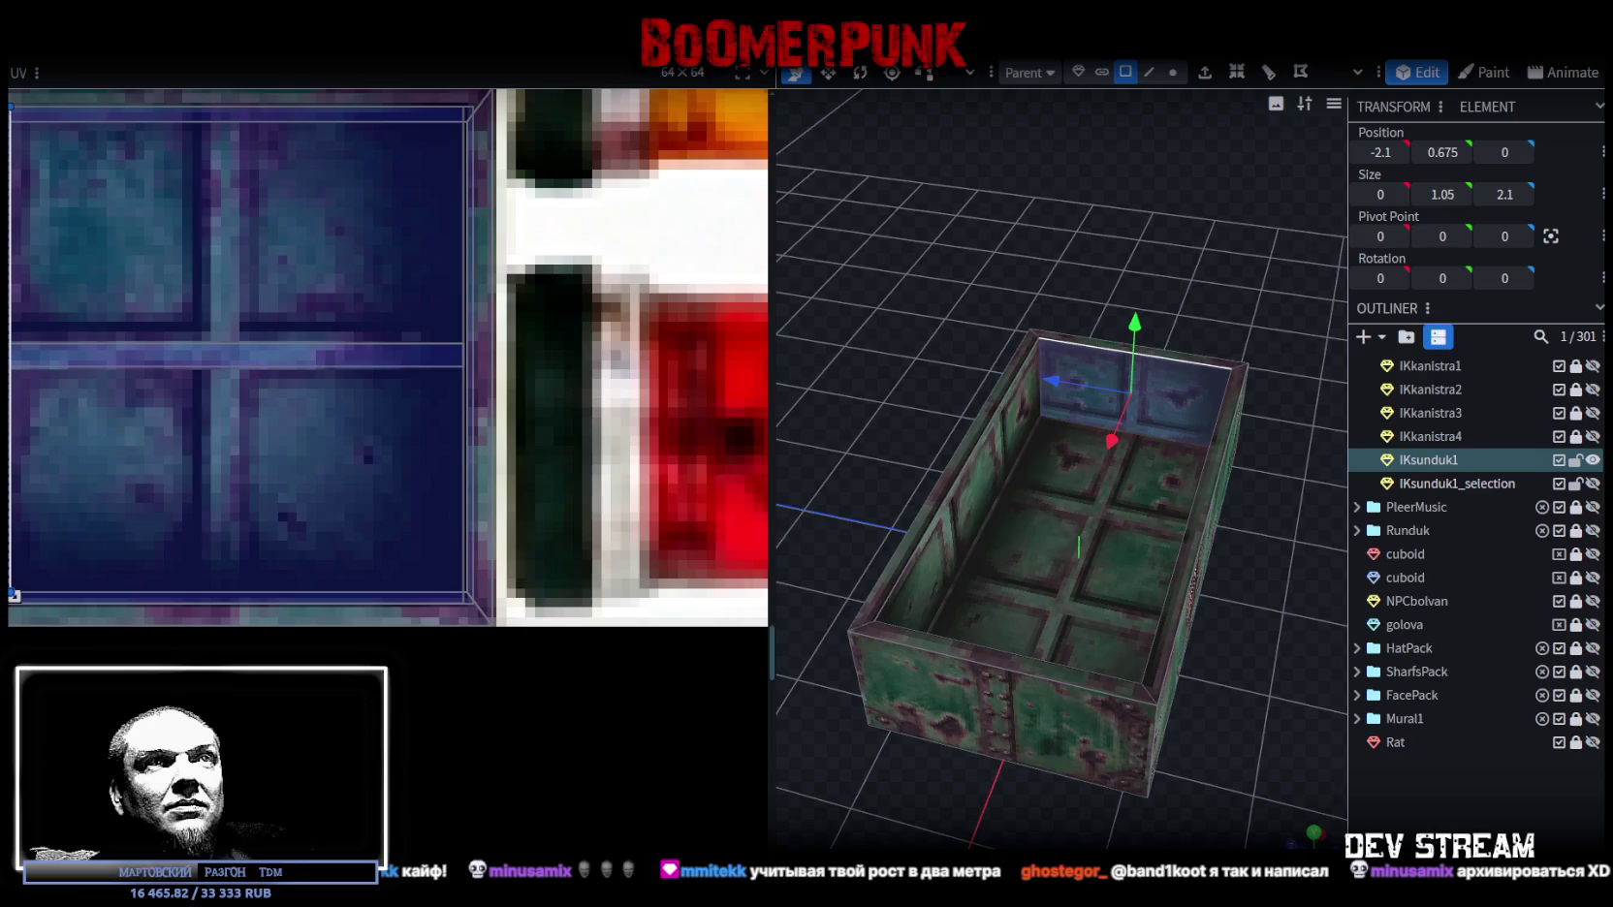
{"action": "mouse_move", "coordinate": [1162, 384]}
{"action": "left_mouse_down"}
{"action": "mouse_move", "coordinate": [1109, 248]}
{"action": "mouse_move", "coordinate": [1024, 347]}
{"action": "left_mouse_up"}
Step: Check both inner end walls and shift one end wall's mapping a panel right
{"action": "left_click", "coordinate": [953, 492]}
{"action": "scroll", "coordinate": [291, 430], "scroll_direction": "down", "scroll_amount": 3}
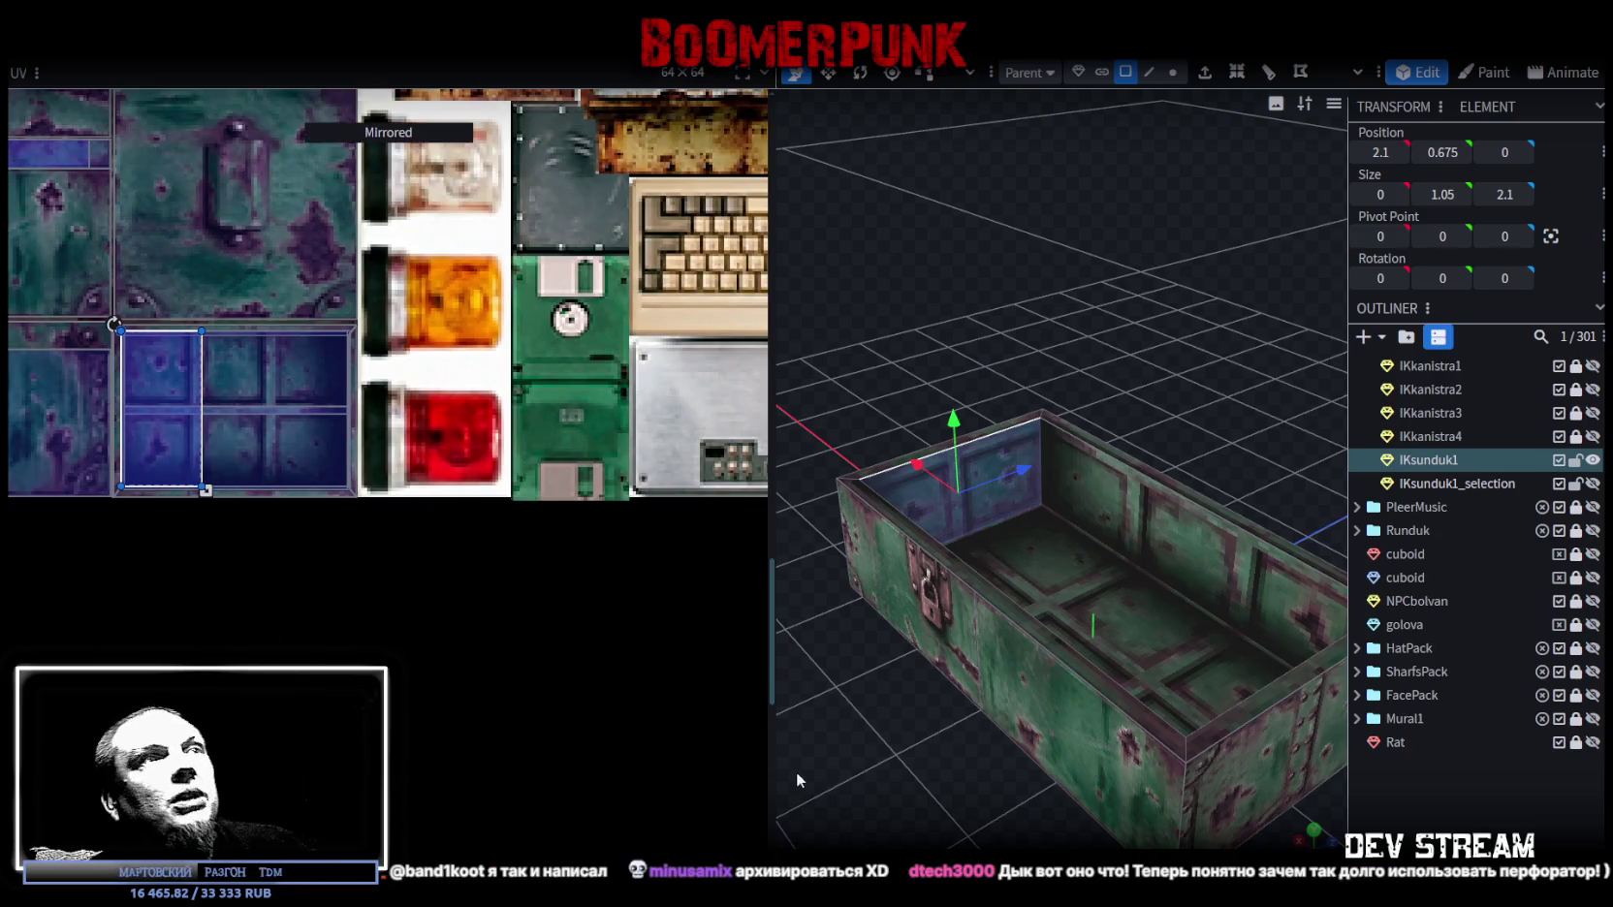
{"action": "left_click_drag", "start_coordinate": [796, 772], "coordinate": [1089, 787]}
{"action": "left_click", "coordinate": [1206, 446]}
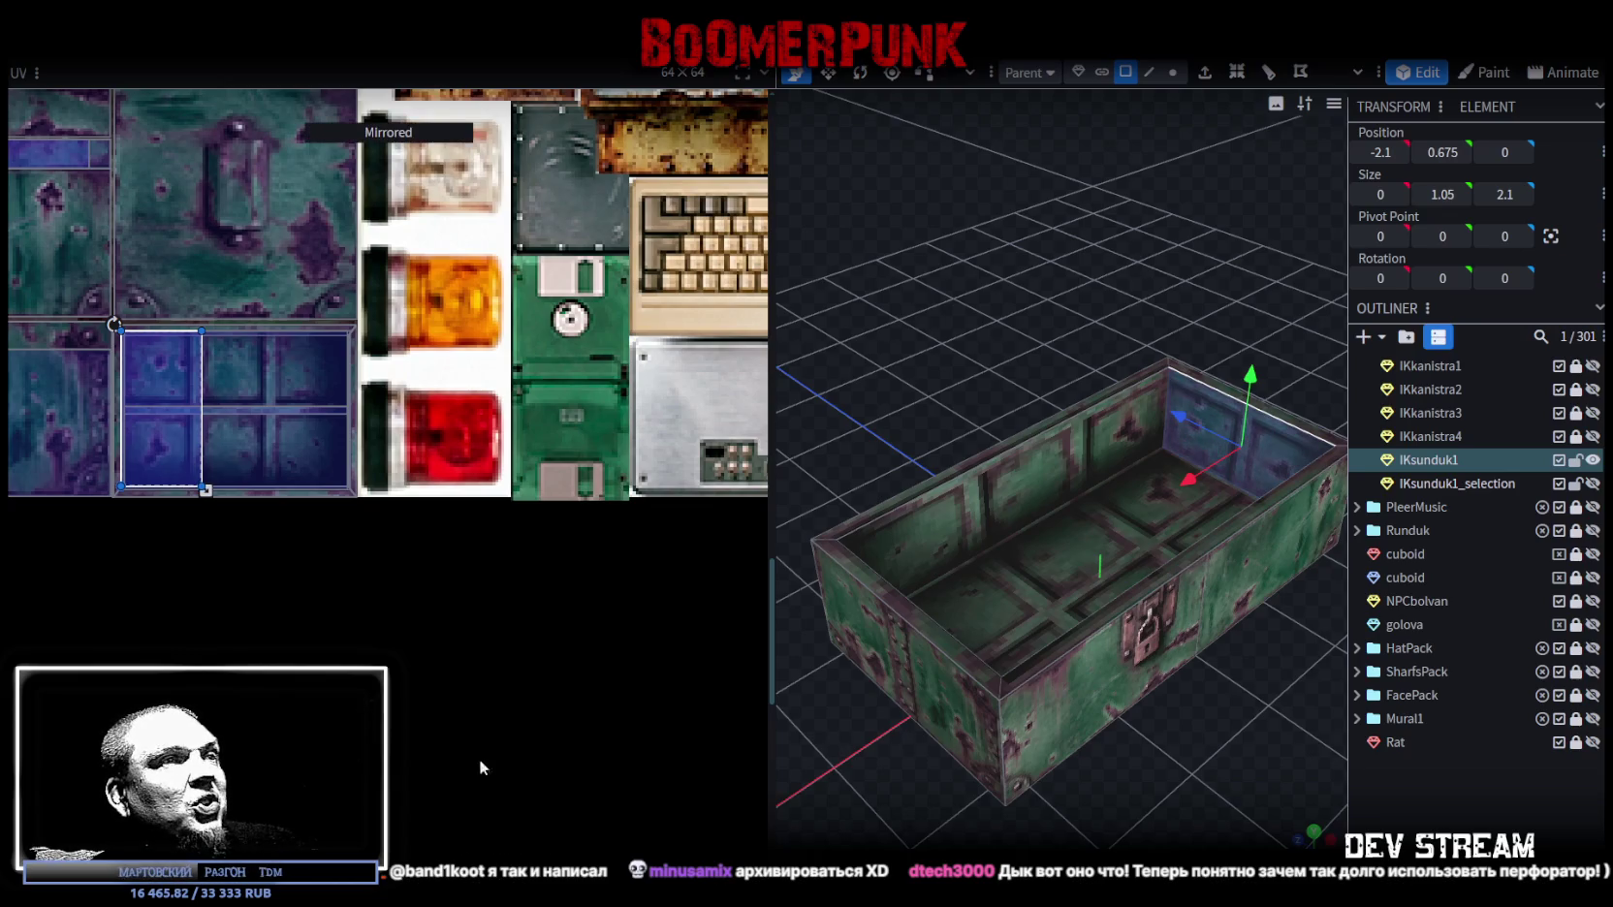
{"action": "left_click_drag", "start_coordinate": [818, 719], "coordinate": [981, 805]}
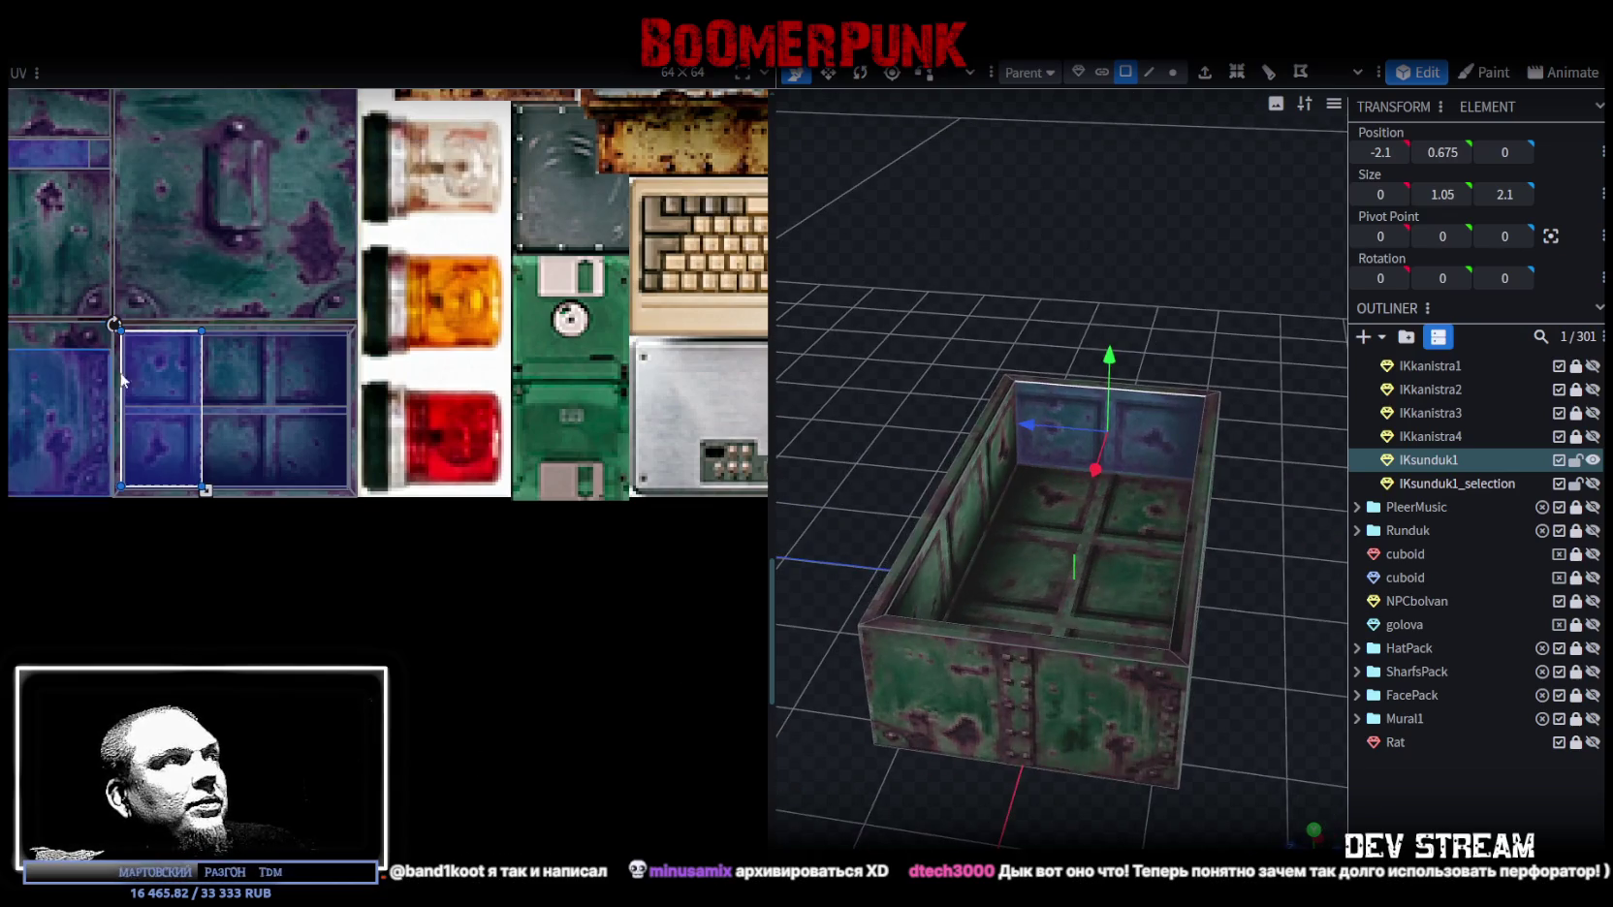
{"action": "scroll", "coordinate": [175, 400], "scroll_direction": "up", "scroll_amount": 3}
{"action": "left_click_drag", "start_coordinate": [198, 398], "coordinate": [322, 397]}
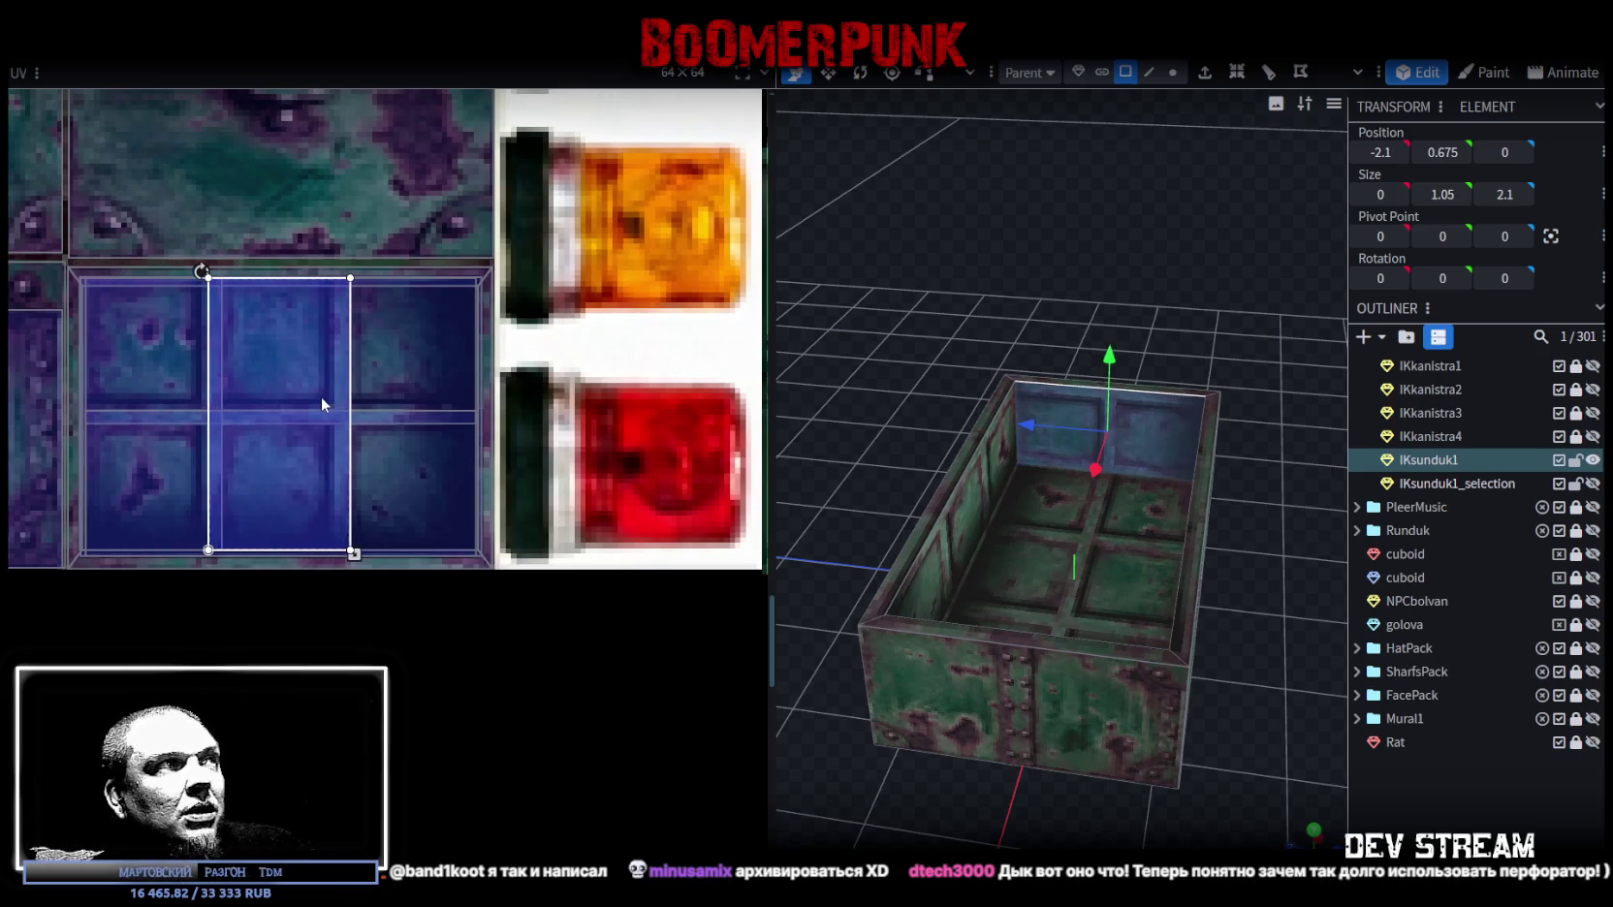
Step: Inspect the opposite inner end wall, then clear the selection
{"action": "mouse_move", "coordinate": [1266, 568]}
{"action": "left_mouse_down"}
{"action": "mouse_move", "coordinate": [877, 561]}
{"action": "mouse_move", "coordinate": [1005, 467]}
{"action": "left_mouse_up"}
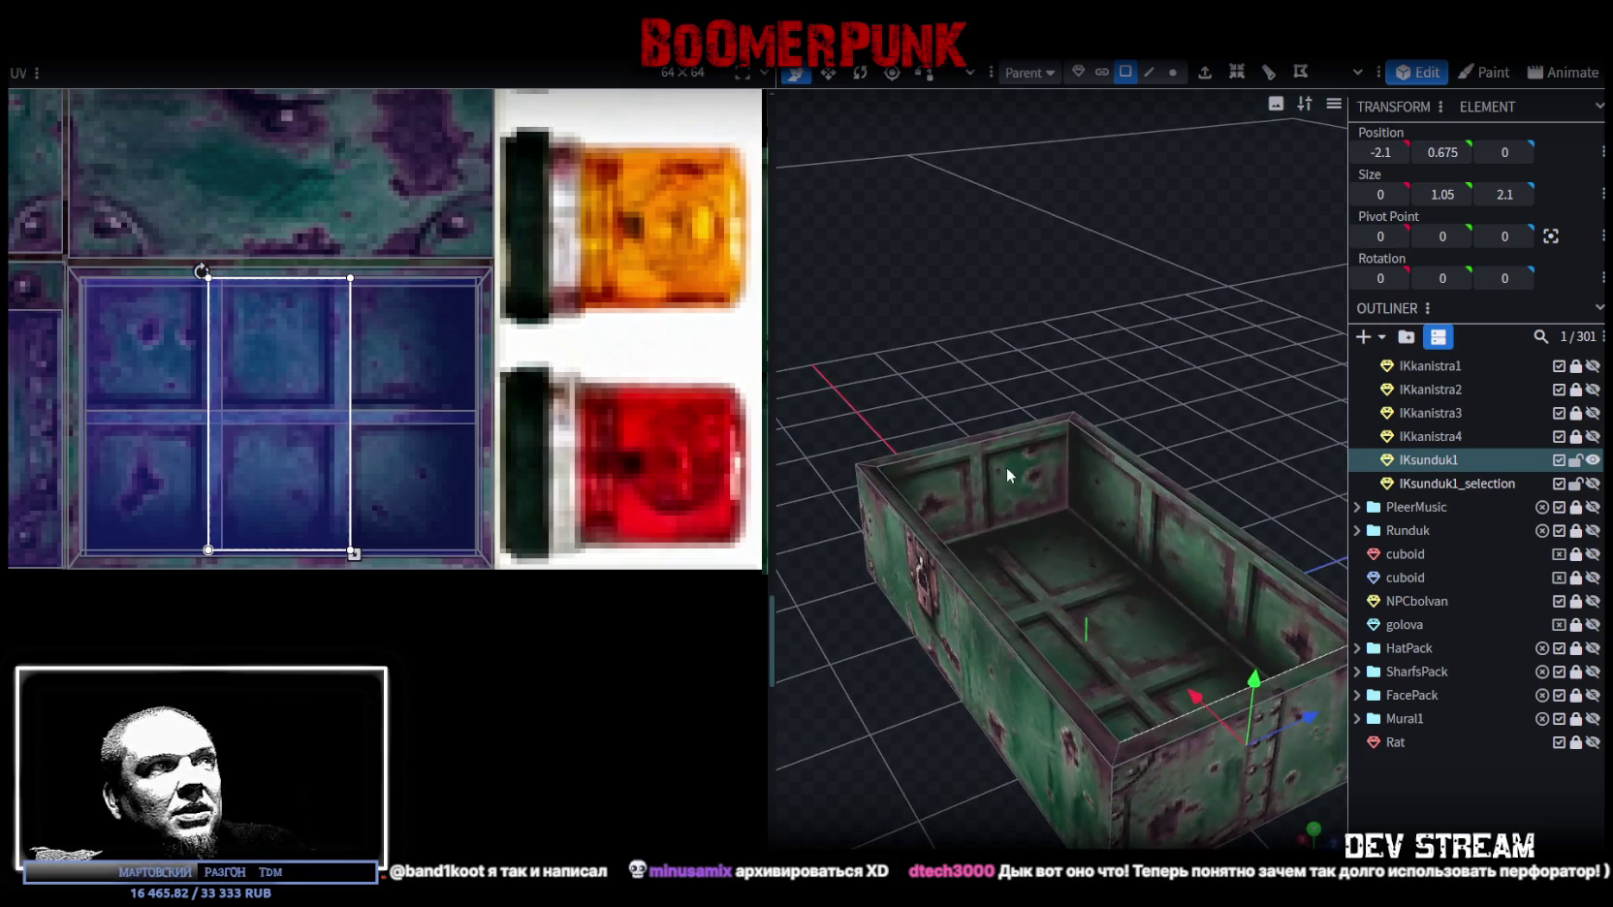
{"action": "left_click", "coordinate": [1006, 467]}
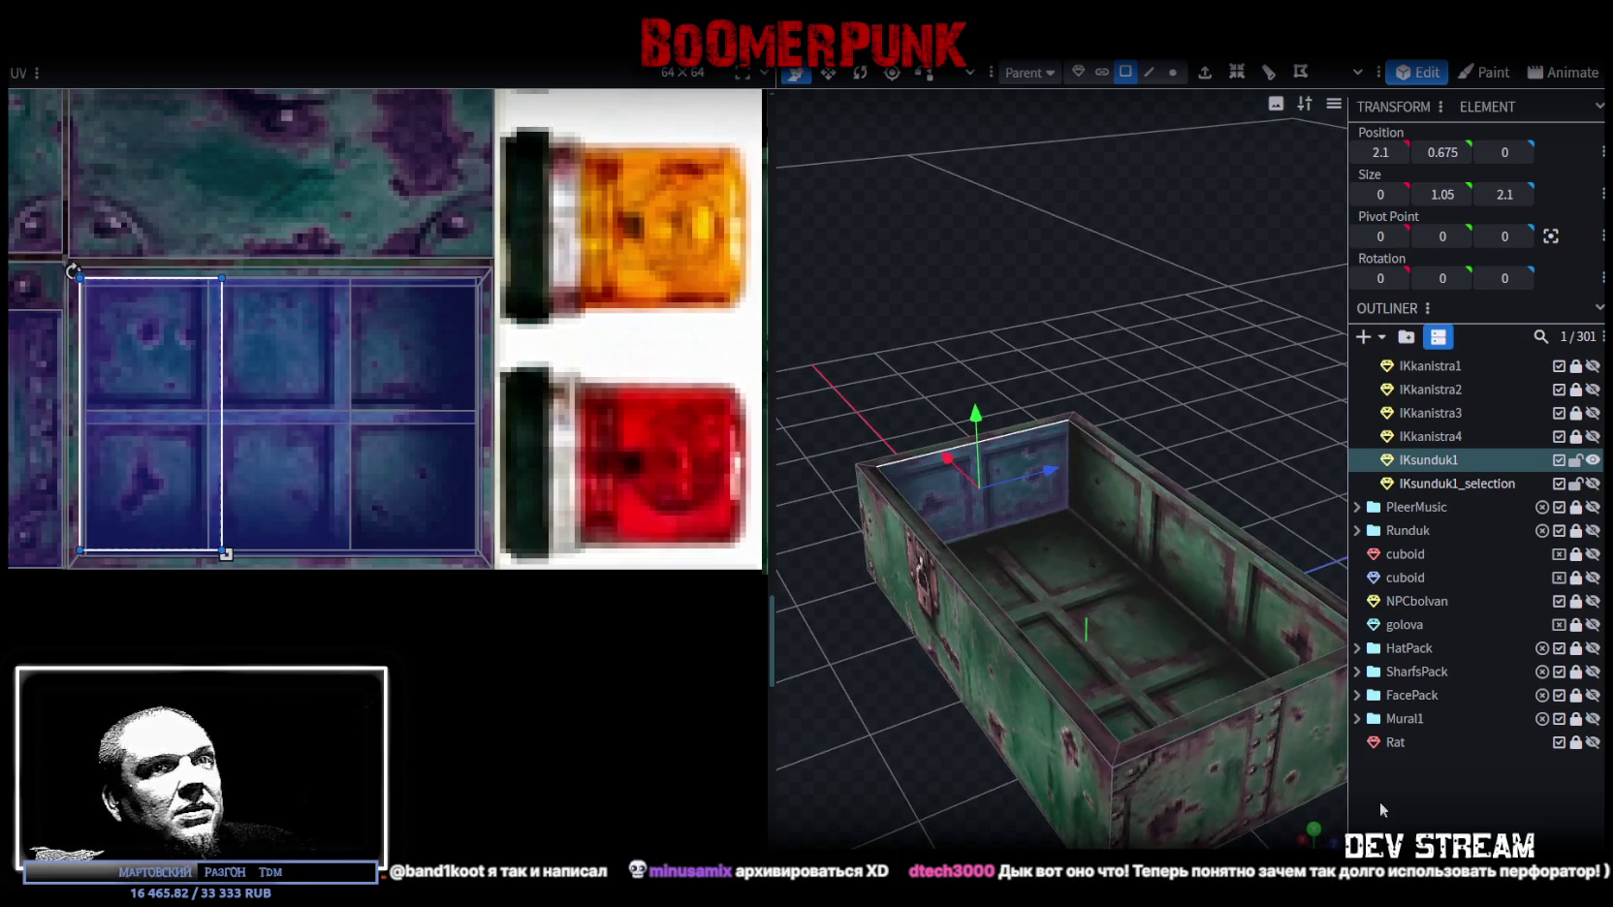
{"action": "left_click", "coordinate": [1398, 827]}
{"action": "mouse_move", "coordinate": [1124, 369]}
{"action": "left_mouse_down"}
{"action": "mouse_move", "coordinate": [806, 388]}
{"action": "mouse_move", "coordinate": [737, 458]}
{"action": "mouse_move", "coordinate": [1159, 681]}
{"action": "mouse_move", "coordinate": [821, 594]}
{"action": "mouse_move", "coordinate": [1241, 504]}
{"action": "left_mouse_up"}
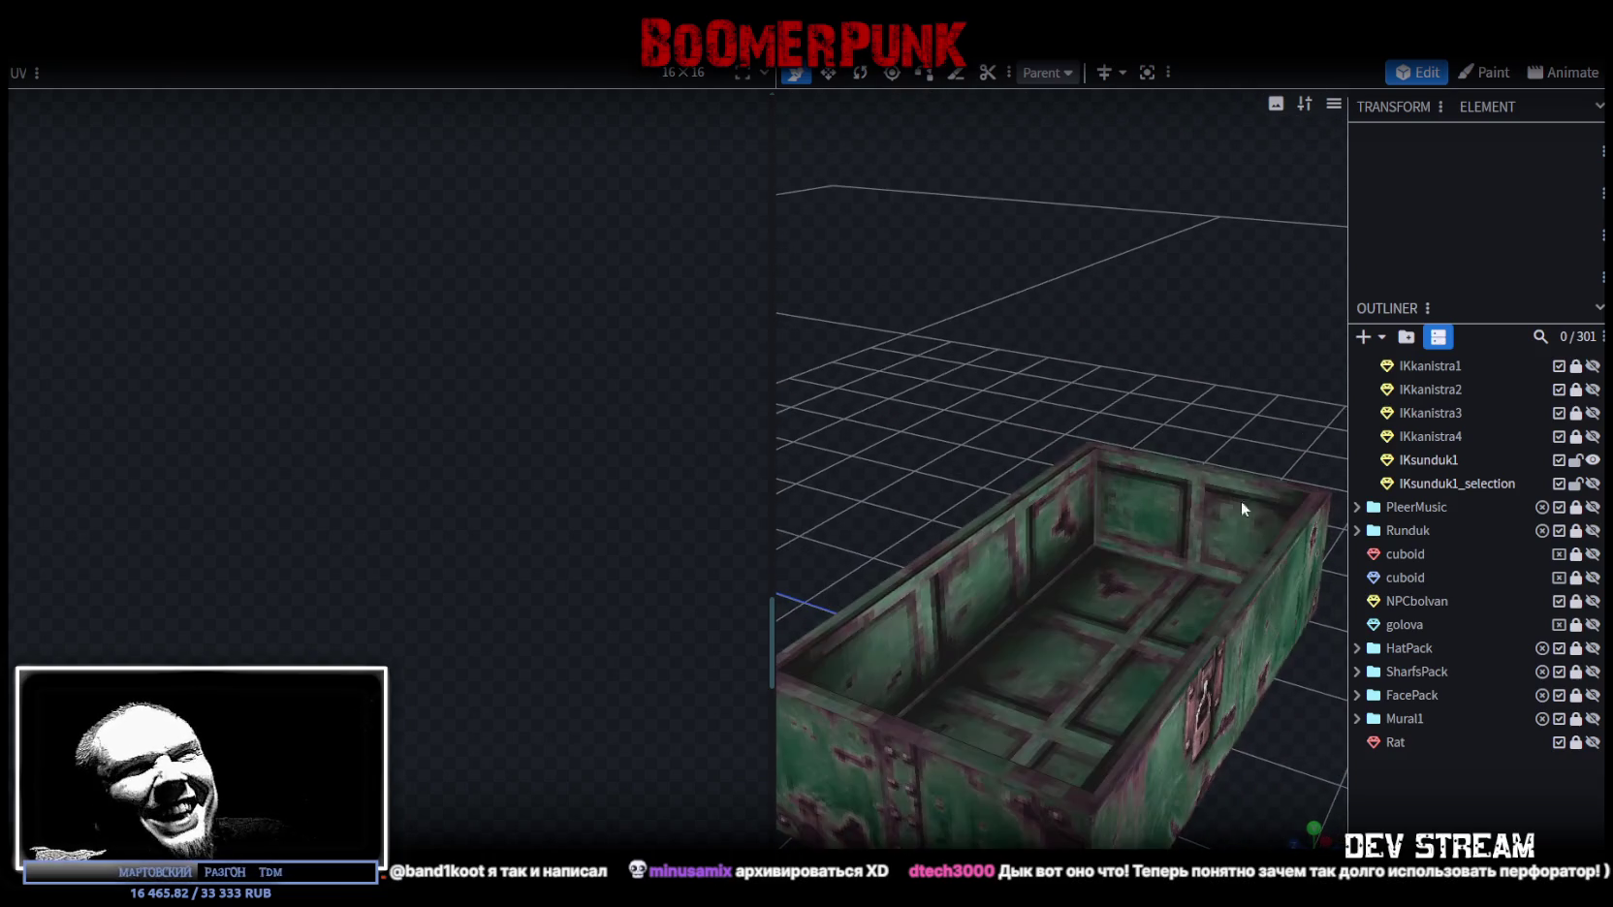
{"action": "mouse_move", "coordinate": [1113, 334]}
{"action": "left_mouse_down"}
{"action": "mouse_move", "coordinate": [943, 341]}
{"action": "mouse_move", "coordinate": [1155, 360]}
{"action": "mouse_move", "coordinate": [943, 374]}
{"action": "mouse_move", "coordinate": [982, 369]}
{"action": "mouse_move", "coordinate": [1153, 490]}
{"action": "left_mouse_up"}
{"action": "left_click", "coordinate": [1153, 490]}
{"action": "mouse_move", "coordinate": [1101, 397]}
{"action": "left_mouse_down"}
{"action": "mouse_move", "coordinate": [1205, 349]}
{"action": "mouse_move", "coordinate": [1216, 383]}
{"action": "mouse_move", "coordinate": [1109, 383]}
{"action": "mouse_move", "coordinate": [1078, 456]}
{"action": "mouse_move", "coordinate": [1338, 387]}
{"action": "left_mouse_up"}
{"action": "mouse_move", "coordinate": [1114, 407]}
{"action": "left_mouse_down"}
{"action": "mouse_move", "coordinate": [1064, 363]}
{"action": "mouse_move", "coordinate": [1115, 426]}
{"action": "left_mouse_up"}
{"action": "left_click", "coordinate": [1150, 466]}
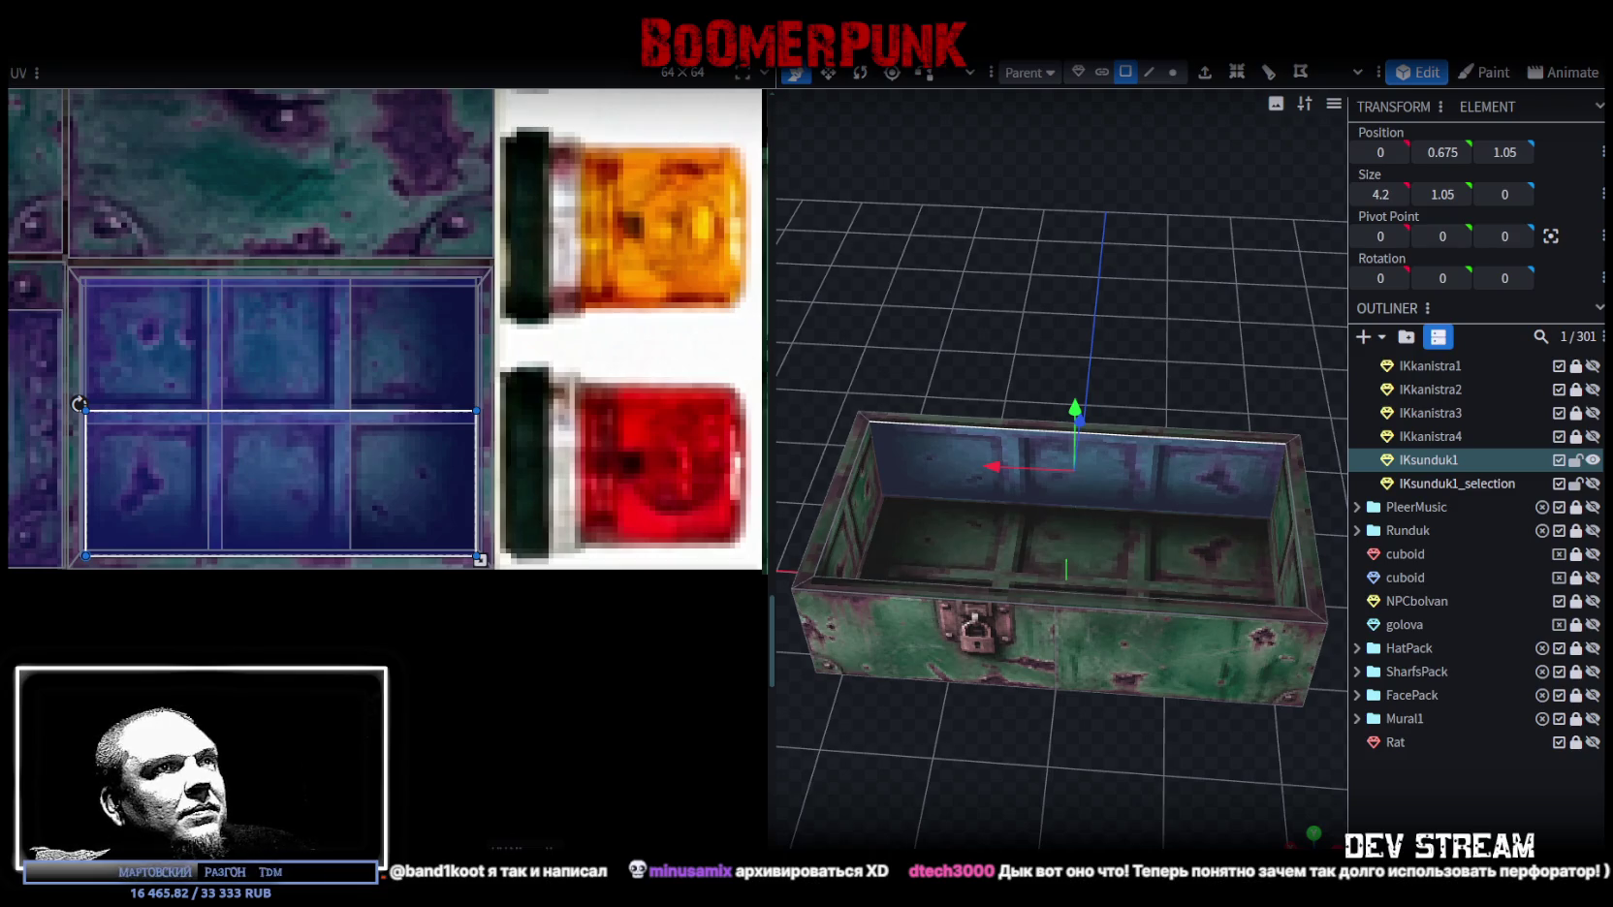
{"action": "left_click", "coordinate": [1454, 829]}
{"action": "mouse_move", "coordinate": [989, 826]}
{"action": "left_mouse_down"}
{"action": "mouse_move", "coordinate": [1089, 769]}
{"action": "mouse_move", "coordinate": [1137, 690]}
{"action": "mouse_move", "coordinate": [950, 372]}
{"action": "mouse_move", "coordinate": [1011, 498]}
{"action": "left_mouse_up"}
{"action": "scroll", "coordinate": [1077, 801], "scroll_direction": "up", "scroll_amount": 5}
{"action": "left_click", "coordinate": [1044, 725]}
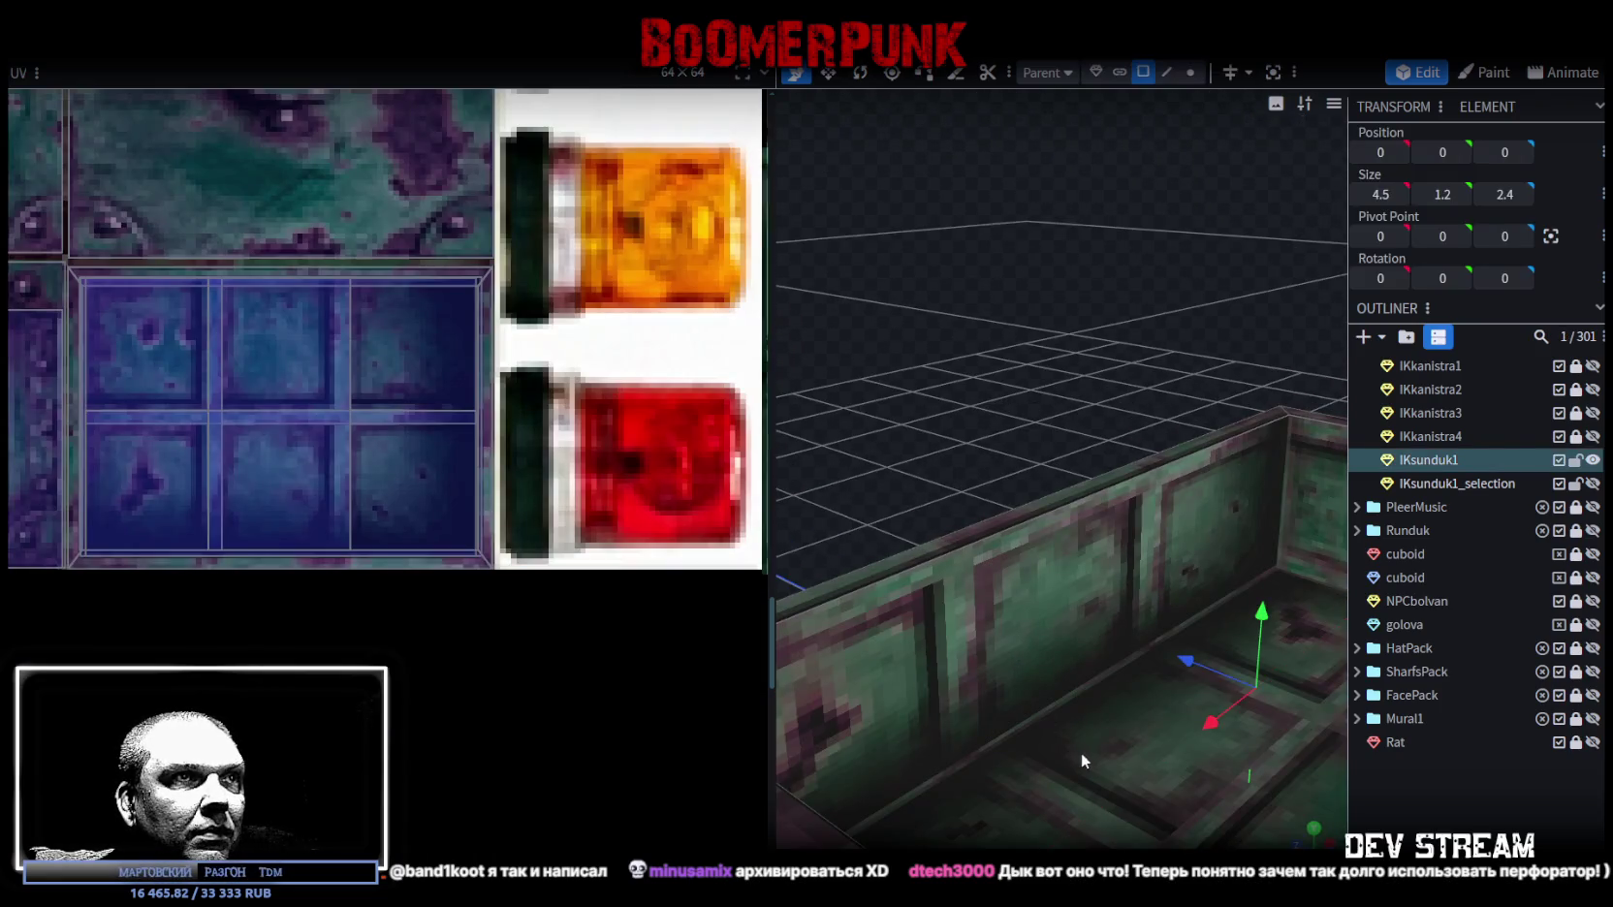
Step: Select the inner floor, shrink its UV area up and left, then deselect it
{"action": "mouse_move", "coordinate": [1078, 624]}
{"action": "left_mouse_down"}
{"action": "mouse_move", "coordinate": [1057, 600]}
{"action": "mouse_move", "coordinate": [1125, 631]}
{"action": "mouse_move", "coordinate": [1025, 490]}
{"action": "left_mouse_up"}
{"action": "left_click", "coordinate": [1135, 579]}
{"action": "scroll", "coordinate": [980, 509], "scroll_direction": "up", "scroll_amount": 3}
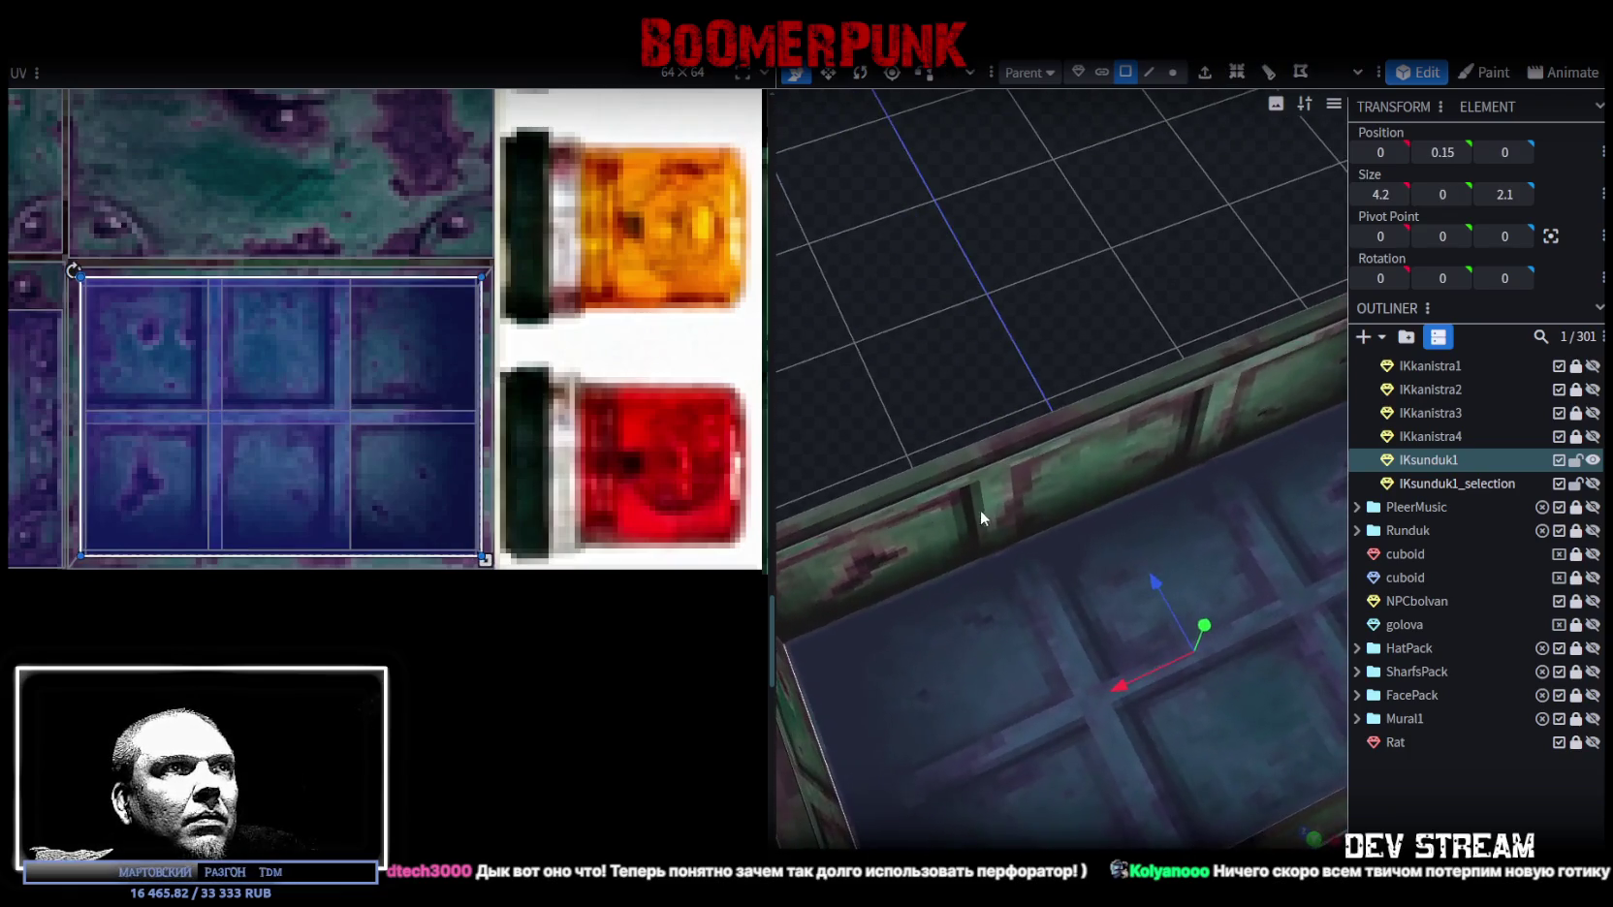
{"action": "scroll", "coordinate": [128, 373], "scroll_direction": "up", "scroll_amount": 3}
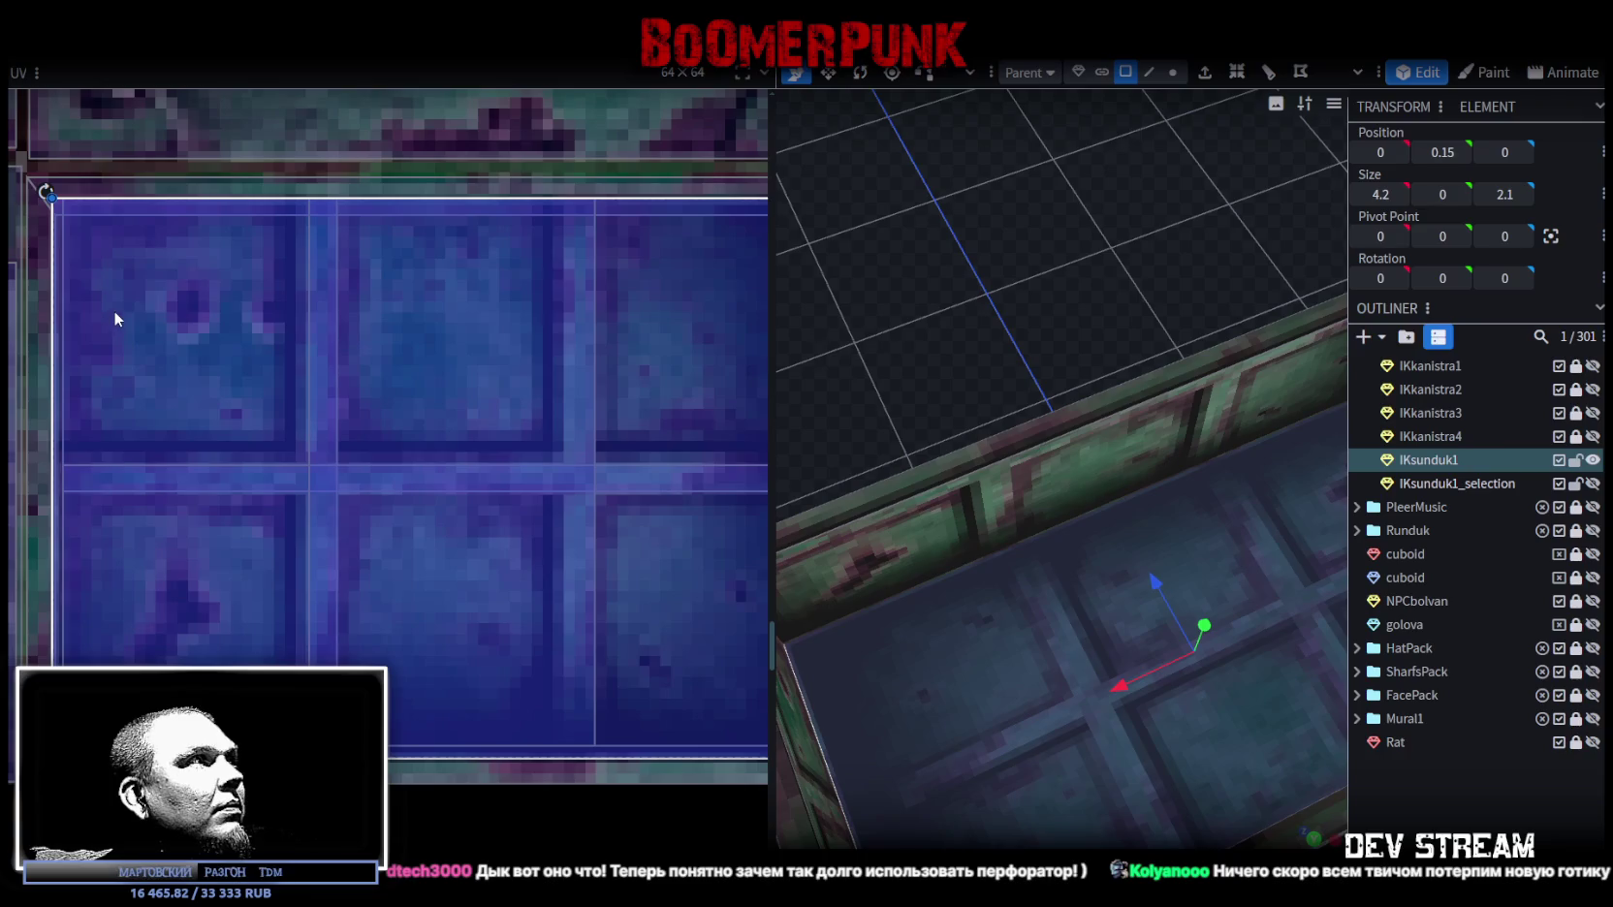
{"action": "scroll", "coordinate": [207, 396], "scroll_direction": "down", "scroll_amount": 1}
{"action": "scroll", "coordinate": [101, 388], "scroll_direction": "up", "scroll_amount": 2}
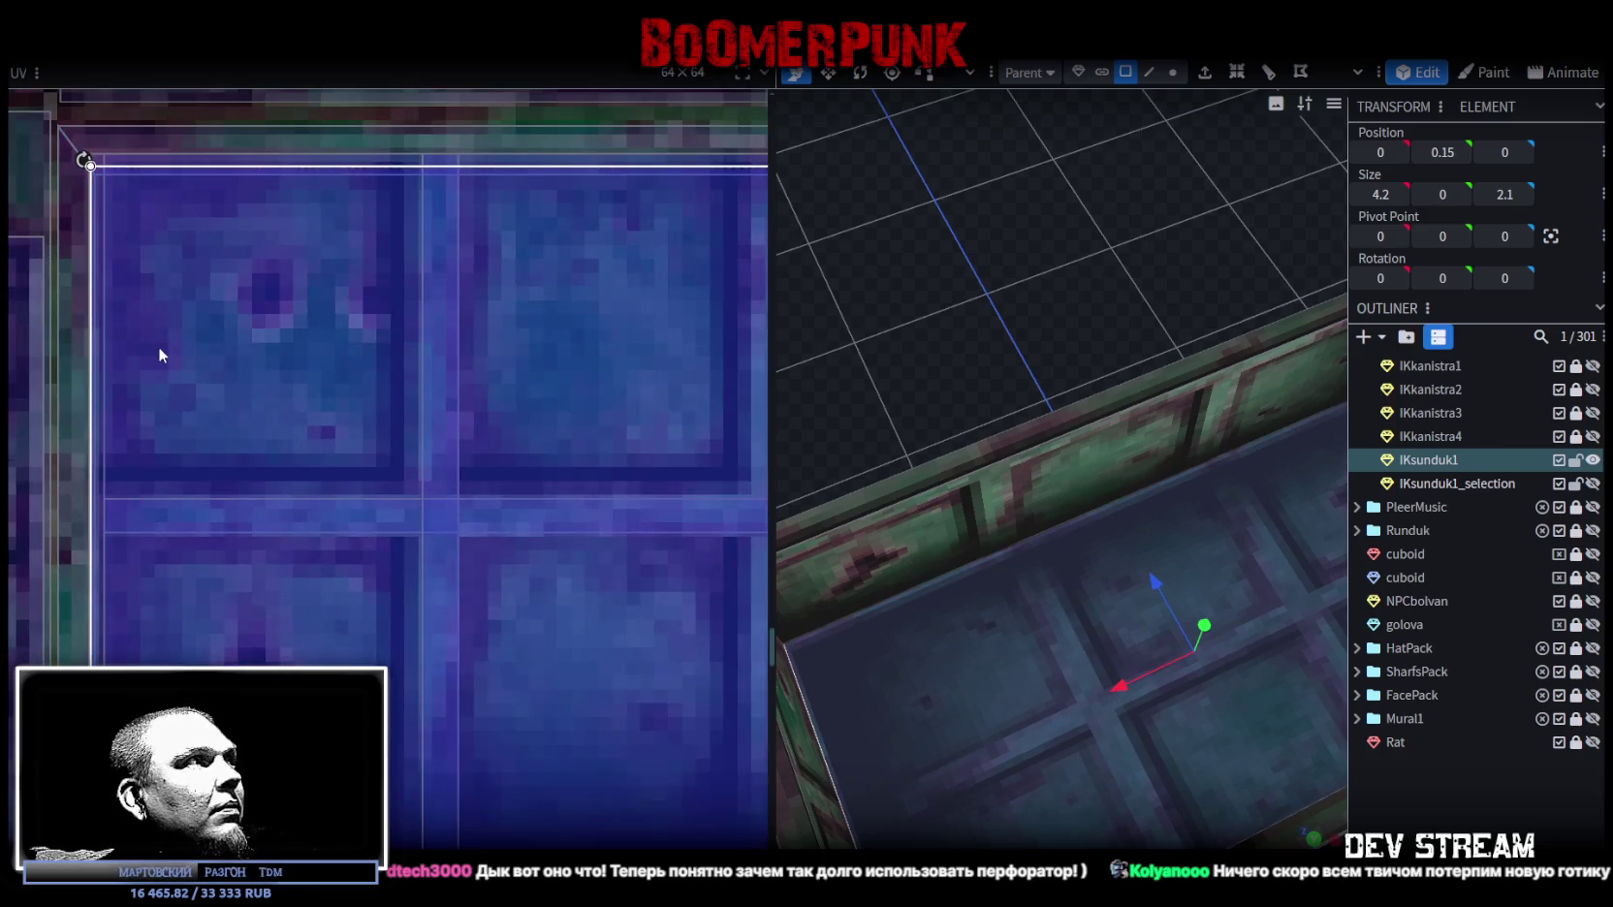
{"action": "left_click", "coordinate": [164, 347]}
{"action": "scroll", "coordinate": [357, 476], "scroll_direction": "down", "scroll_amount": 2}
{"action": "scroll", "coordinate": [192, 496], "scroll_direction": "up", "scroll_amount": 1}
{"action": "scroll", "coordinate": [445, 626], "scroll_direction": "up", "scroll_amount": 1}
{"action": "scroll", "coordinate": [445, 634], "scroll_direction": "up", "scroll_amount": 1}
{"action": "left_click_drag", "start_coordinate": [480, 783], "coordinate": [465, 747]}
{"action": "left_click", "coordinate": [1516, 802]}
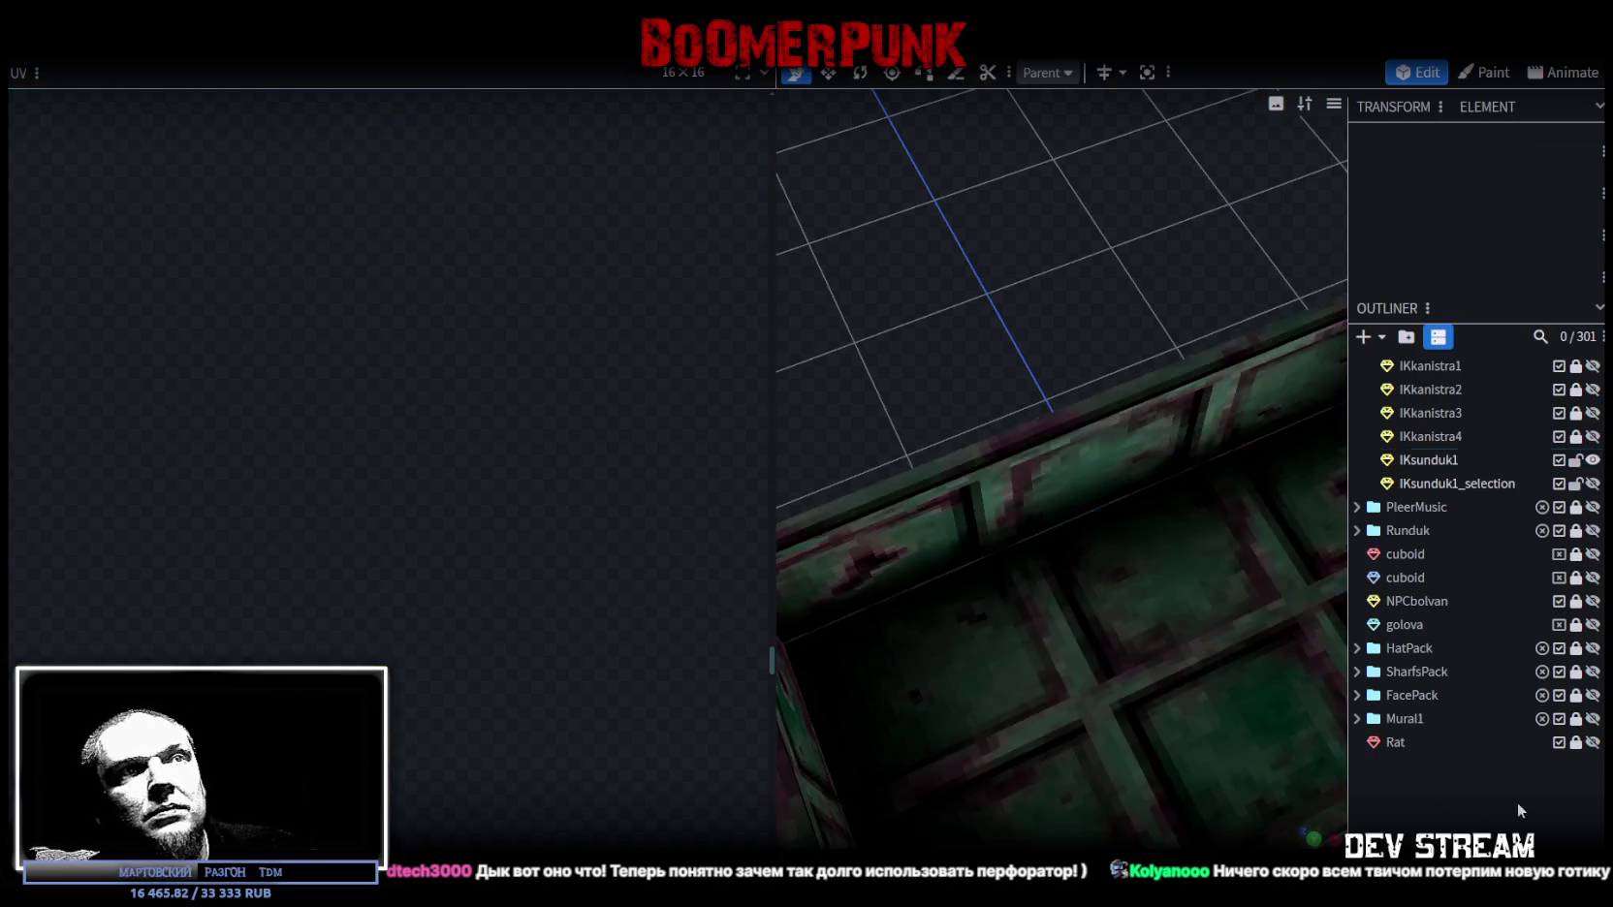
{"action": "mouse_move", "coordinate": [1140, 722]}
{"action": "left_mouse_down"}
{"action": "mouse_move", "coordinate": [946, 208]}
{"action": "mouse_move", "coordinate": [983, 187]}
{"action": "mouse_move", "coordinate": [1003, 581]}
{"action": "left_mouse_up"}
Step: Shift one inner long wall's texture area slightly up and the inner back wall's slightly down
{"action": "left_click", "coordinate": [1002, 582]}
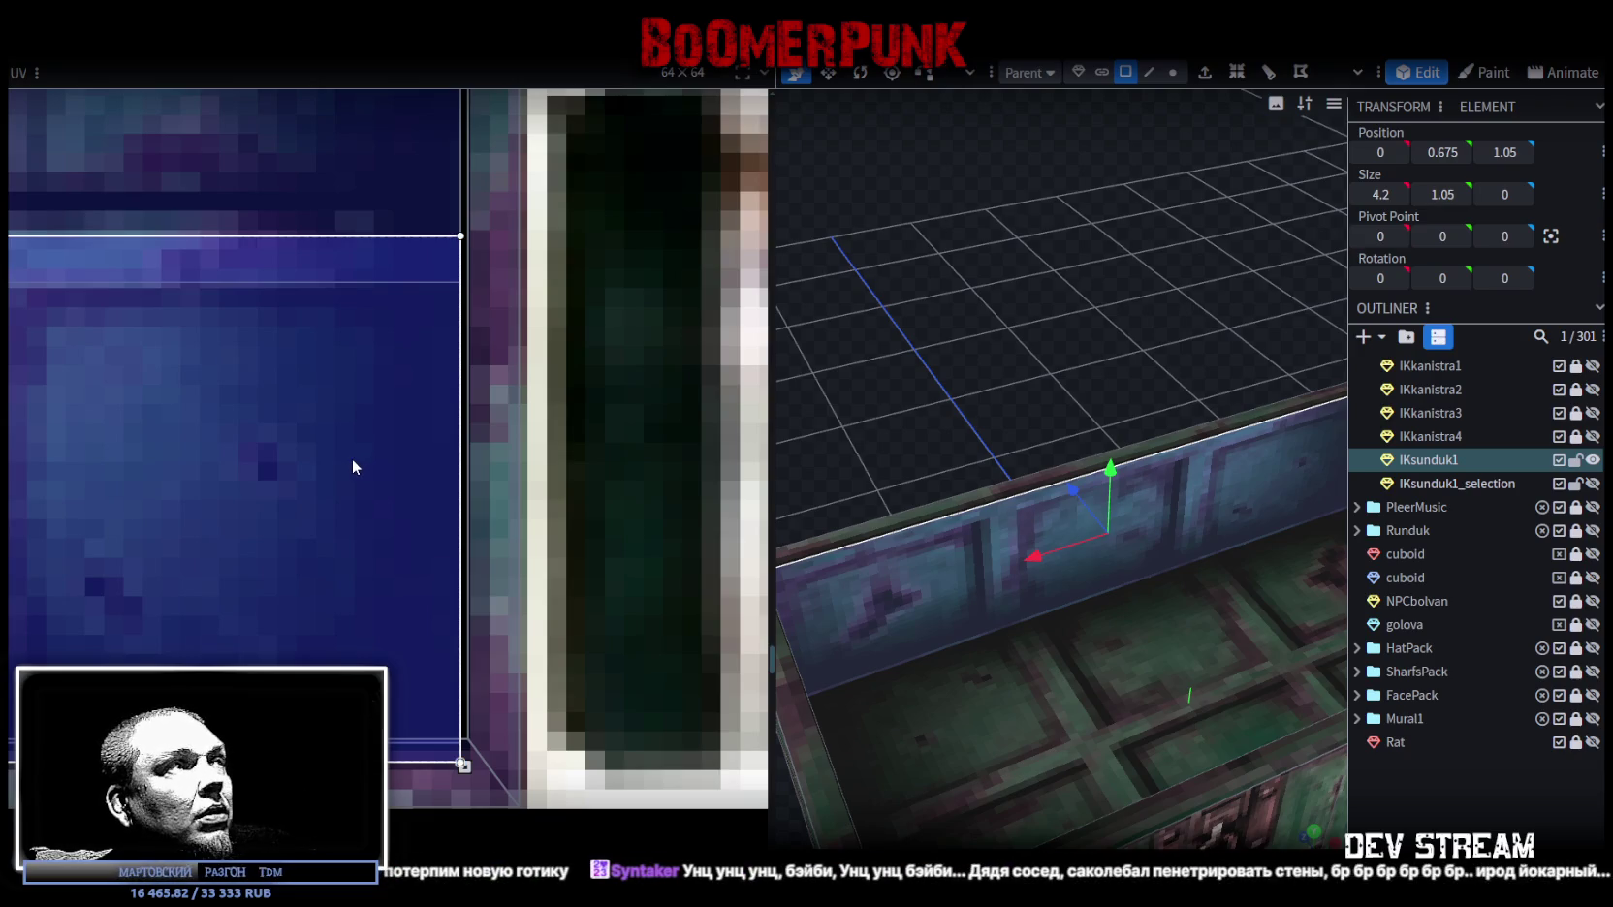
{"action": "left_click_drag", "start_coordinate": [353, 452], "coordinate": [357, 444]}
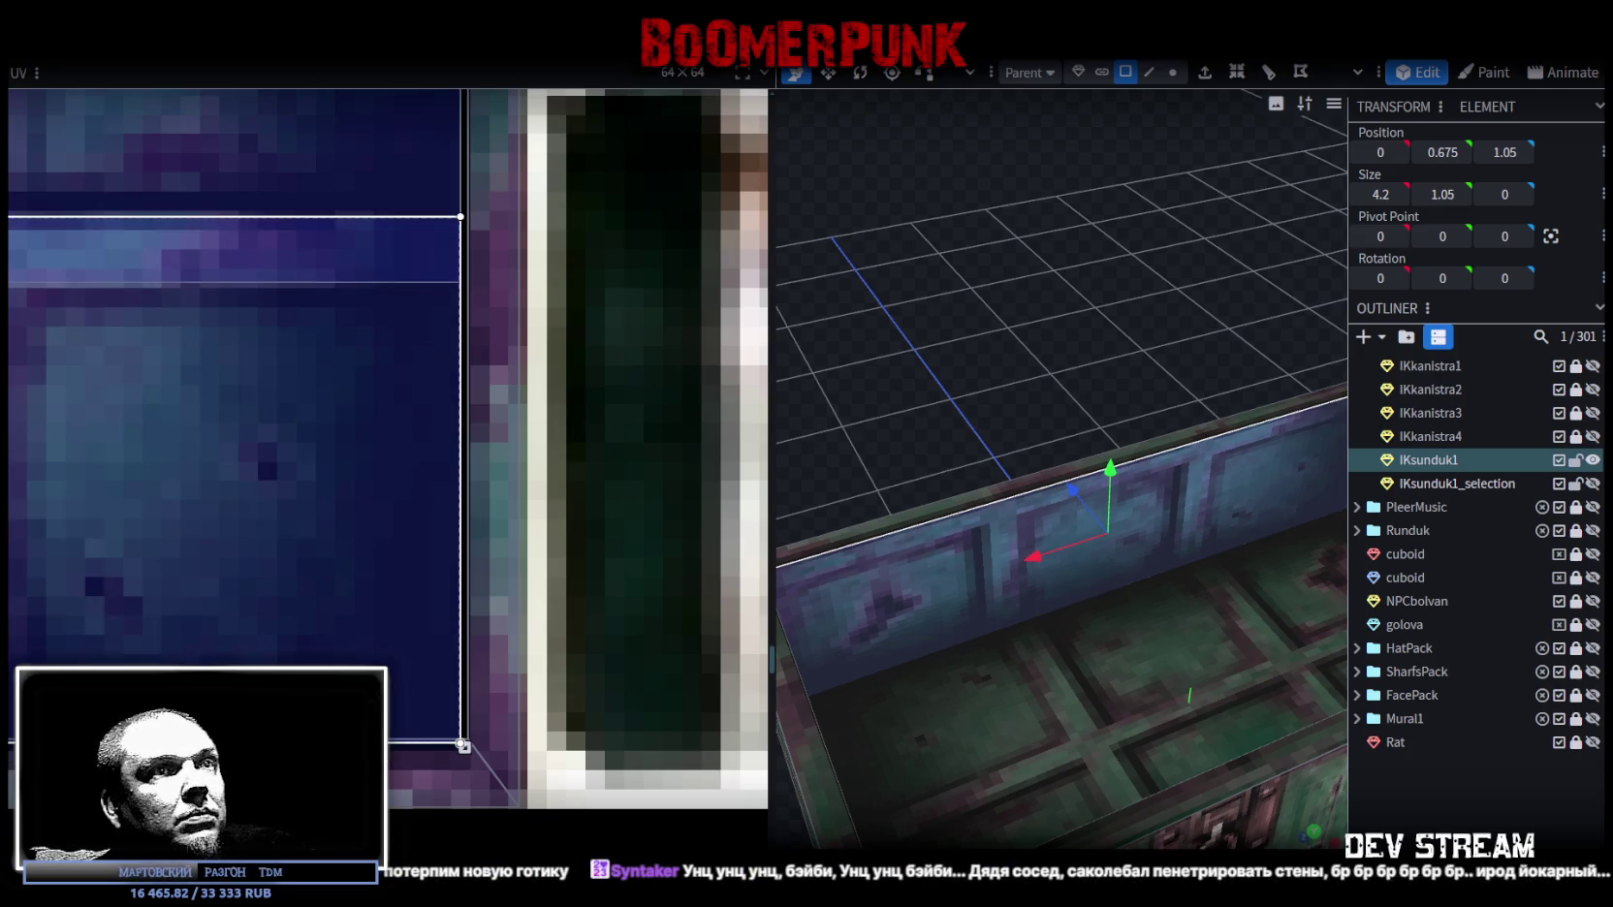
{"action": "left_click", "coordinate": [1259, 787]}
{"action": "mouse_move", "coordinate": [1259, 787]}
{"action": "left_mouse_down"}
{"action": "mouse_move", "coordinate": [1218, 792]}
{"action": "mouse_move", "coordinate": [1202, 492]}
{"action": "left_mouse_up"}
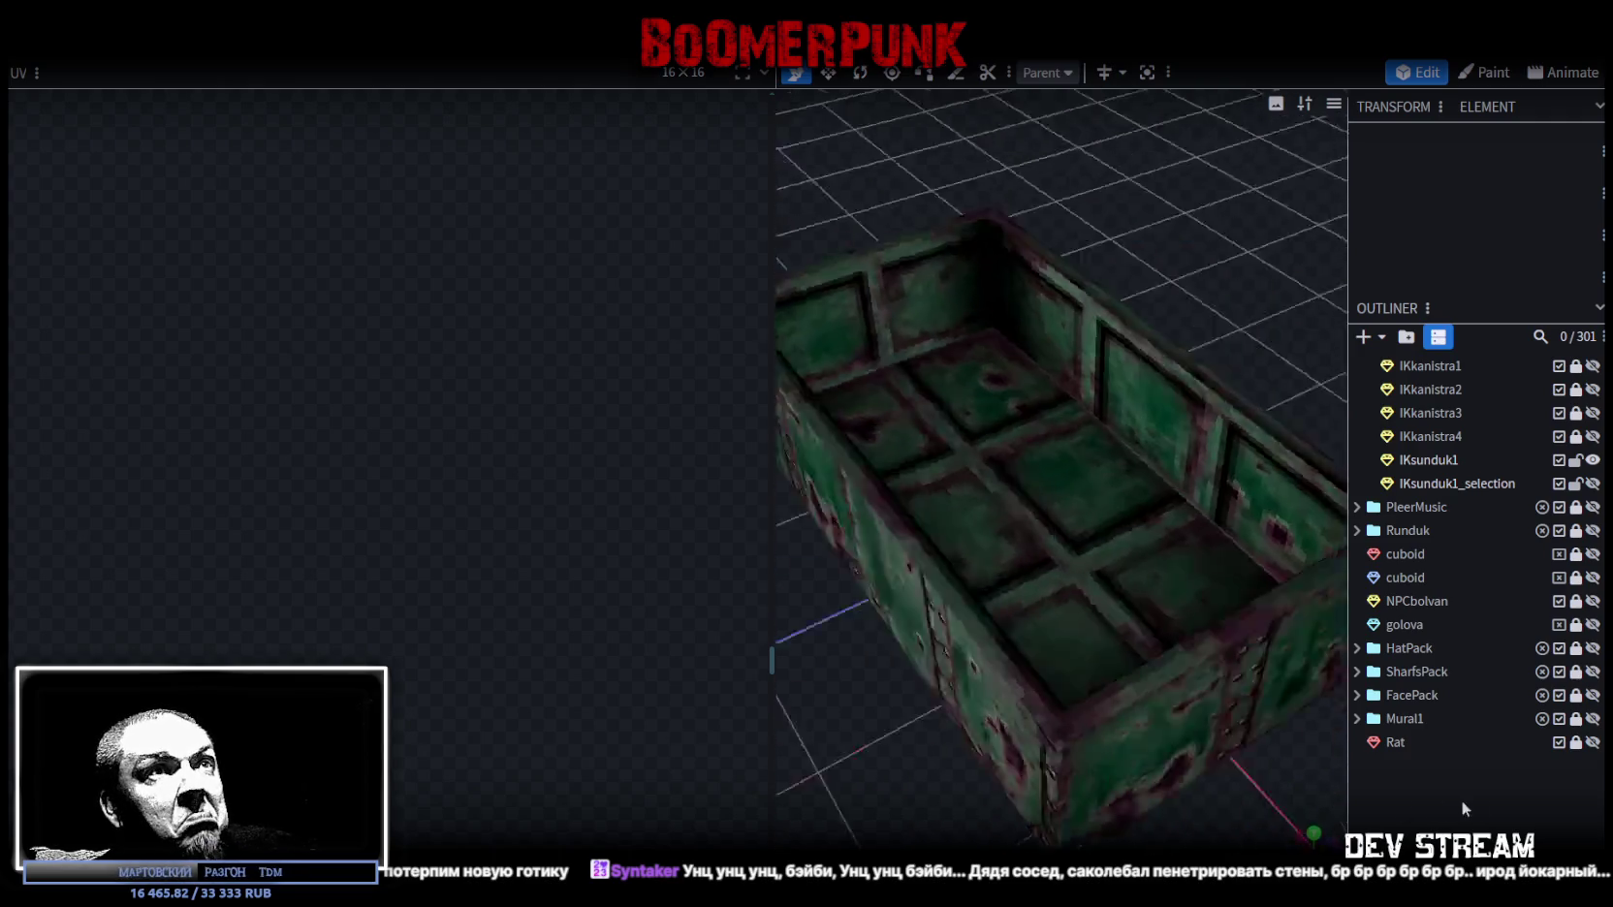
{"action": "left_click", "coordinate": [1115, 434]}
{"action": "left_click", "coordinate": [1114, 433]}
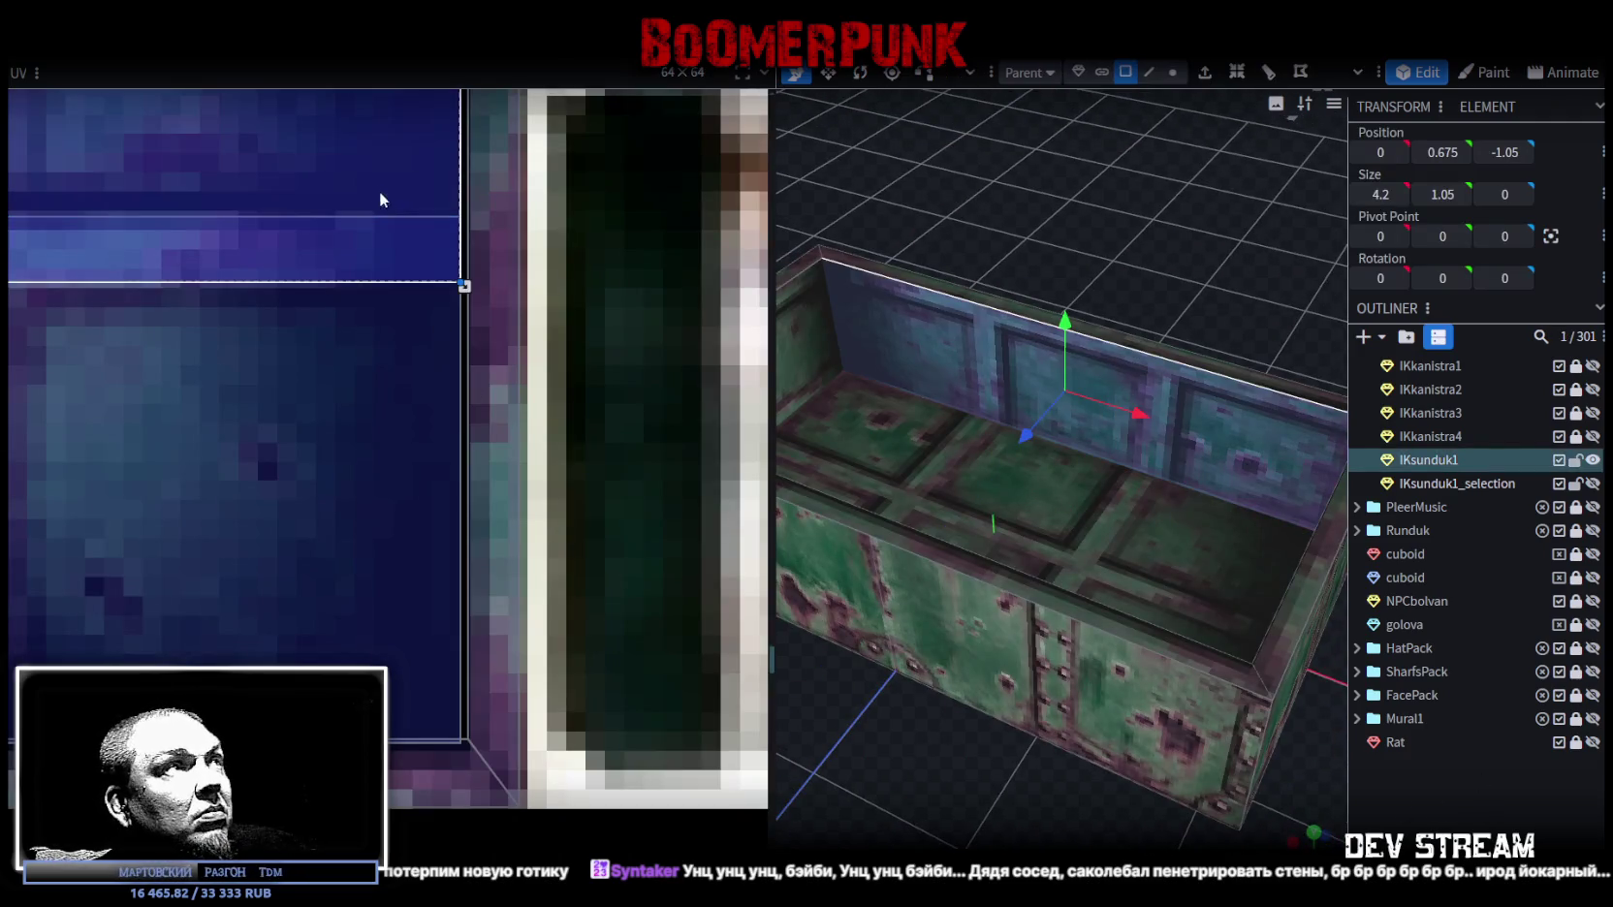
{"action": "left_click_drag", "start_coordinate": [366, 185], "coordinate": [363, 203]}
Step: Resize and shift the inner end wall's UV rectangle to line up its panels
{"action": "mouse_move", "coordinate": [1328, 780]}
{"action": "left_mouse_down"}
{"action": "mouse_move", "coordinate": [913, 768]}
{"action": "mouse_move", "coordinate": [1049, 734]}
{"action": "mouse_move", "coordinate": [1121, 442]}
{"action": "left_mouse_up"}
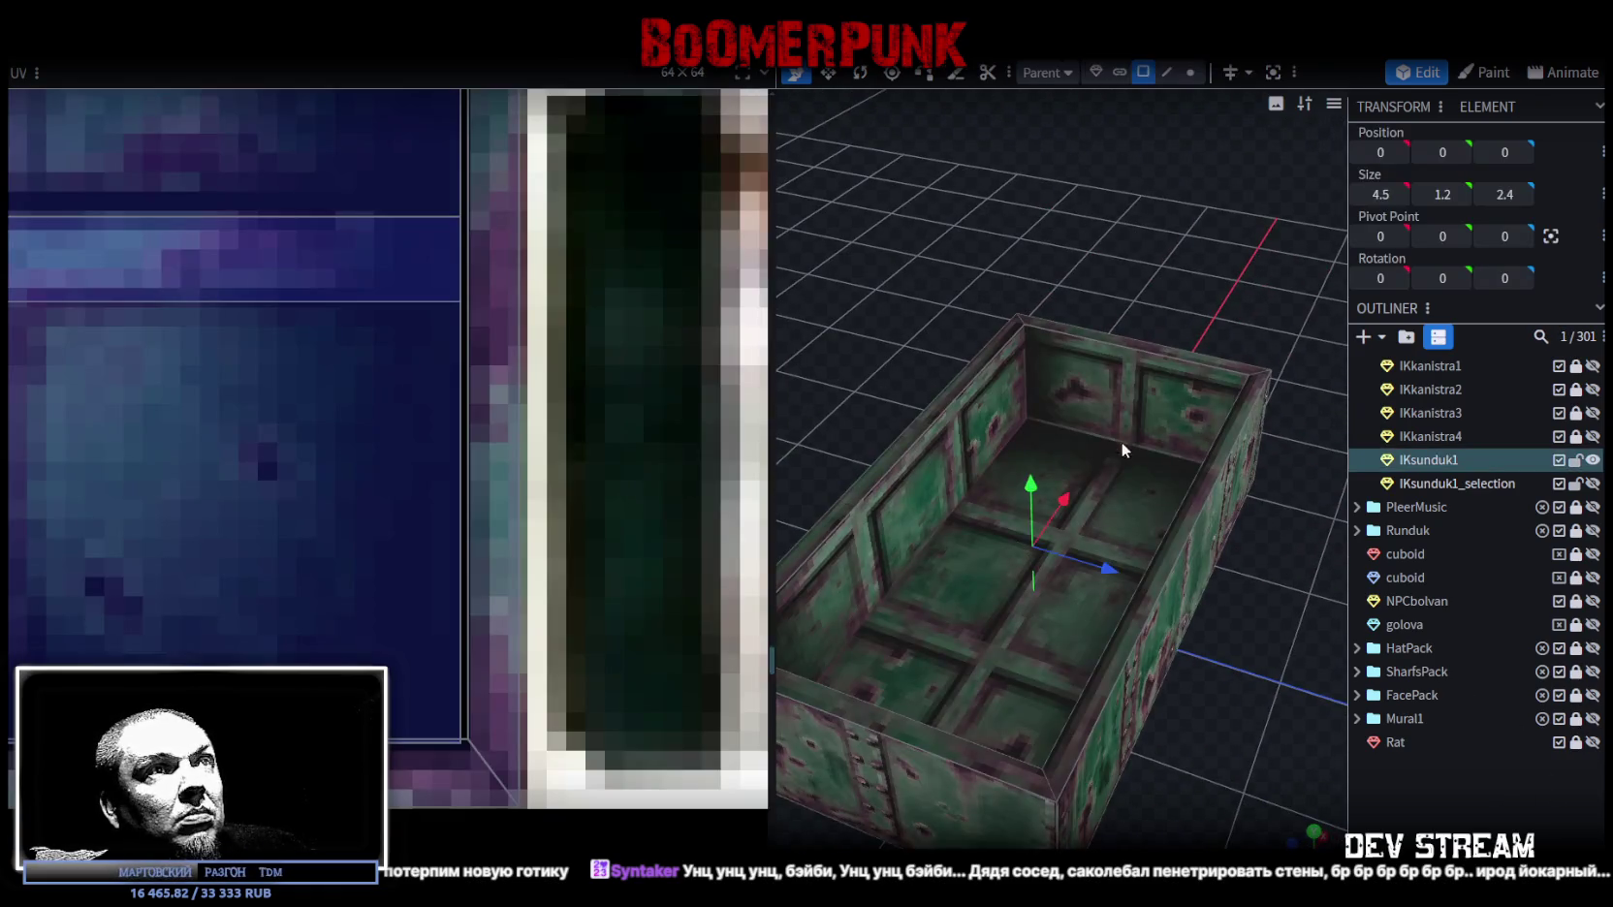
{"action": "left_click", "coordinate": [1121, 442]}
{"action": "scroll", "coordinate": [389, 545], "scroll_direction": "down", "scroll_amount": 3}
{"action": "scroll", "coordinate": [658, 523], "scroll_direction": "up", "scroll_amount": 2}
{"action": "scroll", "coordinate": [448, 636], "scroll_direction": "up", "scroll_amount": 2}
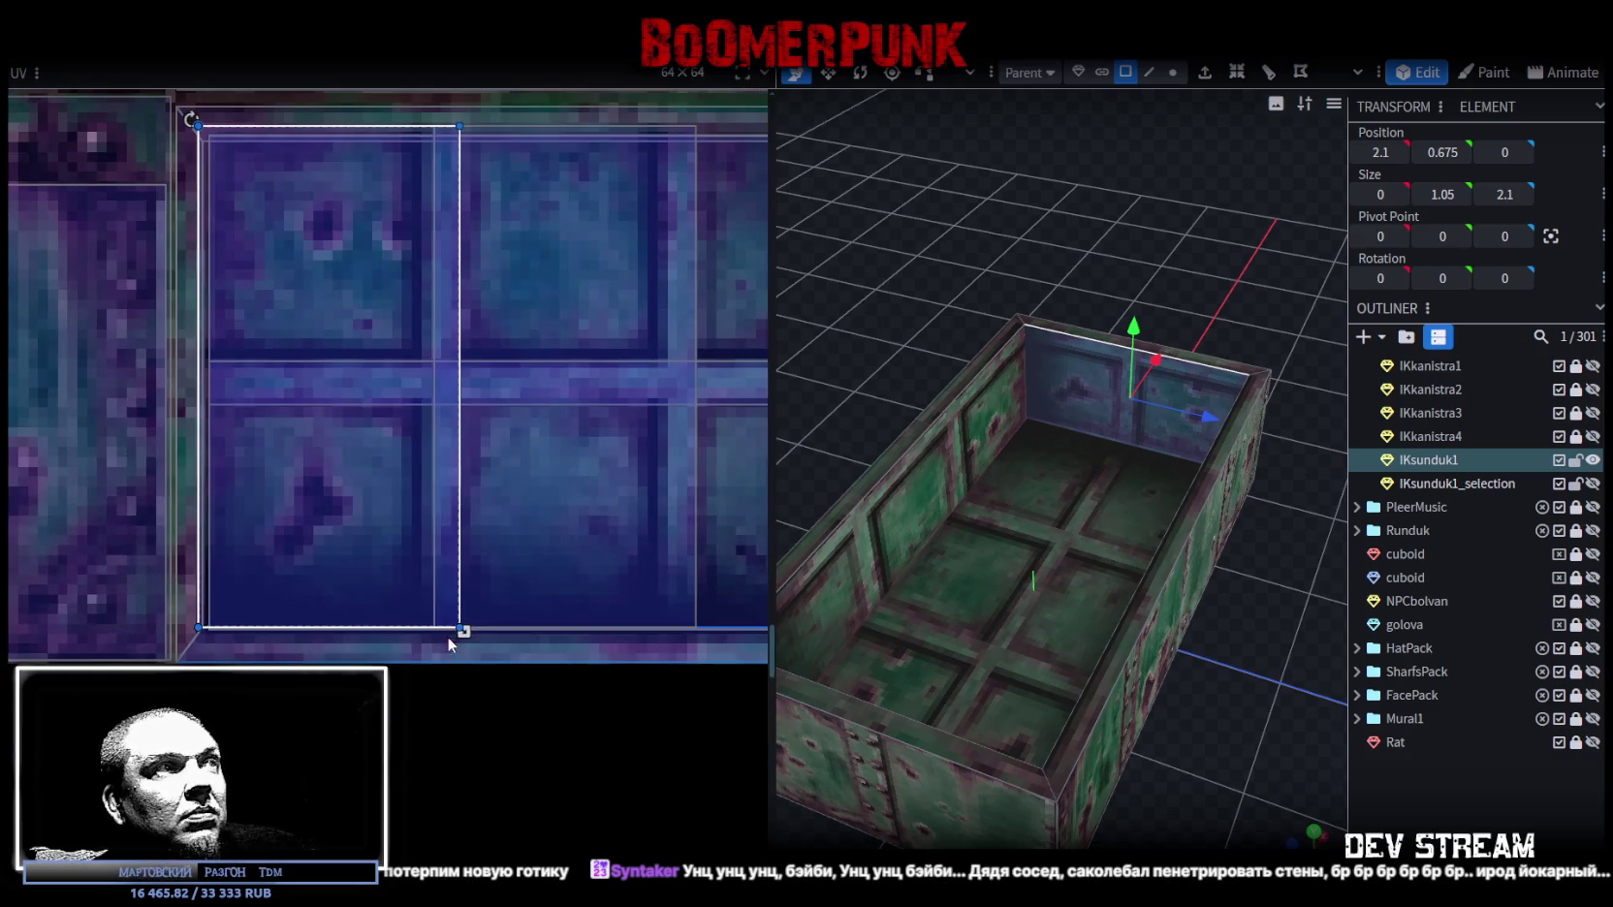
{"action": "left_click_drag", "start_coordinate": [475, 633], "coordinate": [485, 633]}
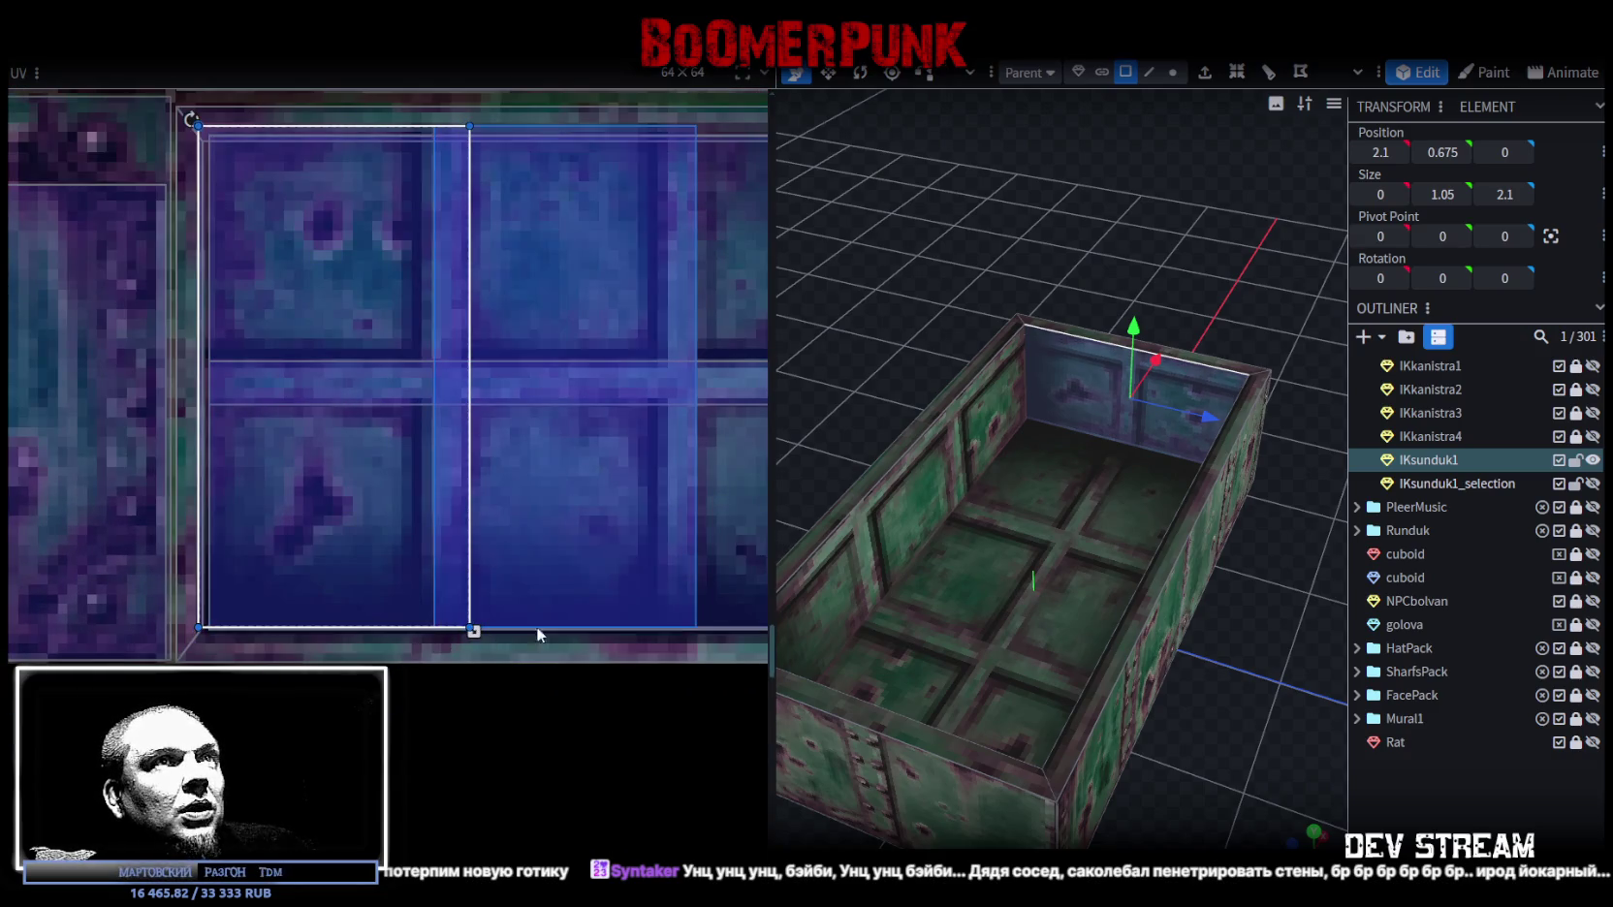
{"action": "mouse_move", "coordinate": [473, 631]}
{"action": "left_mouse_down"}
{"action": "mouse_move", "coordinate": [453, 629]}
{"action": "mouse_move", "coordinate": [473, 630]}
{"action": "left_mouse_up"}
{"action": "left_click_drag", "start_coordinate": [330, 556], "coordinate": [340, 557]}
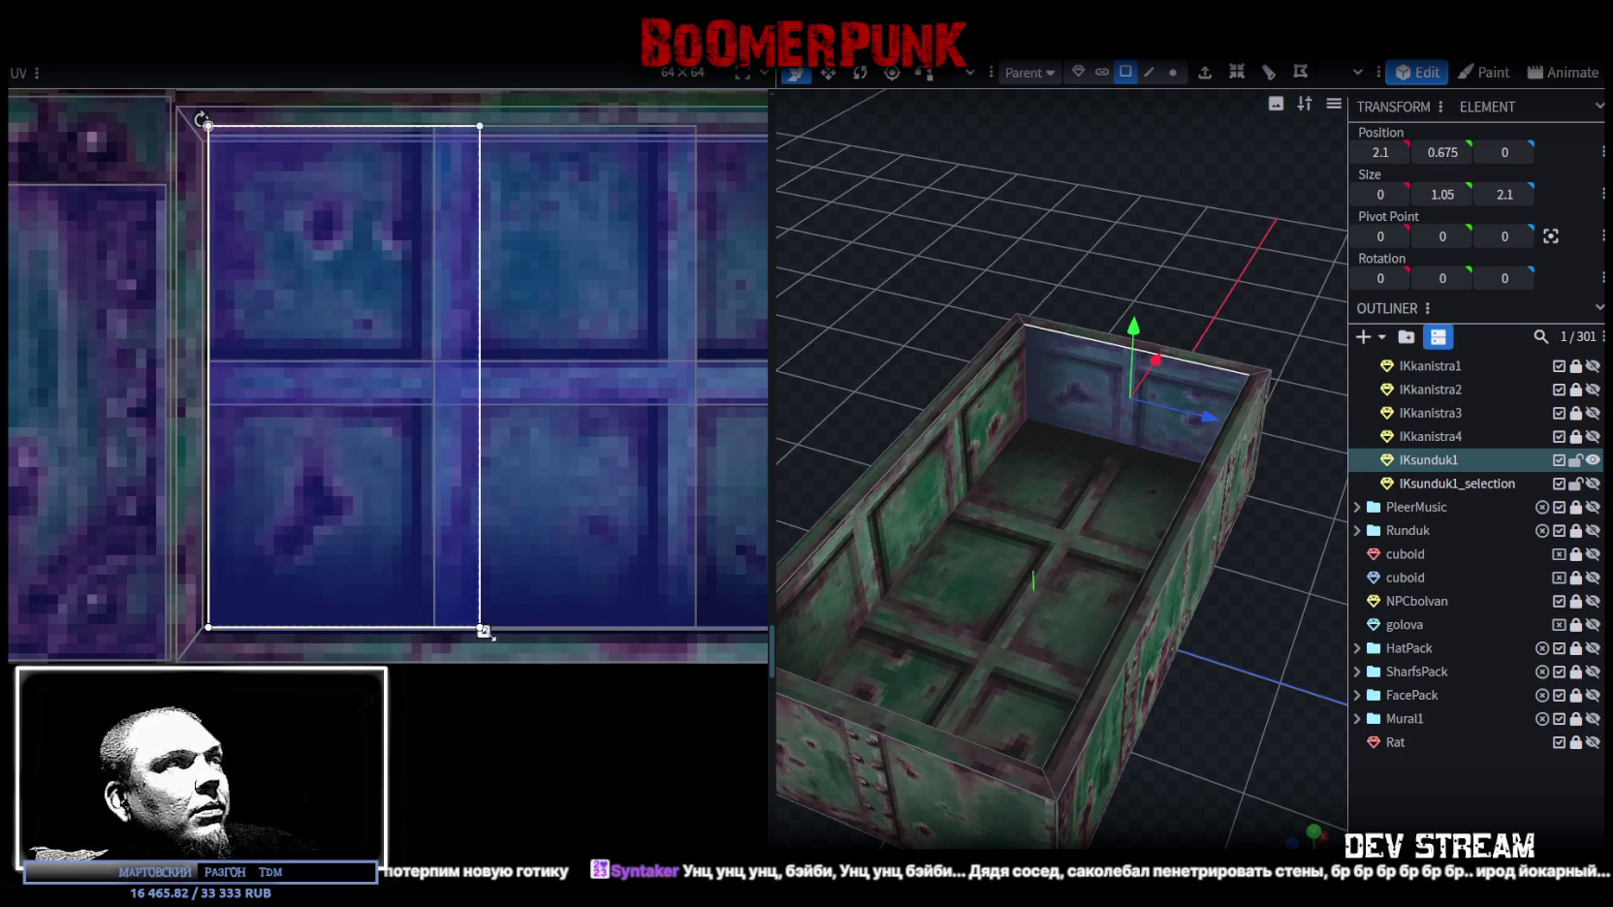
{"action": "left_click_drag", "start_coordinate": [485, 632], "coordinate": [473, 632]}
Step: Orbit around to select and check the opposite inner end wall, then deselect
{"action": "scroll", "coordinate": [1235, 814], "scroll_direction": "down", "scroll_amount": 3}
{"action": "mouse_move", "coordinate": [1235, 814]}
{"action": "left_mouse_down"}
{"action": "mouse_move", "coordinate": [1185, 733]}
{"action": "mouse_move", "coordinate": [995, 770]}
{"action": "mouse_move", "coordinate": [1078, 549]}
{"action": "left_mouse_up"}
{"action": "scroll", "coordinate": [876, 721], "scroll_direction": "up", "scroll_amount": 5}
{"action": "scroll", "coordinate": [1165, 755], "scroll_direction": "down", "scroll_amount": 3}
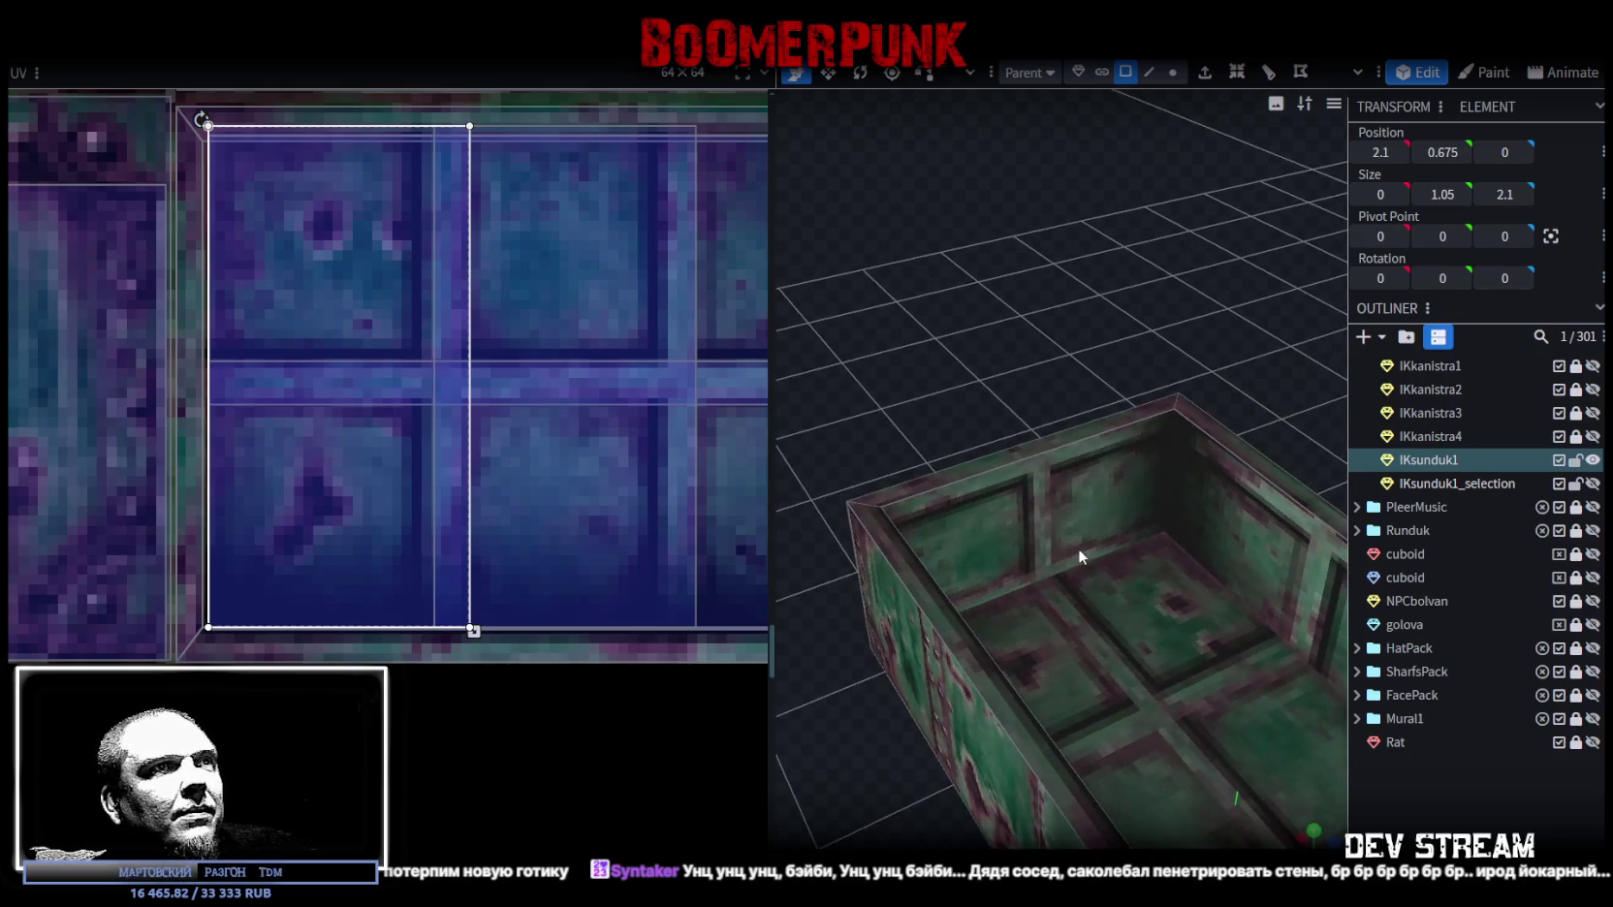
{"action": "scroll", "coordinate": [1078, 549], "scroll_direction": "up", "scroll_amount": 2}
{"action": "left_click", "coordinate": [968, 487]}
{"action": "scroll", "coordinate": [660, 484], "scroll_direction": "down", "scroll_amount": 2}
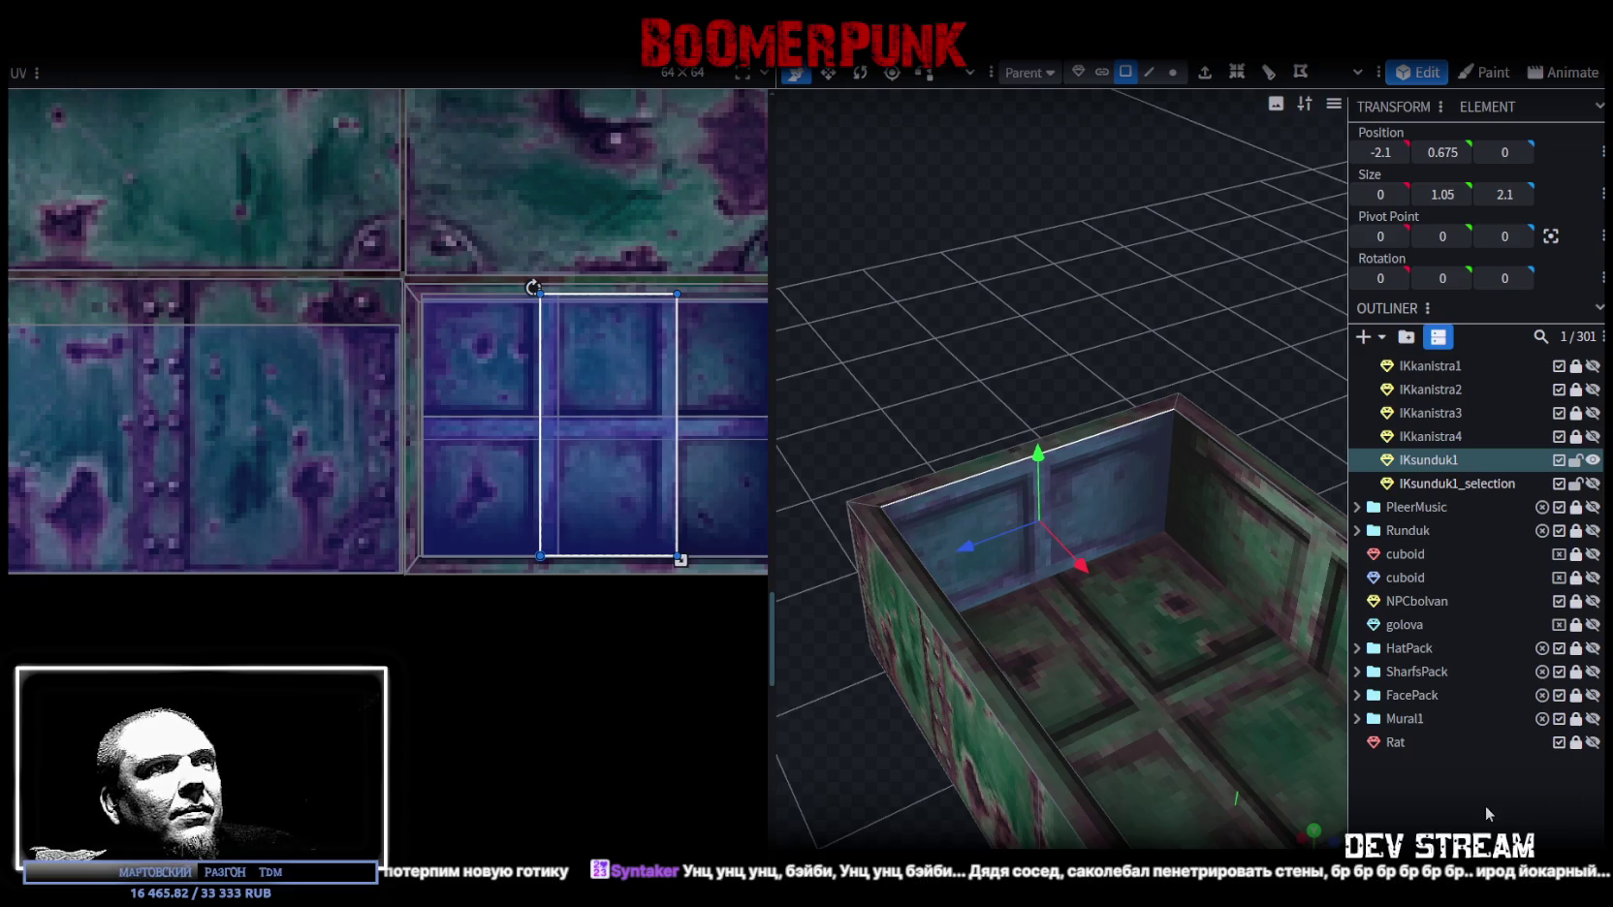
{"action": "left_click", "coordinate": [1484, 806]}
{"action": "scroll", "coordinate": [1321, 743], "scroll_direction": "down", "scroll_amount": 3}
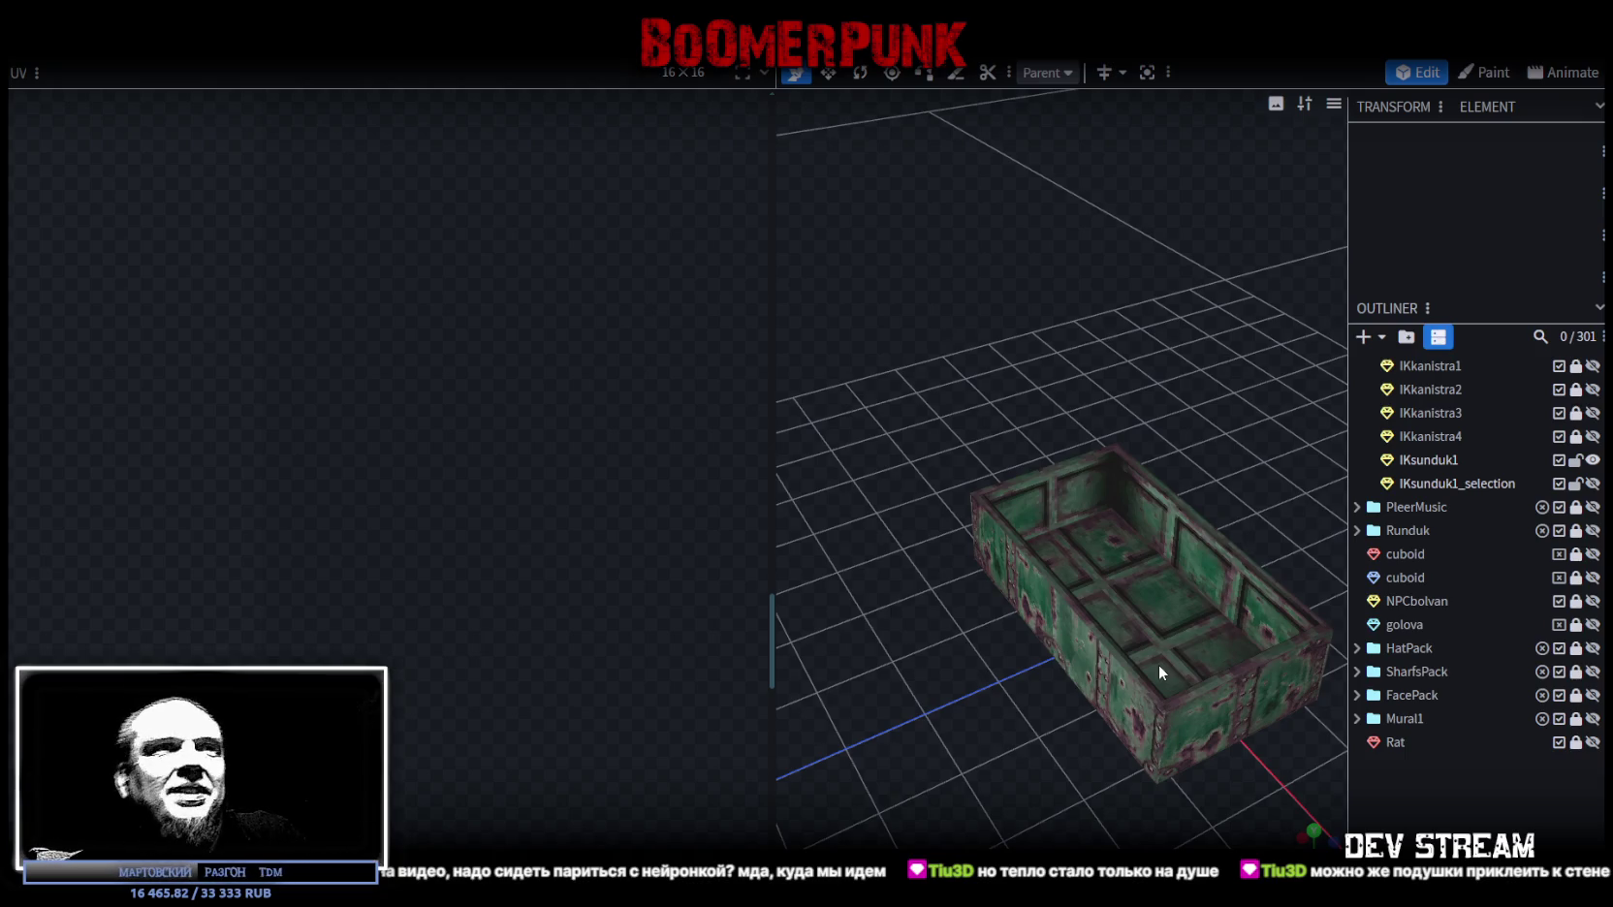
Step: View IKsunduk1 from the top, pick out its outer long wall, then return to an angled view
{"action": "left_click", "coordinate": [1169, 764]}
{"action": "mouse_move", "coordinate": [1164, 473]}
{"action": "left_mouse_down"}
{"action": "mouse_move", "coordinate": [1114, 359]}
{"action": "mouse_move", "coordinate": [1134, 562]}
{"action": "mouse_move", "coordinate": [1218, 387]}
{"action": "left_mouse_up"}
{"action": "mouse_move", "coordinate": [1217, 387]}
{"action": "right_mouse_down"}
{"action": "mouse_move", "coordinate": [1227, 436]}
{"action": "mouse_move", "coordinate": [1106, 142]}
{"action": "right_mouse_up"}
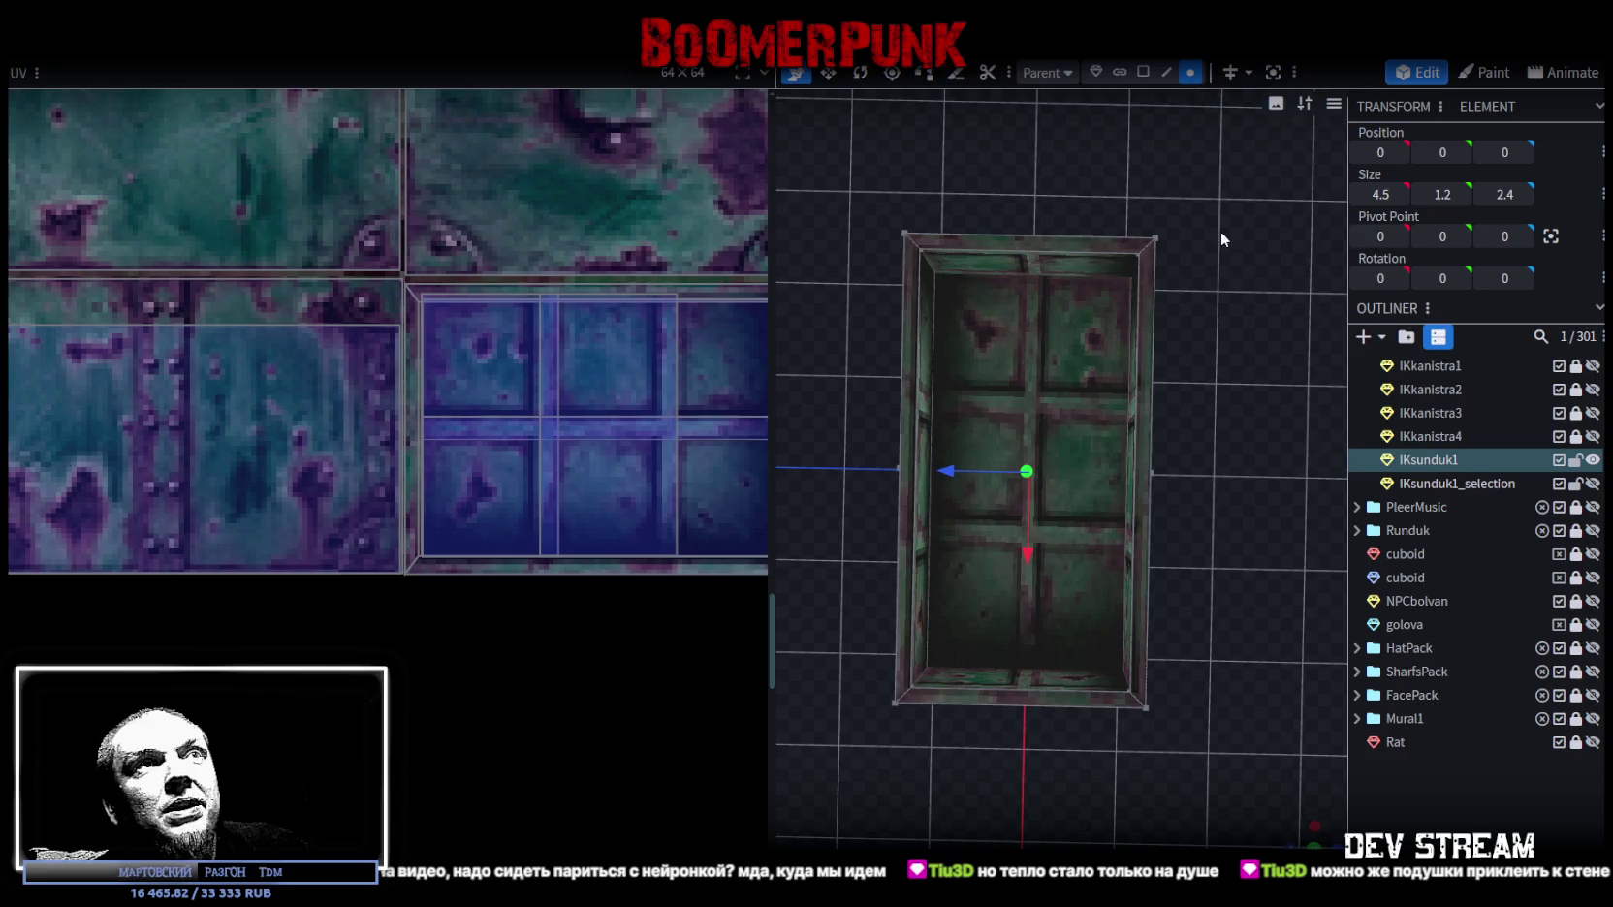
{"action": "scroll", "coordinate": [1220, 231], "scroll_direction": "down", "scroll_amount": 2}
{"action": "left_click_drag", "start_coordinate": [1187, 201], "coordinate": [1078, 684]}
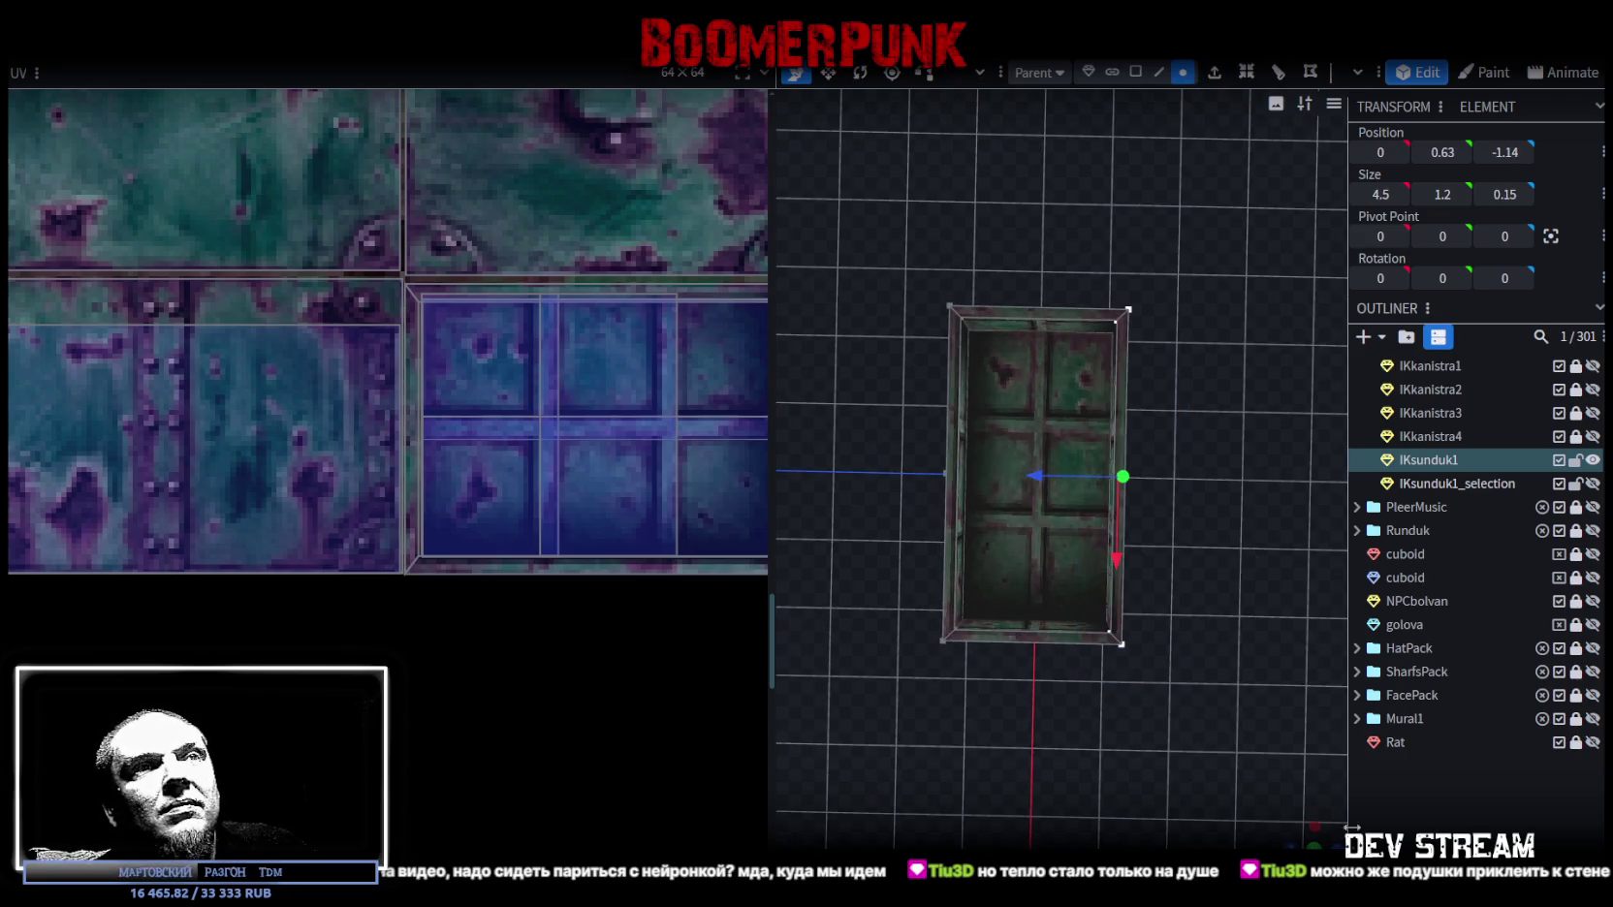
{"action": "mouse_move", "coordinate": [1289, 766]}
{"action": "left_mouse_down"}
{"action": "mouse_move", "coordinate": [1198, 692]}
{"action": "mouse_move", "coordinate": [1238, 645]}
{"action": "mouse_move", "coordinate": [1225, 667]}
{"action": "left_mouse_up"}
Step: Move the two outer side walls inward to X -2.075 and X 2.075
{"action": "left_click", "coordinate": [1174, 456]}
{"action": "scroll", "coordinate": [1141, 505], "scroll_direction": "up", "scroll_amount": 2}
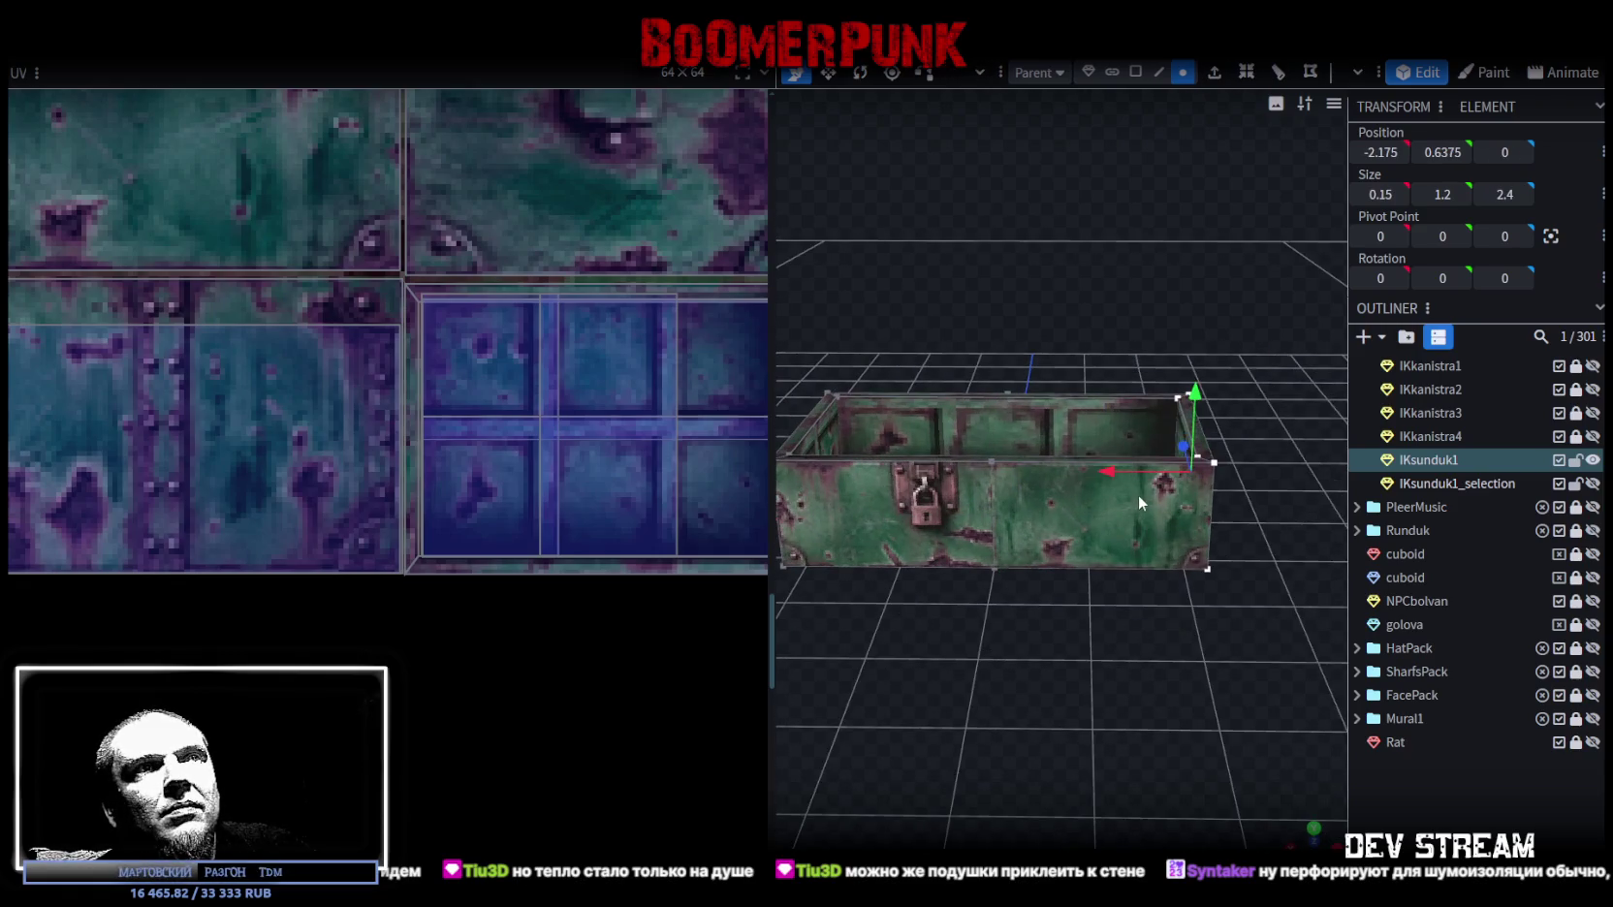
{"action": "mouse_move", "coordinate": [1108, 475]}
{"action": "left_mouse_down"}
{"action": "mouse_move", "coordinate": [1045, 817]}
{"action": "mouse_move", "coordinate": [1080, 636]}
{"action": "mouse_move", "coordinate": [1036, 540]}
{"action": "mouse_move", "coordinate": [1052, 698]}
{"action": "mouse_move", "coordinate": [926, 392]}
{"action": "mouse_move", "coordinate": [963, 597]}
{"action": "mouse_move", "coordinate": [989, 631]}
{"action": "mouse_move", "coordinate": [971, 772]}
{"action": "left_mouse_up"}
{"action": "left_click_drag", "start_coordinate": [885, 499], "coordinate": [869, 484]}
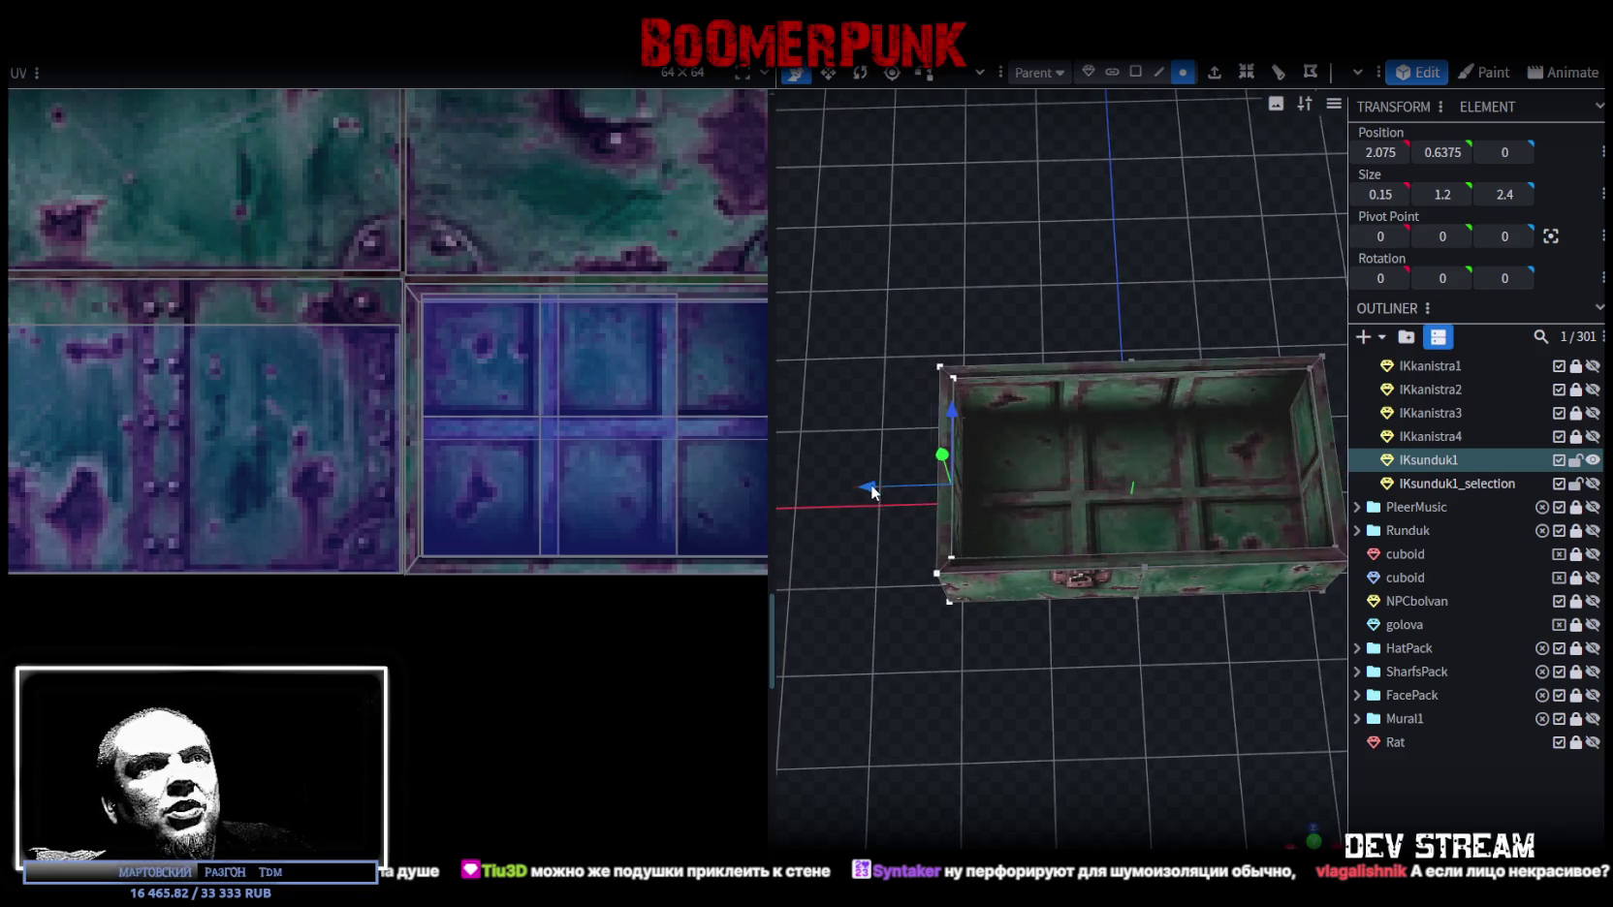